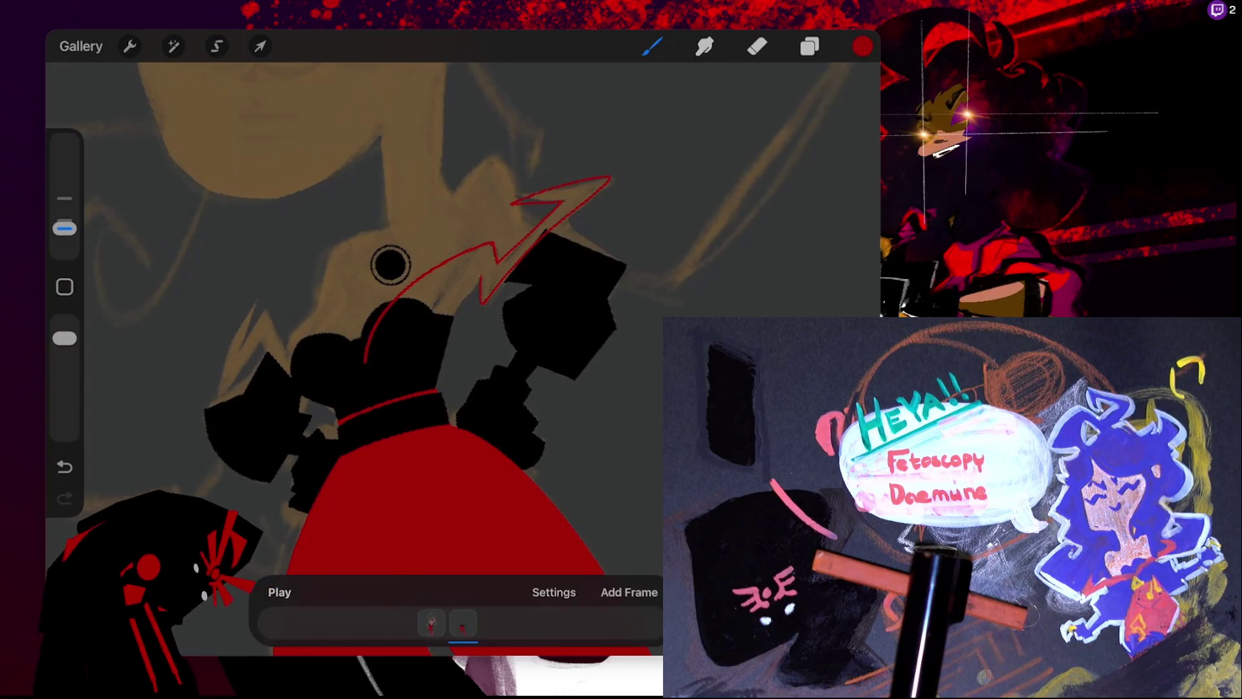
- Draw a red arc along the left neckline toward the lightning collar, redoing stray strokes
key("ctrl+z")
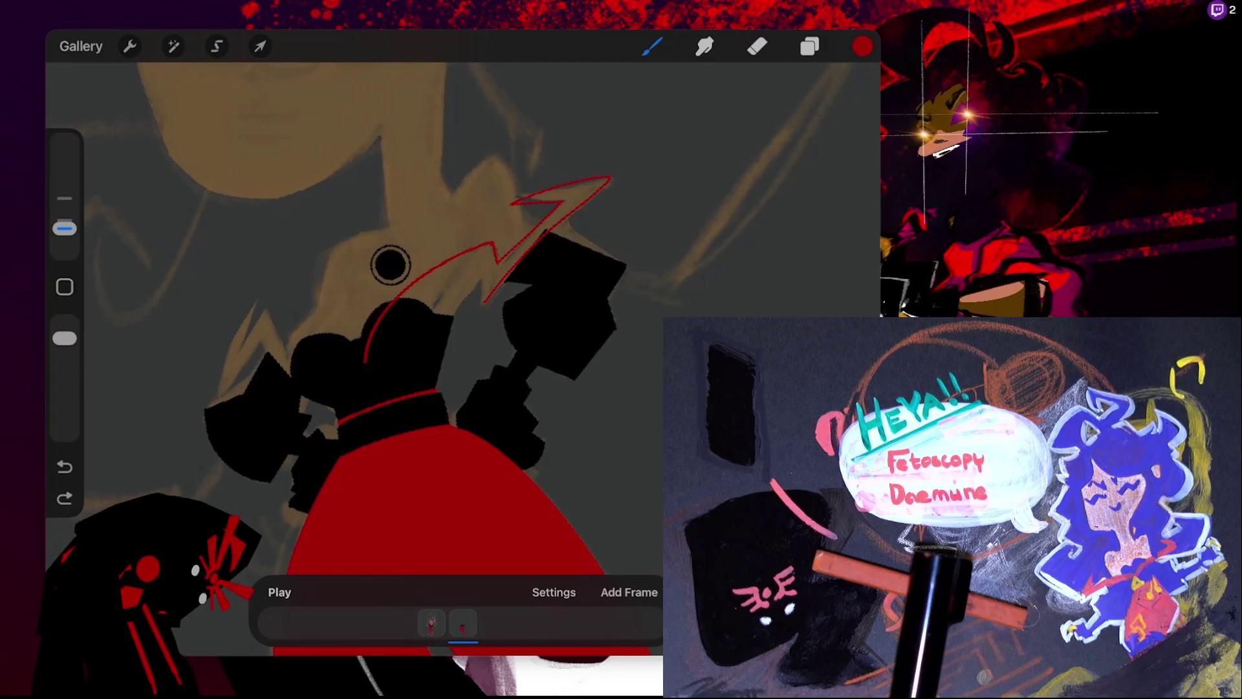
left_click_drag(367, 364, 450, 282)
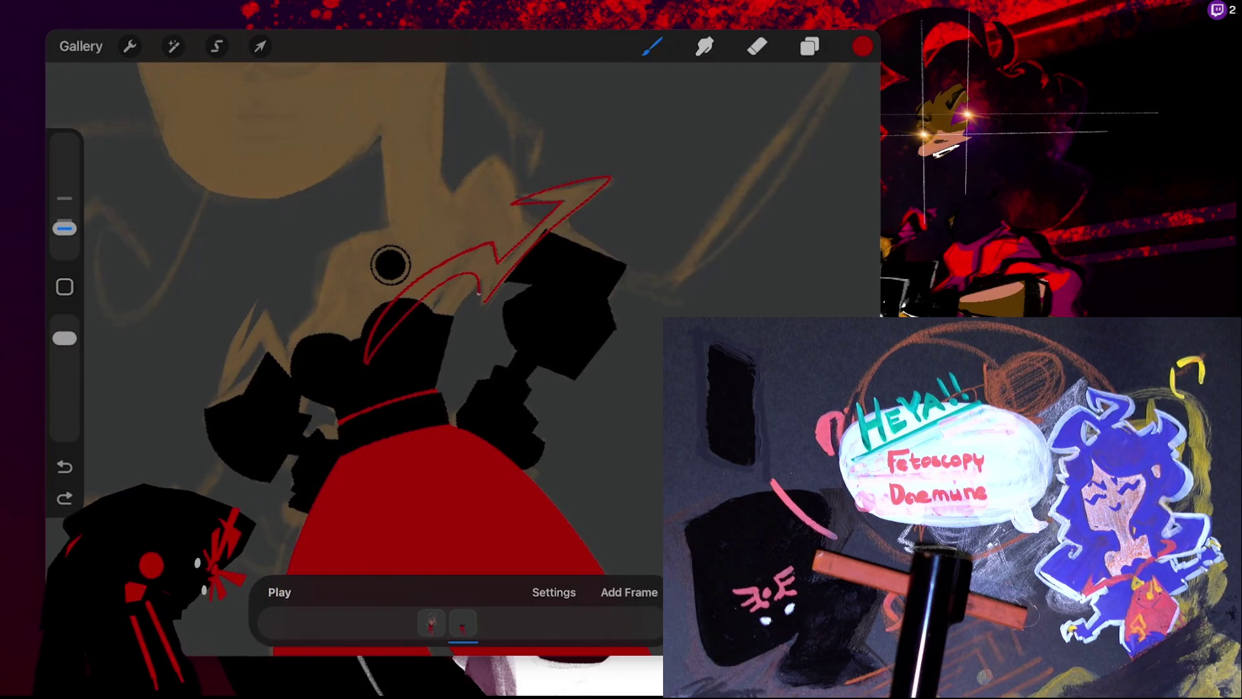
key("ctrl+z")
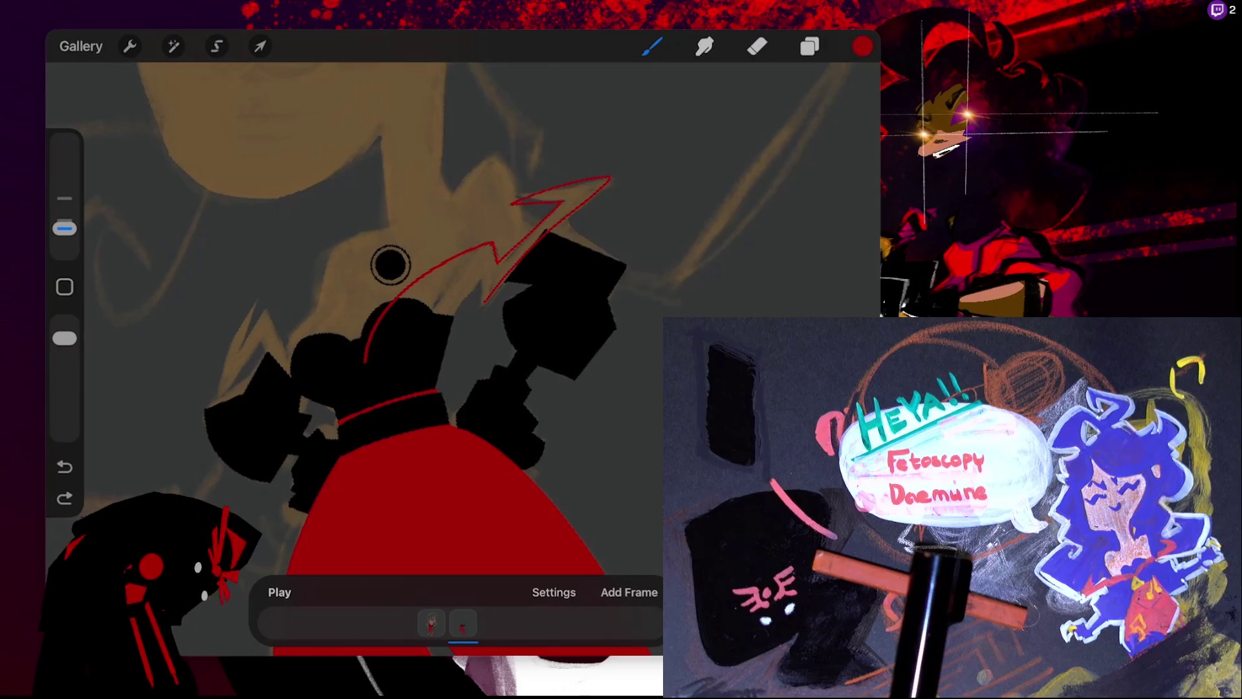
left_click_drag(367, 364, 460, 278)
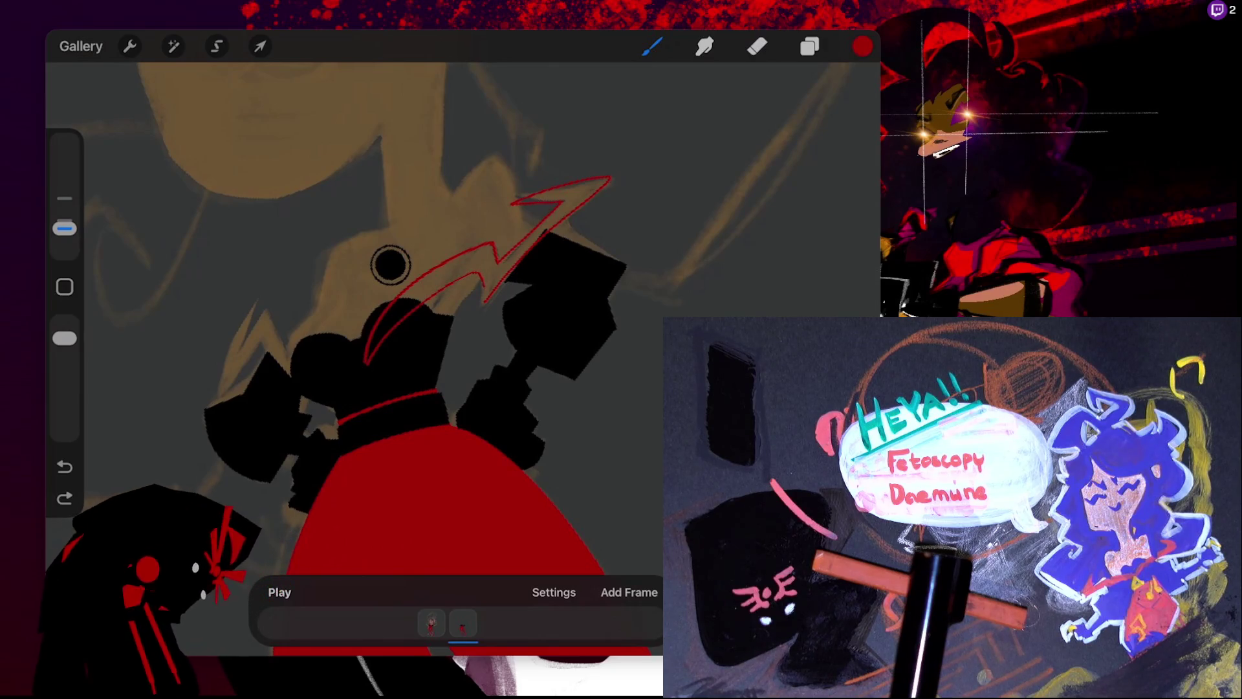
left_click_drag(390, 263, 500, 263)
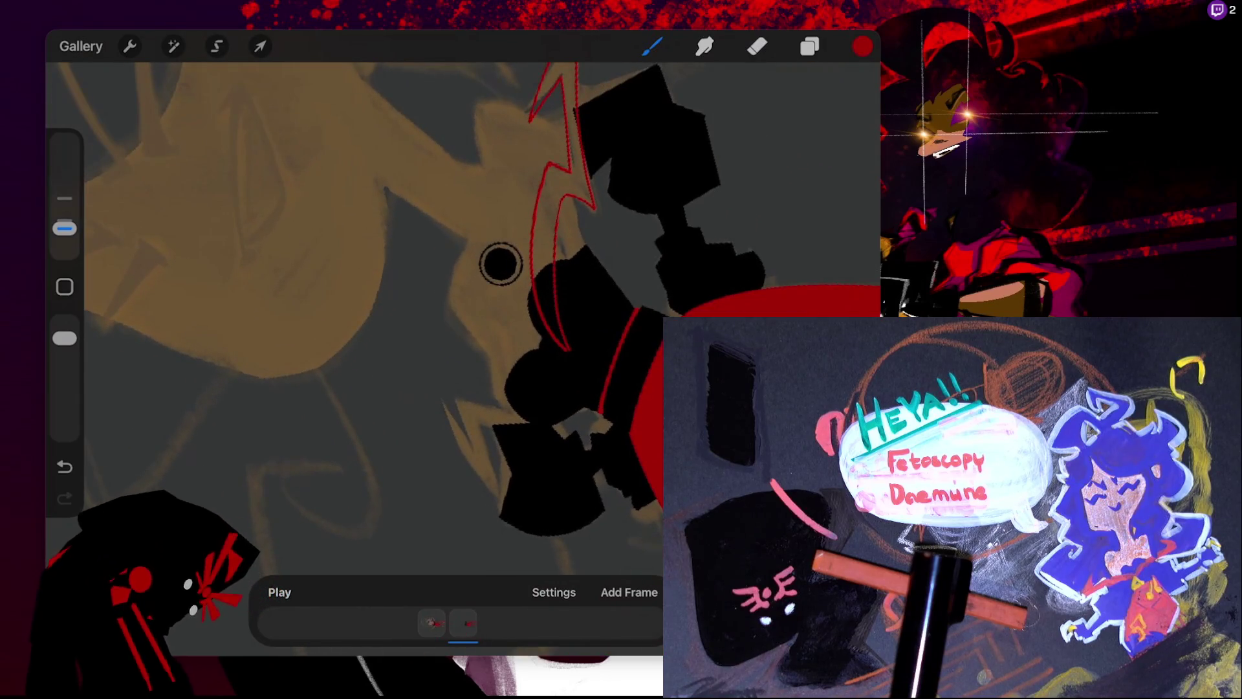
left_click_drag(500, 264, 471, 240)
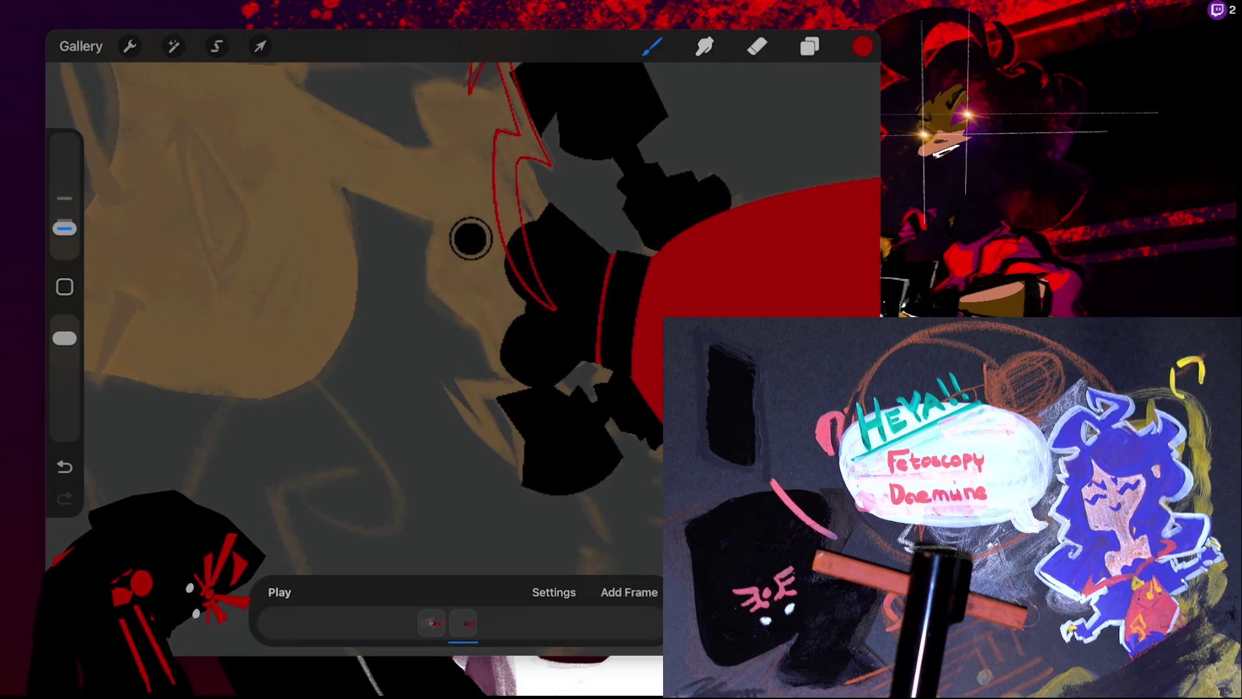
left_click_drag(474, 233, 500, 207)
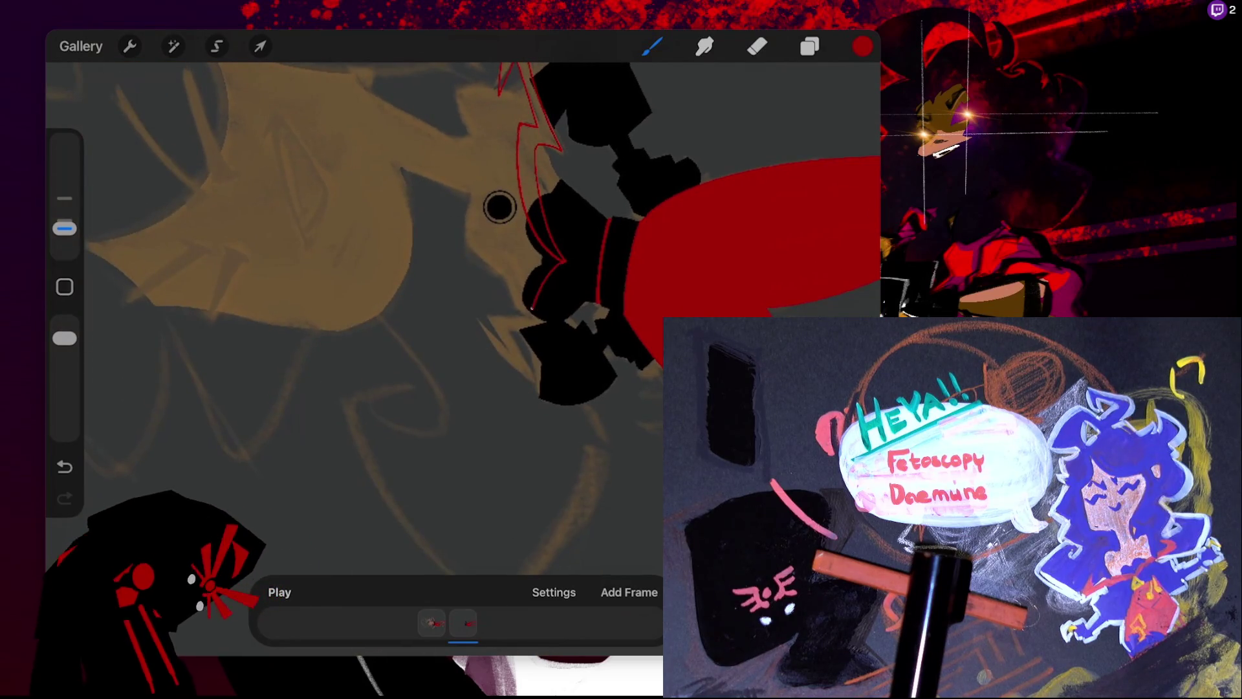
left_click_drag(530, 308, 554, 411)
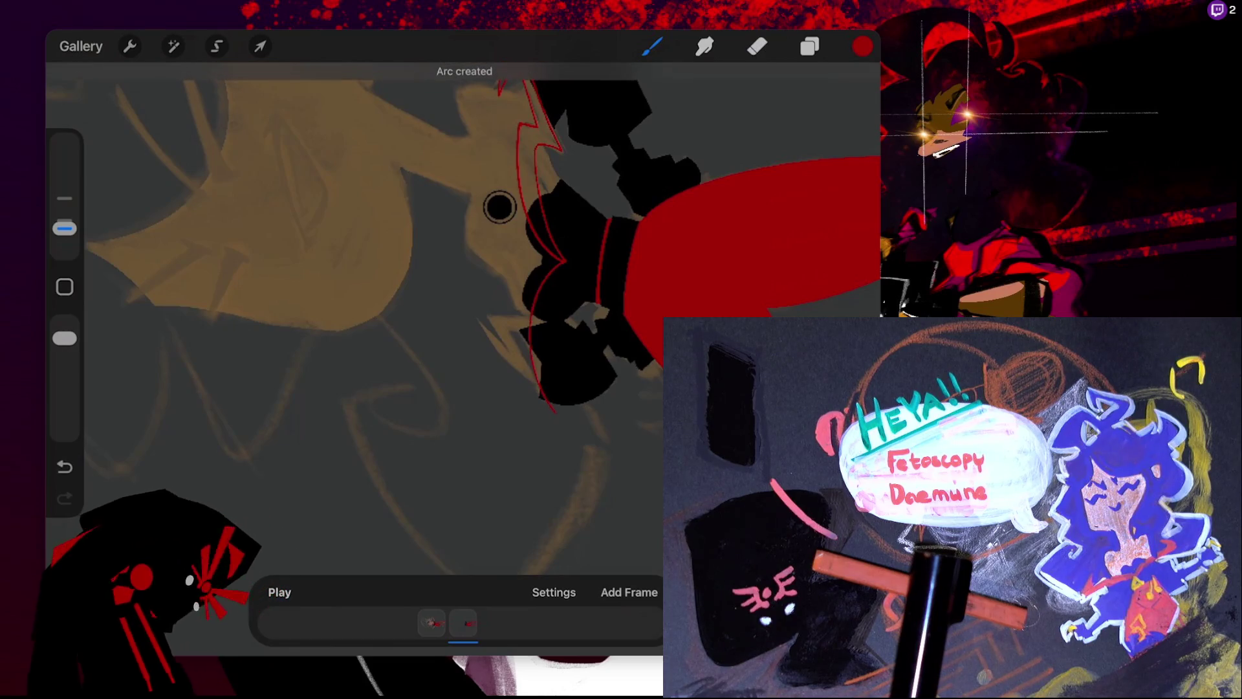
key("ctrl+z")
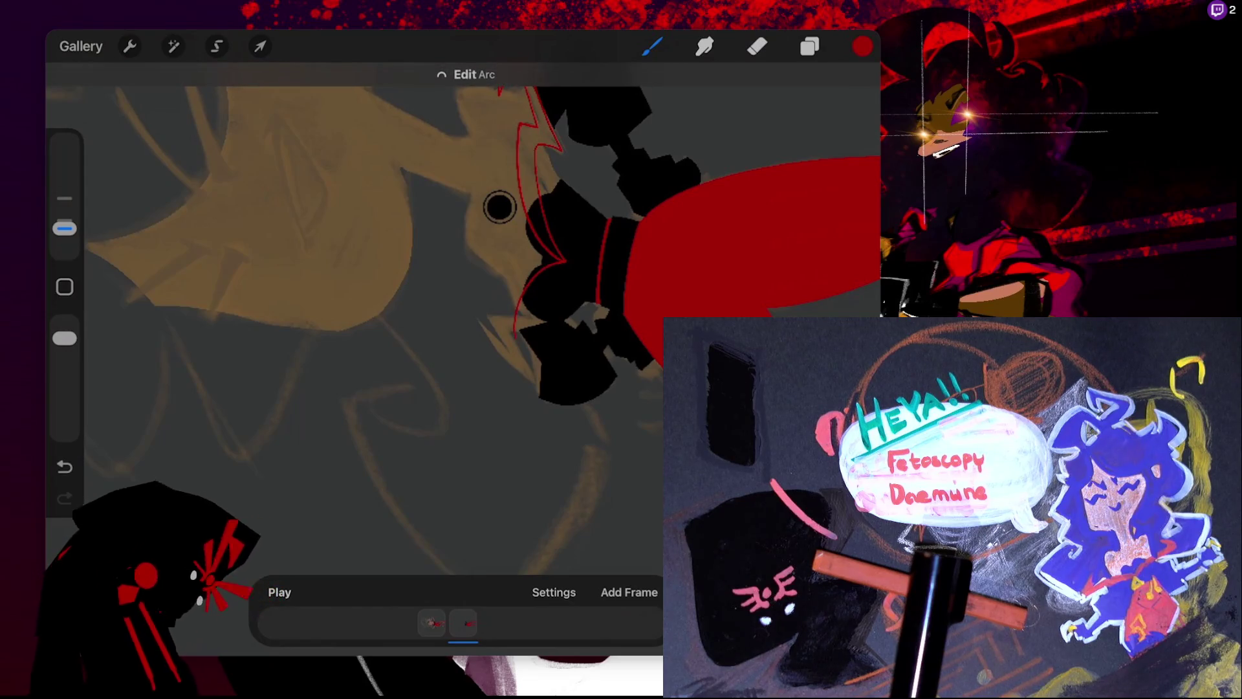
- Reshape the red arc's control points to fit the neckline edge and commit it
left_click_drag(500, 207, 625, 206)
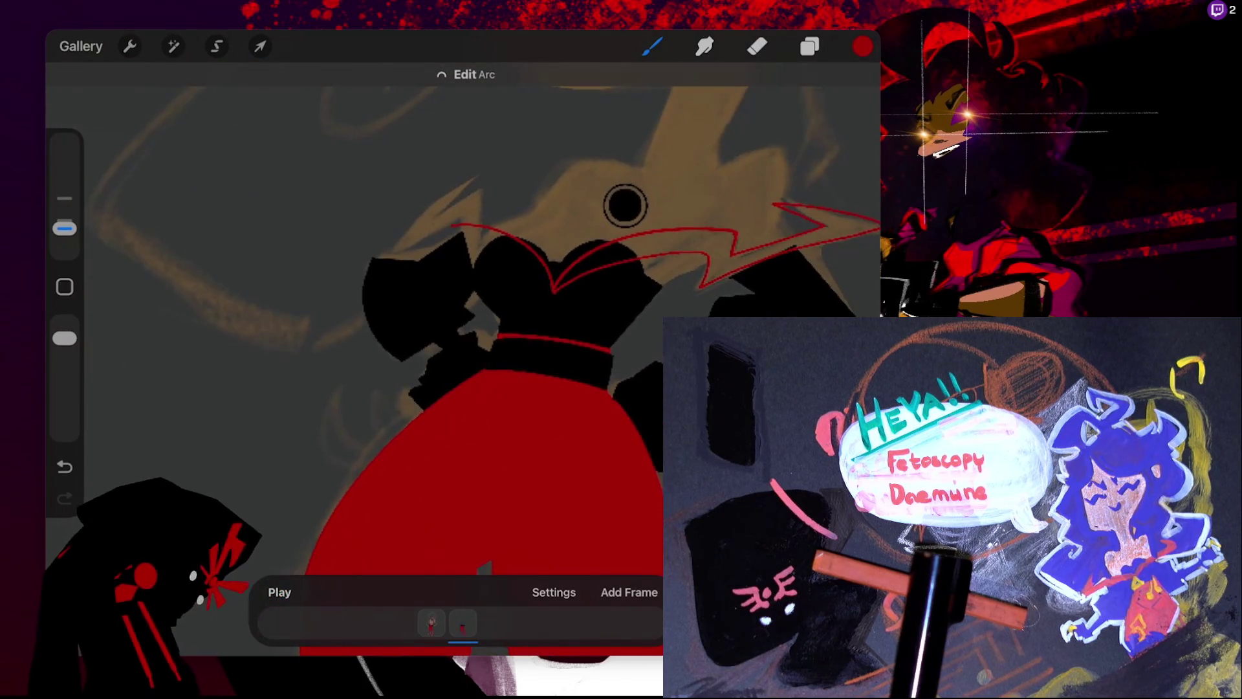
left_click(465, 74)
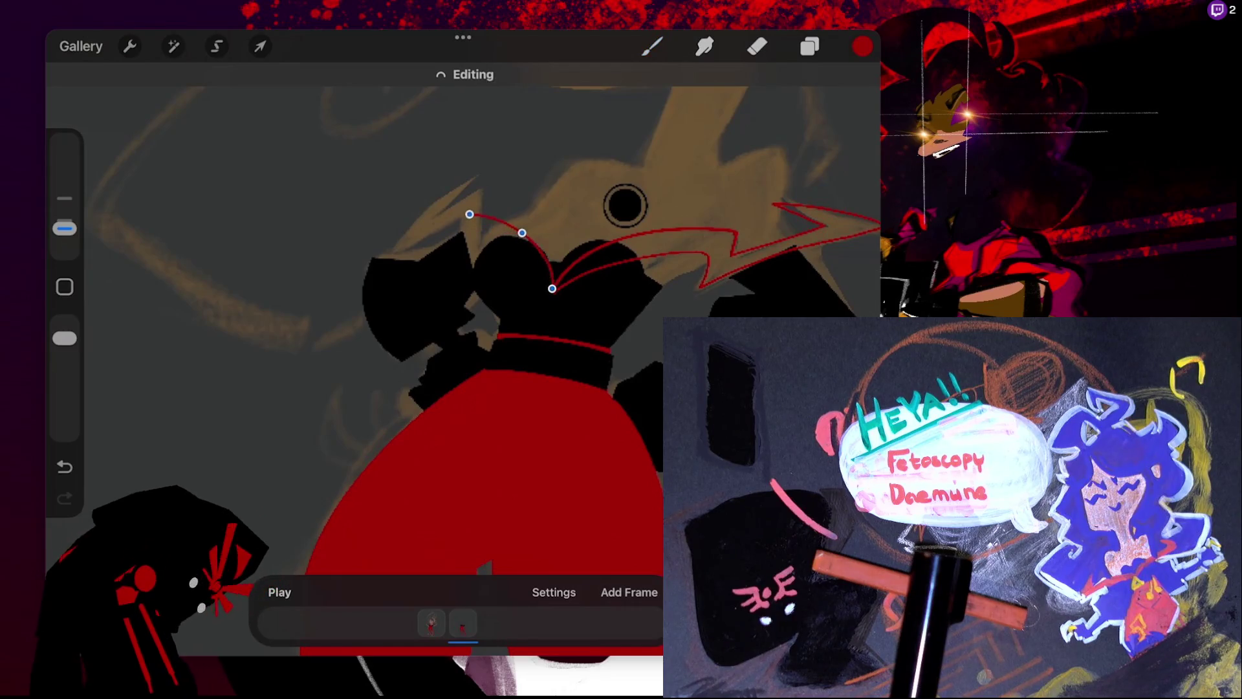
left_click_drag(470, 214, 472, 196)
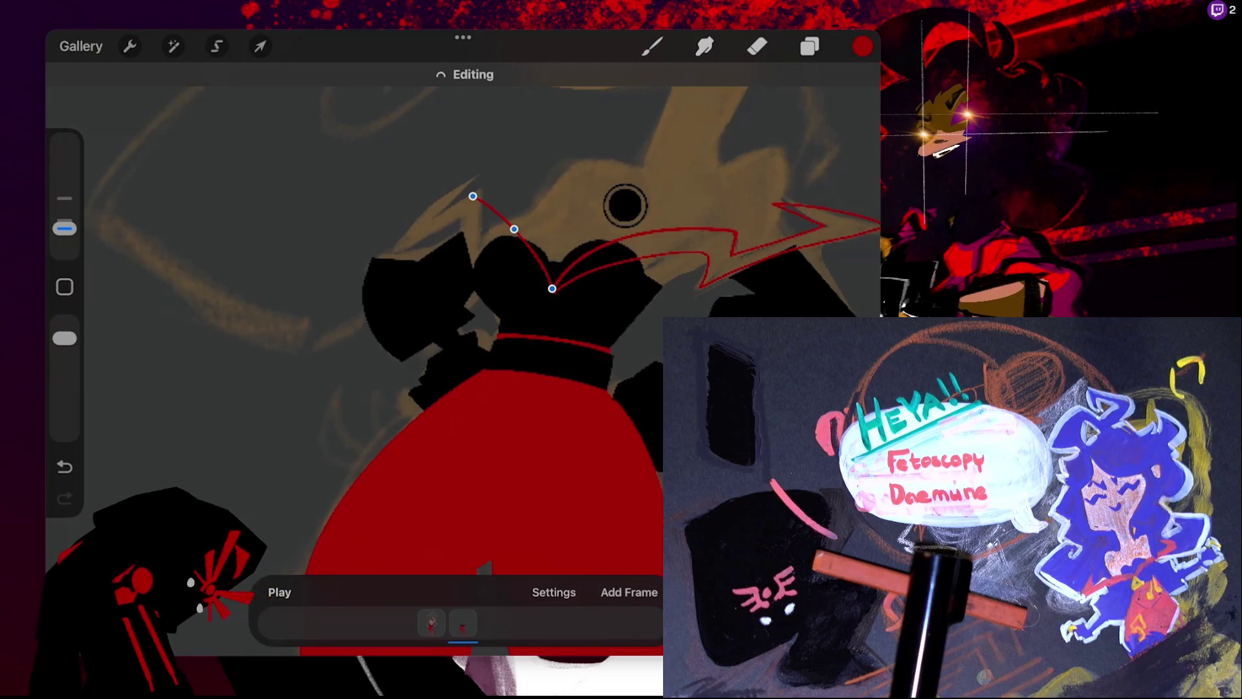
left_click_drag(514, 229, 467, 218)
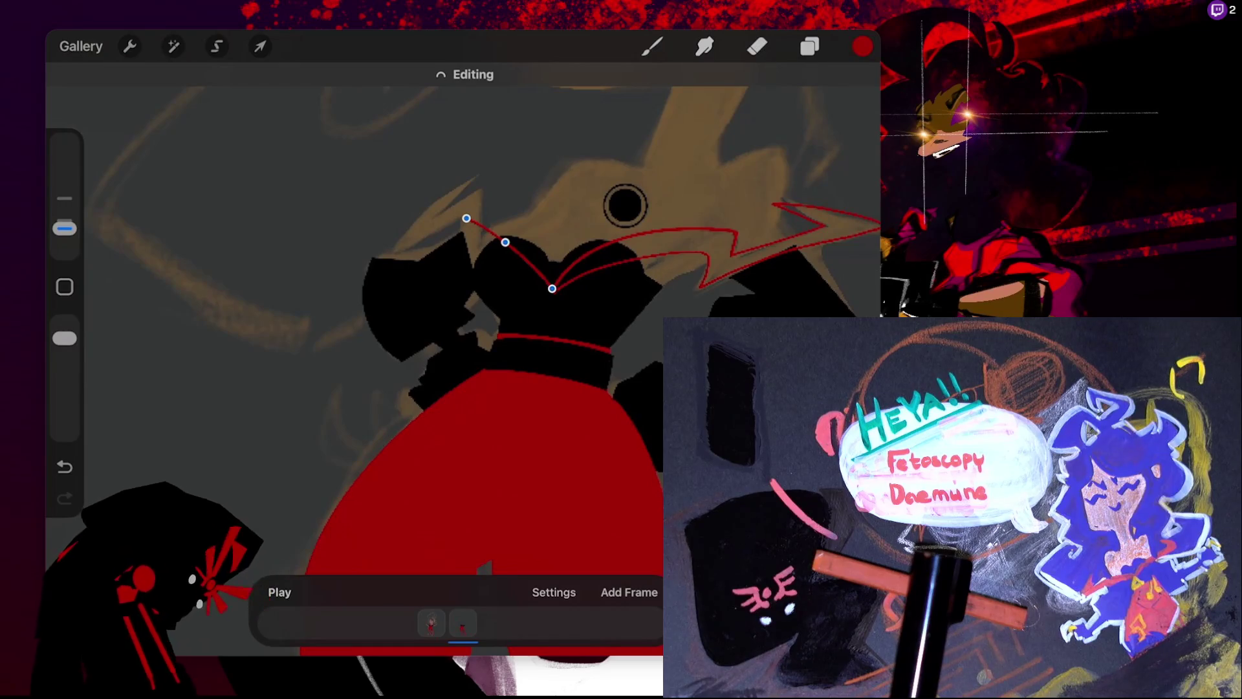
left_click_drag(466, 218, 461, 220)
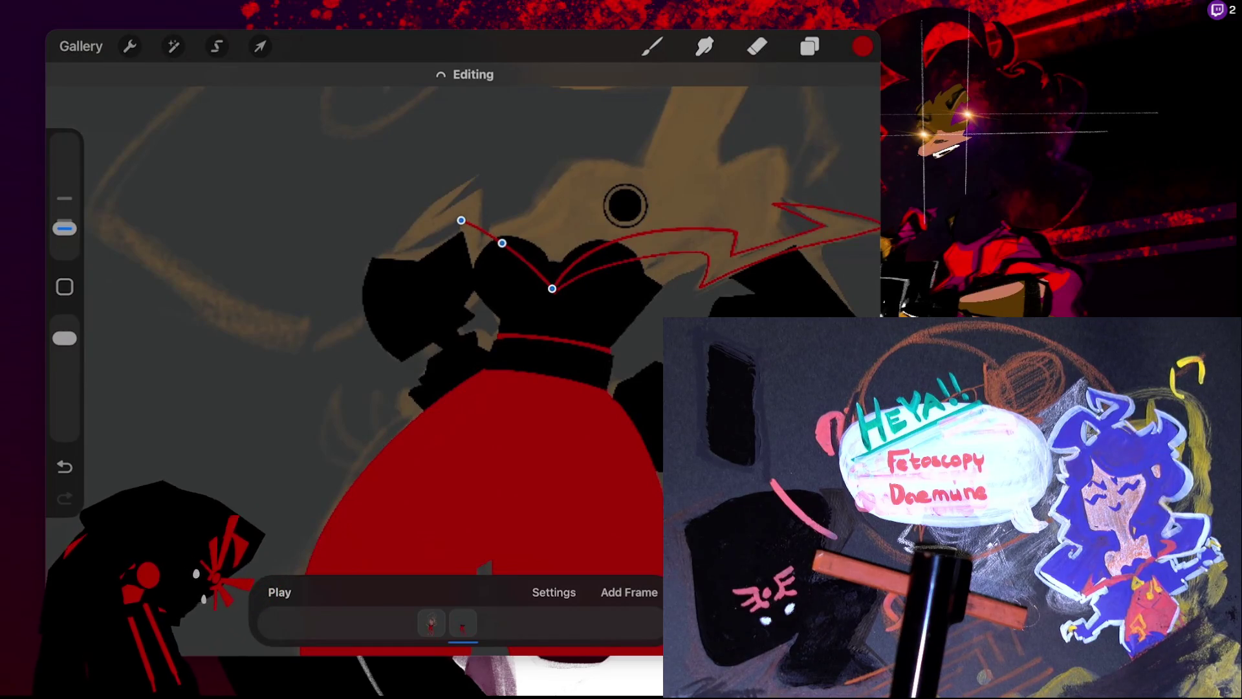
key("b")
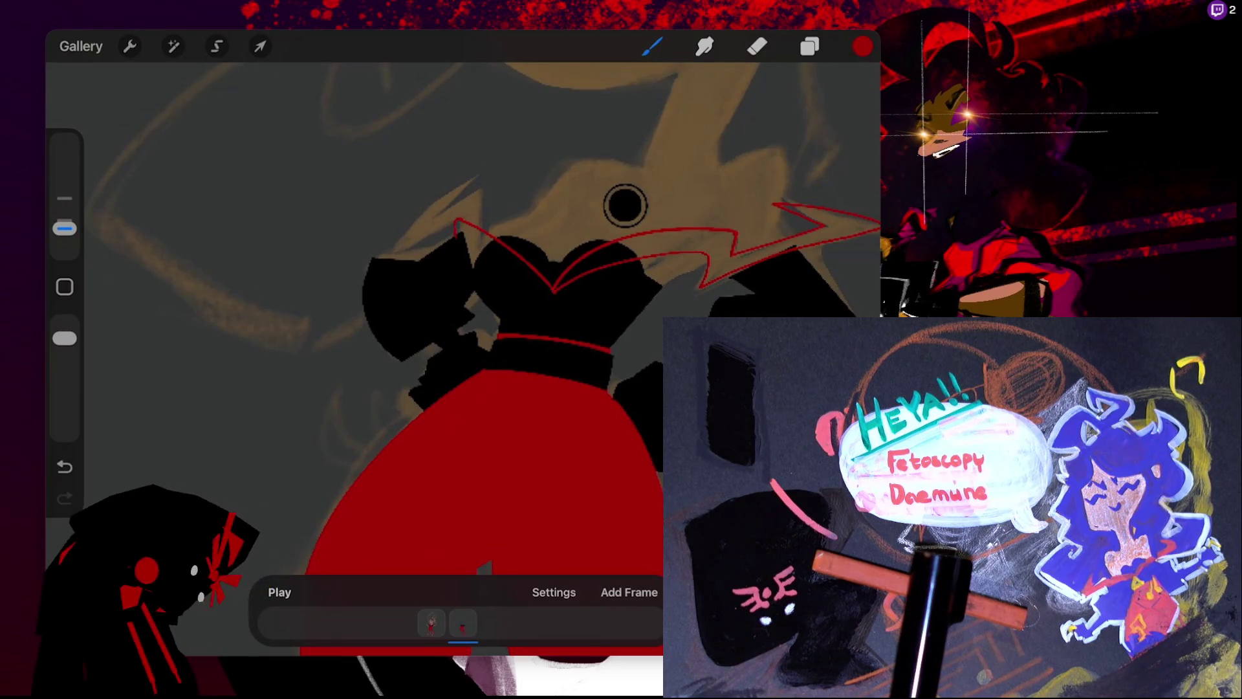
- Sketch red zigzag lines up the left side of the collar, undoing failed strokes
left_click_drag(456, 223, 406, 194)
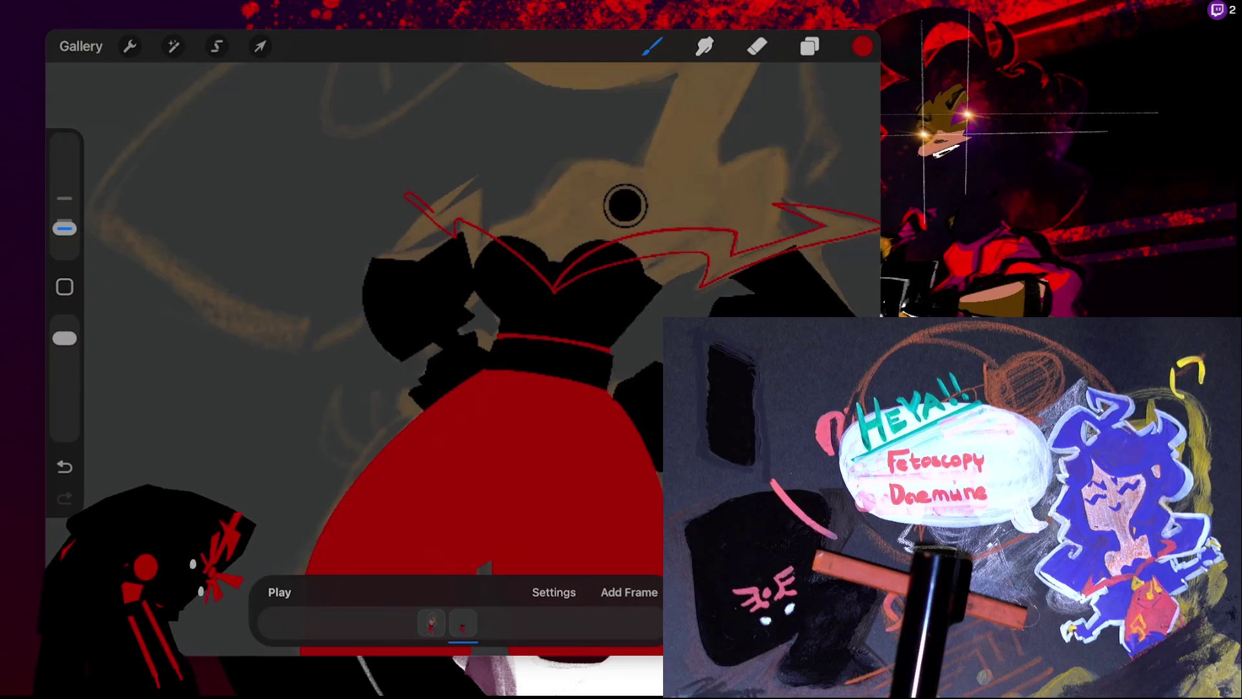
key("ctrl+z")
key("ctrl+shift+z")
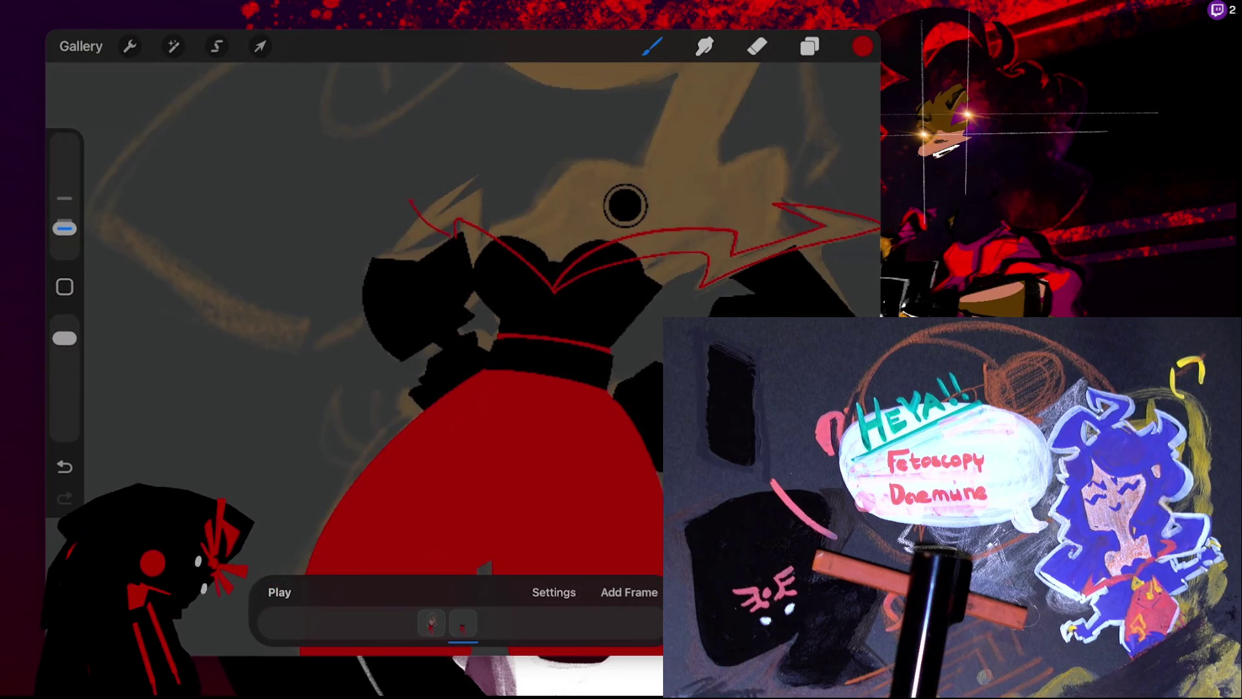
key("ctrl+z")
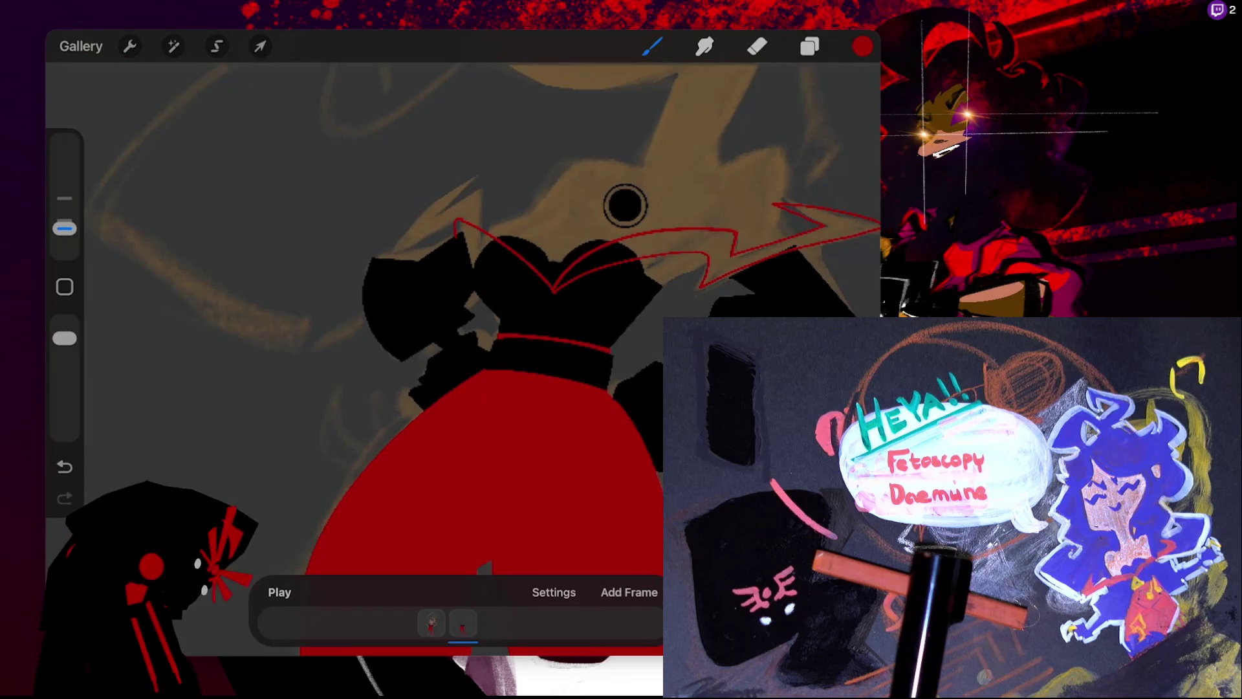
scroll(625, 205, "up", 5)
scroll(666, 277, "down", 3)
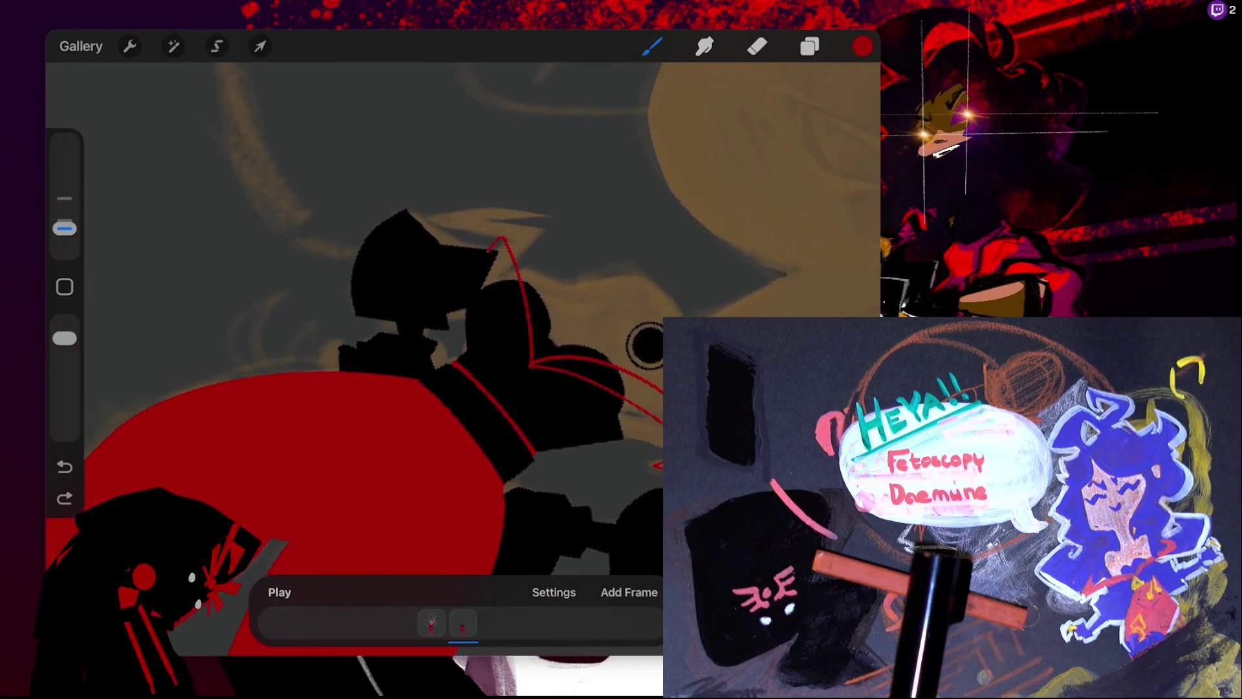
left_click_drag(489, 251, 467, 192)
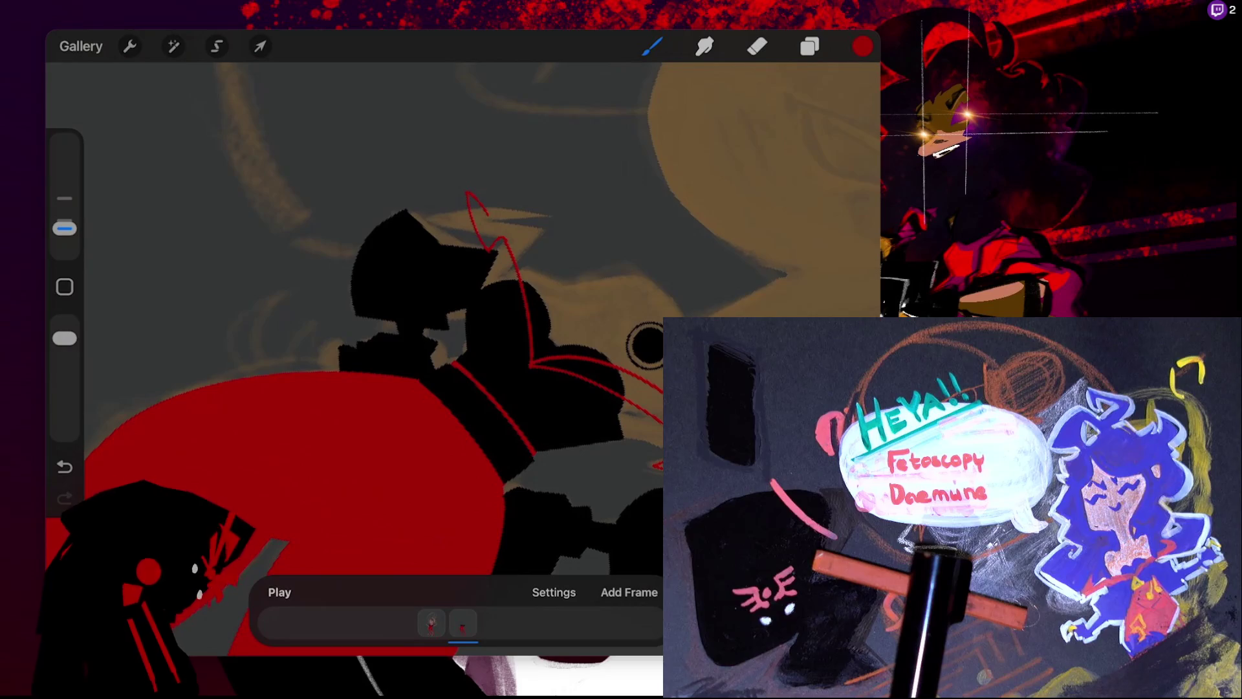
left_click_drag(461, 255, 449, 154)
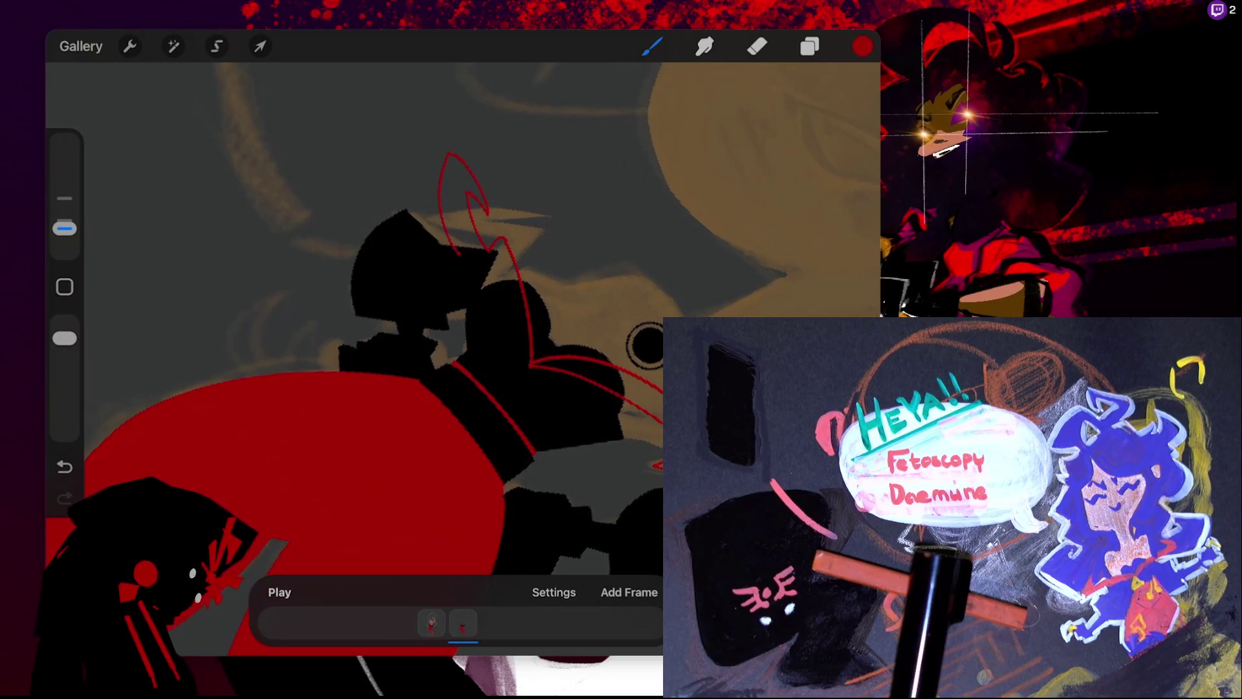
key("ctrl+z")
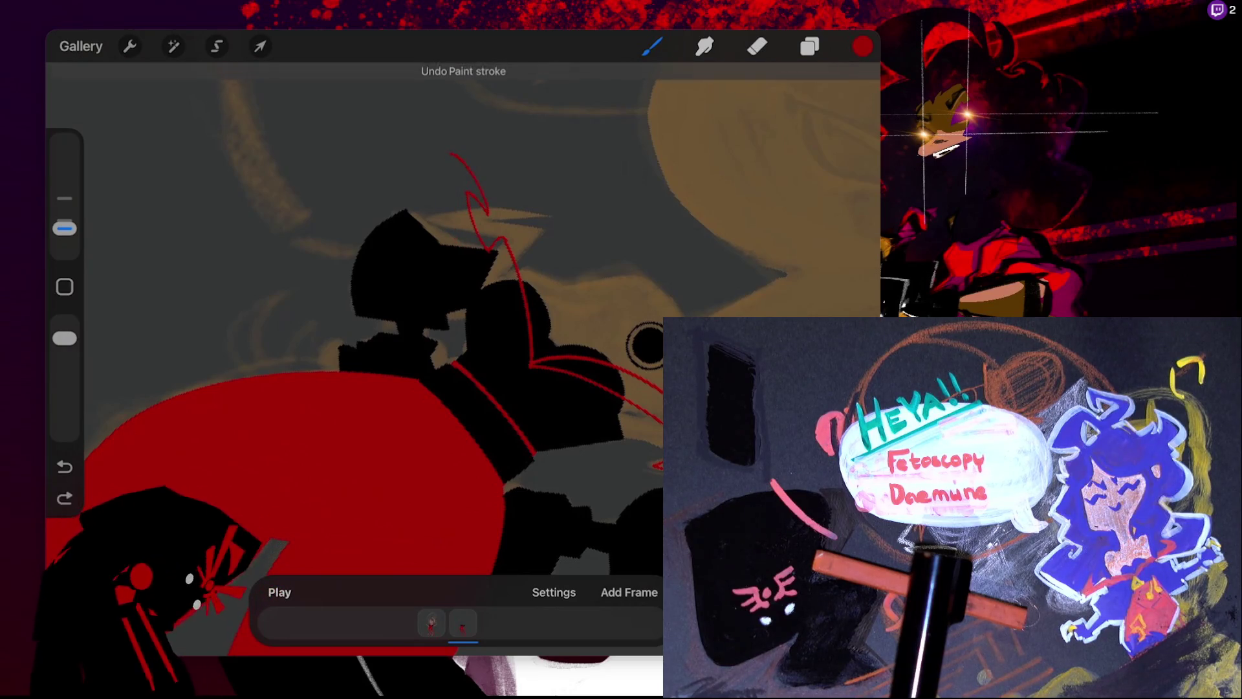
left_click_drag(456, 233, 449, 155)
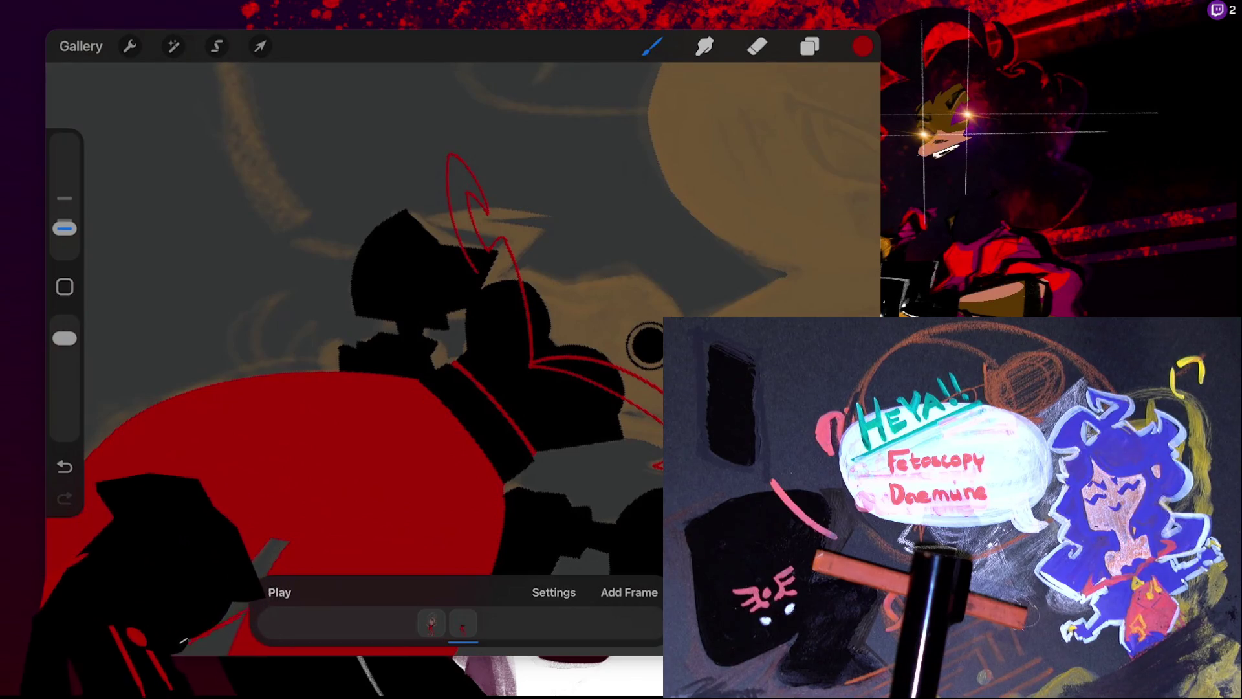
key("ctrl+z")
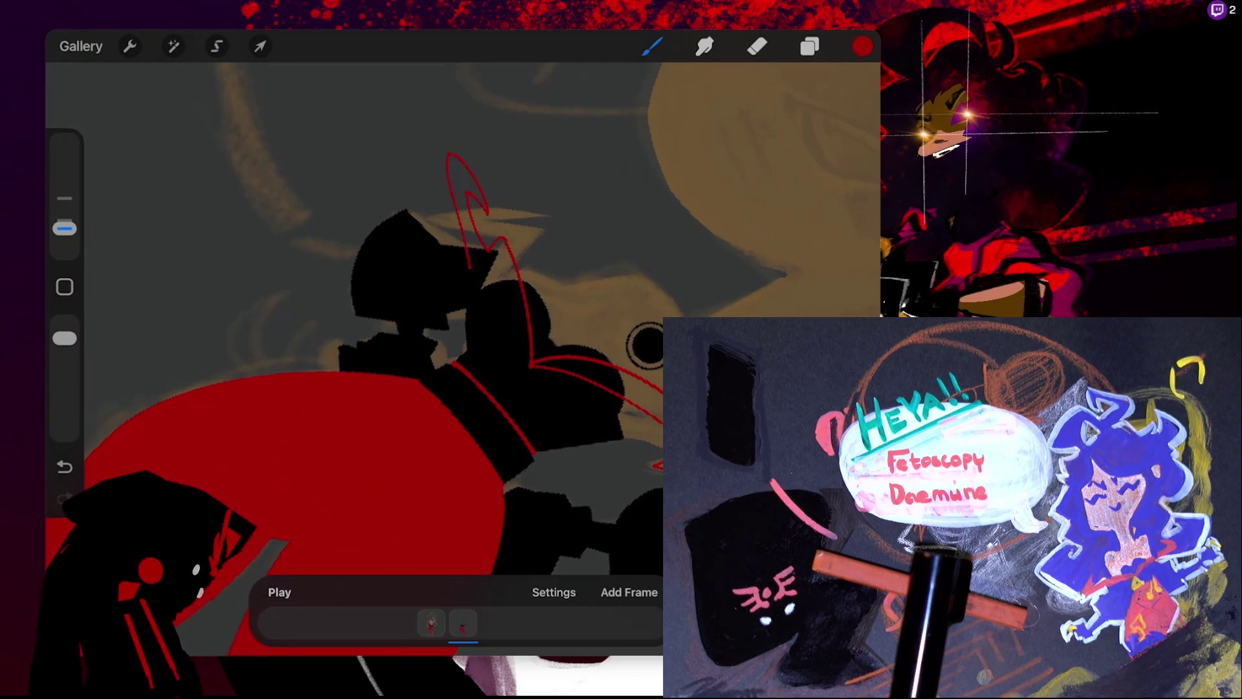
key("ctrl+z")
- Draw the left lightning collar stroke as a snapped red arc
mouse_move(645, 343)
left_mouse_down()
mouse_move(580, 206)
mouse_move(537, 218)
left_mouse_up()
key("ctrl+z")
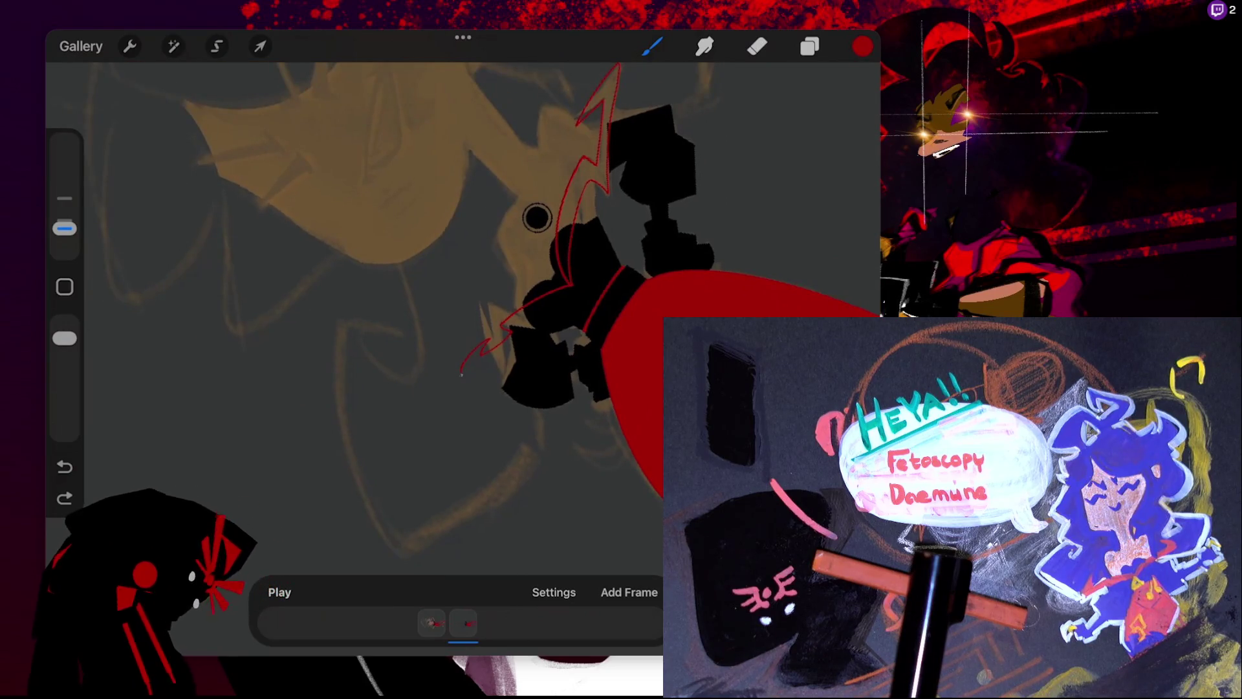
key("ctrl+z")
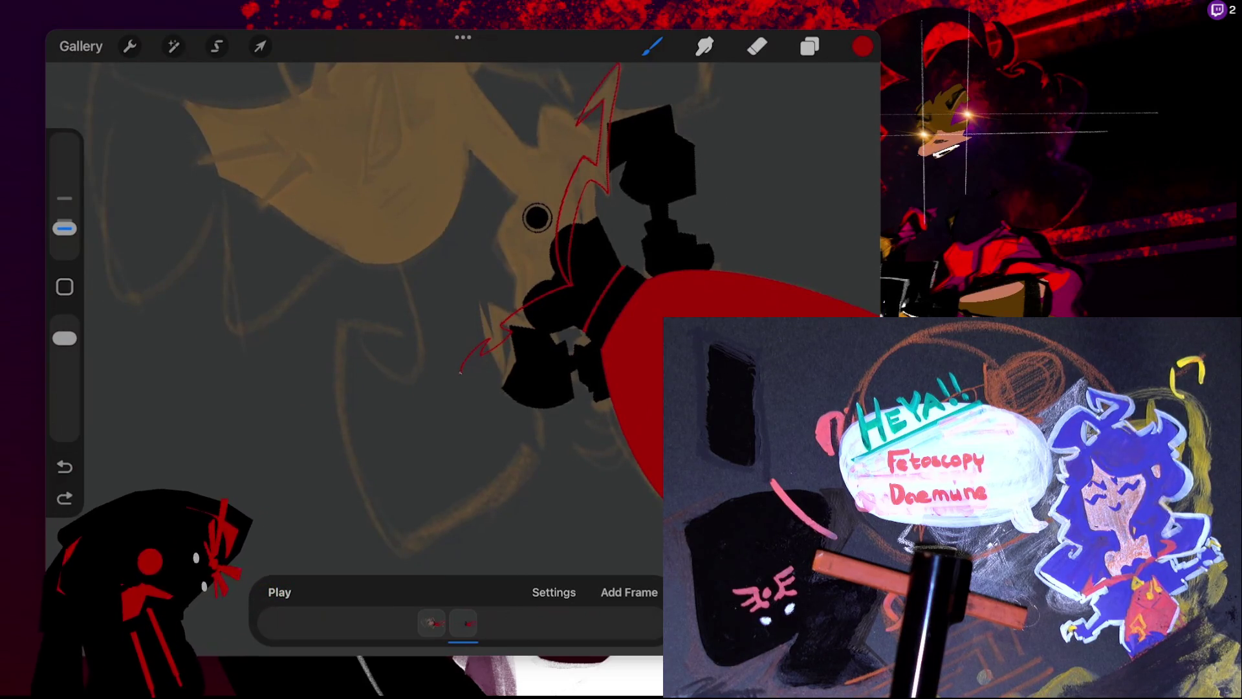
left_click_drag(535, 328, 463, 372)
key("ctrl+z")
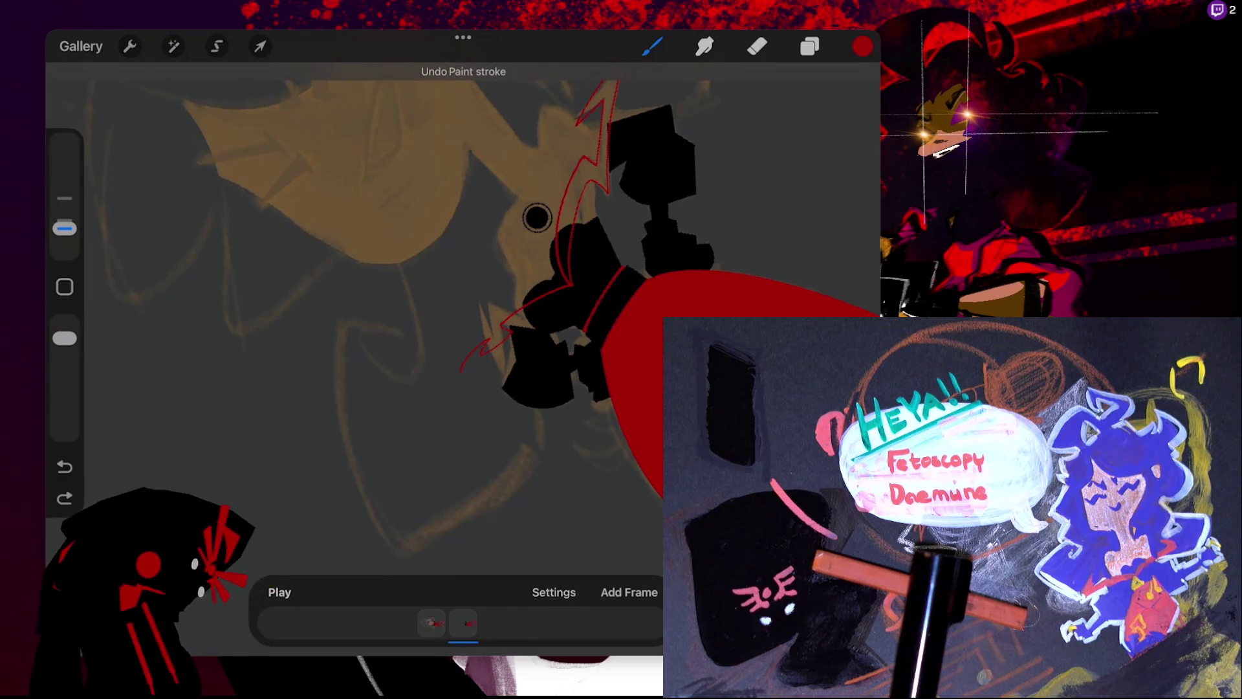
left_click_drag(535, 328, 463, 372)
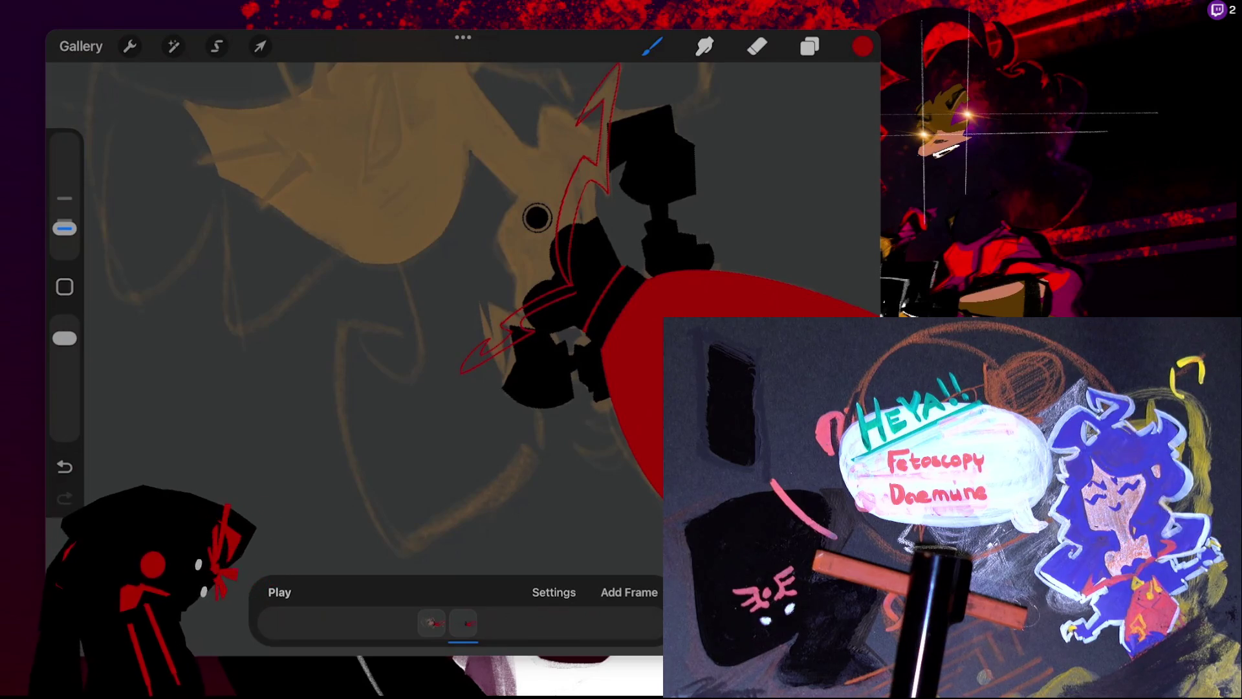
key("ctrl+z")
left_click_drag(537, 217, 587, 224)
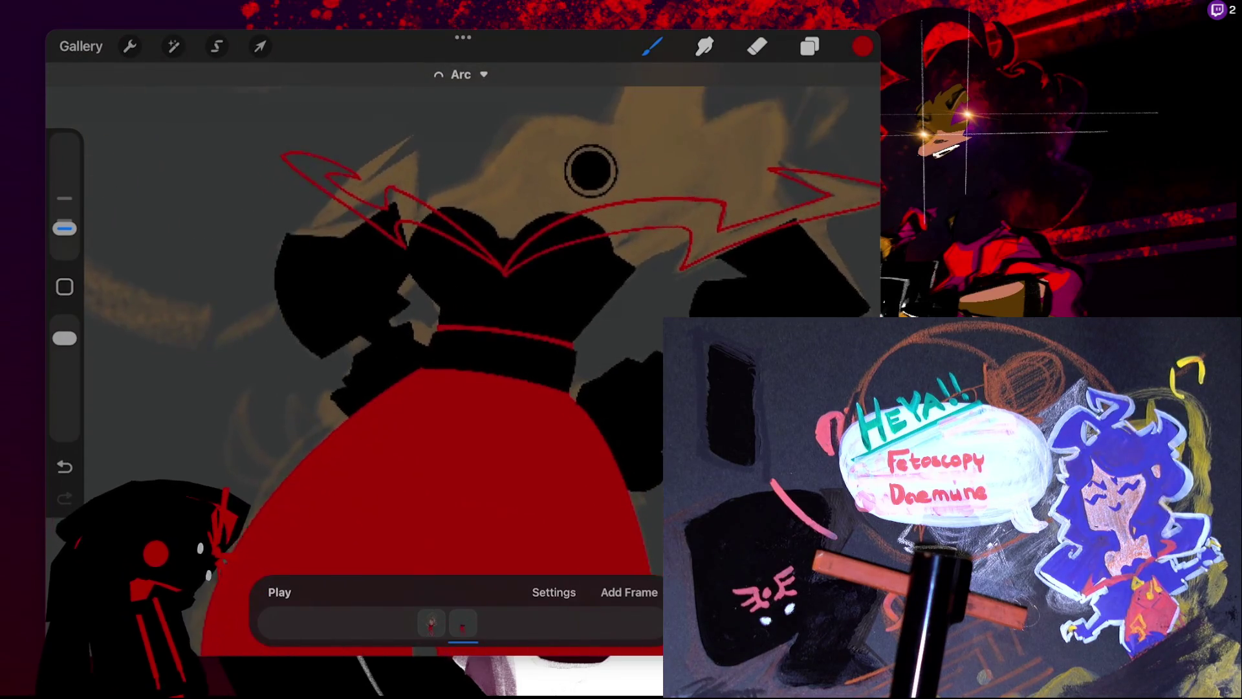
left_click_drag(587, 225, 576, 229)
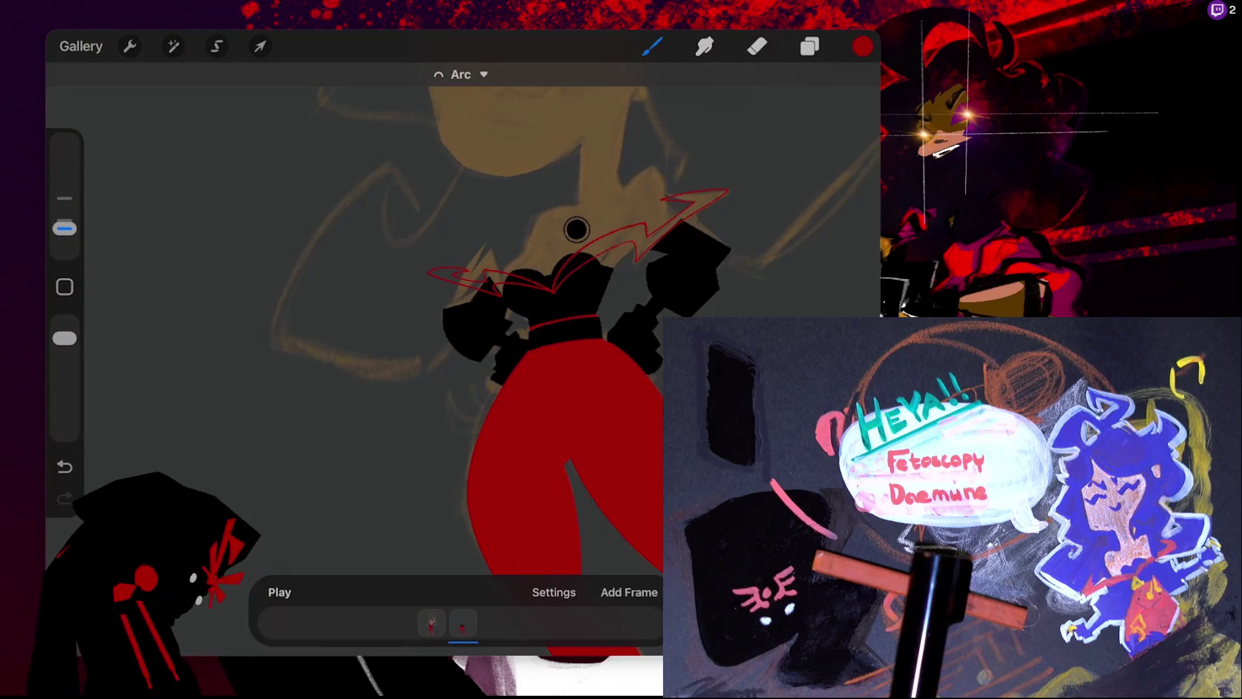
- ColorDrop solid red into the lightning outline and its left part
left_click_drag(863, 46, 702, 201)
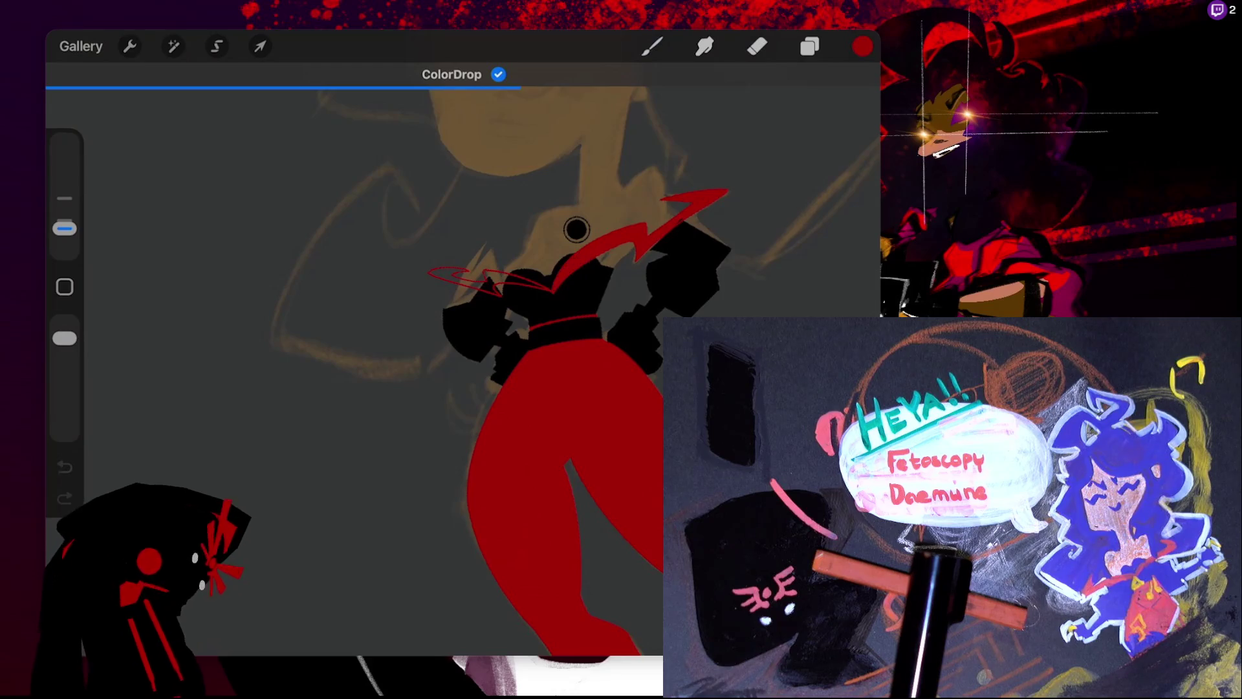
left_click(491, 280)
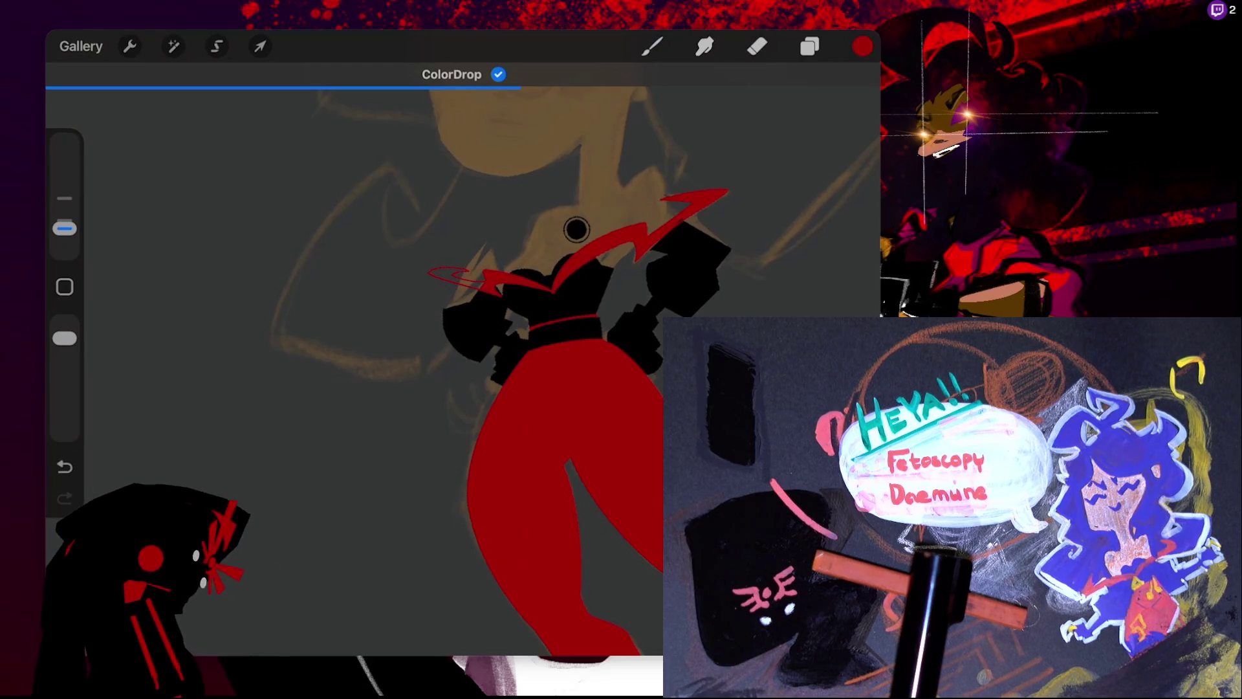
scroll(576, 228, "up", 3)
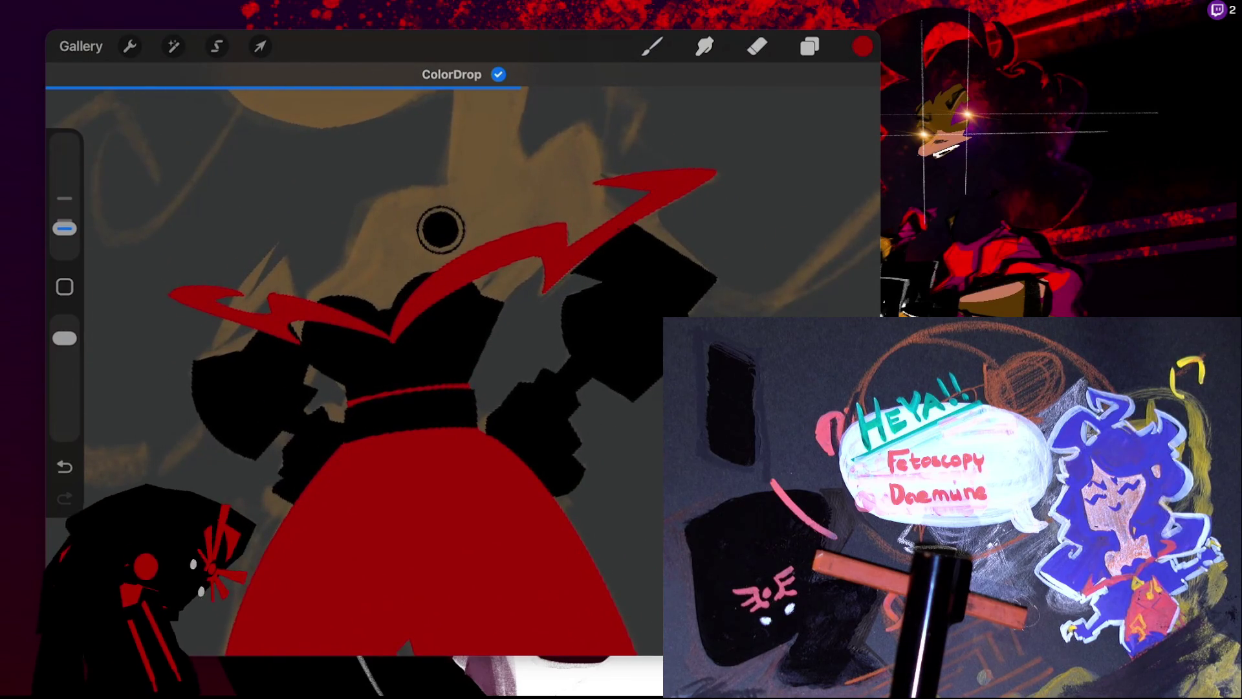
key("b")
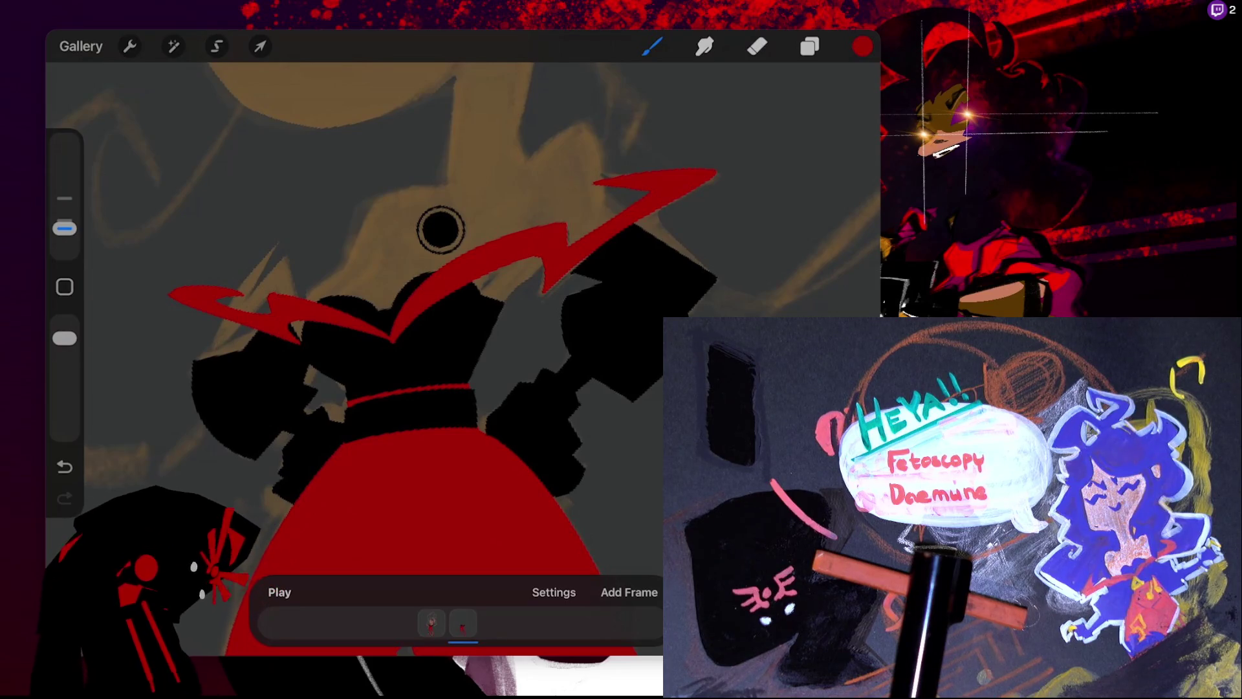
- Switch to black and outline the red zigzag edge along the collar
key("c")
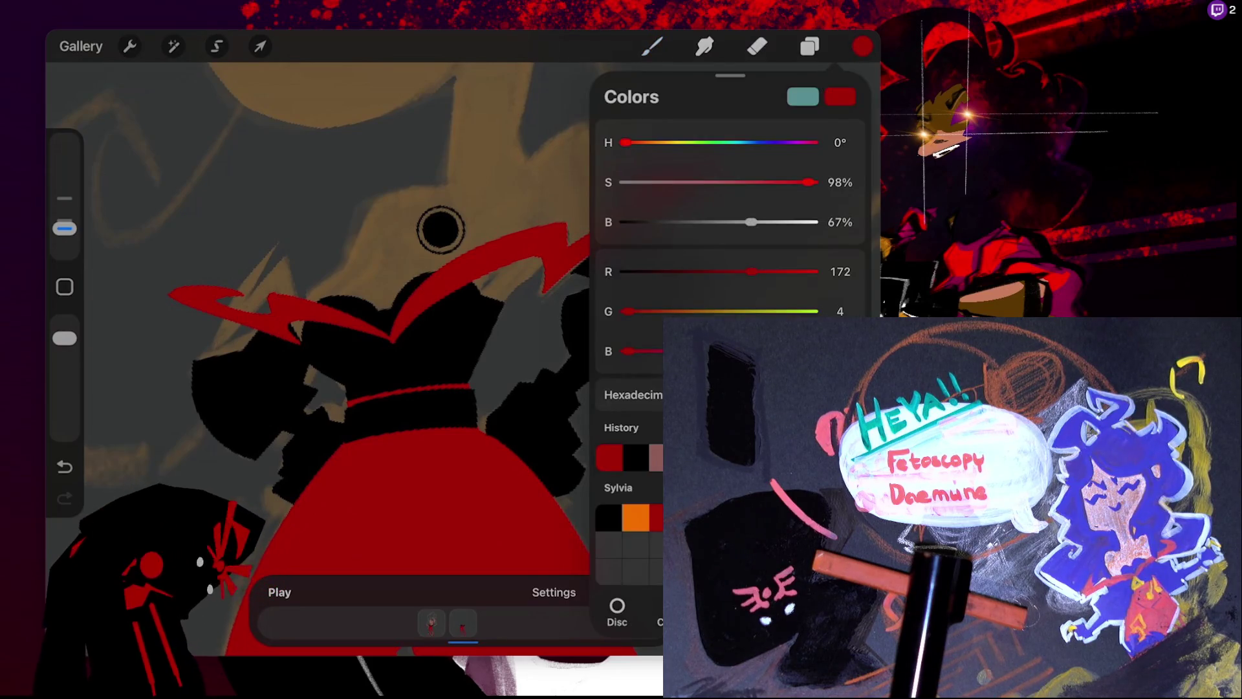
left_click(635, 457)
left_click(652, 46)
left_click(652, 46)
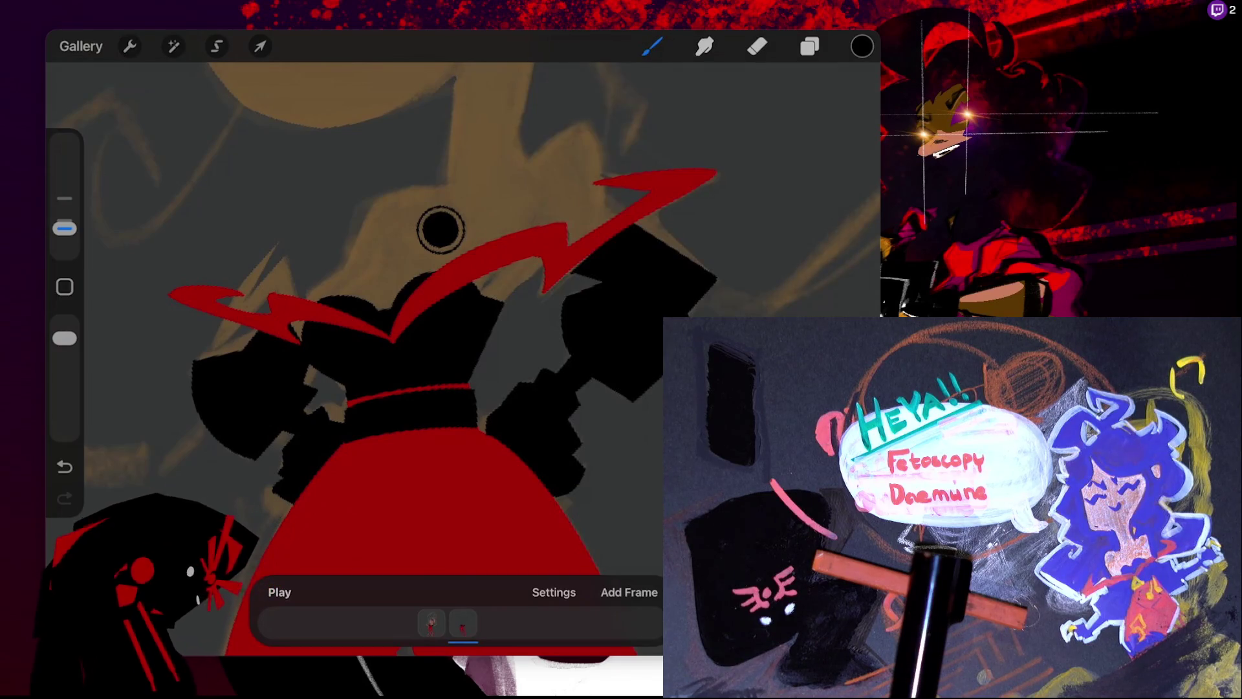
left_click_drag(513, 288, 542, 263)
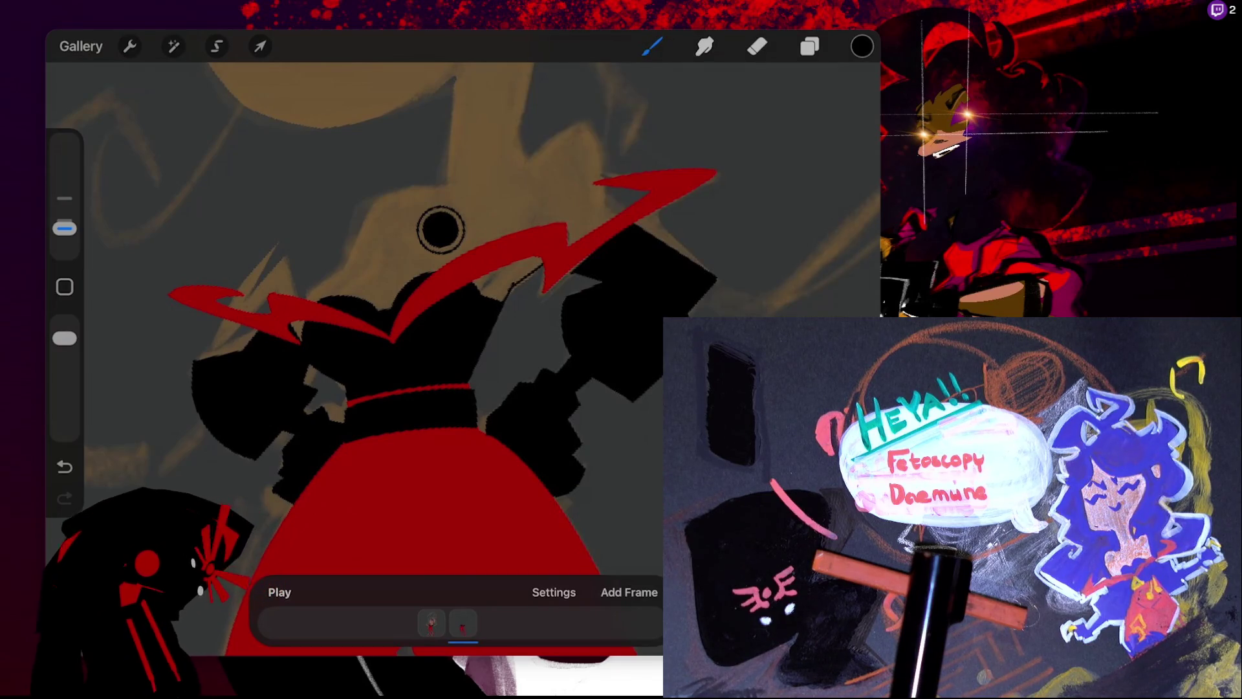
key("ctrl+z")
scroll(653, 265, "up", 5)
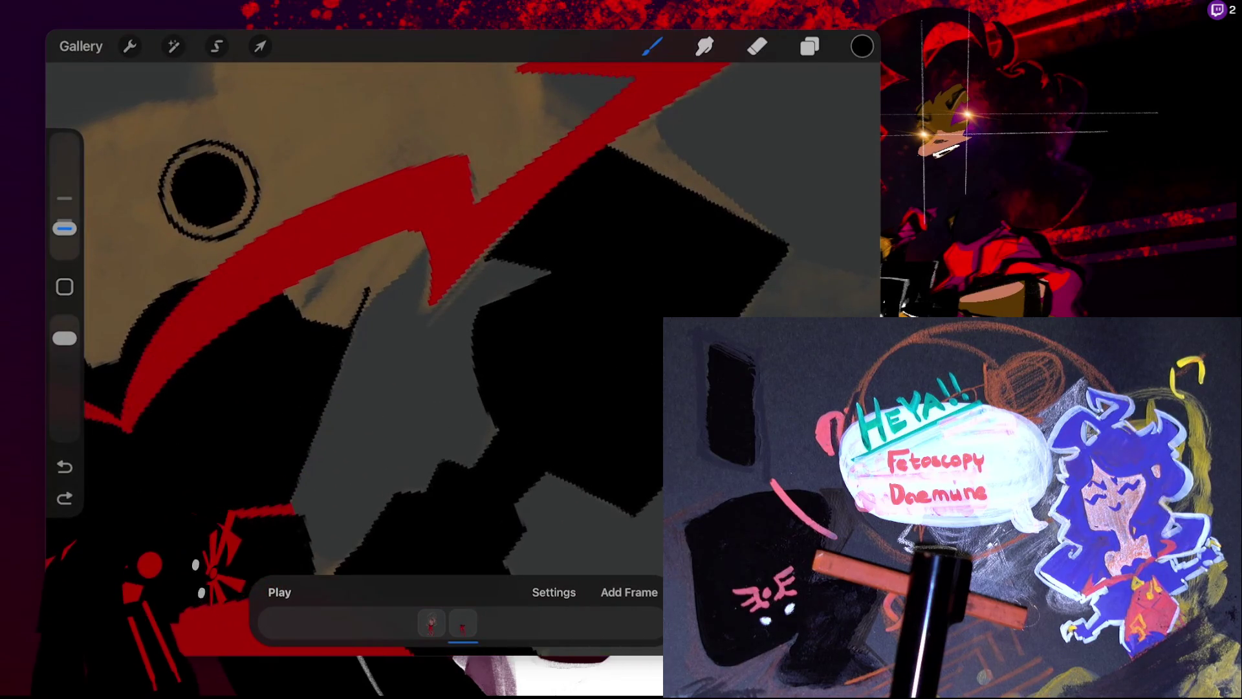
left_click_drag(368, 291, 429, 247)
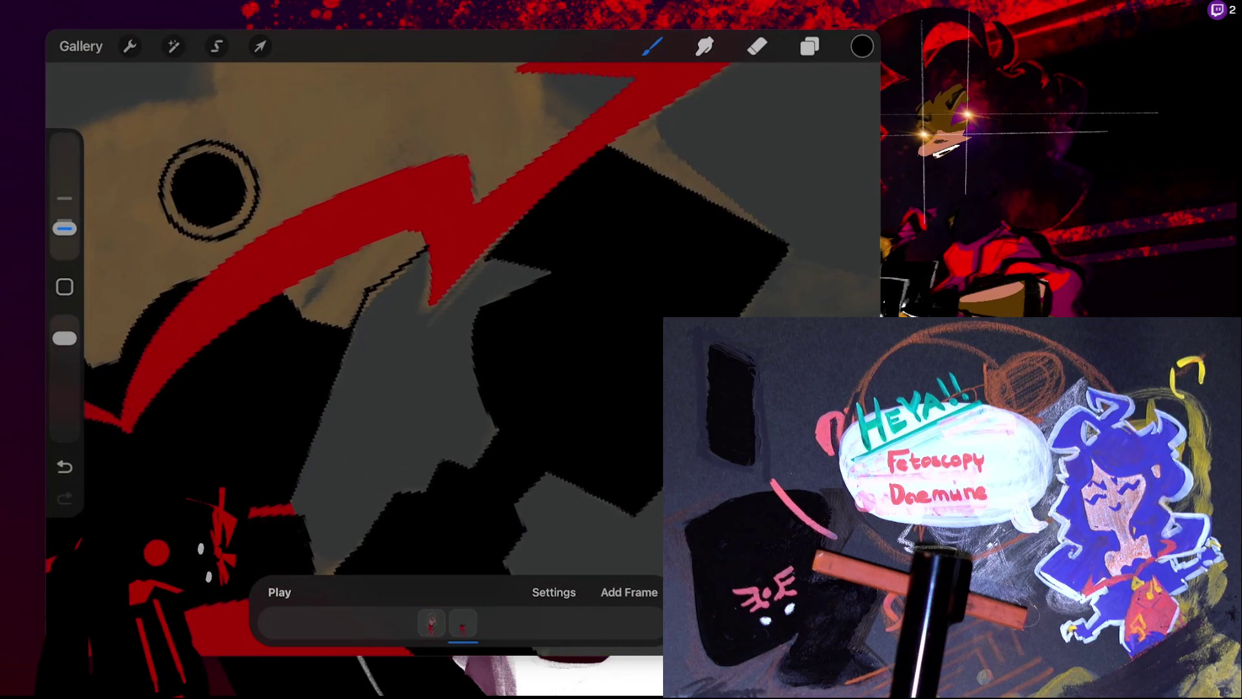
key("ctrl+z")
left_click_drag(368, 291, 424, 251)
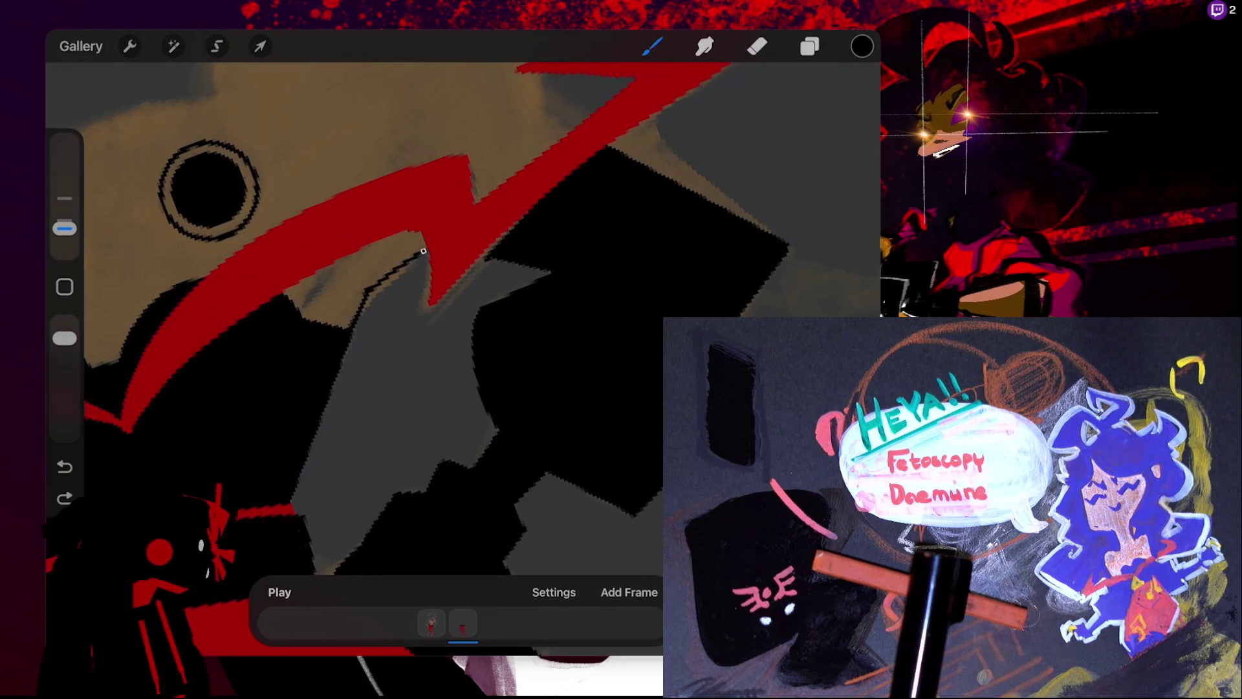
- Fill enclosed areas with black, then switch to red and fill a collar section
left_click_drag(862, 46, 401, 388)
scroll(453, 323, "down", 5)
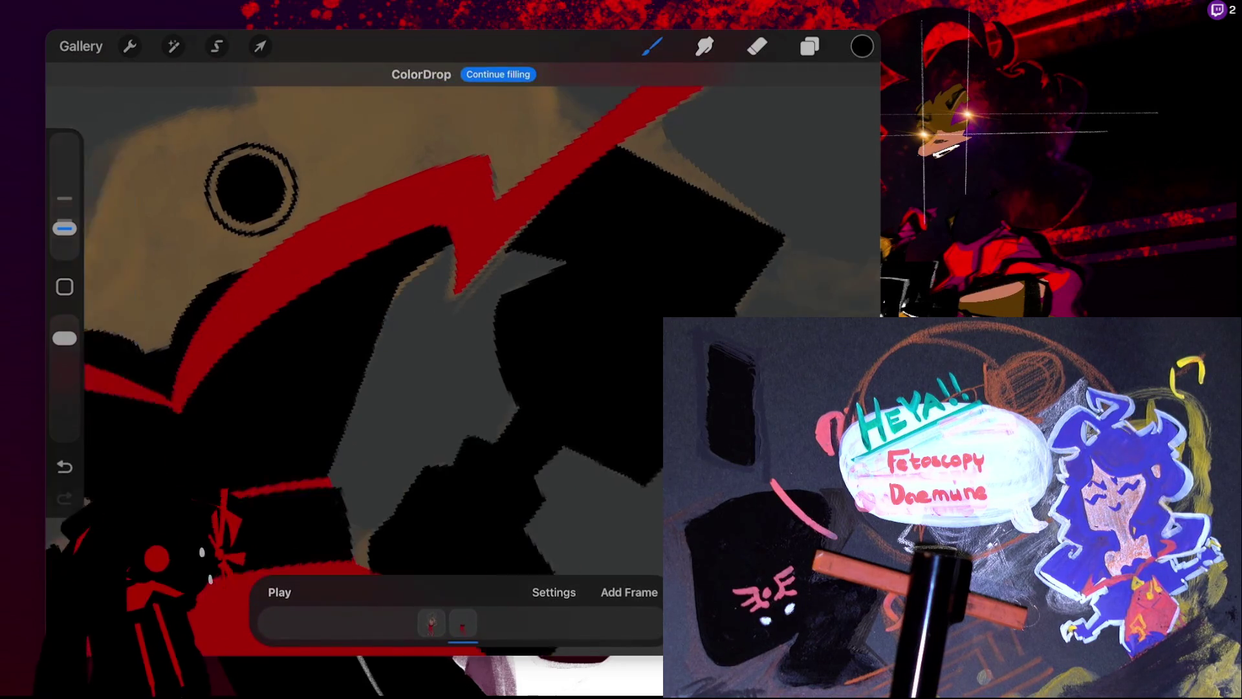
left_click(421, 452)
left_click(861, 46)
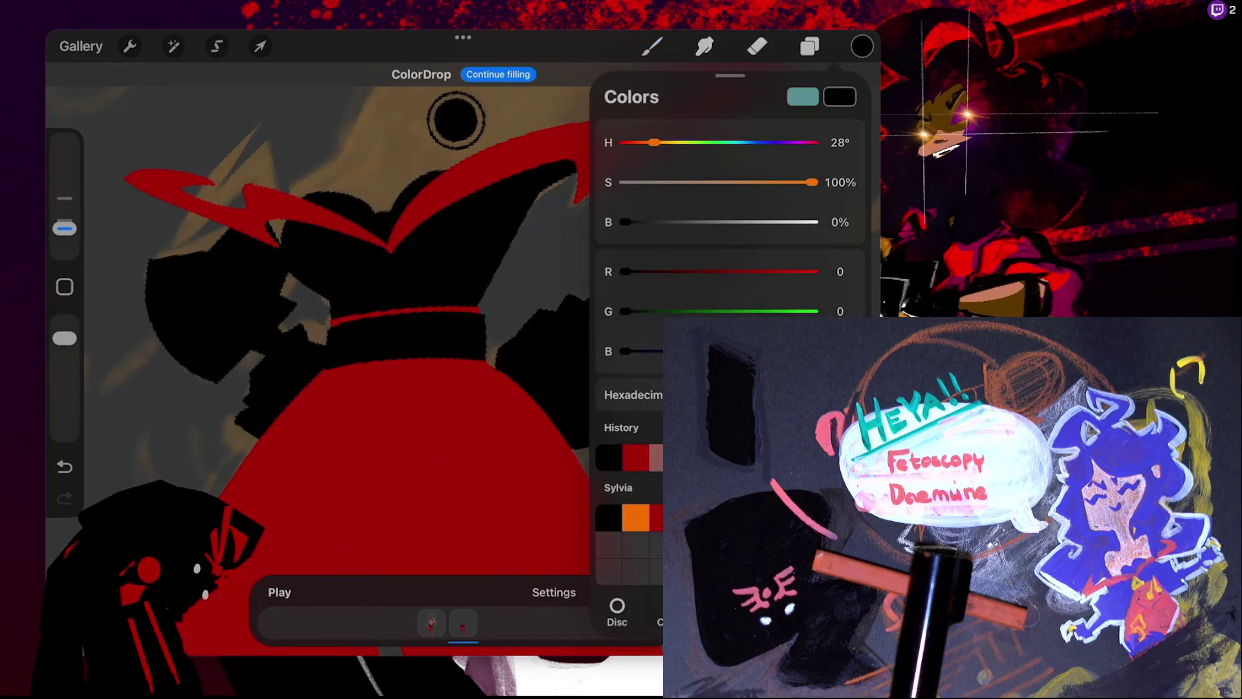
left_click(652, 46)
scroll(453, 323, "up", 2)
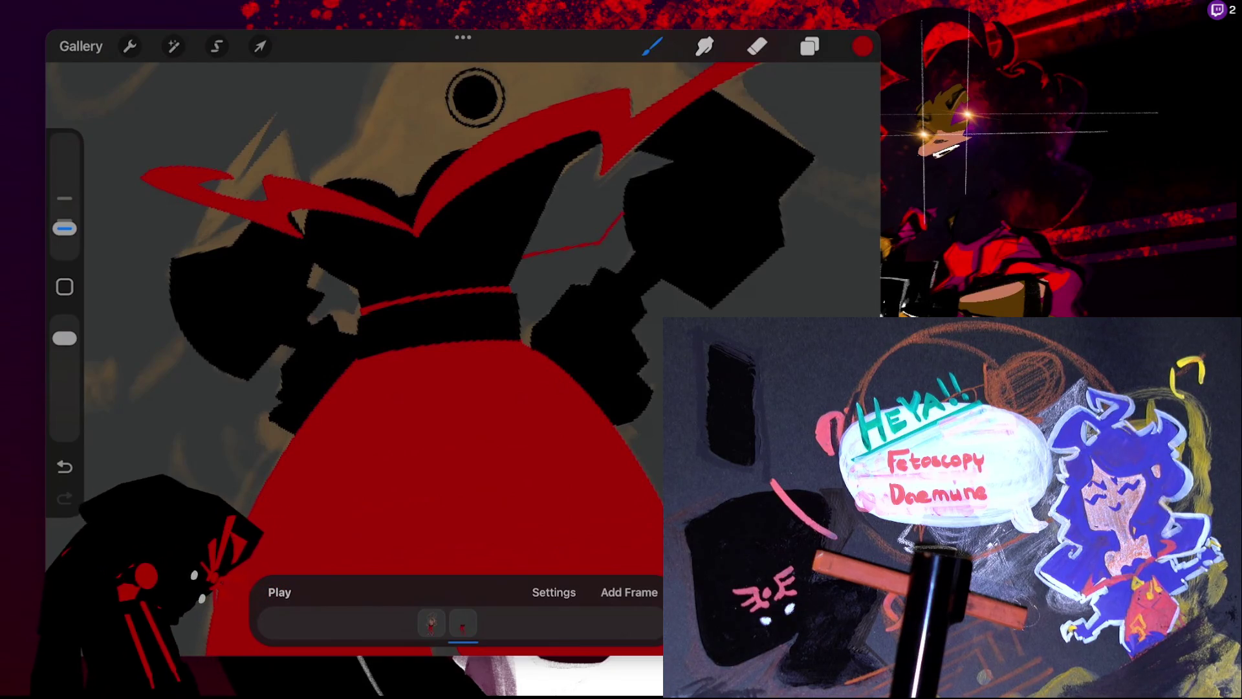
left_click_drag(862, 46, 575, 216)
scroll(580, 243, "down", 4)
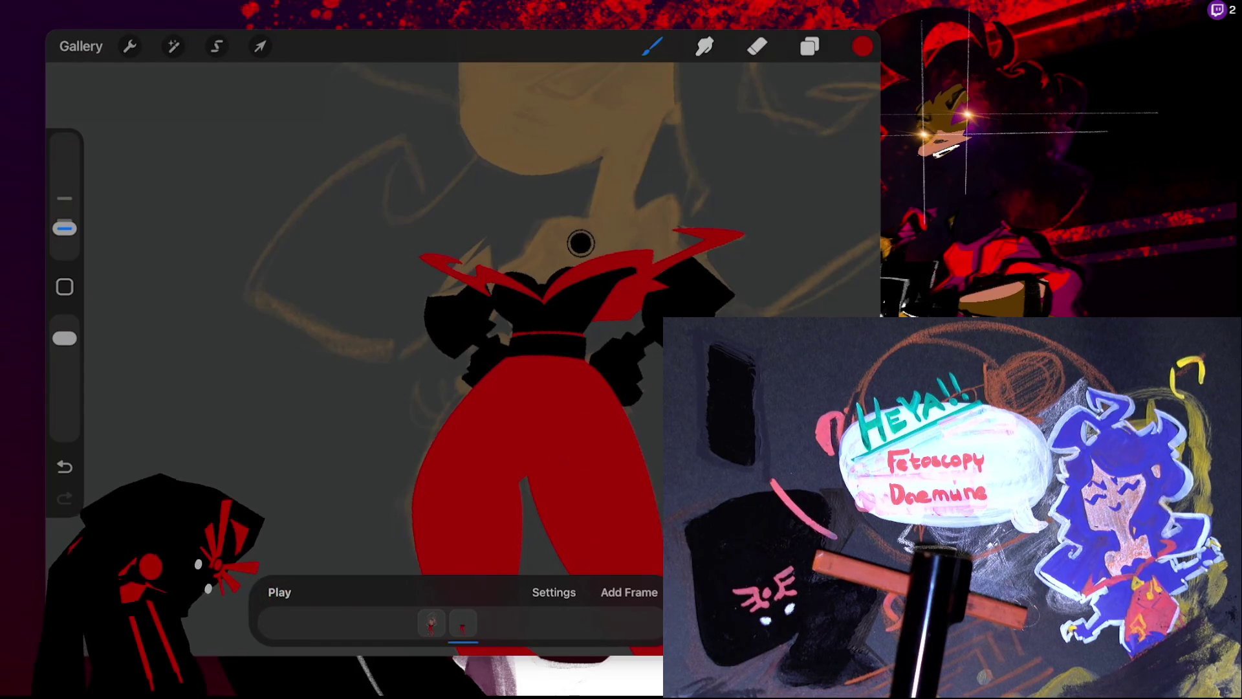
left_click(862, 46)
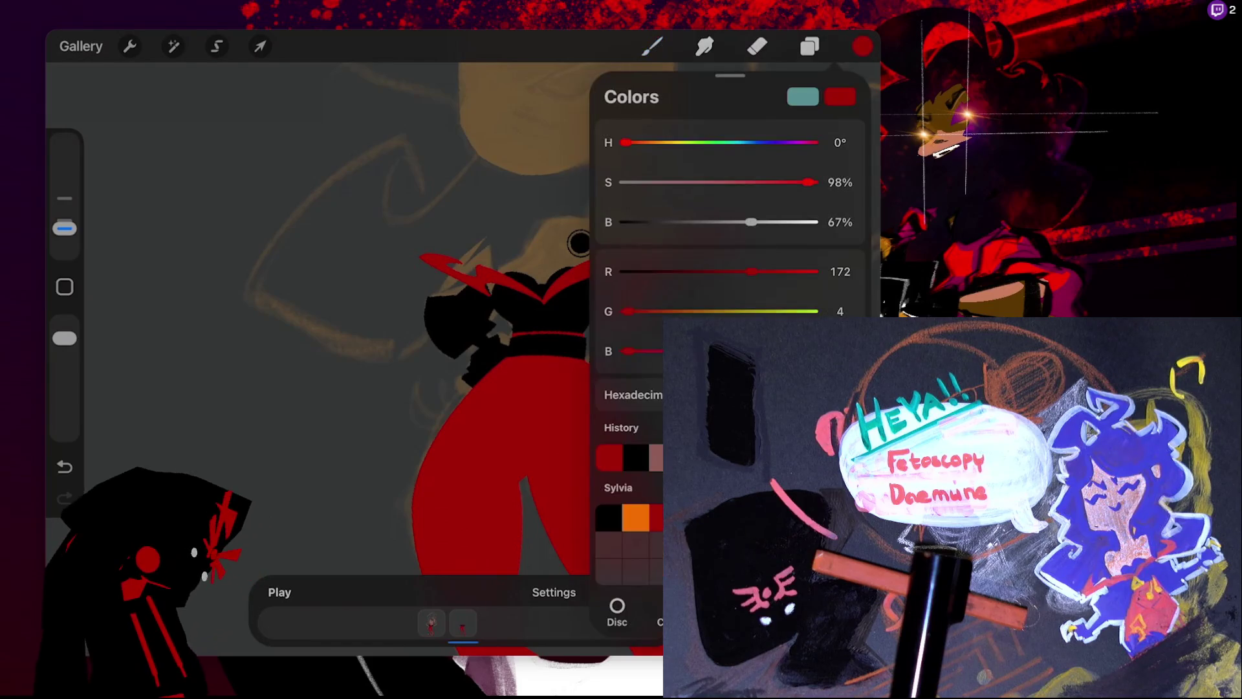
- Switch to black and fill the small gap beside the collar
left_click(609, 518)
left_click(580, 242)
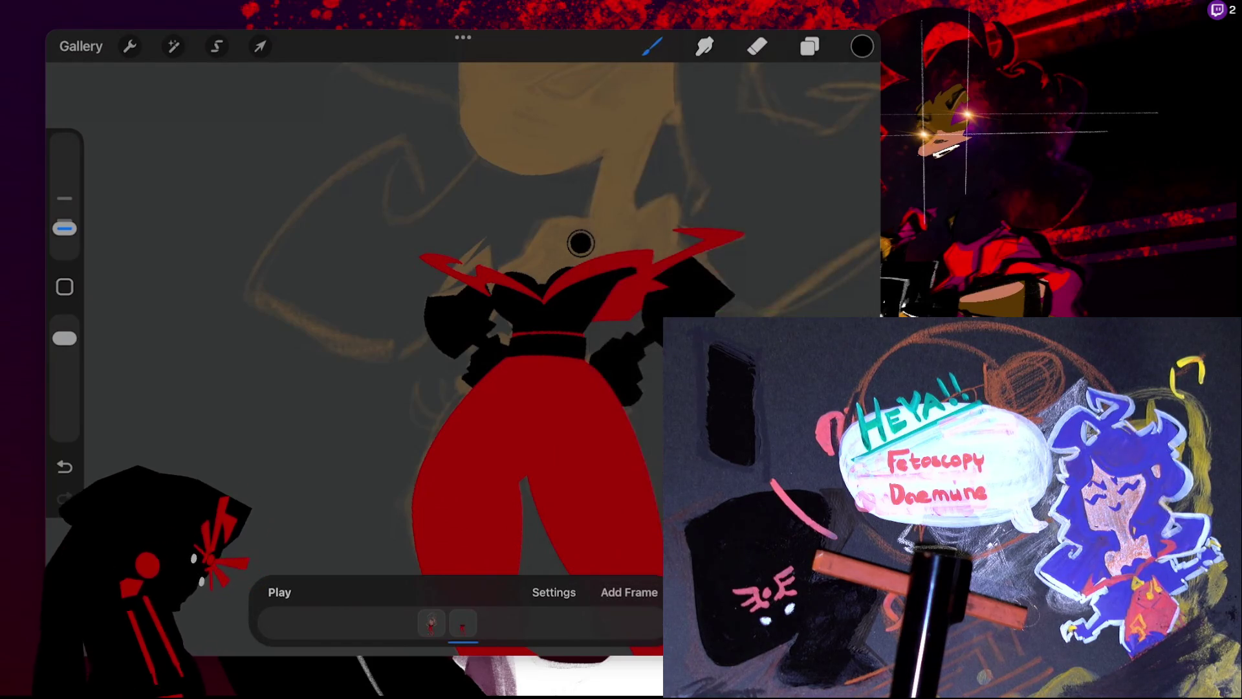
left_click_drag(862, 46, 483, 282)
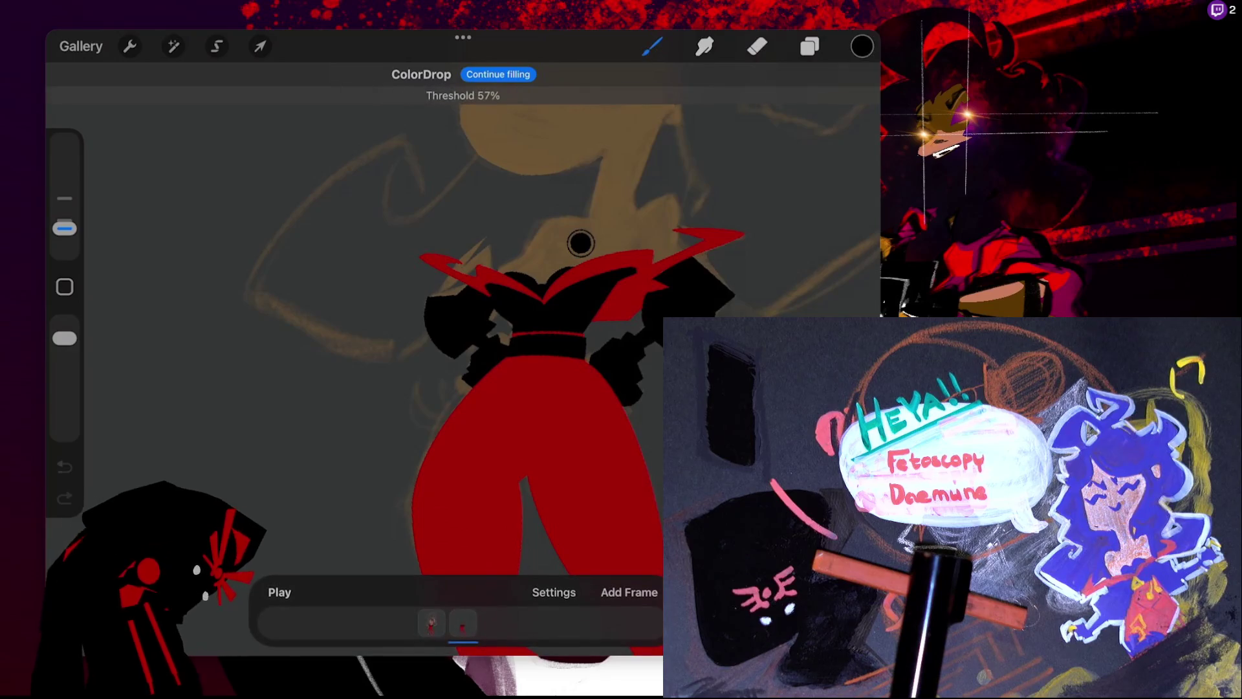
scroll(494, 290, "up", 3)
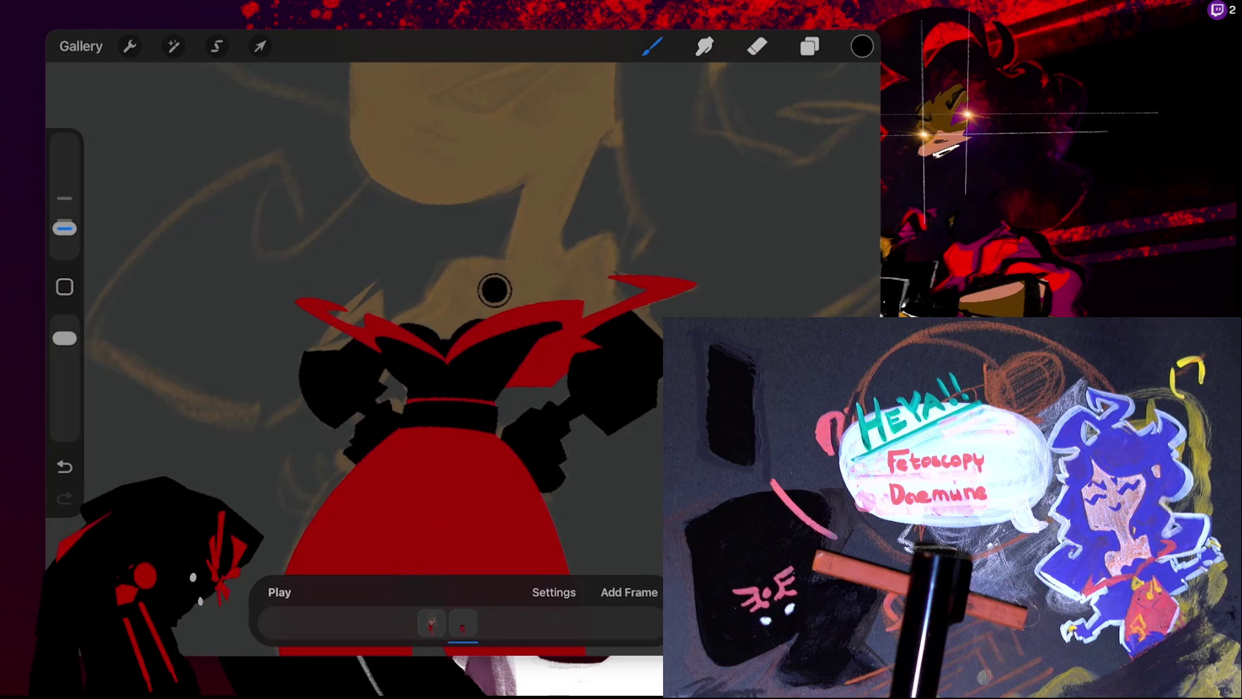
- Draw a thin dark line across the collar's right side, then undo a red zigzag fill
left_click_drag(536, 339, 579, 344)
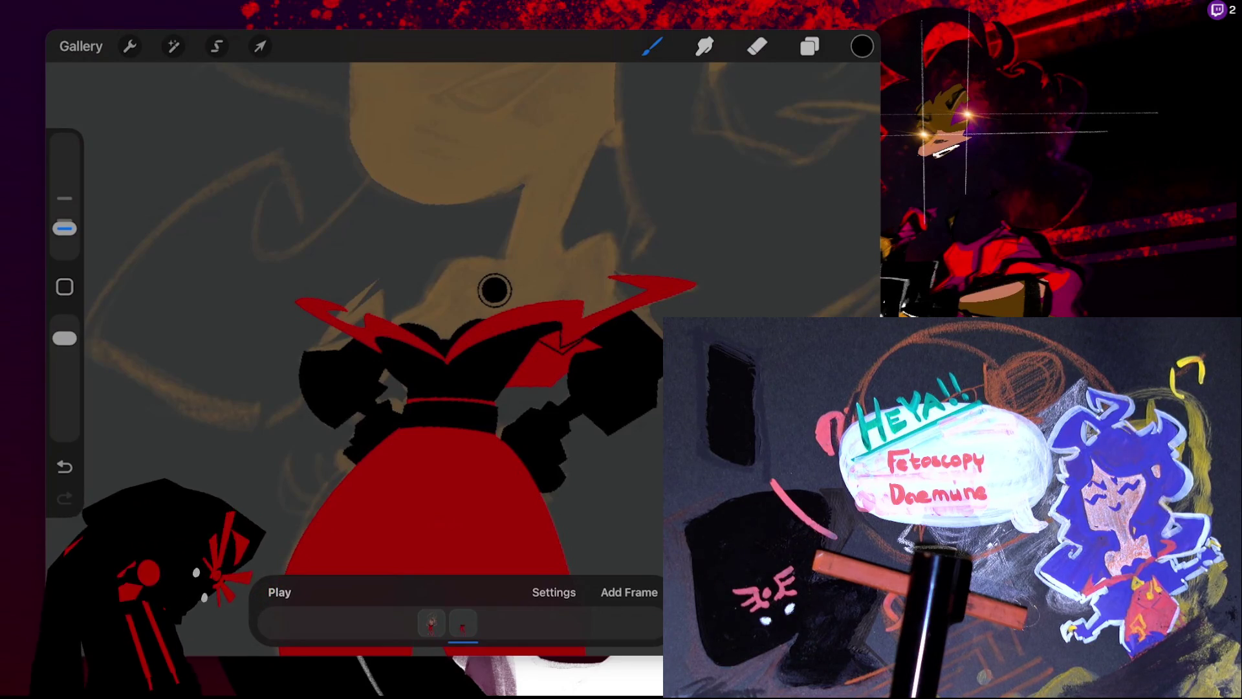
scroll(494, 290, "up", 5)
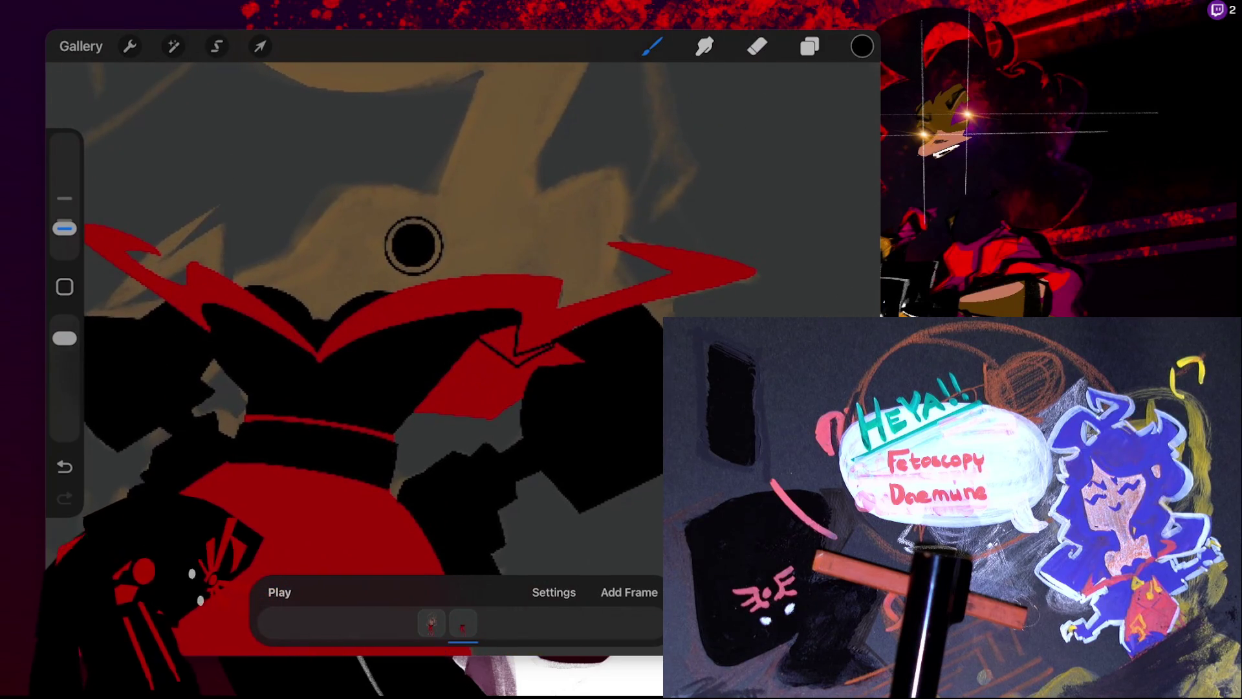
scroll(414, 245, "up", 2)
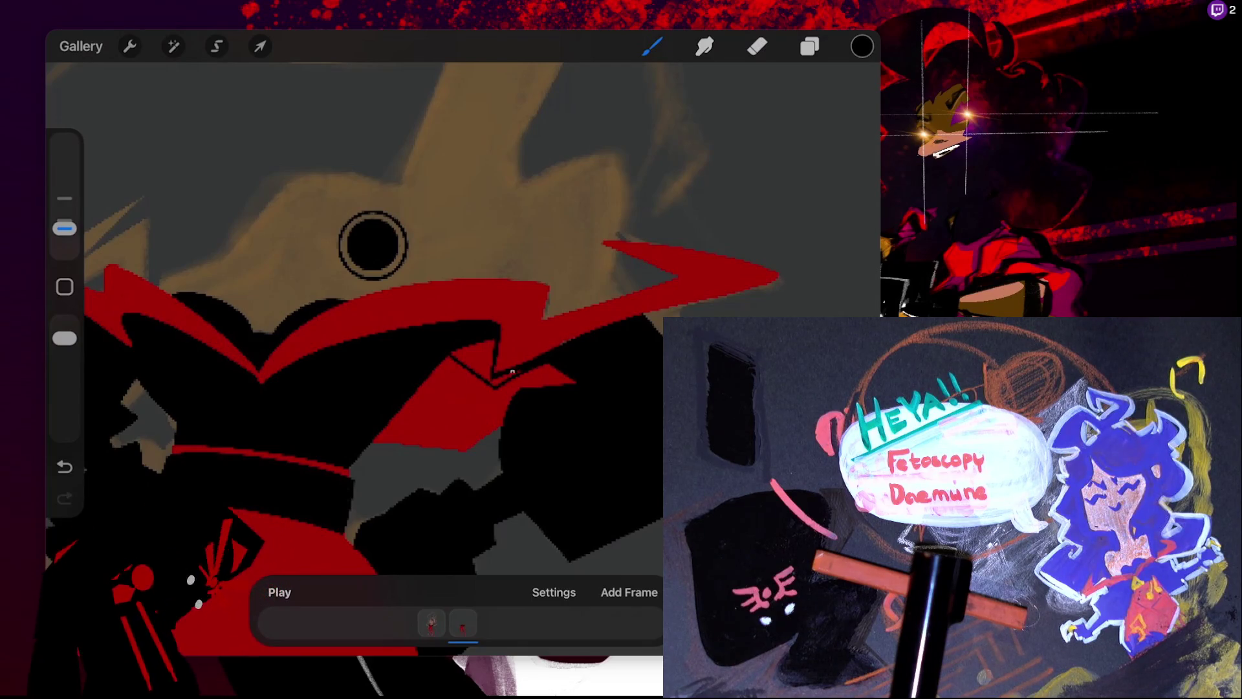
left_click_drag(862, 46, 498, 372)
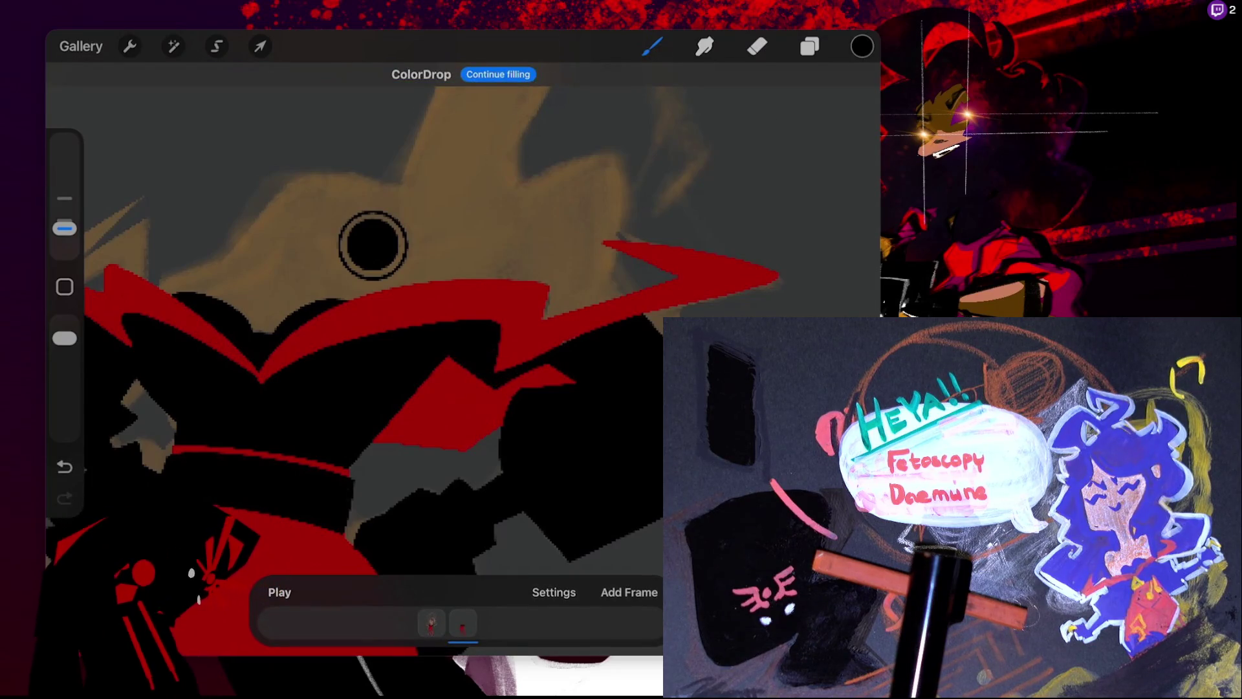
key("ctrl+z")
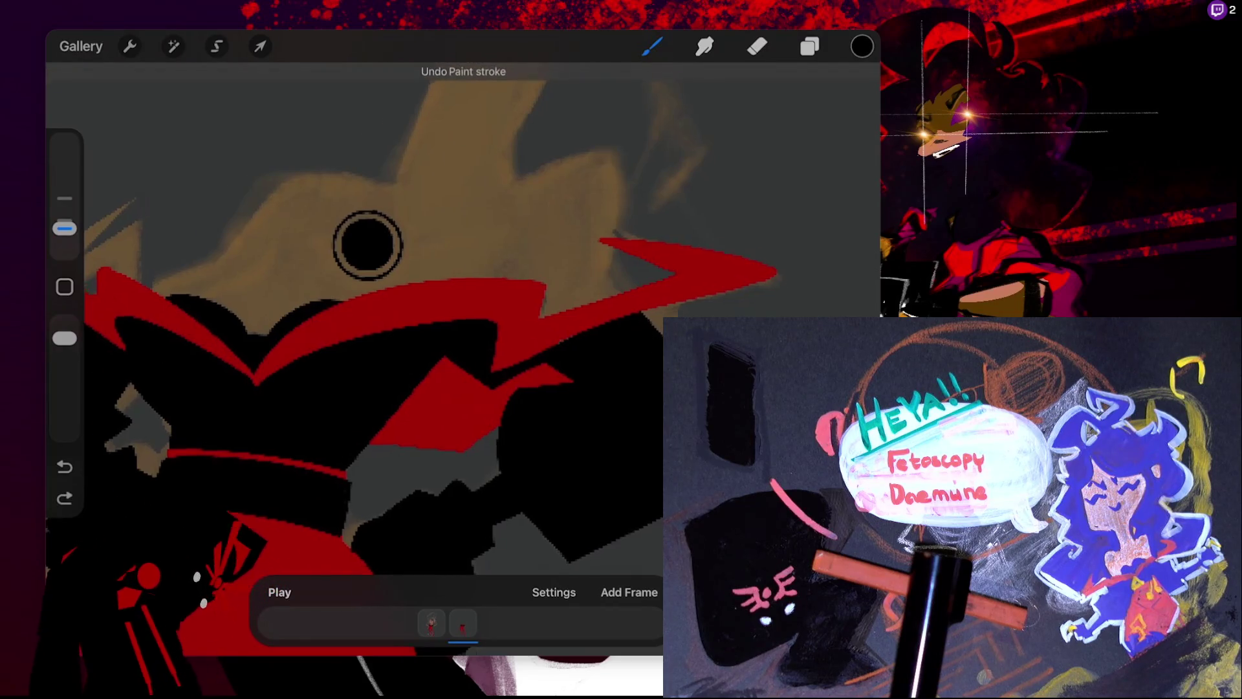
- Switch the colour to red and paint along the collar's black edge
left_click_drag(374, 244, 145, 262)
left_click(862, 46)
left_click(635, 457)
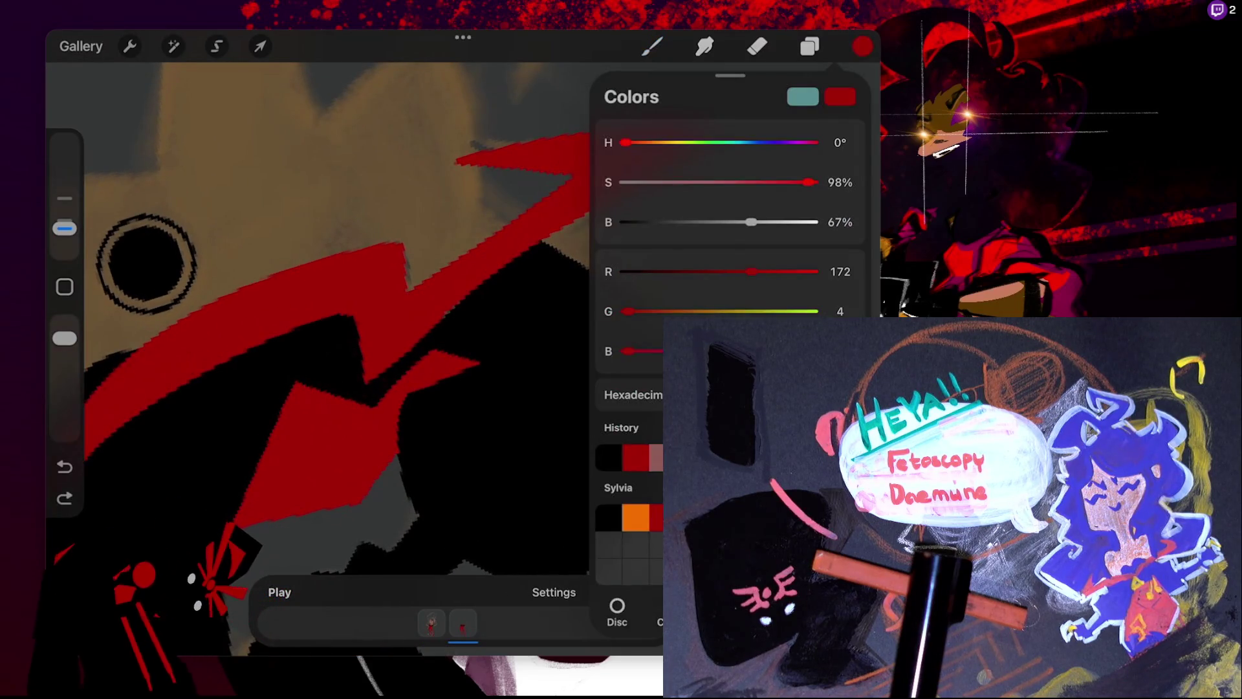
left_click(652, 46)
key("ctrl+z")
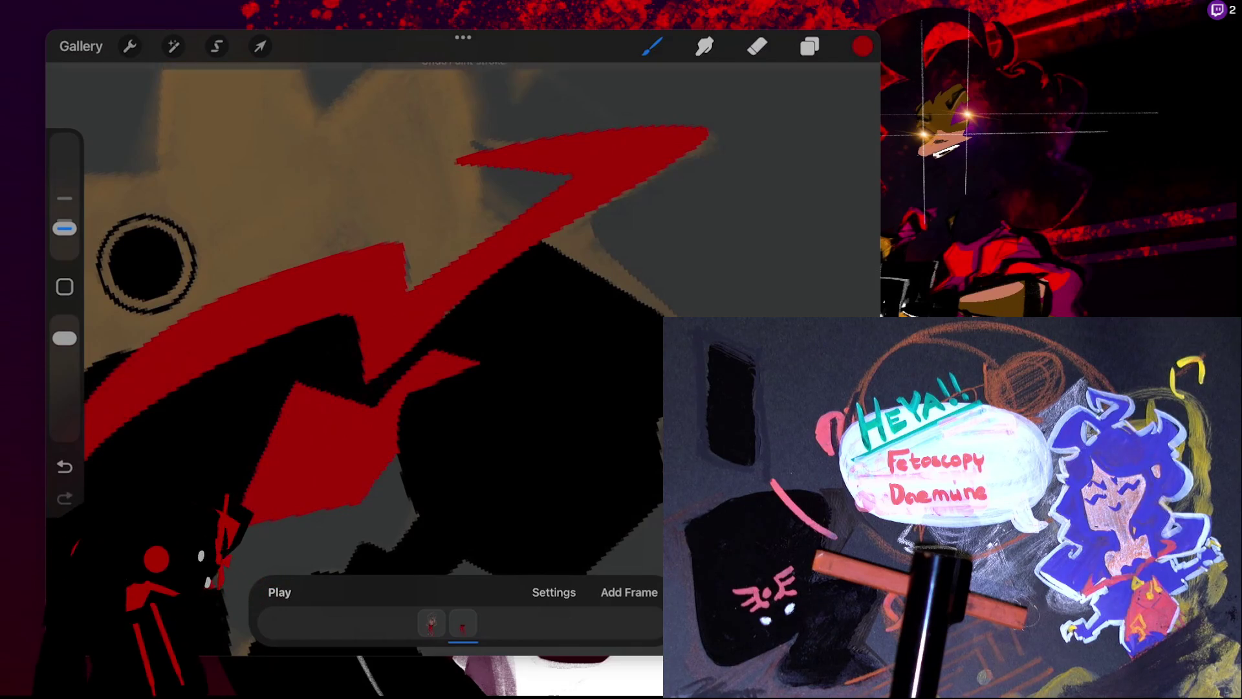
left_click_drag(446, 312, 549, 243)
- Draw a straight red line along the edge, bend it into an arc, and paint over the jagged edge
left_click_drag(420, 339, 602, 201)
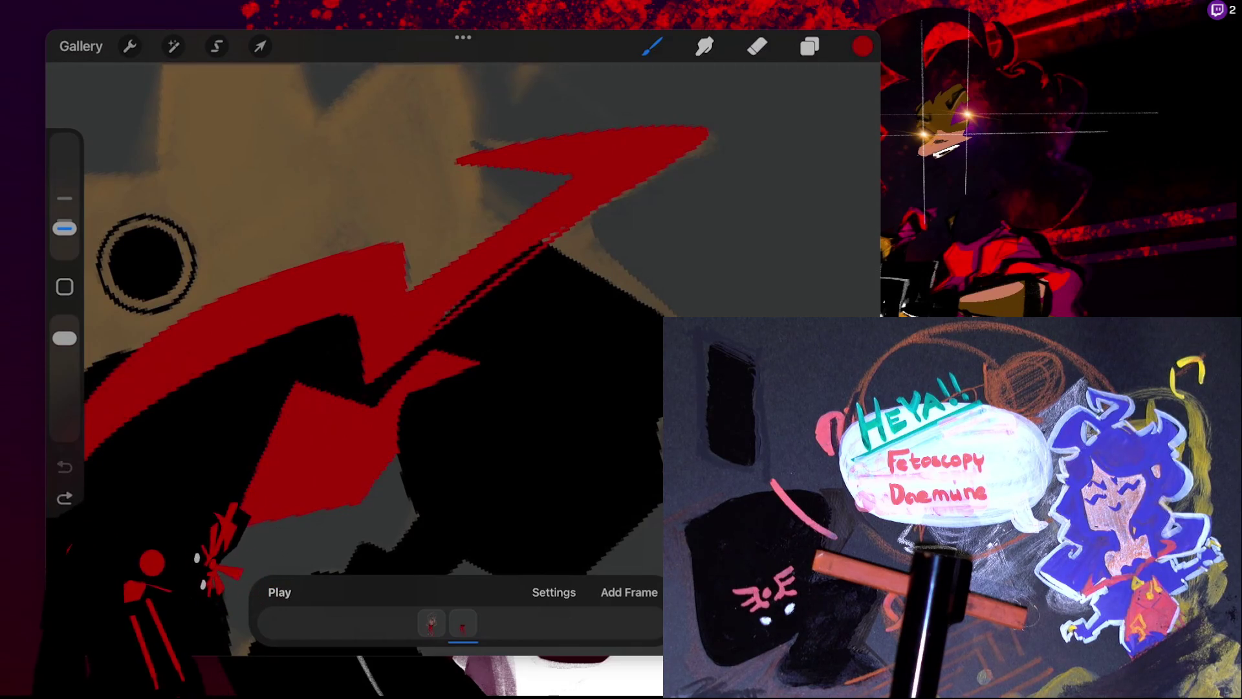
left_click(474, 74)
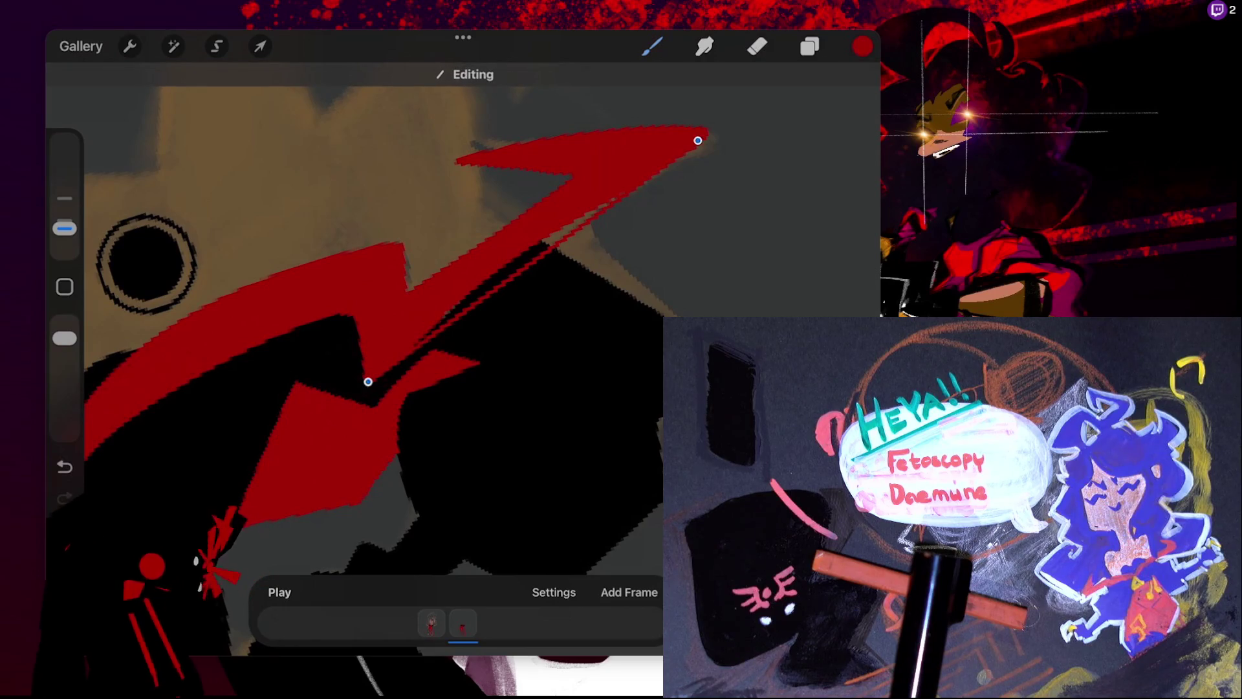
key("ctrl+z")
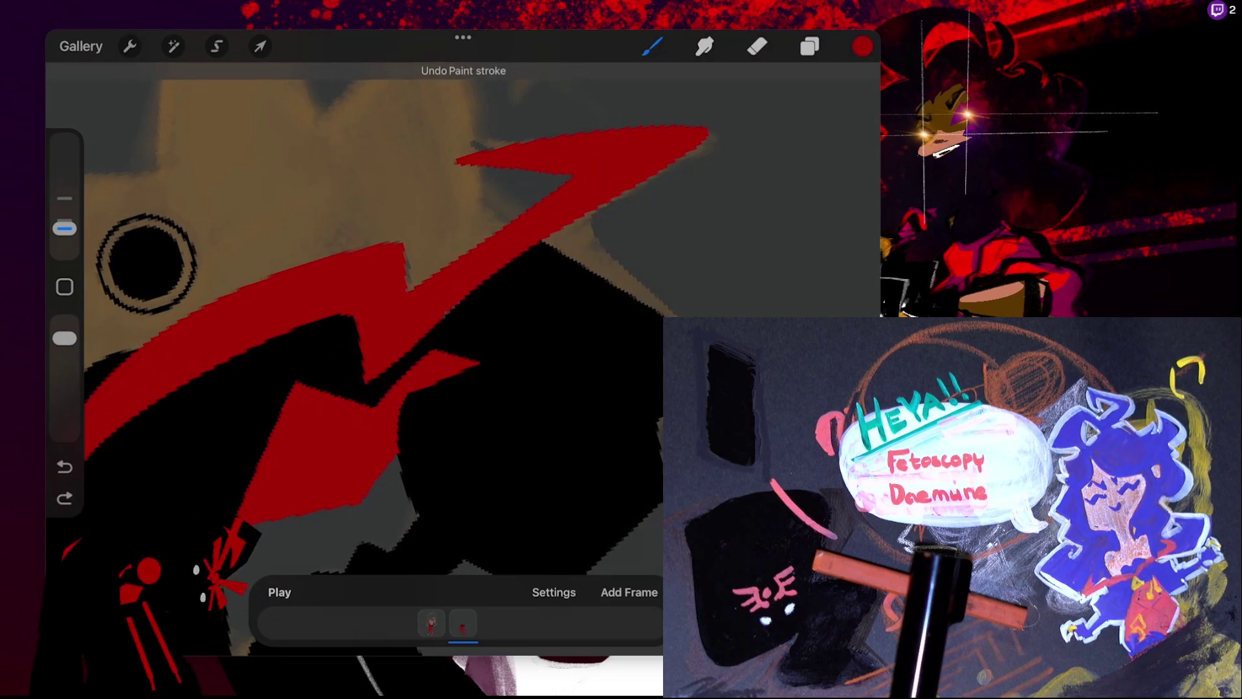
left_click_drag(414, 346, 598, 205)
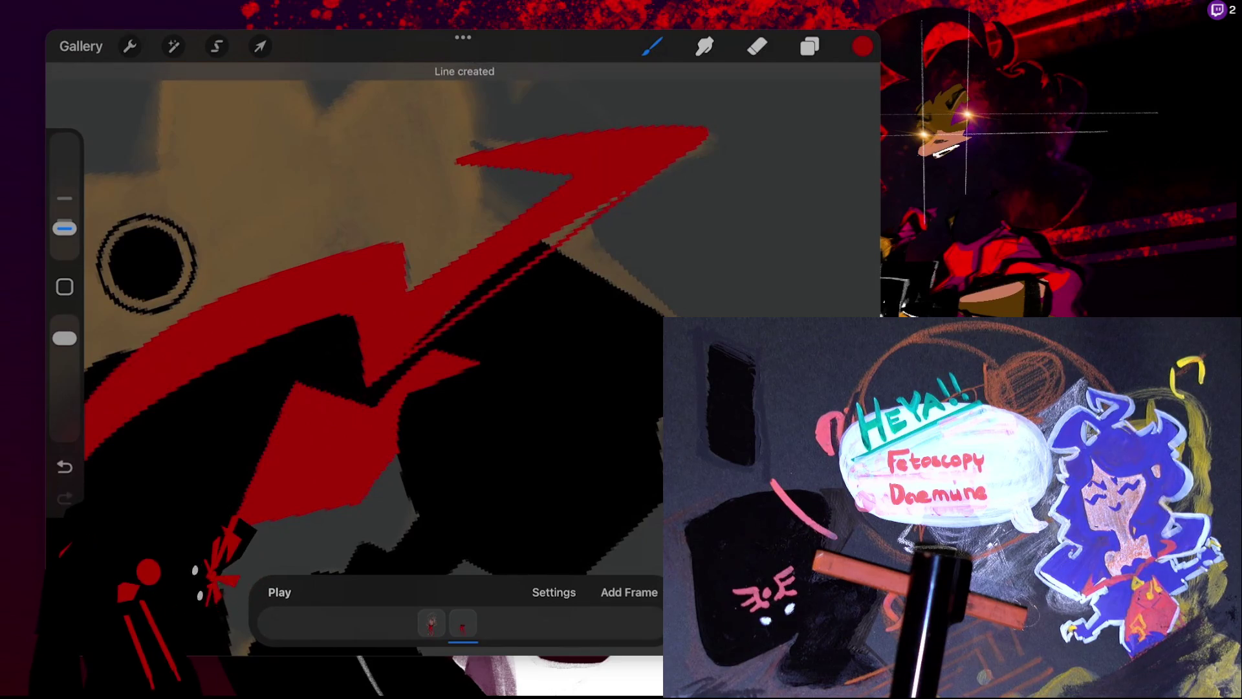
left_click(460, 74)
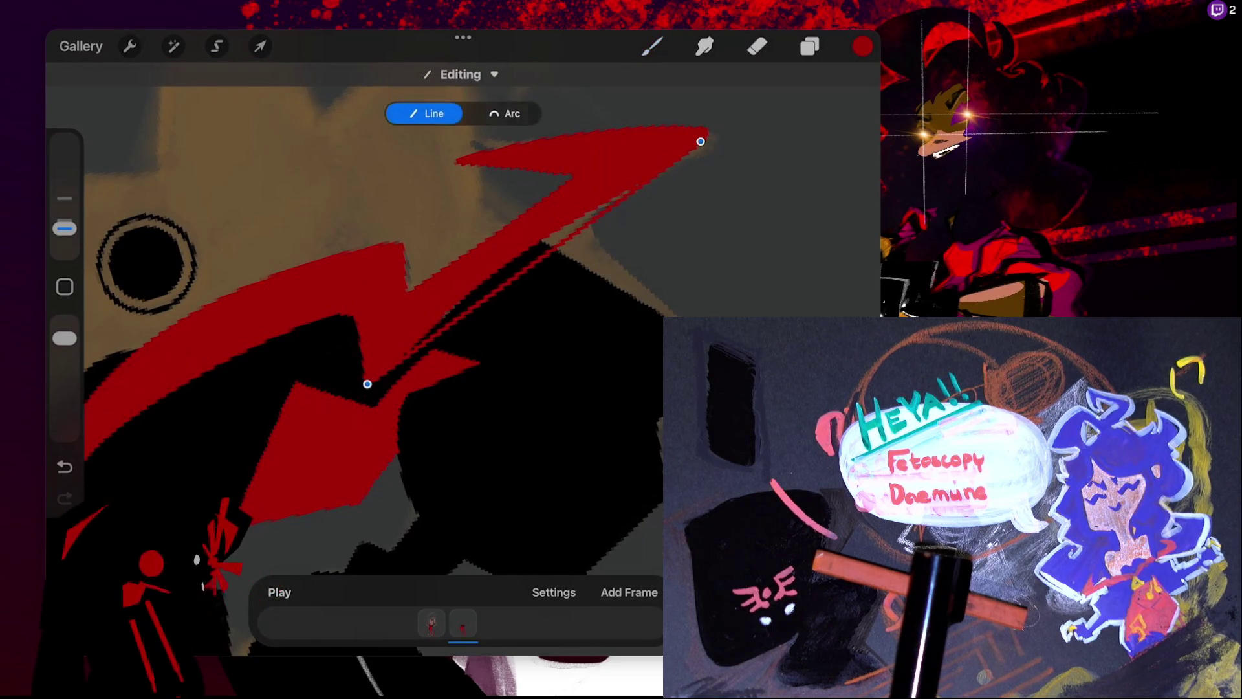
left_click(504, 113)
left_click_drag(513, 241, 526, 257)
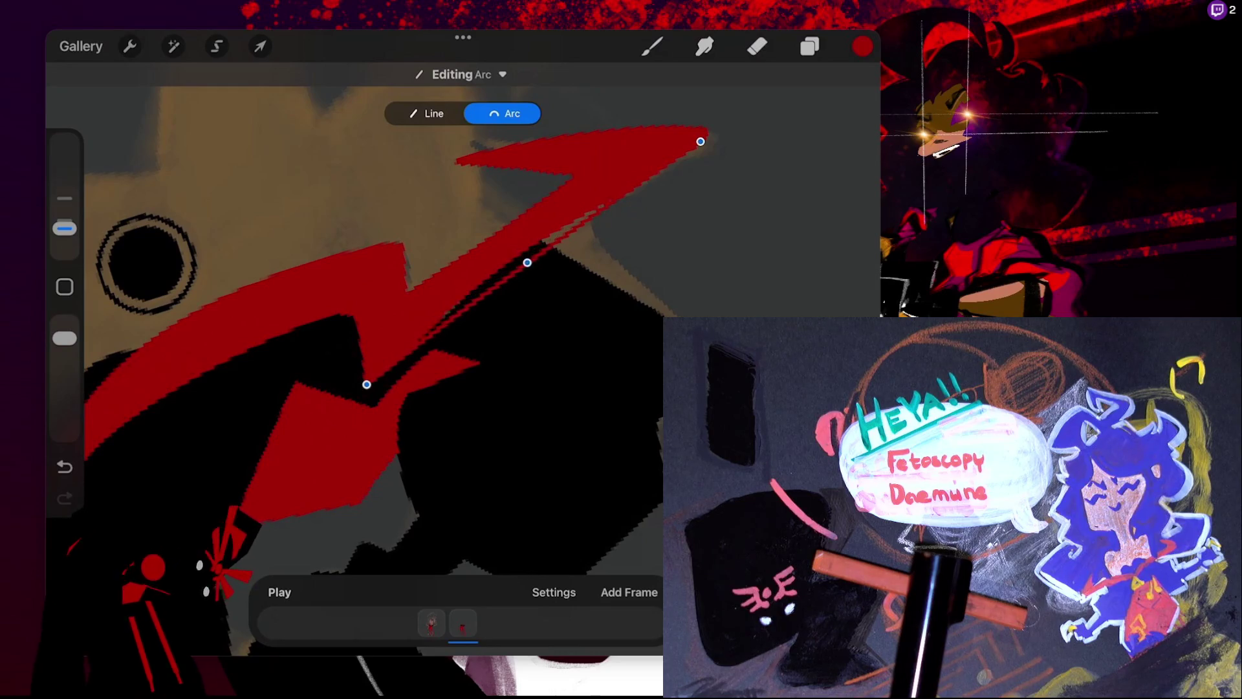
left_click(652, 46)
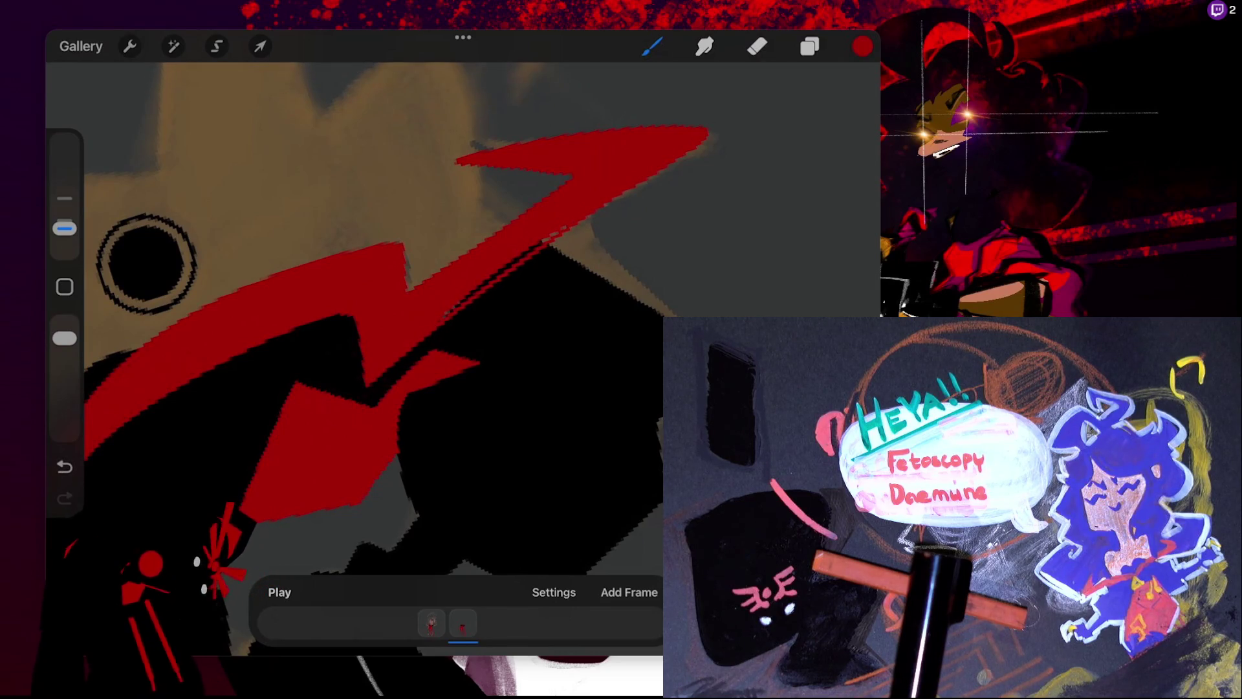
left_click_drag(459, 304, 538, 246)
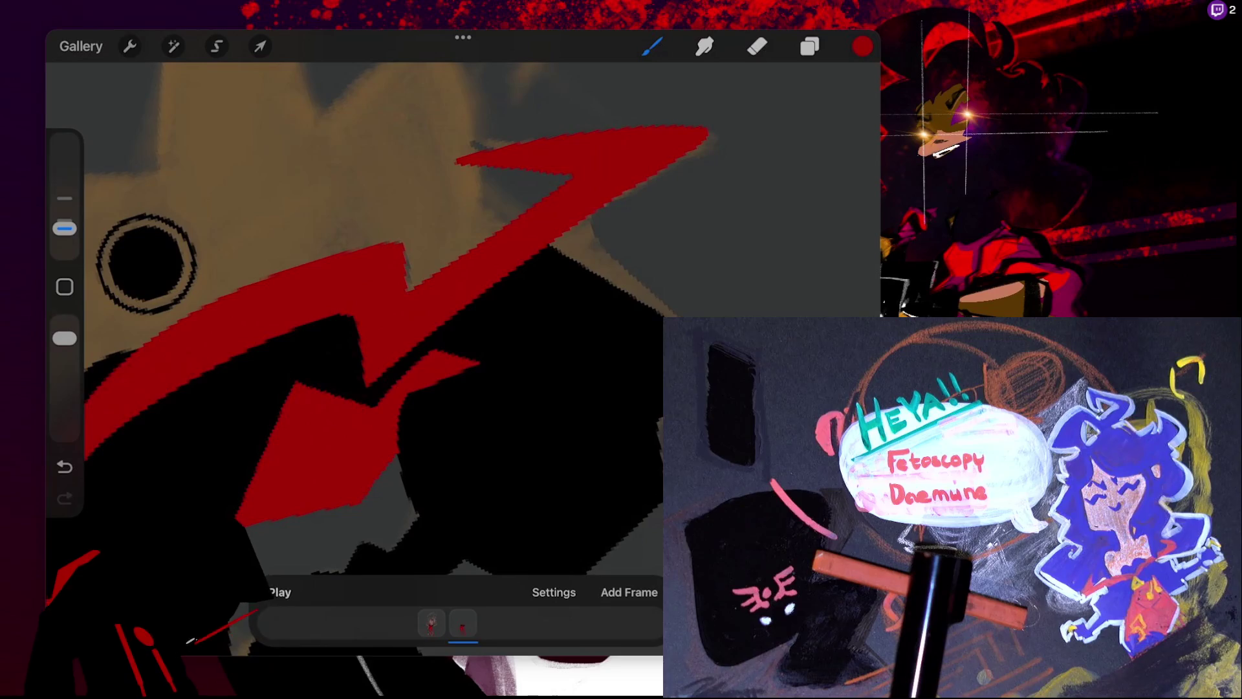
- Increase the brush size slightly with the sidebar slider
scroll(484, 269, "down", 3)
scroll(484, 268, "up", 3)
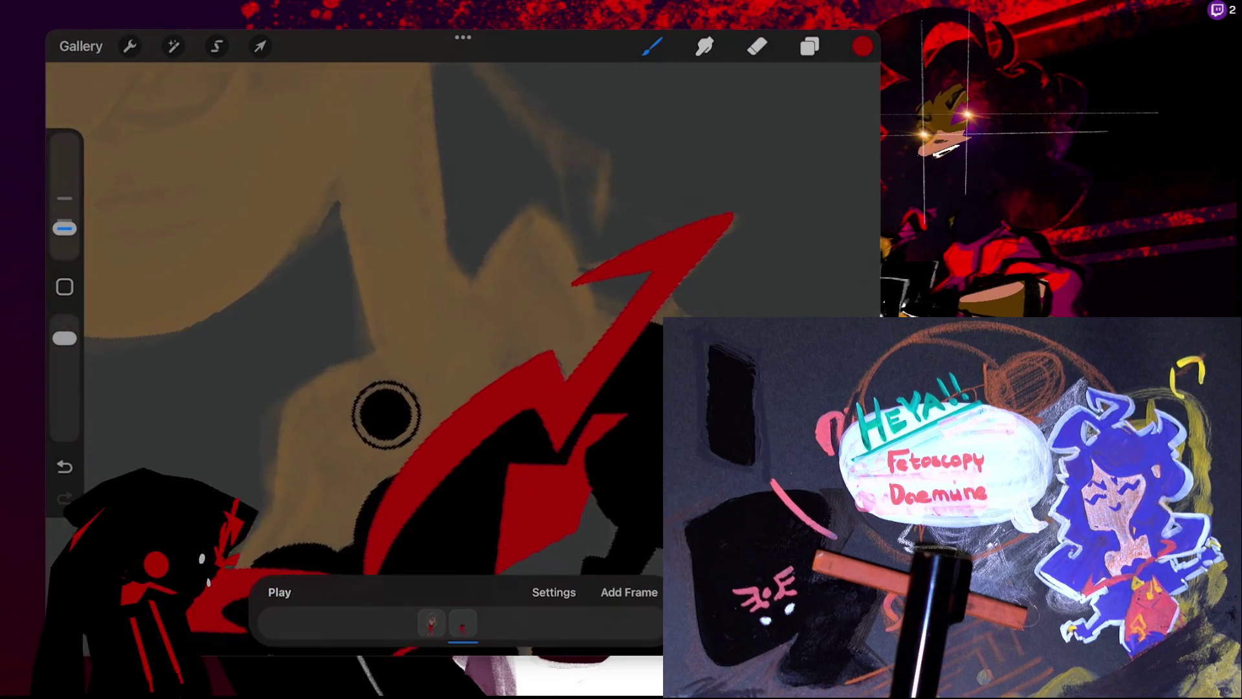
scroll(386, 413, "up", 3)
scroll(499, 249, "up", 3)
scroll(560, 136, "up", 3)
scroll(453, 317, "up", 3)
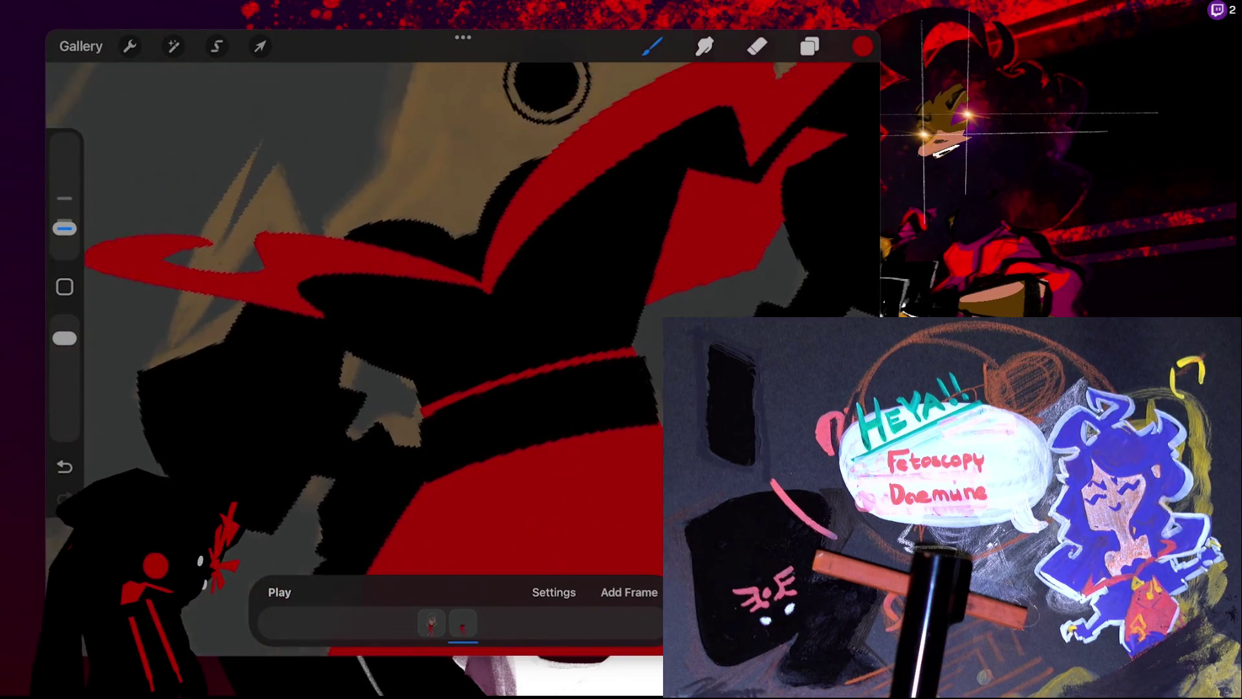
left_click_drag(65, 228, 65, 220)
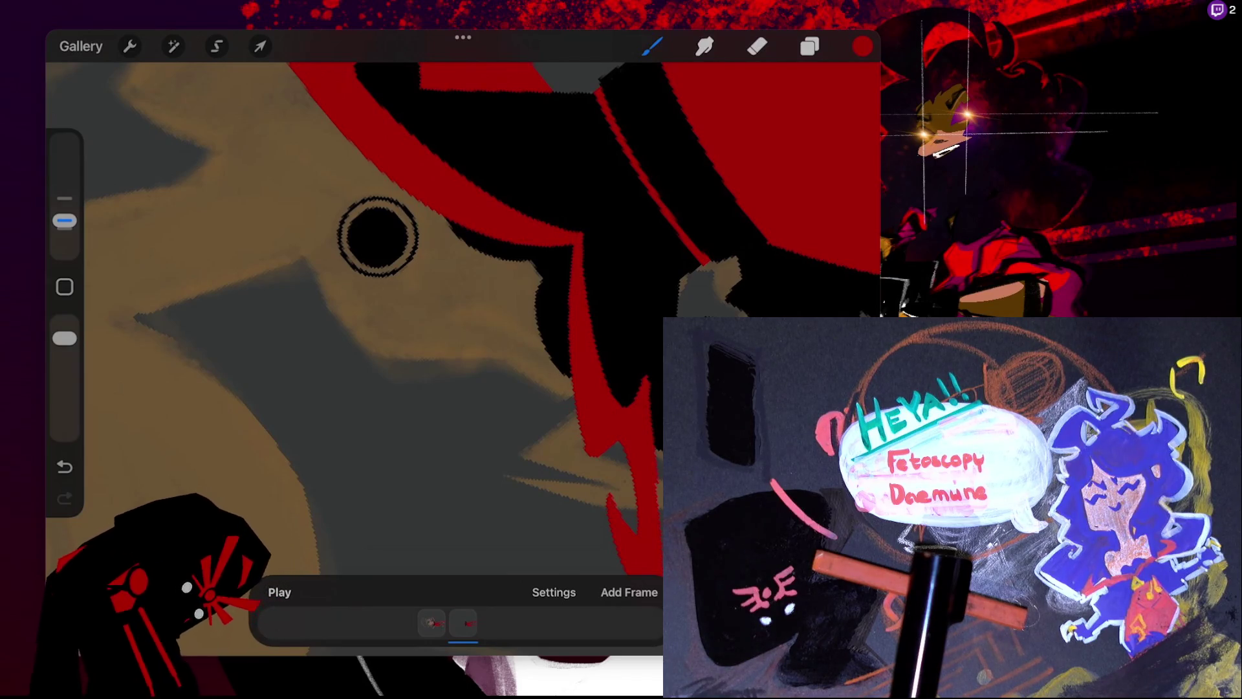
- Undo the last red paint stroke and pan from the torso down to the legs
key("ctrl+z")
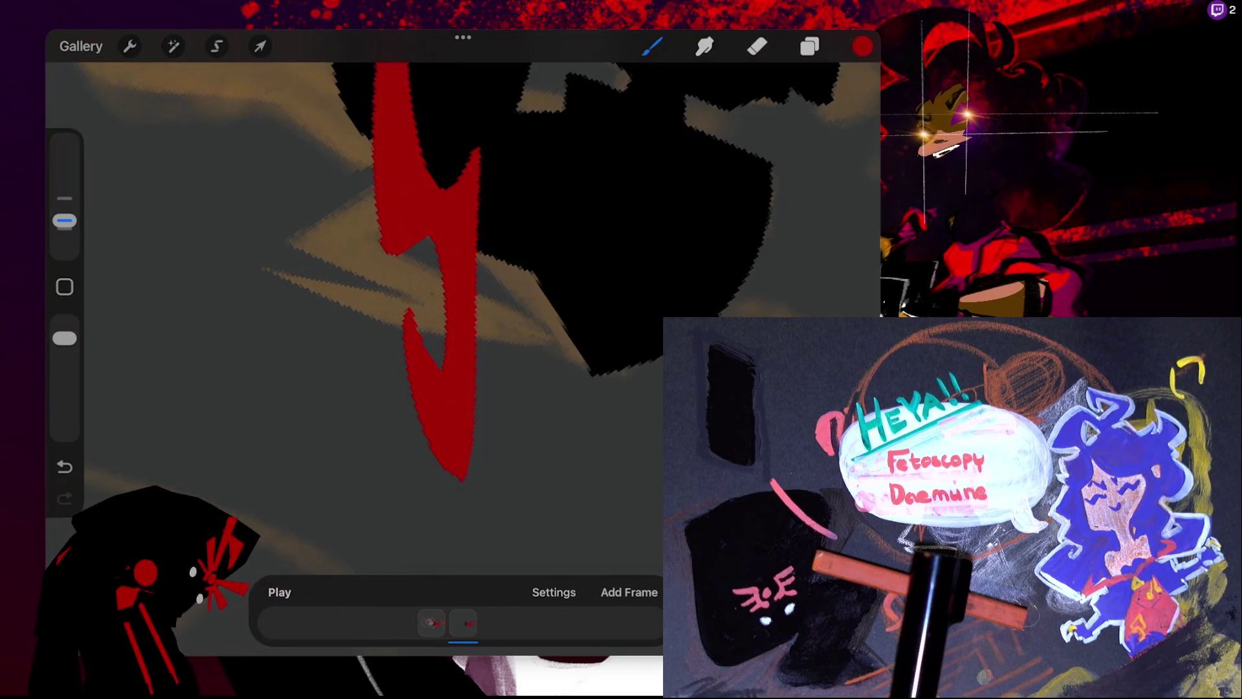
scroll(653, 172, "down", 5)
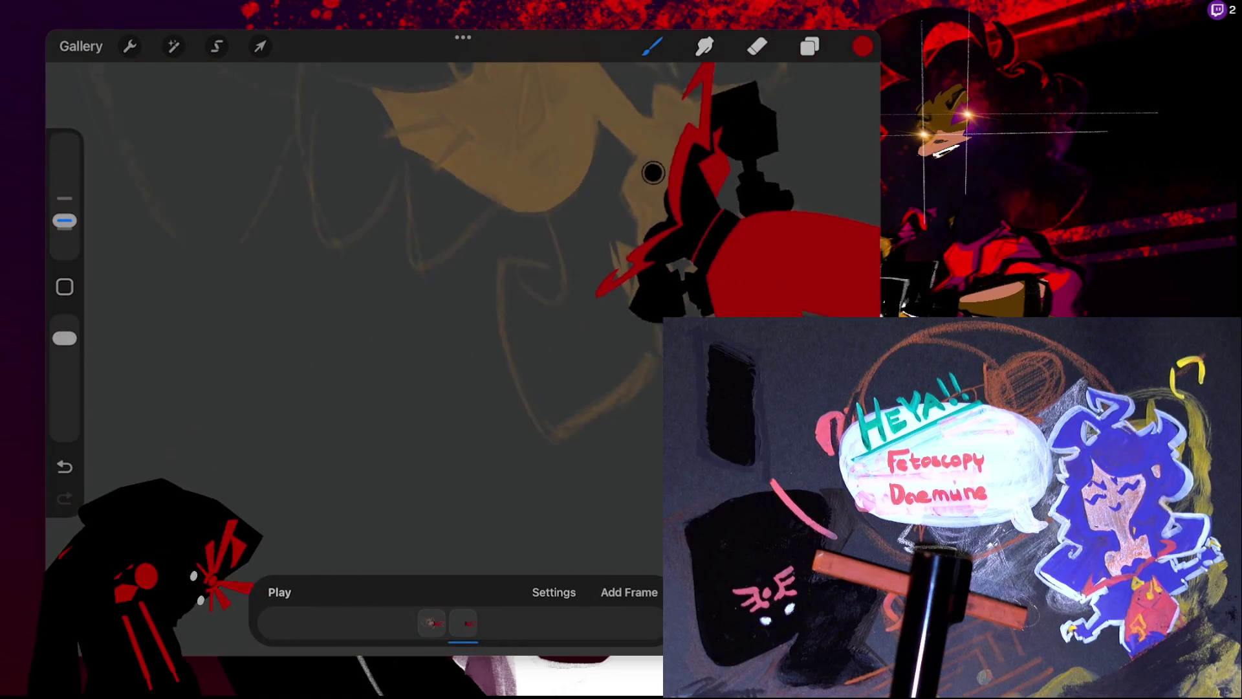
scroll(653, 172, "up", 5)
scroll(554, 187, "up", 3)
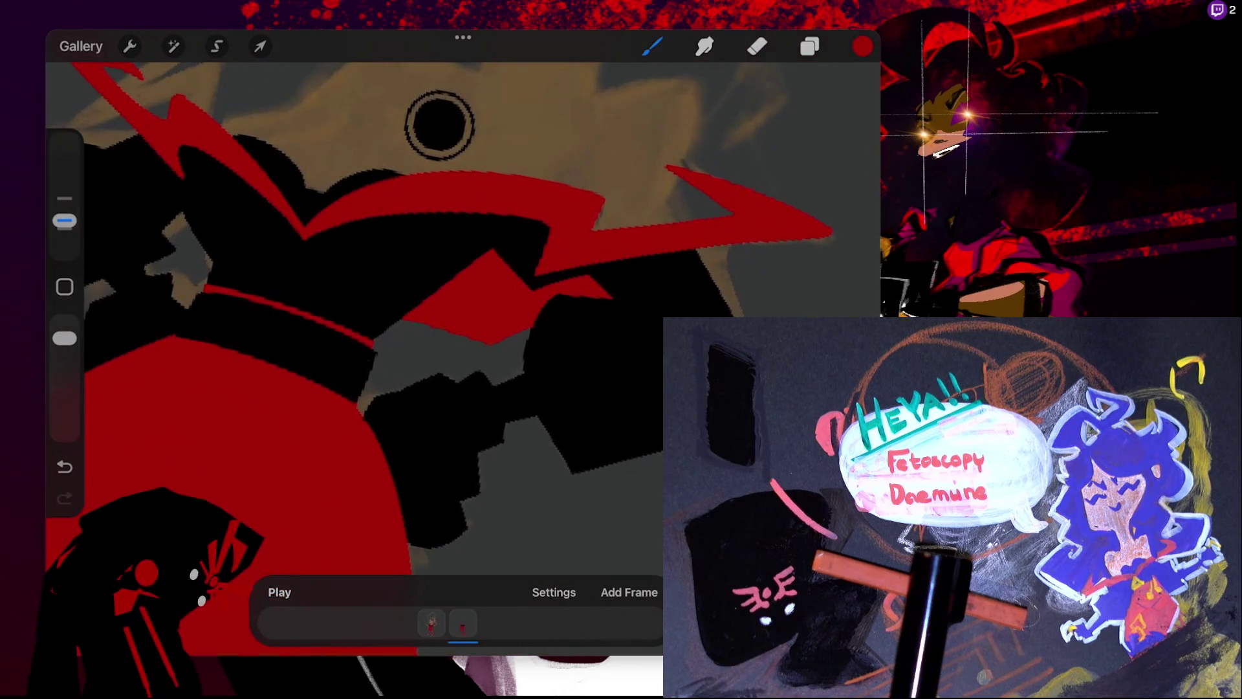
scroll(439, 124, "down", 3)
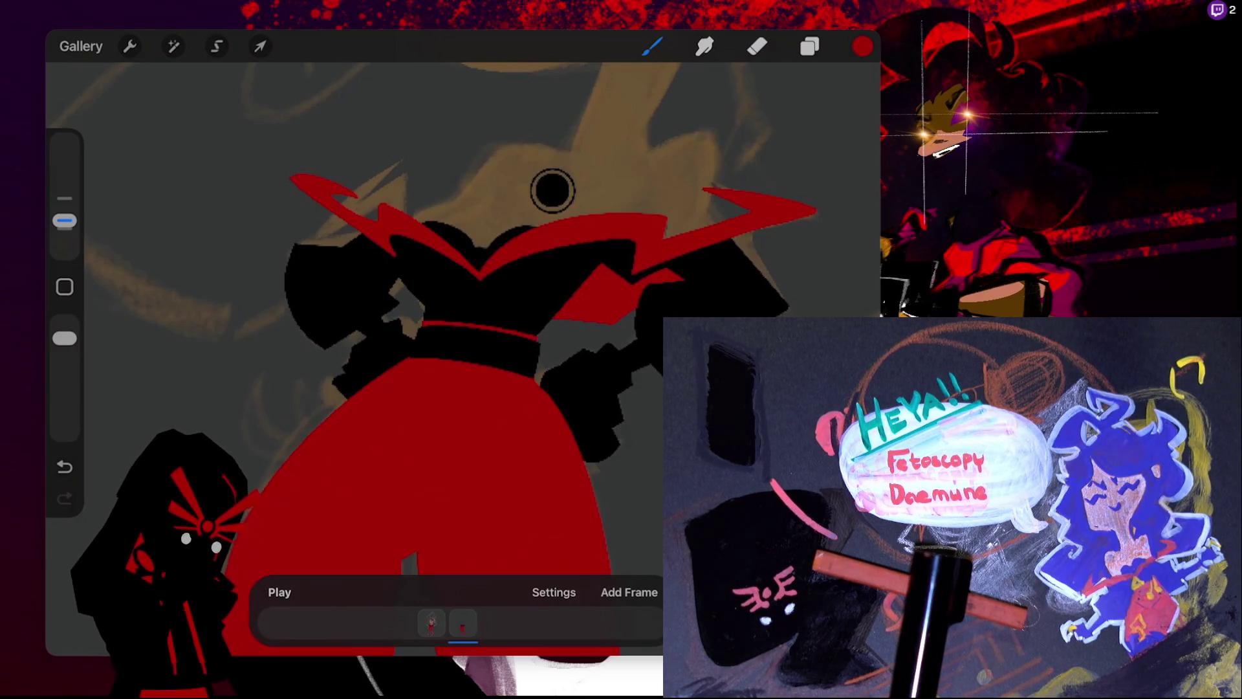
mouse_move(552, 189)
left_mouse_down()
mouse_move(582, 65)
mouse_move(569, 257)
left_mouse_up()
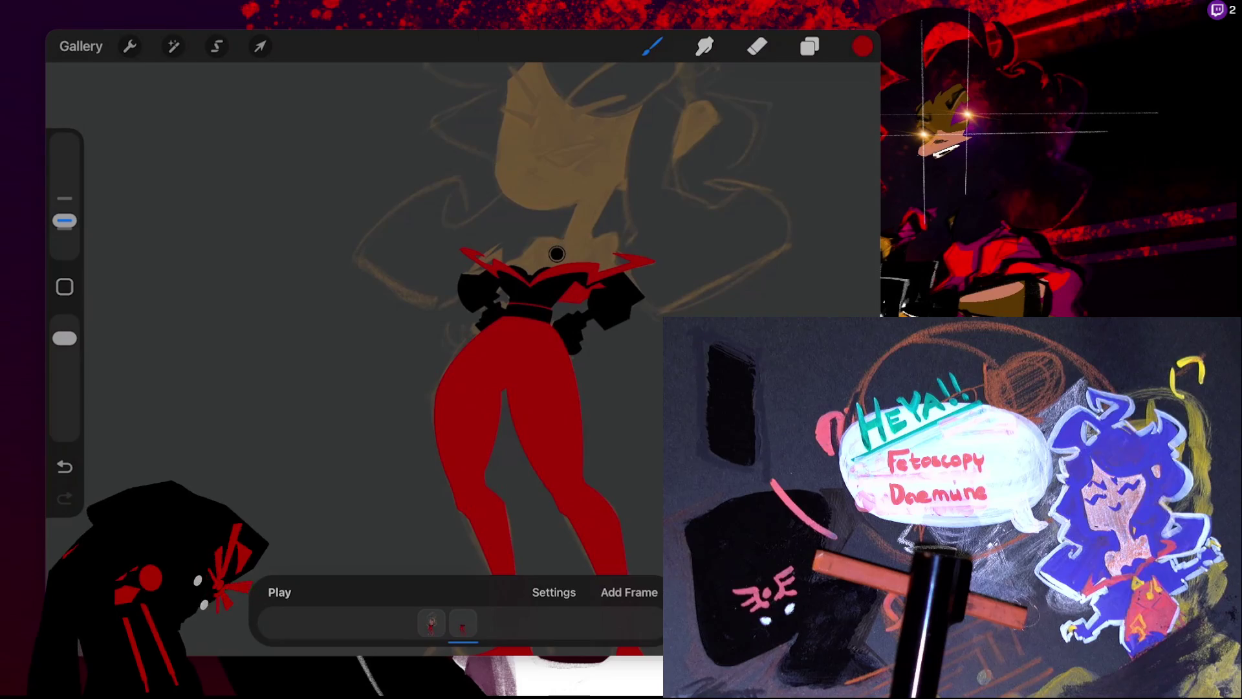
scroll(569, 257, "up", 3)
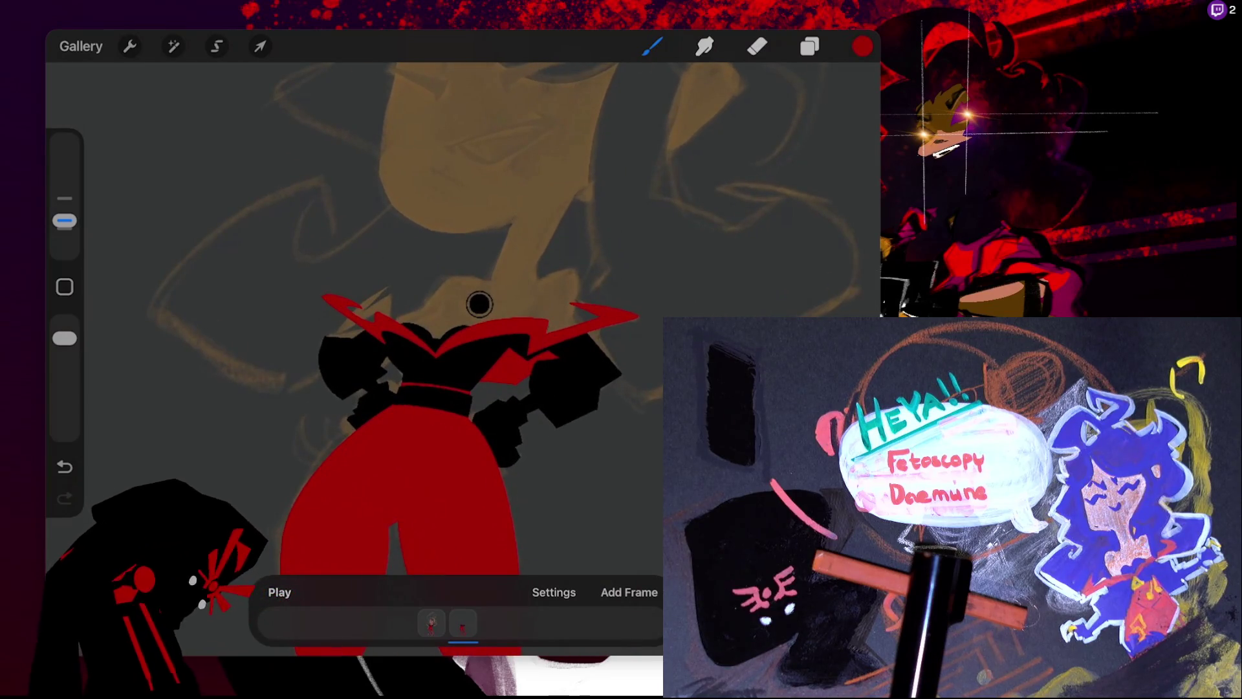
- Choose a muted pink as the colour for the skin outlines
left_click(862, 46)
left_click(655, 457)
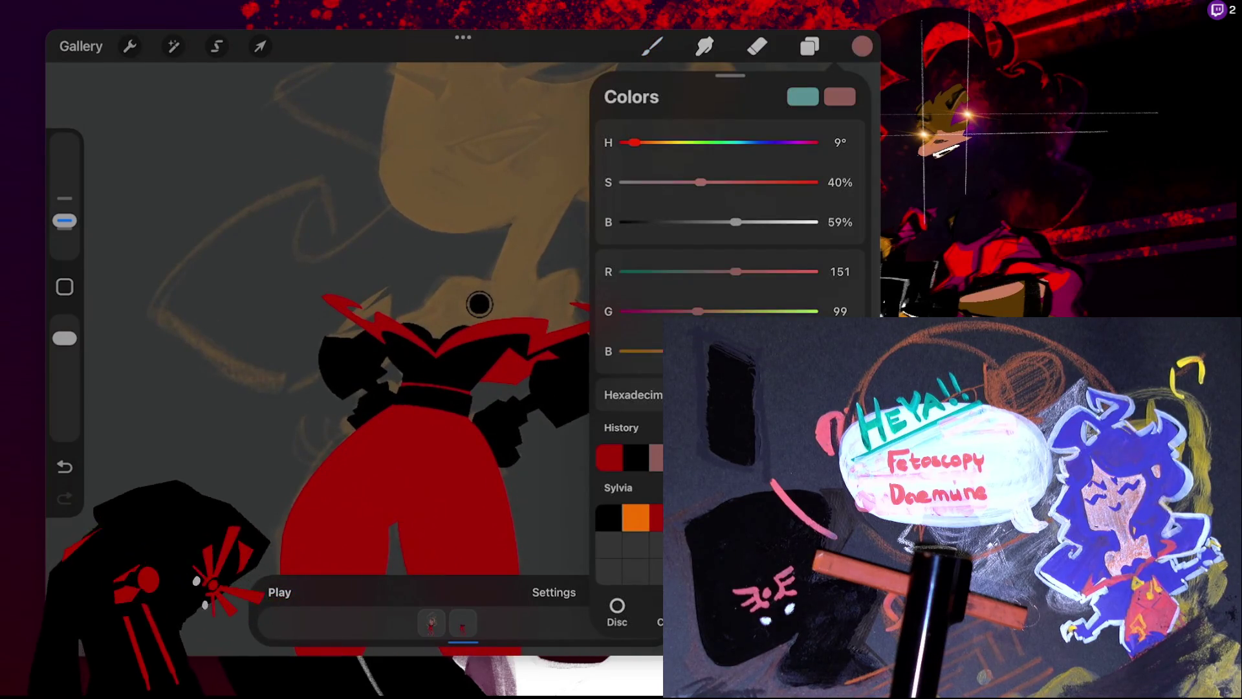
left_click(652, 46)
scroll(479, 303, "up", 2)
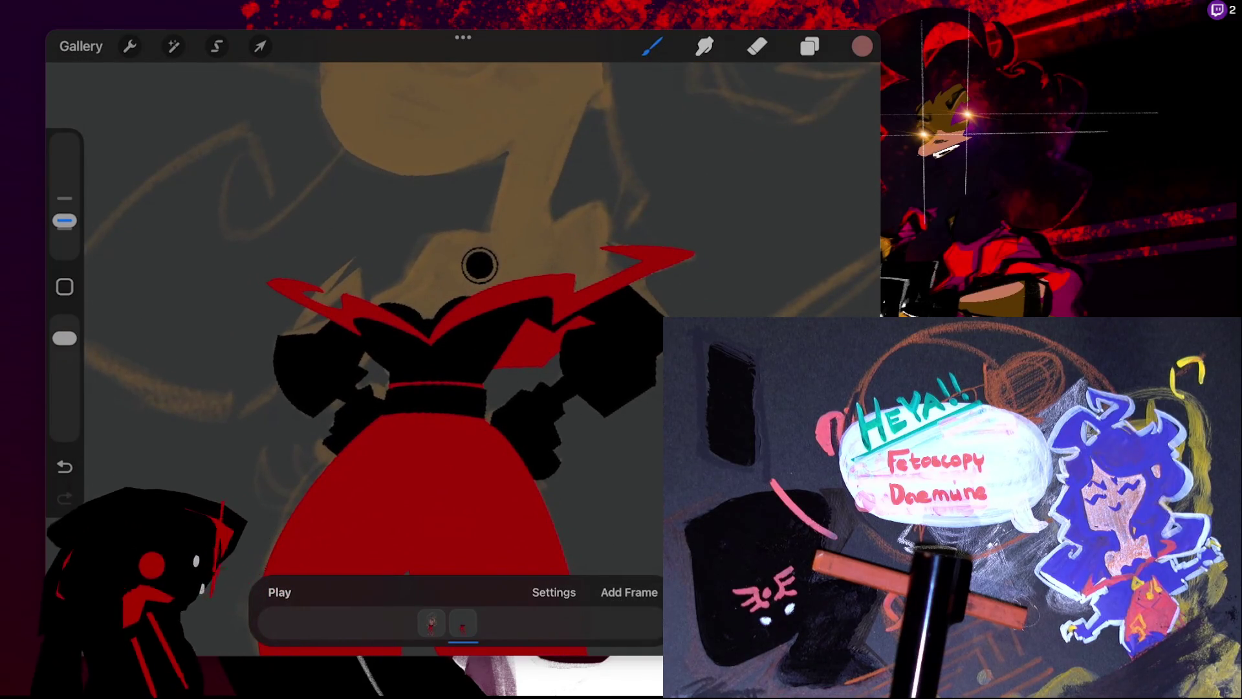
- Draw a pink stroke up the neck, undoing the failed attempts until one fits
left_click_drag(366, 303, 398, 282)
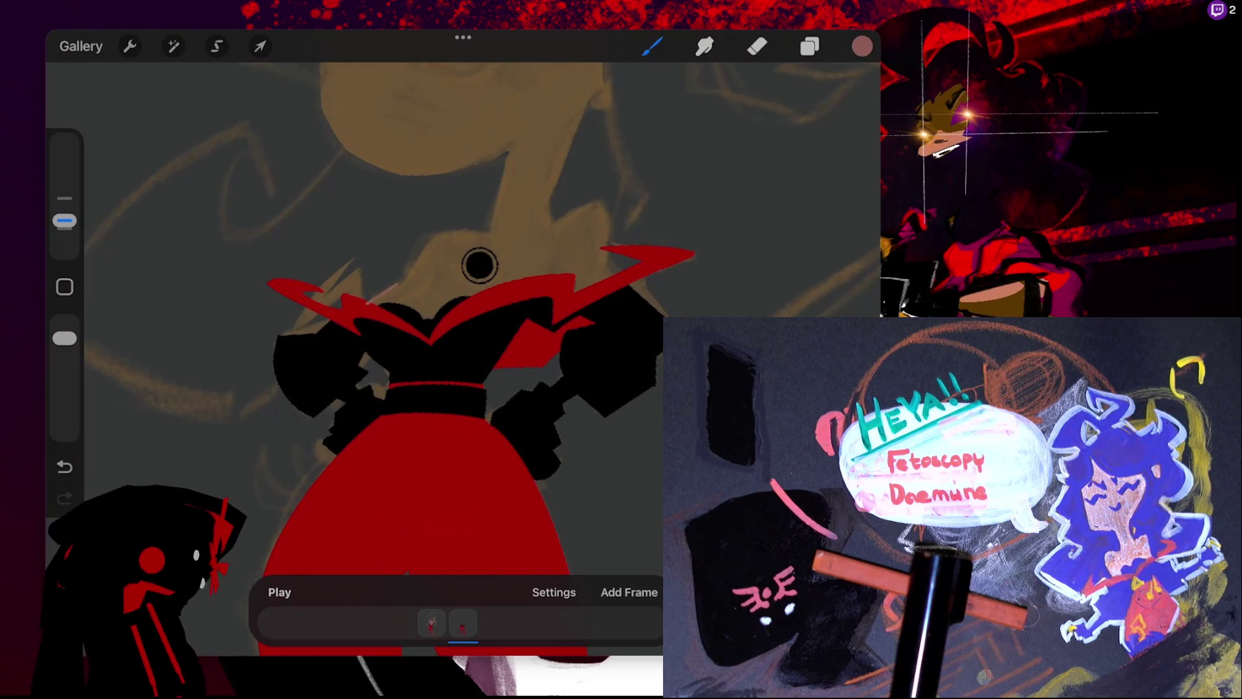
key("ctrl+z")
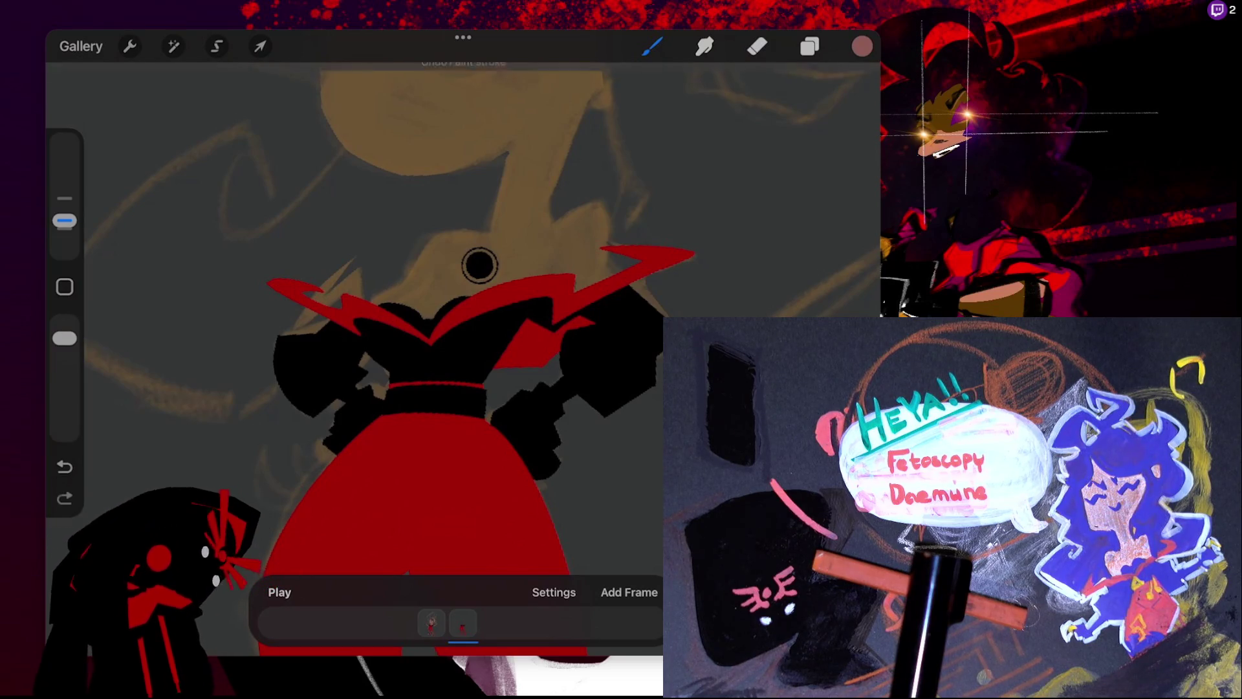
key("ctrl+z")
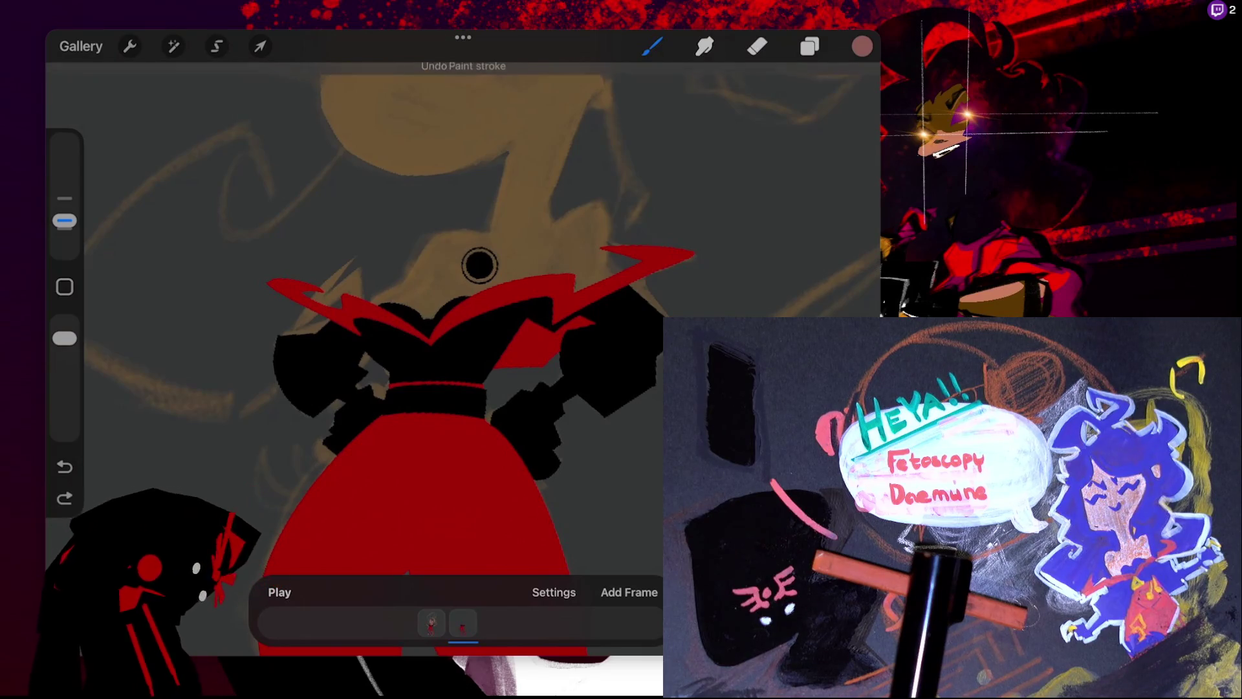
left_click_drag(384, 304, 419, 288)
key("ctrl+z")
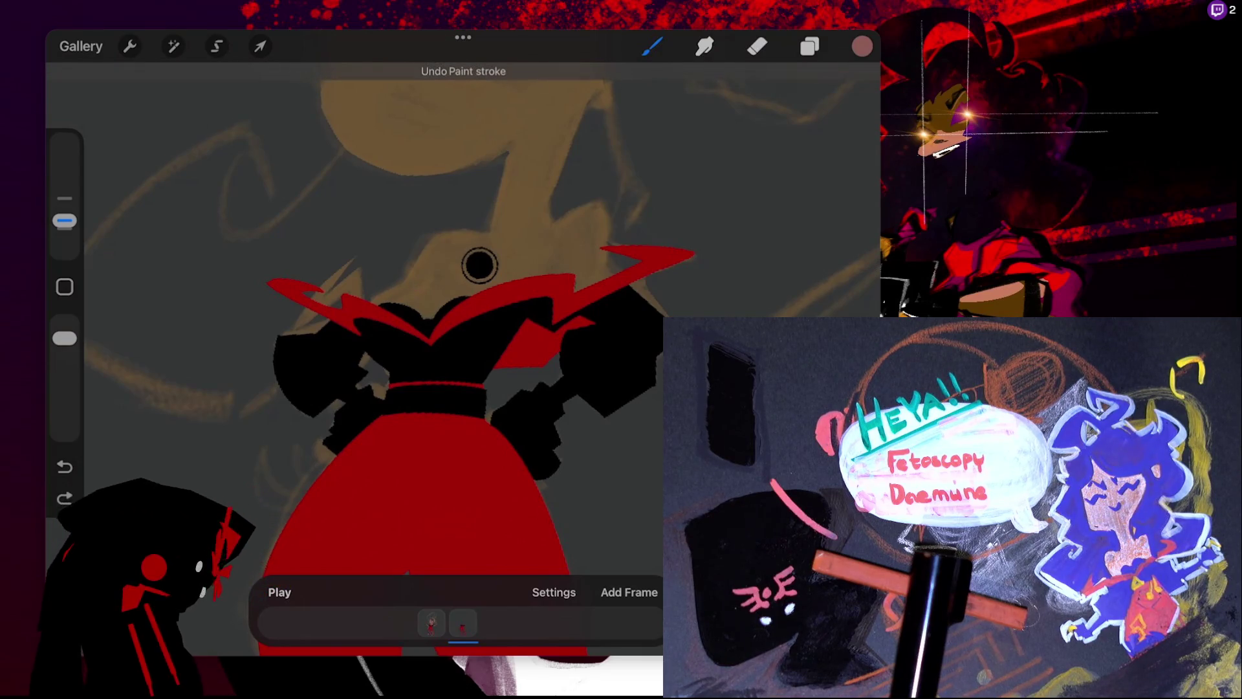
key("ctrl+z")
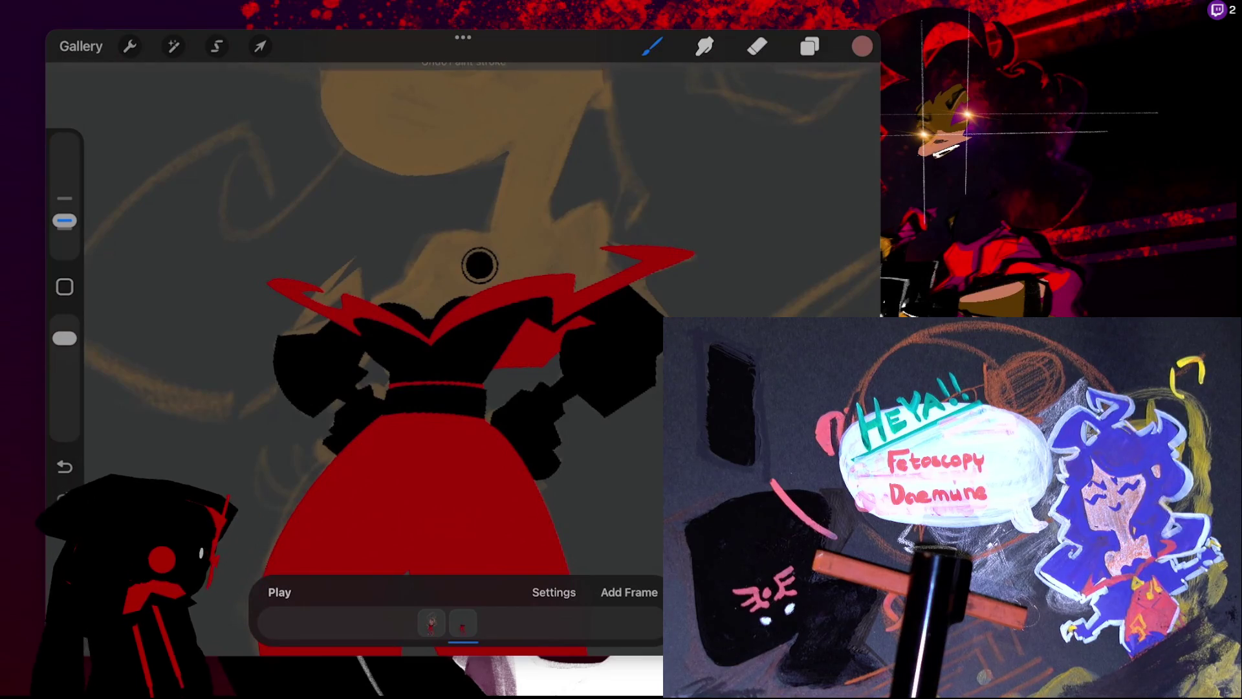
scroll(479, 265, "up", 3)
mouse_move(388, 324)
left_mouse_down()
mouse_move(446, 262)
mouse_move(481, 183)
mouse_move(509, 187)
left_mouse_up()
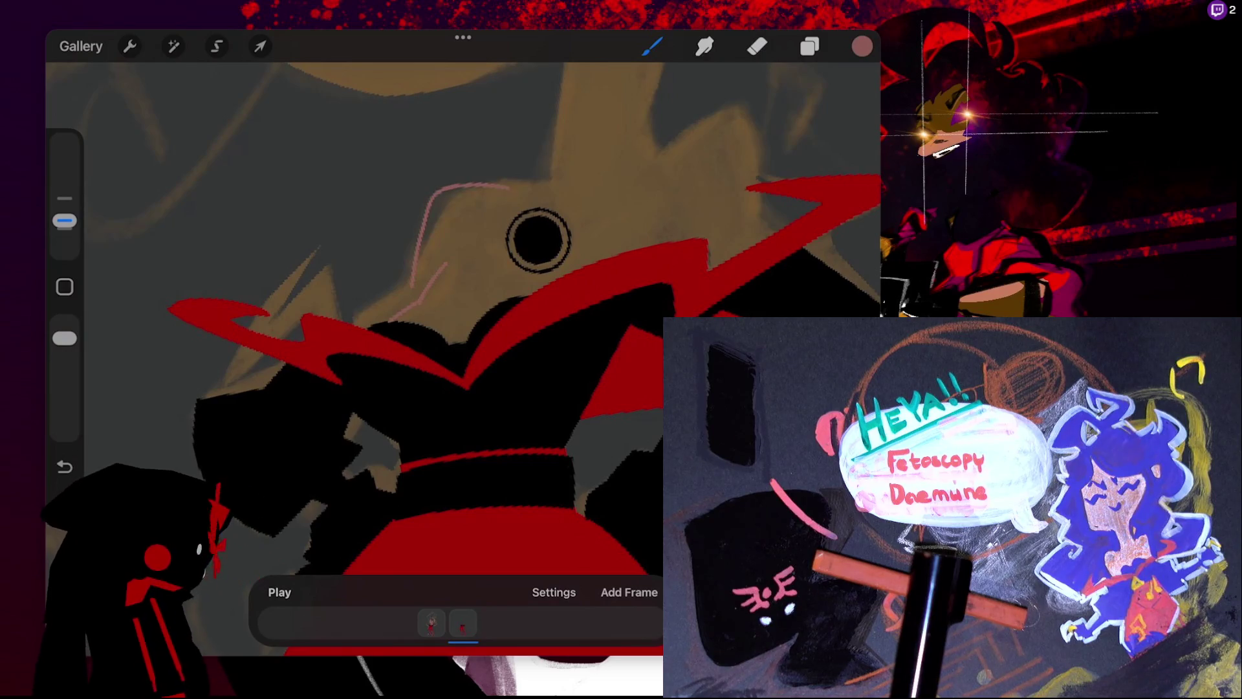
- Extend pink outline strokes along the collar top and hair edge, removing stray ones
scroll(538, 239, "down", 3)
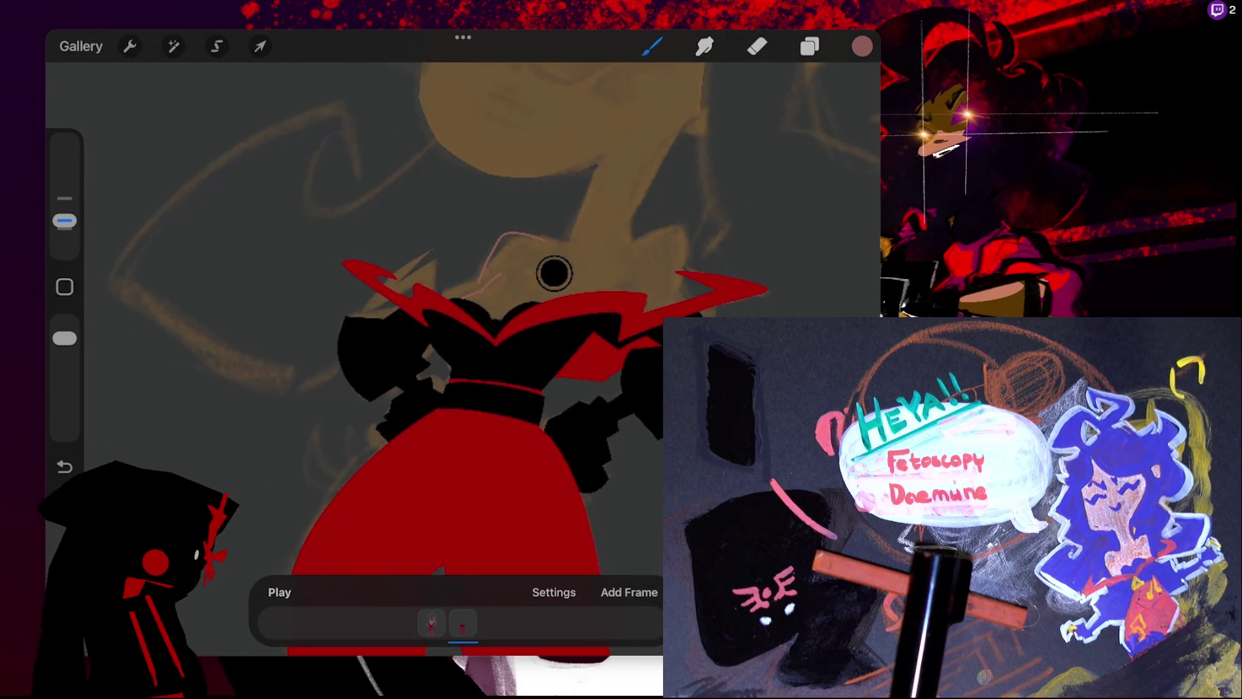
left_click_drag(546, 236, 576, 239)
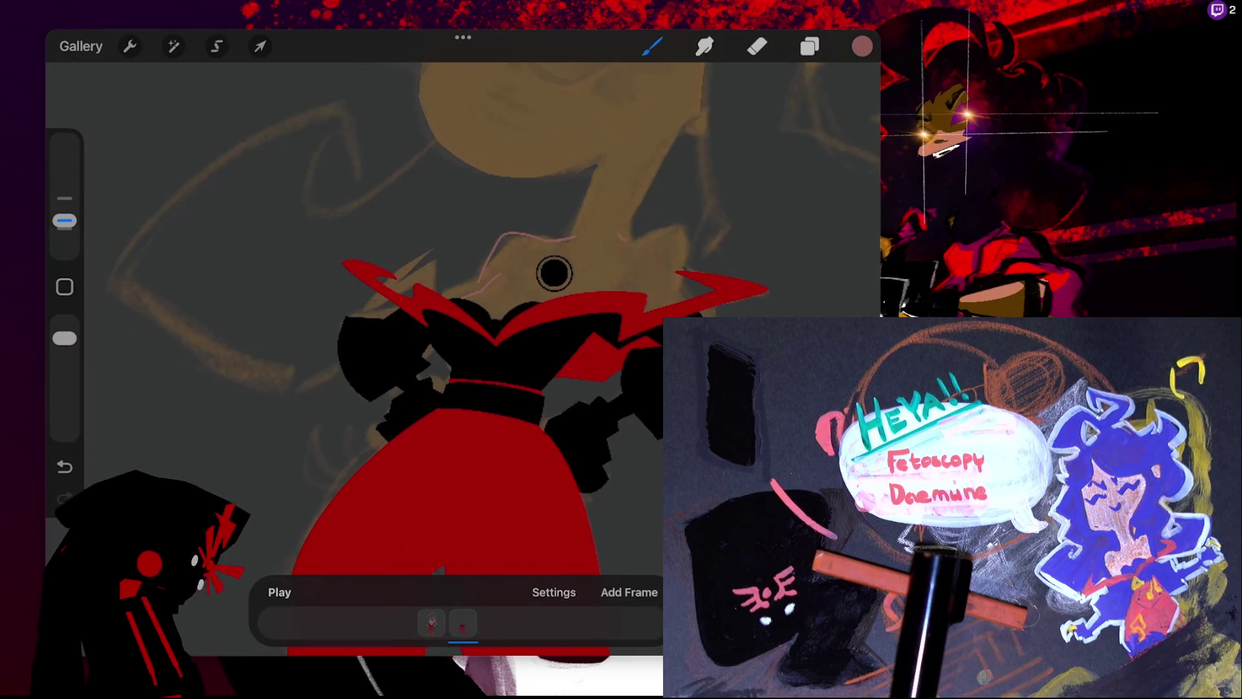
left_click_drag(627, 233, 682, 278)
key("ctrl+z")
scroll(555, 273, "up", 3)
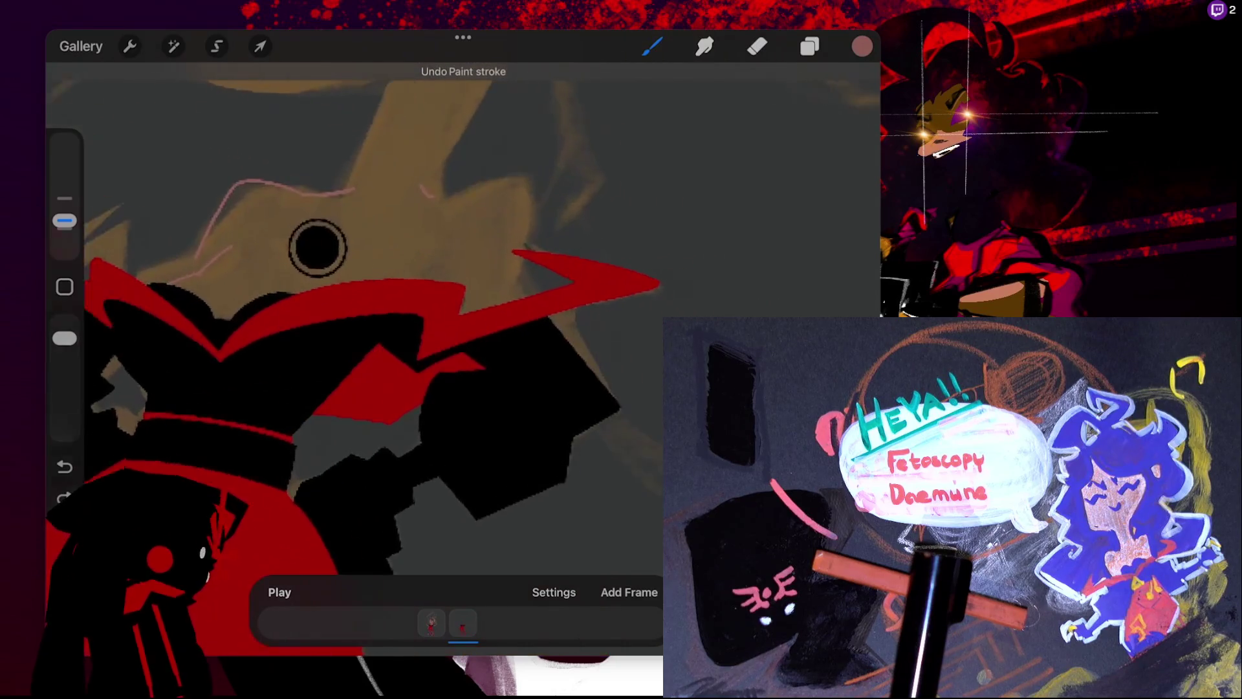
scroll(317, 248, "up", 1)
key("ctrl+z")
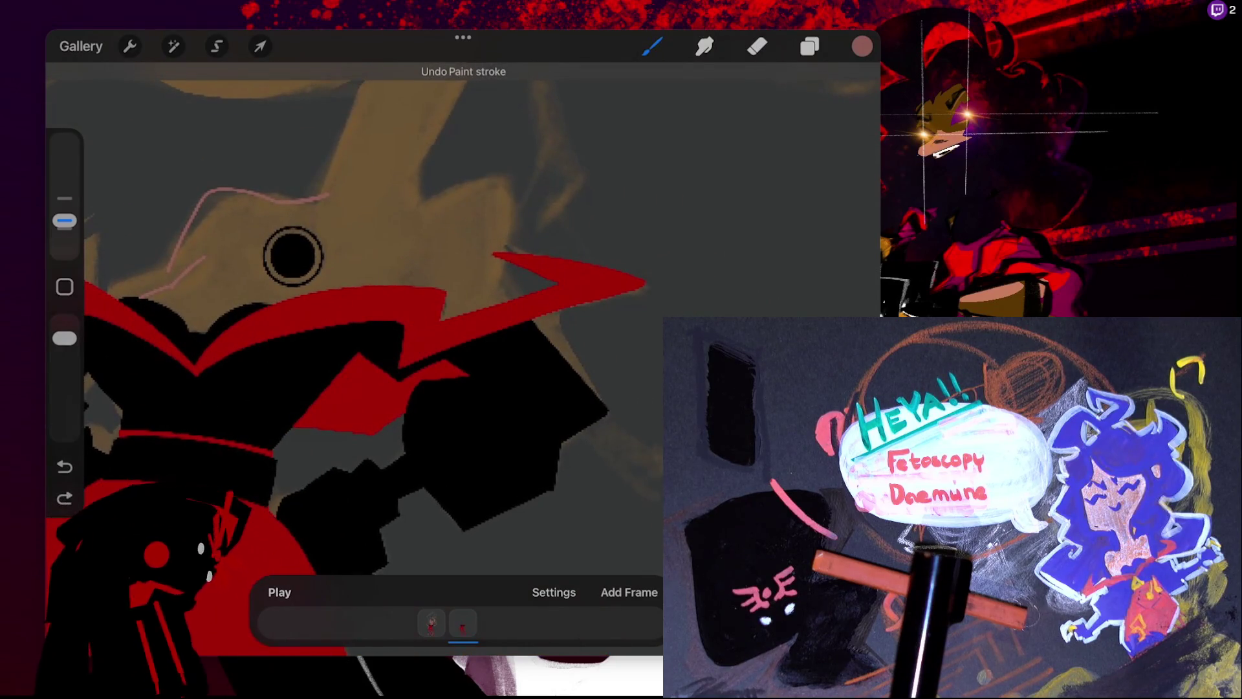
key("ctrl+shift+z")
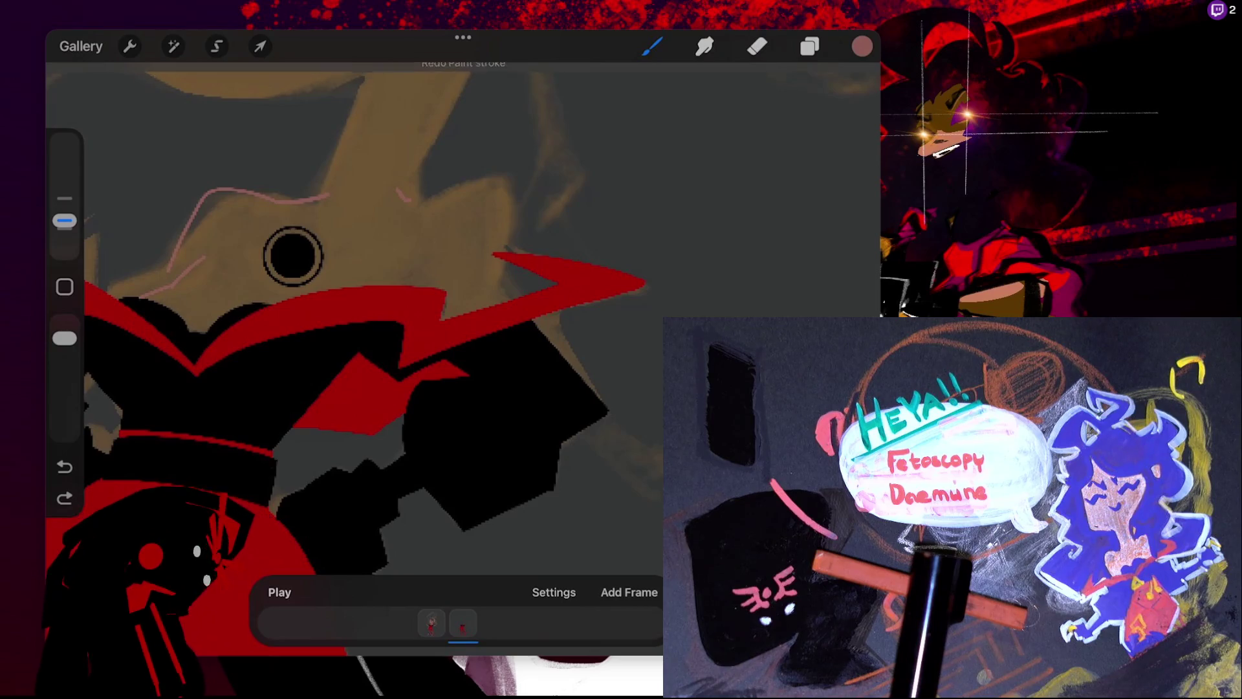
mouse_move(412, 198)
left_mouse_down()
mouse_move(494, 176)
mouse_move(518, 245)
mouse_move(491, 305)
left_mouse_up()
left_click_drag(516, 240, 512, 256)
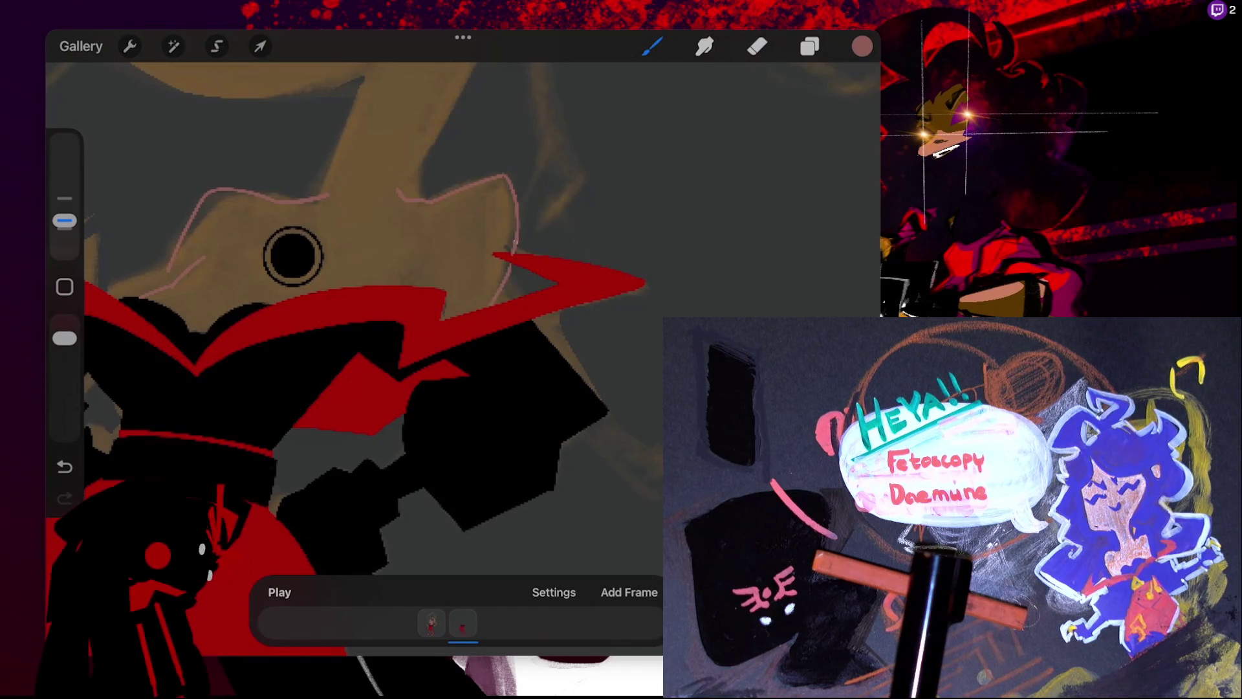
key("ctrl+z")
- Add a pink line down beside the ear, then undo and restore neck strokes
scroll(349, 291, "up", 3)
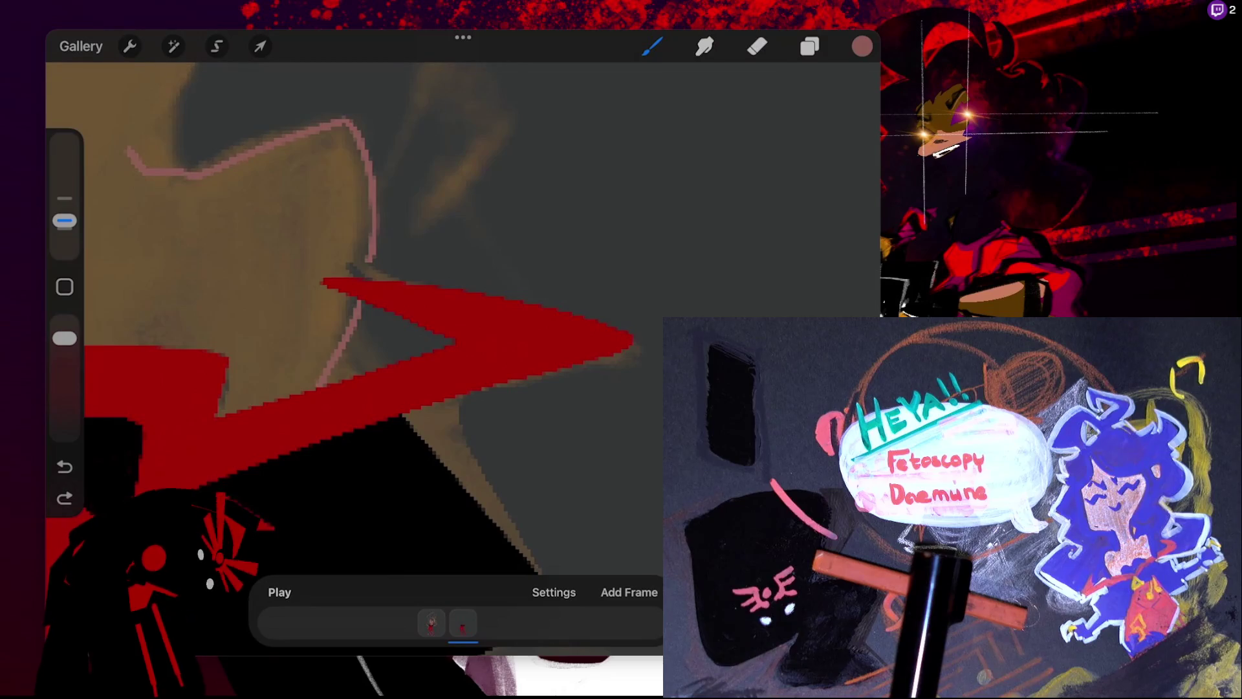
left_click_drag(367, 262, 366, 280)
scroll(453, 324, "down", 3)
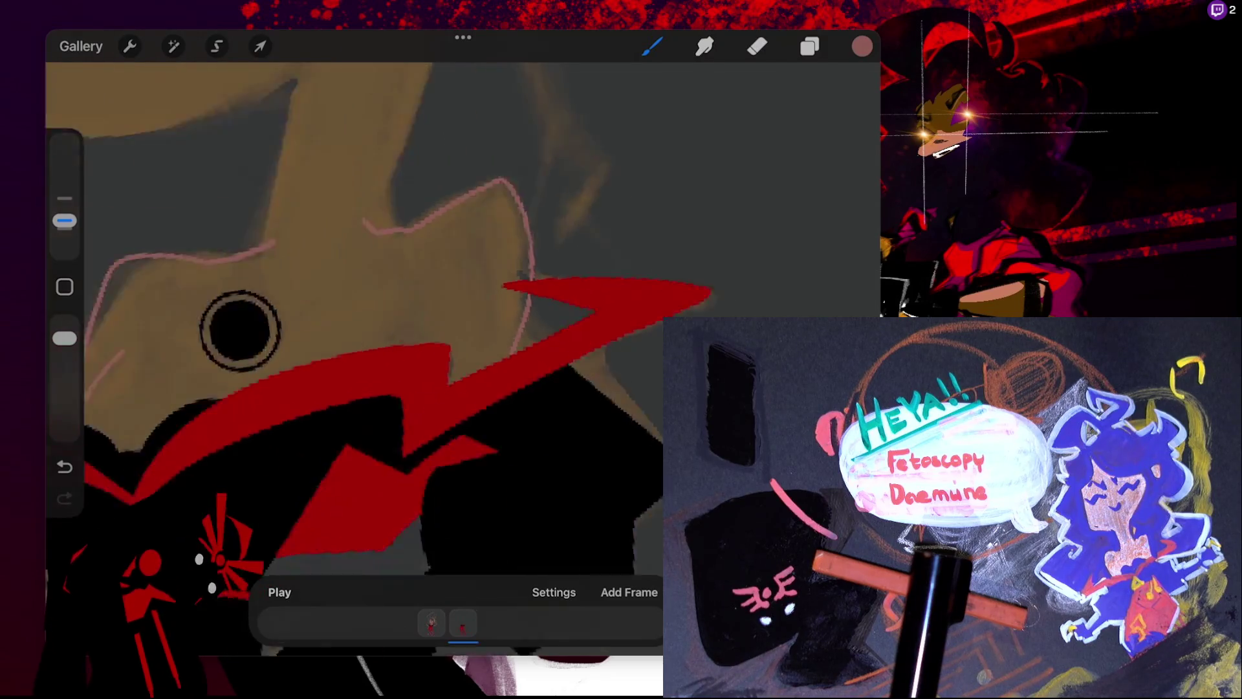
scroll(532, 427, "down", 2)
scroll(531, 427, "up", 2)
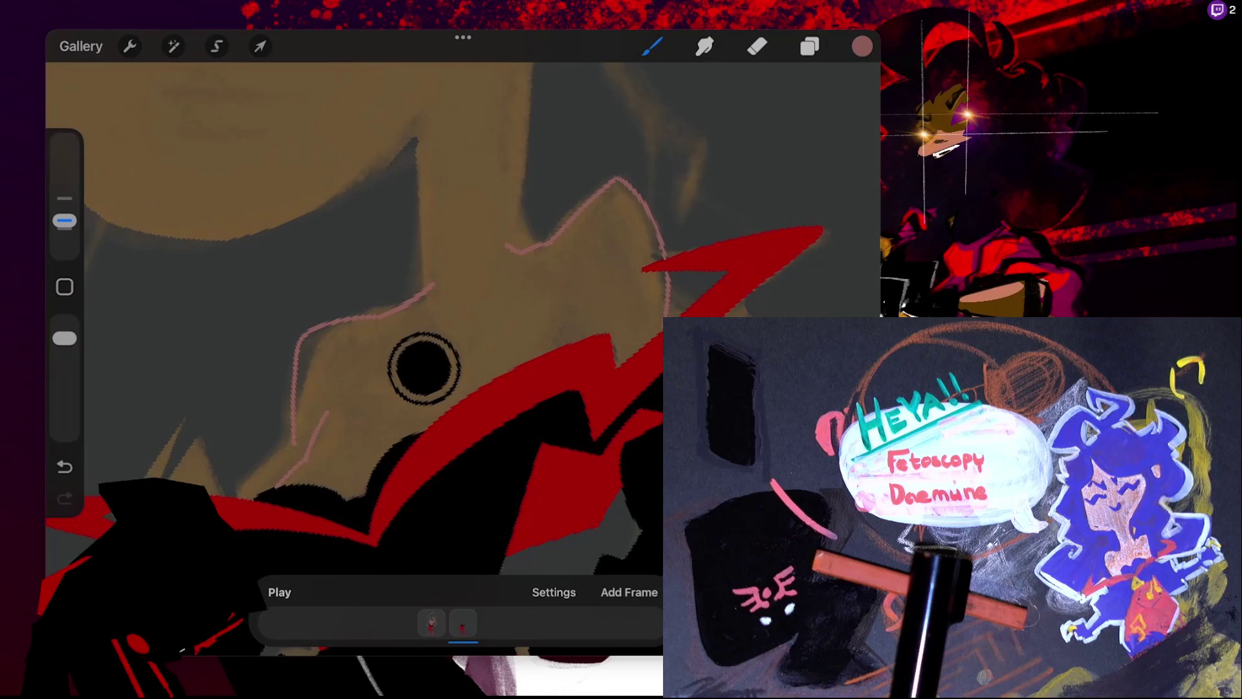
left_click_drag(424, 367, 546, 271)
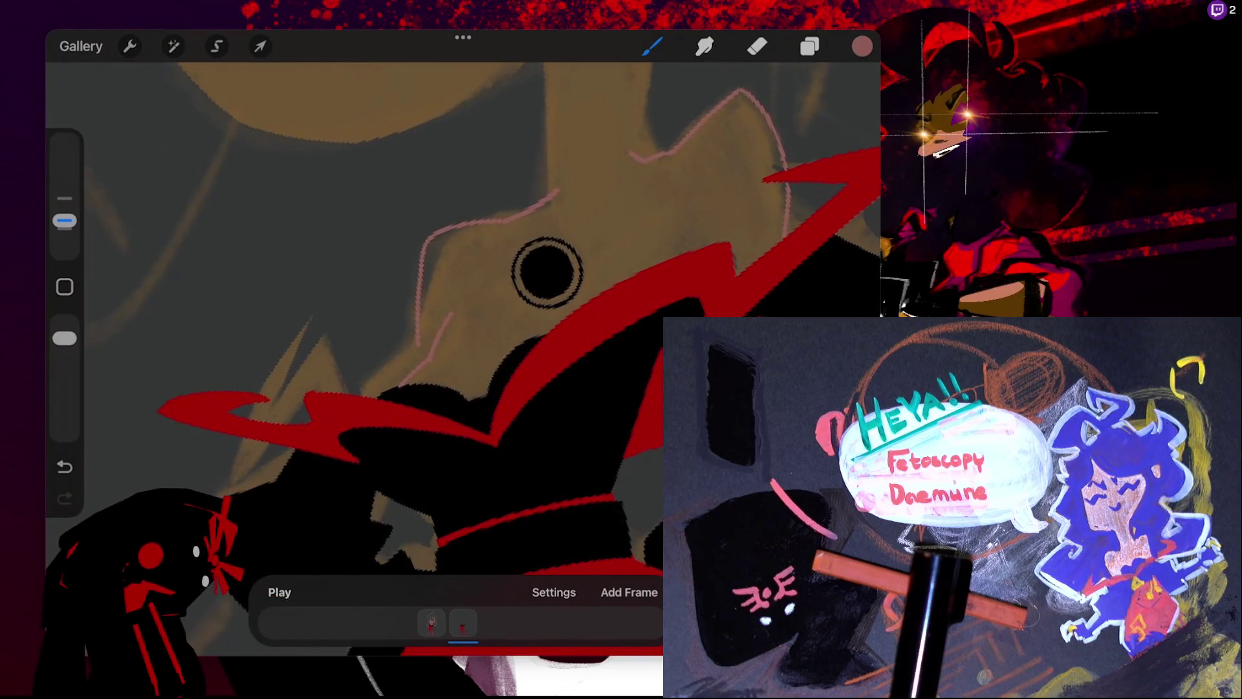
key("ctrl+z")
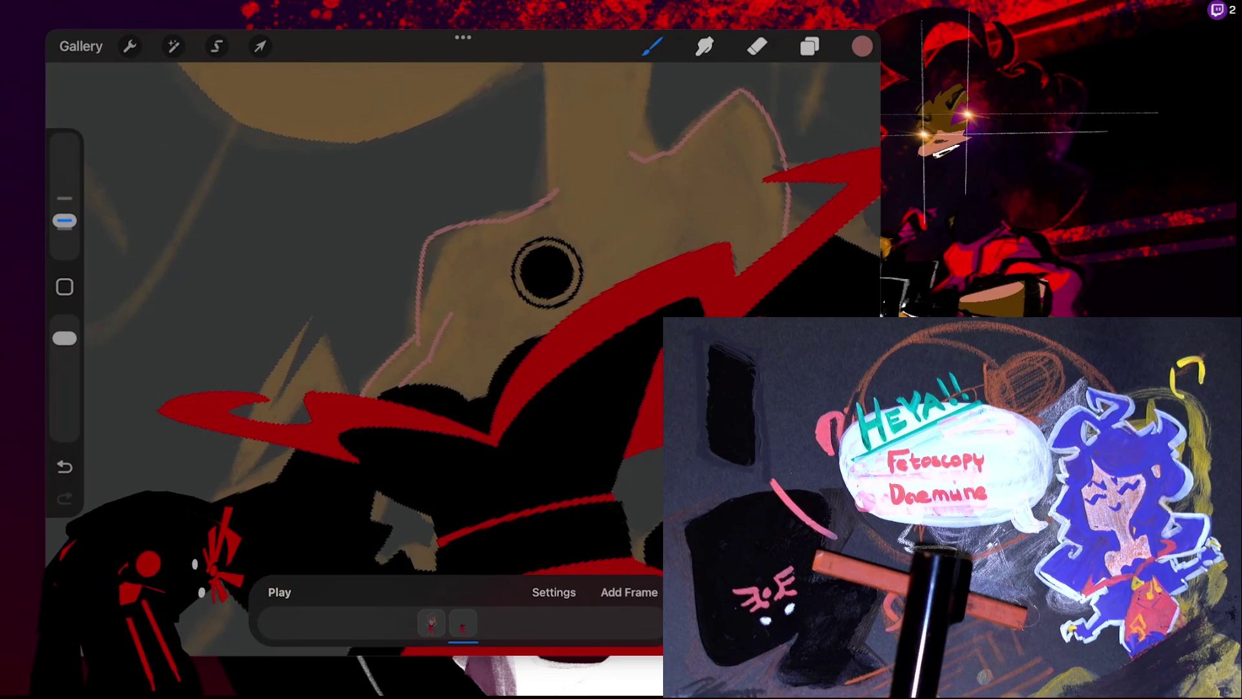
mouse_move(547, 271)
left_mouse_down()
mouse_move(443, 221)
mouse_move(352, 218)
left_mouse_up()
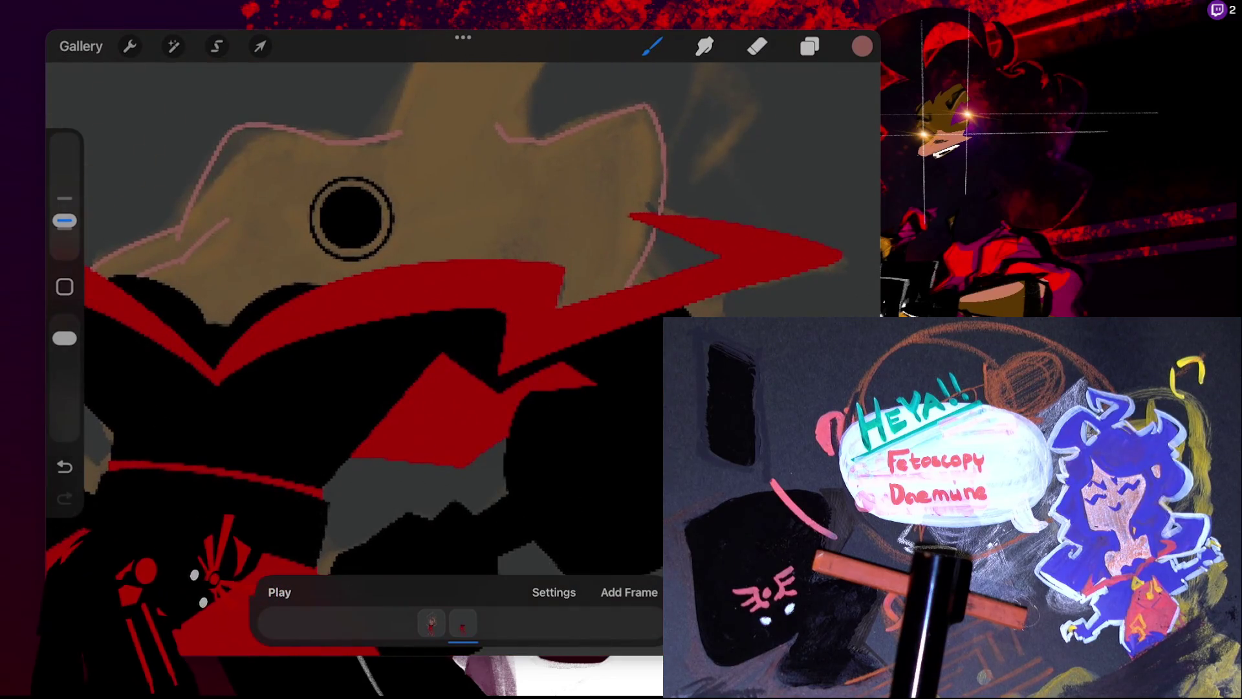
key("ctrl+z")
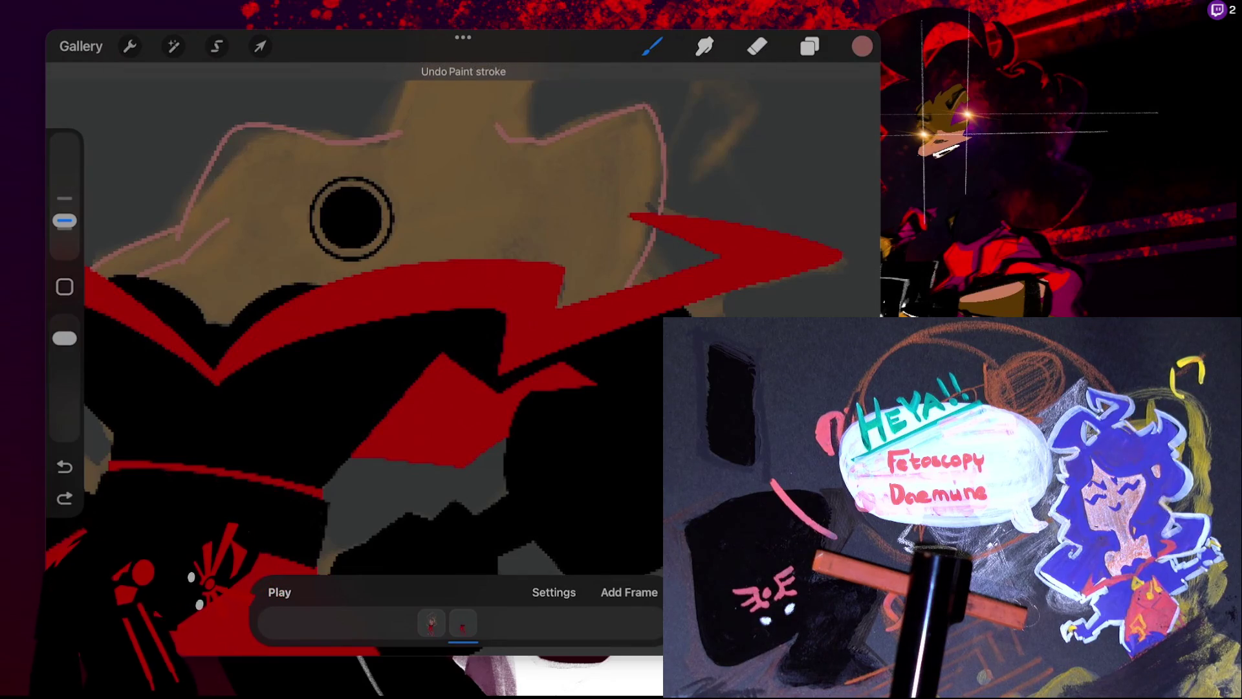
key("ctrl+shift+z")
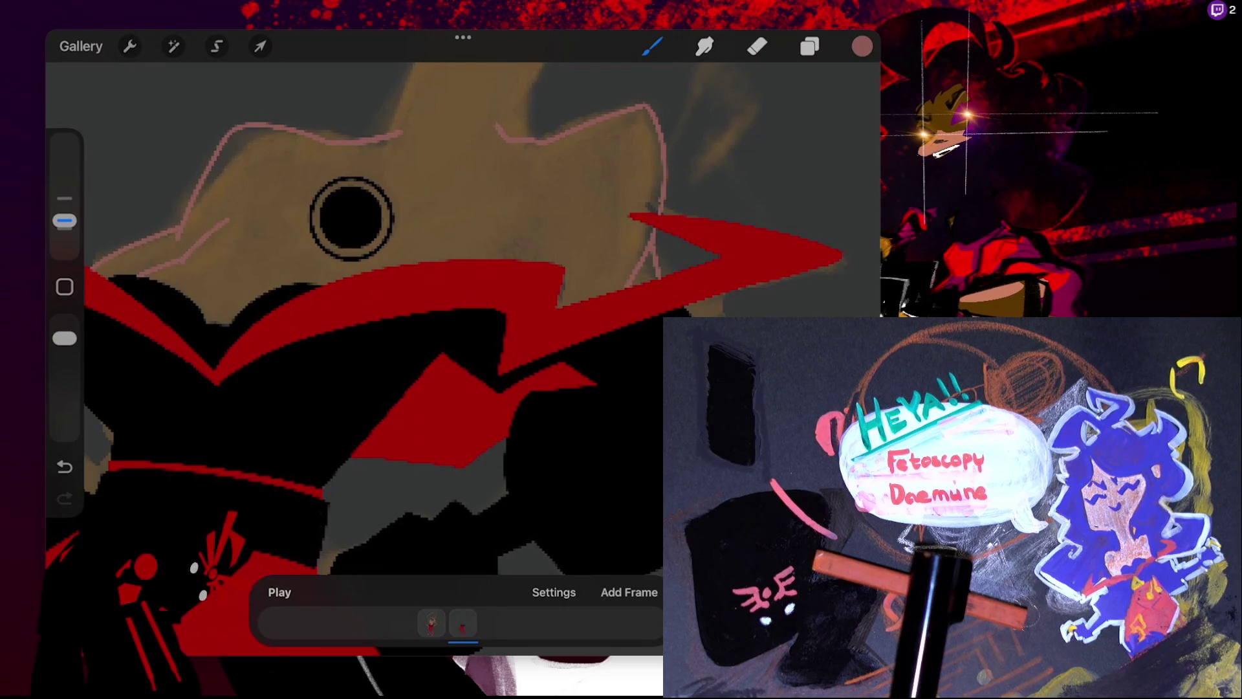
- Undo the recent unwanted paint strokes and add a small pink mark
scroll(351, 218, "down", 3)
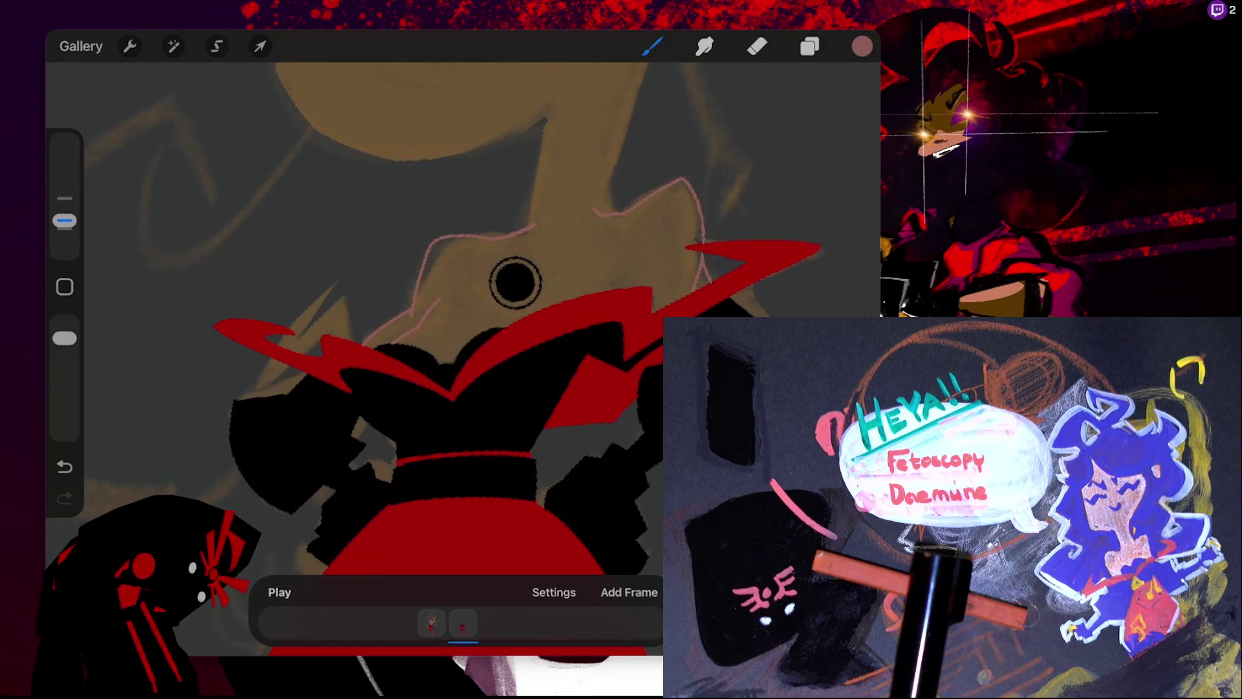
key("ctrl+z")
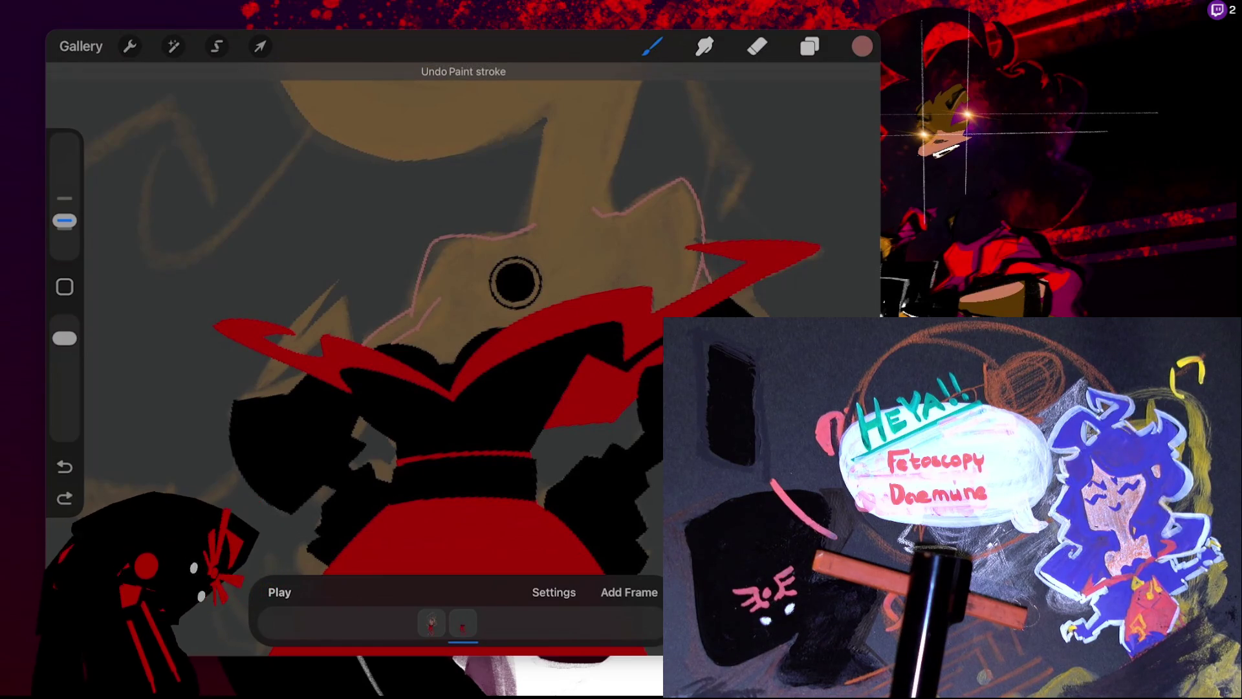
key("ctrl+z")
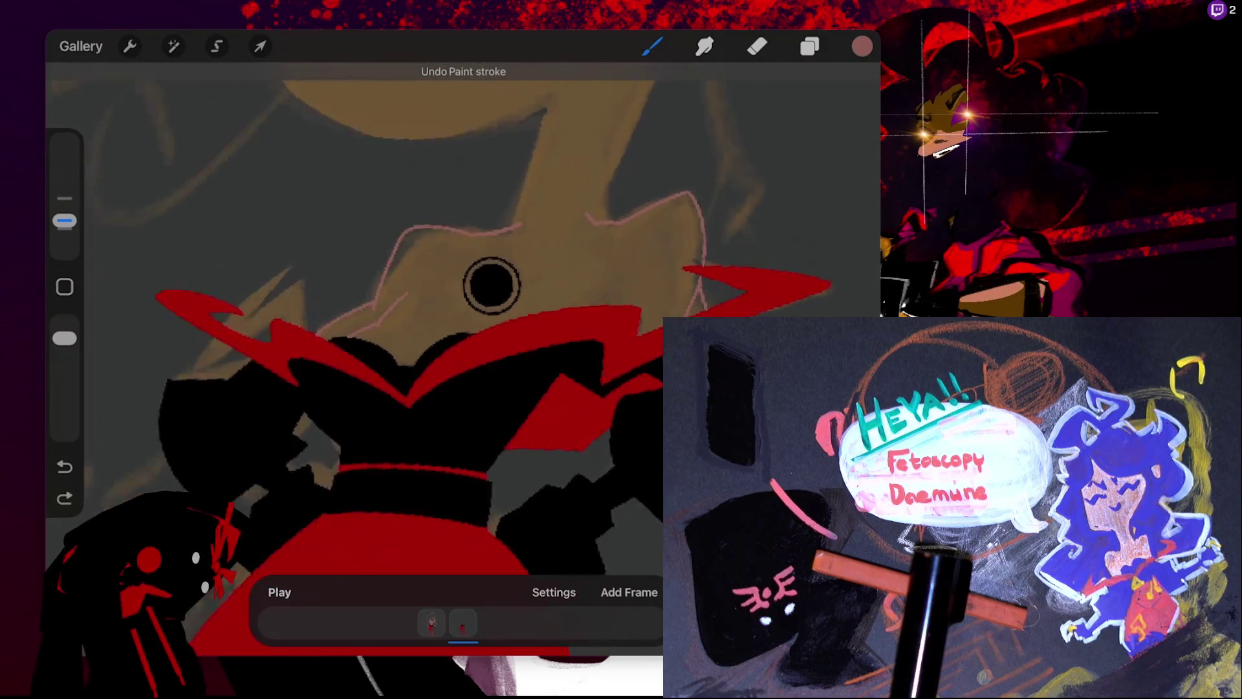
scroll(422, 269, "up", 3)
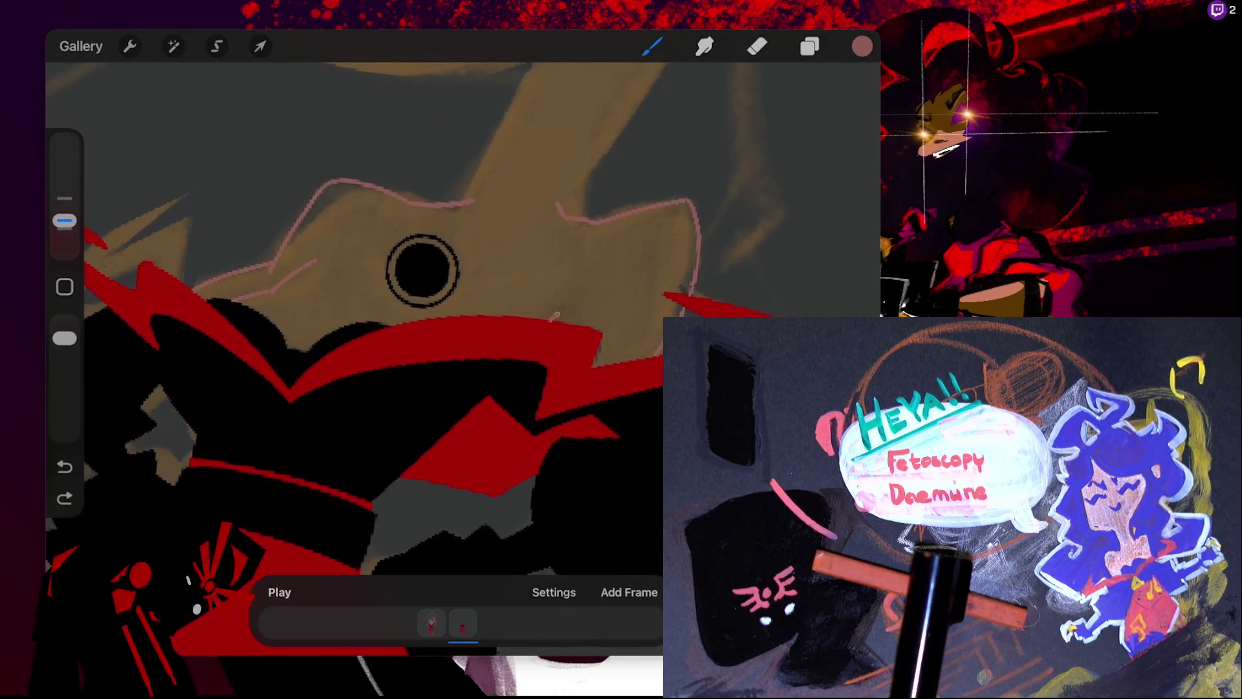
key("ctrl+z")
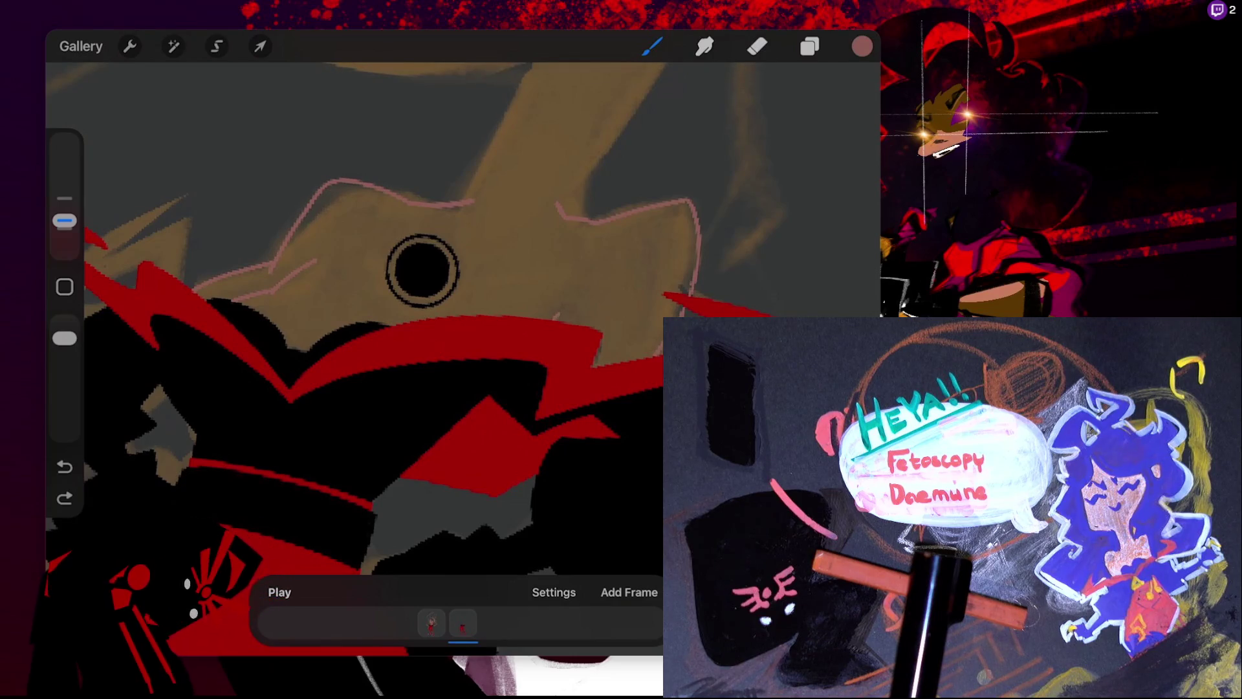
left_click(561, 316)
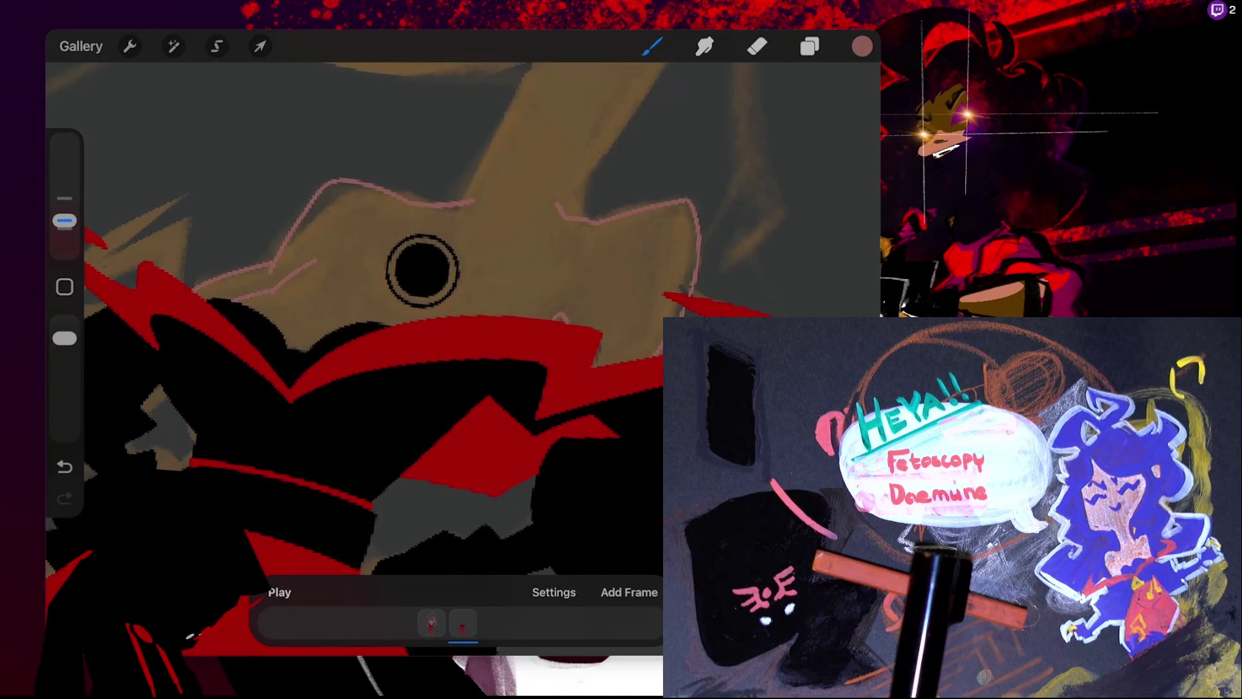
- Draw straight pink lines down both edges of the neck, undoing the last one
scroll(422, 270, "down", 3)
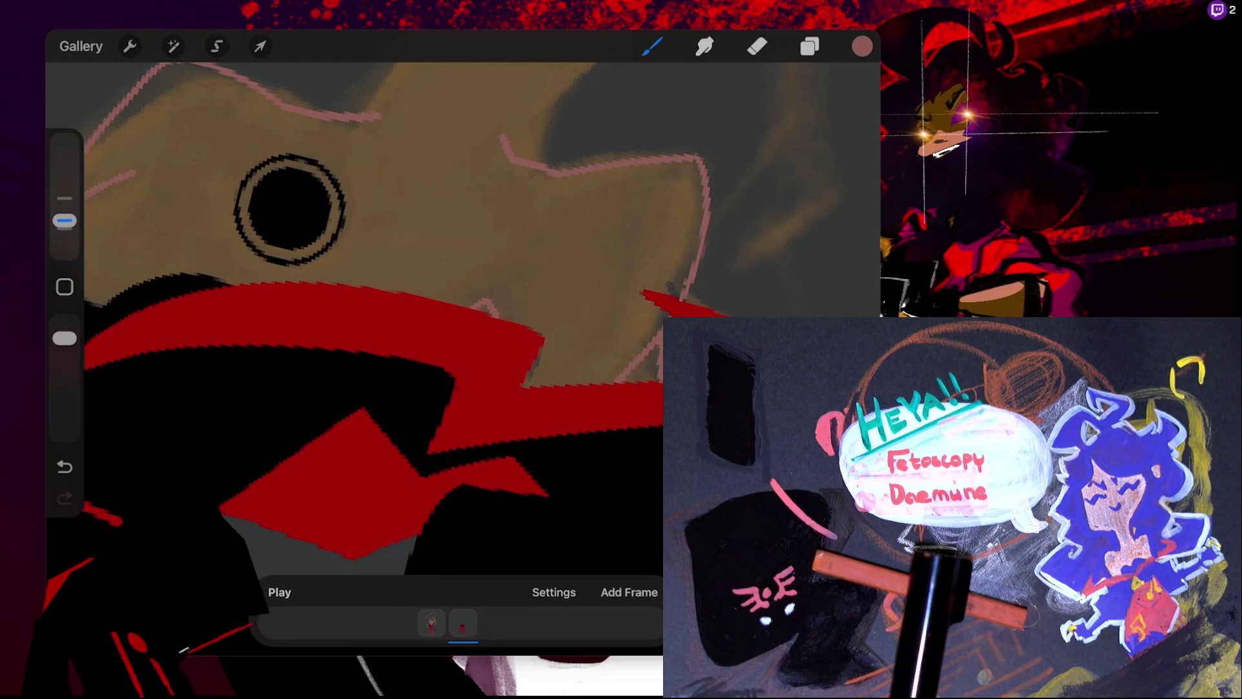
scroll(289, 209, "down", 5)
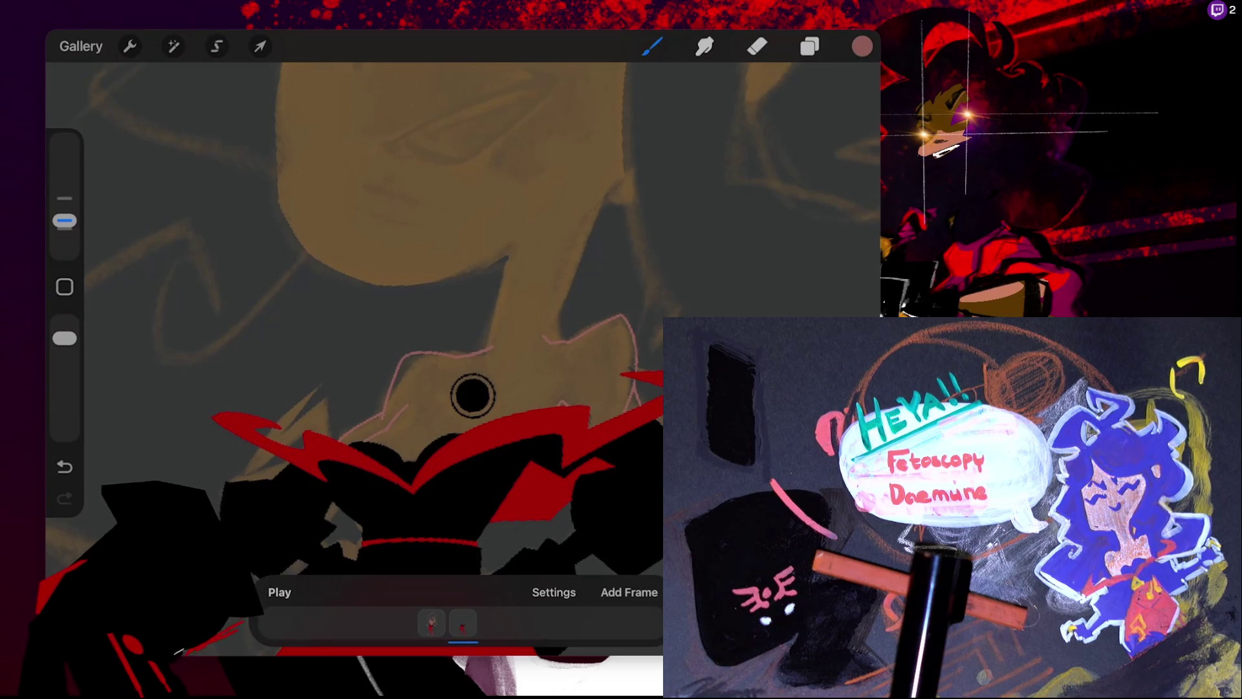
left_click_drag(578, 219, 546, 336)
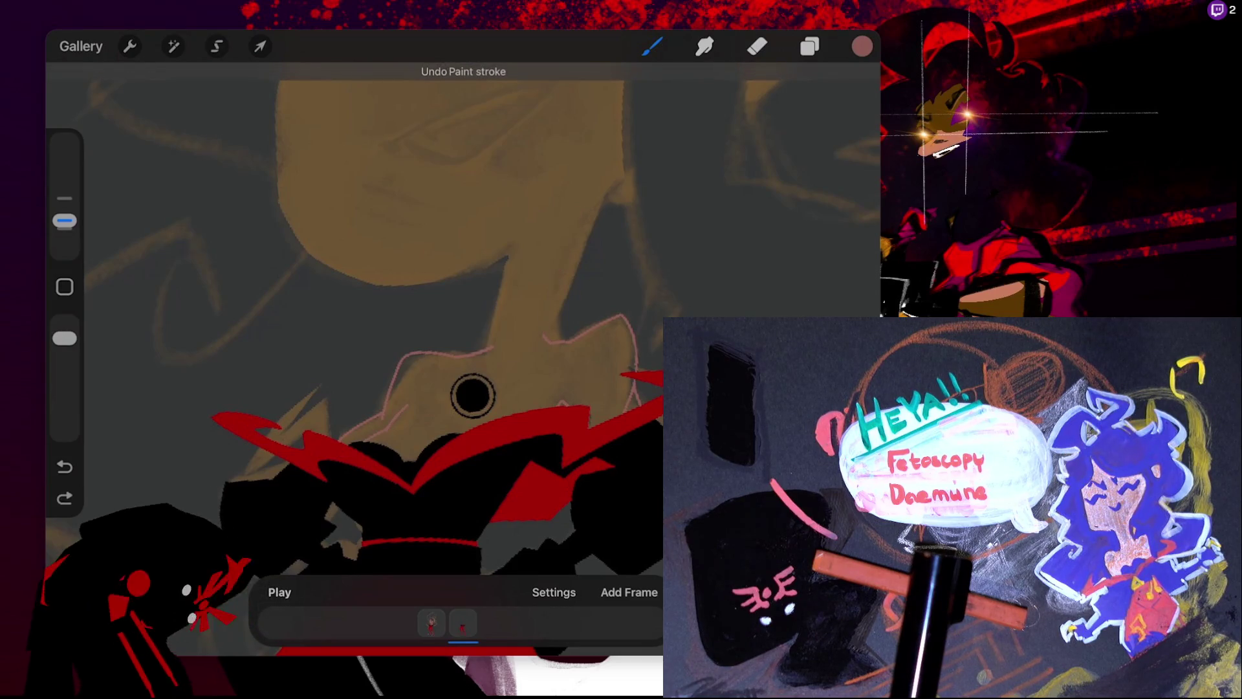
left_click_drag(571, 241, 547, 336)
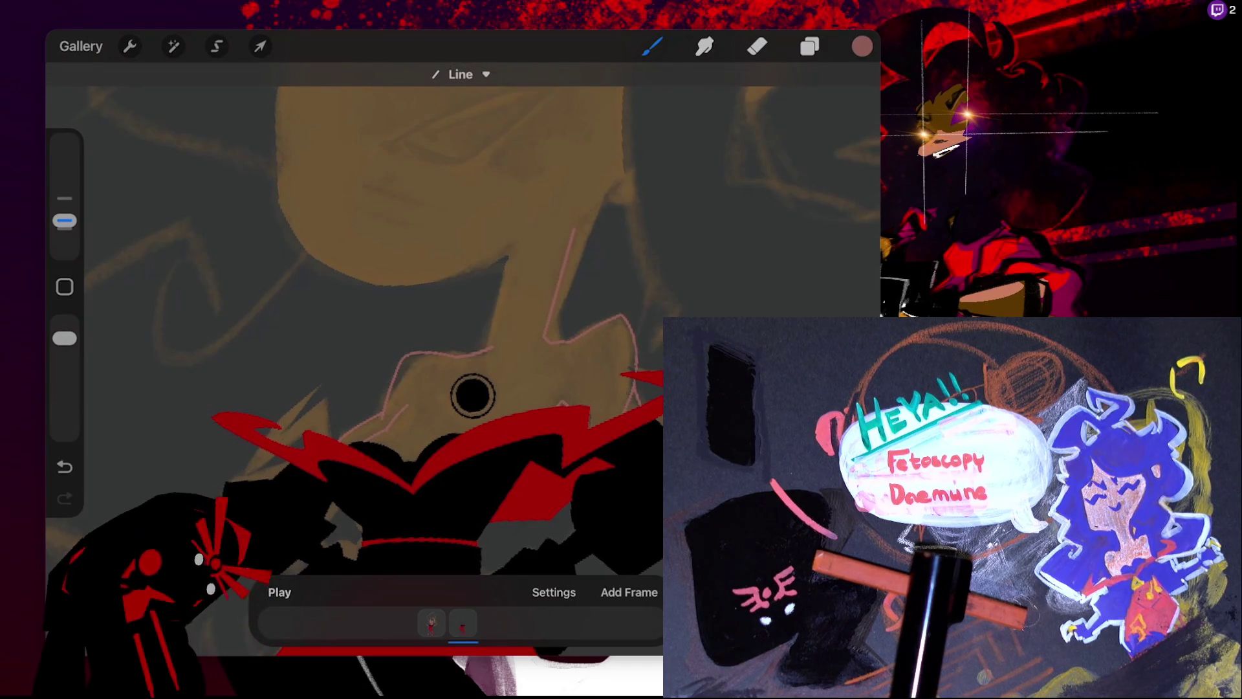
left_click_drag(511, 249, 490, 343)
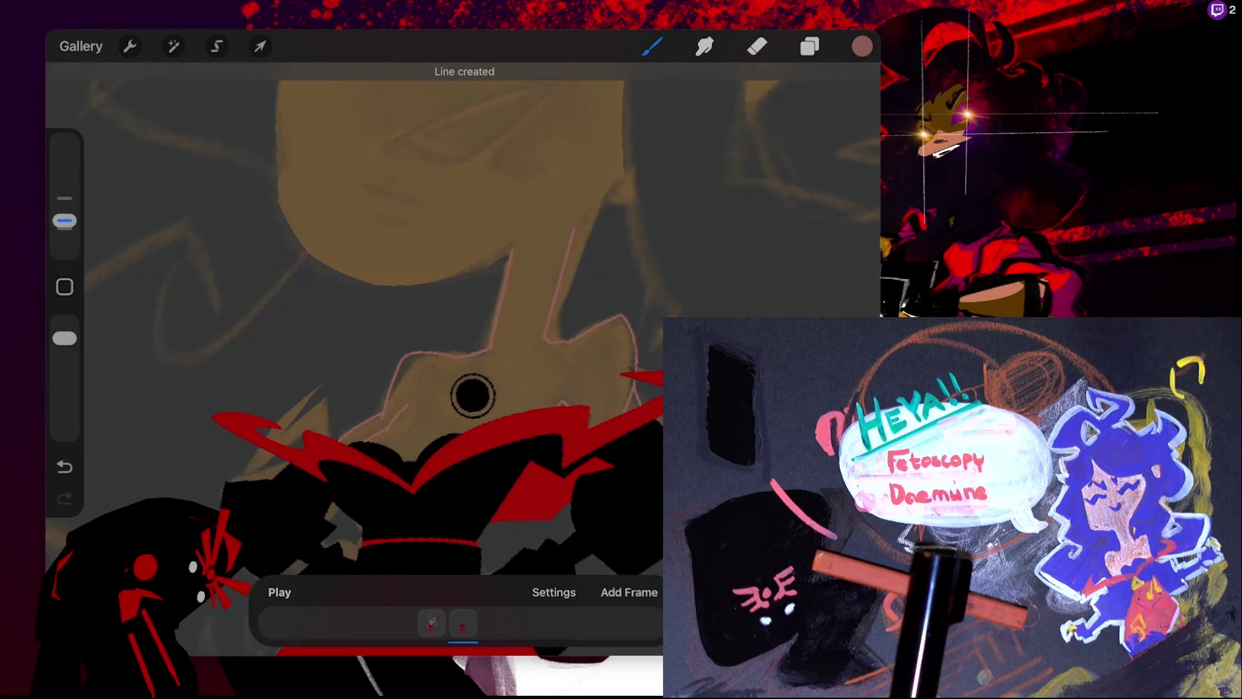
scroll(473, 395, "down", 5)
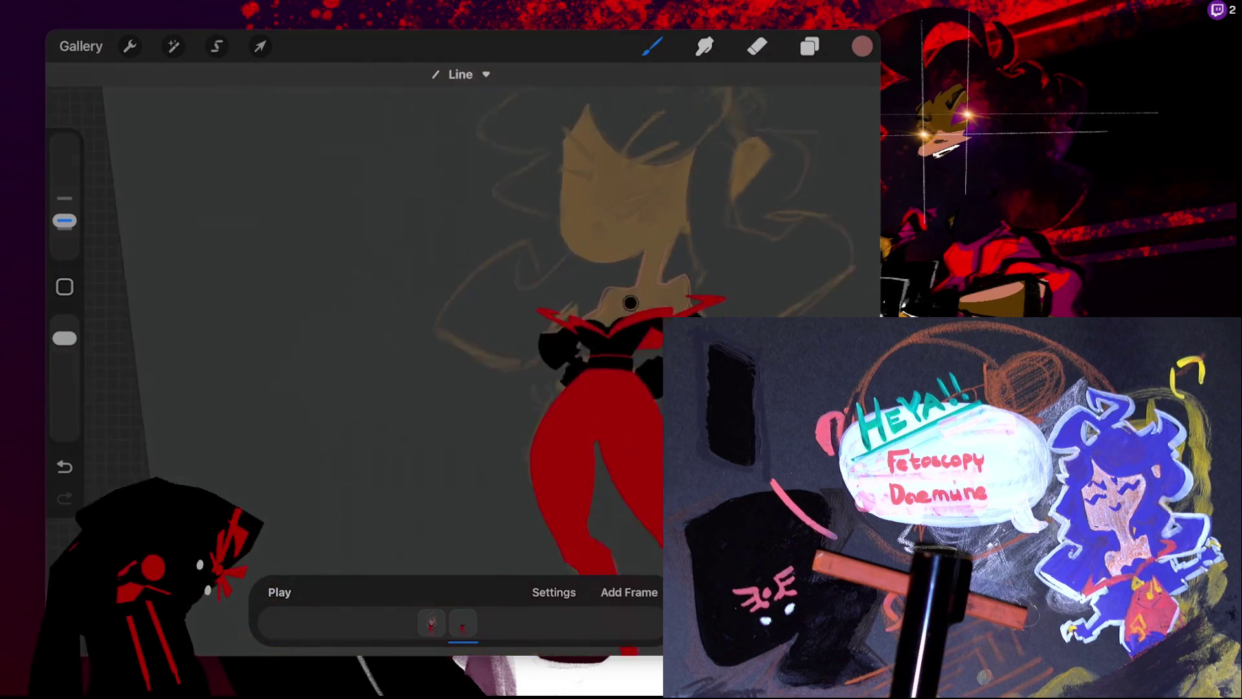
scroll(453, 377, "up", 5)
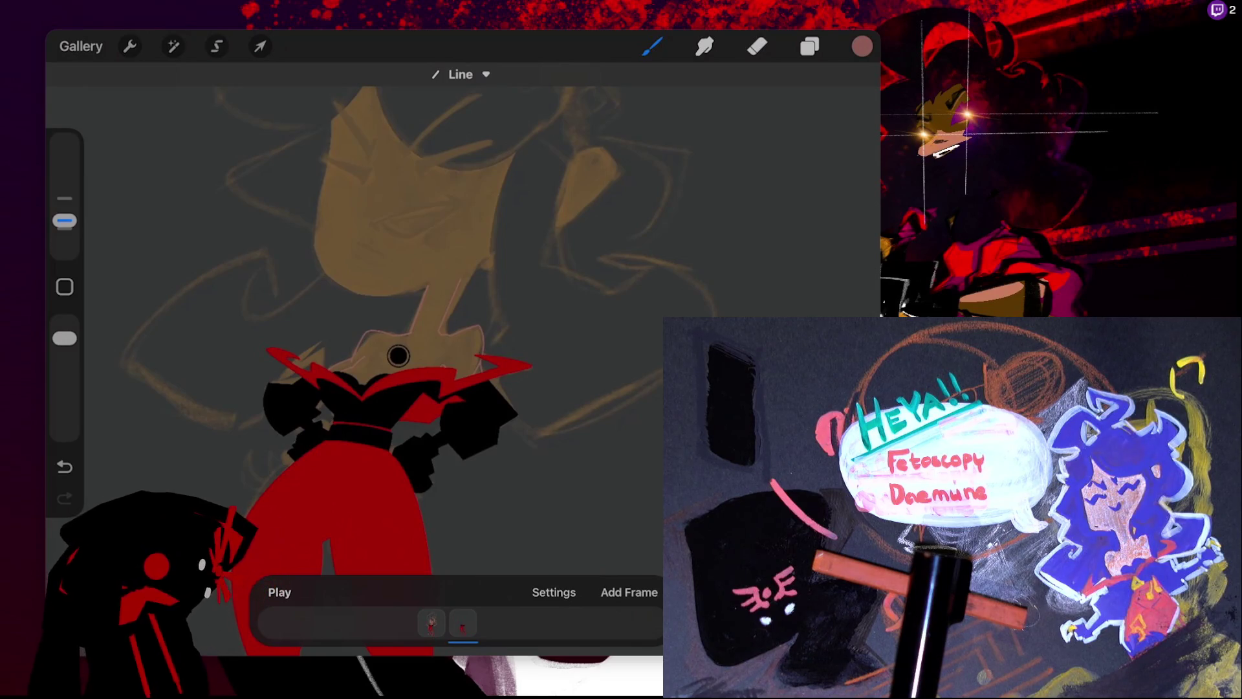
key("ctrl+z")
key("ctrl+z")
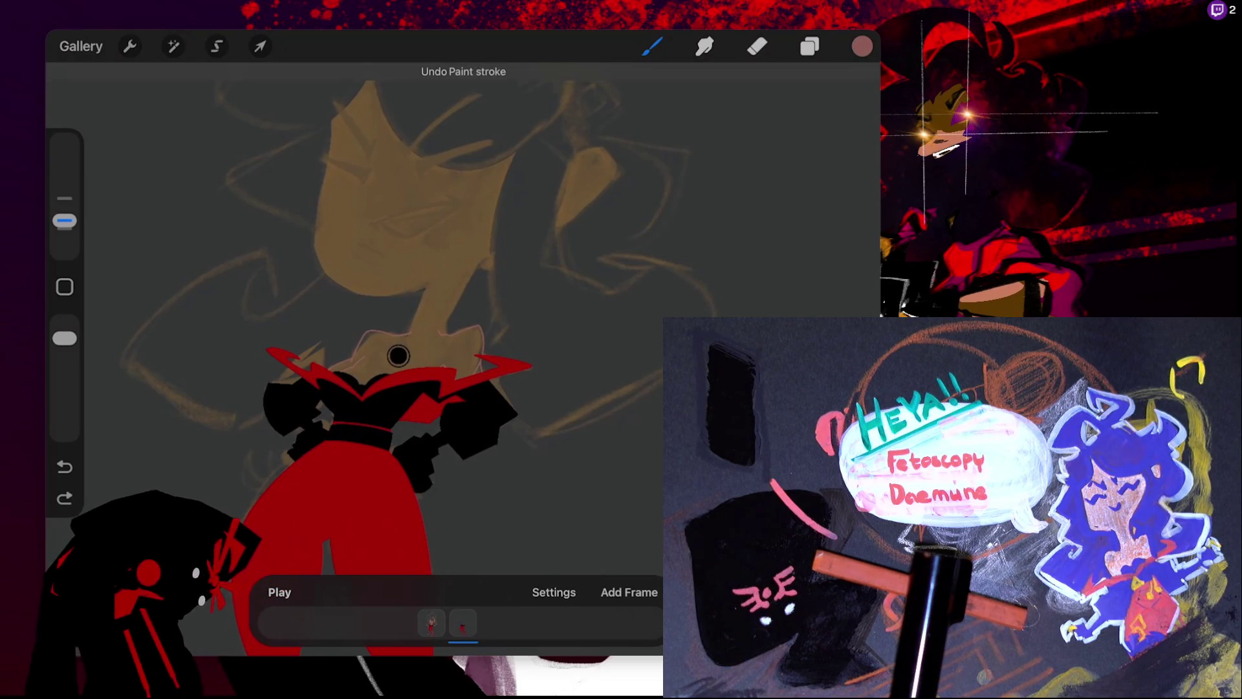
key("l")
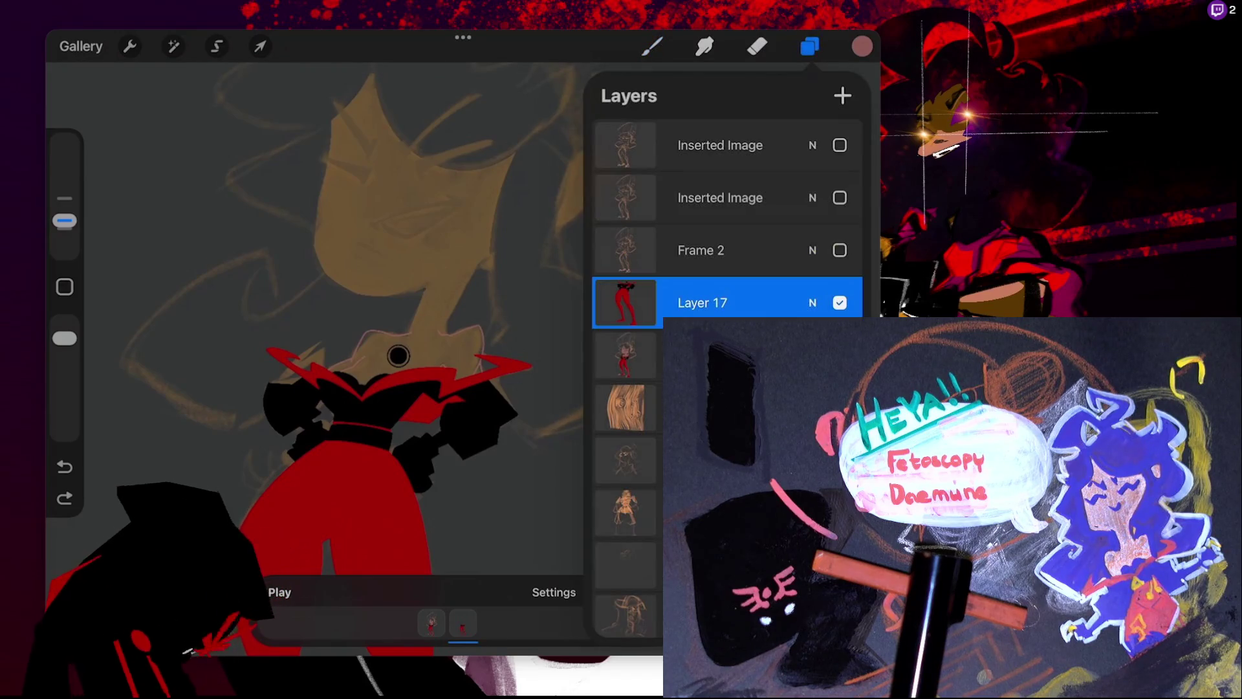
key("Down")
scroll(440, 315, "down", 5)
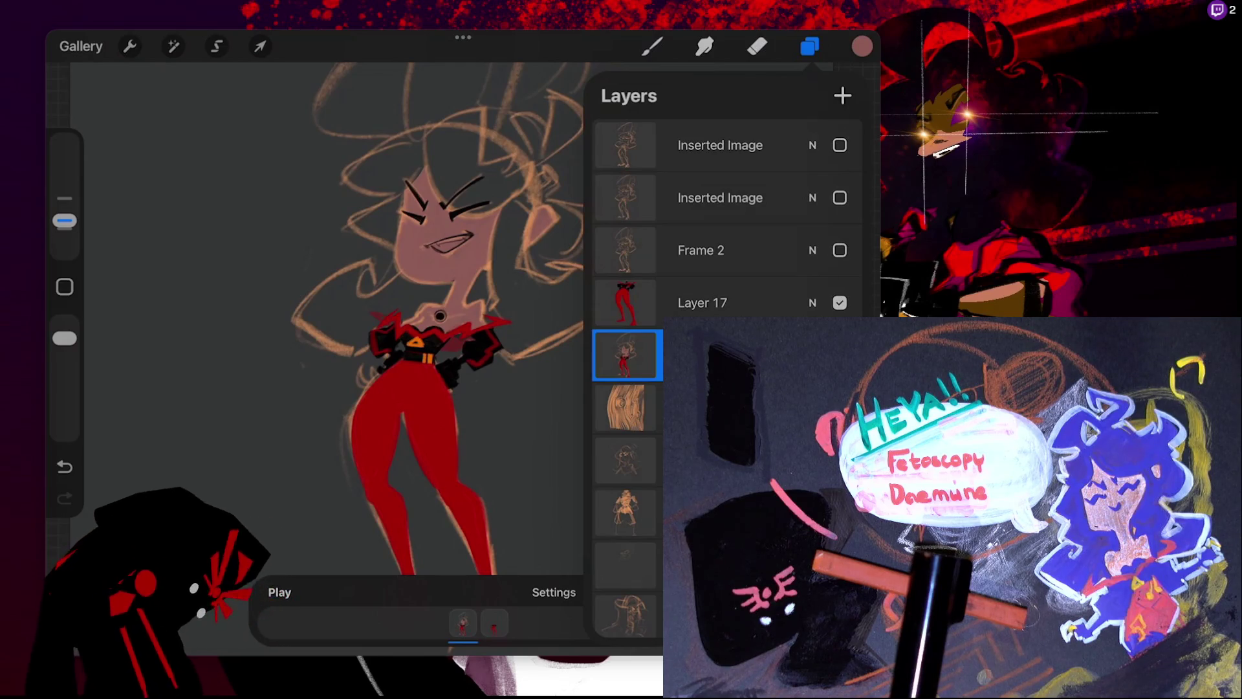
key("ctrl+h")
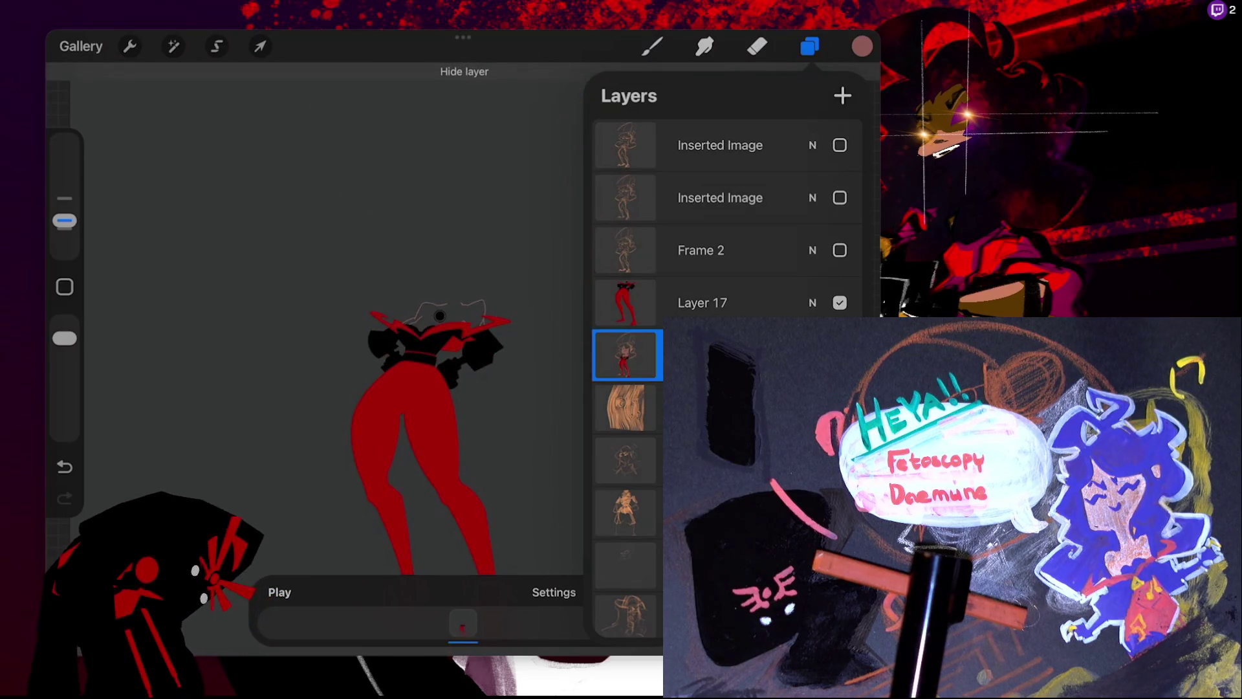
key("ctrl+h")
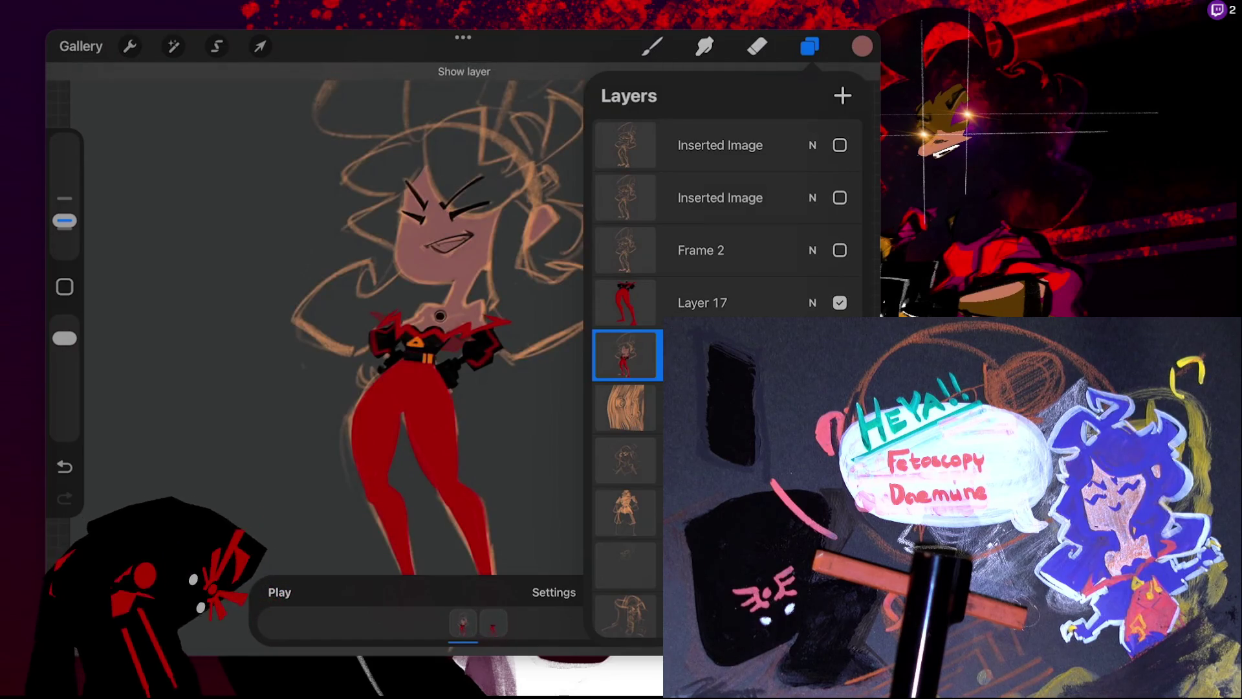
left_click(711, 303)
scroll(323, 323, "up", 10)
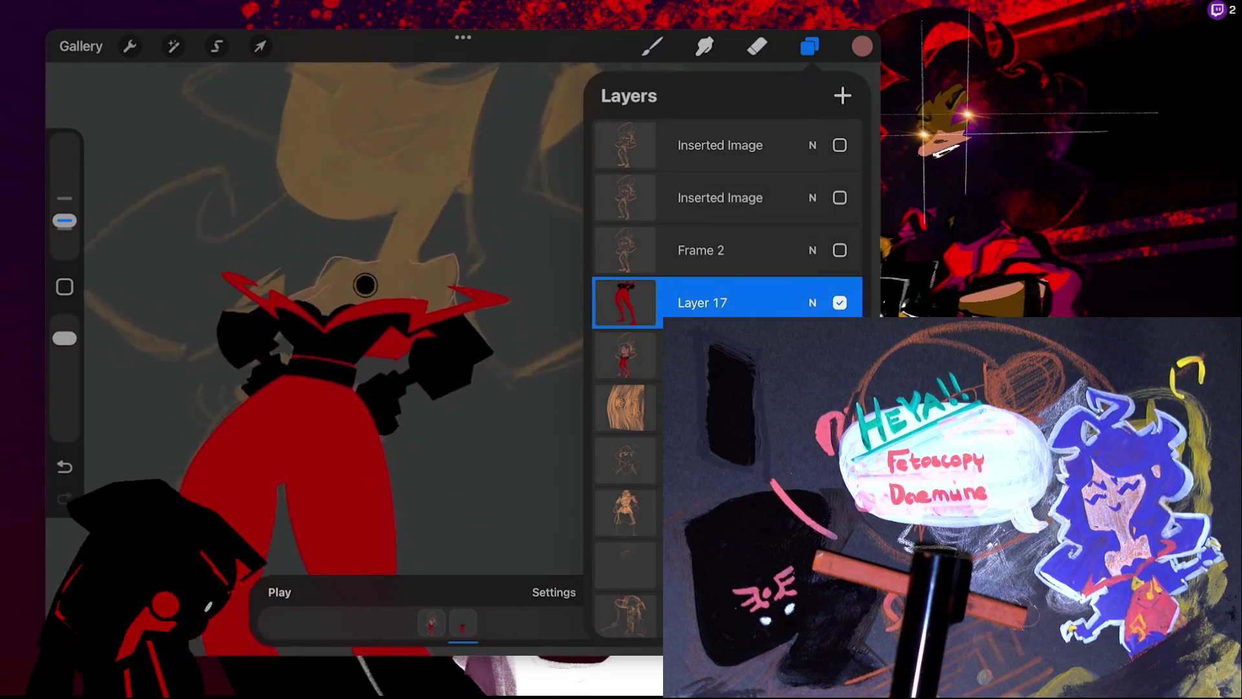
key("b")
scroll(235, 368, "up", 5)
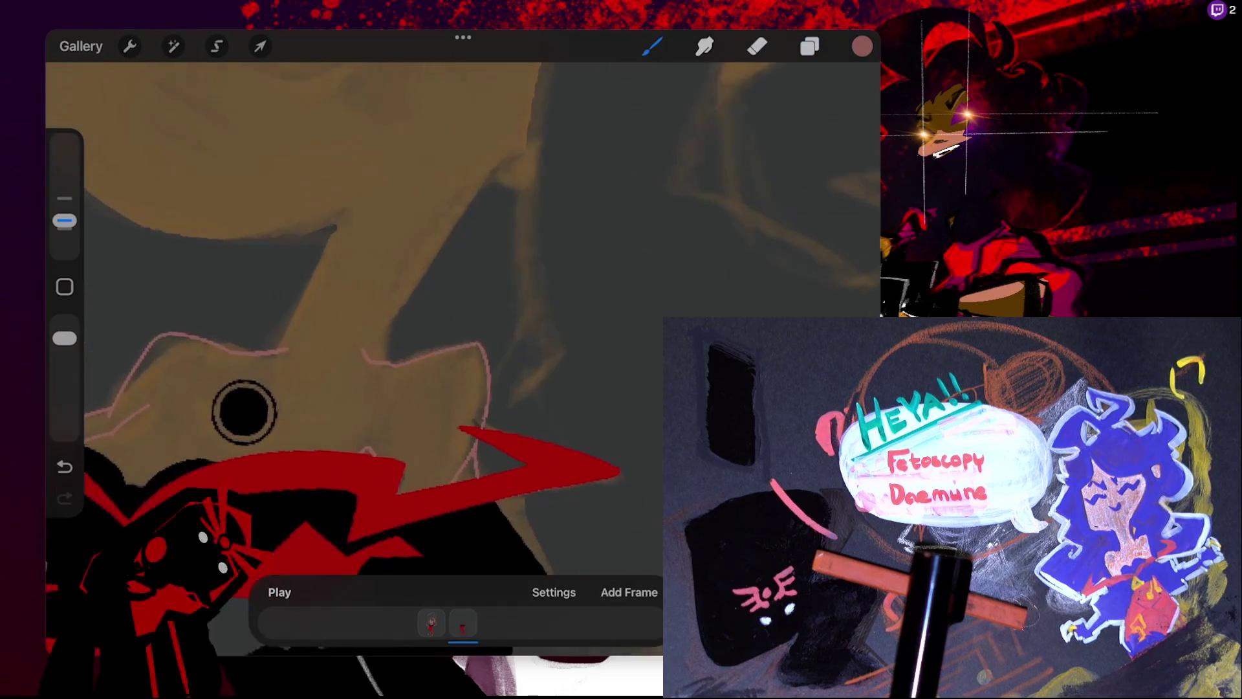
- Draw two straight pink lines up the neck edges and rotate the canvas to the face
left_click_drag(401, 349, 496, 175)
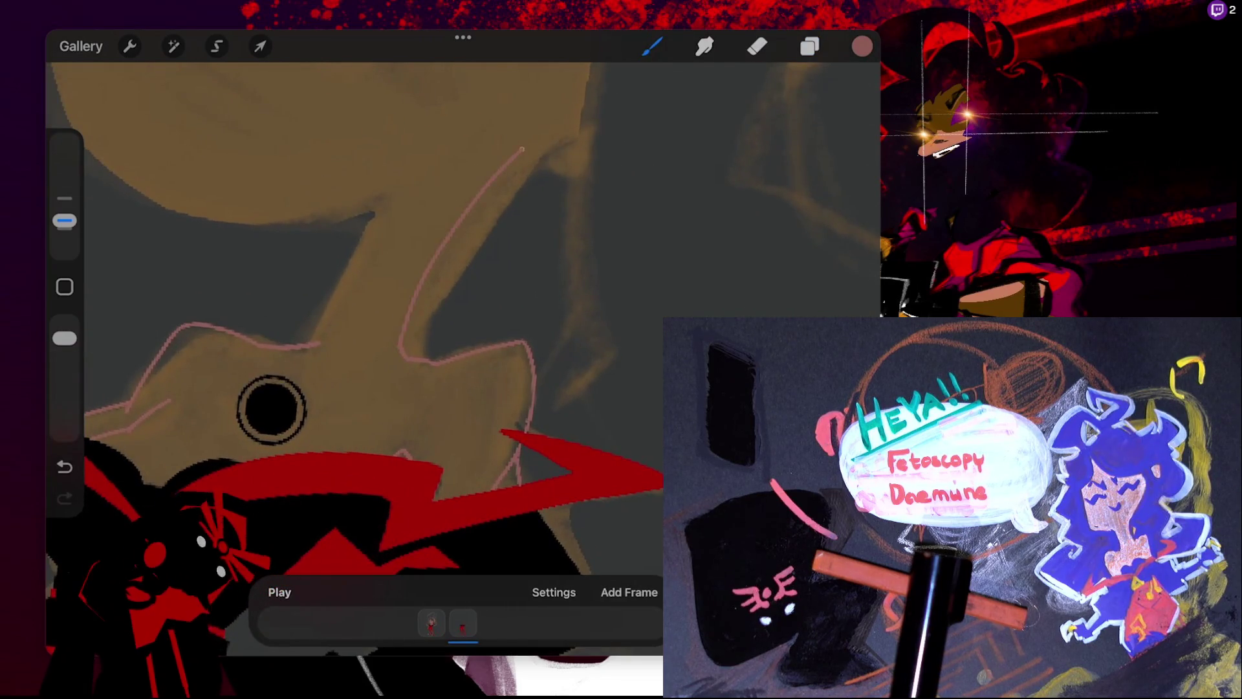
left_click_drag(317, 343, 377, 228)
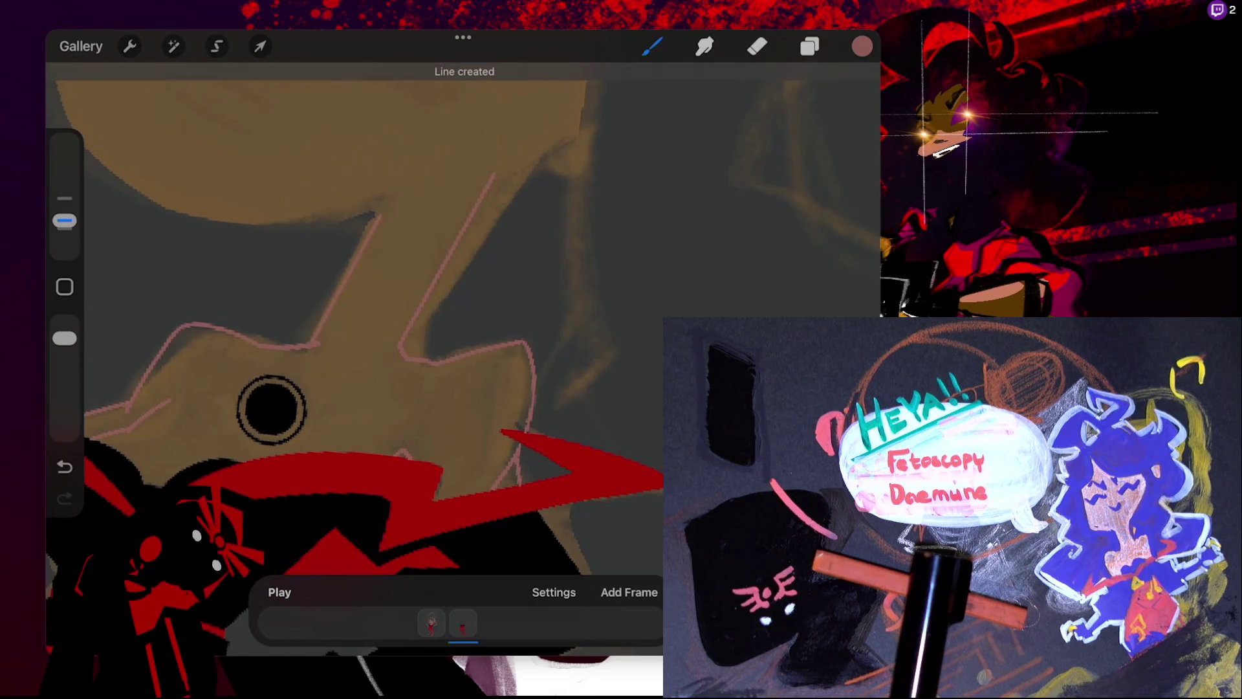
scroll(271, 409, "down", 5)
left_click_drag(546, 424, 410, 445)
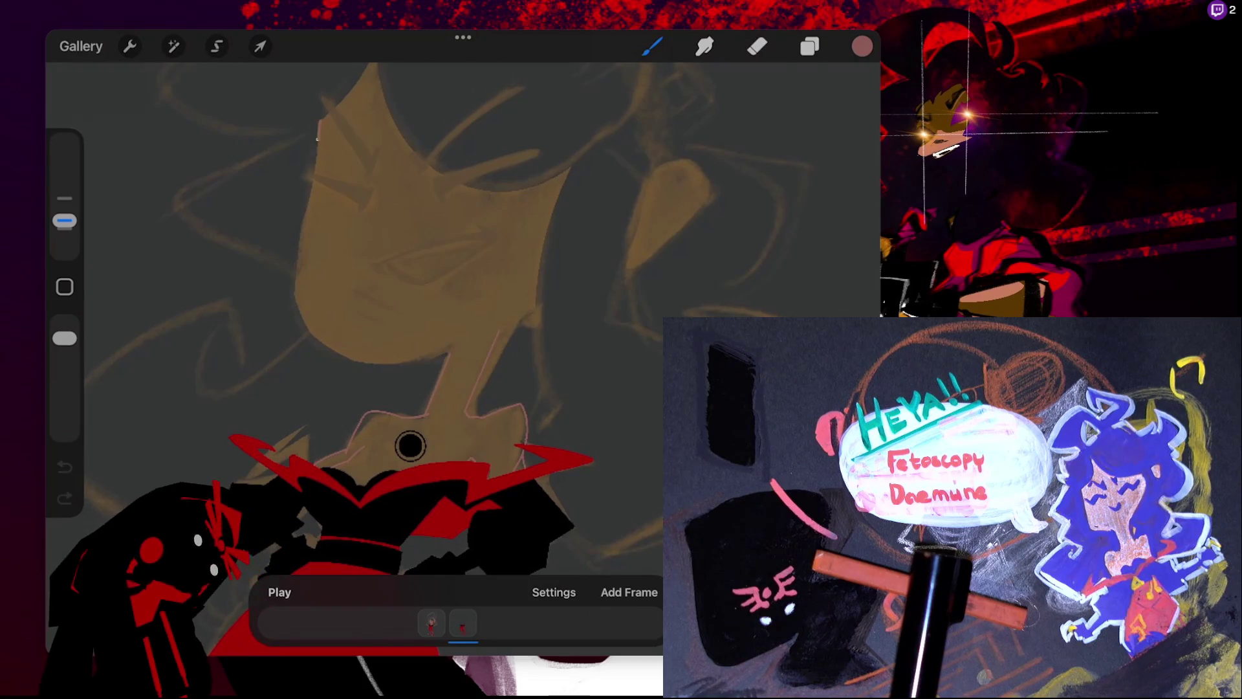
- Outline the face's left side as a pink arc, adjusting its midpoint to fit the jaw
left_click_drag(320, 119, 450, 339)
left_click_drag(318, 133, 450, 354)
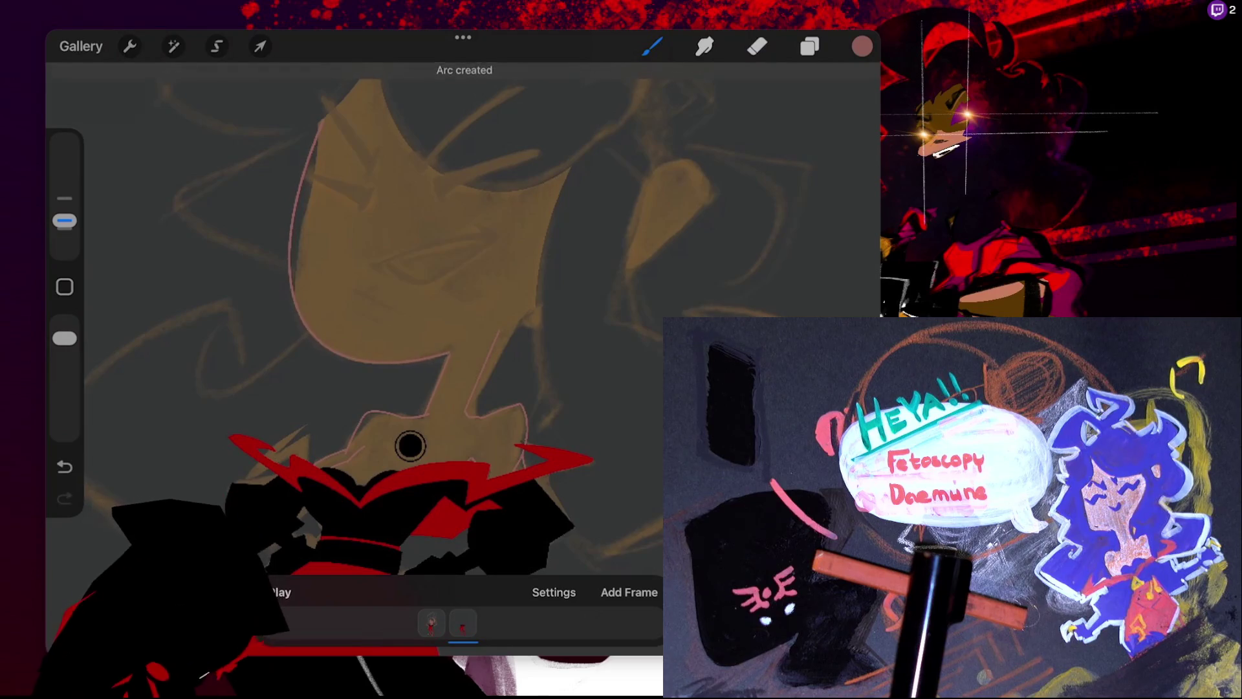
left_click(461, 75)
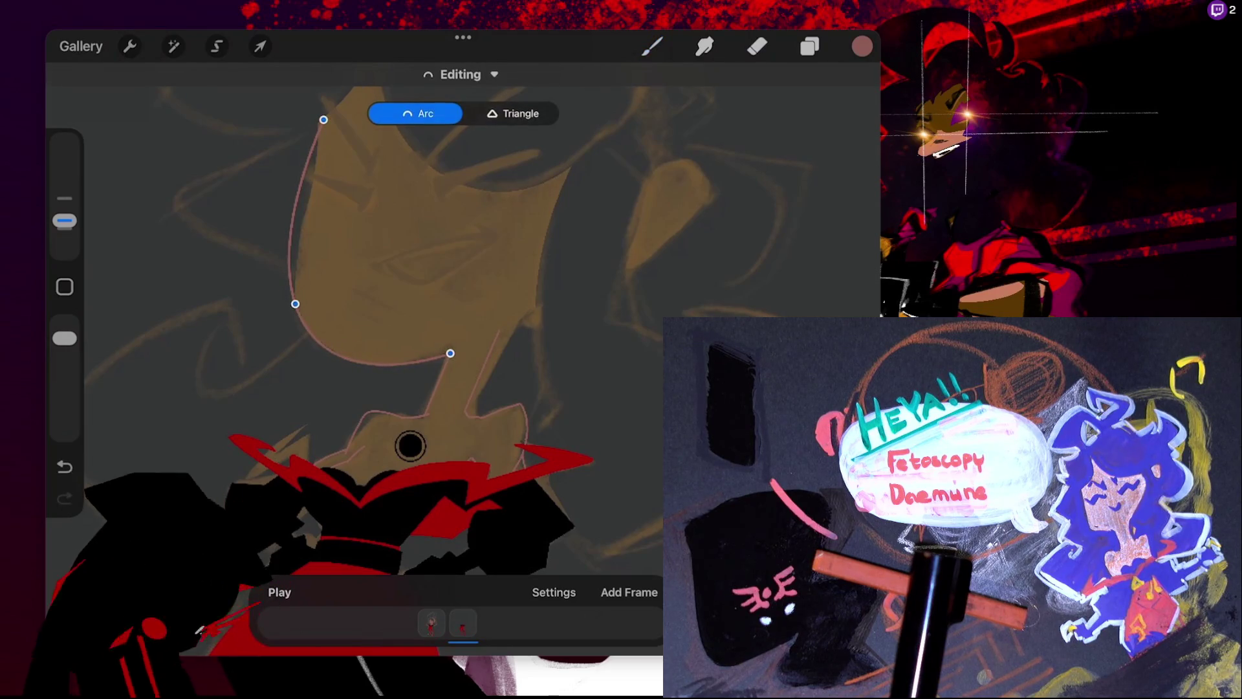
left_click_drag(297, 300, 308, 310)
left_click_drag(308, 308, 304, 296)
scroll(410, 445, "down", 3)
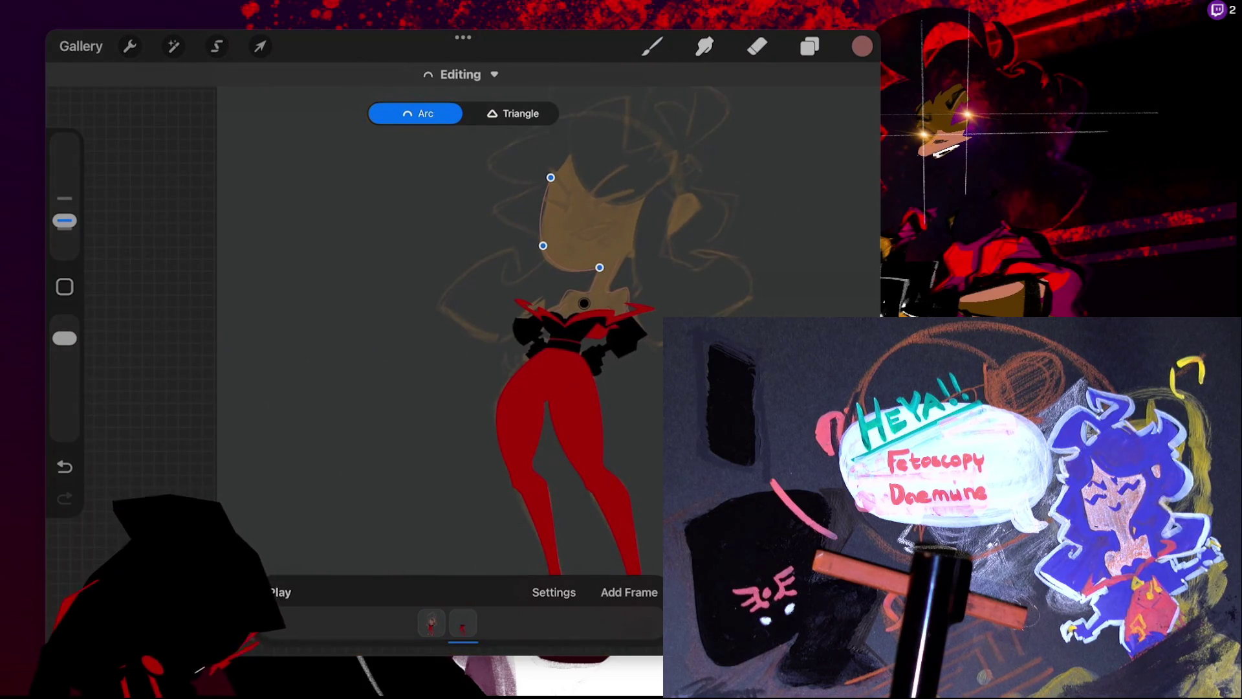
scroll(464, 368, "up", 2)
scroll(440, 401, "up", 1)
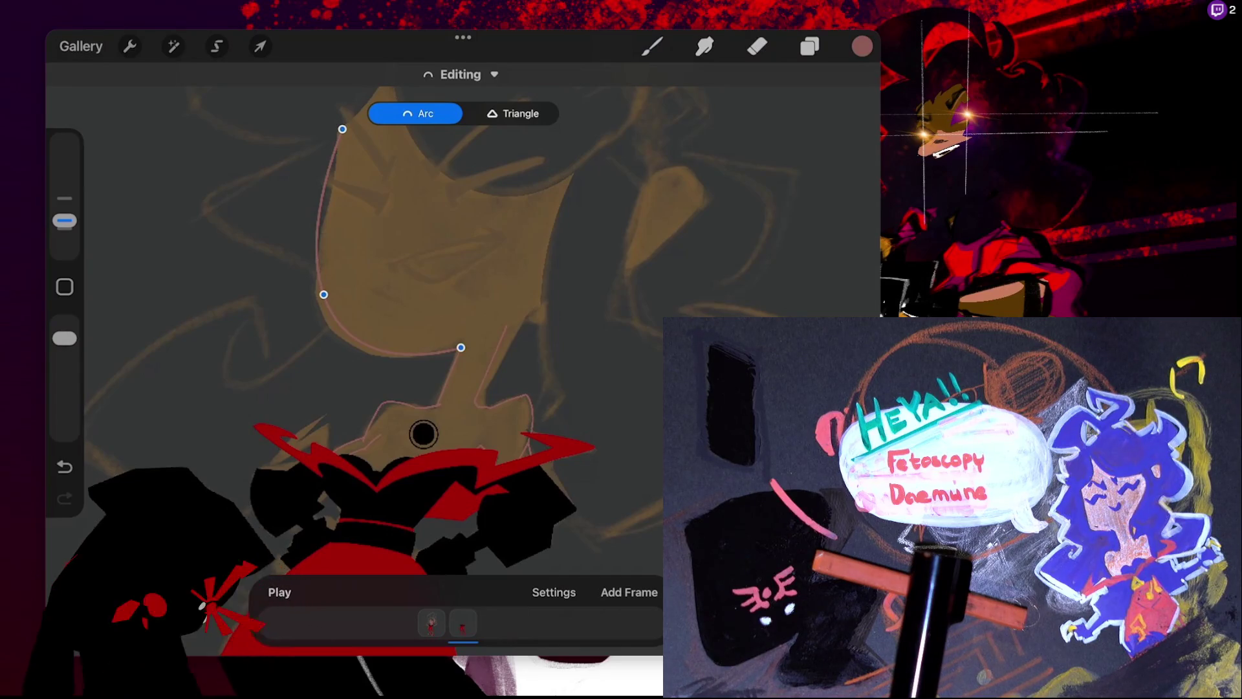
left_click(424, 434)
scroll(422, 433, "up", 3)
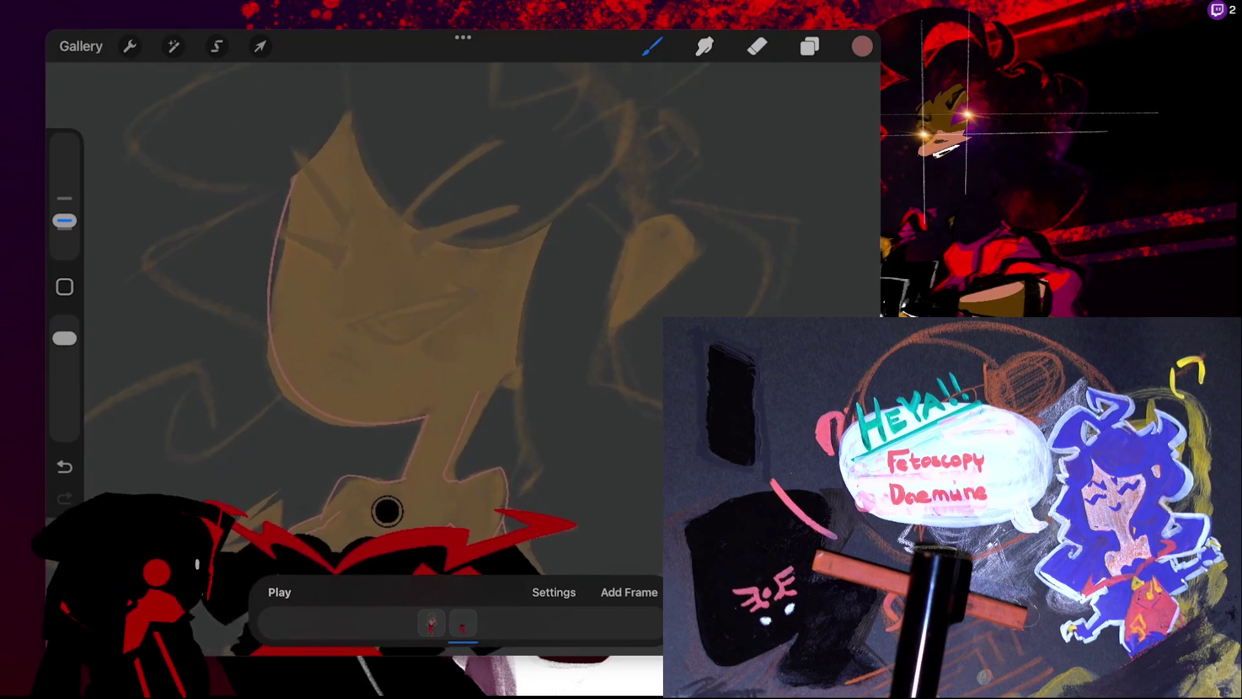
- Draw the face's upper-left edge and bend it into a curve
left_click_drag(371, 187, 331, 245)
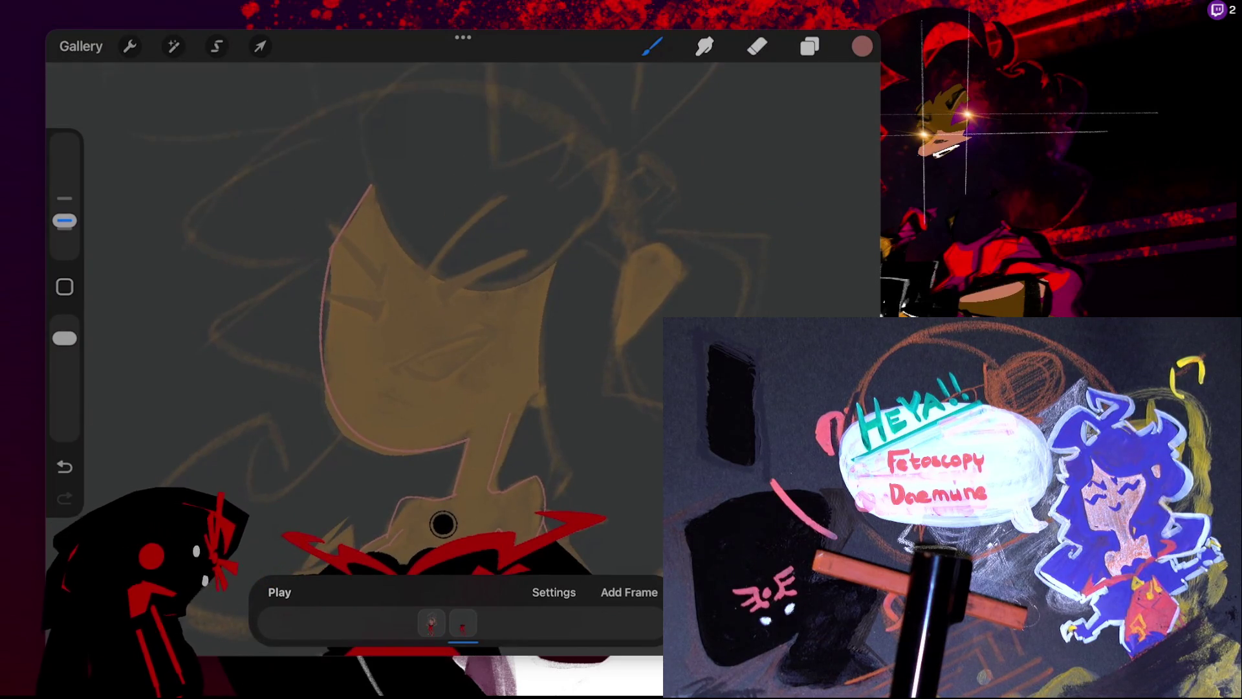
left_click(460, 75)
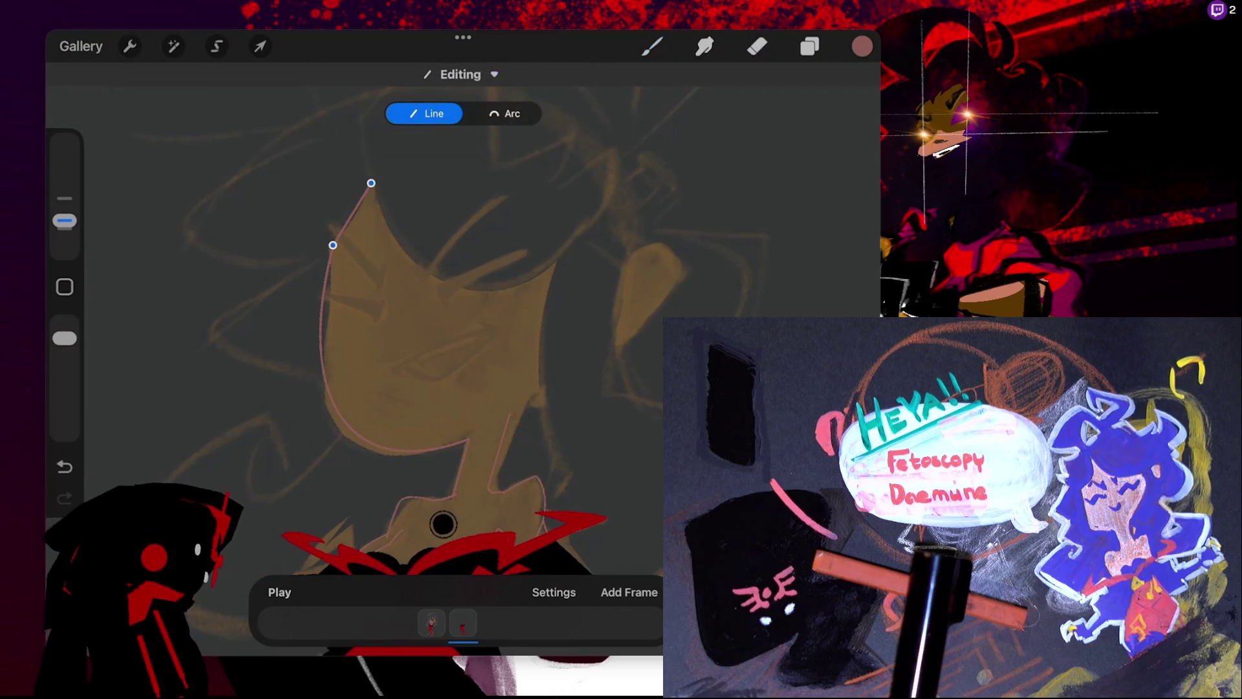
left_click(503, 113)
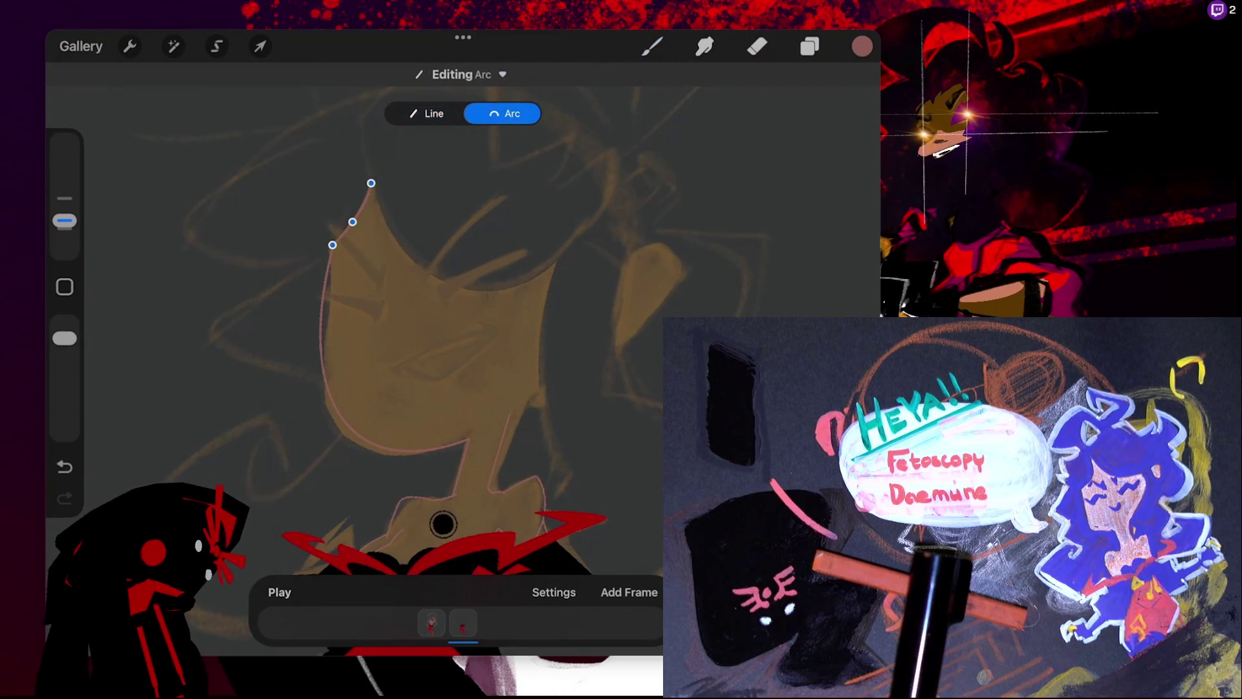
left_click_drag(371, 184, 371, 178)
left_click(652, 46)
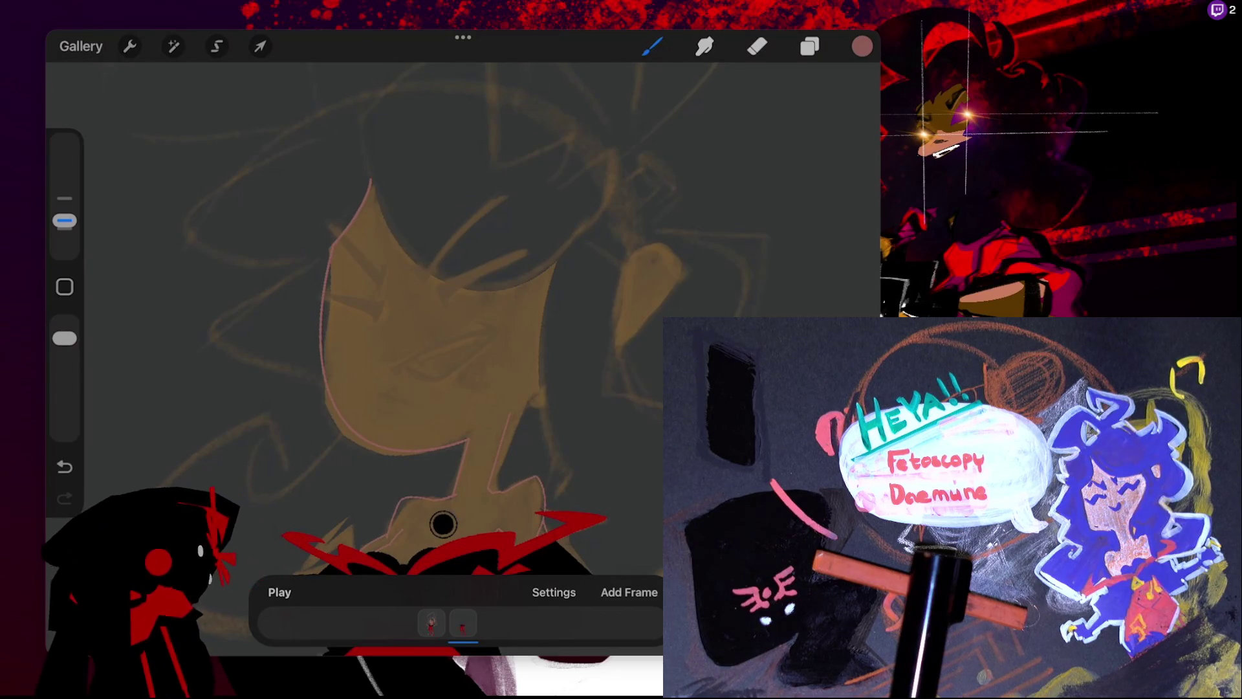
scroll(443, 524, "down", 2)
- Draw the arc along the face's top-right edge and adjust its bend
left_click_drag(387, 181, 538, 247)
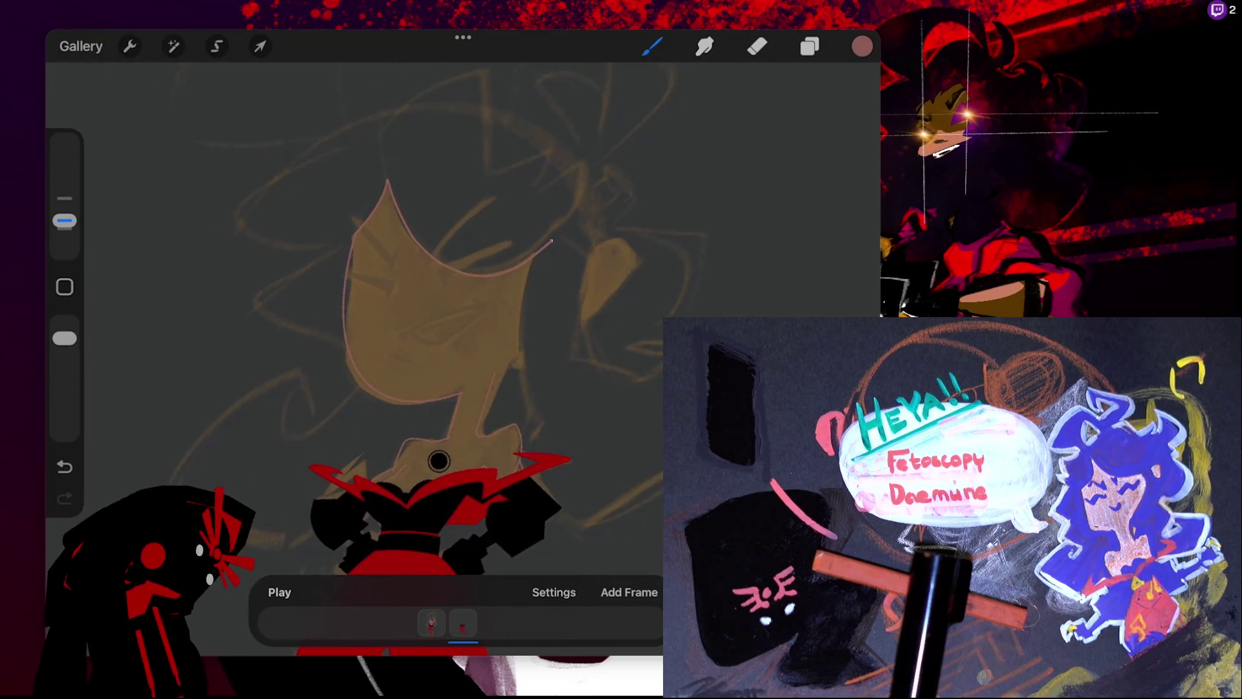
left_click(464, 71)
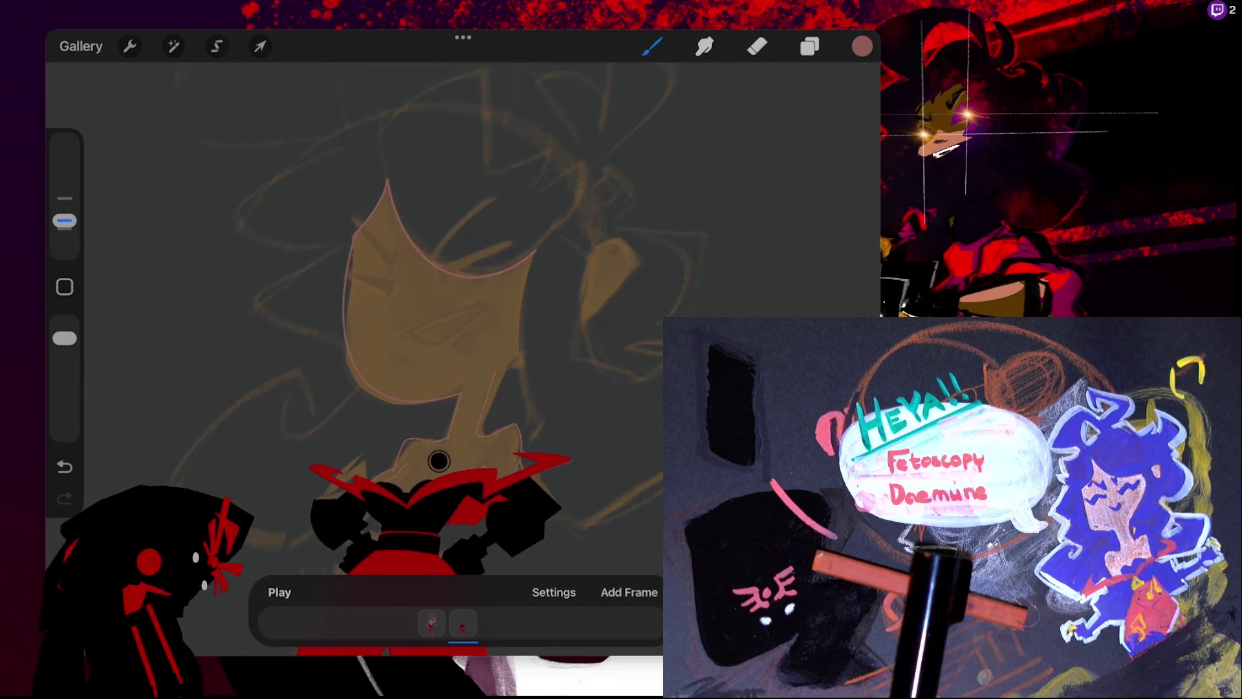
key("ctrl+z")
key("ctrl+z")
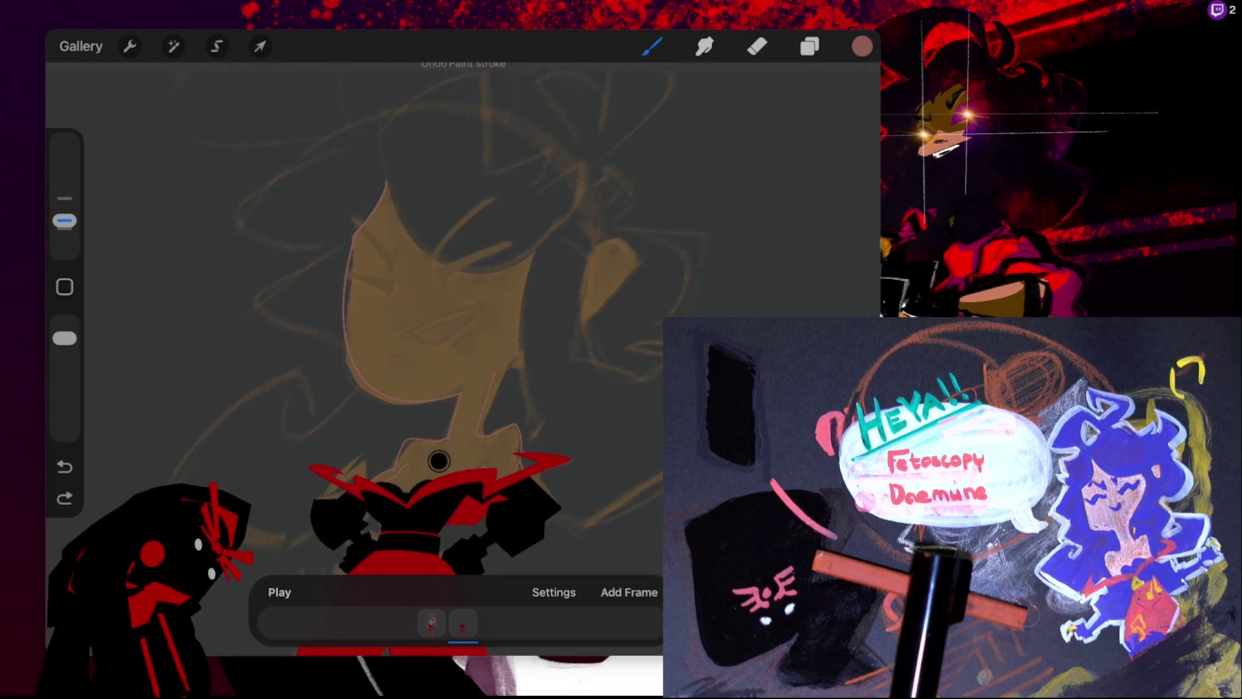
left_click_drag(386, 181, 538, 247)
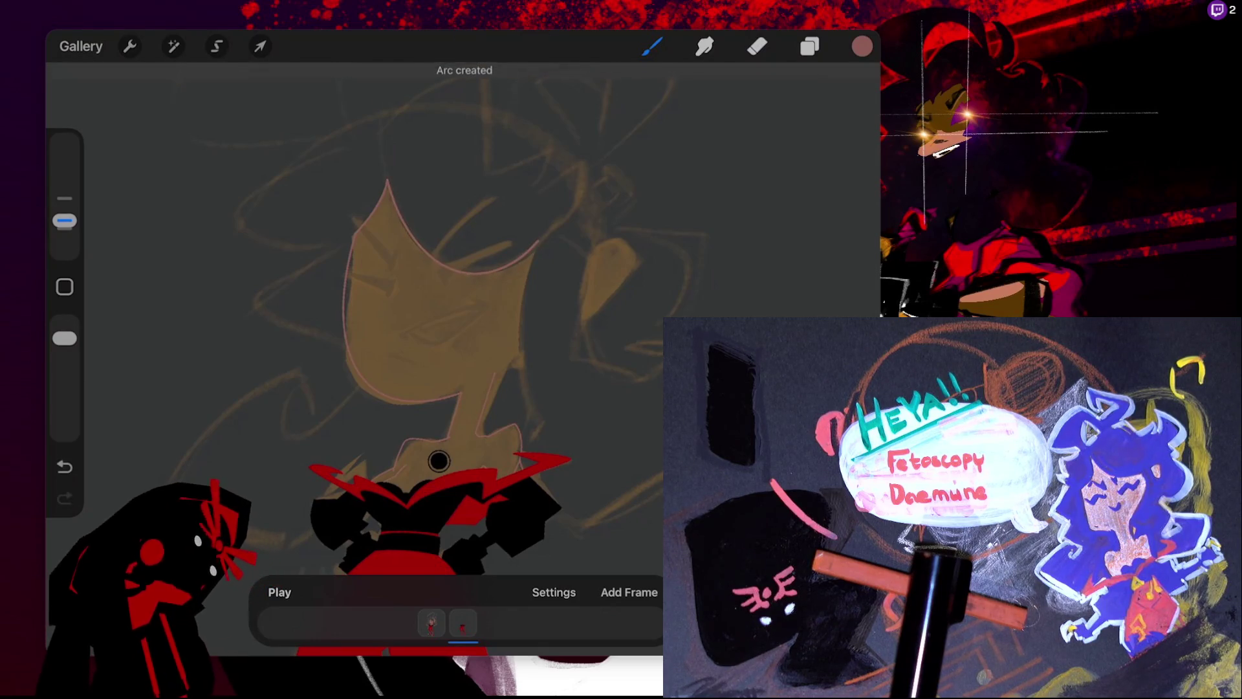
left_click(465, 71)
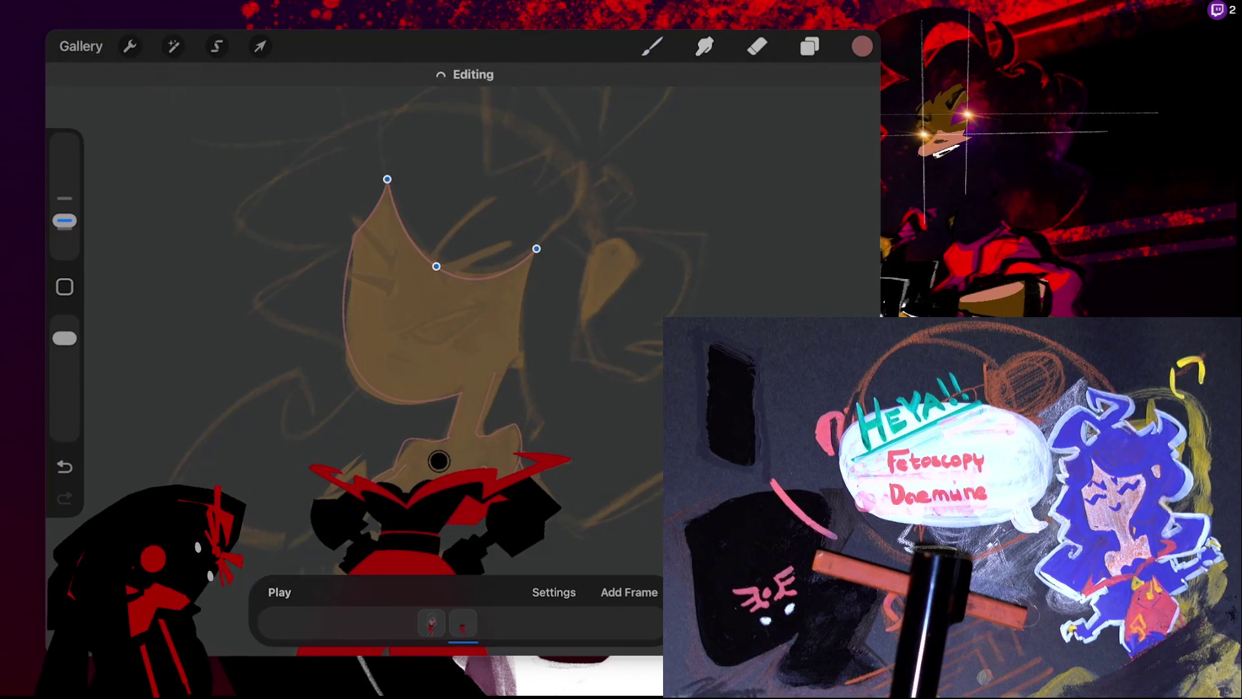
left_click_drag(434, 265, 434, 259)
key("b")
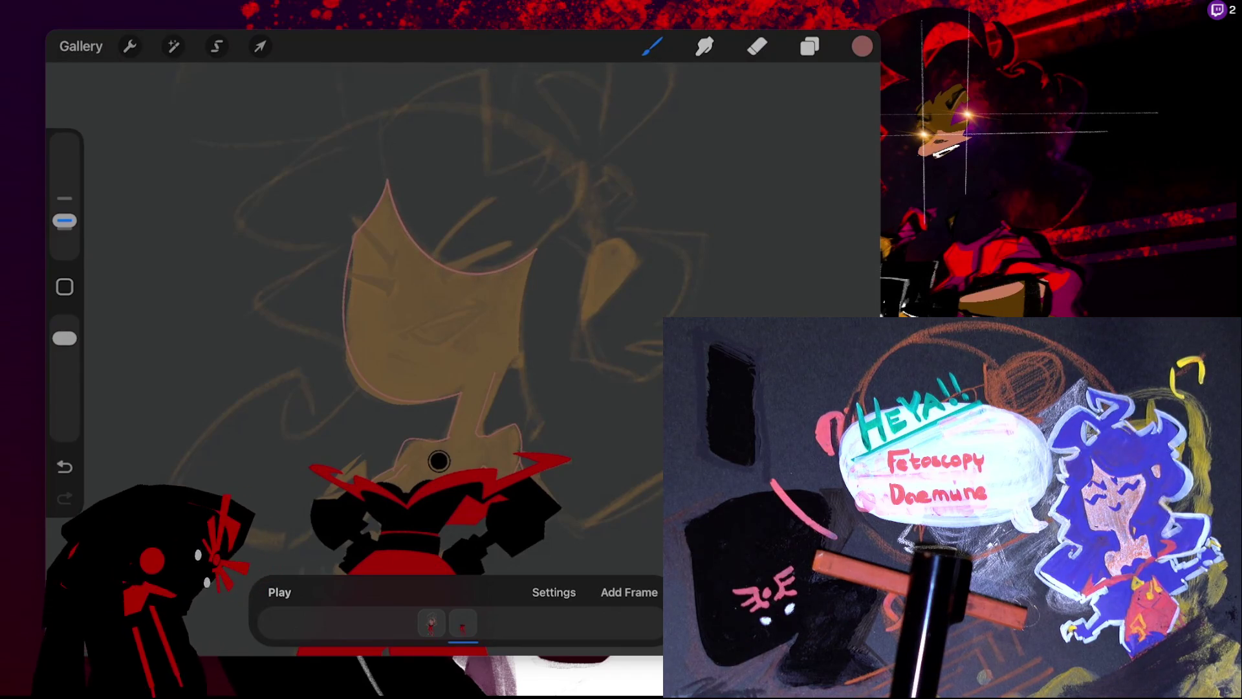
scroll(440, 427, "down", 2)
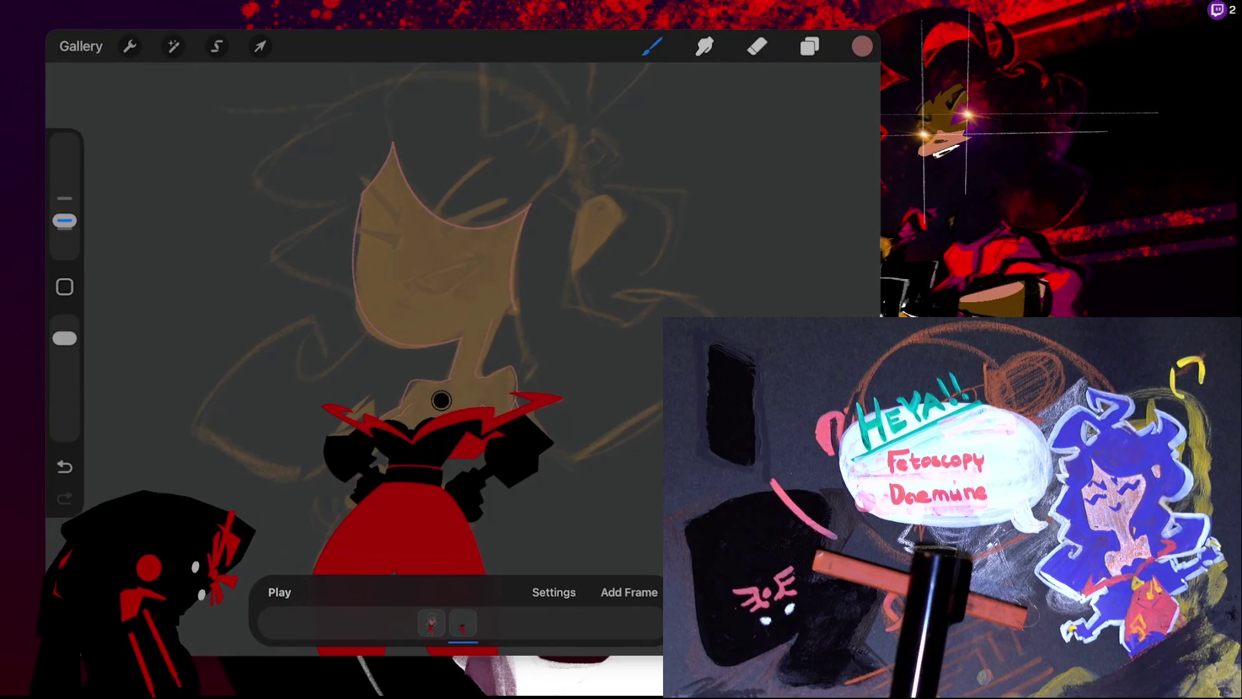
- Curve the face's right edge into an arc and add a short straight segment by the jaw
left_click_drag(530, 203, 514, 300)
left_click(464, 72)
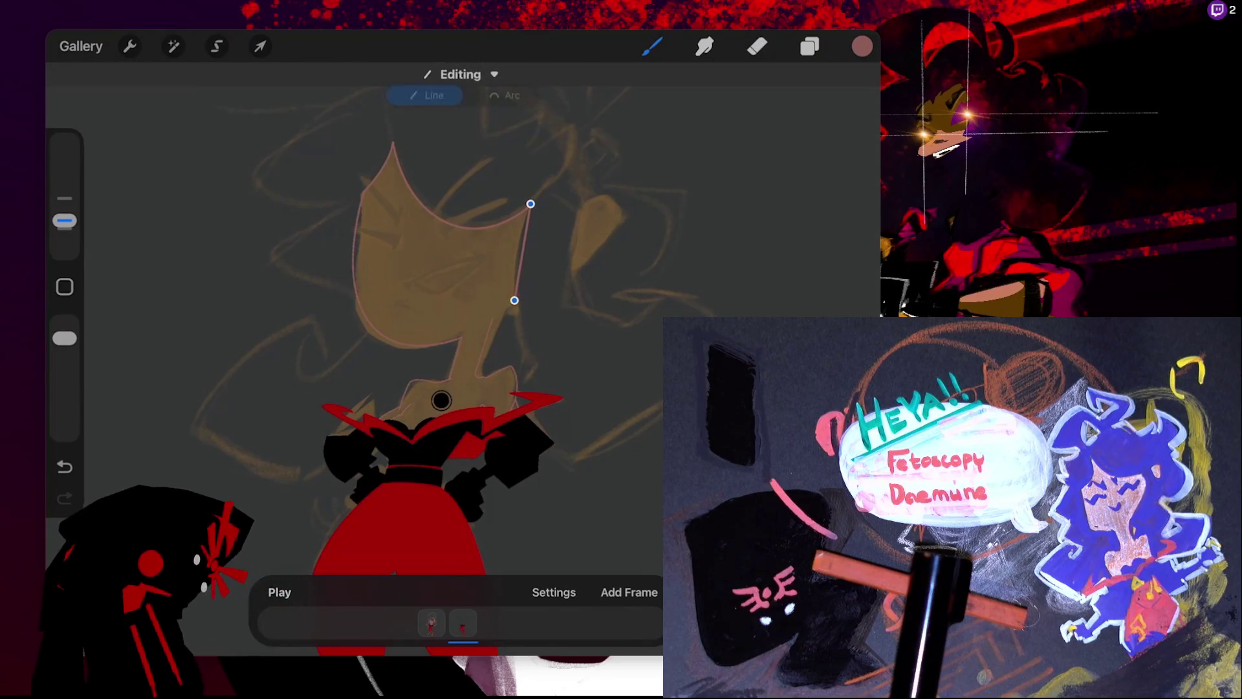
left_click(502, 113)
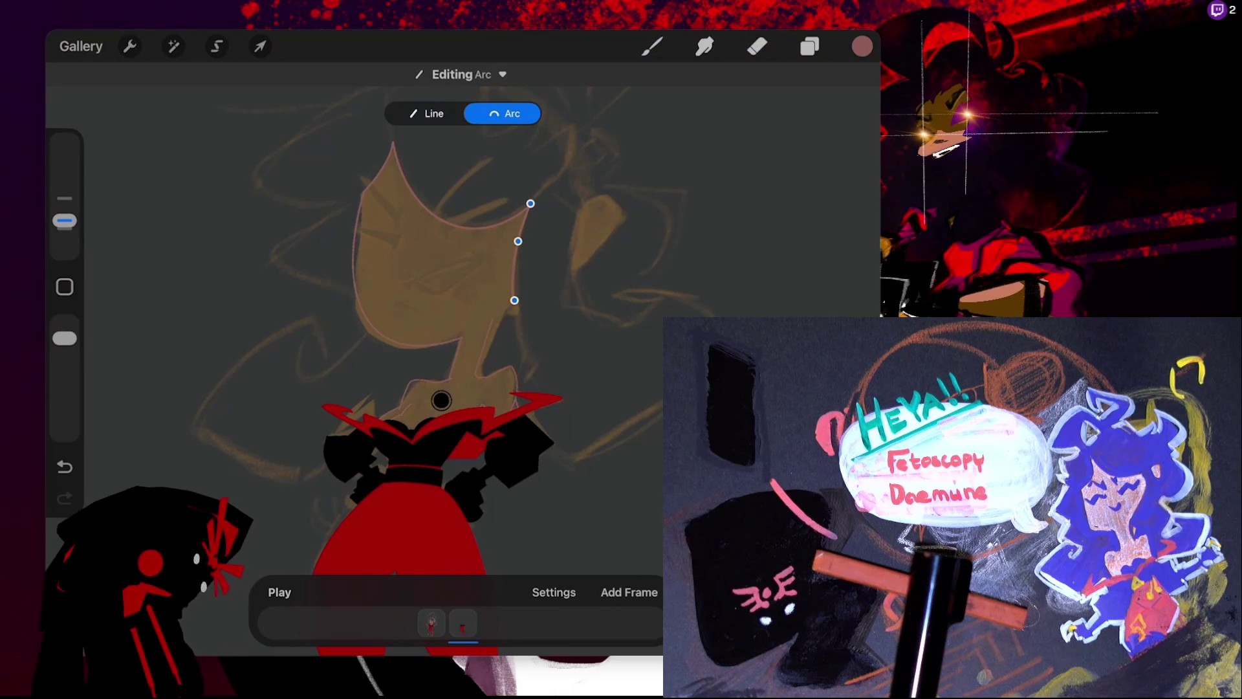
left_click_drag(517, 241, 518, 240)
left_click(441, 400)
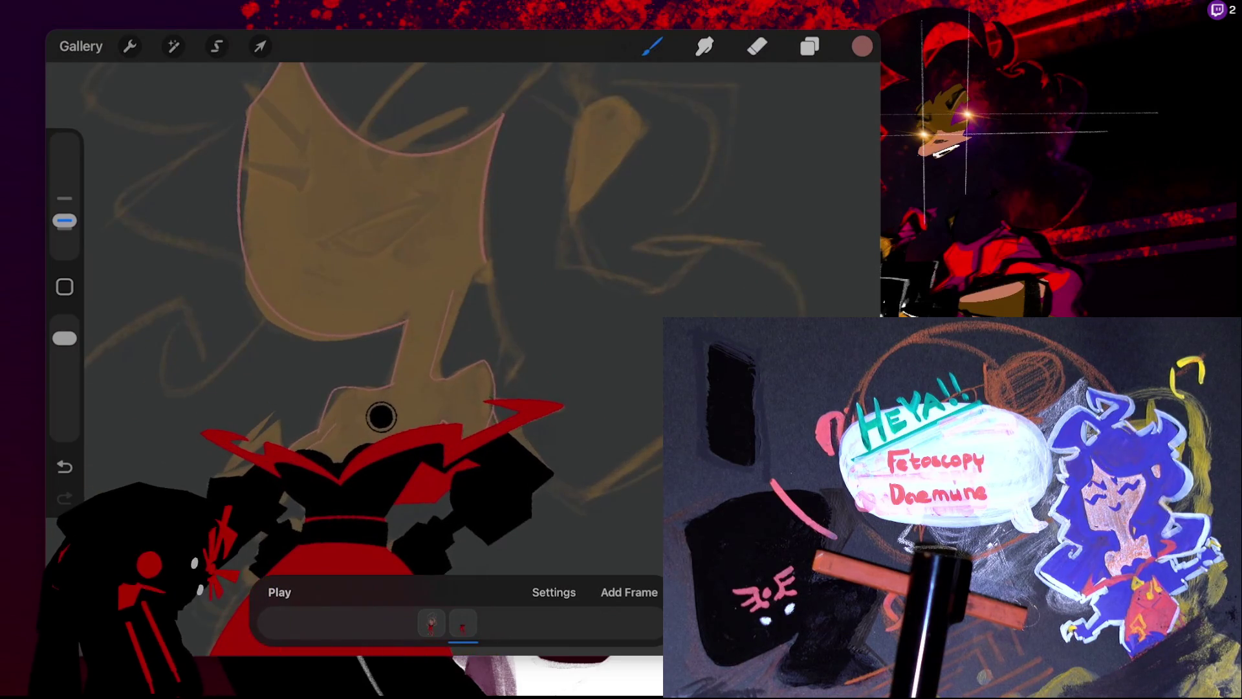
scroll(441, 401, "up", 5)
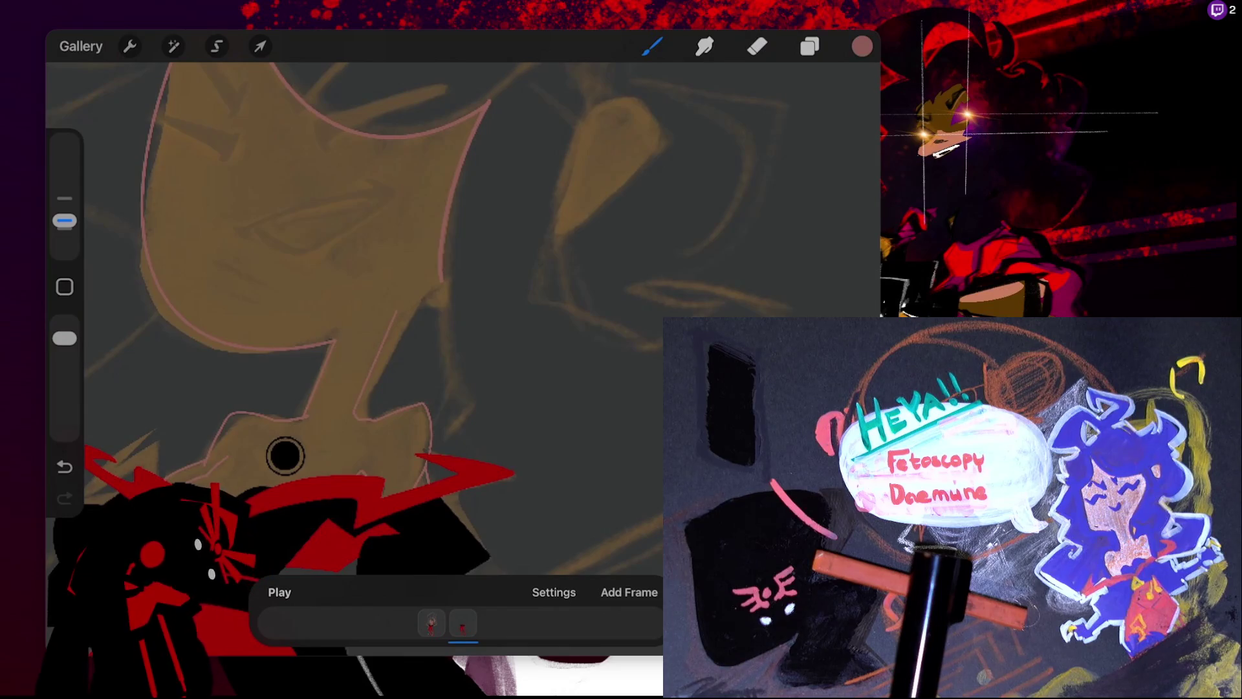
left_click_drag(445, 283, 395, 317)
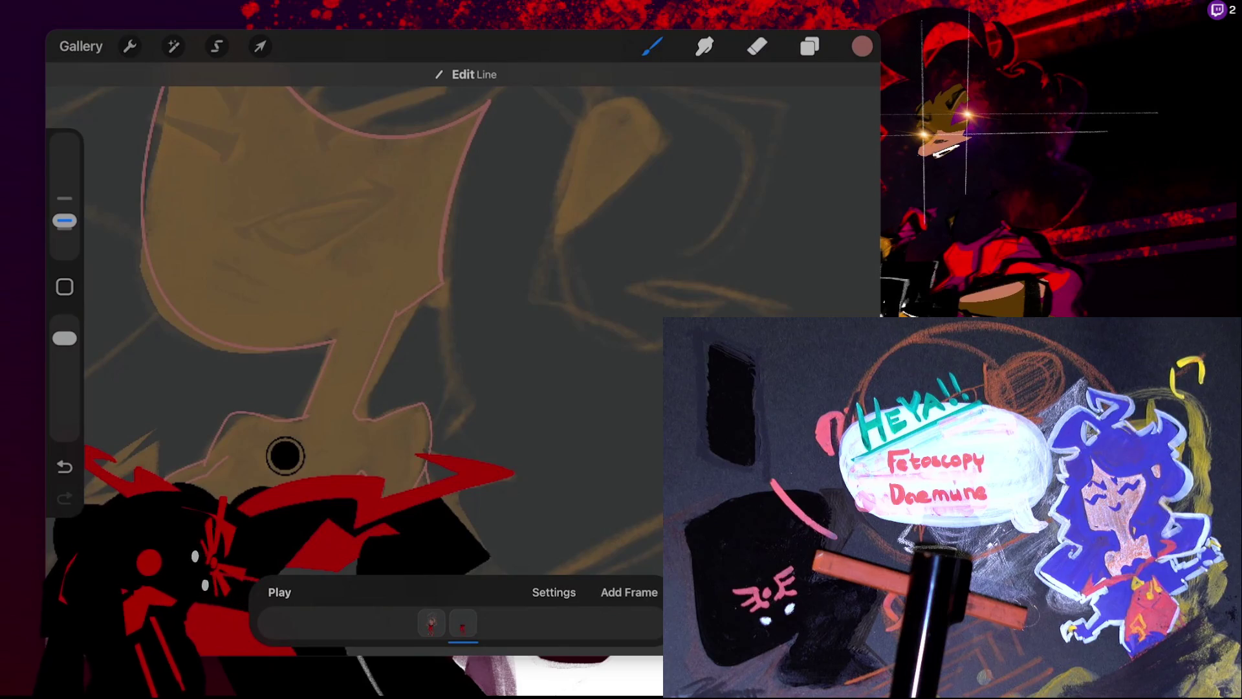
scroll(286, 456, "down", 3)
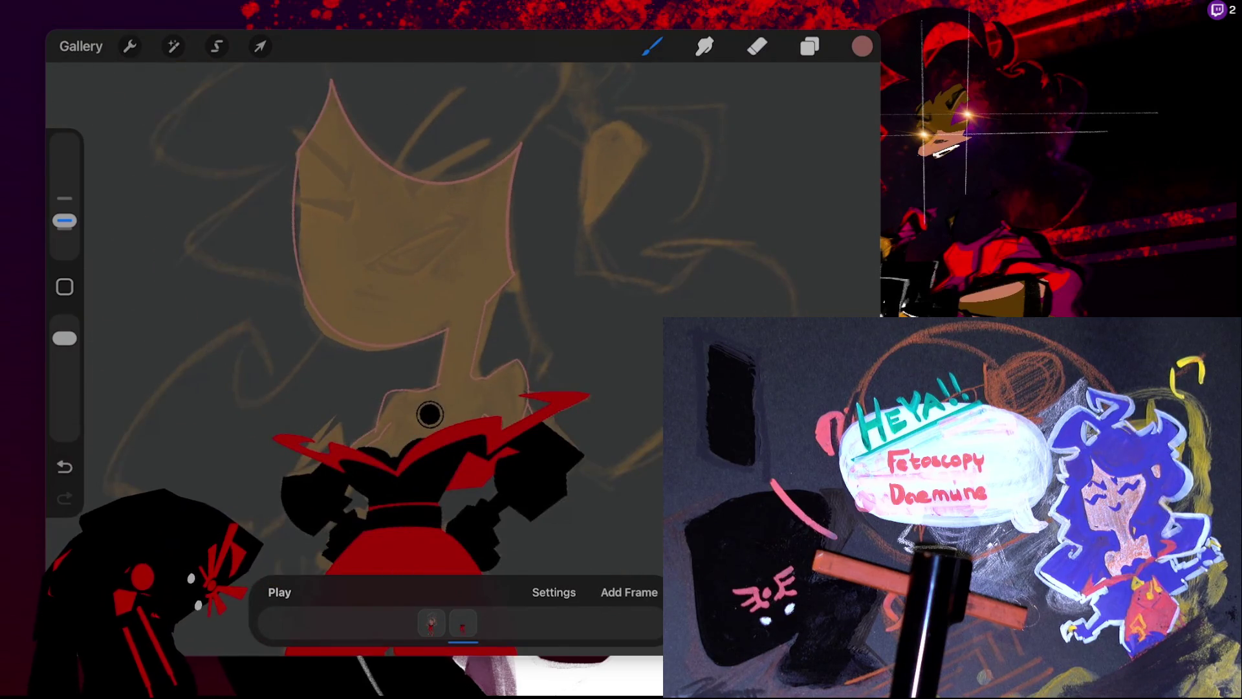
- Outline the teardrop ear with a vertical edge bent into an arc and a rounded top
left_click_drag(589, 140, 584, 219)
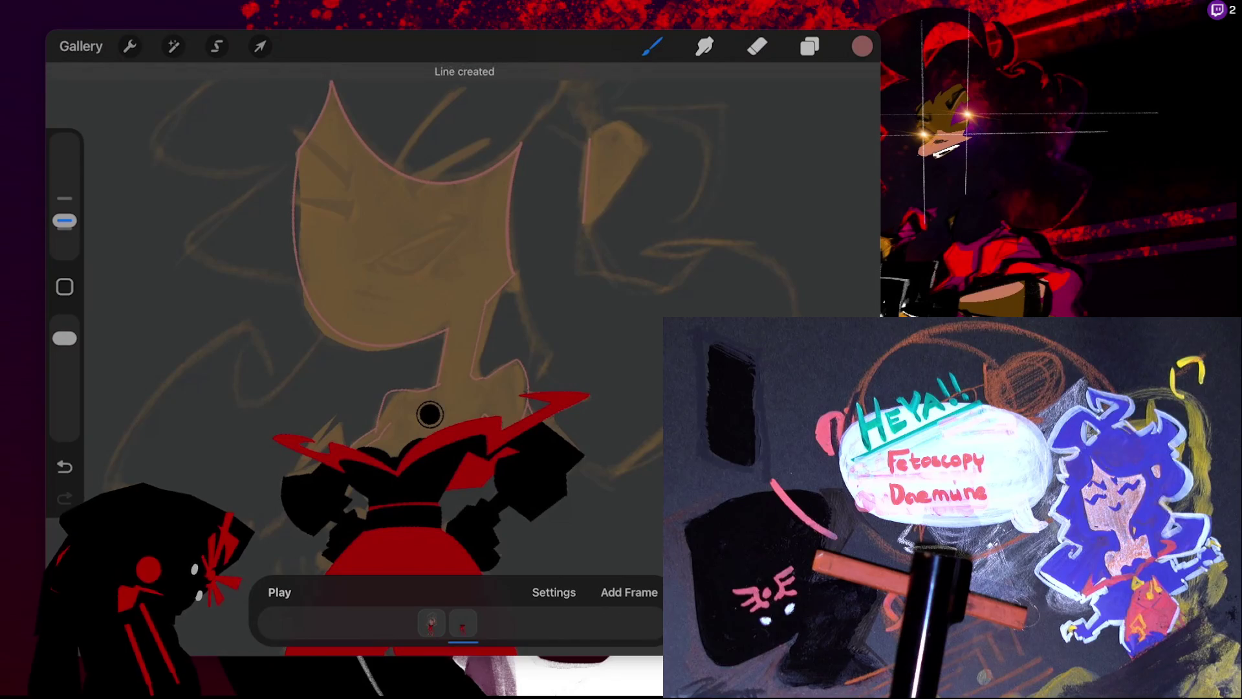
left_click(462, 68)
left_click(504, 113)
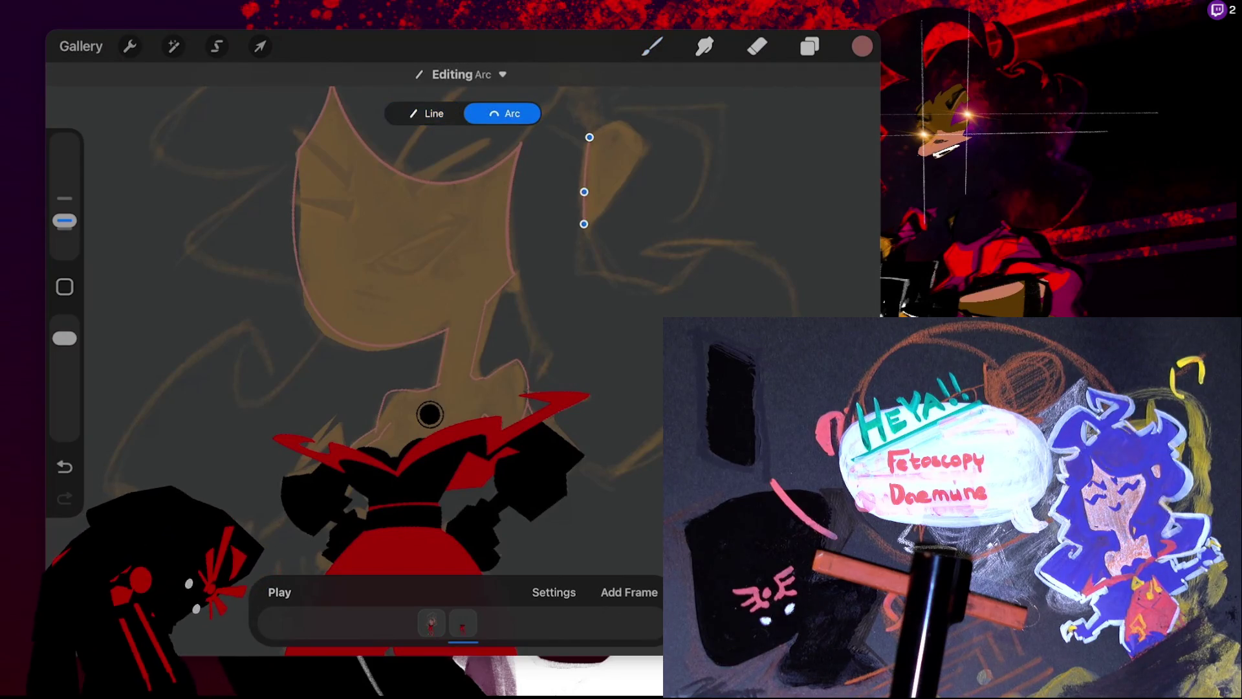
mouse_move(590, 137)
left_mouse_down()
mouse_move(637, 149)
mouse_move(587, 224)
left_mouse_up()
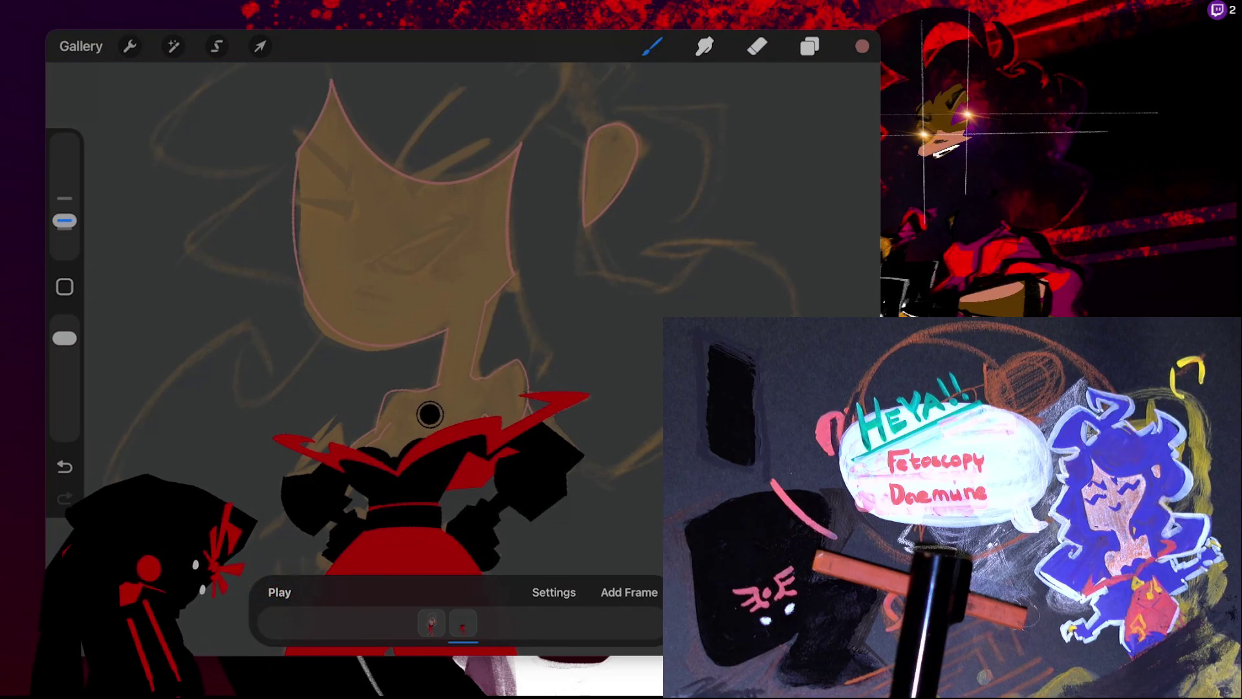
- Drop pink into the face and neck outline, then continue filling the teardrop ear
left_click_drag(861, 46, 401, 233)
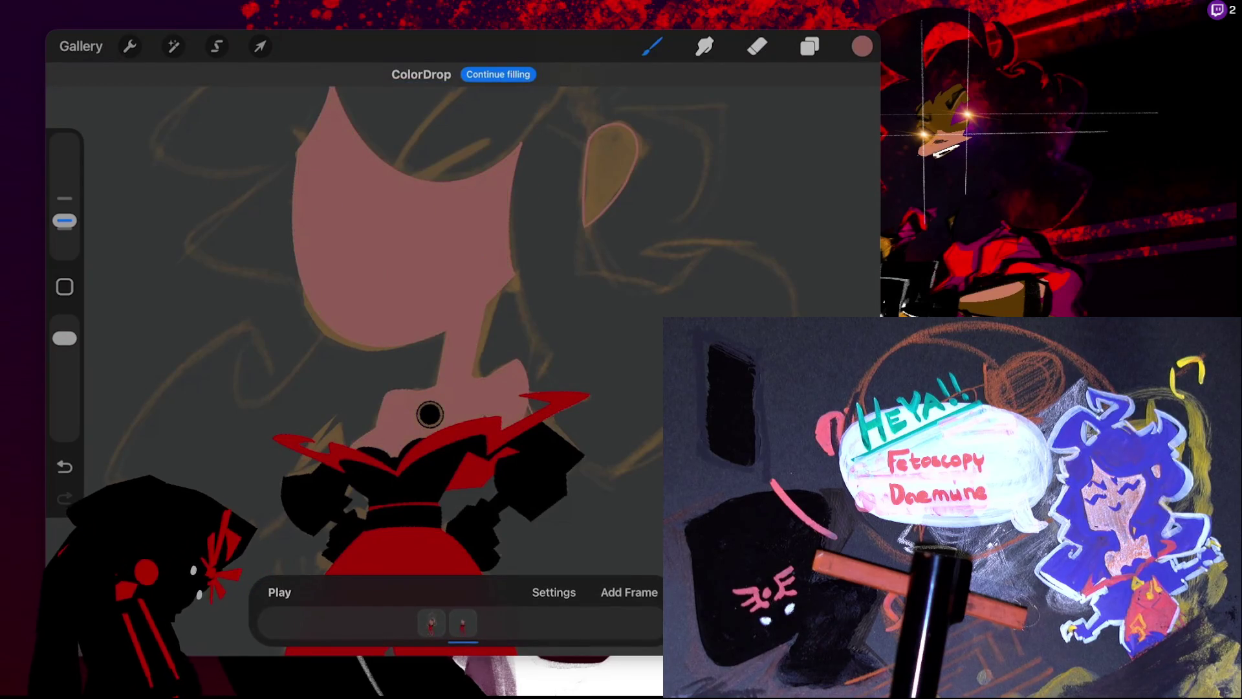
left_click(498, 73)
left_click(611, 169)
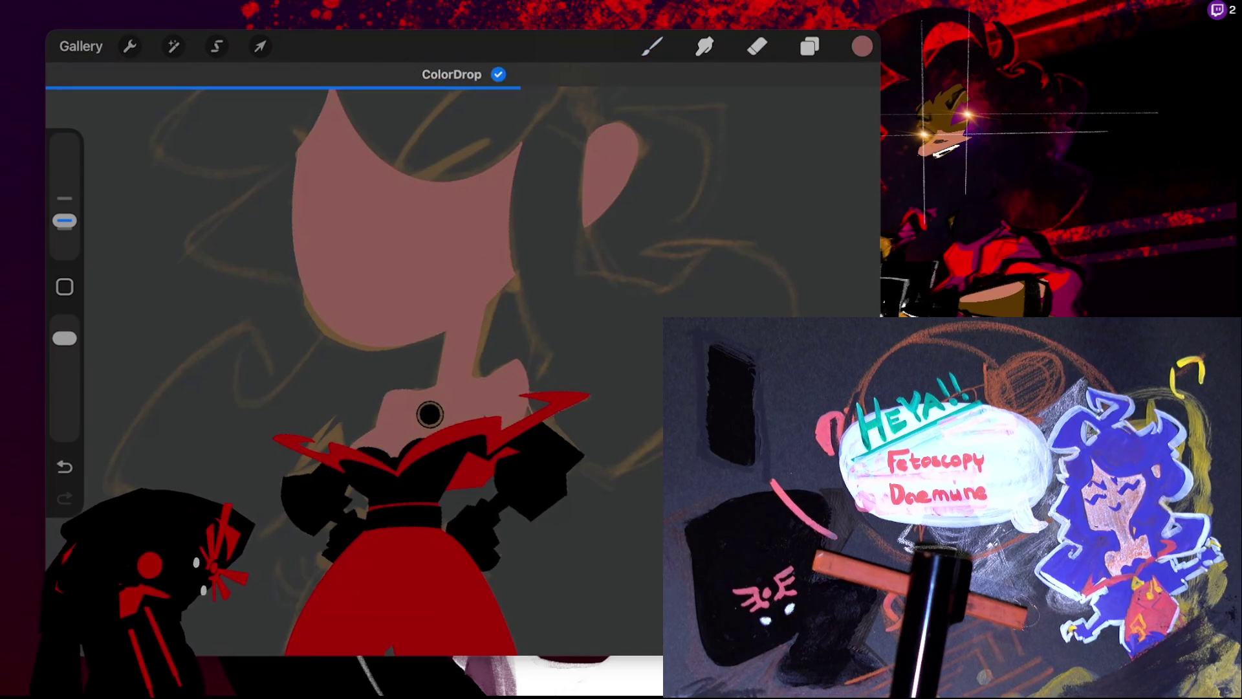
mouse_move(429, 414)
left_mouse_down()
mouse_move(581, 419)
mouse_move(470, 305)
left_mouse_up()
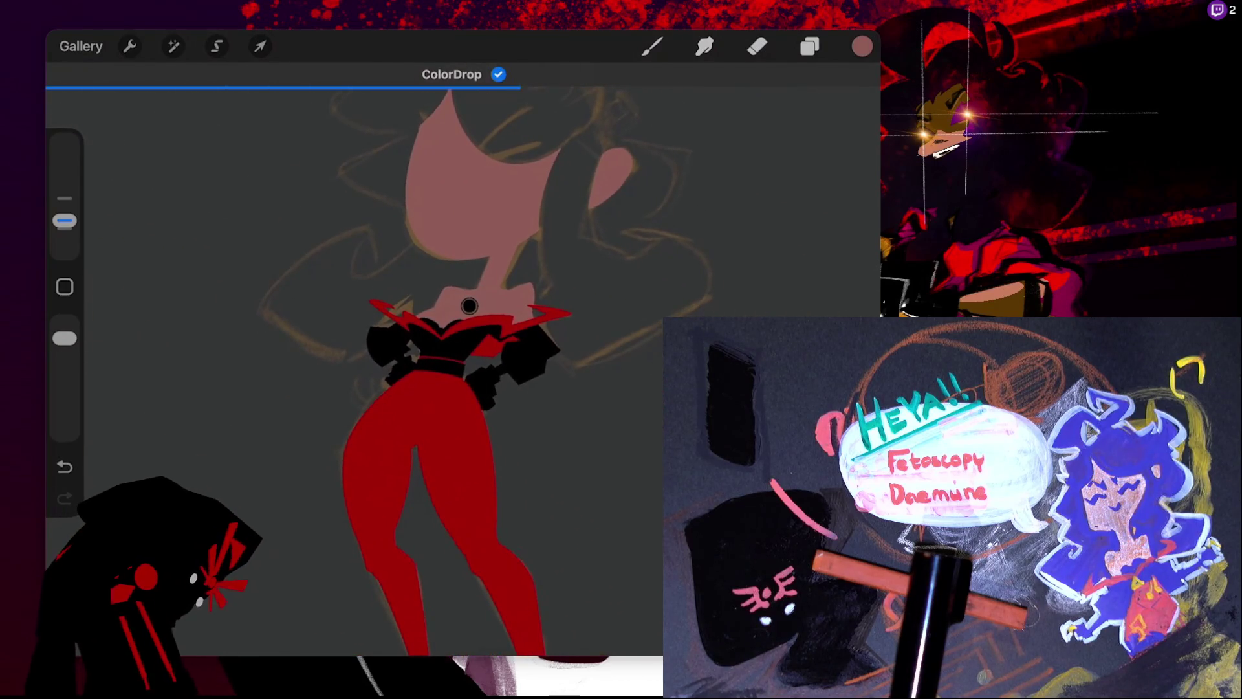
key("b")
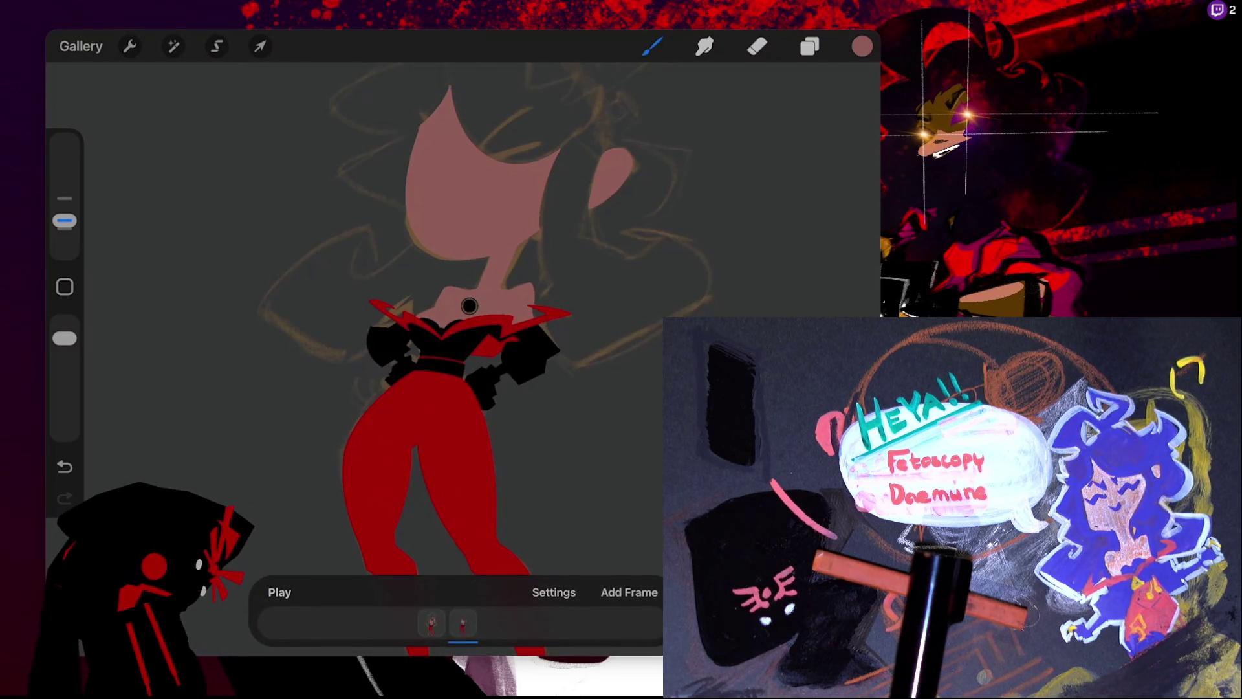
scroll(470, 306, "up", 3)
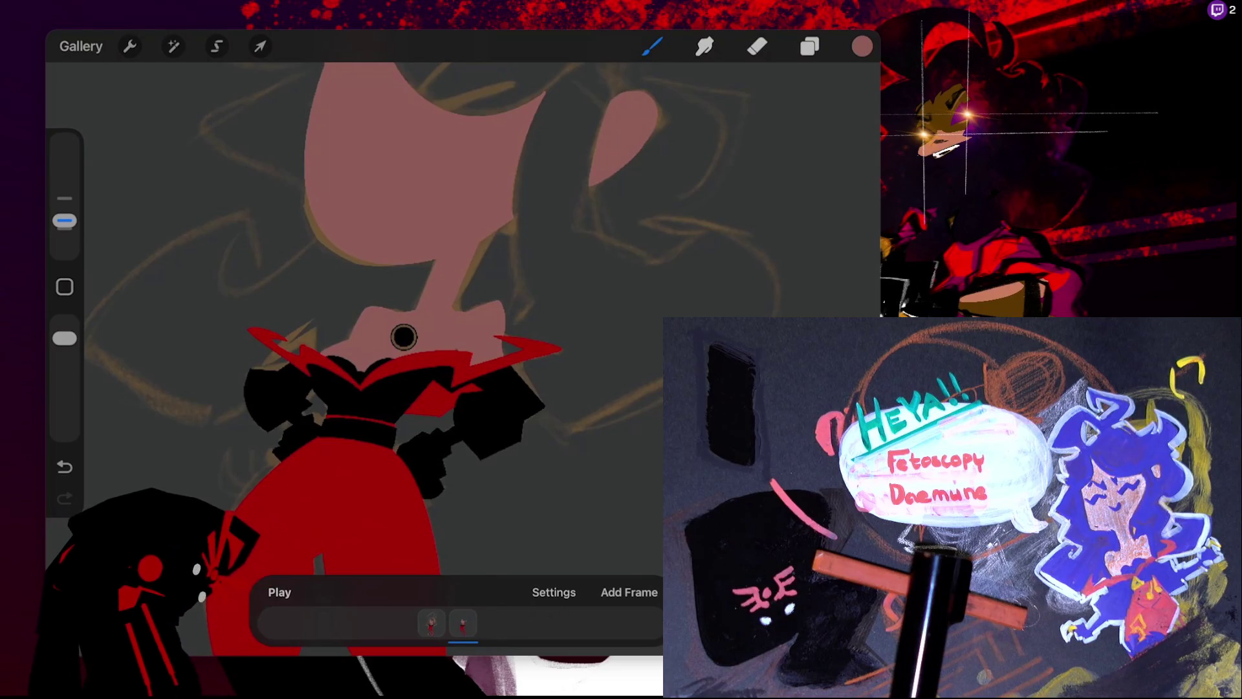
scroll(404, 336, "up", 2)
scroll(420, 342, "up", 2)
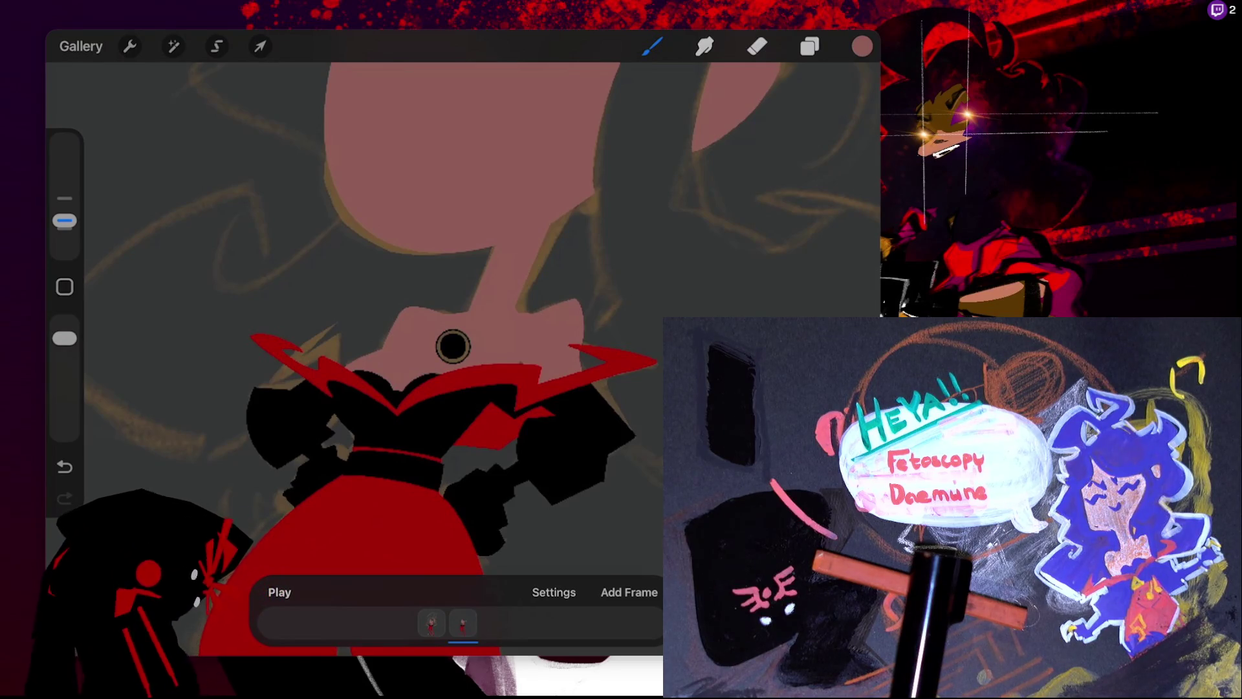
left_click(862, 46)
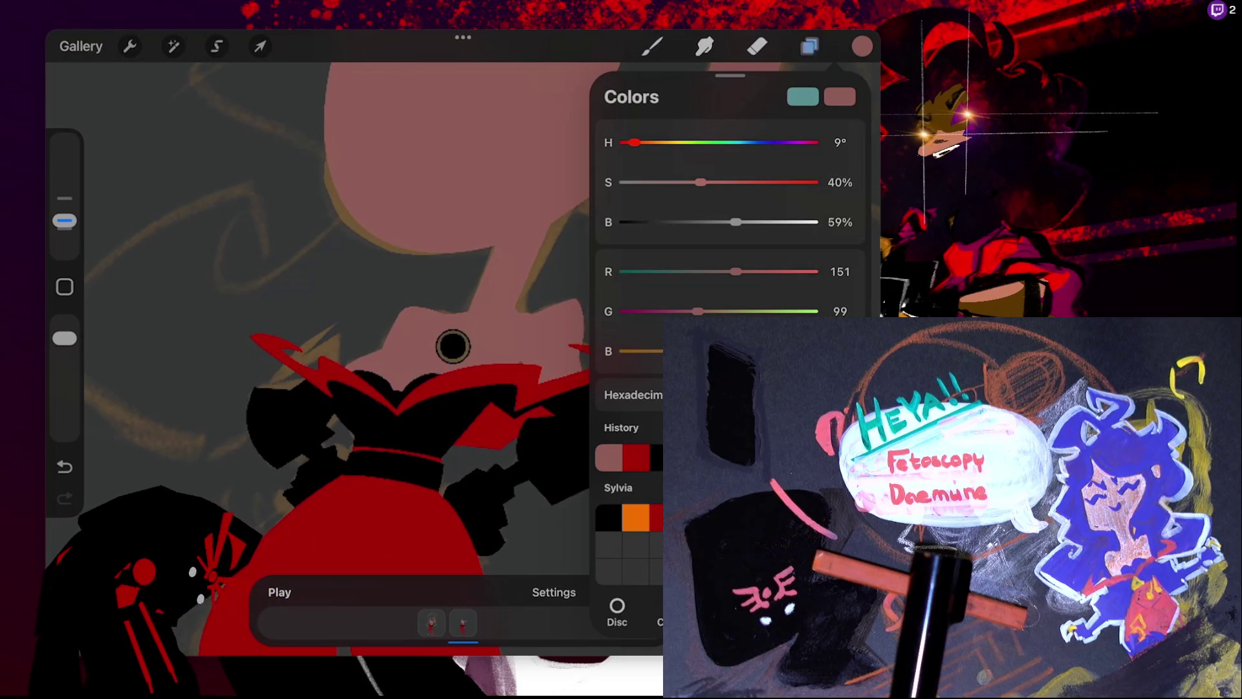
left_click(809, 46)
left_click(624, 302)
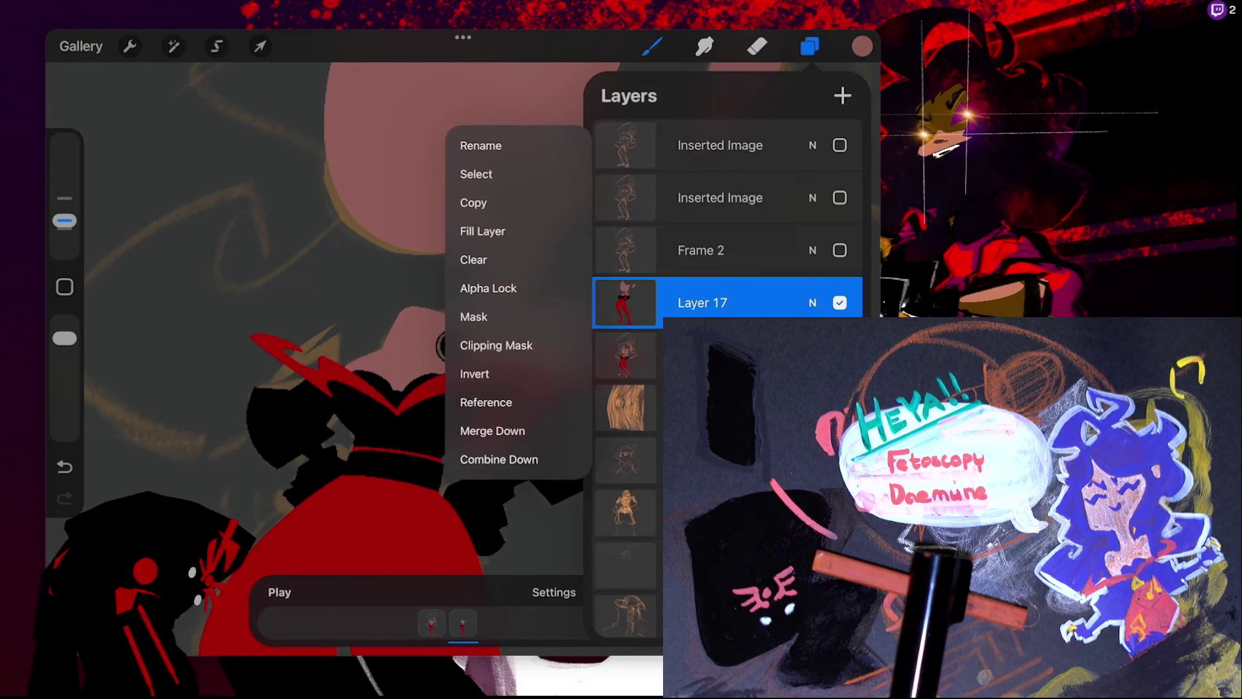
left_click(862, 46)
left_click(862, 45)
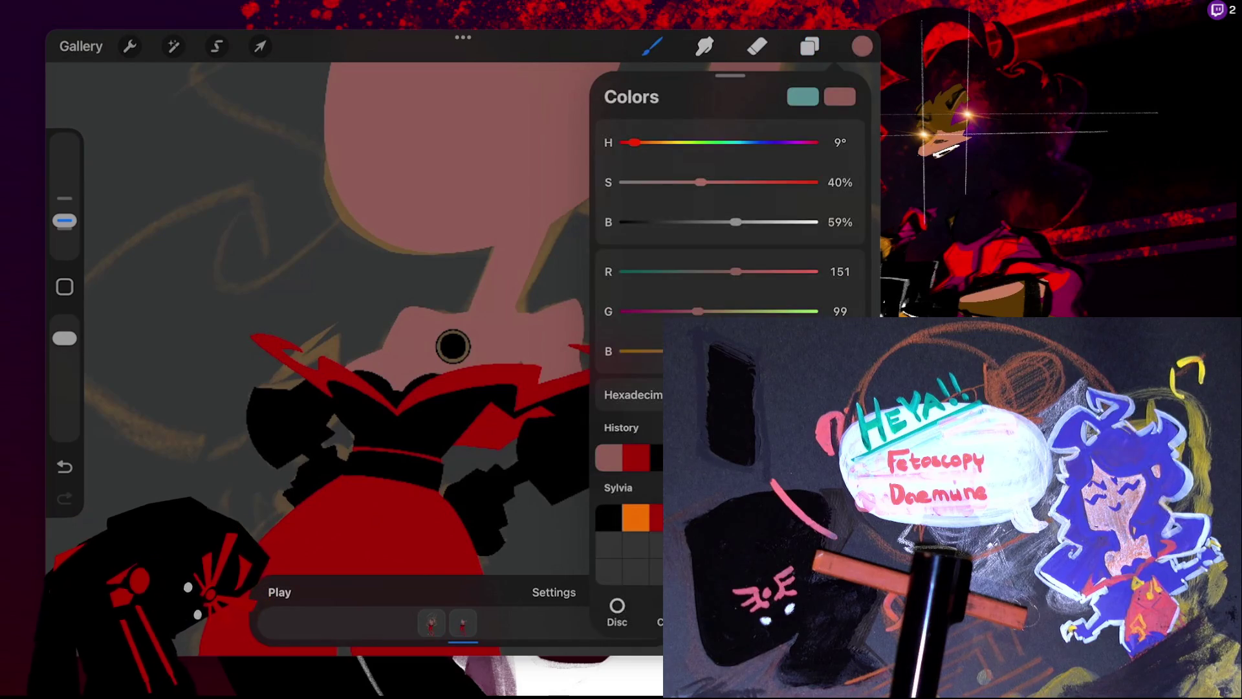
left_click(453, 346)
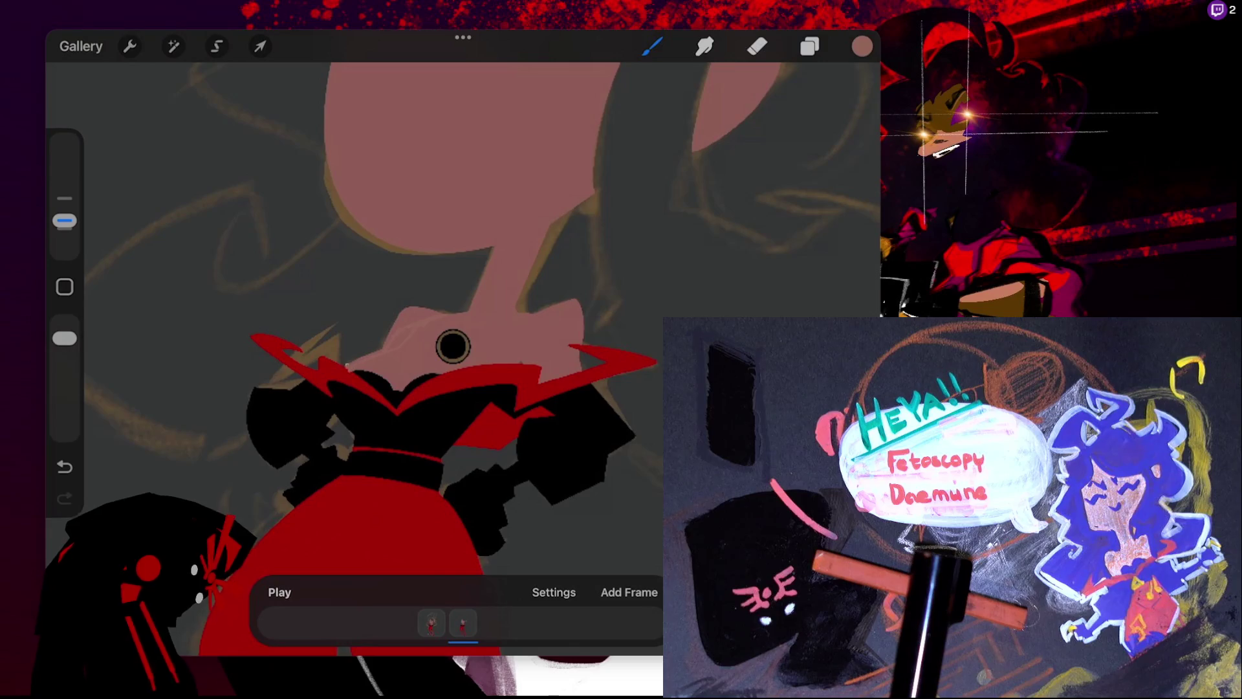
- Increase the brush size with the size slider
scroll(452, 346, "up", 2)
scroll(453, 347, "up", 3)
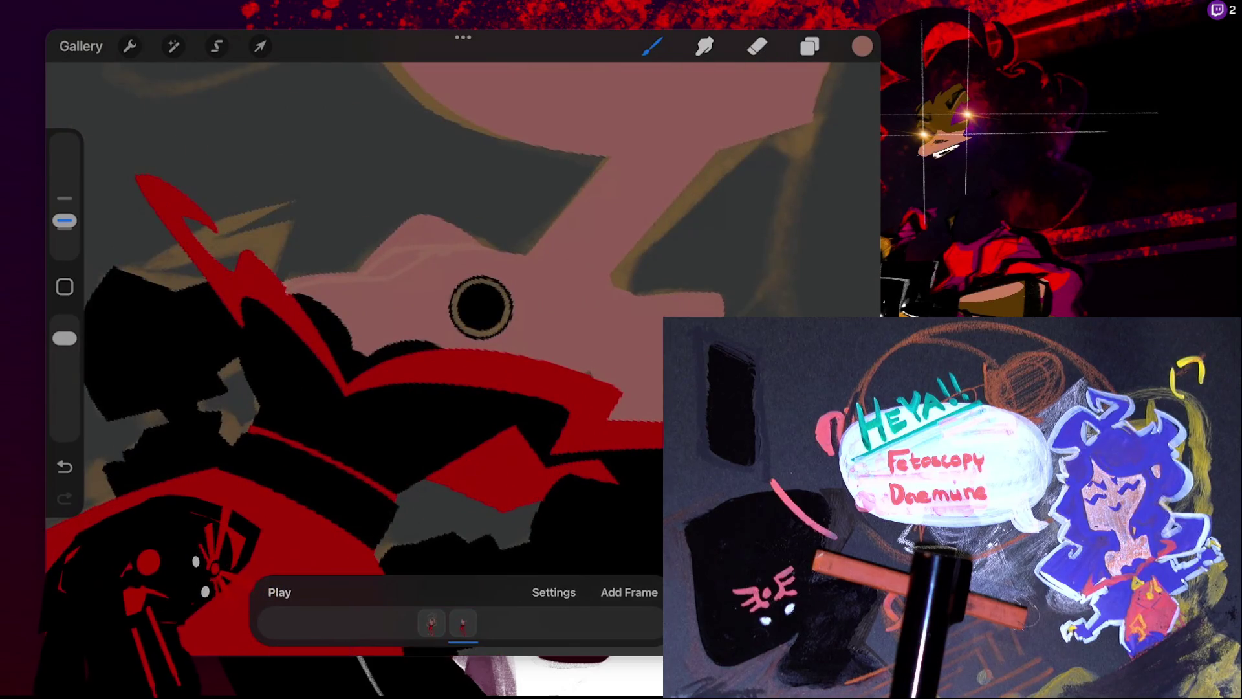
scroll(459, 342, "up", 3)
scroll(466, 337, "up", 3)
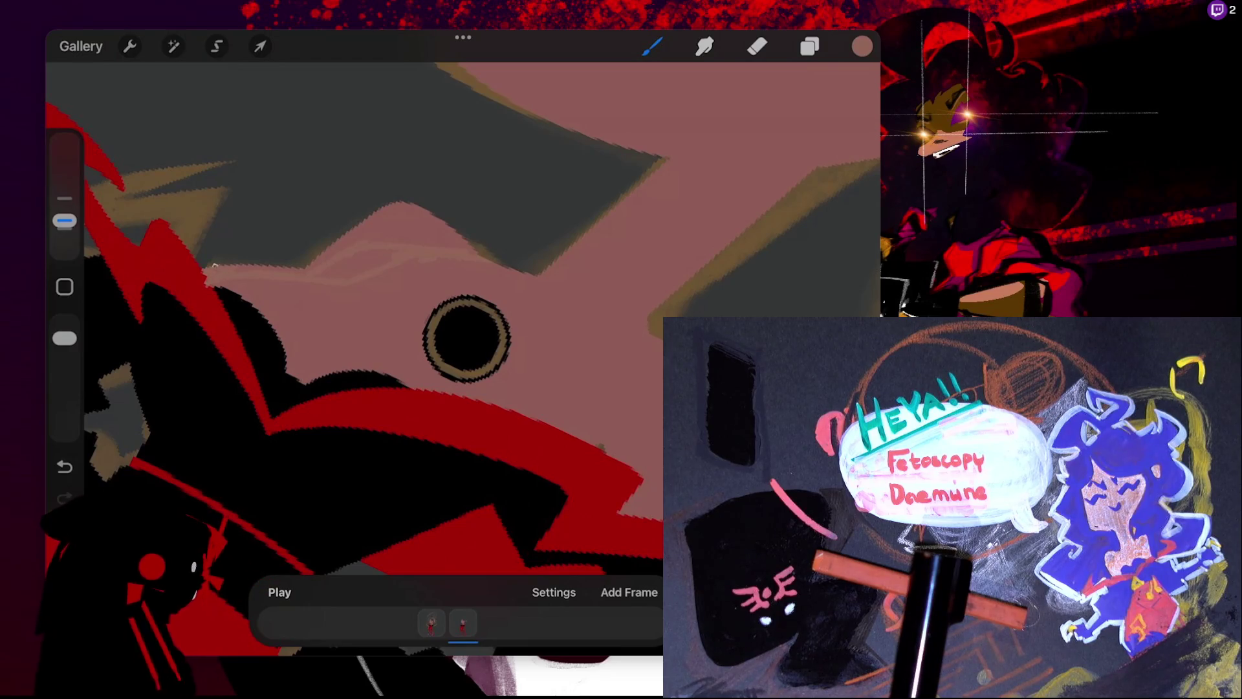
scroll(535, 352, "up", 3)
scroll(568, 278, "up", 3)
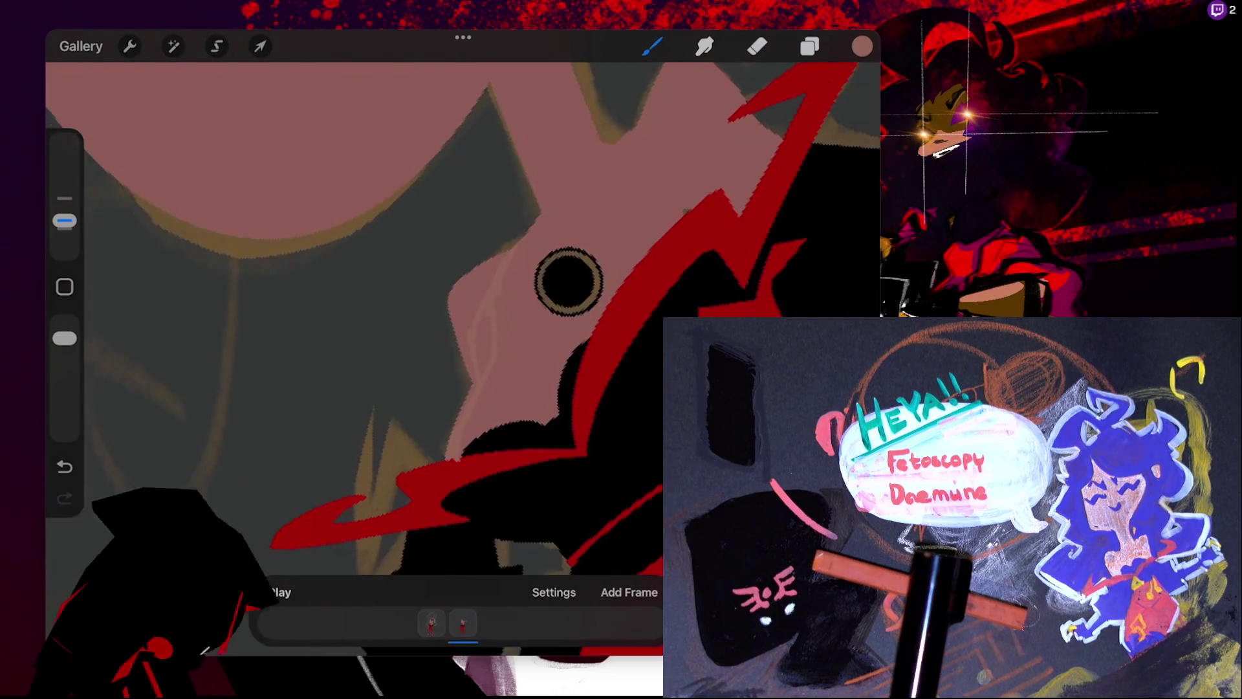
scroll(582, 213, "up", 2)
left_click_drag(64, 221, 64, 198)
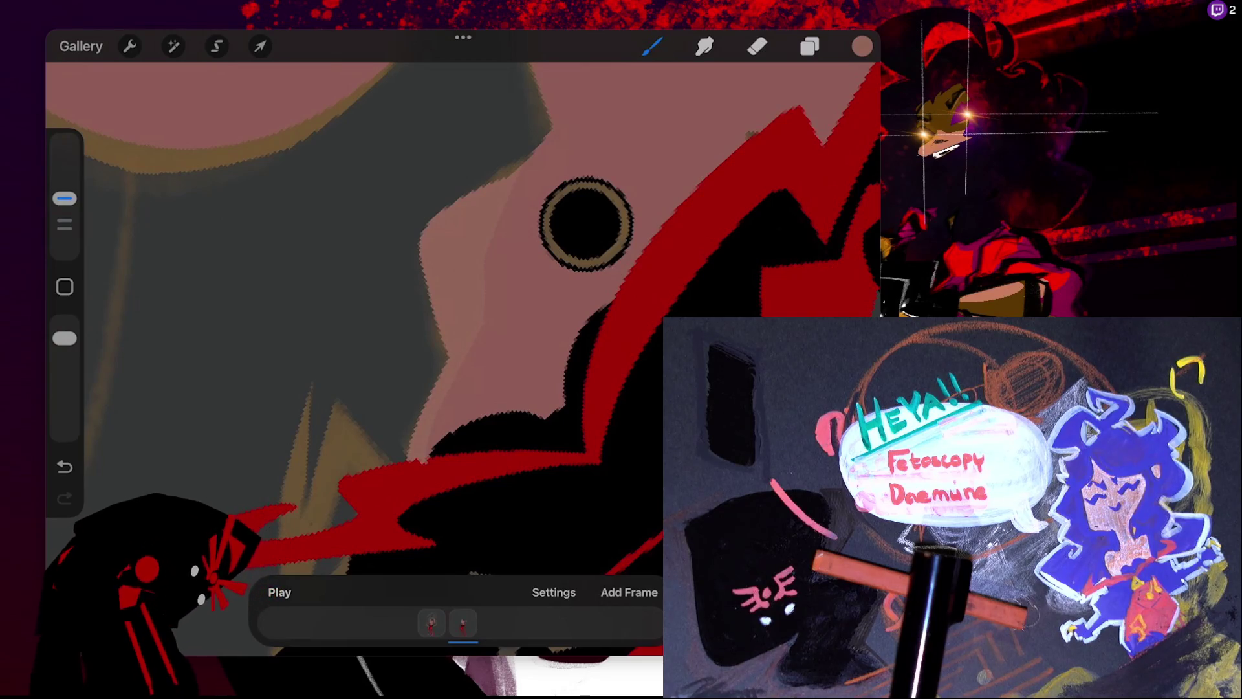
- Undo the last paint stroke and zoom out to the whole figure
scroll(463, 323, "down", 5)
key("ctrl+z")
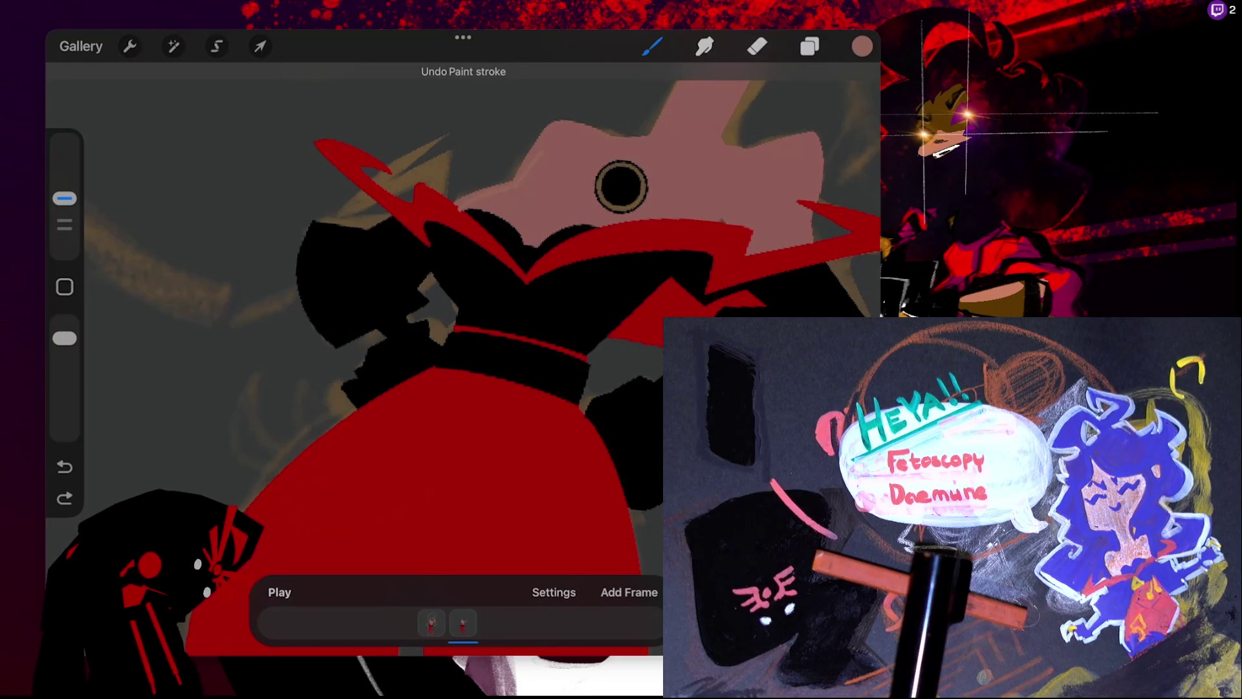
scroll(621, 186, "down", 3)
scroll(593, 207, "down", 3)
scroll(499, 280, "down", 2)
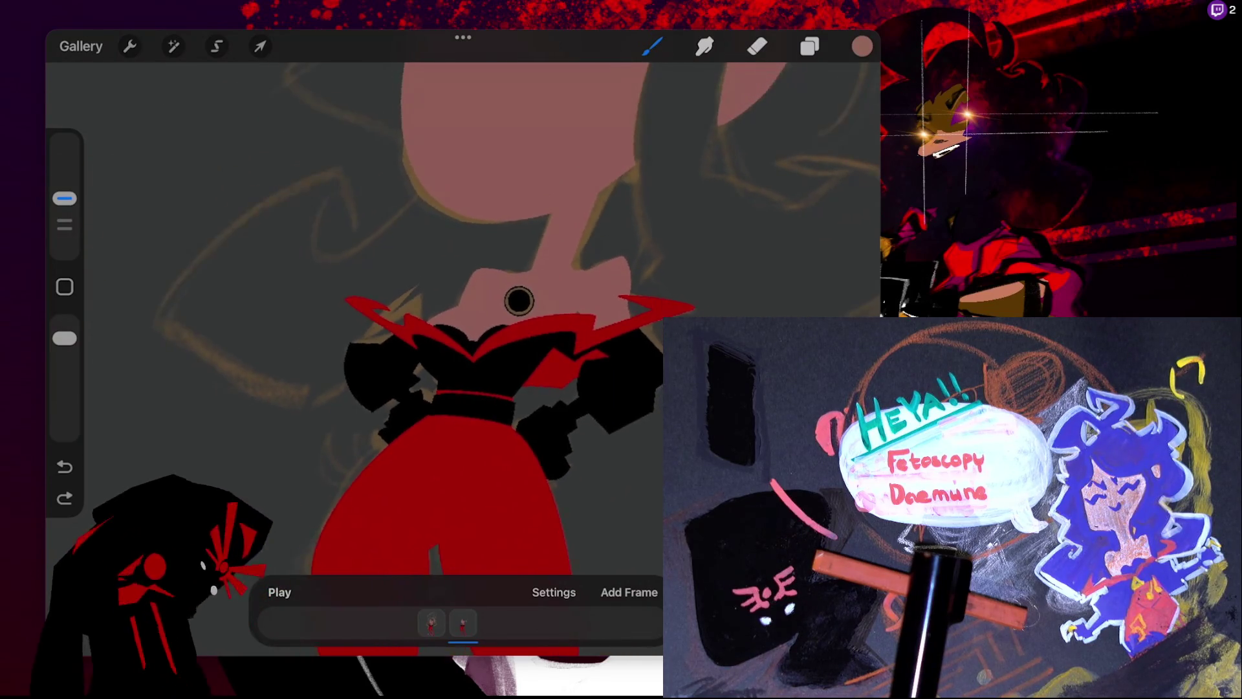
scroll(520, 303, "down", 3)
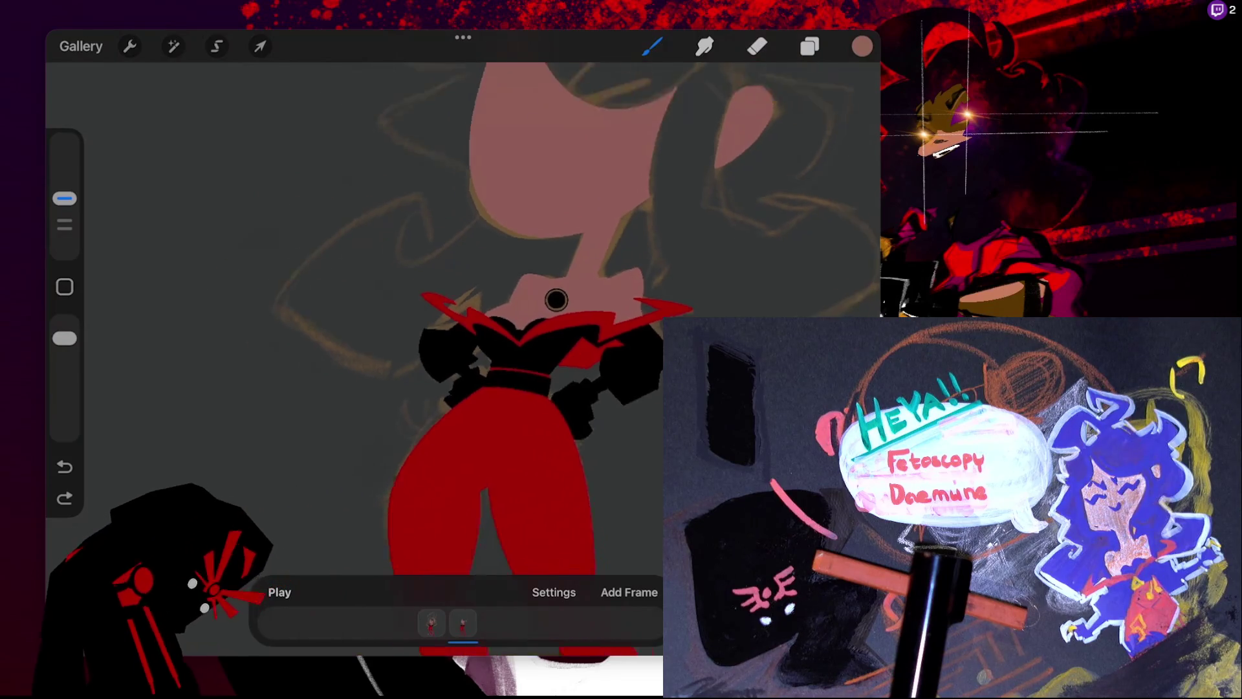
scroll(446, 242, "down", 2)
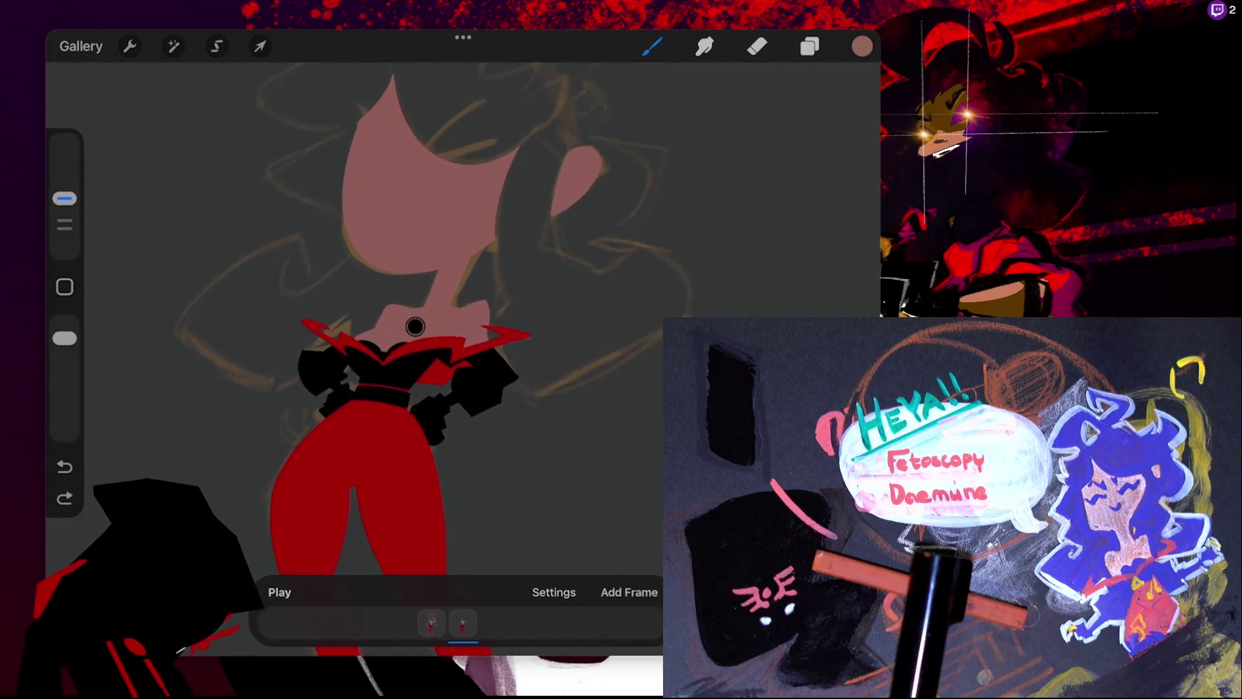
scroll(416, 326, "down", 1)
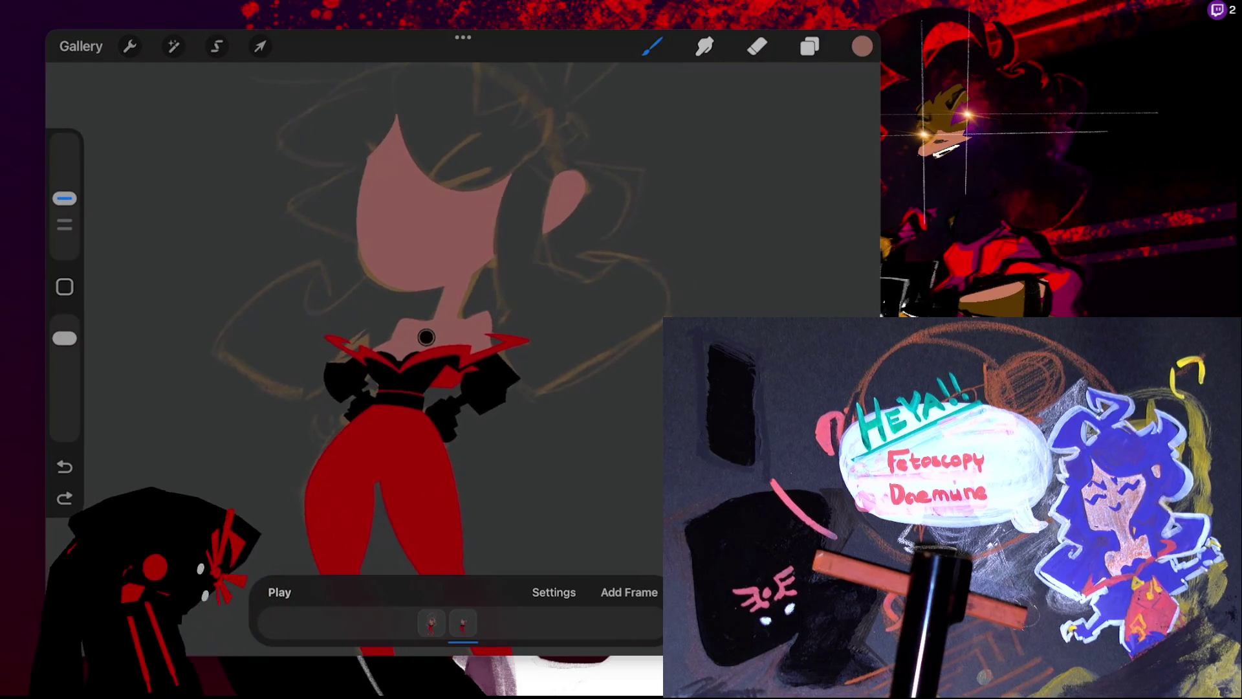
scroll(426, 335, "down", 1)
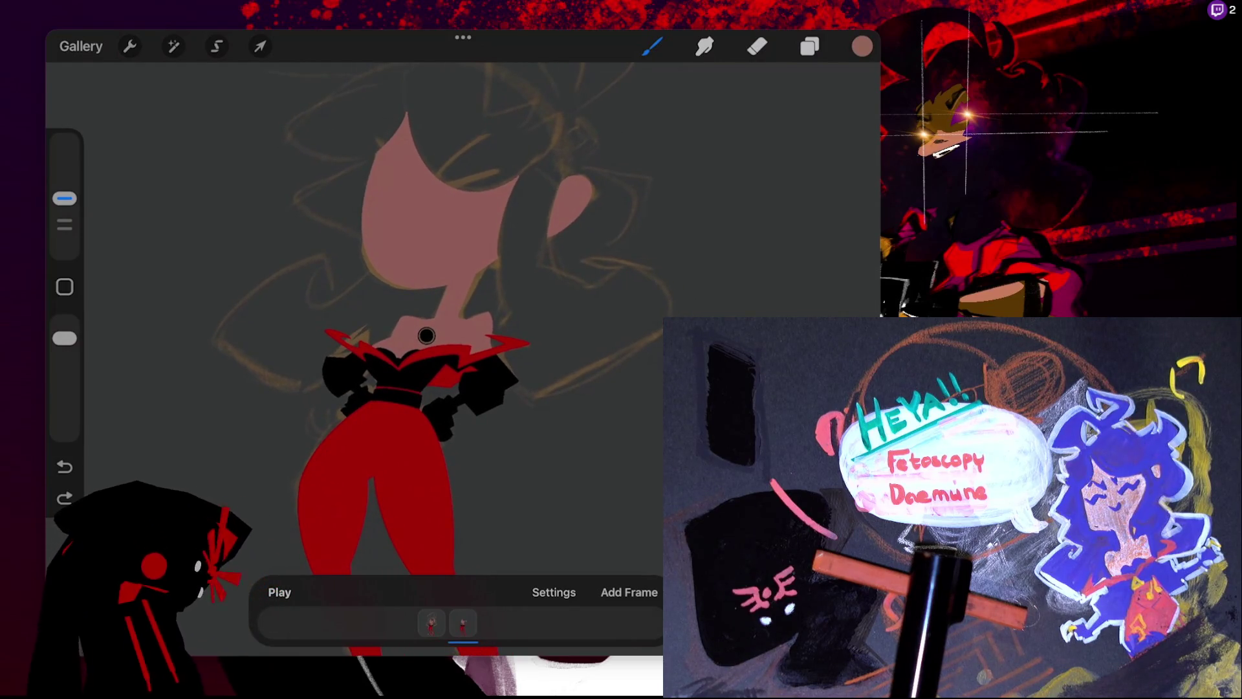
scroll(426, 335, "up", 2)
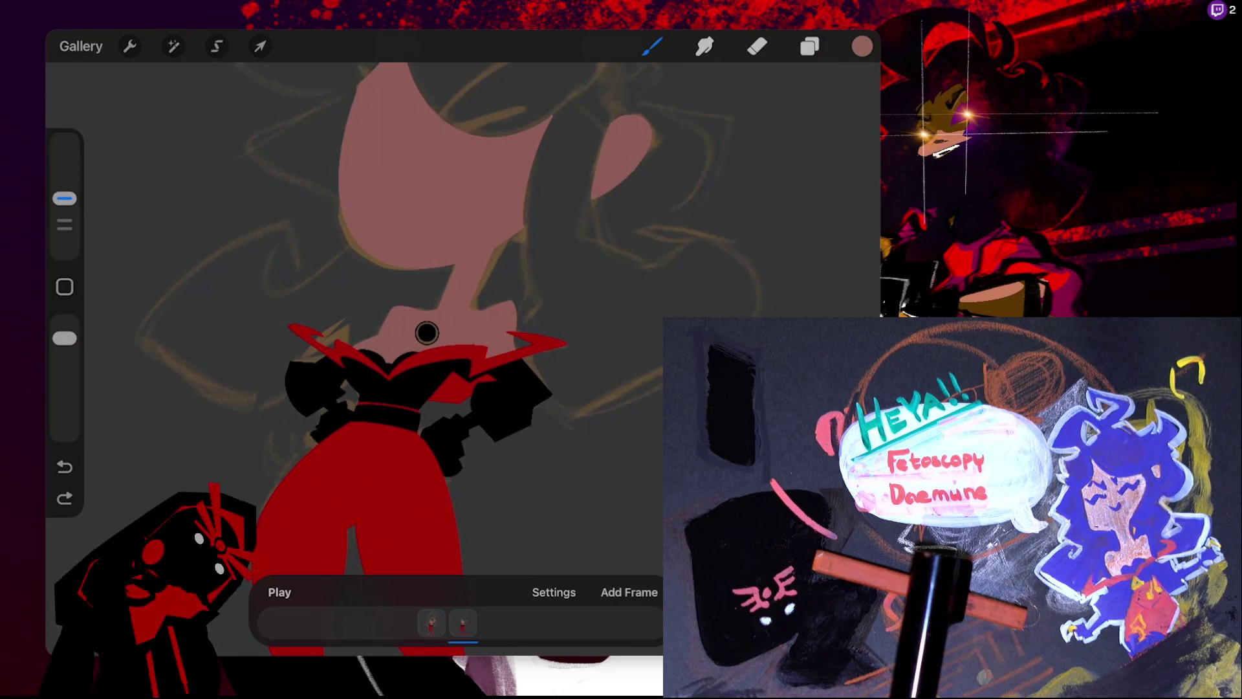
- Select the pink head and neck area with Automatic selection
key("s")
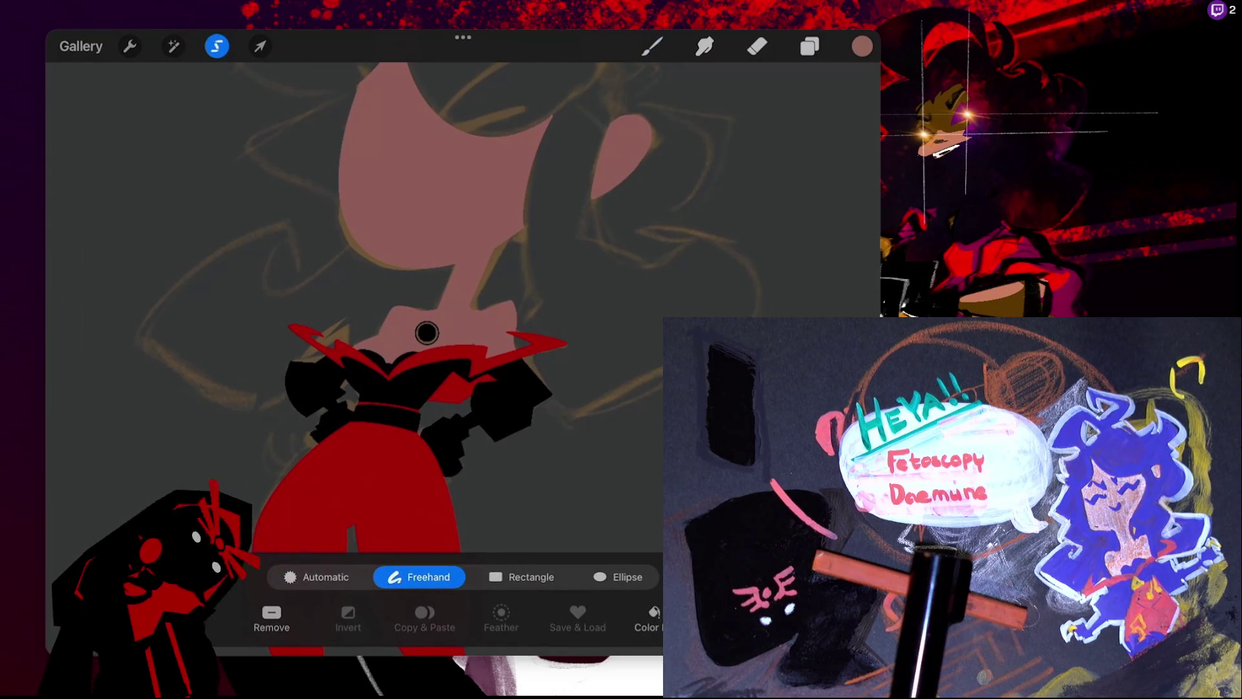
key("a")
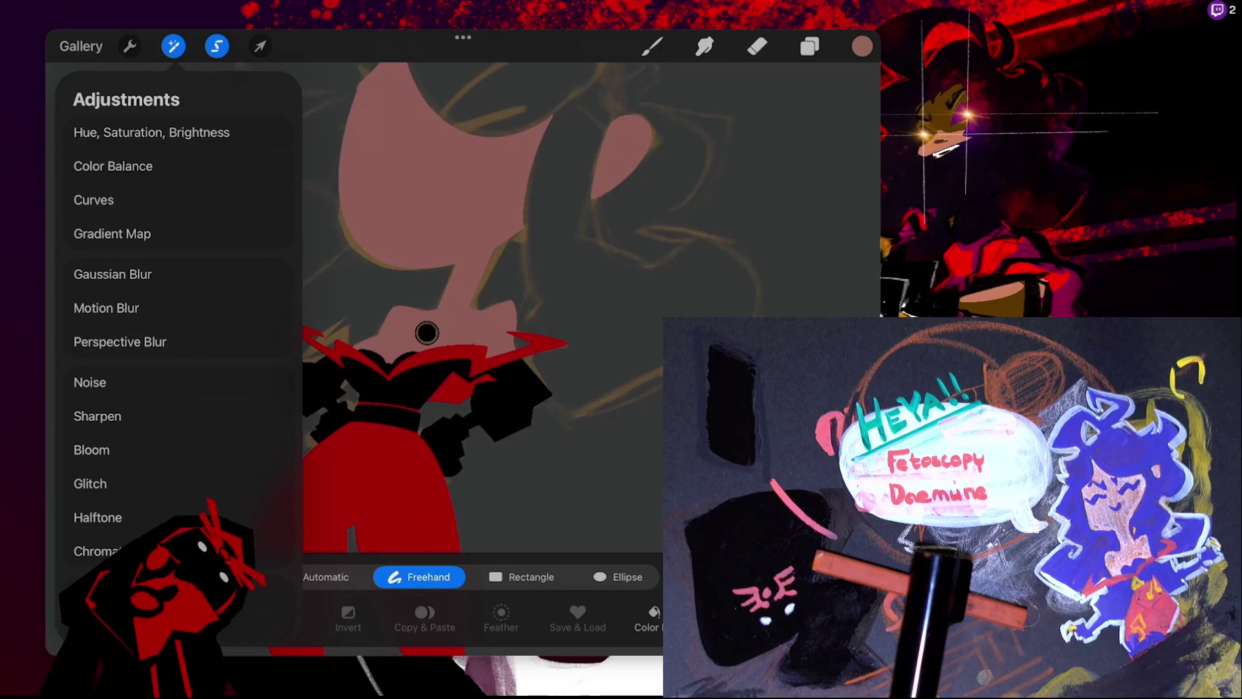
key("Escape")
left_click(317, 577)
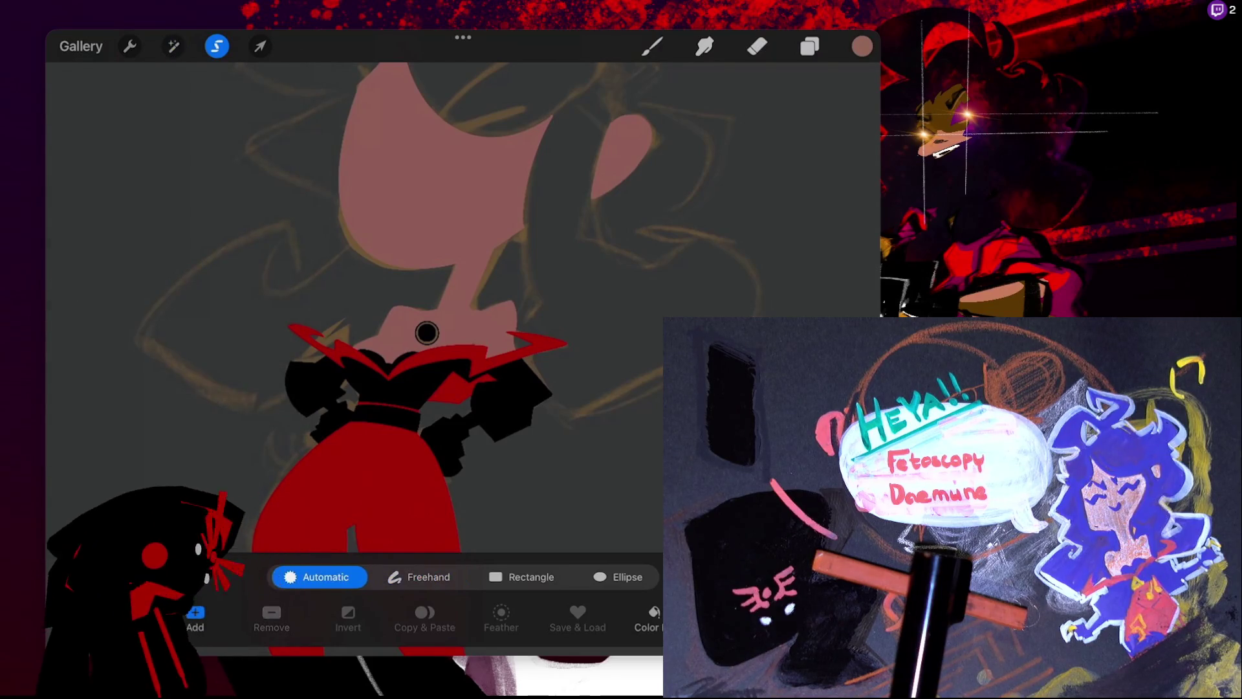
left_click_drag(462, 225, 462, 225)
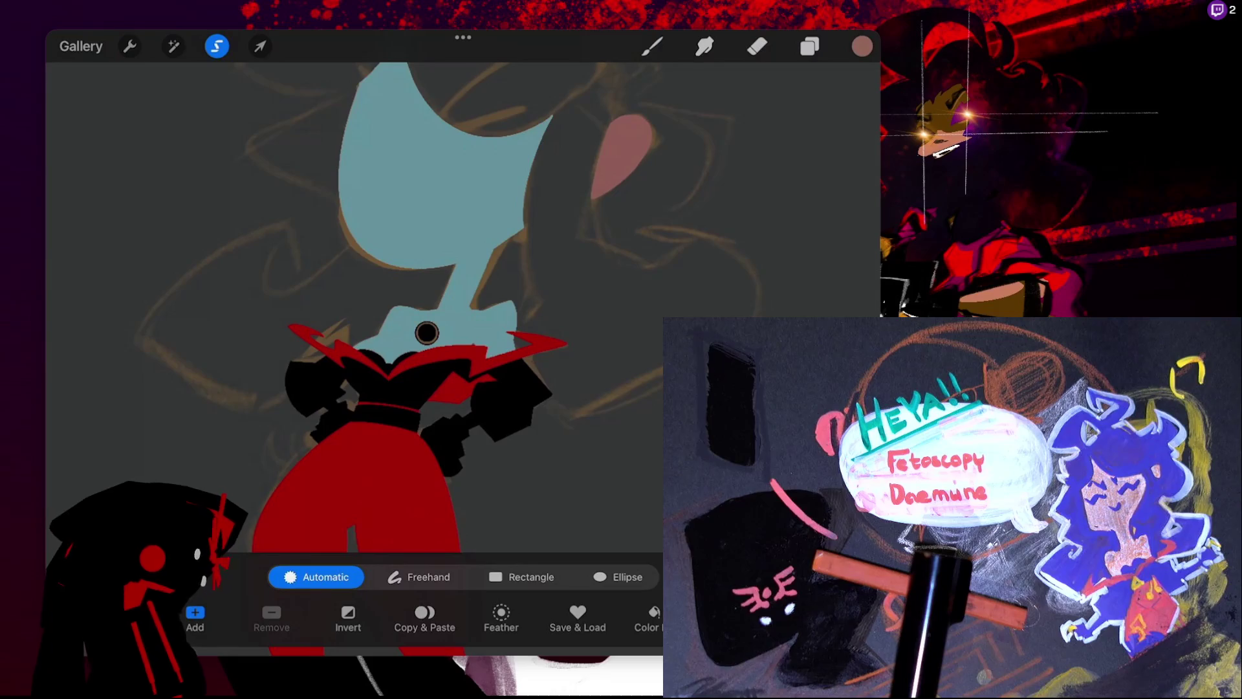
- Set the colour to a deeper rose pink (H 1°, S 45%, B 51%)
left_click(861, 46)
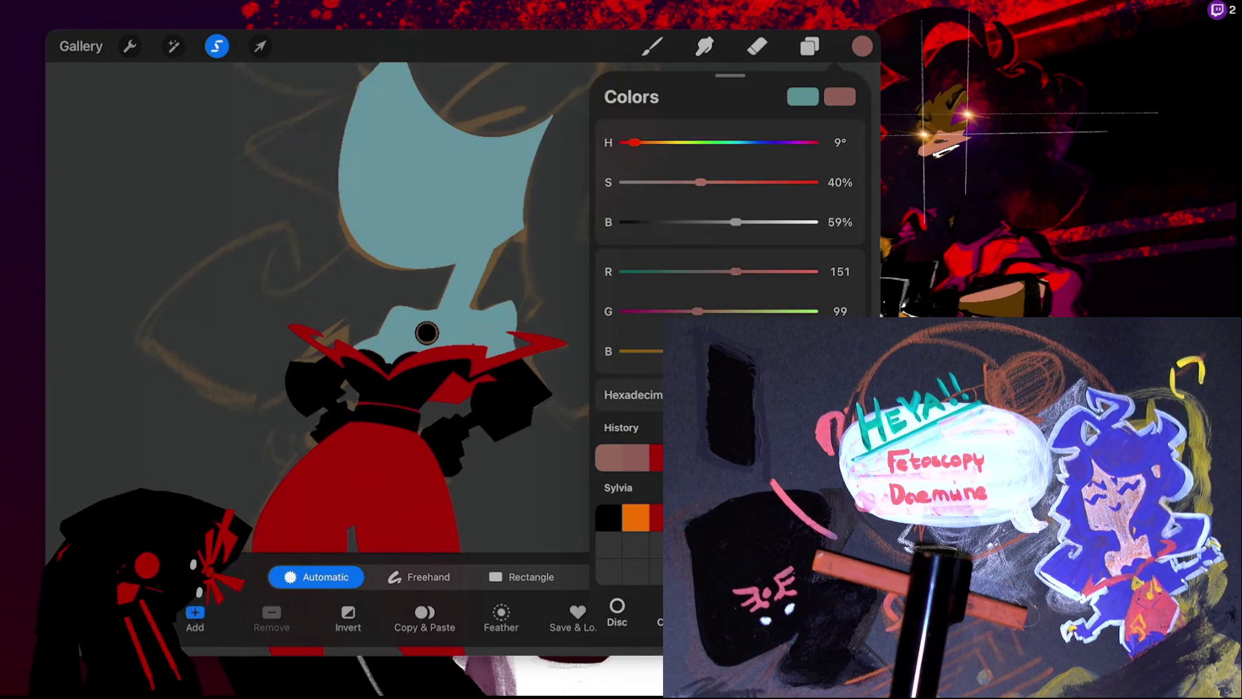
left_click_drag(634, 142, 626, 142)
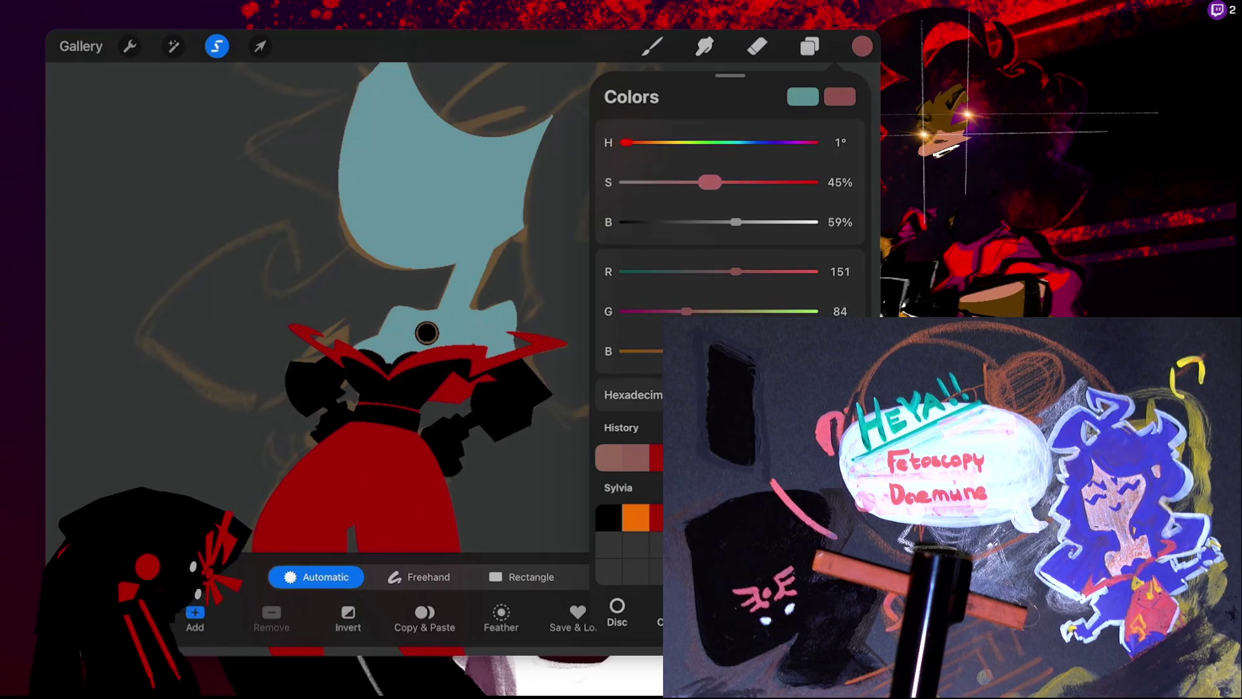
left_click_drag(701, 182, 711, 181)
left_click_drag(735, 222, 720, 222)
left_click(652, 46)
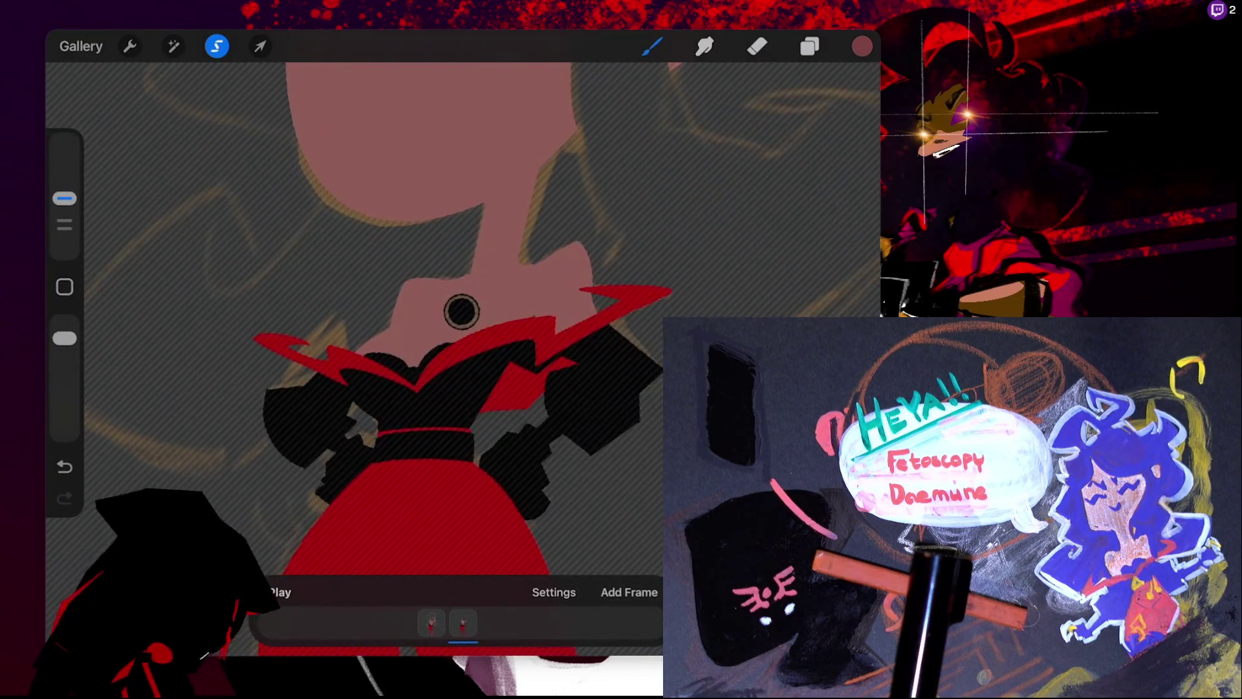
- Paint a deeper rose-pink shading stroke down the side of the neck, discarding stray strokes
left_click(652, 46)
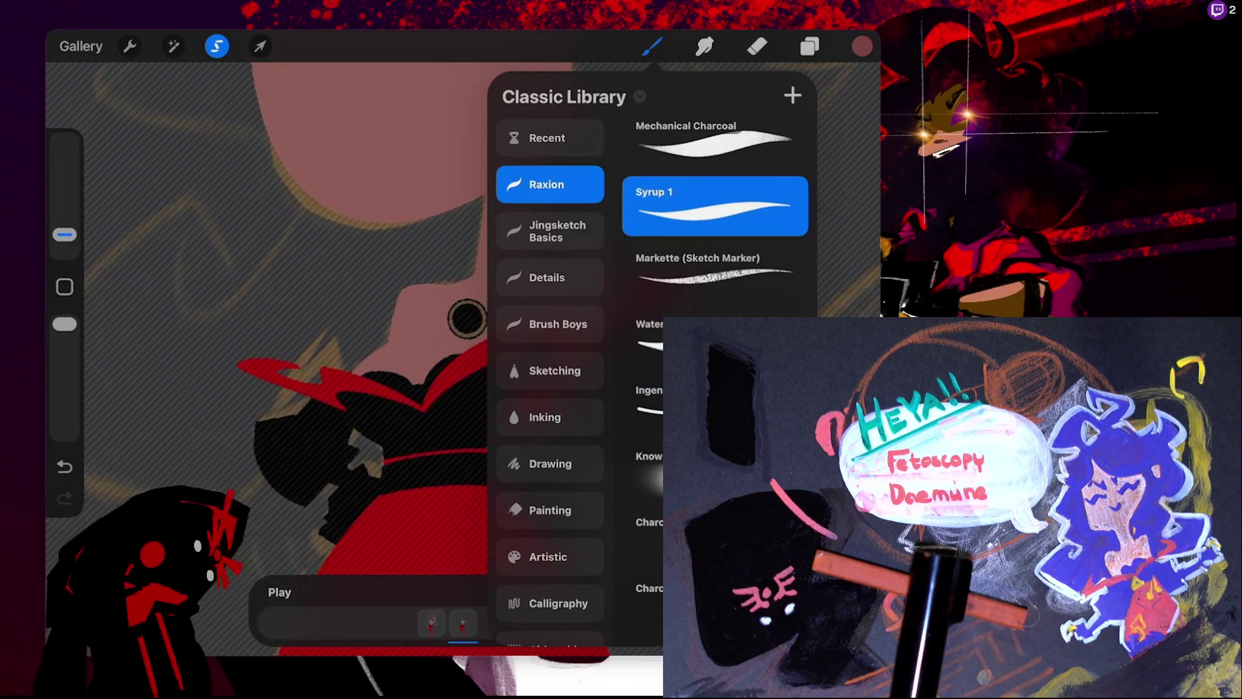
left_click(467, 317)
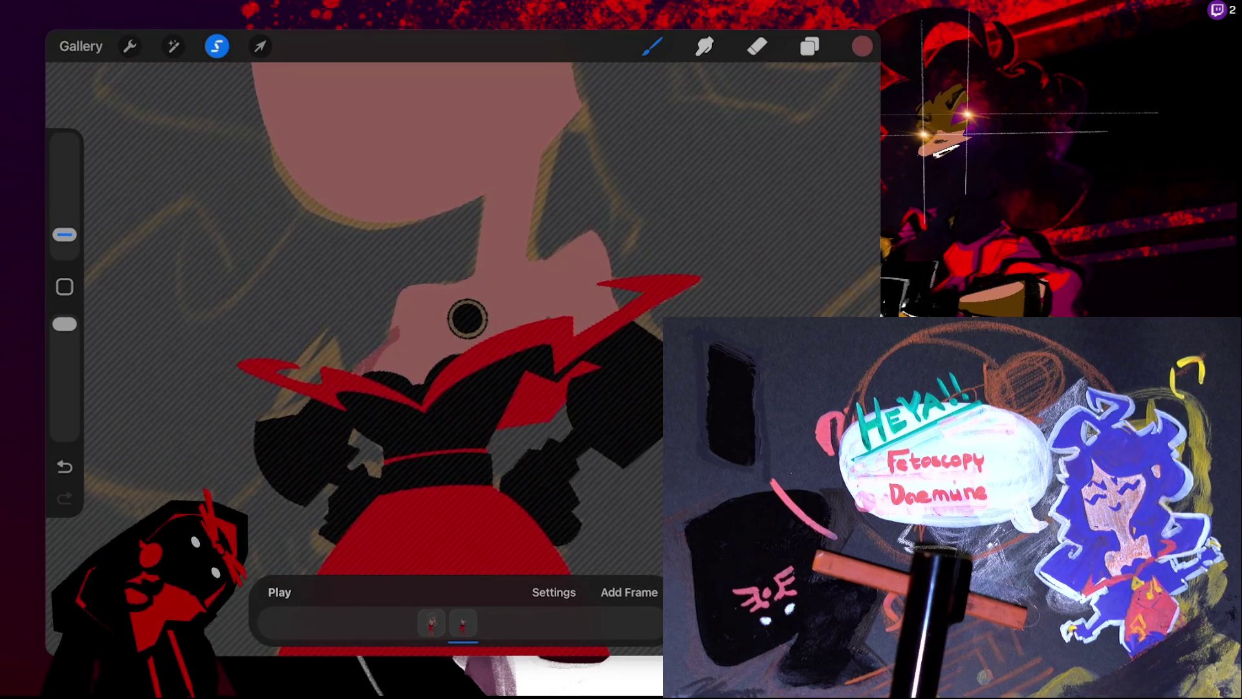
key("ctrl+z")
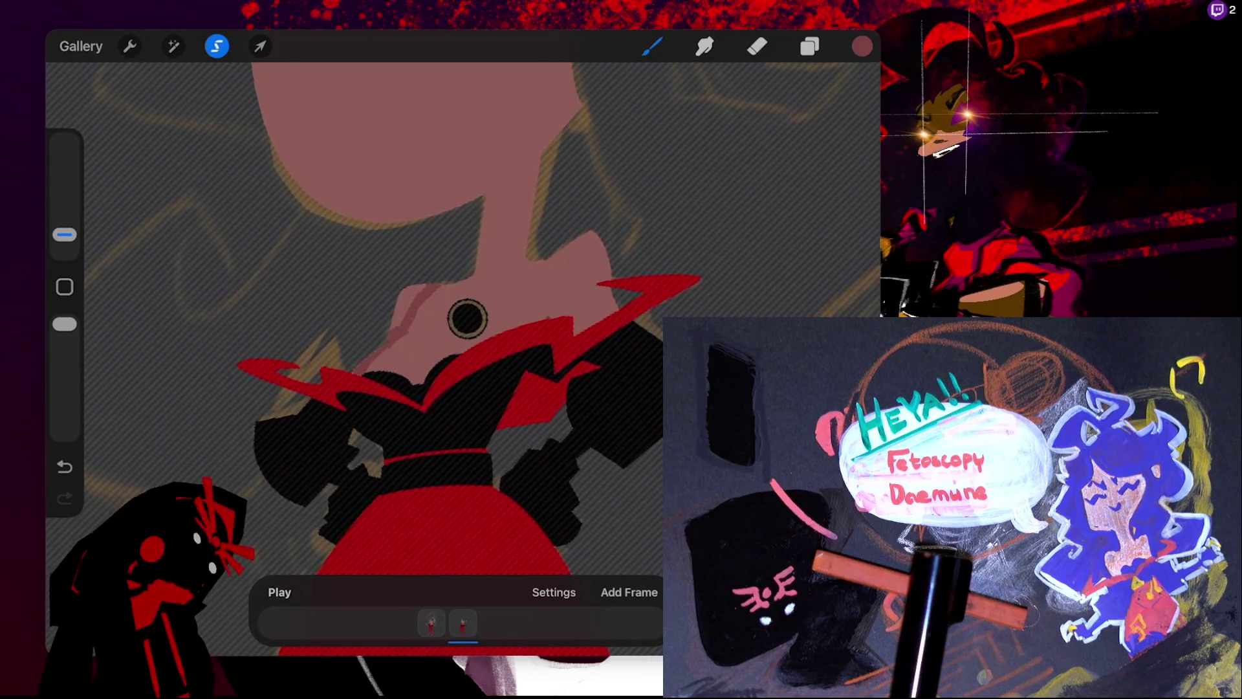
scroll(462, 310, "up", 3)
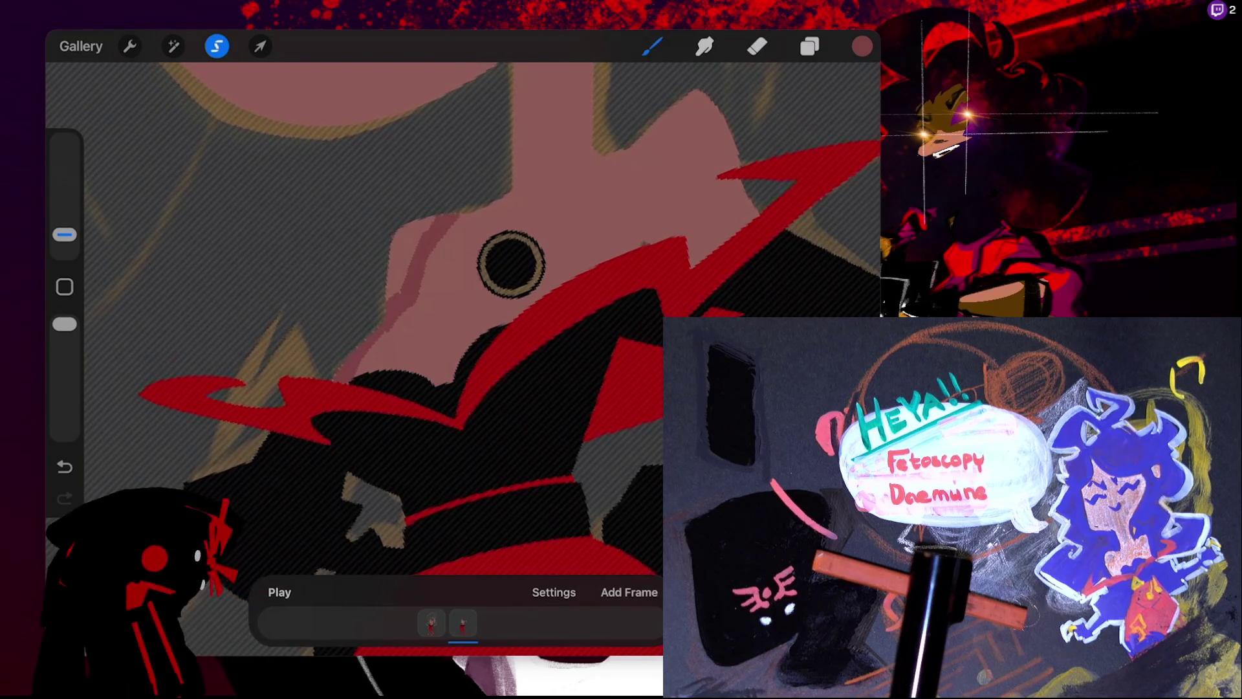
key("ctrl+z")
left_click_drag(437, 216, 404, 294)
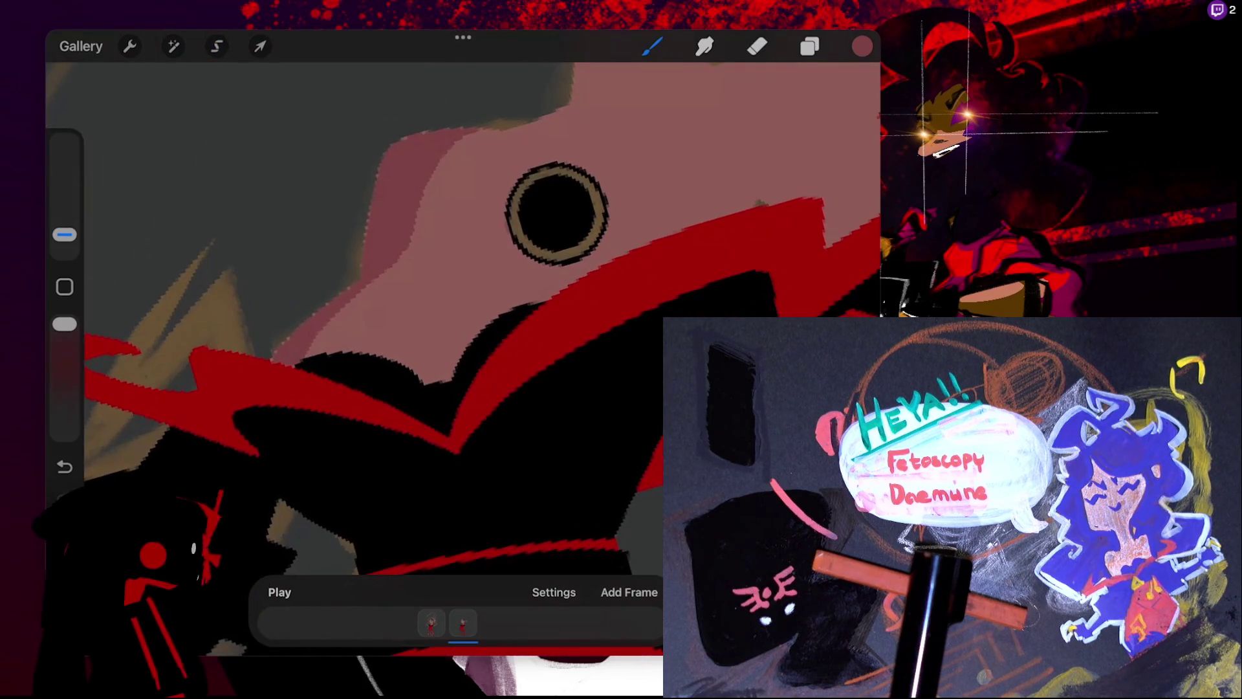
left_click(809, 46)
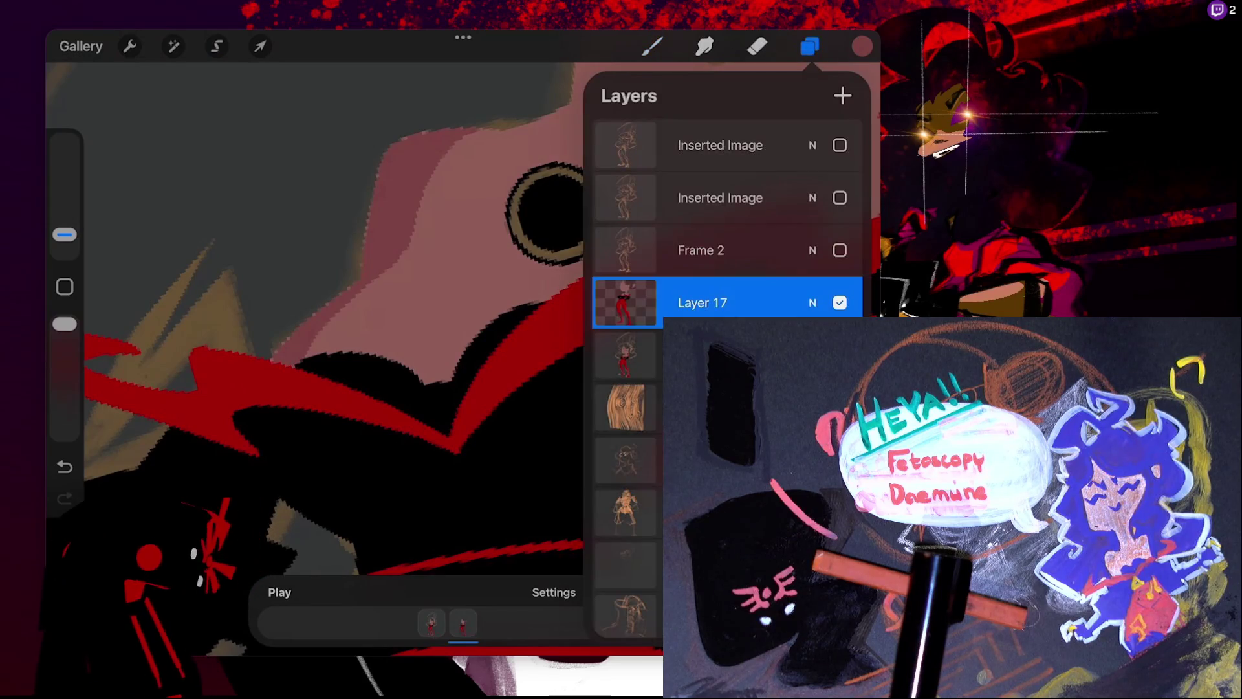
- Paint darker pink shading strokes on the skin left of the neck ring
left_click(651, 46)
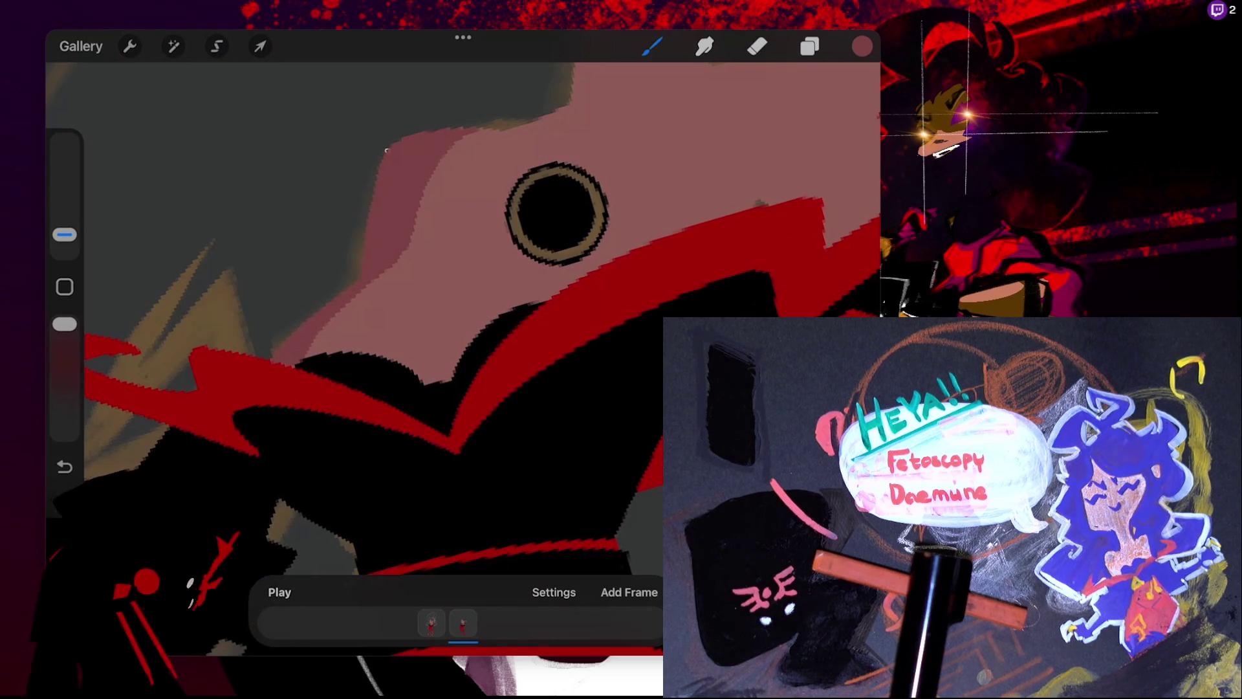
scroll(469, 124, "down", 5)
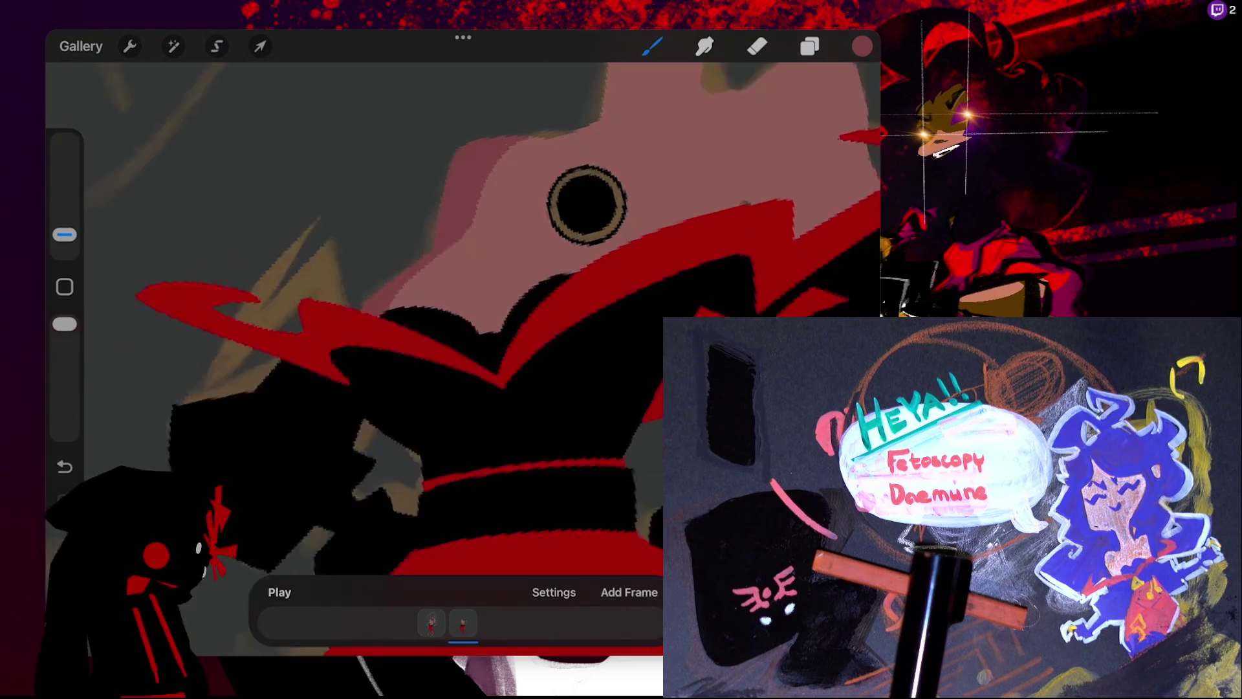
scroll(597, 164, "up", 5)
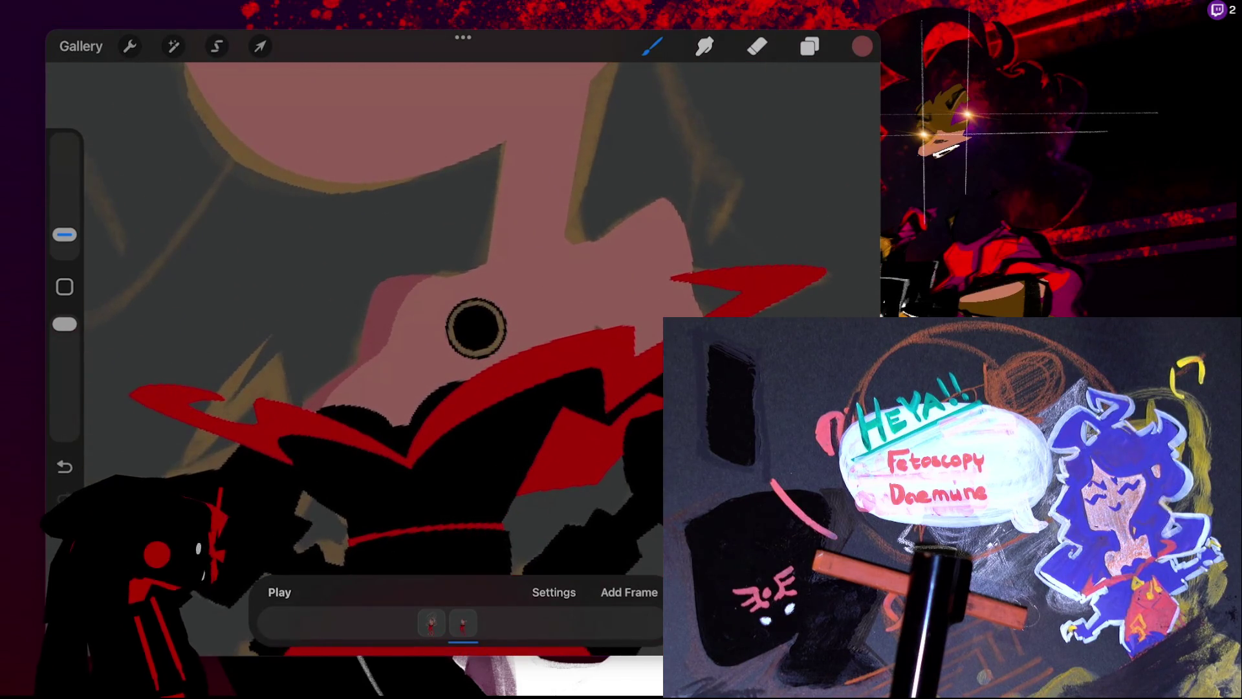
left_click_drag(464, 272, 394, 323)
left_click_drag(454, 275, 410, 313)
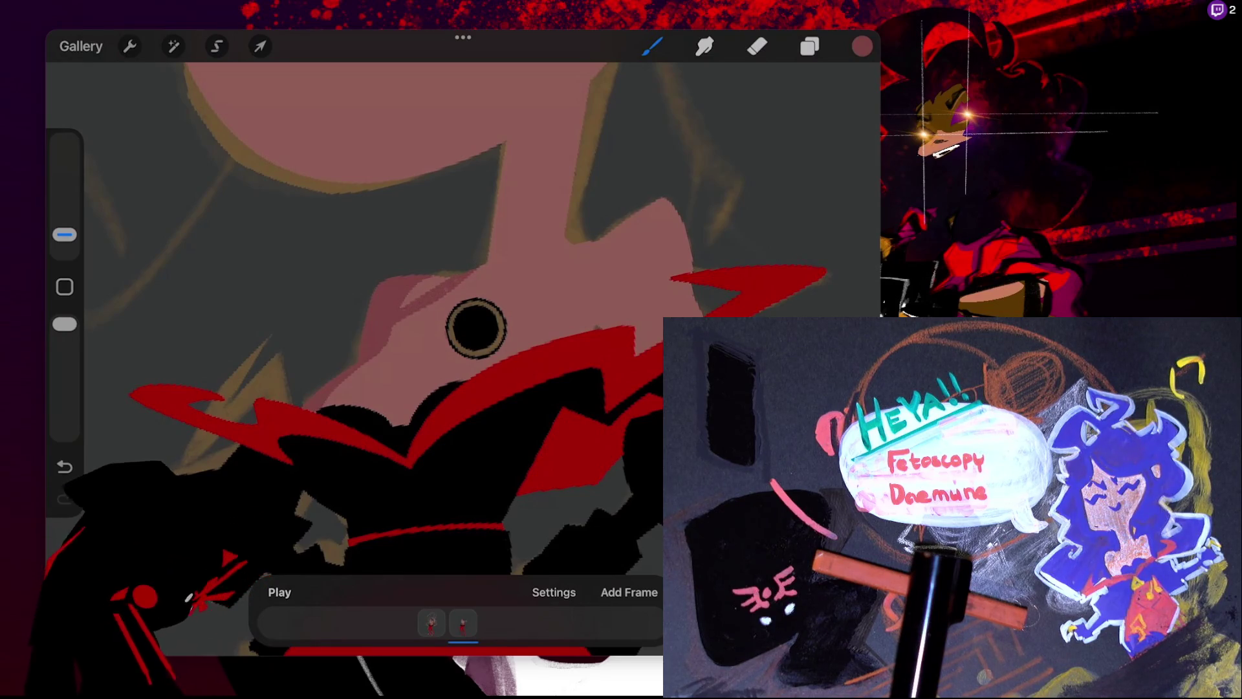
left_click_drag(458, 269, 400, 309)
left_click_drag(441, 274, 412, 289)
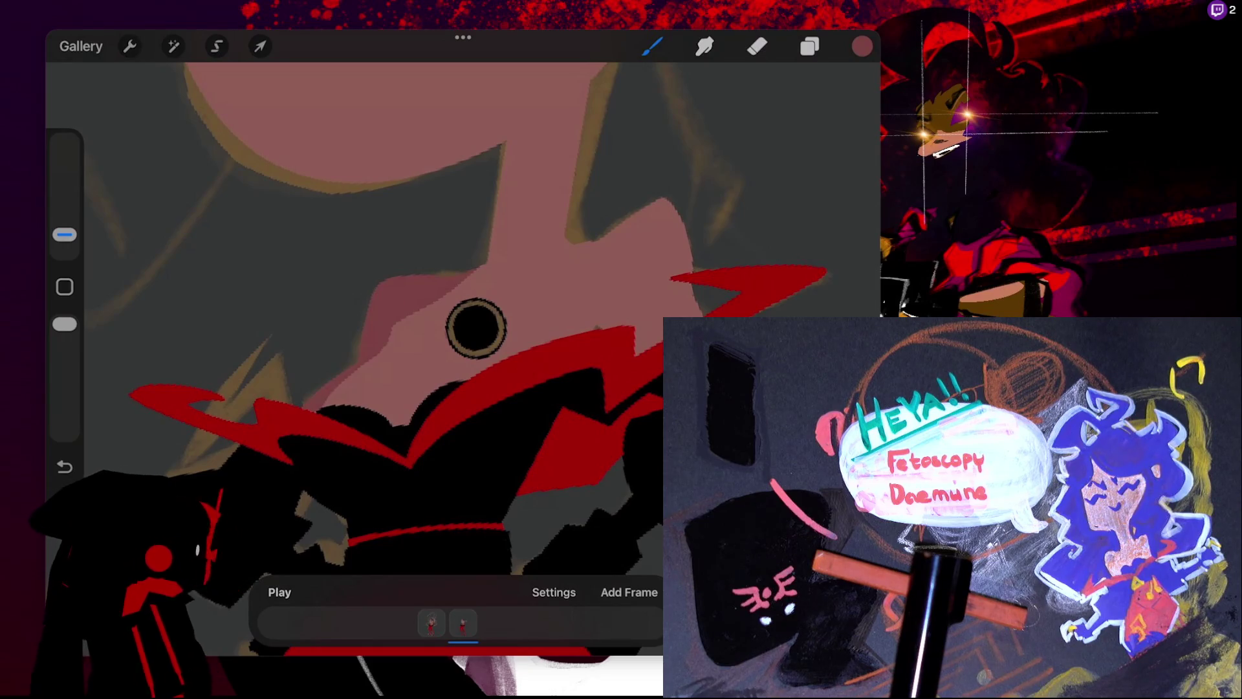
- Add darker pink strokes beside the neck ring and on the skin to its right
scroll(476, 328, "down", 5)
scroll(452, 291, "up", 2)
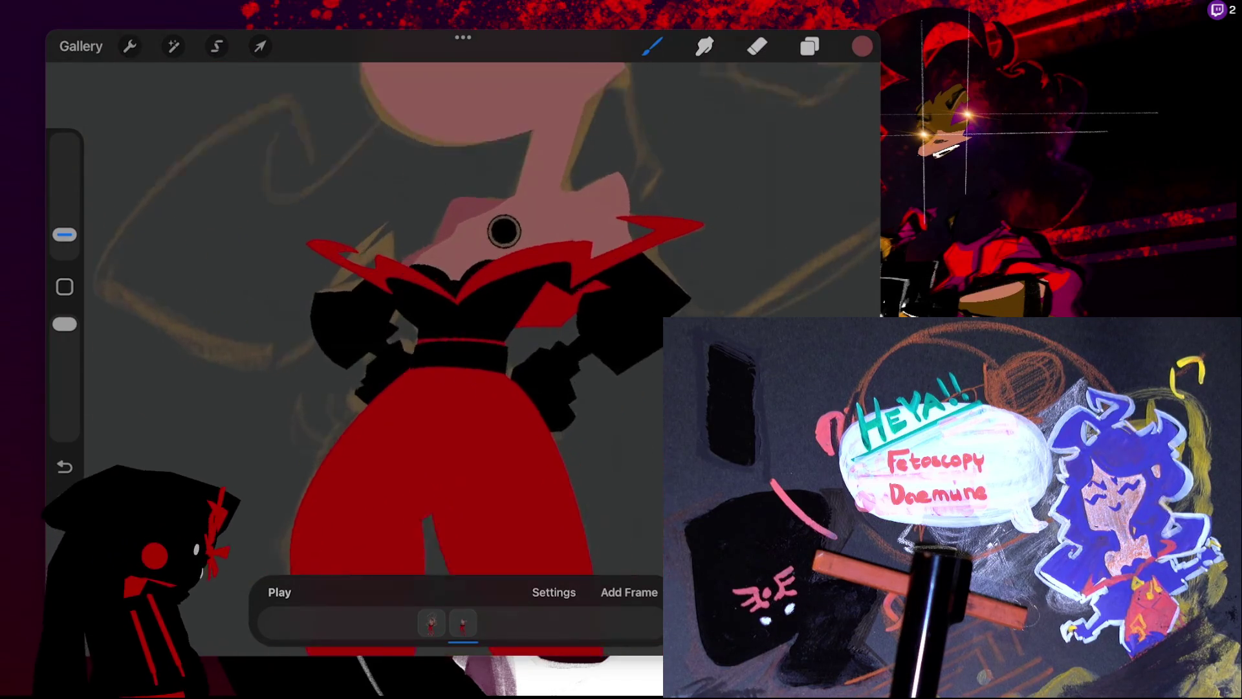
scroll(453, 291, "up", 2)
scroll(453, 291, "up", 2)
left_click_drag(373, 248, 340, 230)
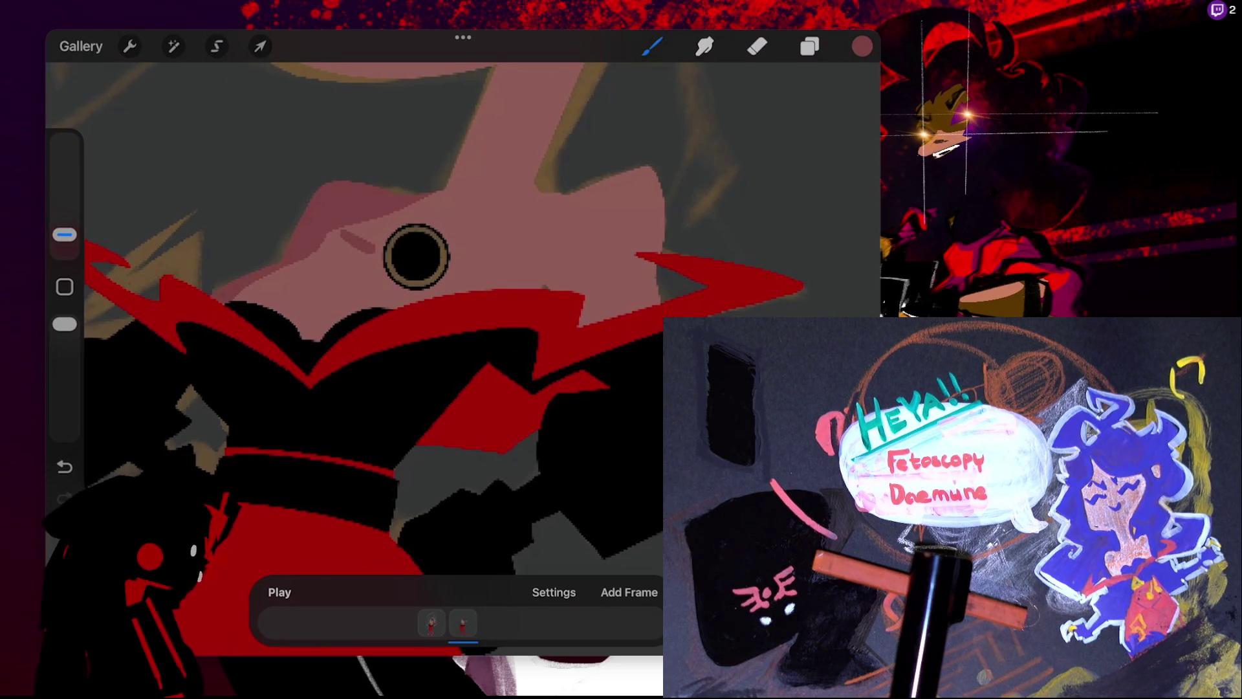
left_click_drag(456, 249, 509, 236)
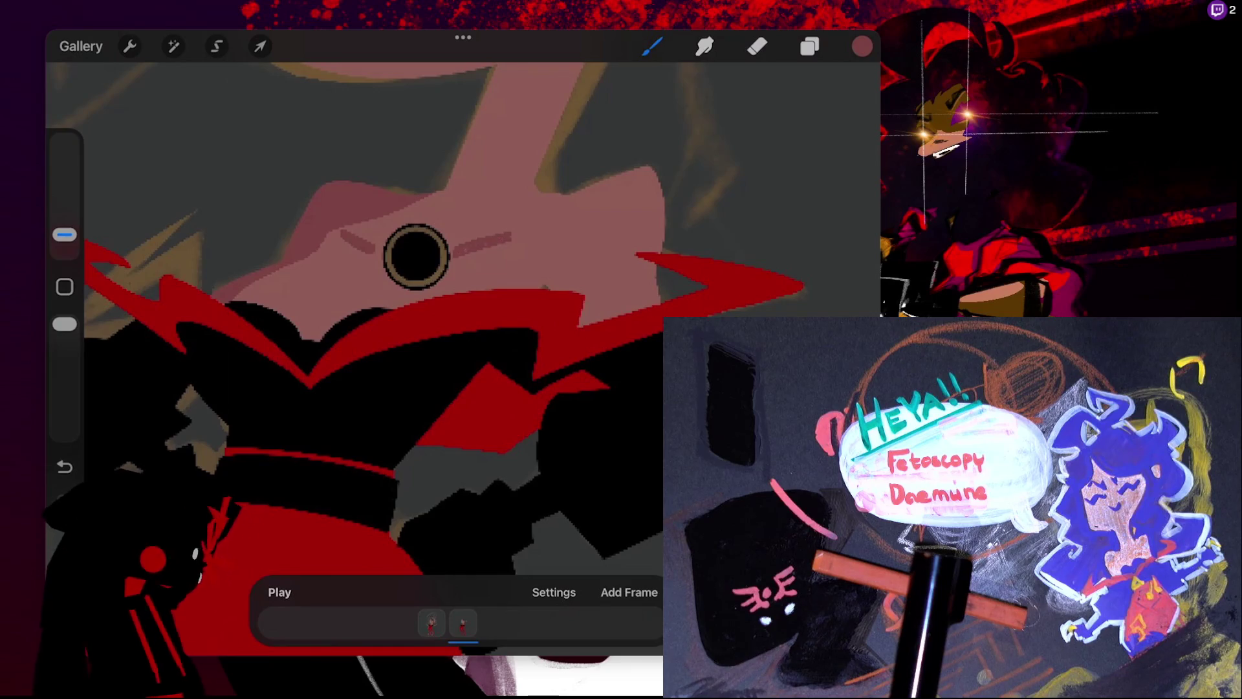
- Draw a thin curved line below the neck ring, undo a stray neck stroke, and drop a colour fill
left_click_drag(416, 256, 510, 212)
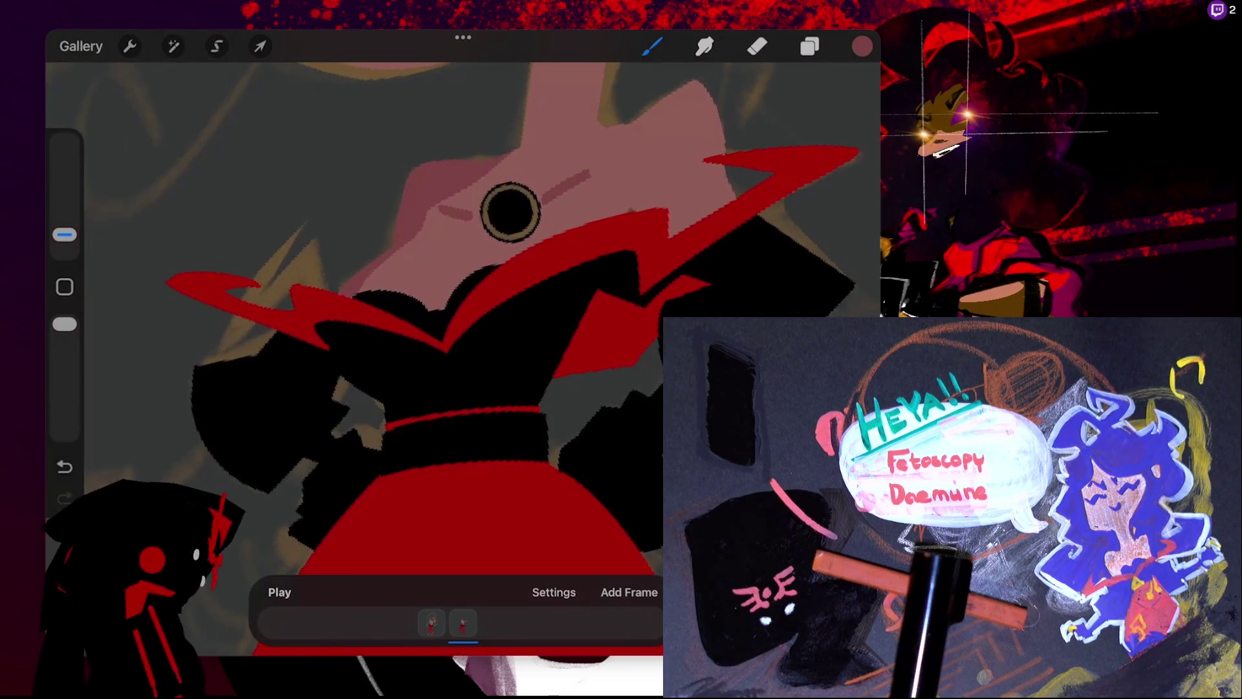
left_click_drag(433, 300, 459, 253)
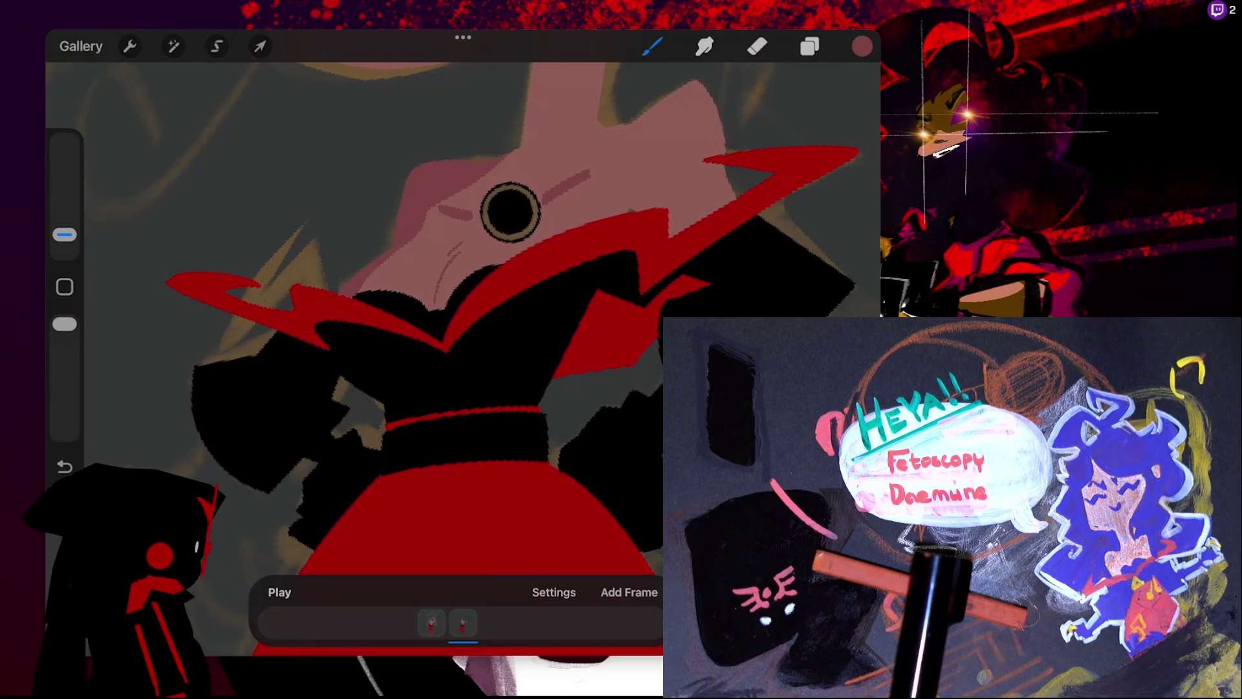
scroll(632, 272, "down", 5)
scroll(582, 304, "up", 3)
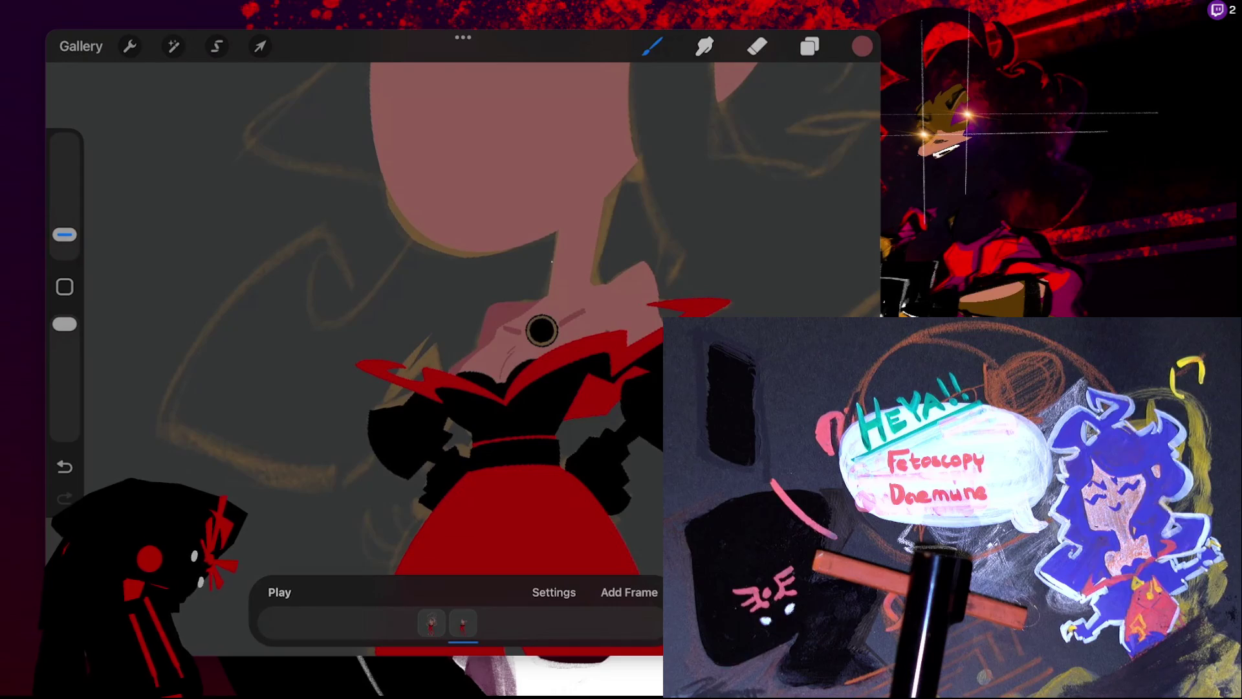
left_click_drag(553, 278, 597, 239)
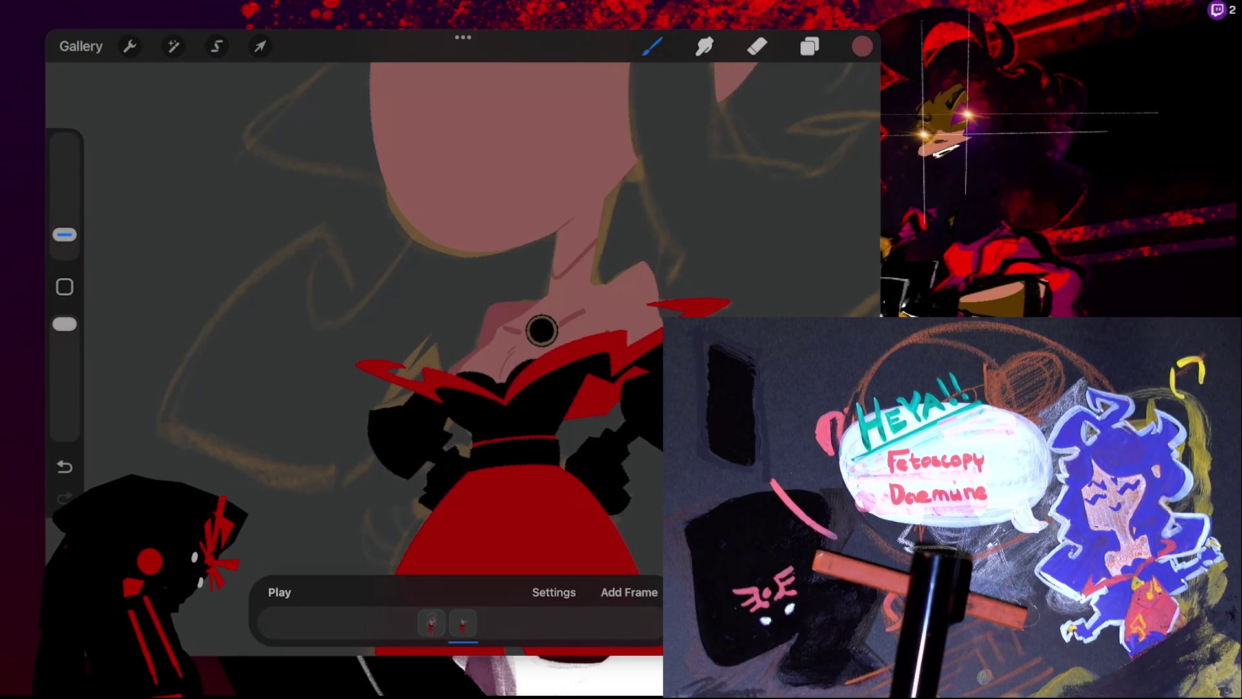
key("ctrl+z")
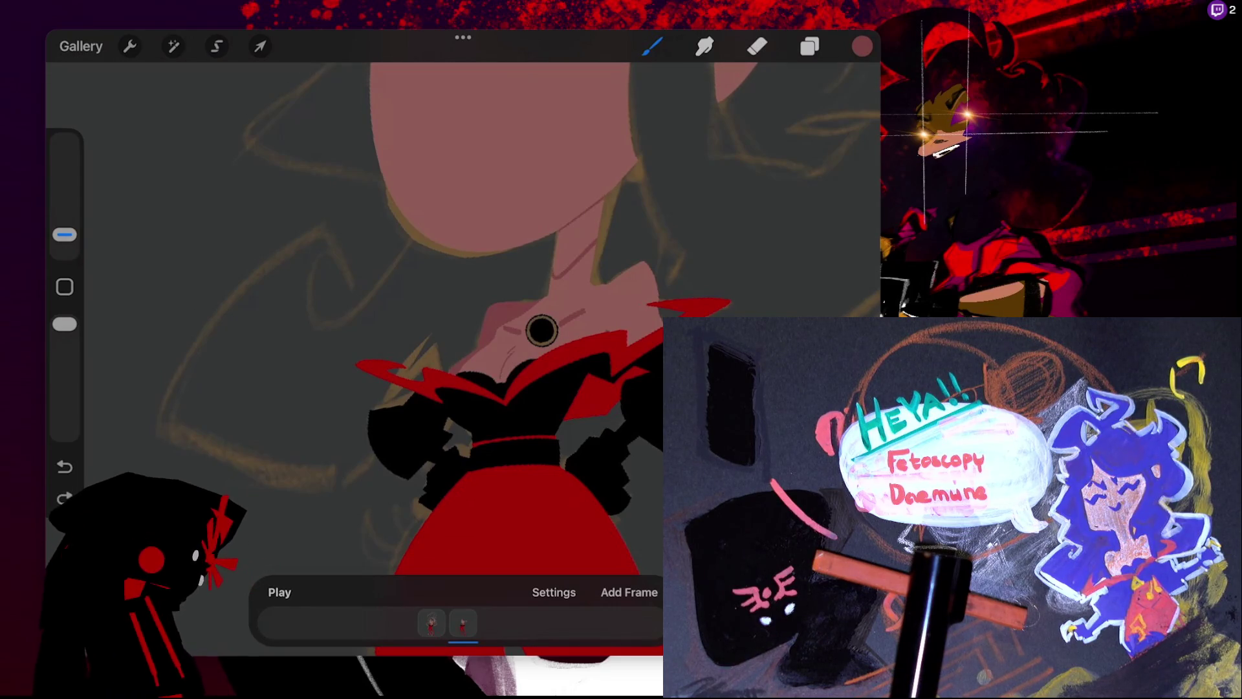
left_click_drag(861, 46, 505, 162)
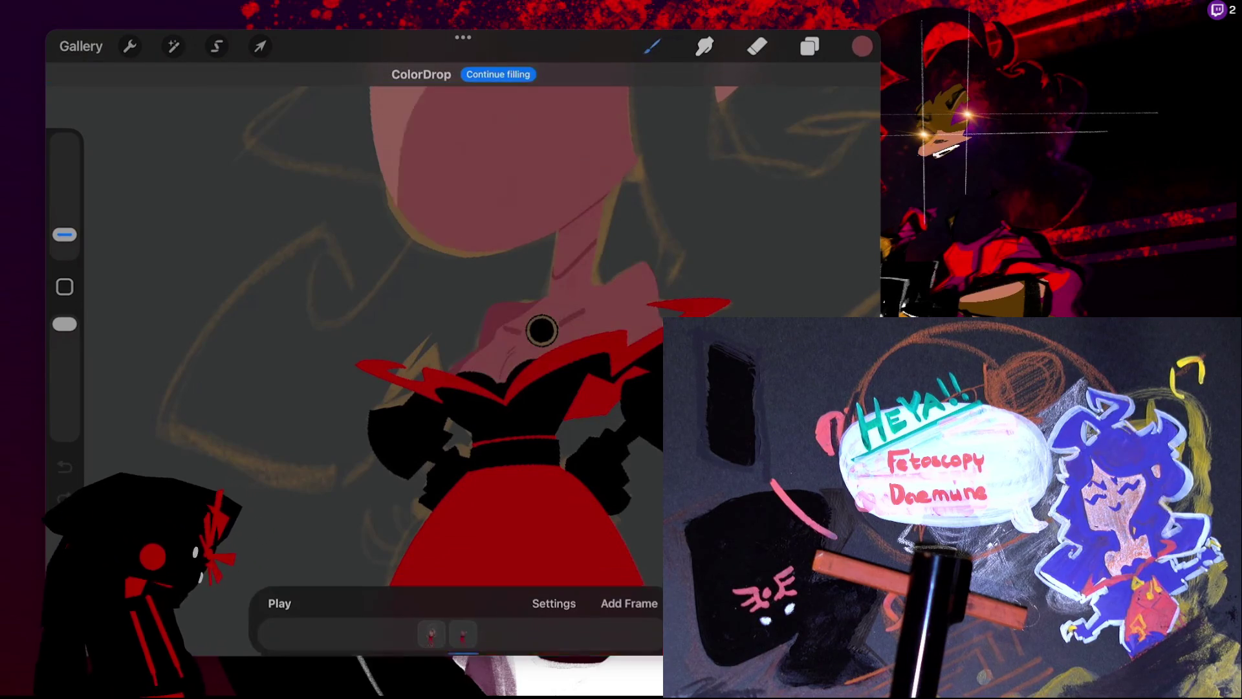
- Undo the colour fill and last stroke, then draw short dark shading strokes along the neck
key("ctrl+z")
left_click(651, 46)
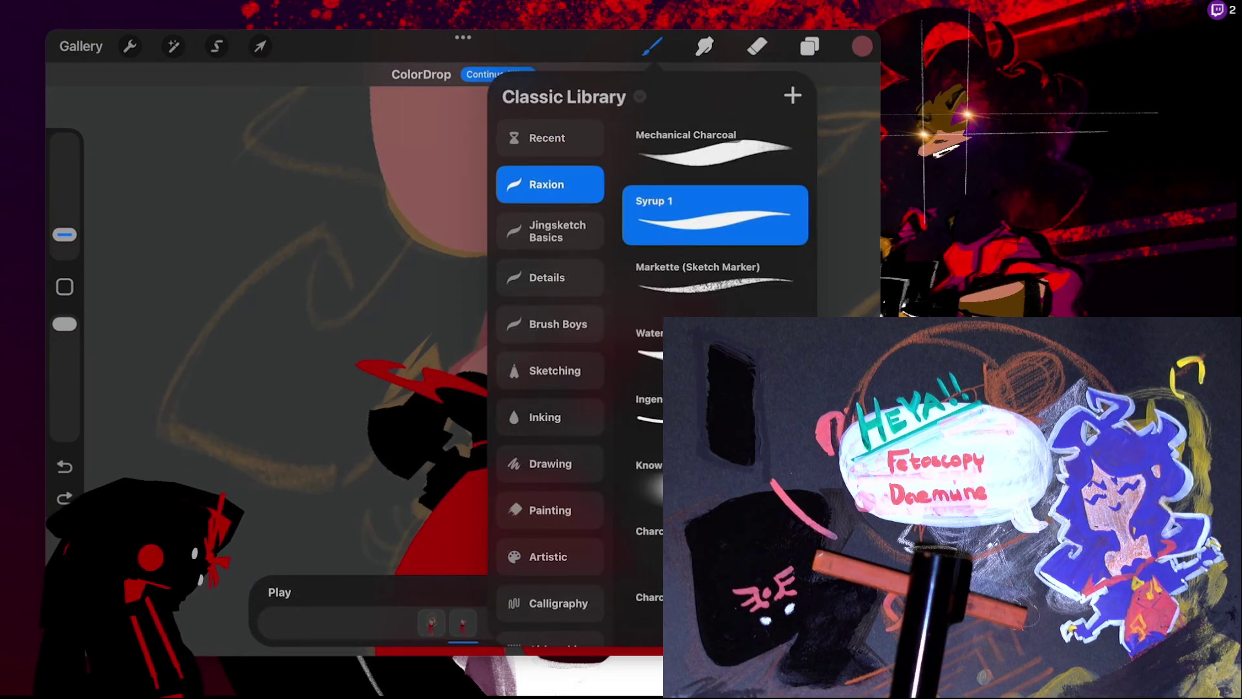
left_click(652, 46)
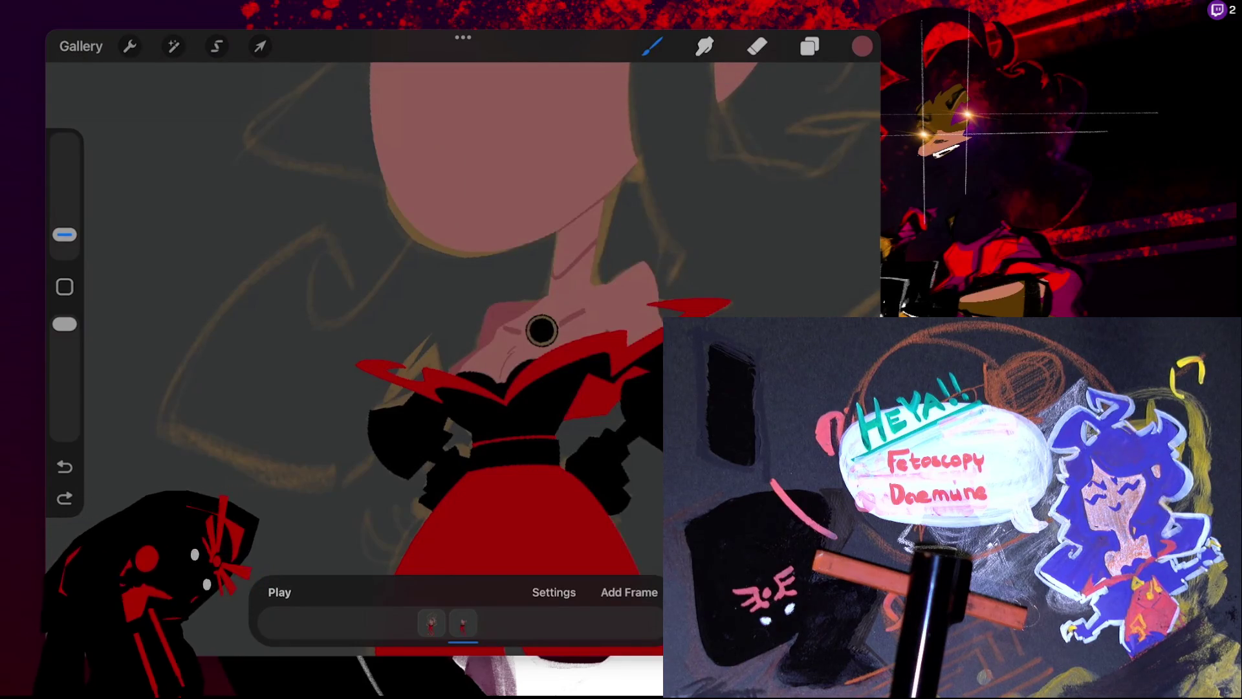
key("ctrl+z")
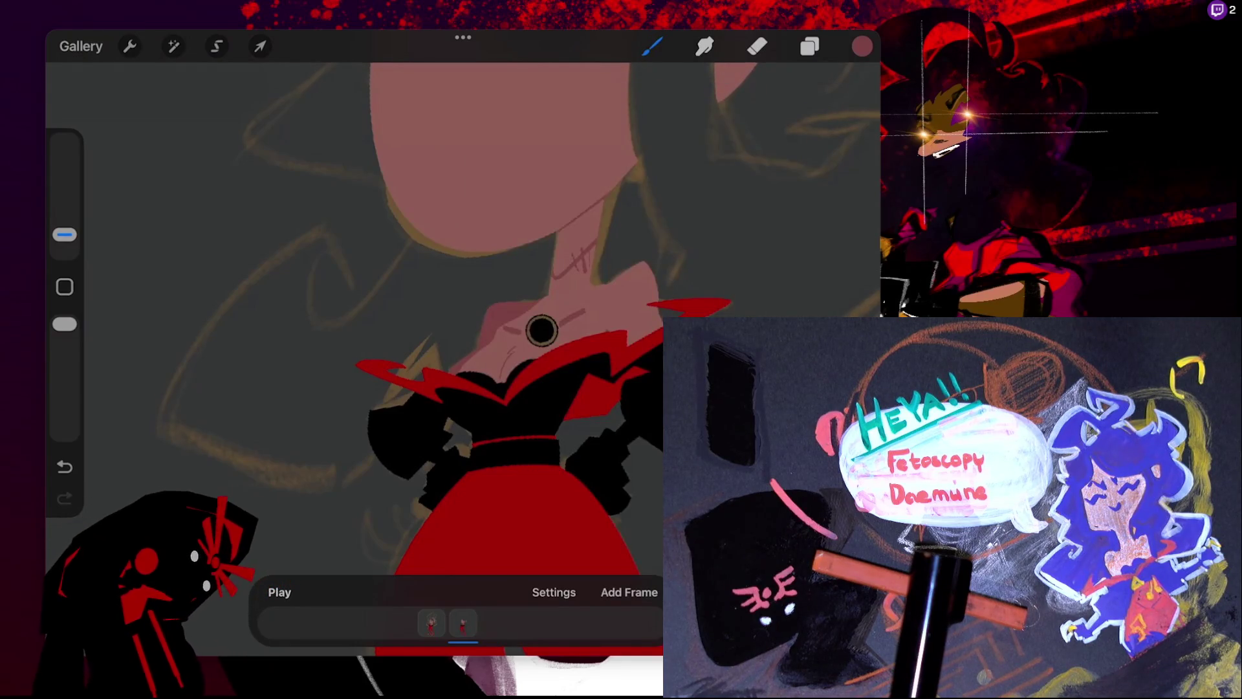
mouse_move(558, 238)
left_mouse_down()
mouse_move(604, 205)
mouse_move(557, 245)
mouse_move(560, 273)
left_mouse_up()
left_click_drag(599, 229, 559, 265)
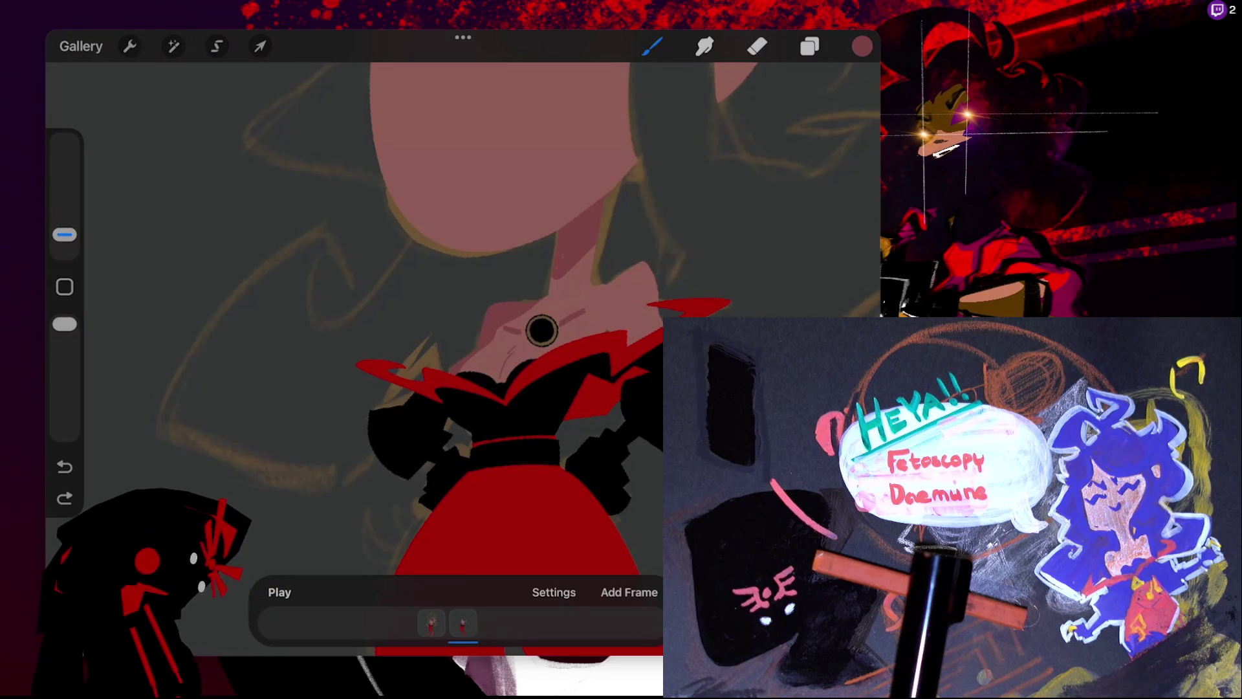
scroll(541, 330, "down", 5)
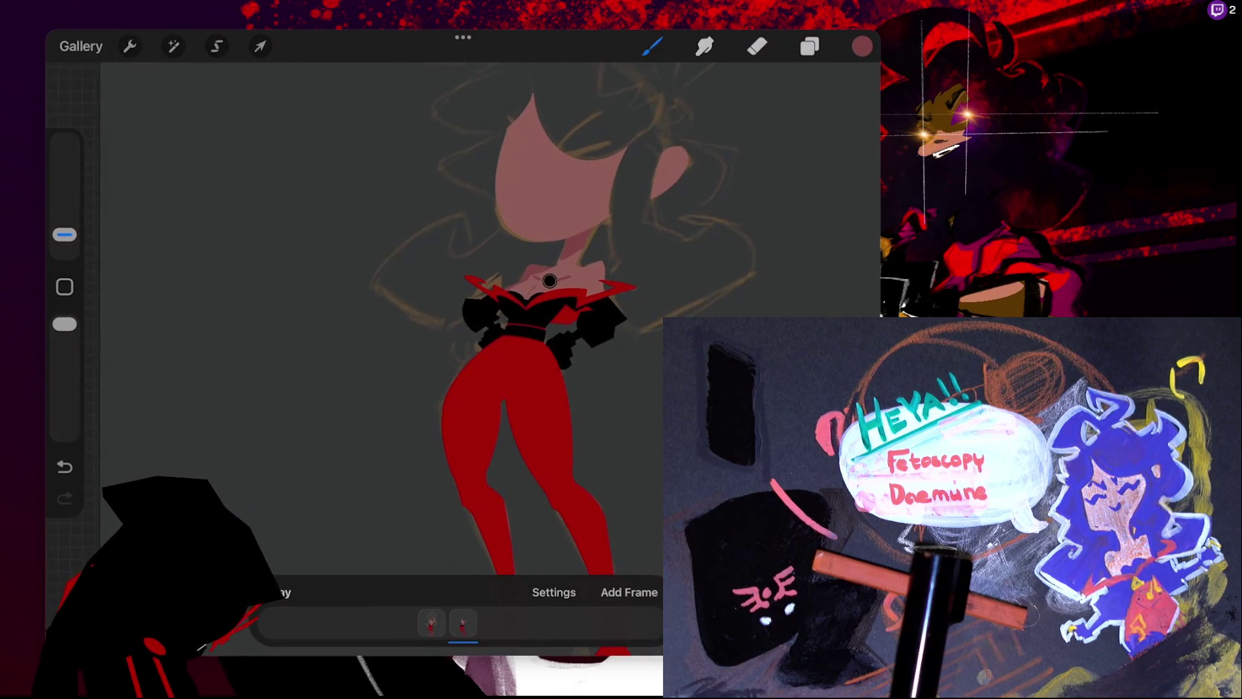
- Try a line and a colour fill on the ear, then undo both
scroll(549, 281, "up", 3)
scroll(416, 360, "up", 2)
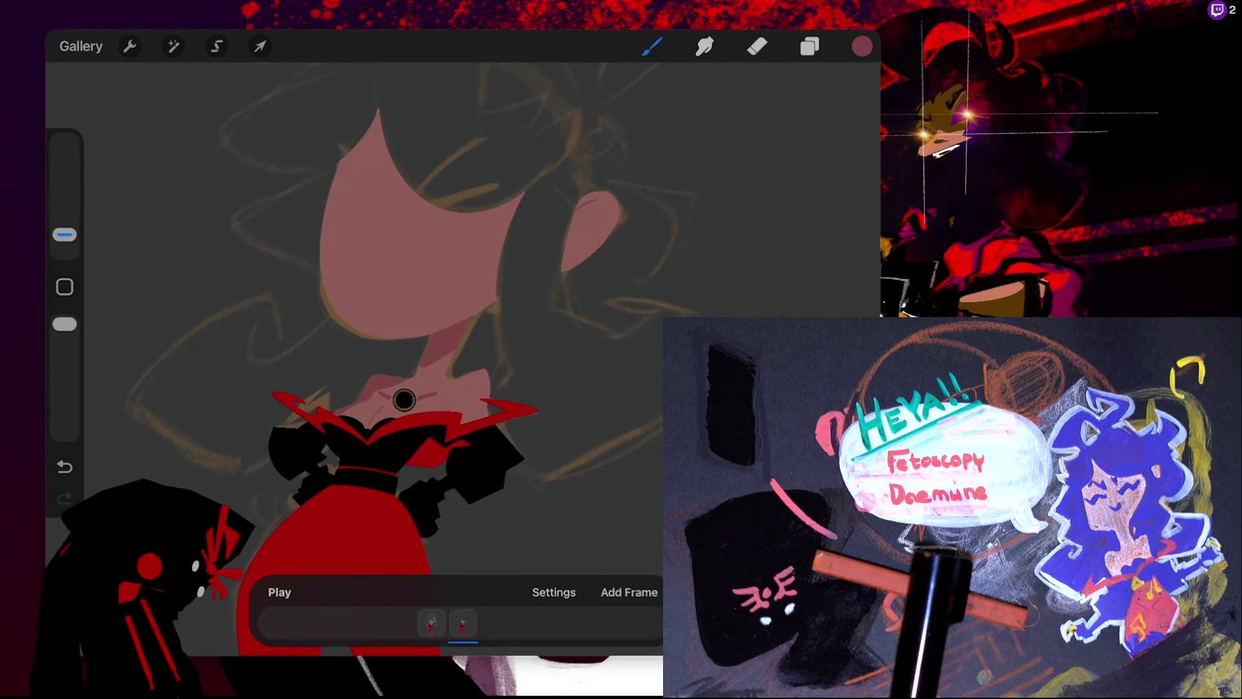
key("ctrl+z")
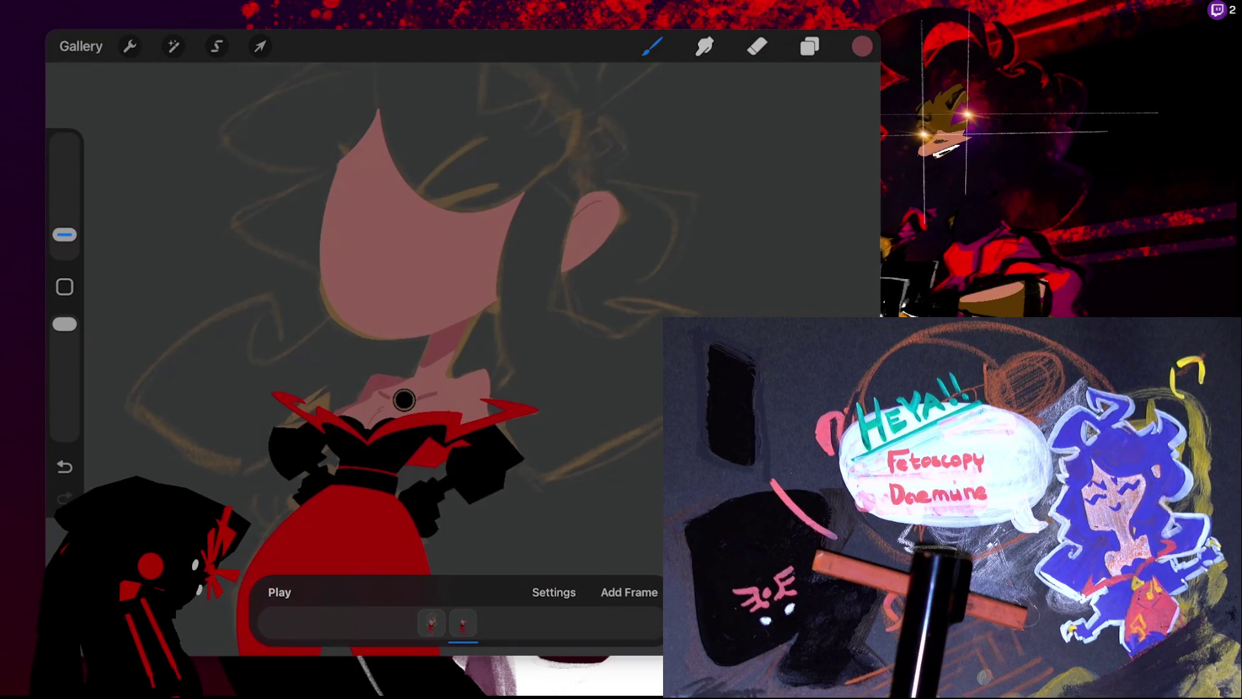
left_click_drag(589, 220, 566, 248)
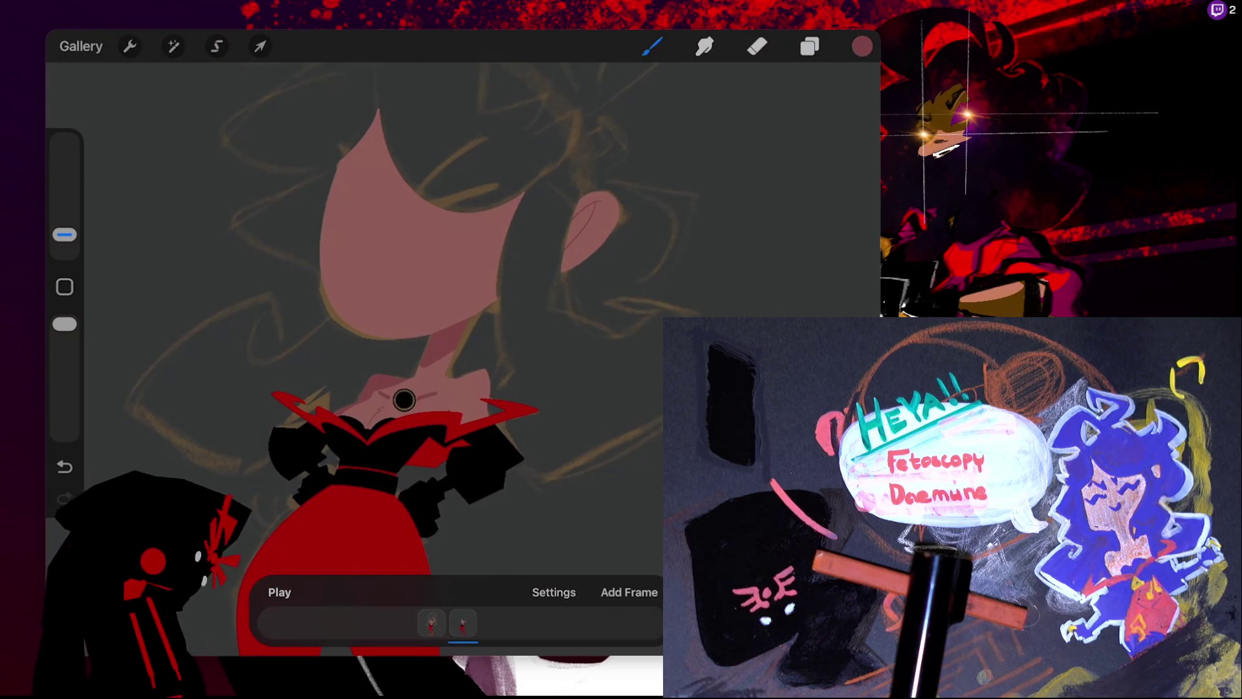
left_click_drag(861, 46, 592, 233)
key("ctrl+z")
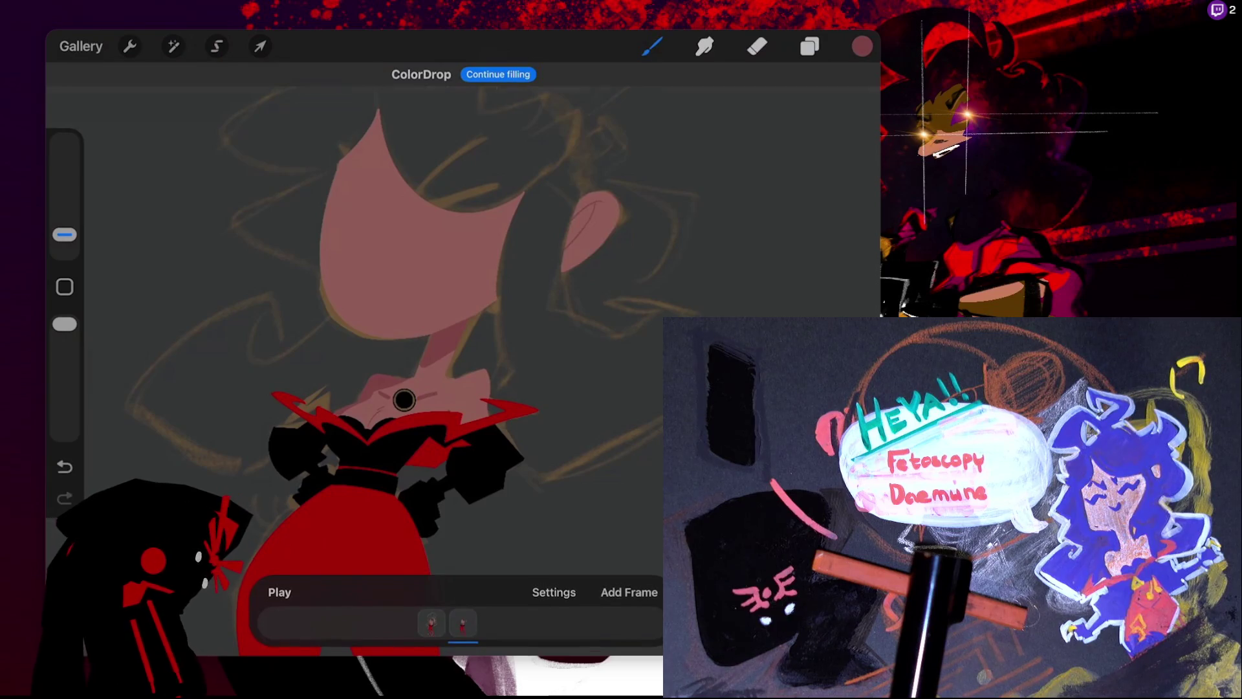
key("ctrl+z")
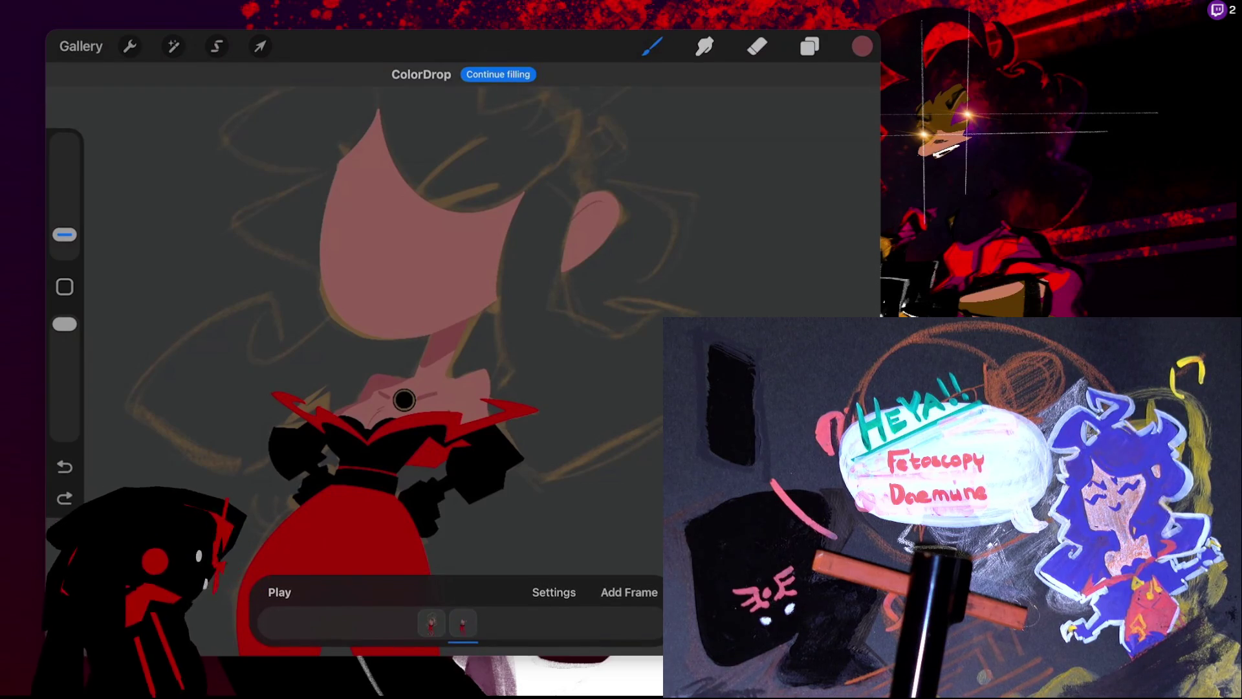
key("ctrl+z")
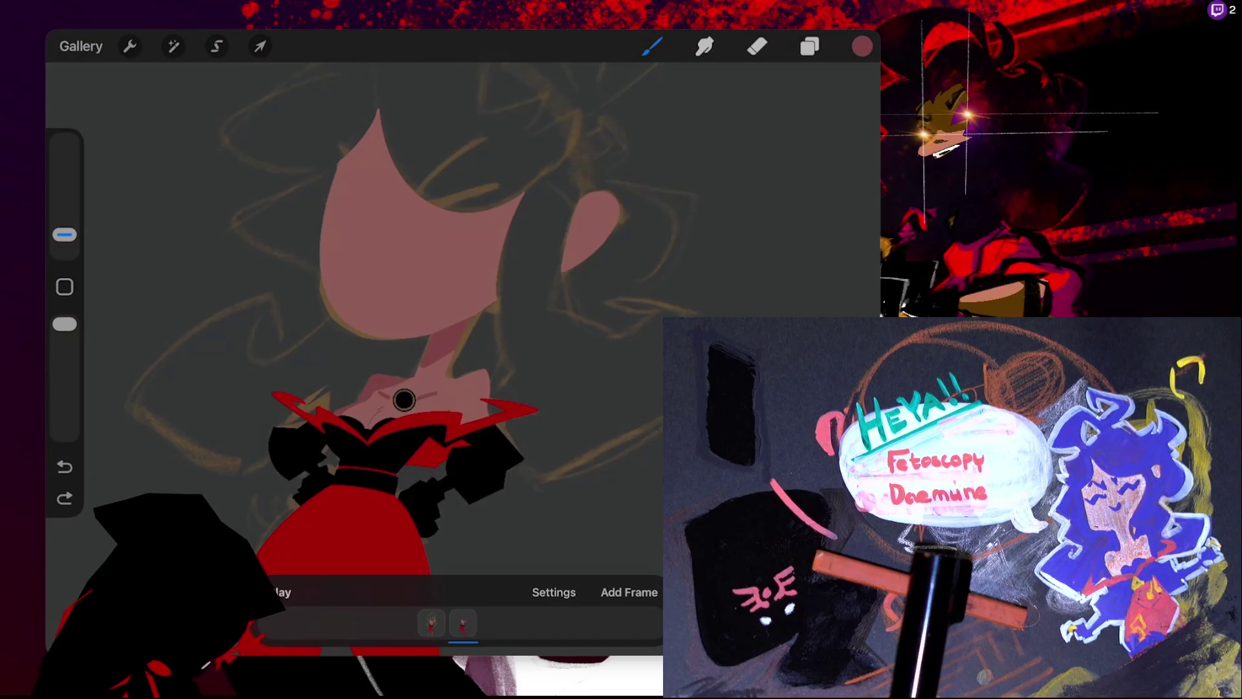
- Try a spiral and colour fill over the face and neck, then undo them
scroll(404, 399, "up", 3)
left_click_drag(388, 214, 363, 278)
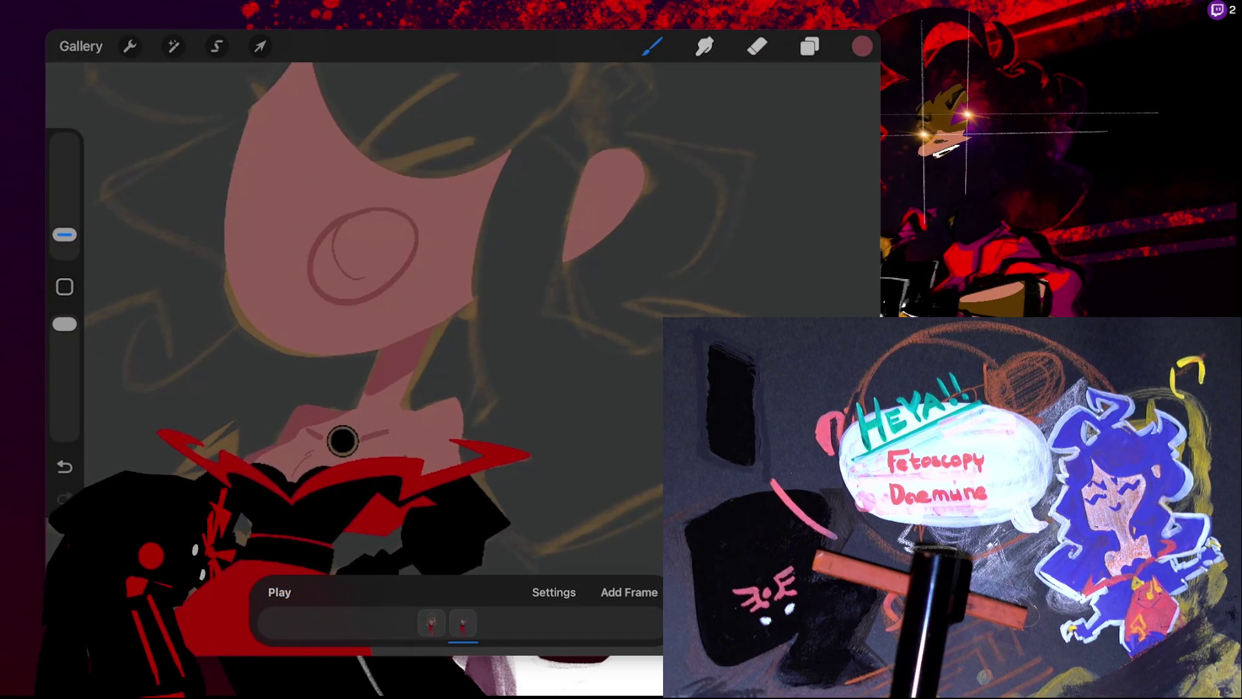
left_click_drag(861, 45, 342, 441)
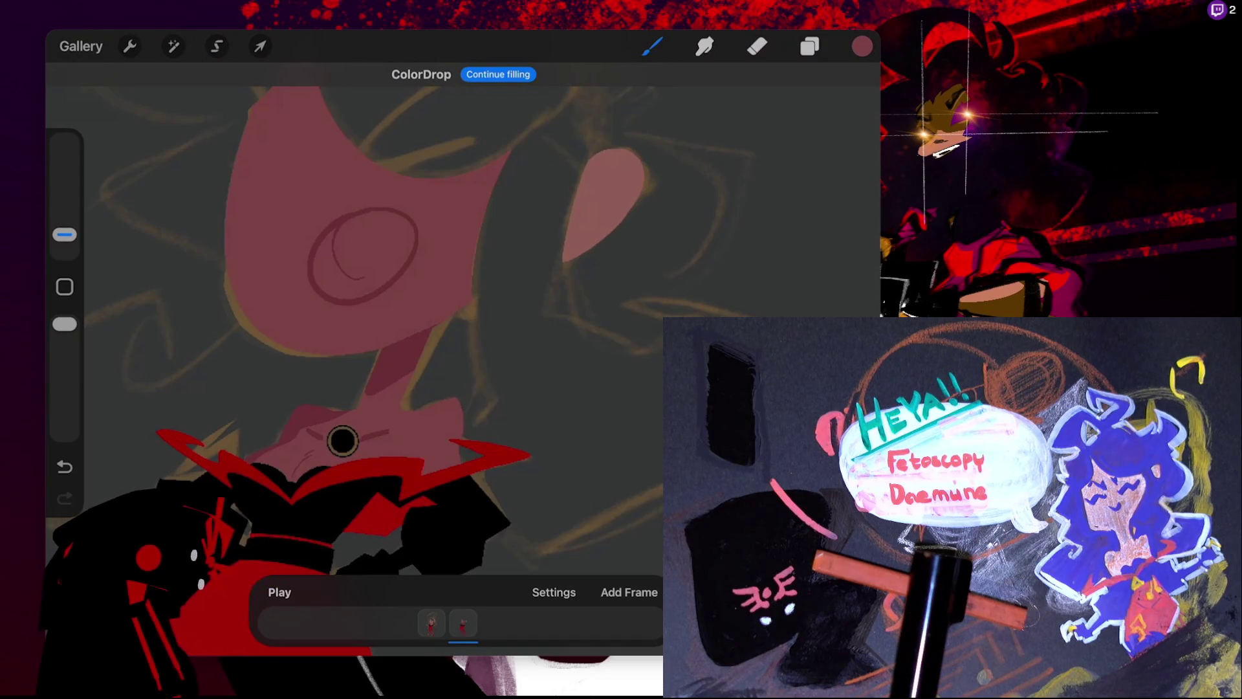
key("ctrl+z")
key("ctrl+z")
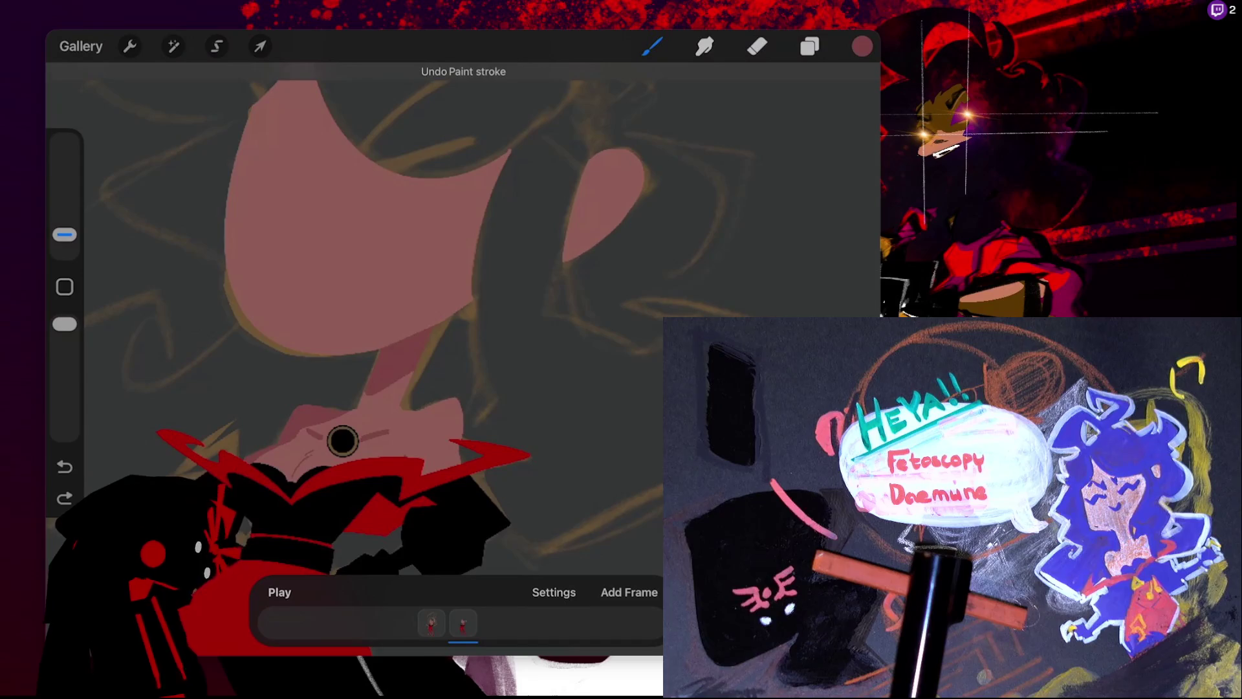
- Check the colour settings, draw trial shading lines on the cheek, and undo them
key("c")
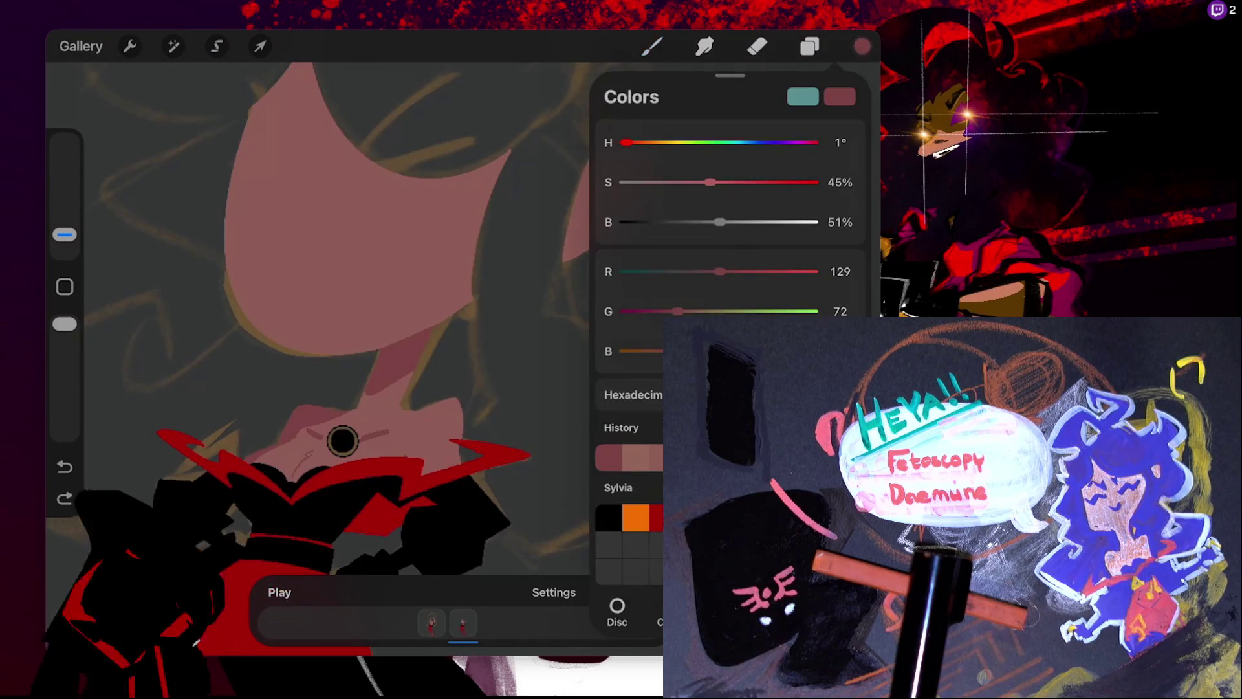
key("b")
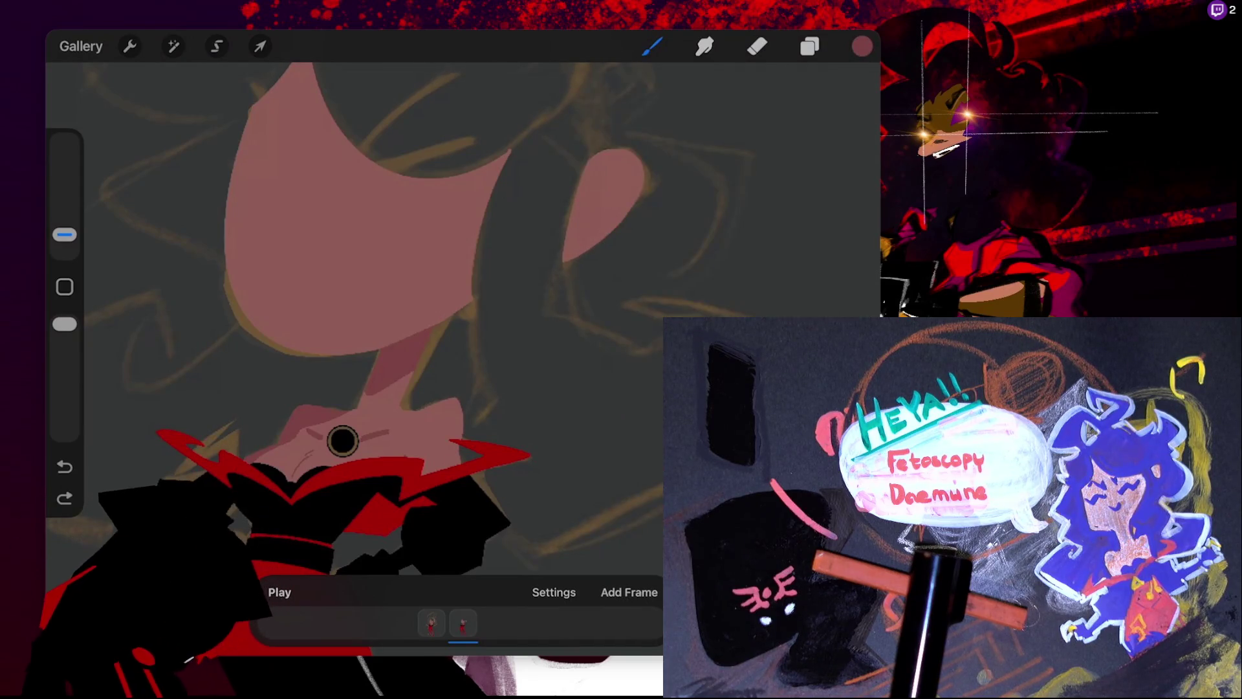
left_click_drag(362, 223, 434, 326)
left_click_drag(414, 197, 473, 271)
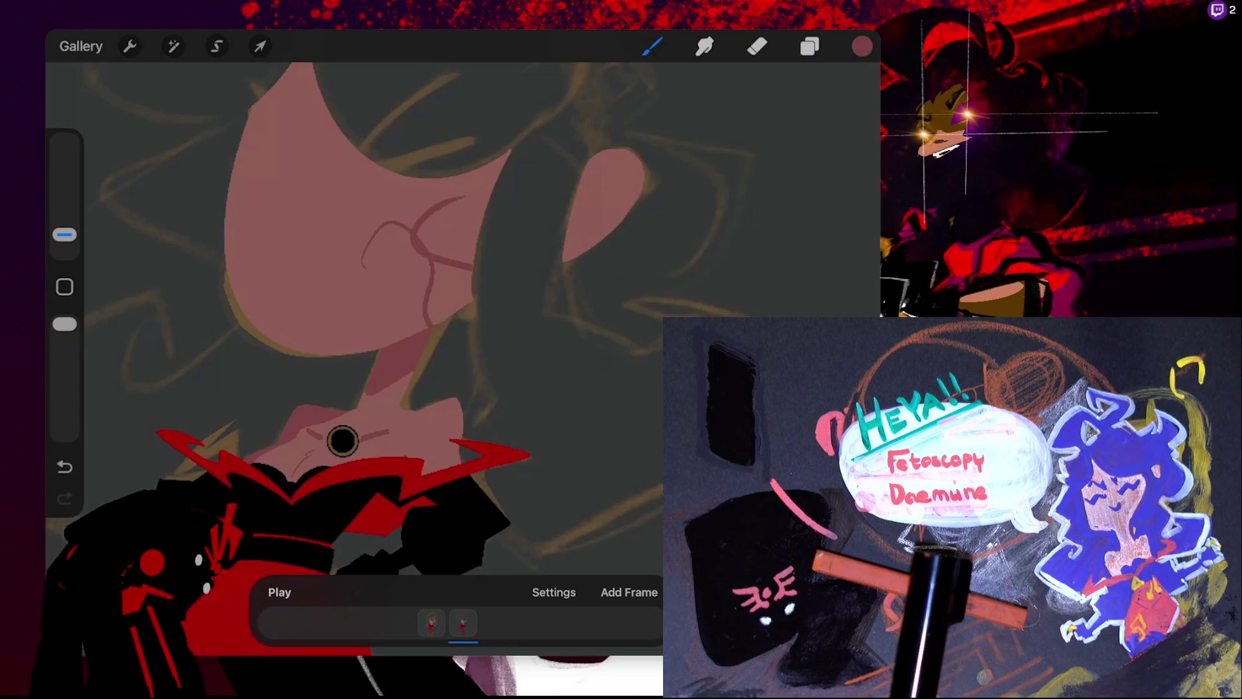
key("ctrl+z")
key("ctrl+z")
- Turn off Alpha Lock on Layer 17 and return to painting
key("l")
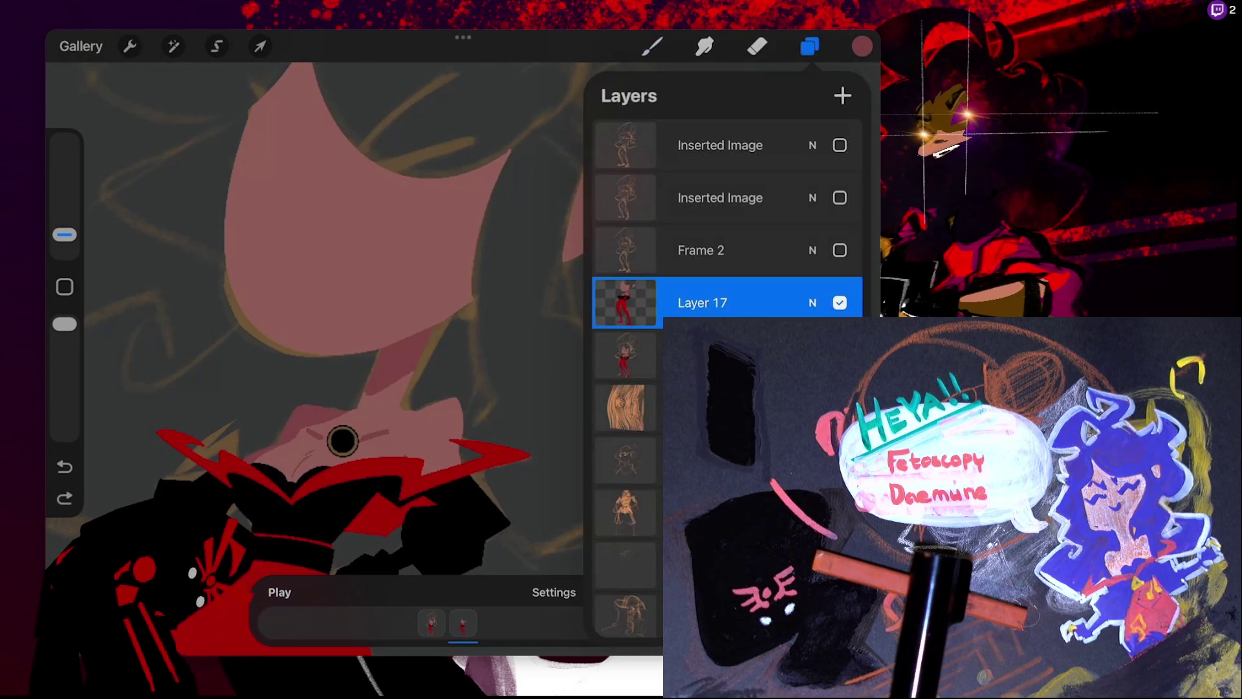
left_click(812, 302)
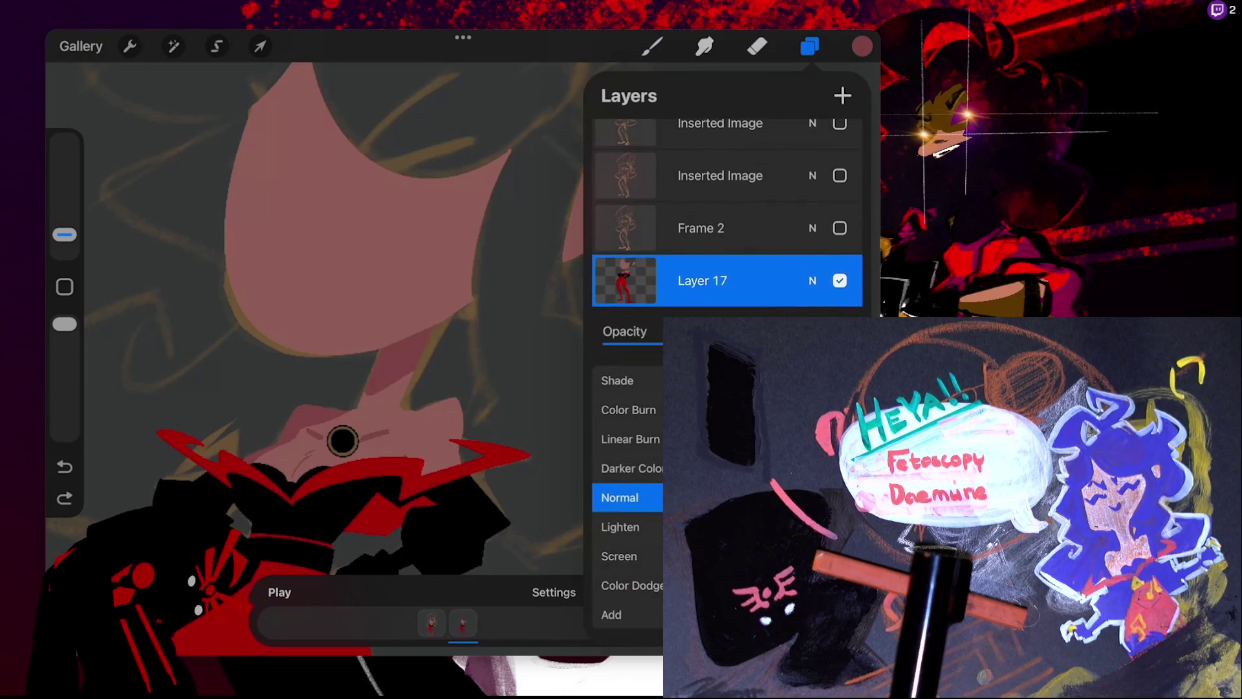
left_click(813, 280)
left_click(625, 280)
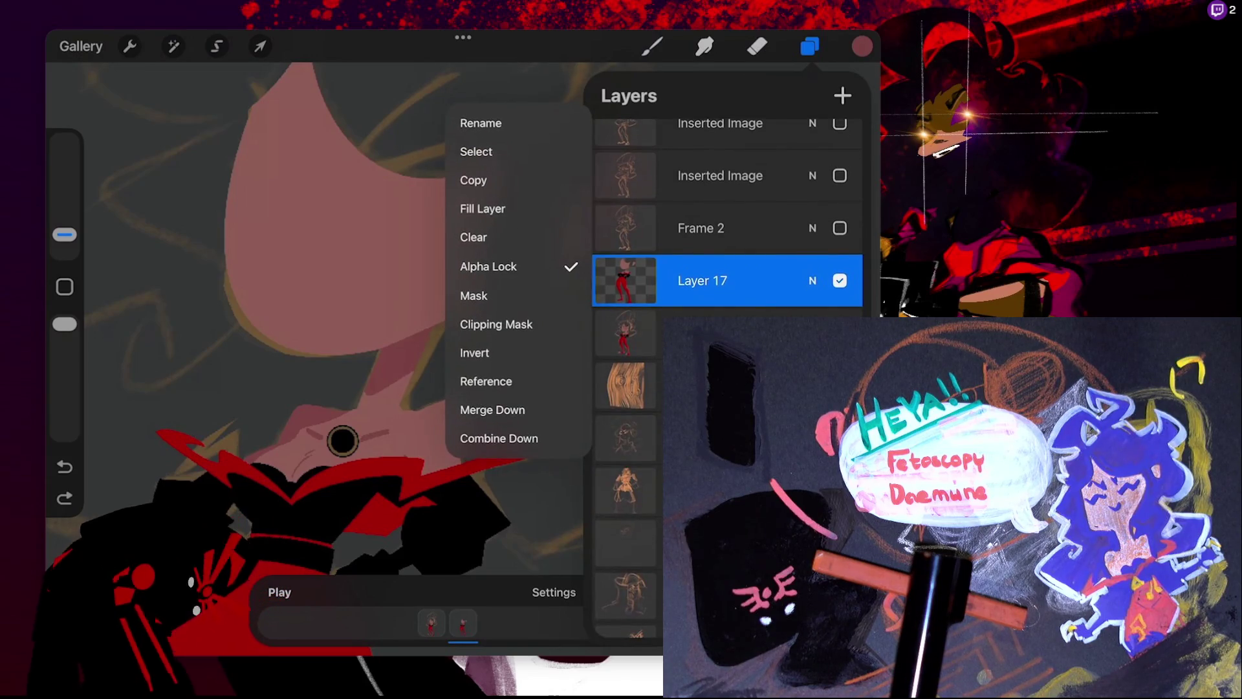
left_click(513, 266)
key("l")
key("b")
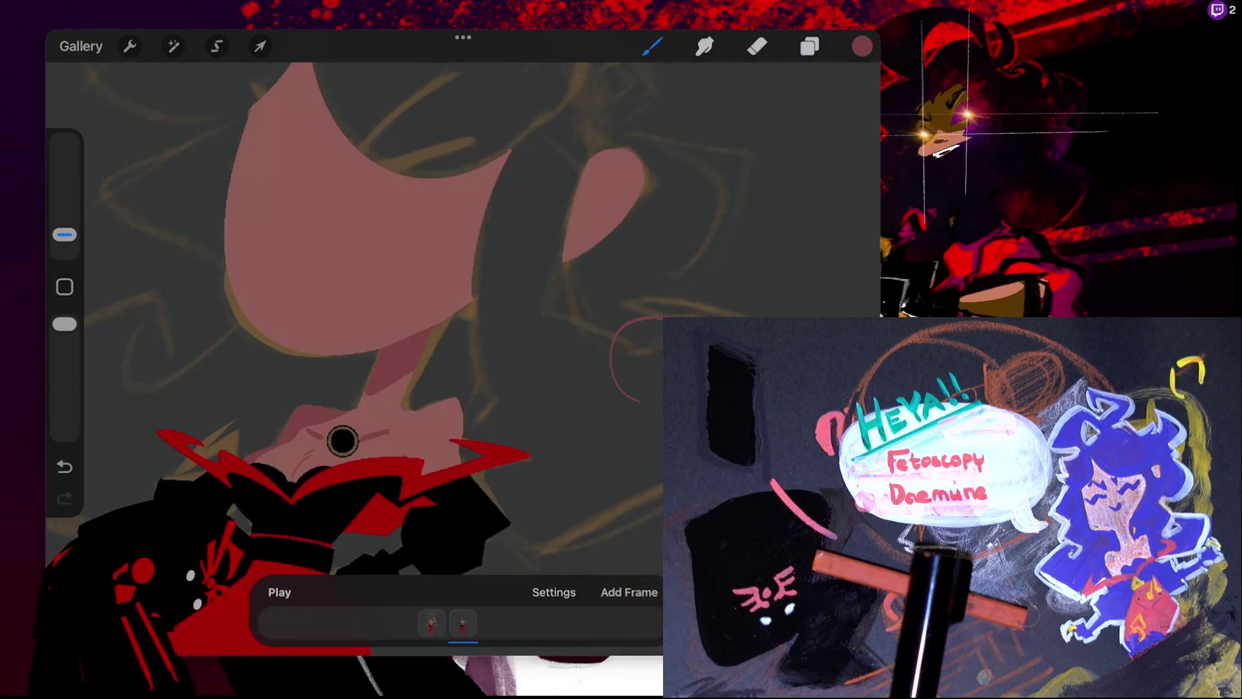
- Try a filled loop beside the face and a filled cheek circle, undoing both
left_click_drag(650, 315, 661, 419)
left_click_drag(862, 46, 631, 365)
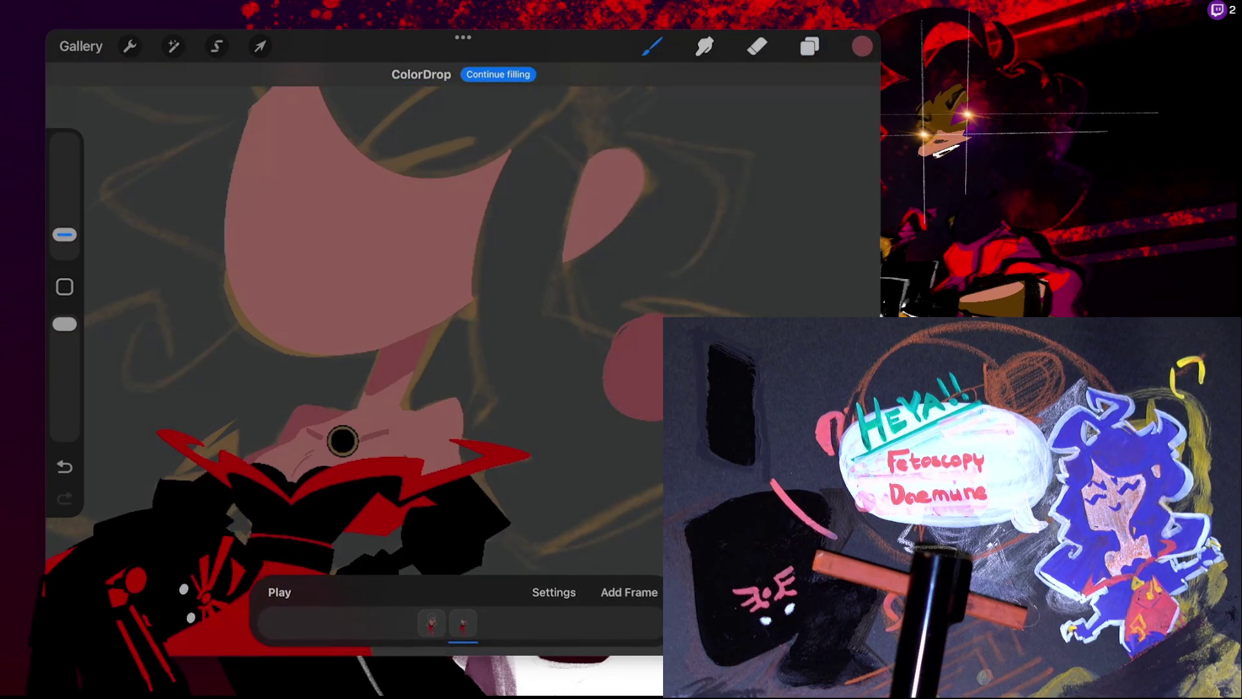
key("ctrl+z")
left_click_drag(372, 285, 352, 279)
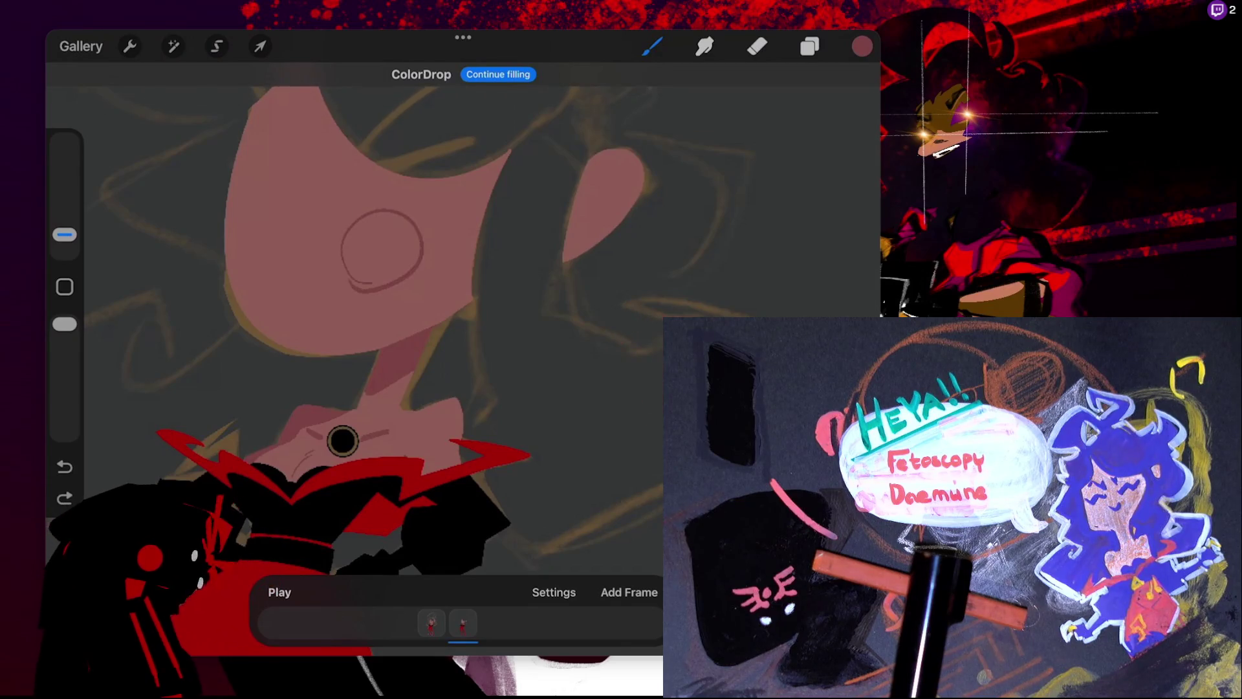
left_click_drag(862, 45, 365, 259)
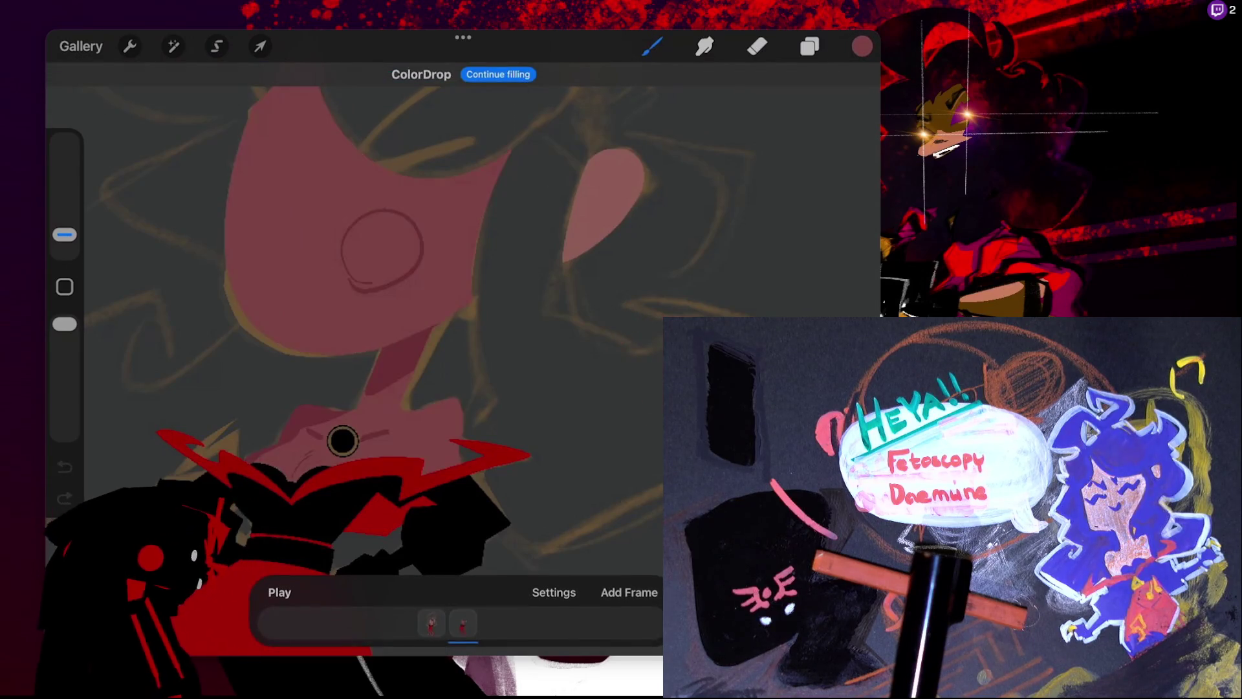
key("ctrl+z")
key("ctrl+z")
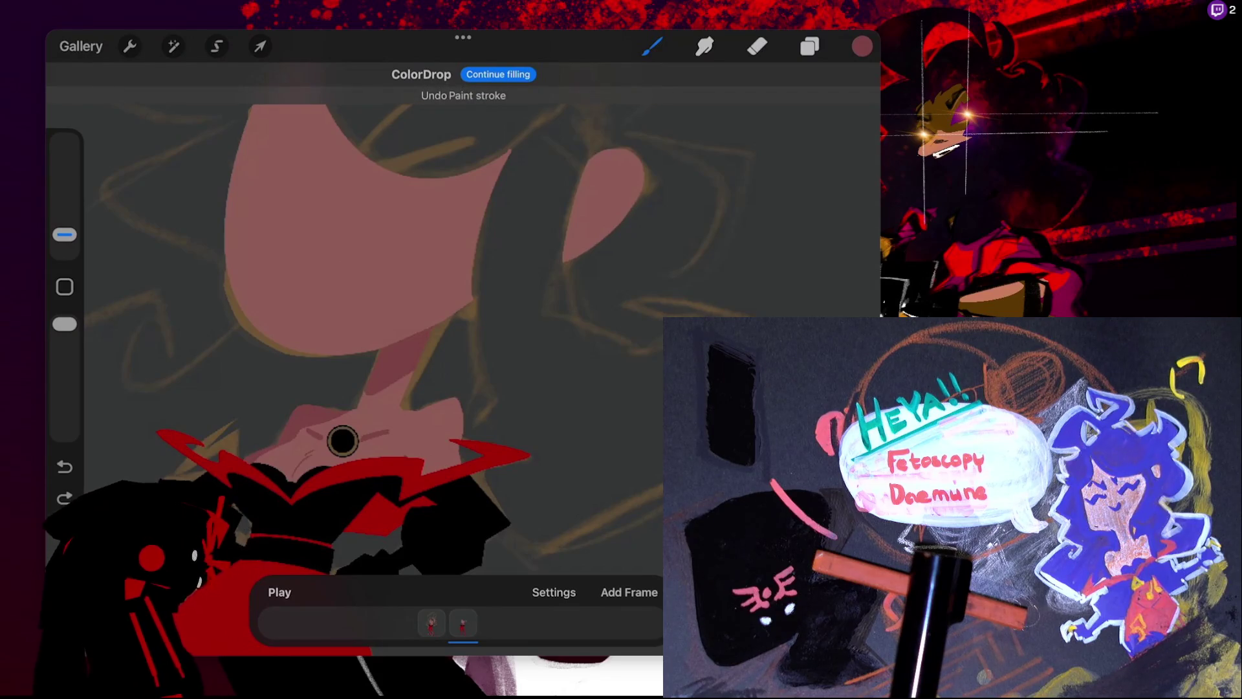
left_click_drag(342, 441, 482, 375)
- Draw a larger cheek circle and fill it darker pink, then undo the flooding fill and circle
left_click_drag(447, 233, 492, 243)
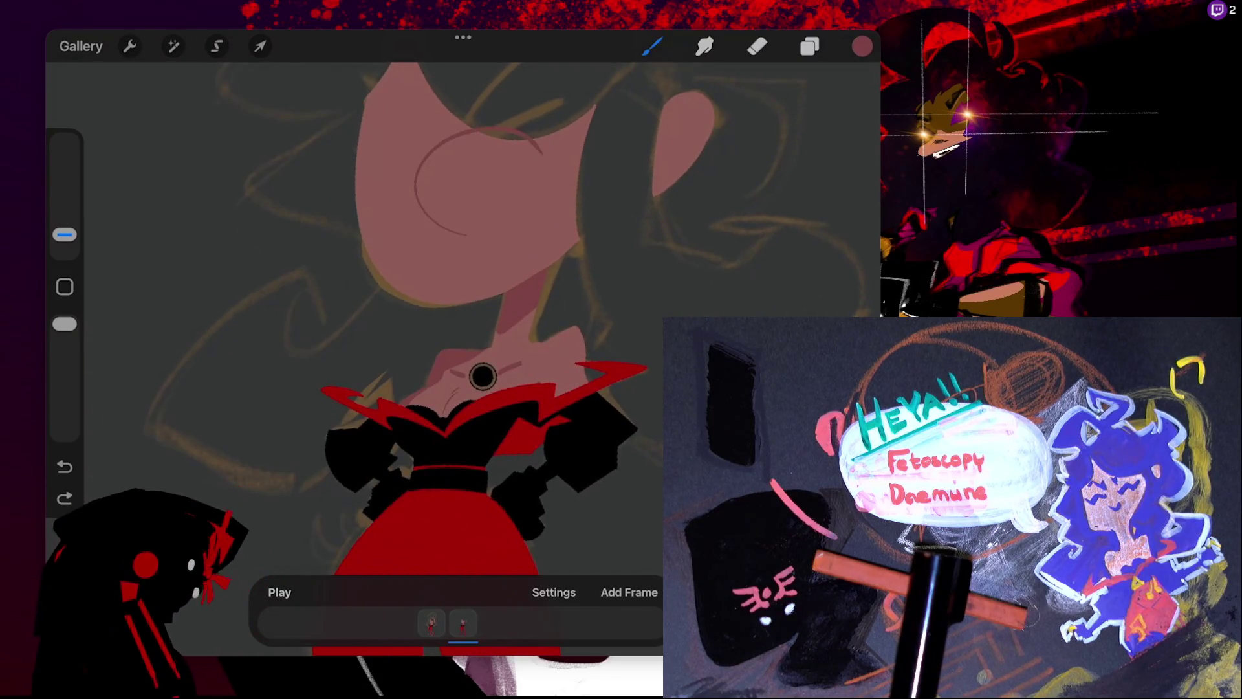
key("ctrl+z")
left_click_drag(477, 374, 374, 494)
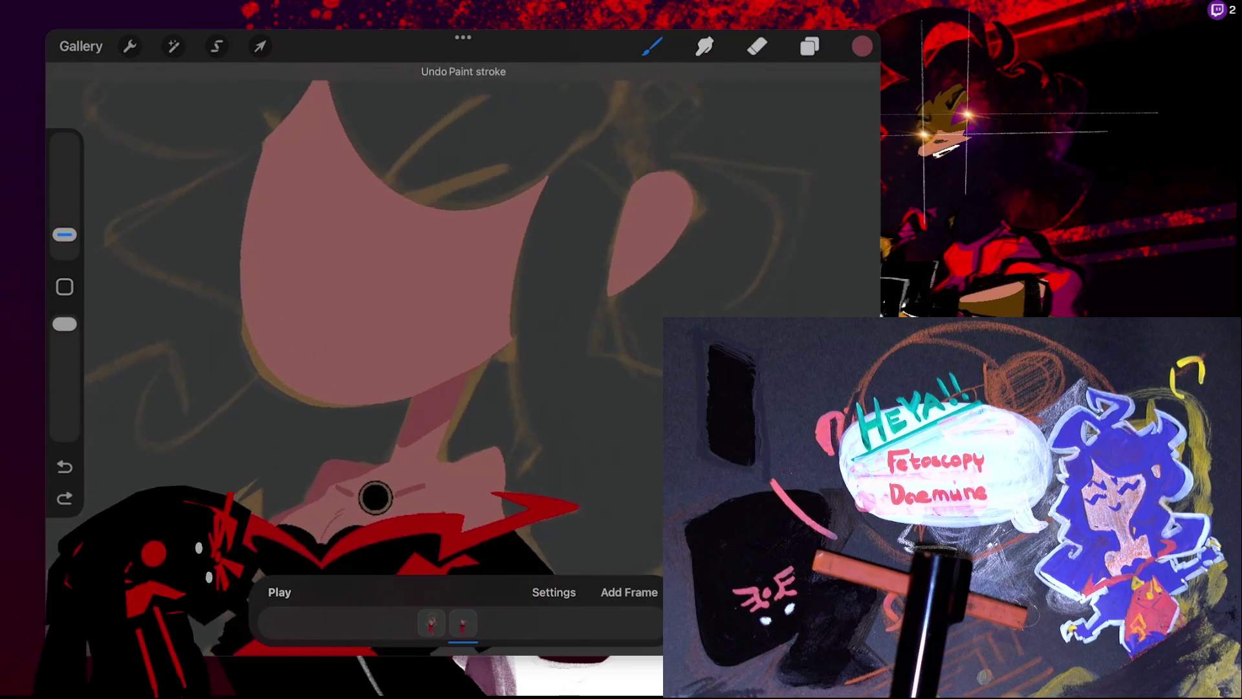
mouse_move(452, 246)
left_mouse_down()
mouse_move(464, 134)
mouse_move(414, 266)
left_mouse_up()
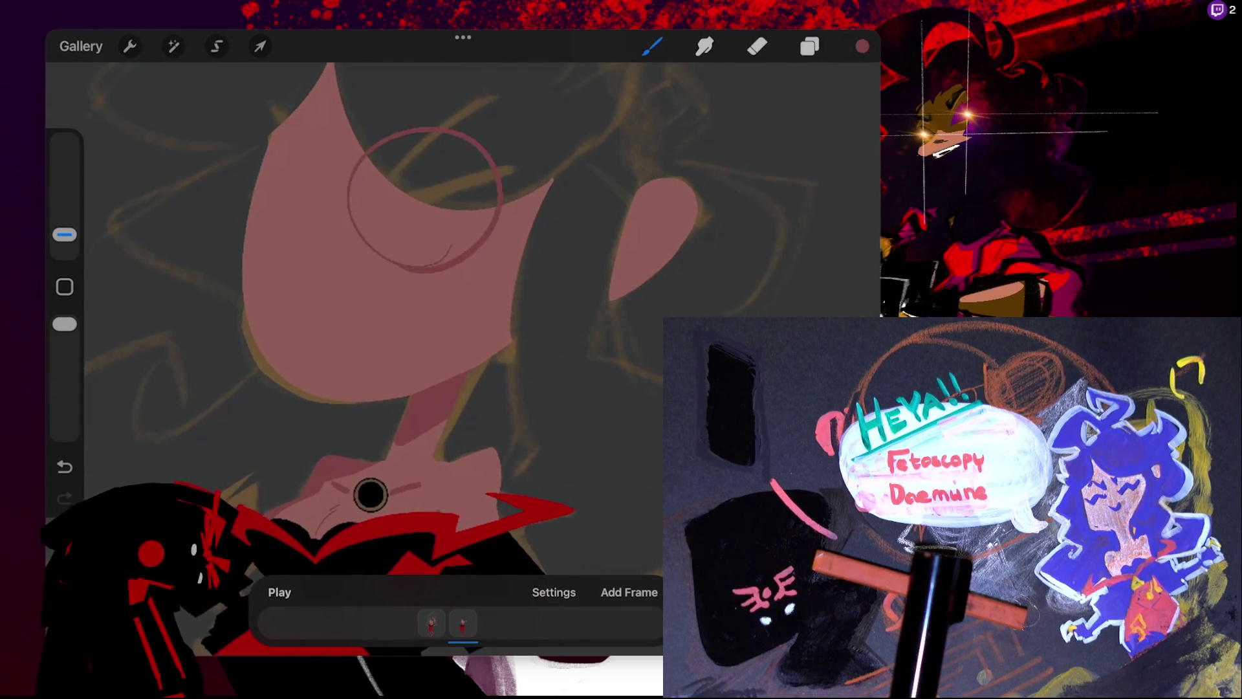
left_click_drag(862, 46, 426, 169)
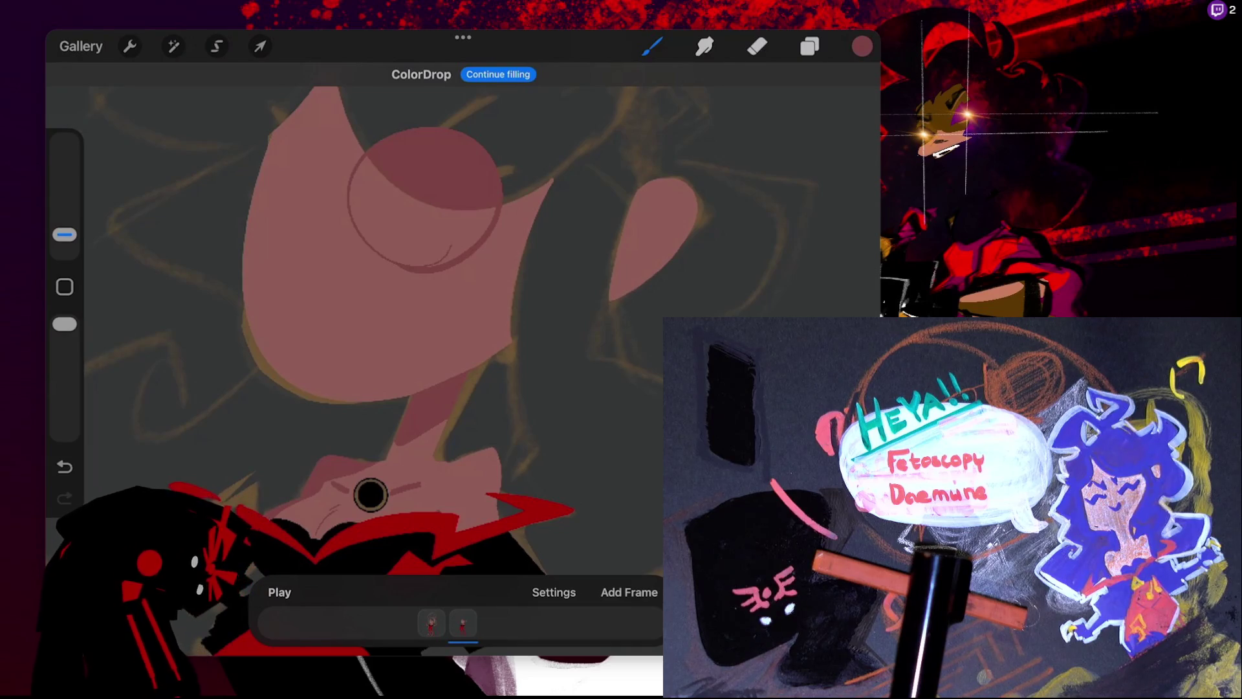
left_click(371, 494)
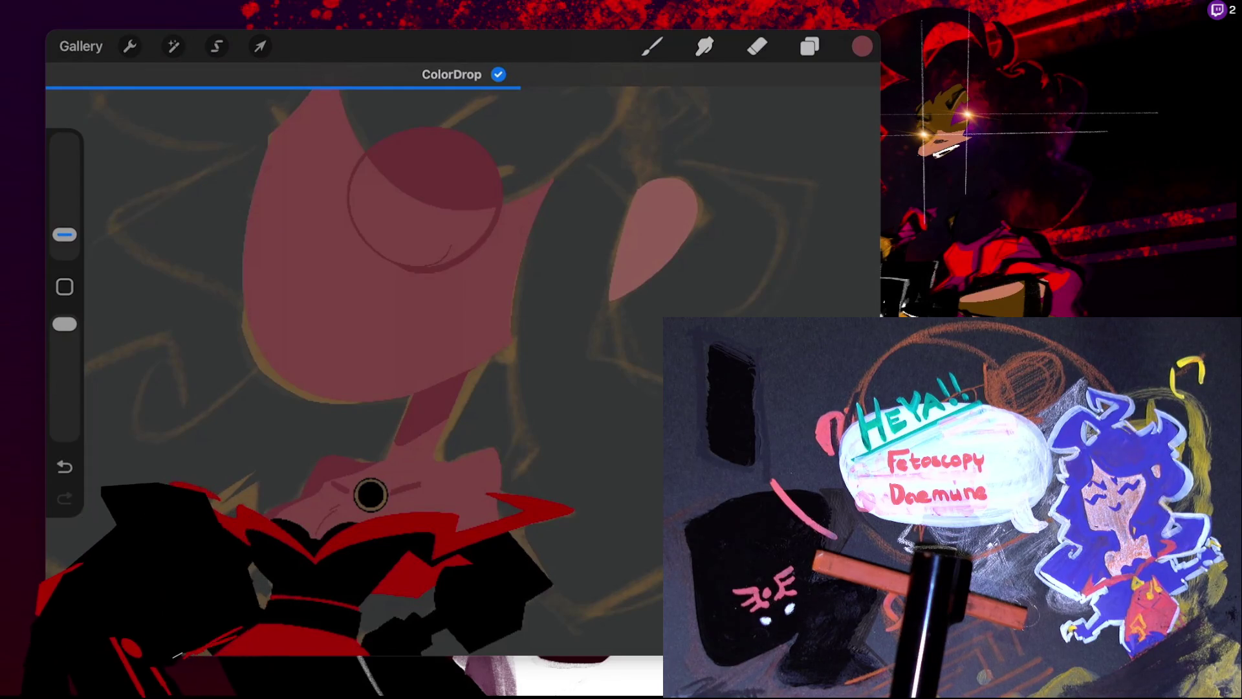
key("ctrl+z")
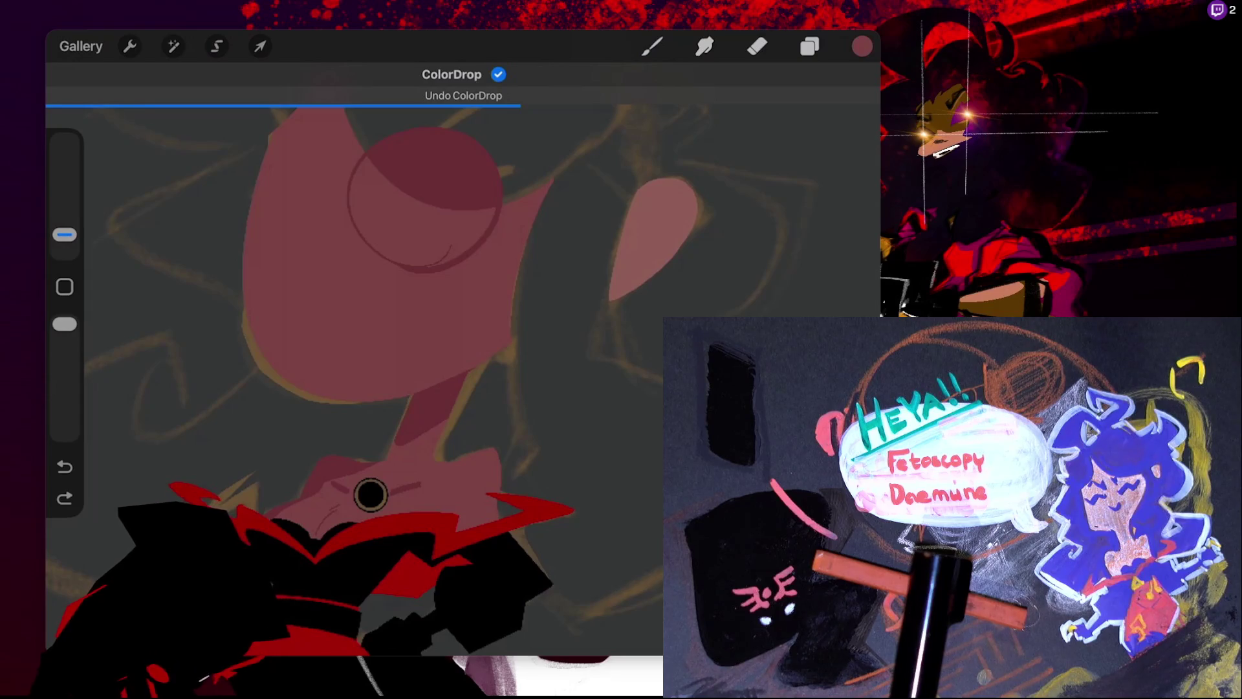
key("ctrl+z")
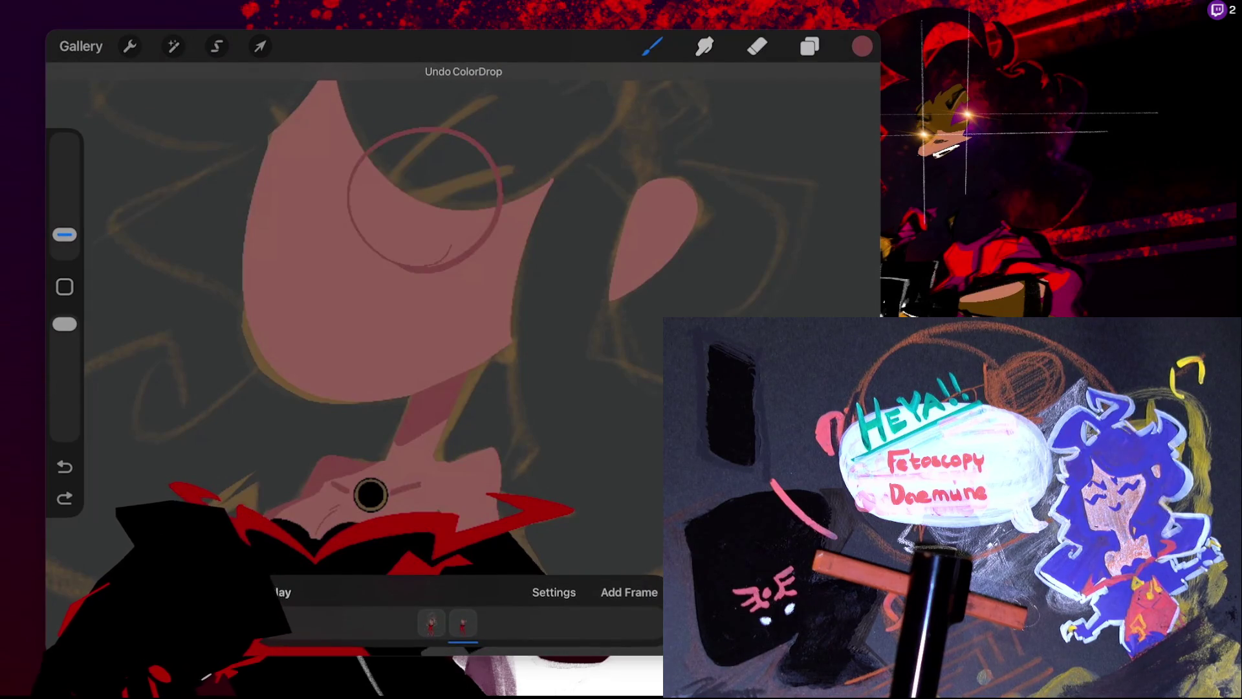
key("ctrl+z")
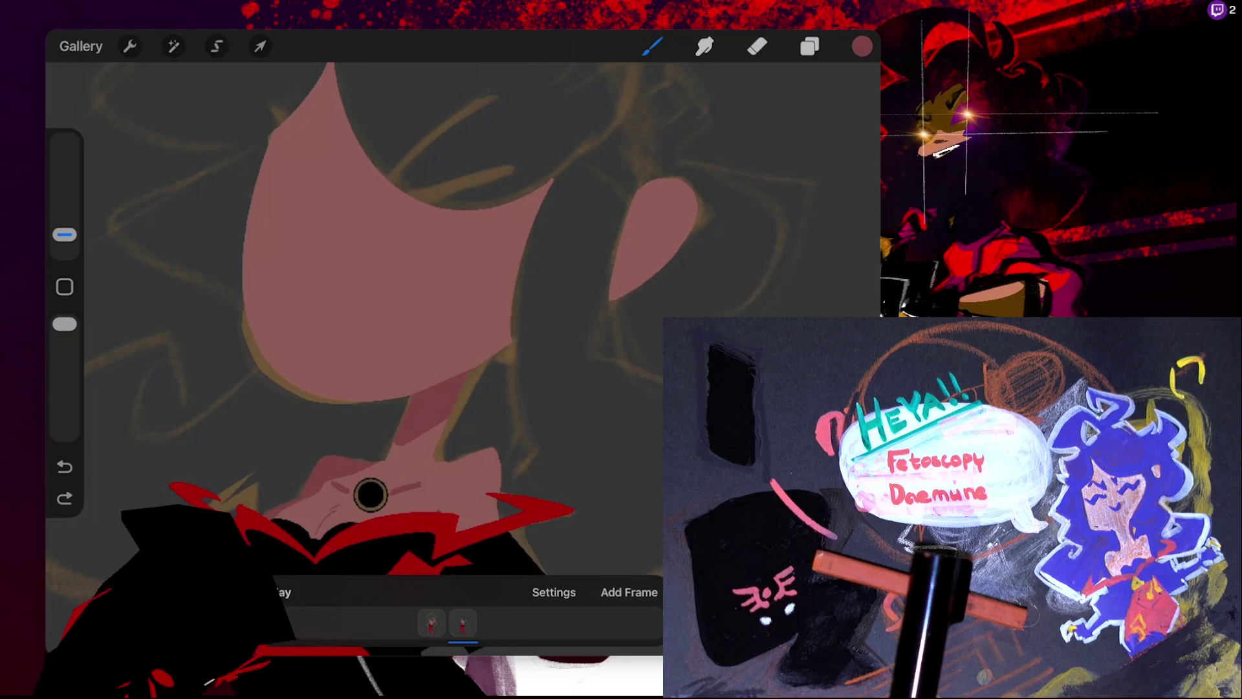
- Fill a smaller cheek circle, lowering the fill threshold to 13% then 6%, then undo it
left_click_drag(417, 223, 404, 234)
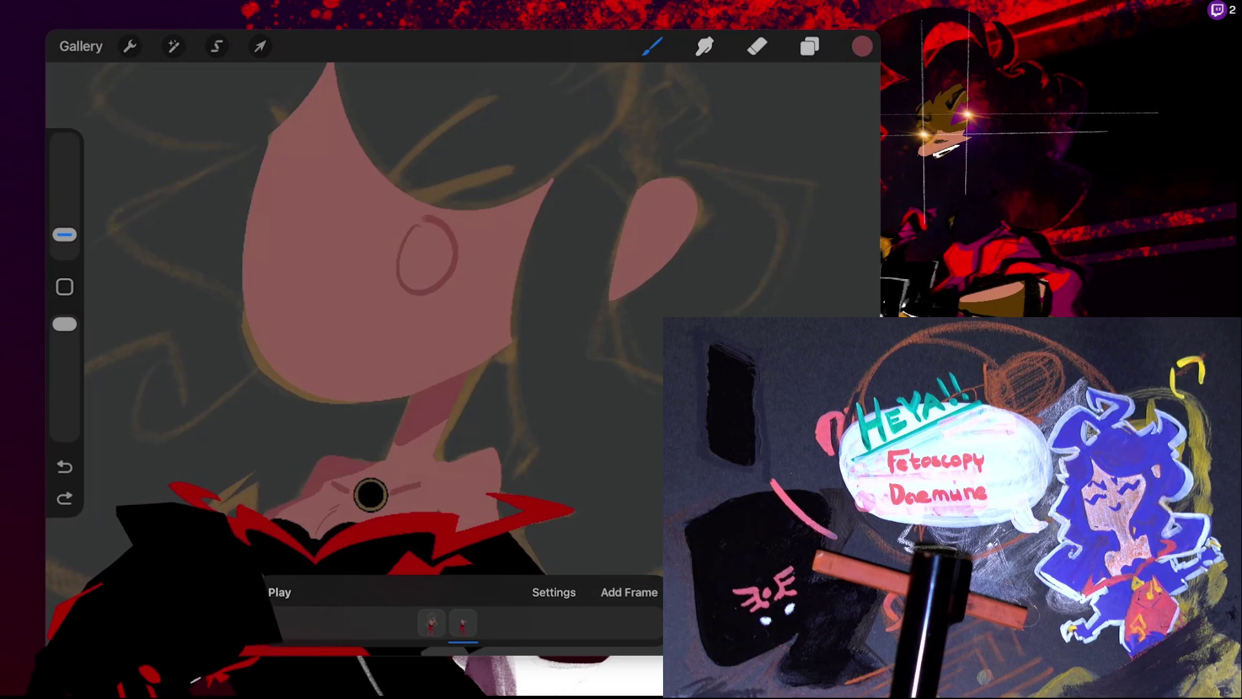
left_click_drag(862, 46, 362, 291)
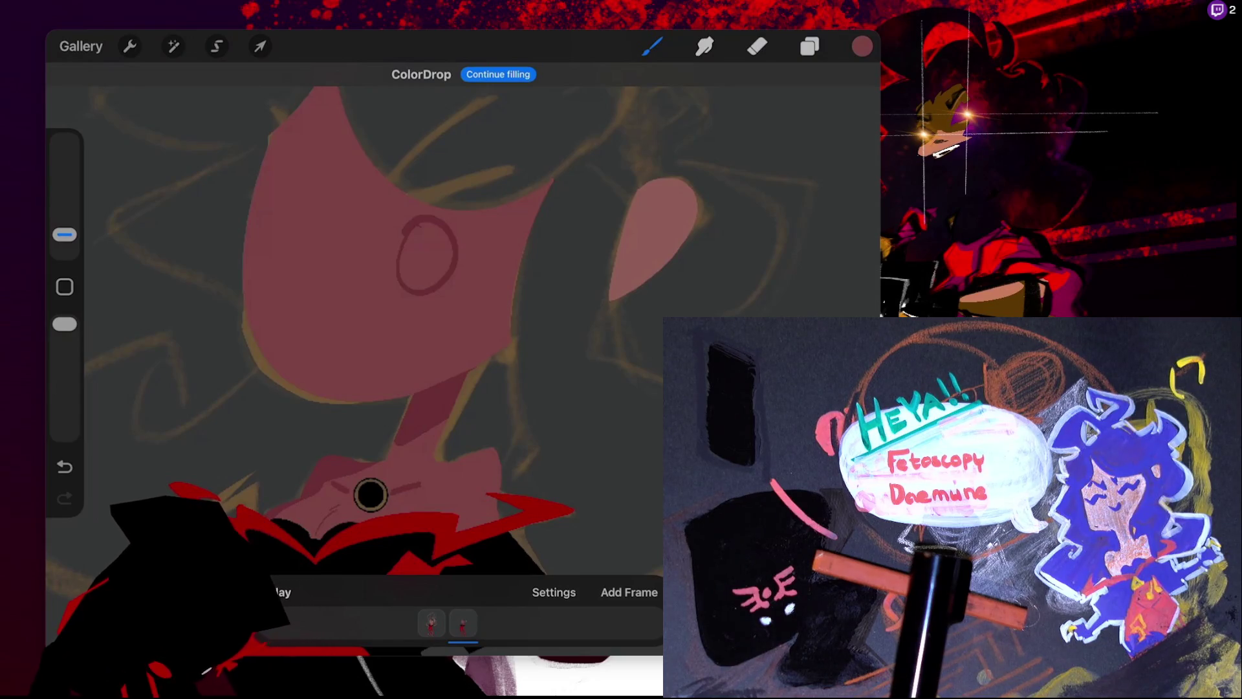
key("ctrl+z")
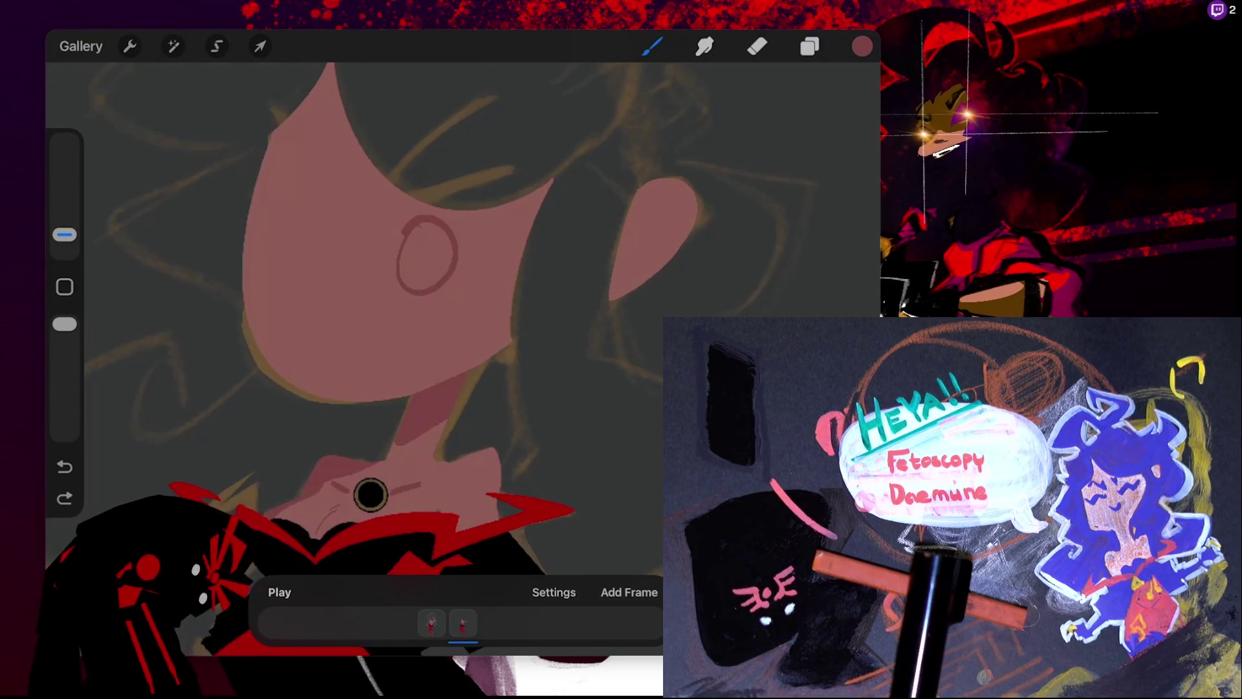
left_click_drag(861, 46, 362, 291)
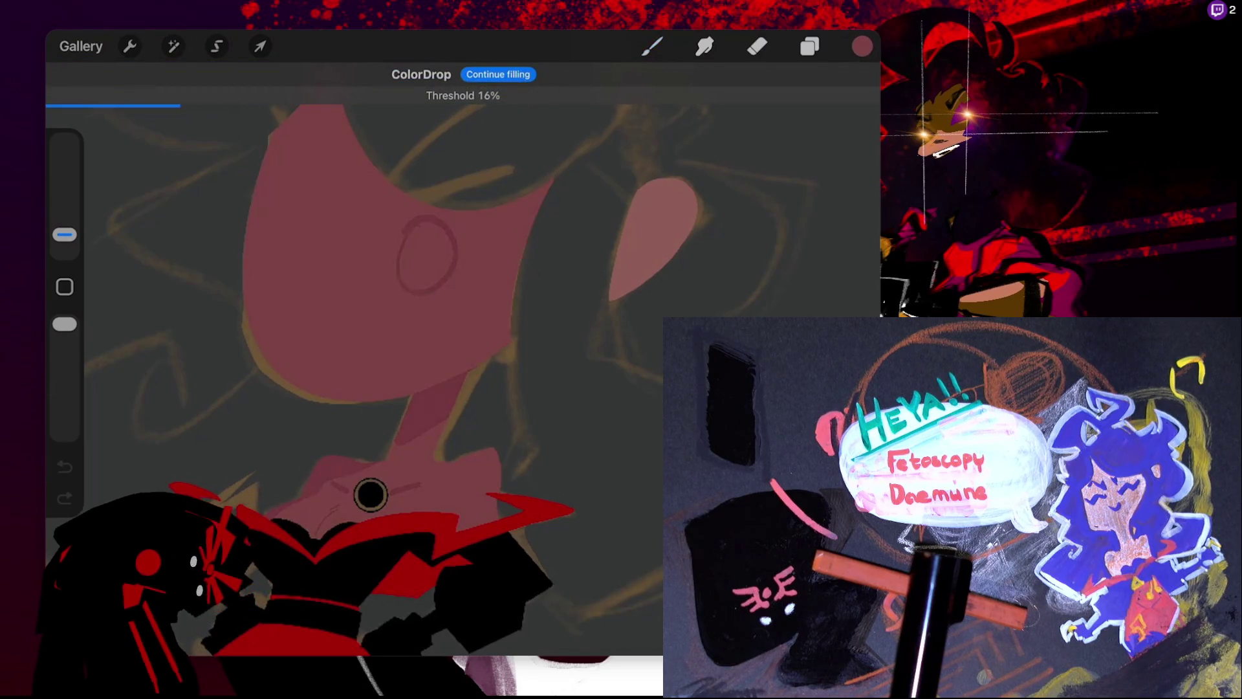
left_click_drag(370, 494, 348, 494)
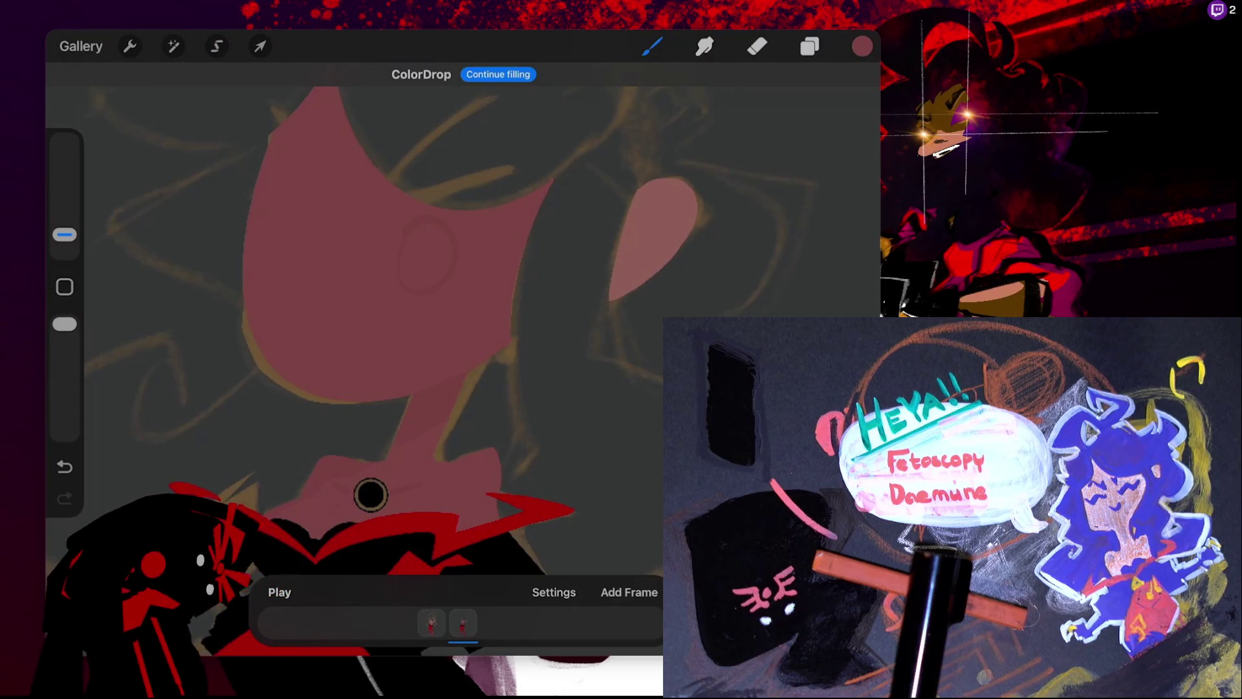
key("ctrl+z")
left_click_drag(861, 46, 362, 291)
mouse_move(369, 494)
left_mouse_down()
mouse_move(349, 494)
mouse_move(388, 494)
mouse_move(361, 494)
left_mouse_up()
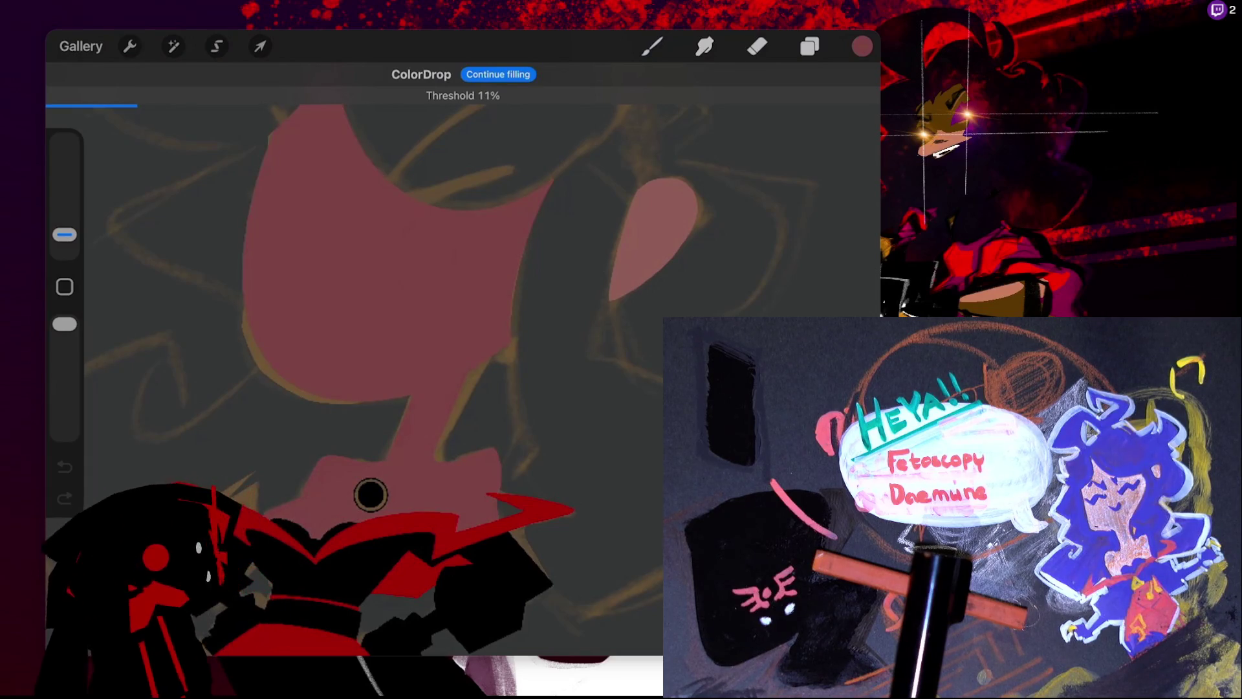
left_click_drag(370, 494, 370, 495)
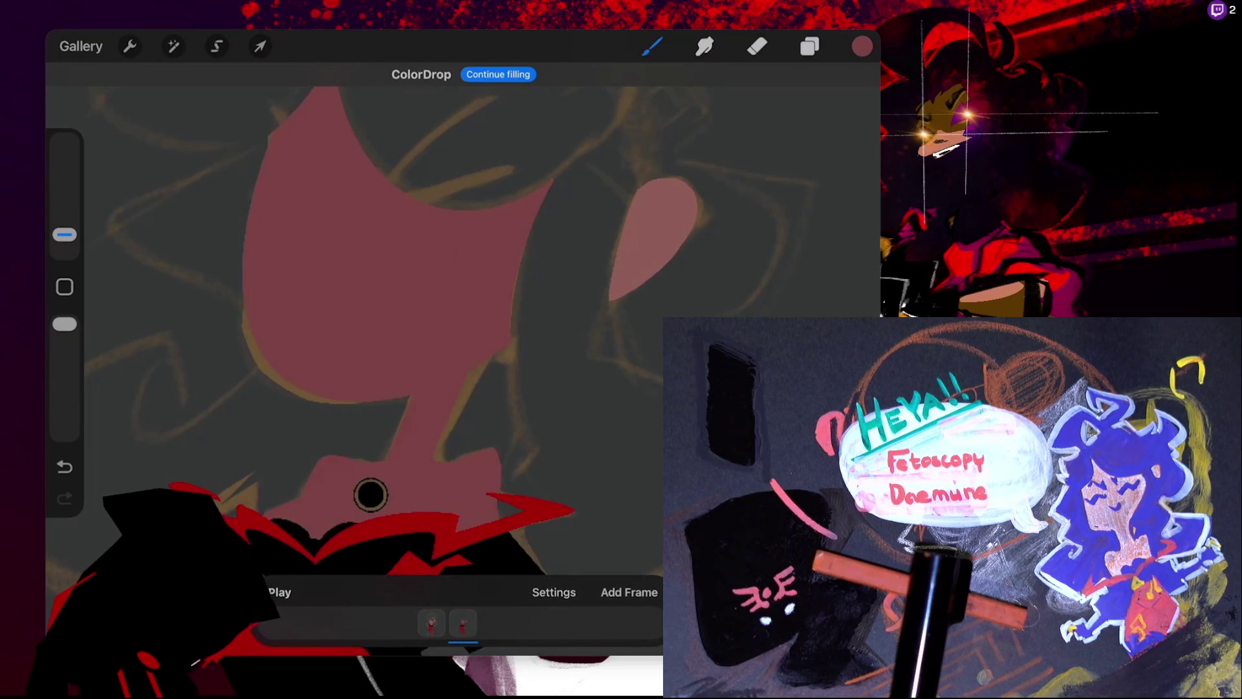
key("ctrl+z")
key("ctrl+z")
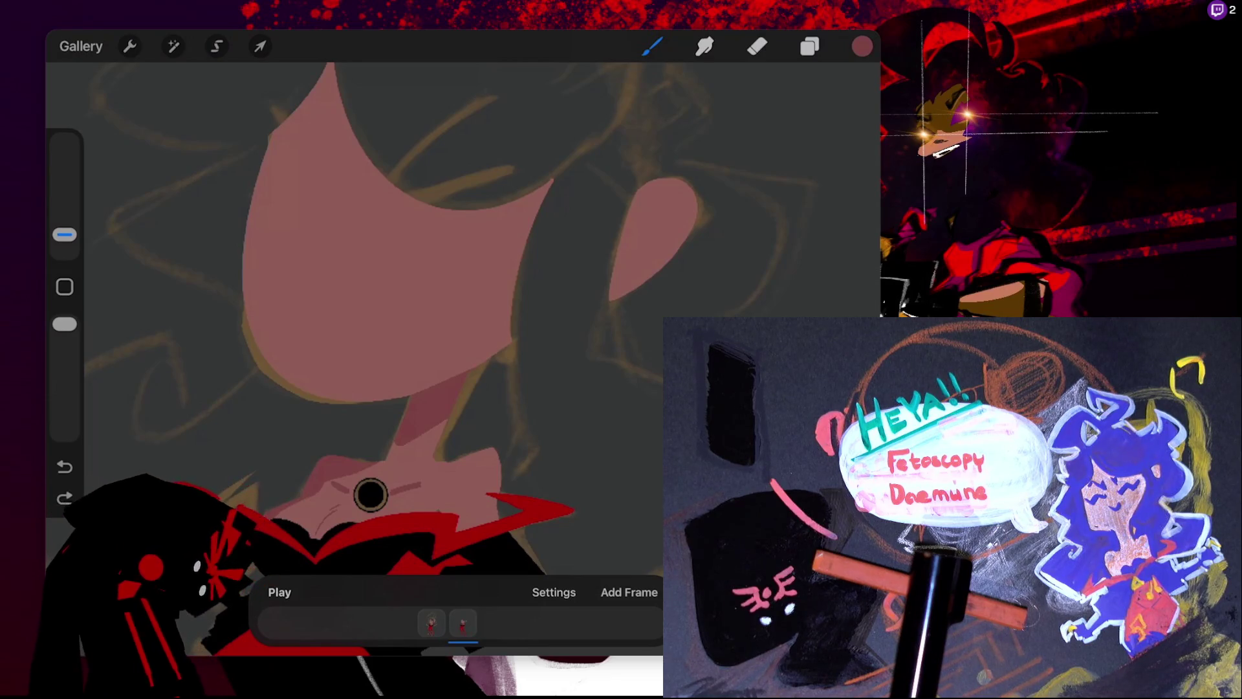
left_click(809, 46)
left_click(652, 46)
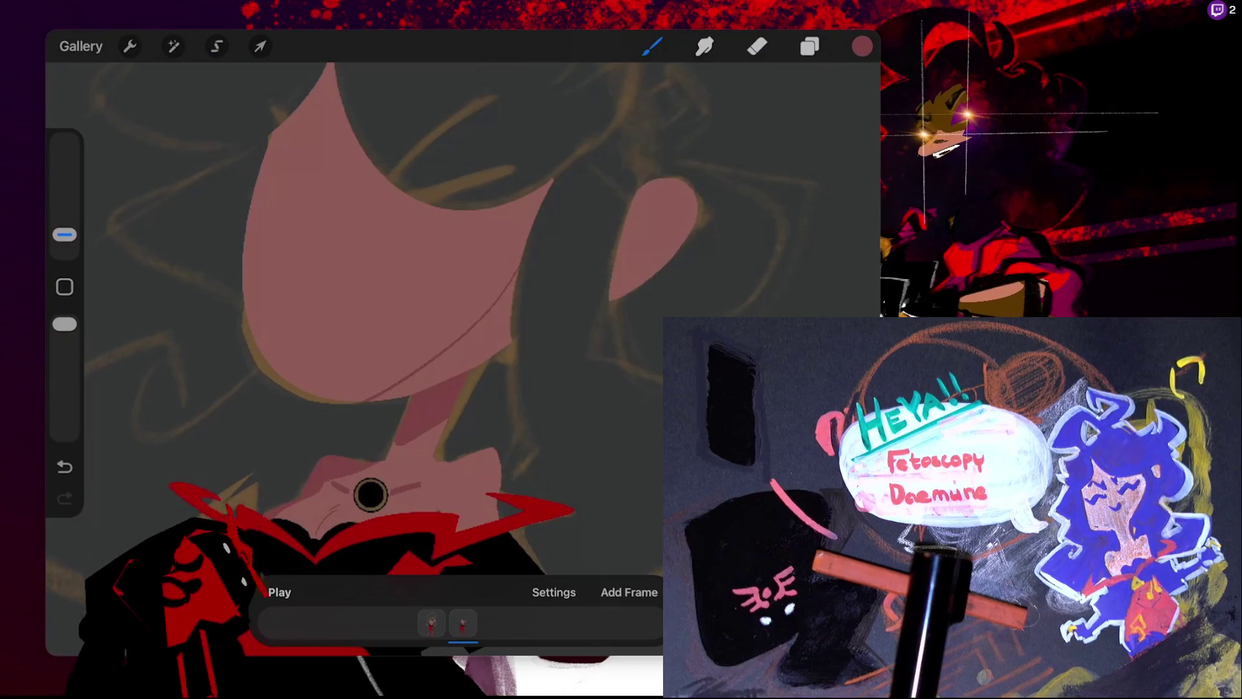
left_click_drag(64, 234, 64, 207)
left_click_drag(362, 411, 511, 323)
left_click_drag(420, 372, 478, 327)
key("ctrl+z")
scroll(370, 452, "up", 5)
mouse_move(304, 389)
left_mouse_down()
mouse_move(394, 335)
mouse_move(370, 342)
mouse_move(427, 299)
left_mouse_up()
left_click_drag(373, 337, 412, 306)
mouse_move(341, 374)
left_mouse_down()
mouse_move(472, 292)
mouse_move(430, 287)
mouse_move(488, 205)
left_mouse_up()
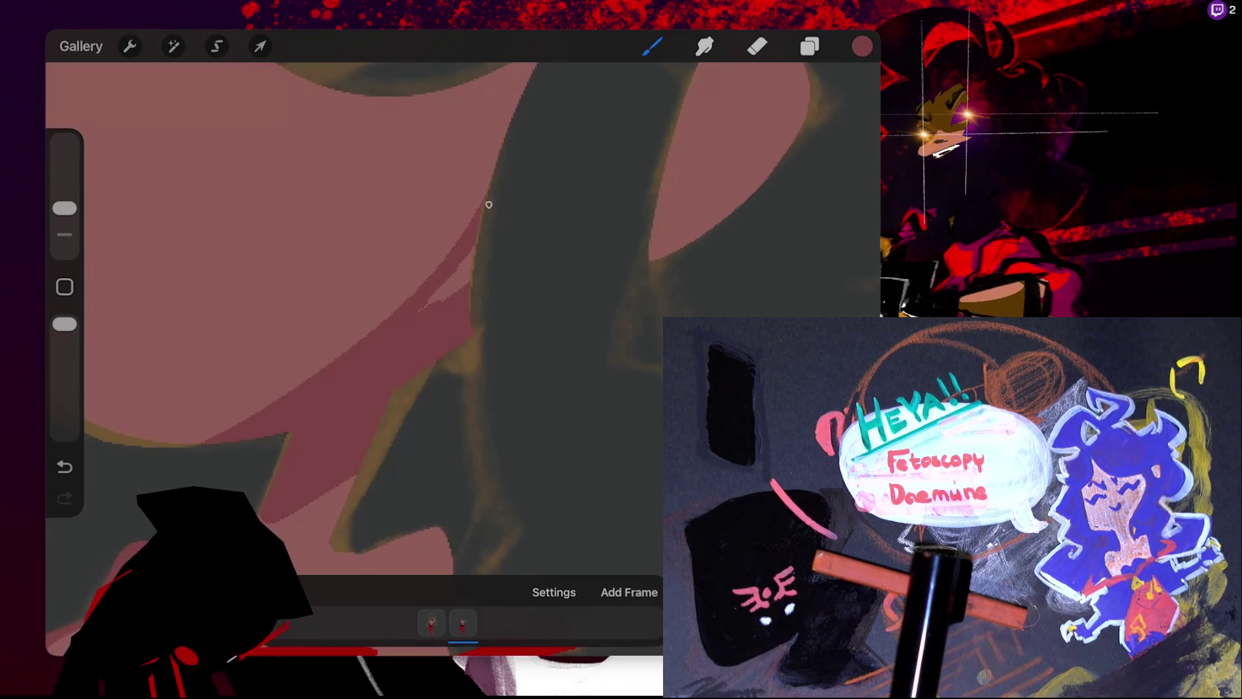
left_click_drag(440, 299, 467, 256)
left_click_drag(450, 293, 476, 247)
mouse_move(423, 308)
left_mouse_down()
mouse_move(445, 287)
mouse_move(423, 310)
left_mouse_up()
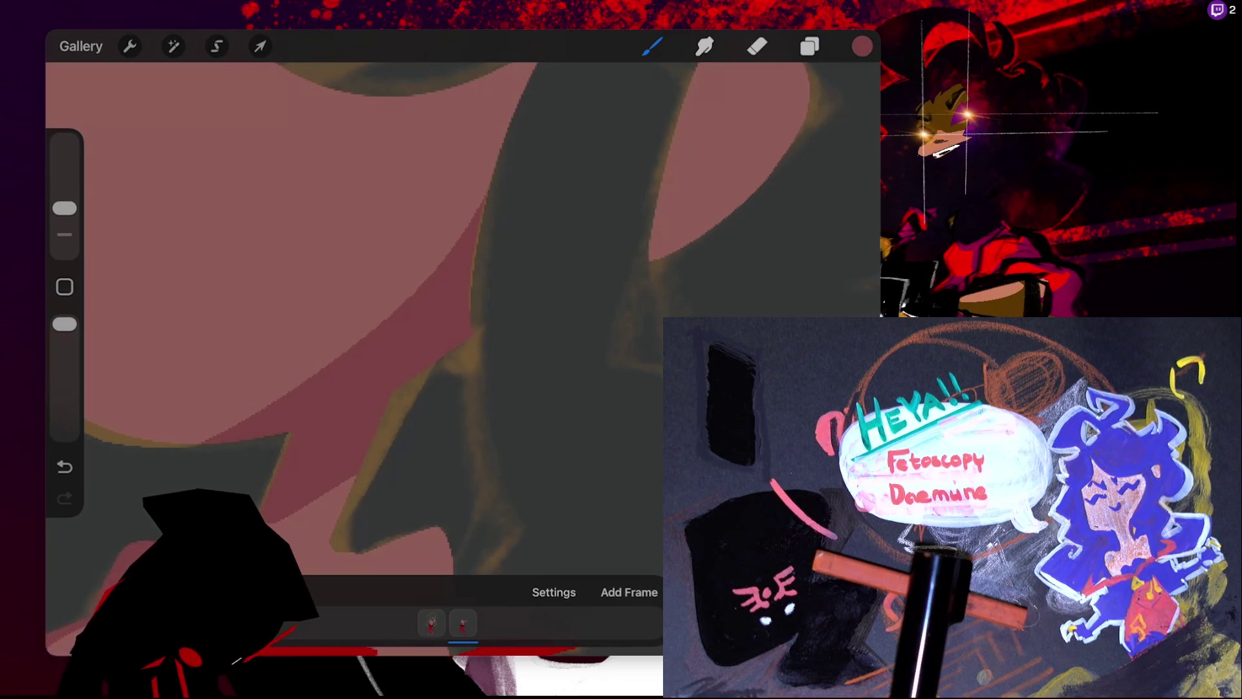
scroll(453, 317, "down", 3)
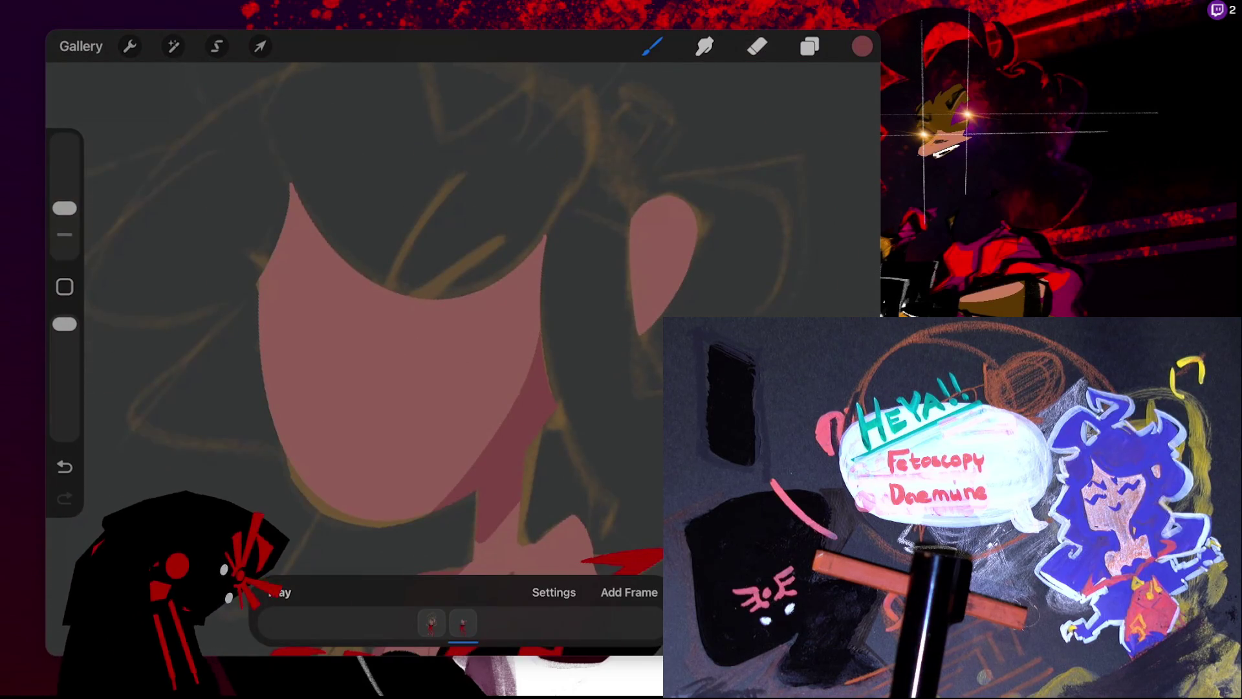
left_click_drag(631, 253, 655, 219)
left_click_drag(633, 288, 660, 213)
mouse_move(631, 276)
left_mouse_down()
mouse_move(660, 215)
mouse_move(636, 308)
mouse_move(634, 298)
left_mouse_up()
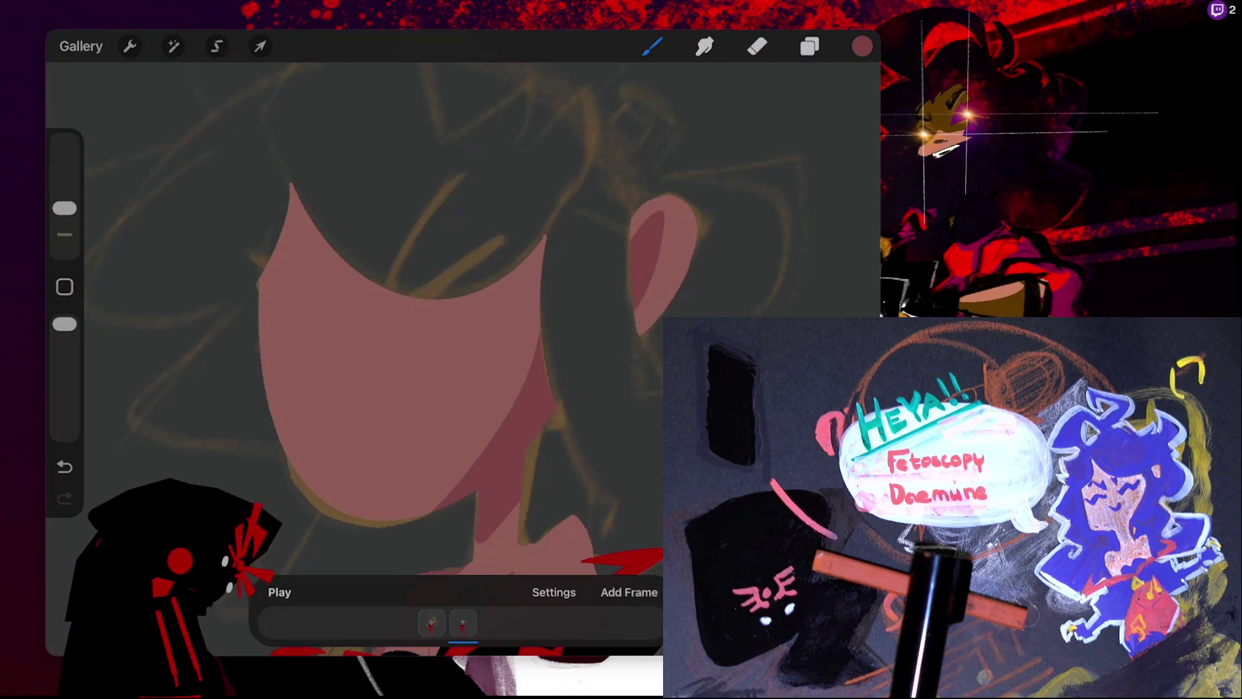
left_click_drag(659, 239, 637, 314)
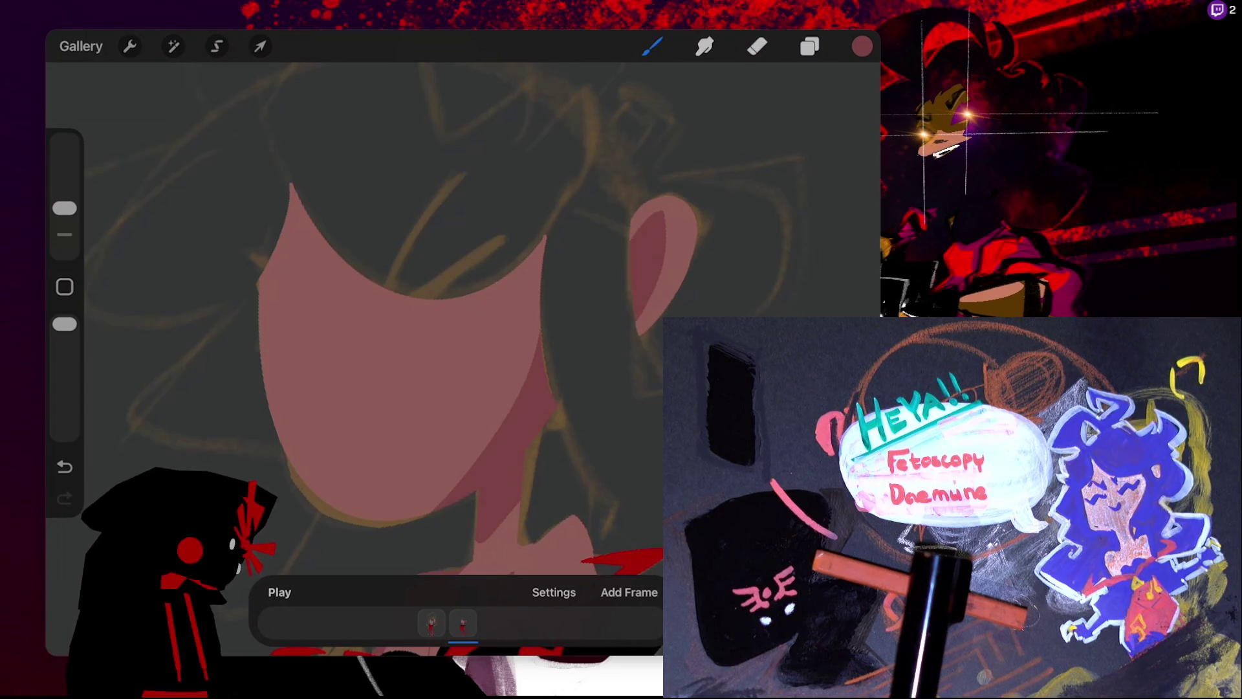
scroll(338, 401, "up", 3)
key("ctrl+z")
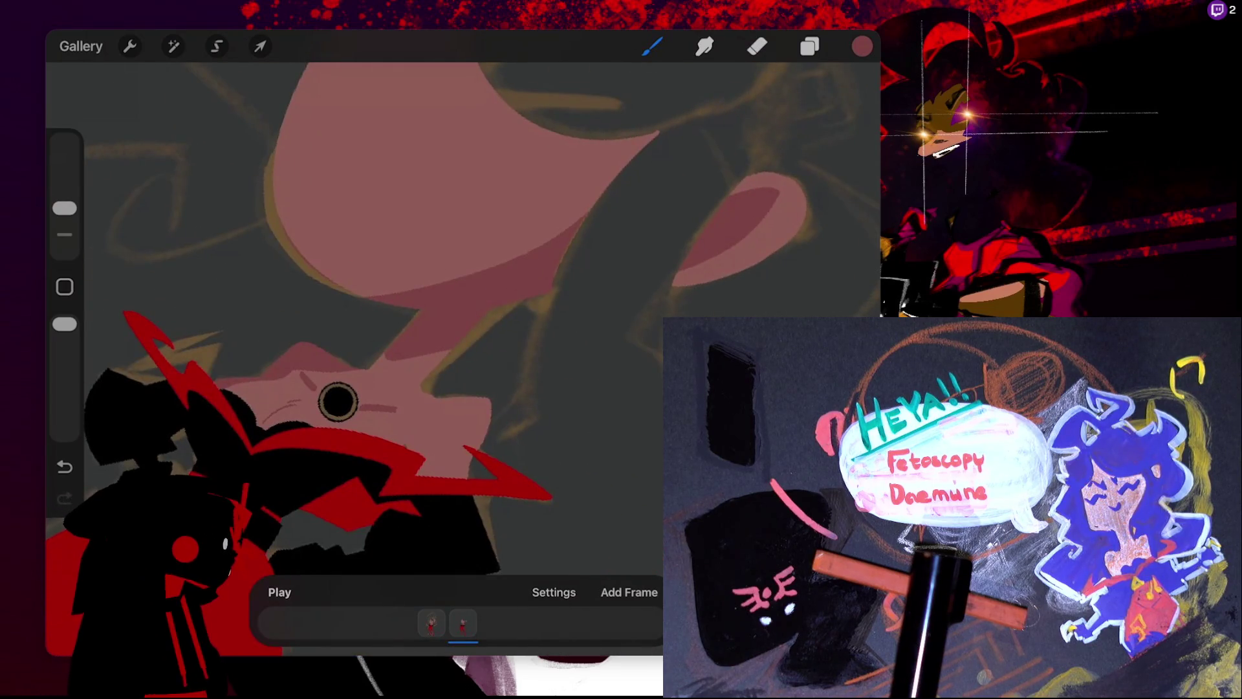
left_click_drag(299, 252, 381, 298)
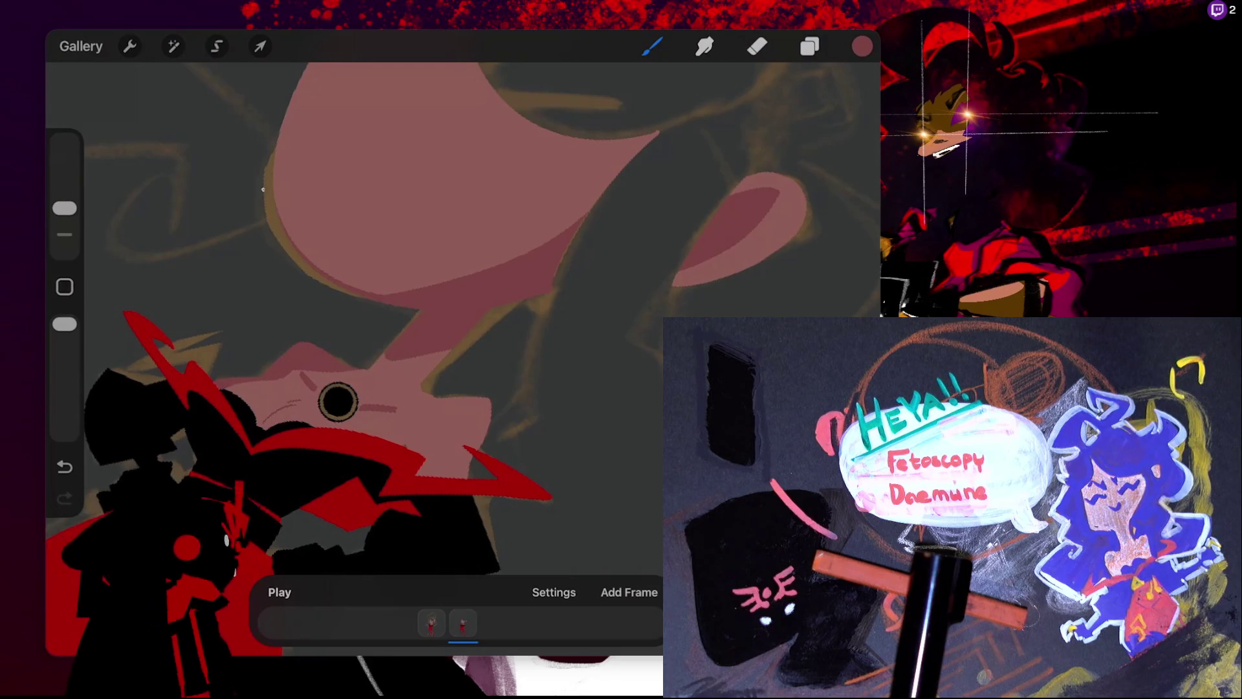
left_click_drag(285, 223, 417, 291)
scroll(558, 427, "down", 5)
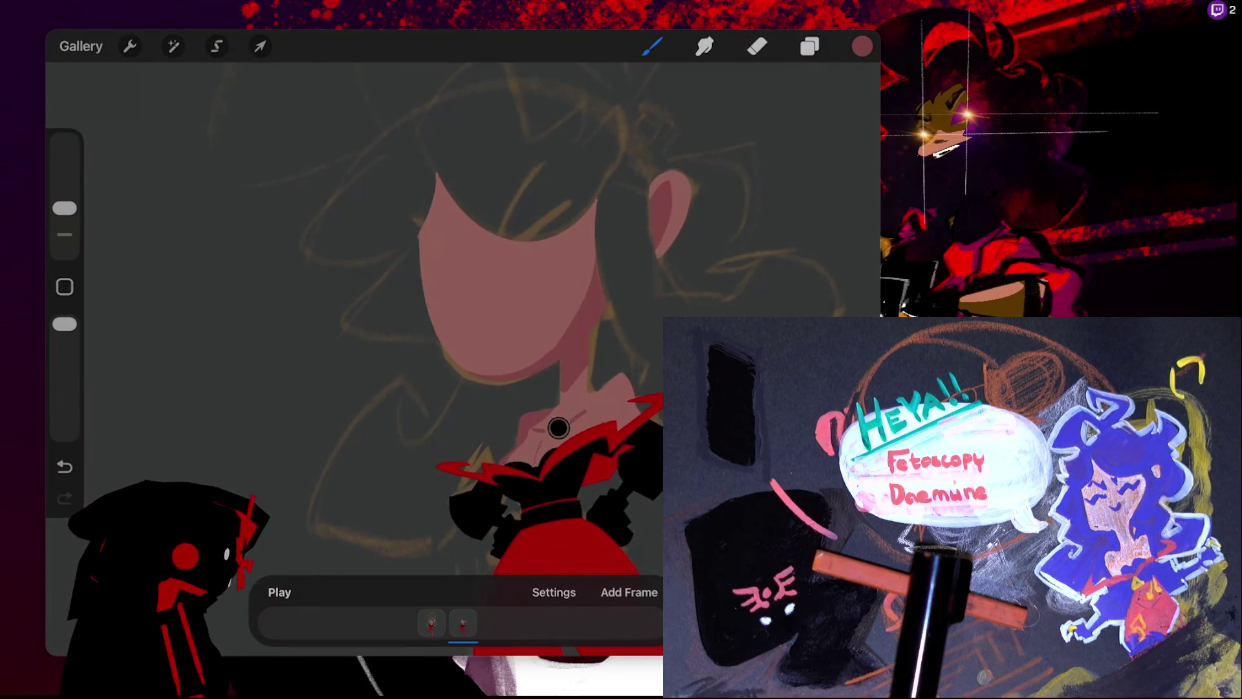
scroll(558, 427, "up", 5)
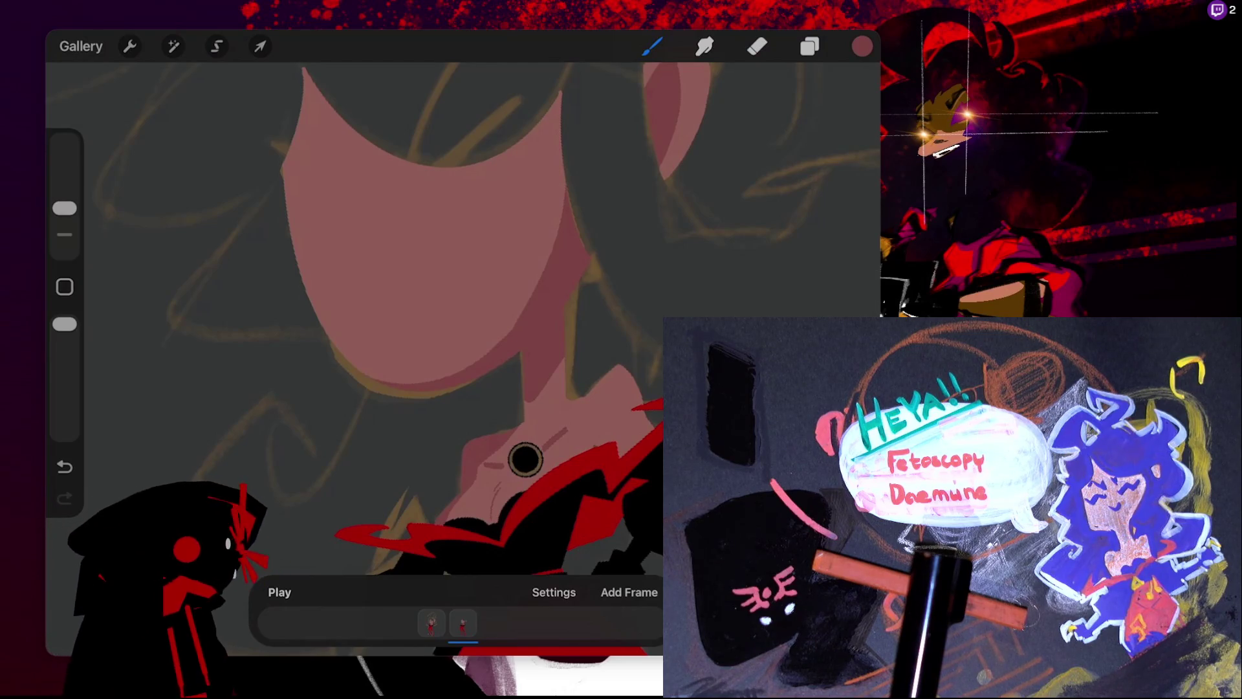
mouse_move(525, 459)
left_mouse_down()
mouse_move(332, 477)
mouse_move(425, 454)
left_mouse_up()
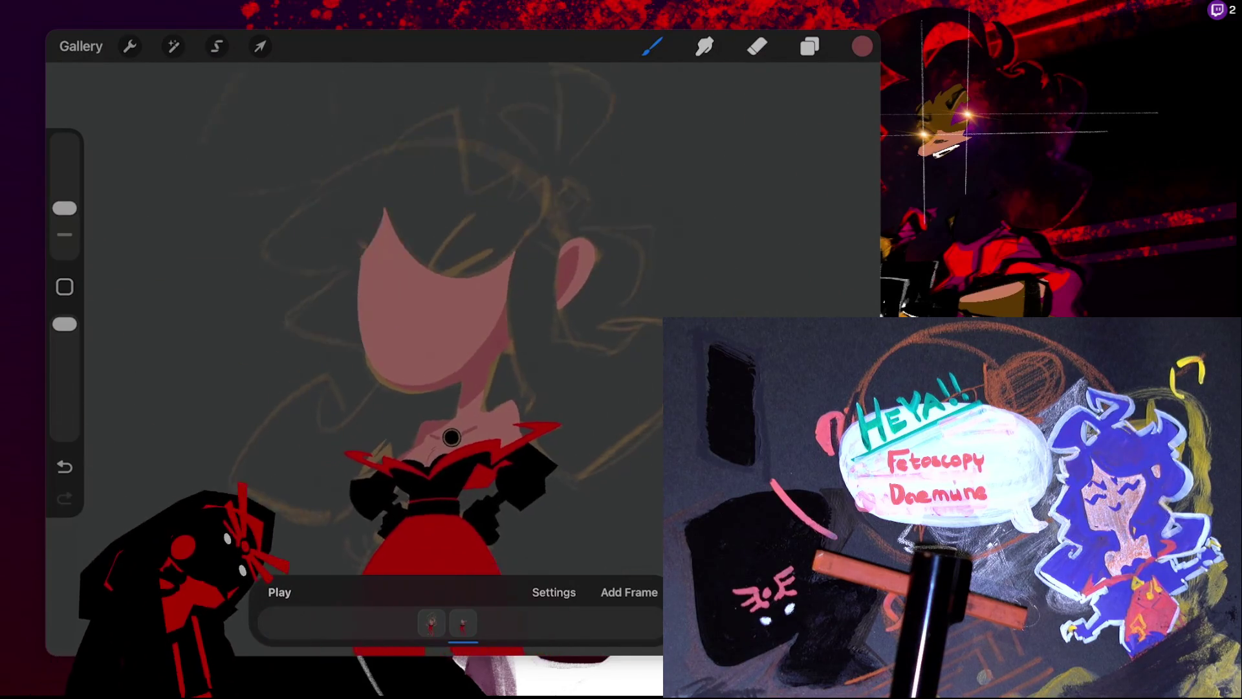
- Shade the upper face with darker pink, discarding a small extra stroke
left_click_drag(356, 230, 478, 297)
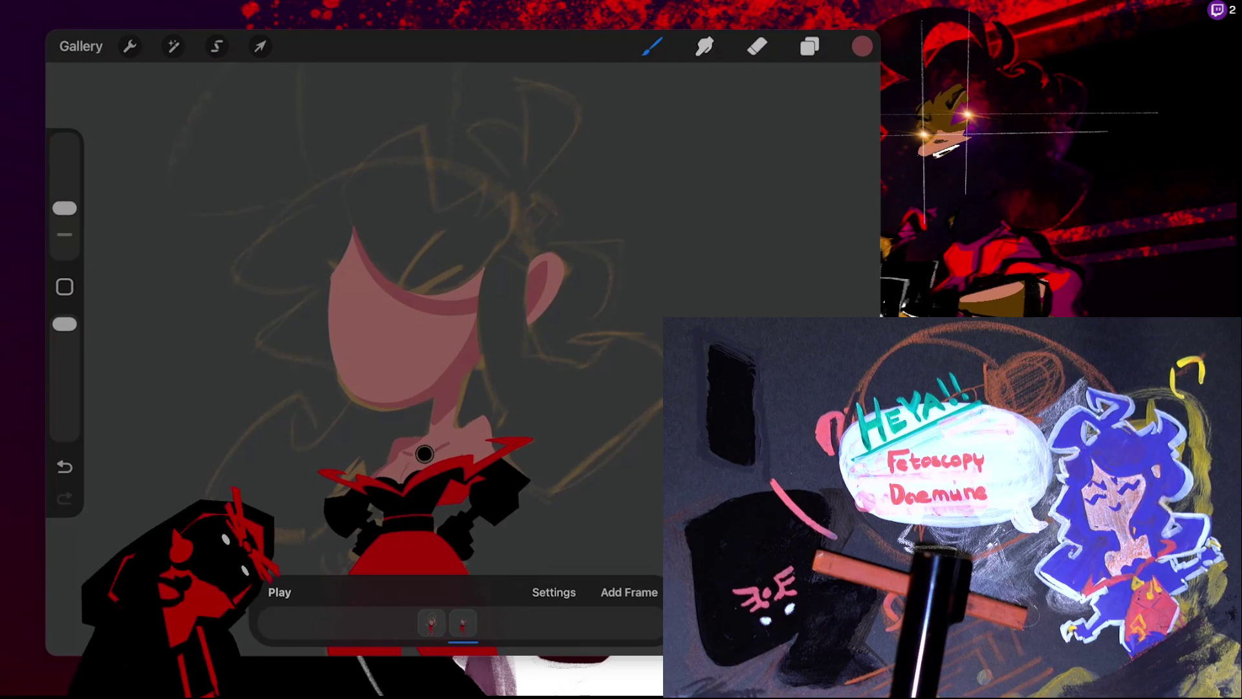
key("ctrl+z")
key("ctrl+shift+z")
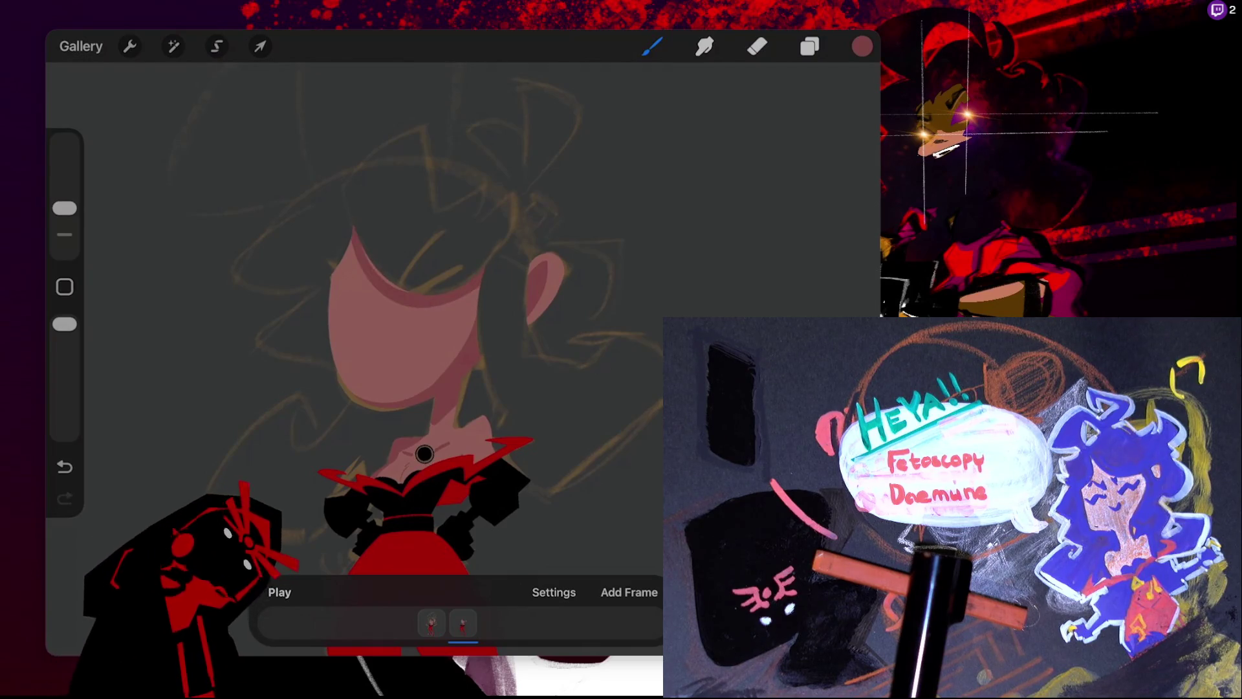
left_click_drag(414, 291, 475, 316)
key("ctrl+z")
key("ctrl+shift+z")
key("ctrl+z")
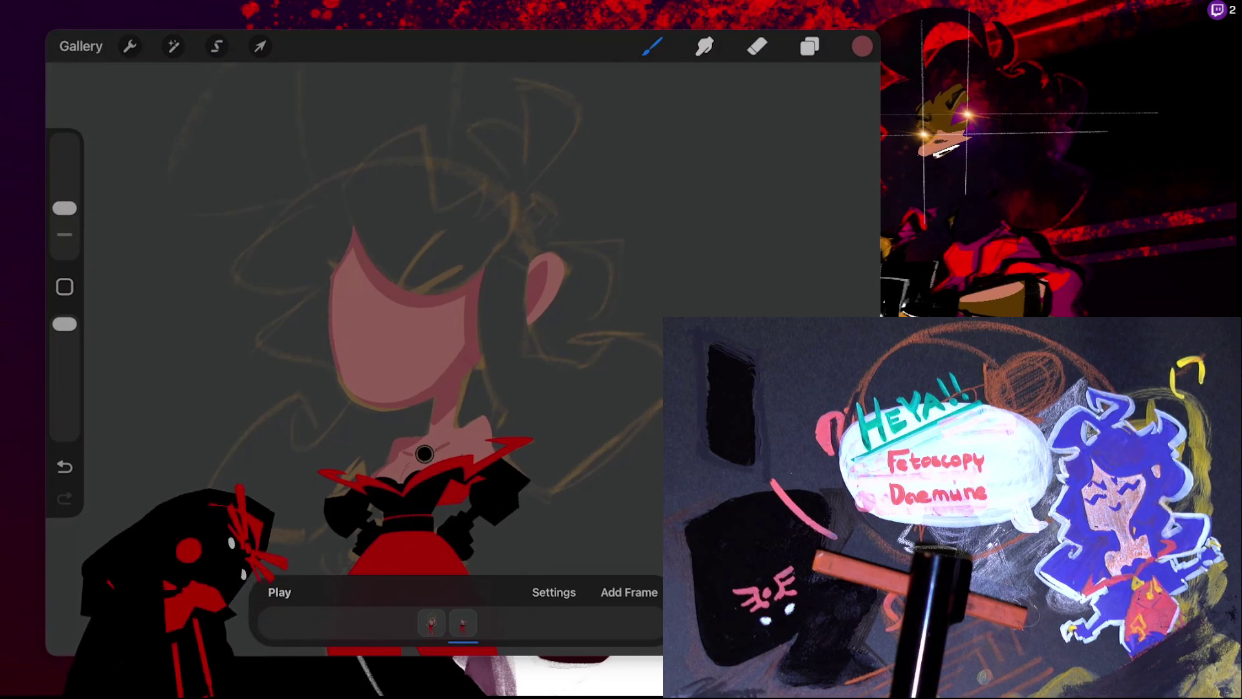
key("ctrl+z")
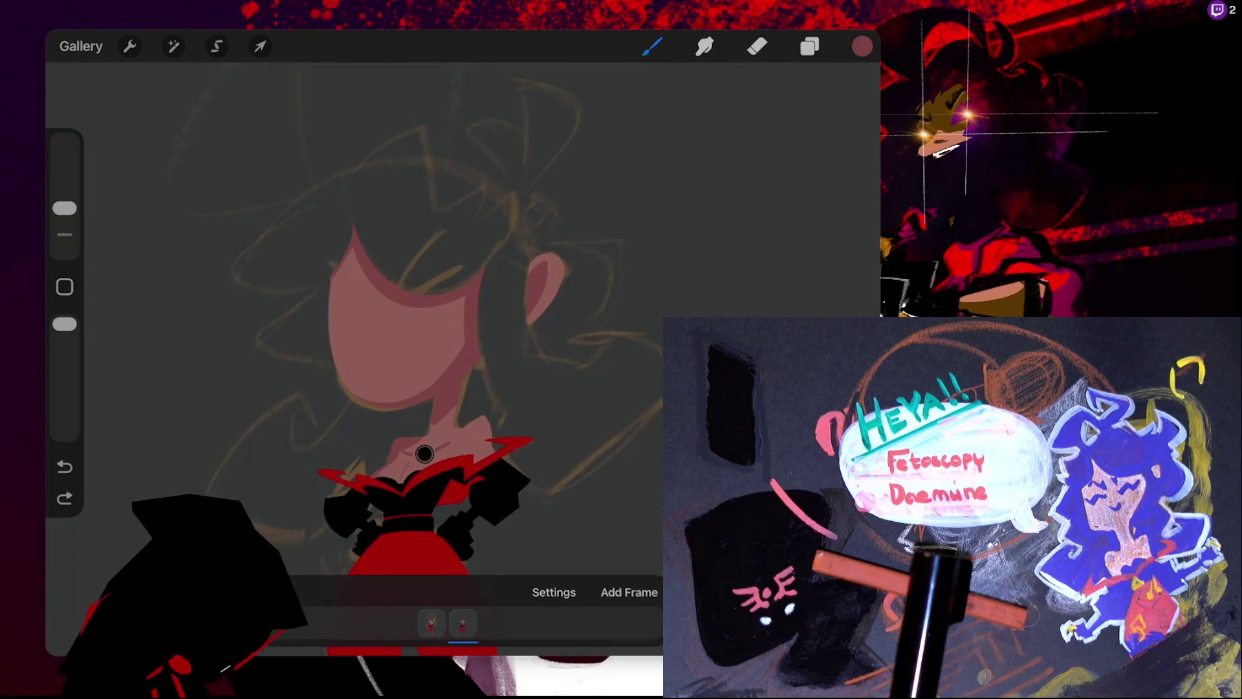
- Paint darker pink shading along the face's left edge, redrawing it several times
left_click_drag(335, 275, 331, 365)
key("ctrl+z")
left_click_drag(337, 285, 340, 378)
key("ctrl+z")
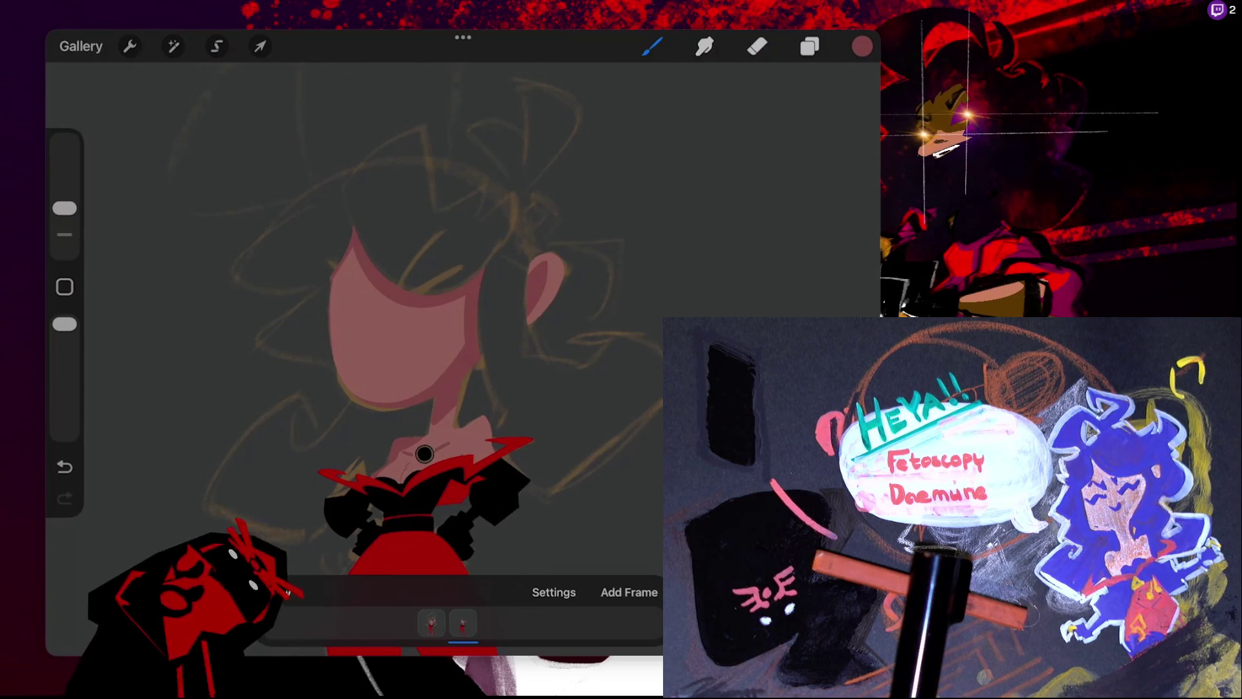
mouse_move(333, 275)
left_mouse_down()
mouse_move(332, 357)
mouse_move(349, 391)
left_mouse_up()
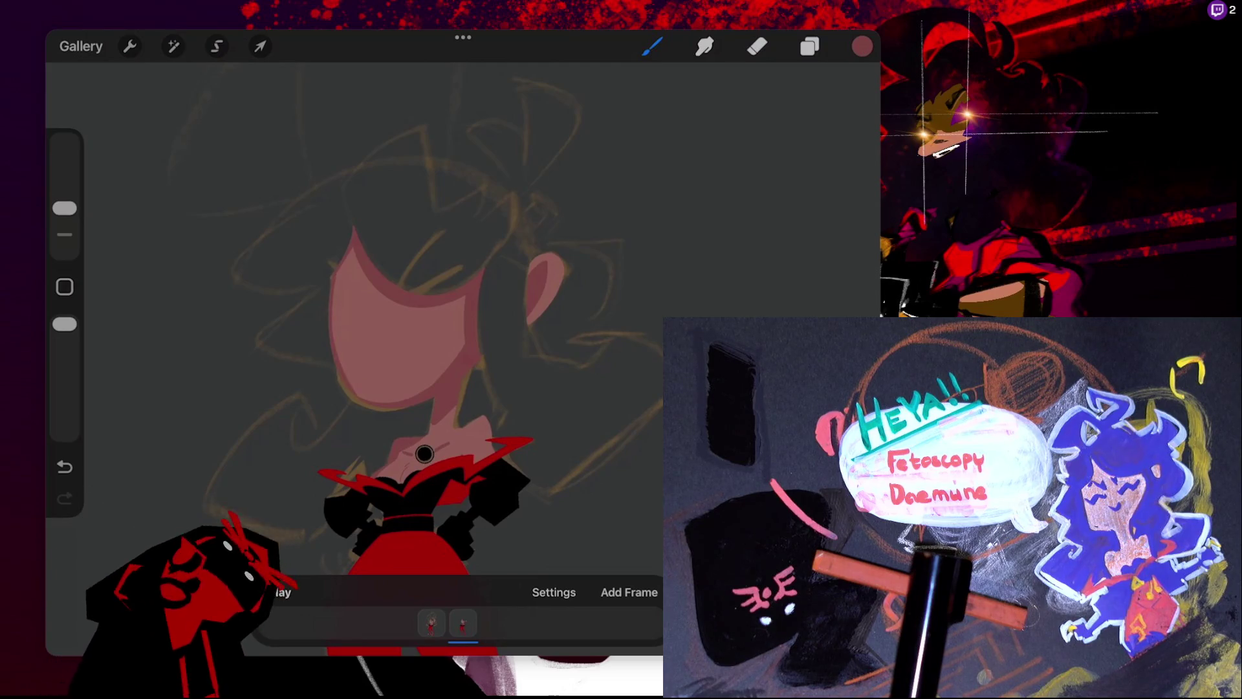
key("ctrl+z")
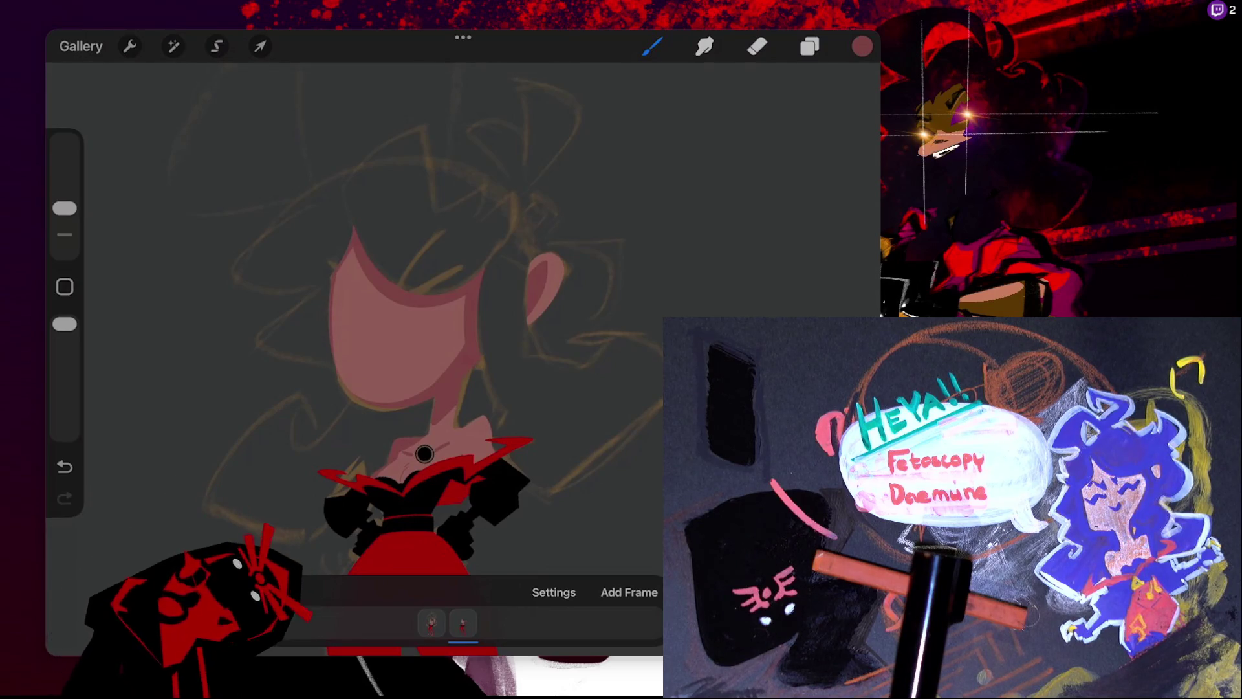
key("ctrl+z")
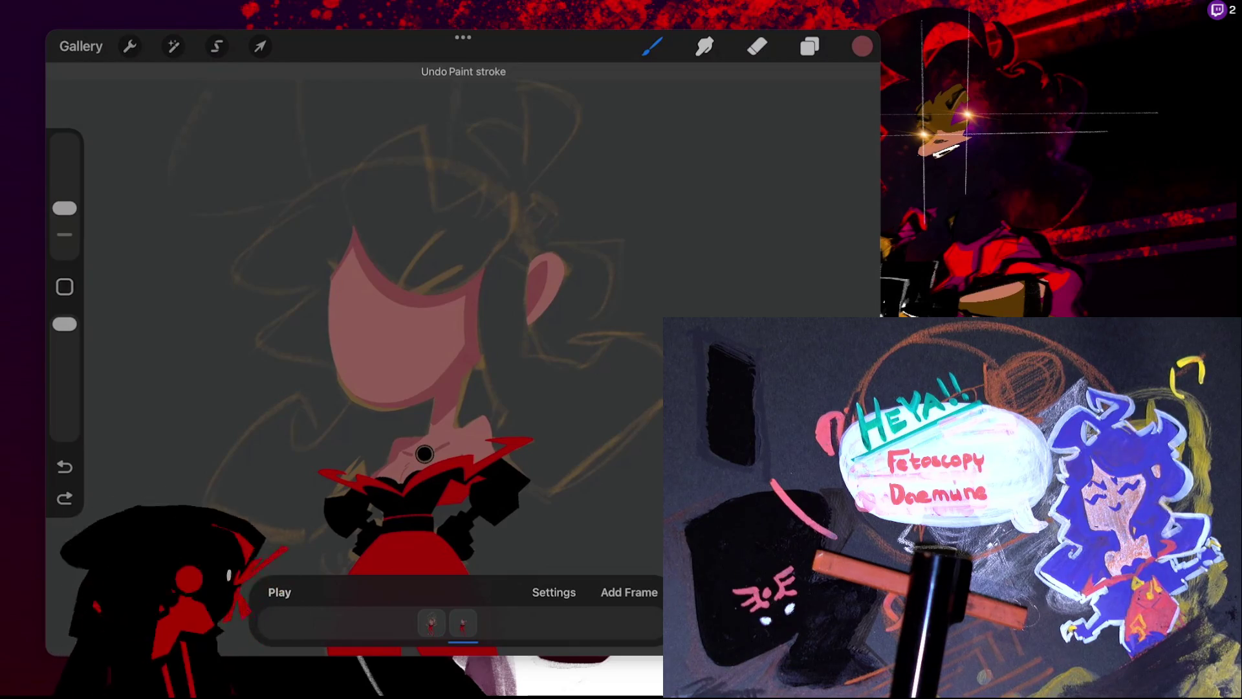
left_click_drag(329, 293, 329, 338)
left_click_drag(332, 289, 342, 389)
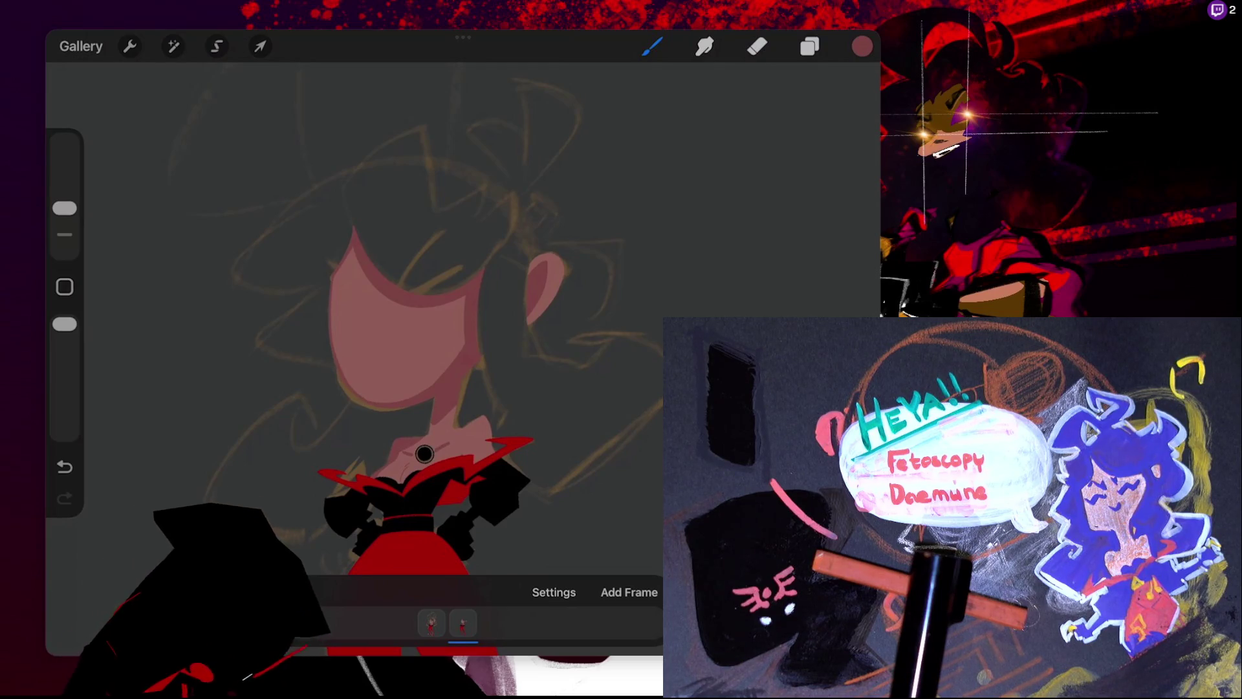
key("ctrl+z")
key("ctrl+z")
key("ctrl+z")
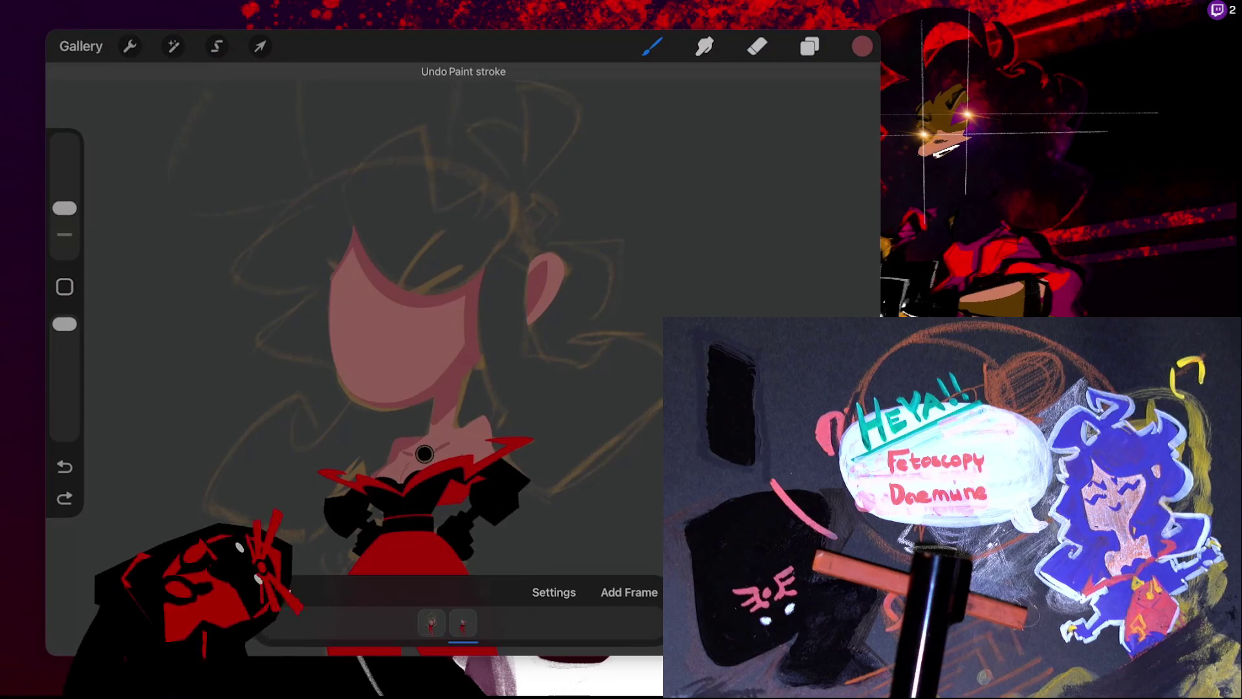
- Try a small shading mark near the neck and undo it
left_click_drag(424, 453, 411, 386)
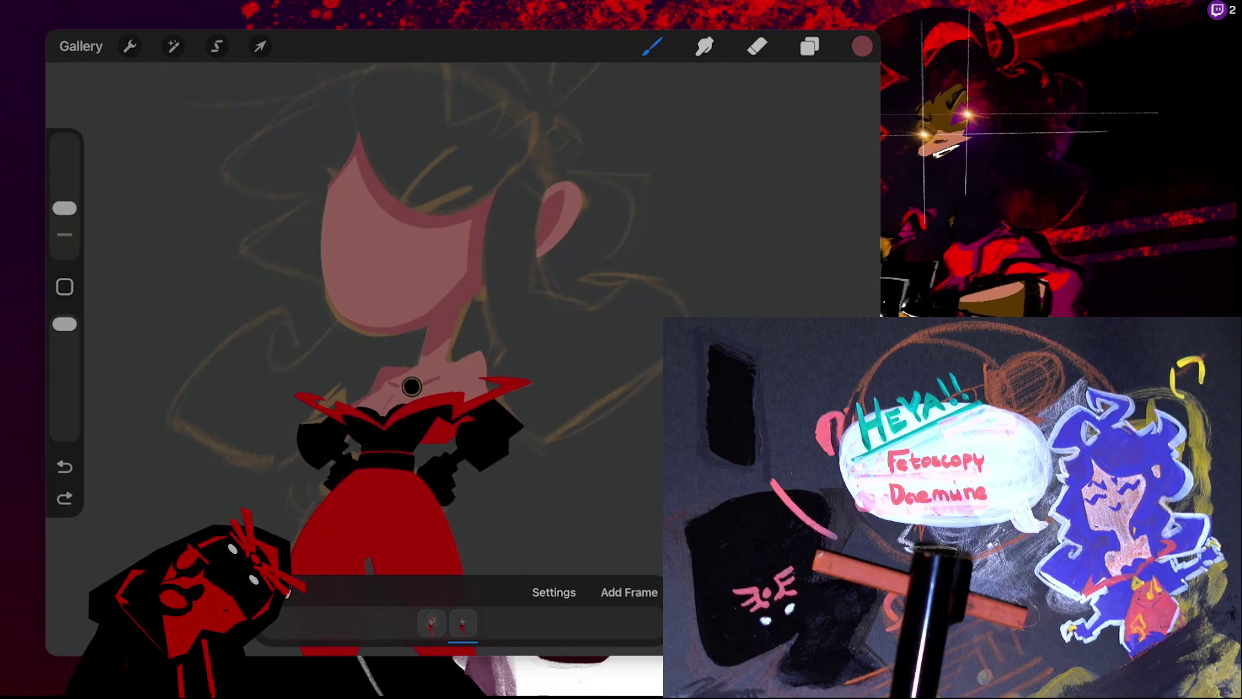
left_click(479, 348)
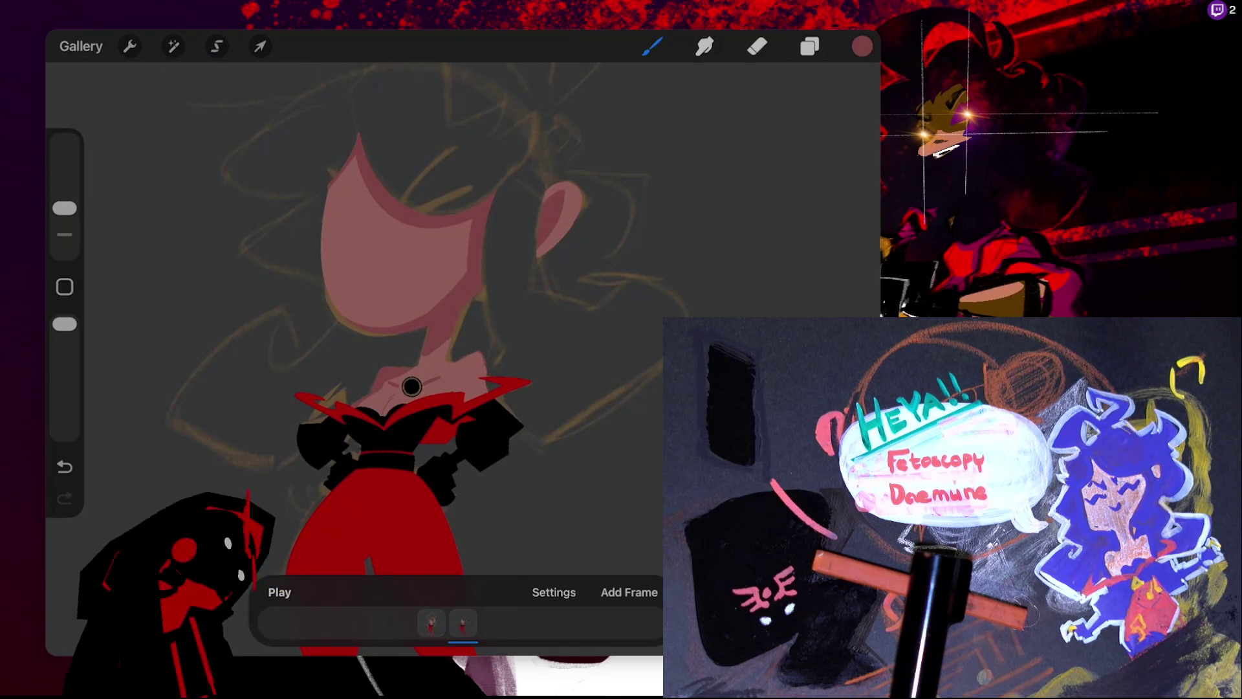
key("ctrl+z")
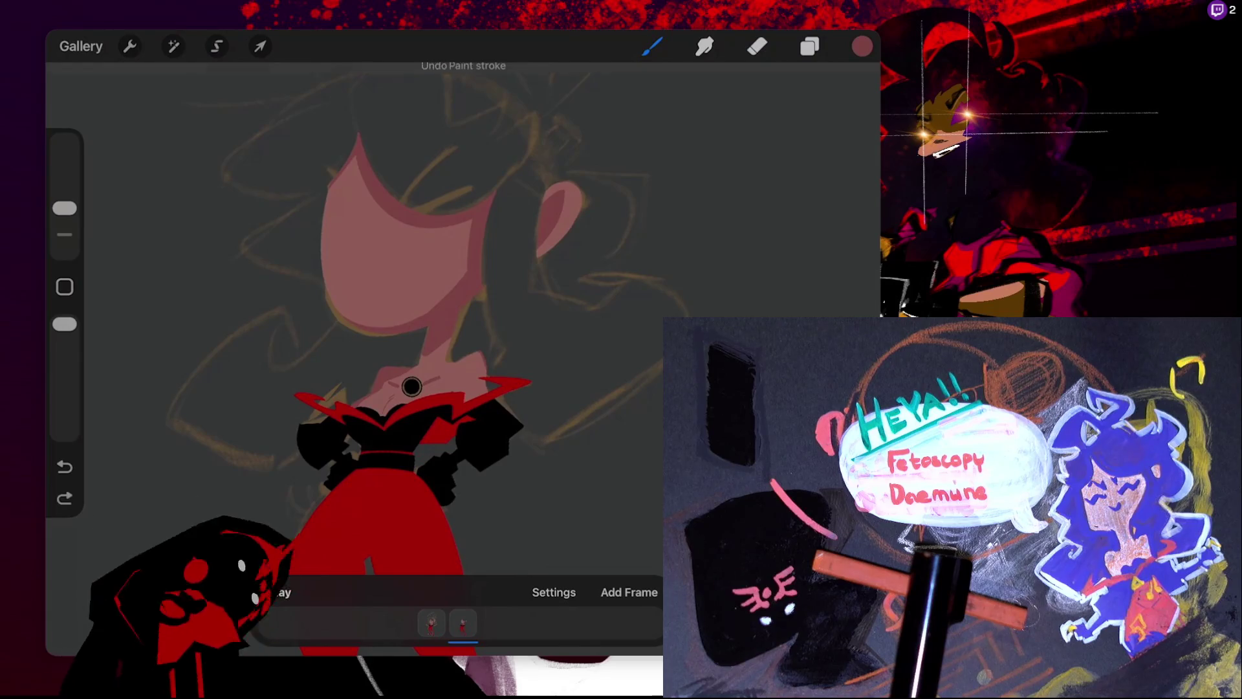
scroll(412, 386, "up", 3)
scroll(288, 392, "up", 3)
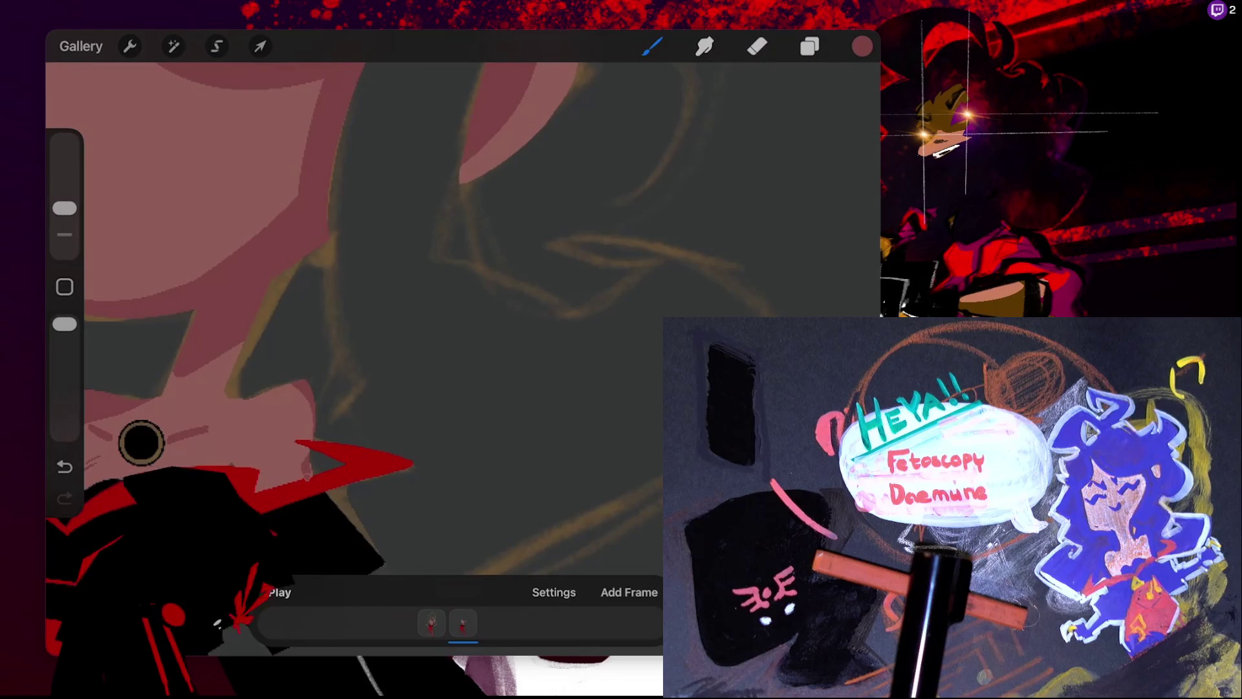
scroll(259, 292, "up", 3)
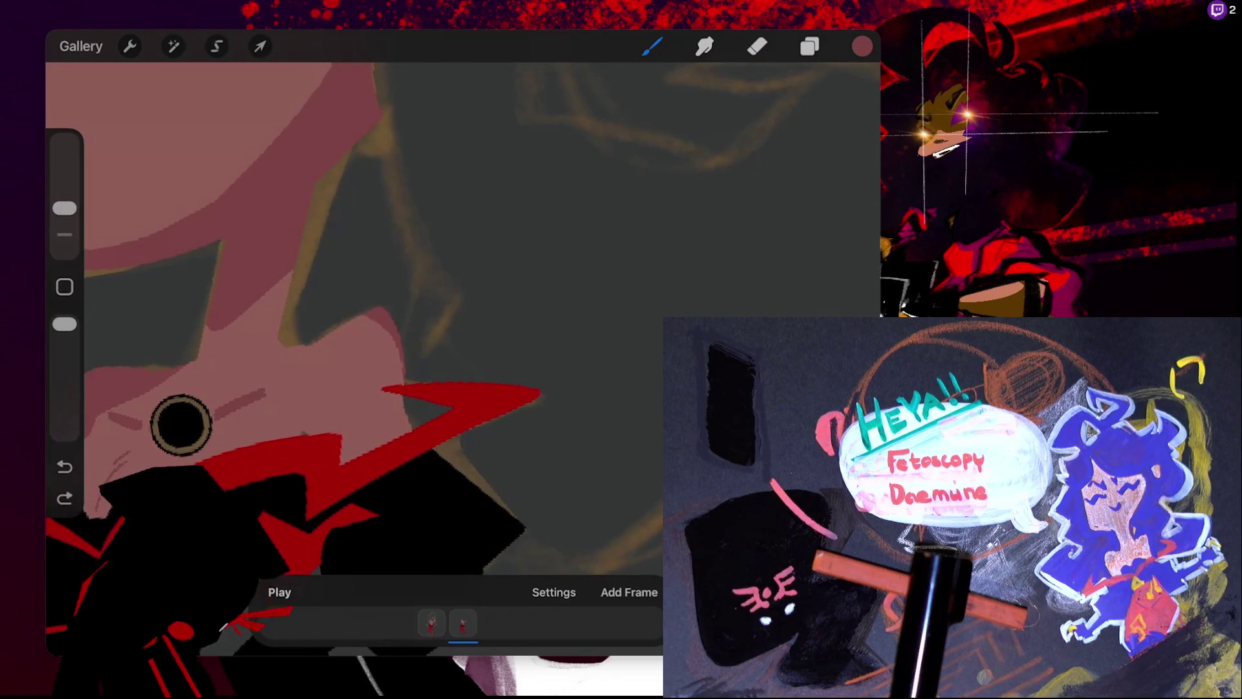
left_click(216, 46)
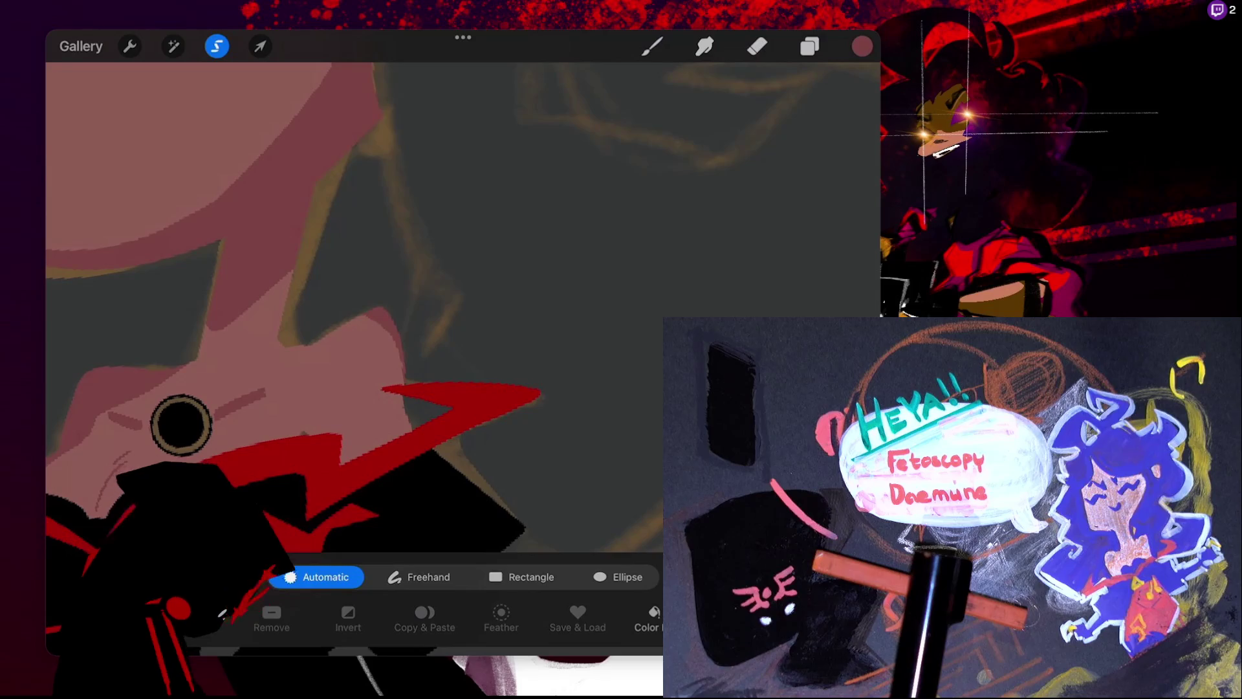
- Auto-select the pink neck skin and return to the brush to paint inside it
left_click(291, 362)
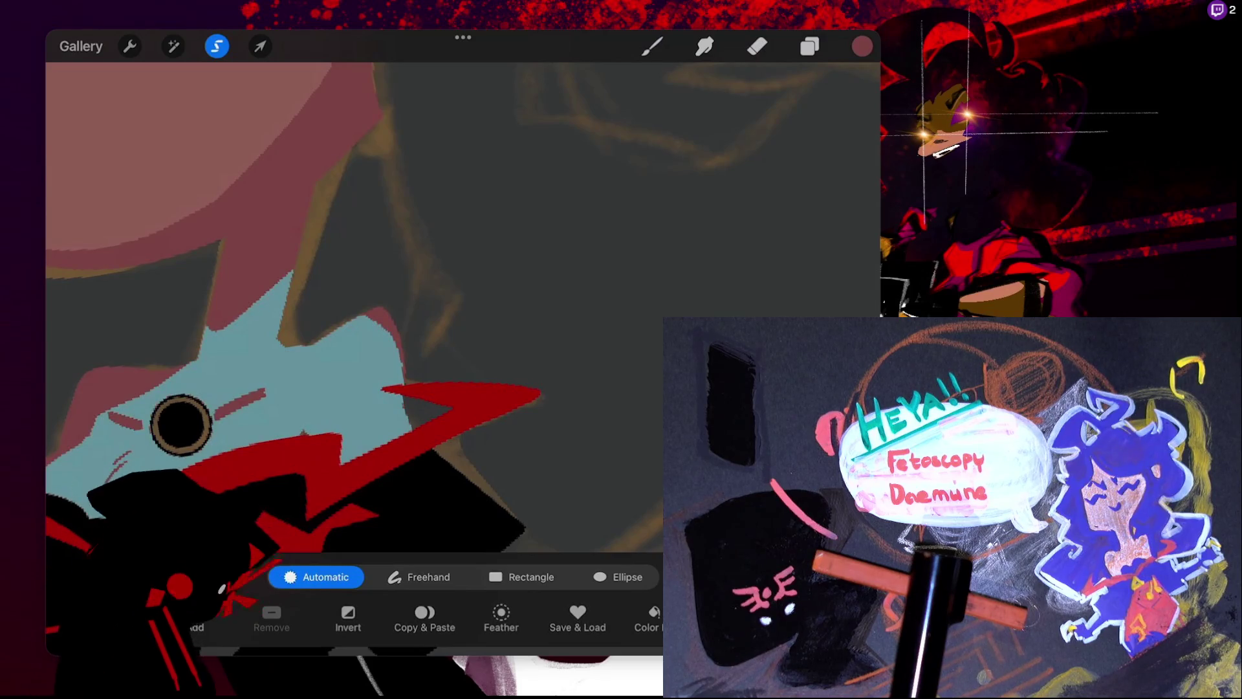
left_click(652, 46)
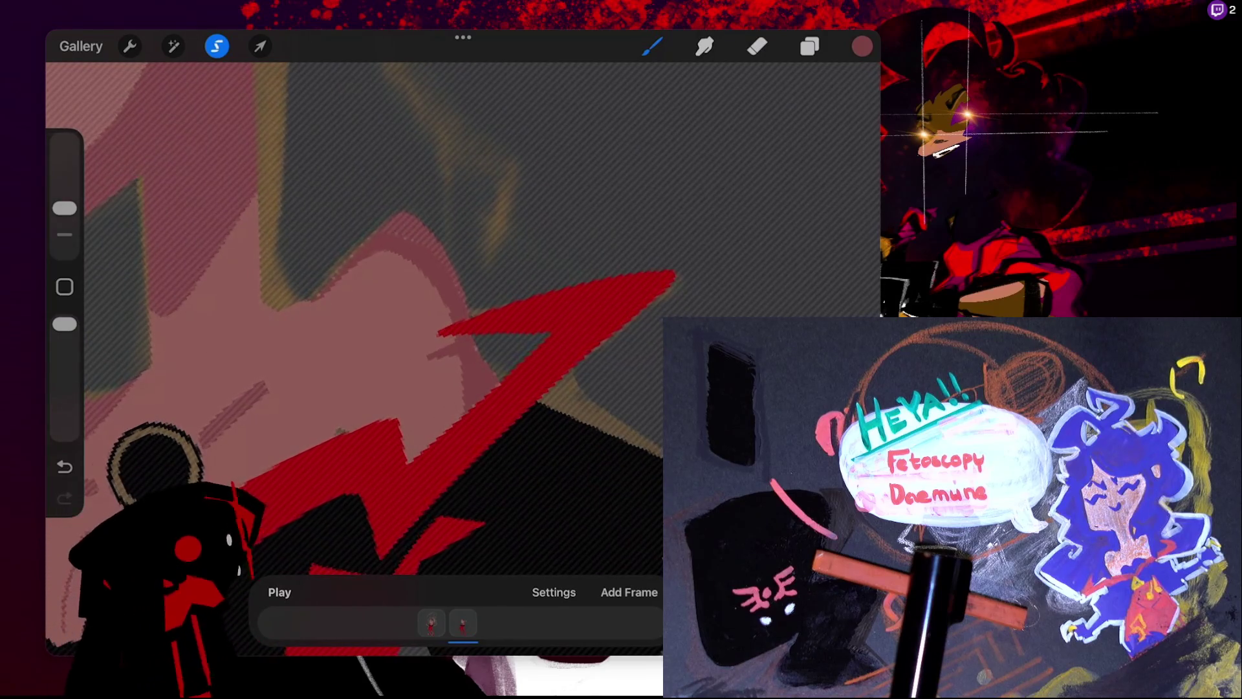
- Deselect the neck skin and undo the last small stray stroke
left_click(260, 46)
left_click(260, 46)
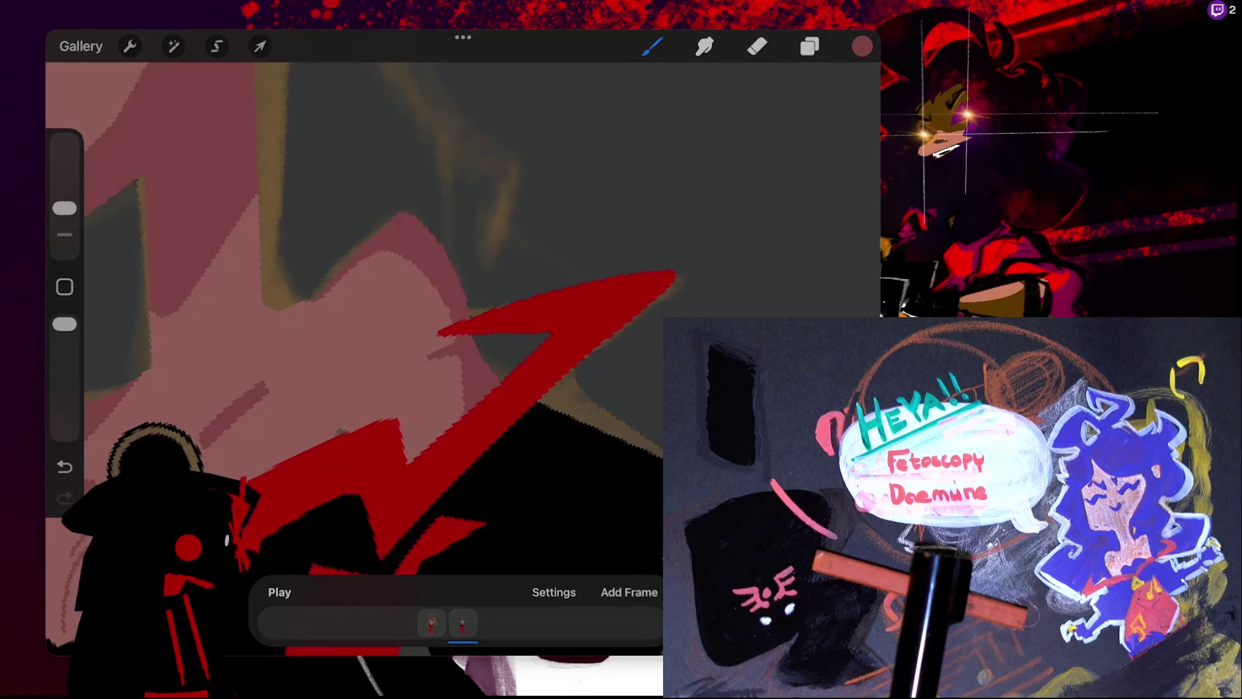
scroll(437, 322, "down", 3)
scroll(437, 321, "down", 3)
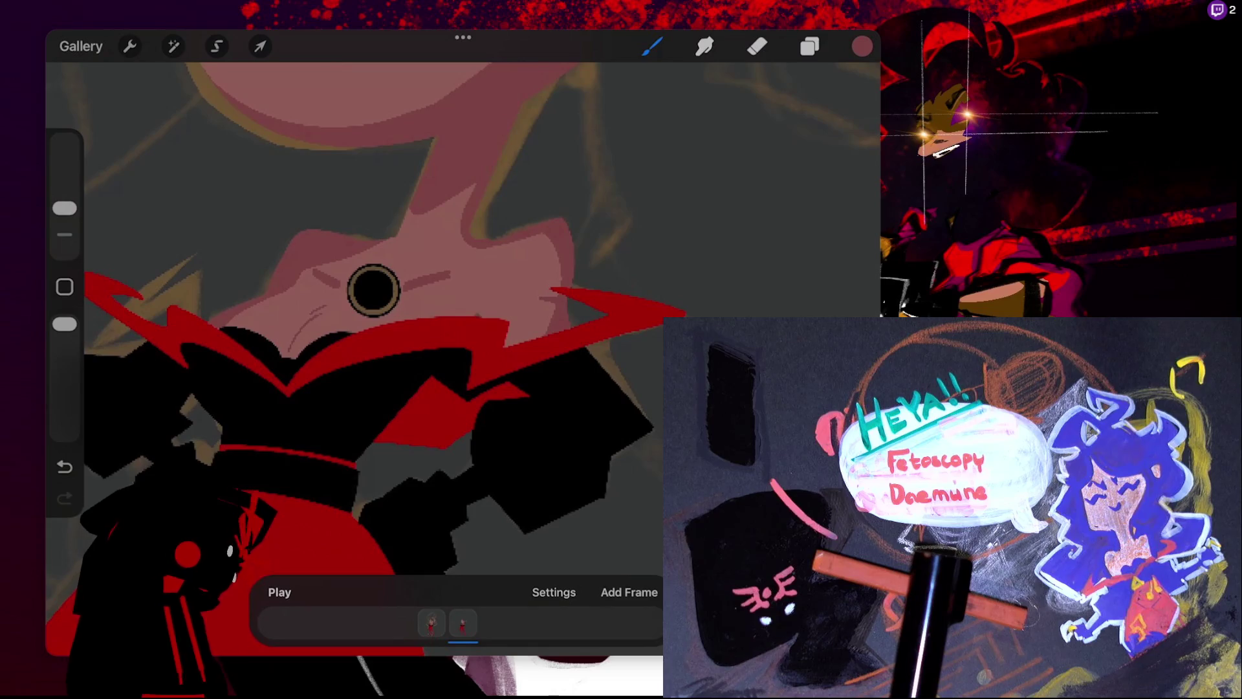
key("ctrl+z")
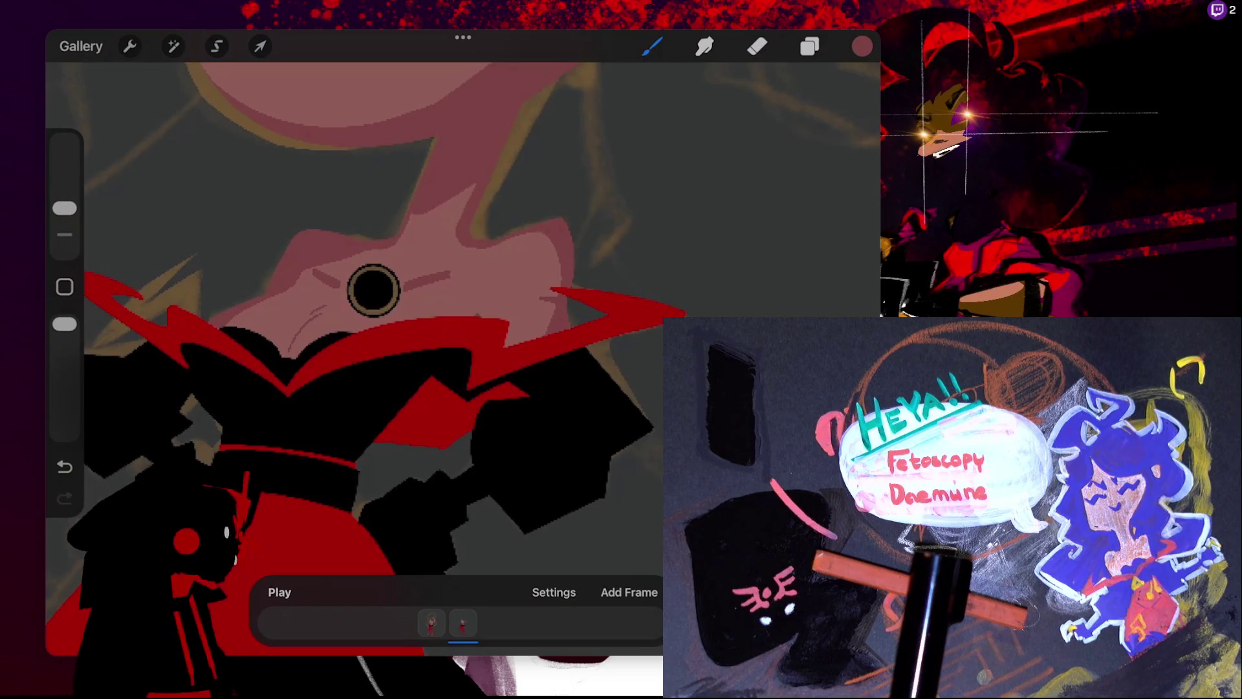
scroll(462, 291, "down", 5)
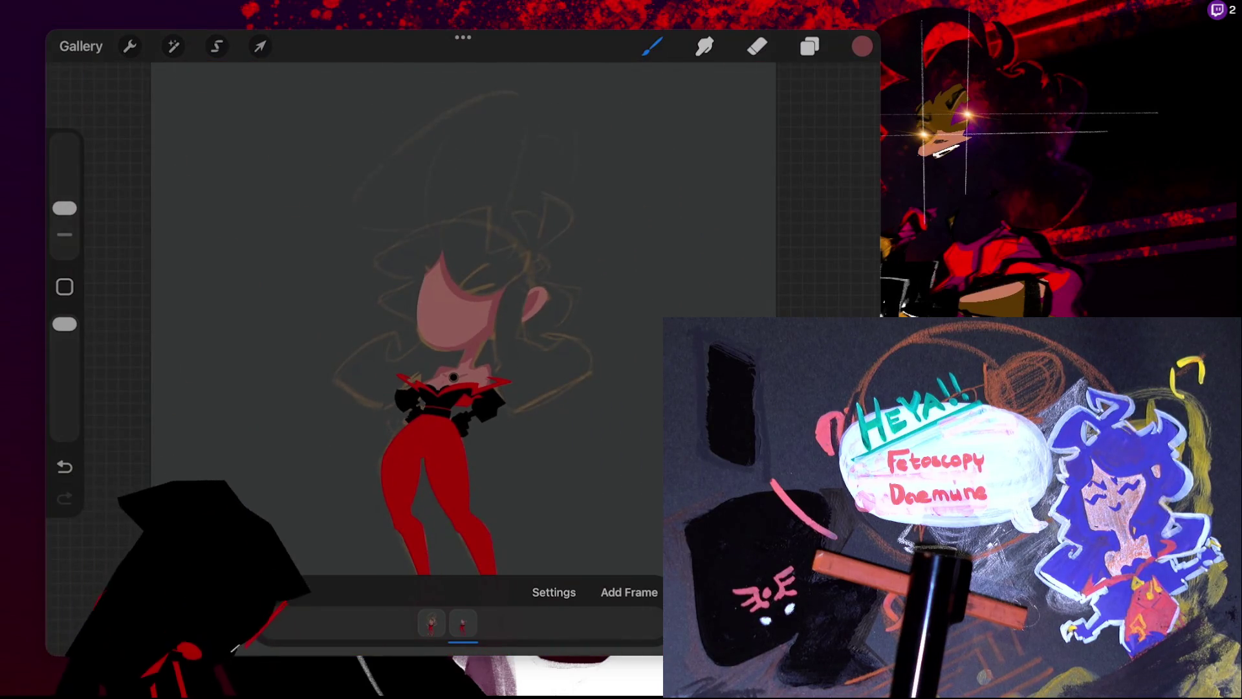
- Zoom in on the neck and switch to the Eraser
scroll(462, 258, "up", 5)
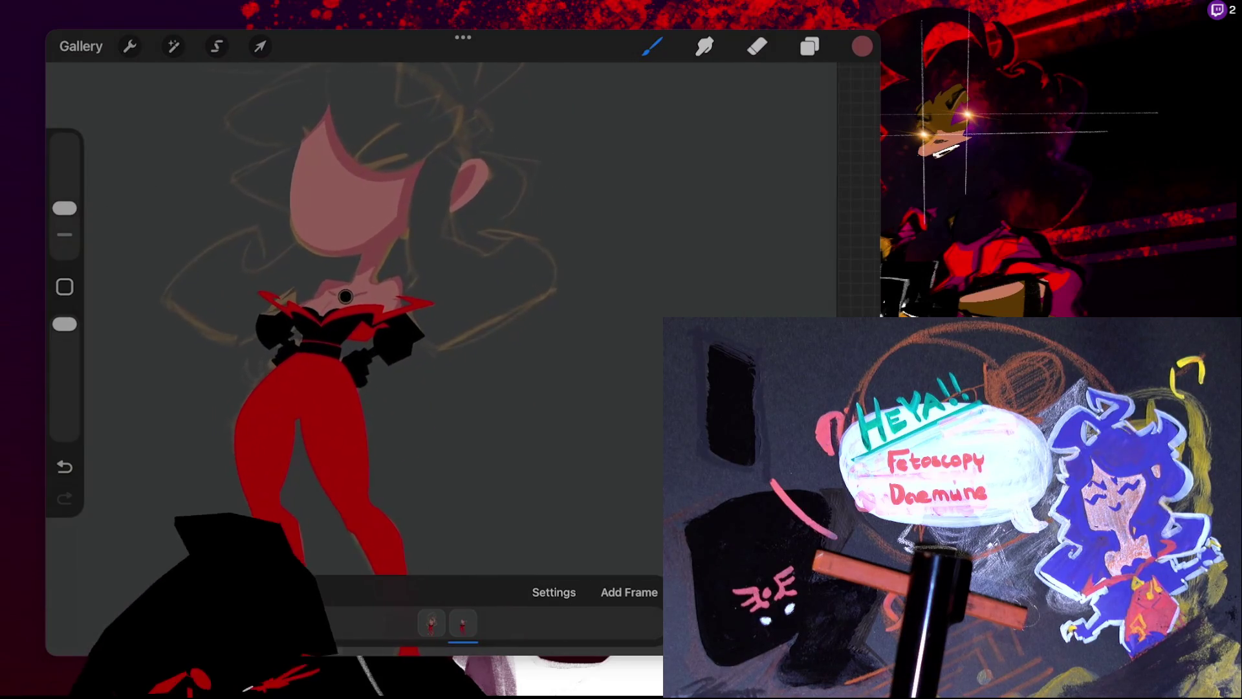
scroll(352, 306, "up", 3)
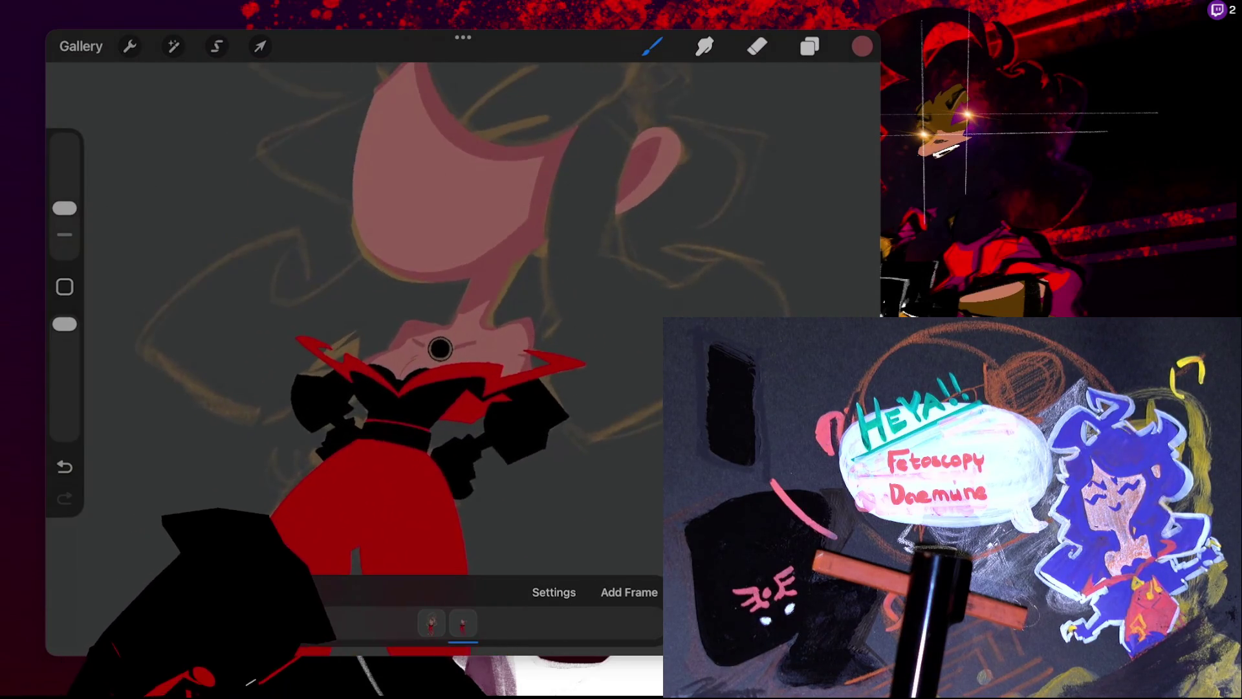
scroll(441, 350, "up", 2)
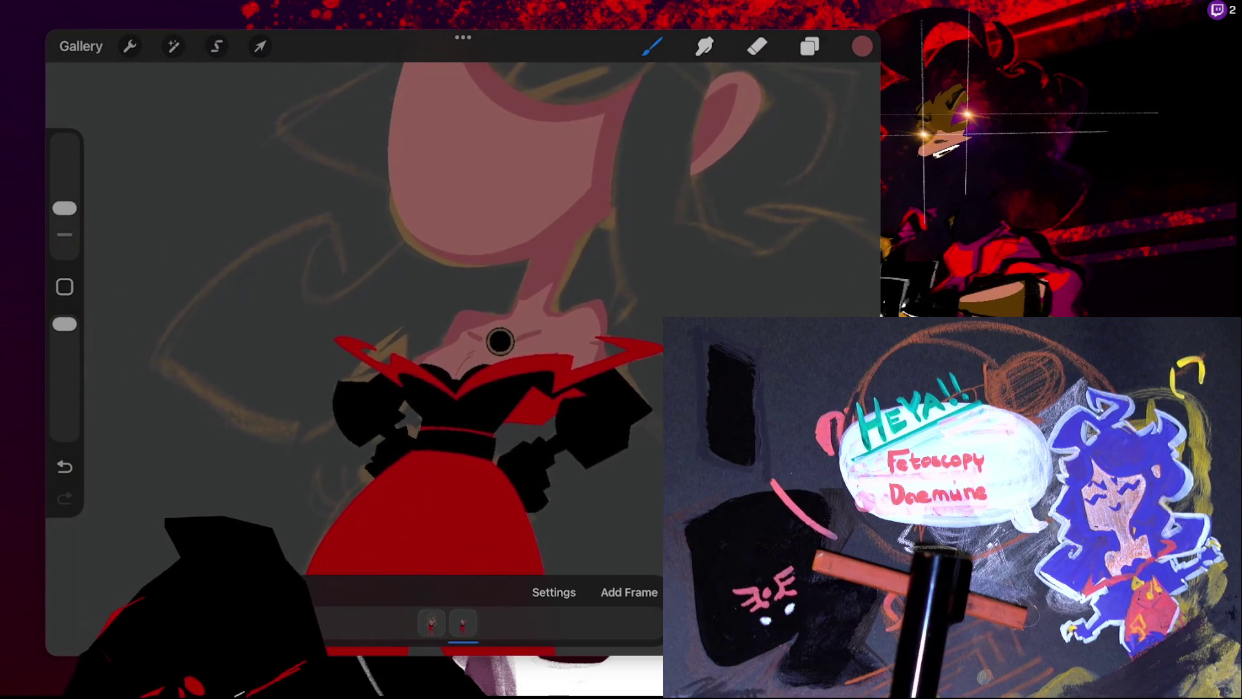
scroll(502, 340, "up", 3)
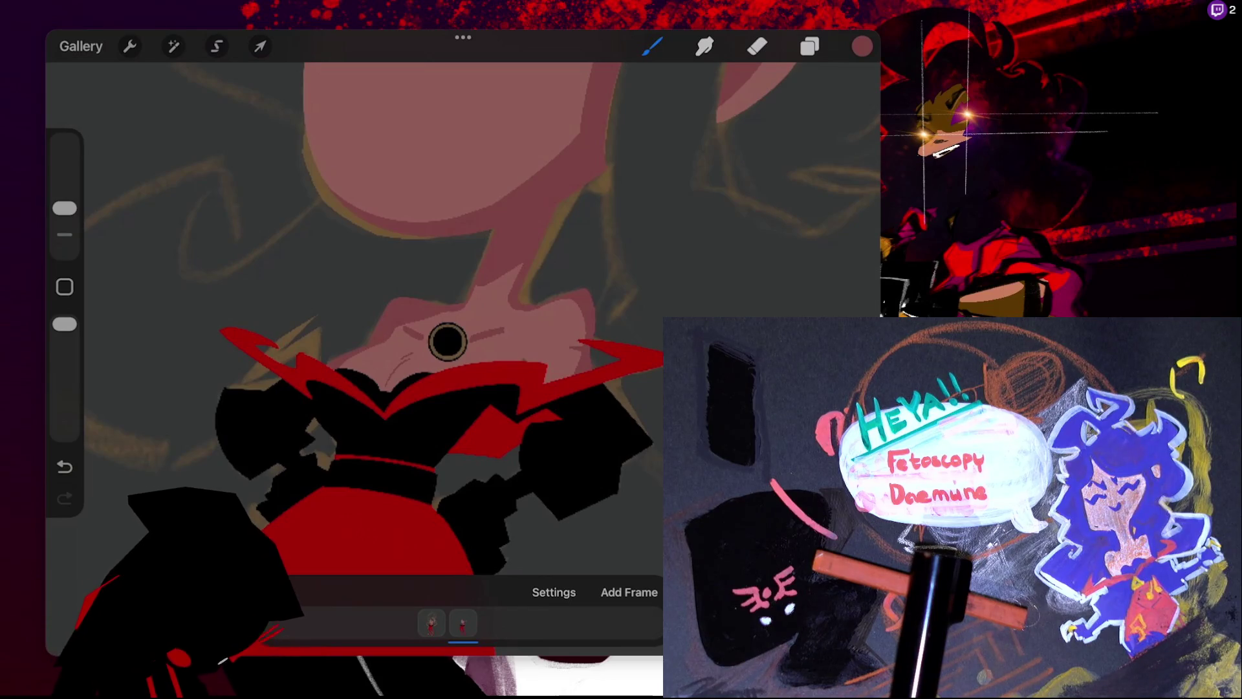
left_click(757, 46)
scroll(401, 336, "up", 3)
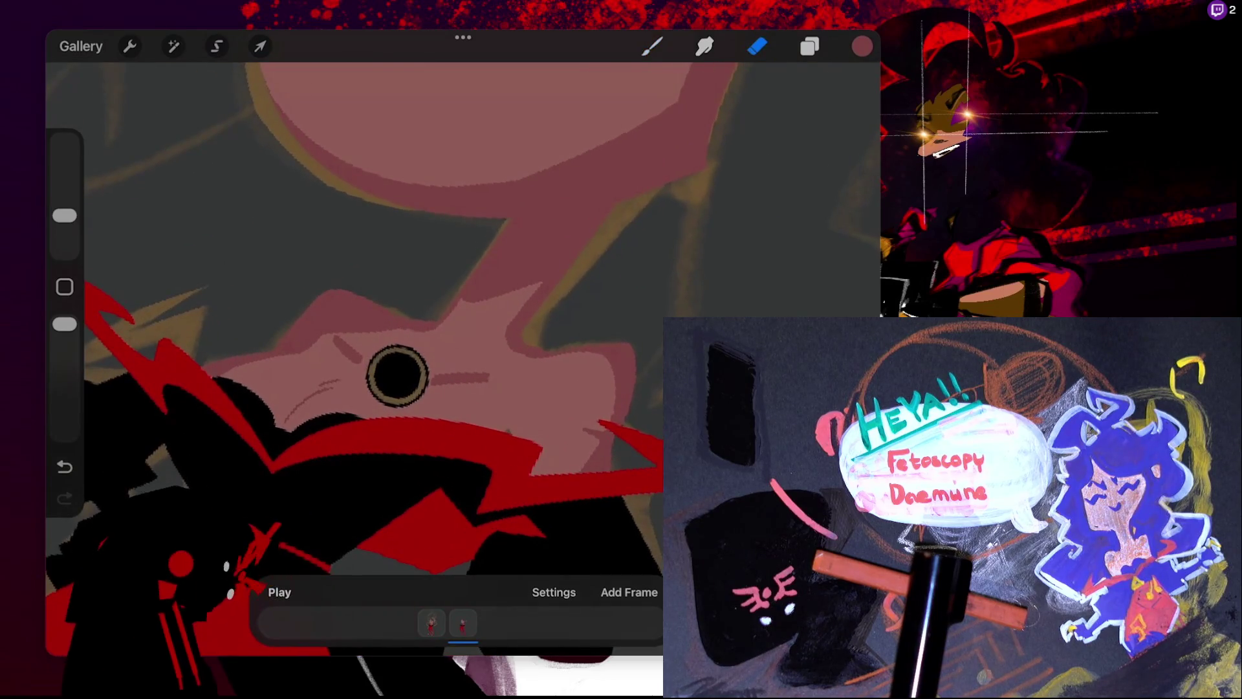
- Pick the lighter muted pink from the colour history
left_click(862, 46)
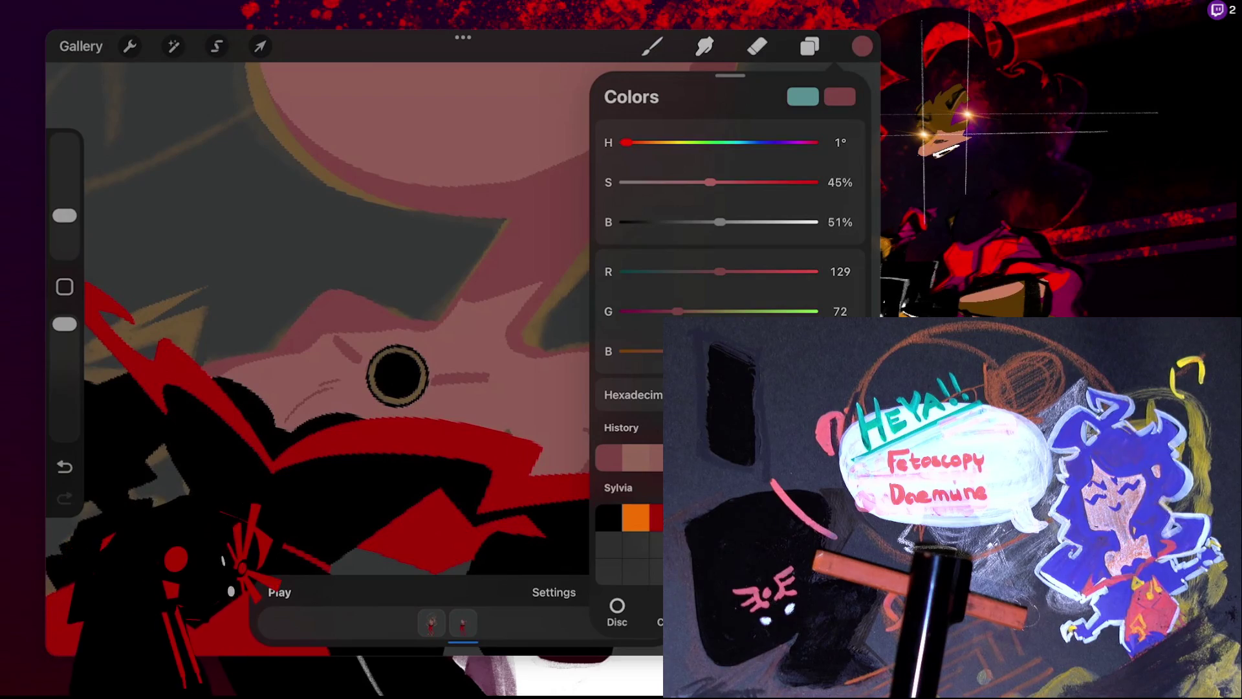
left_click(636, 457)
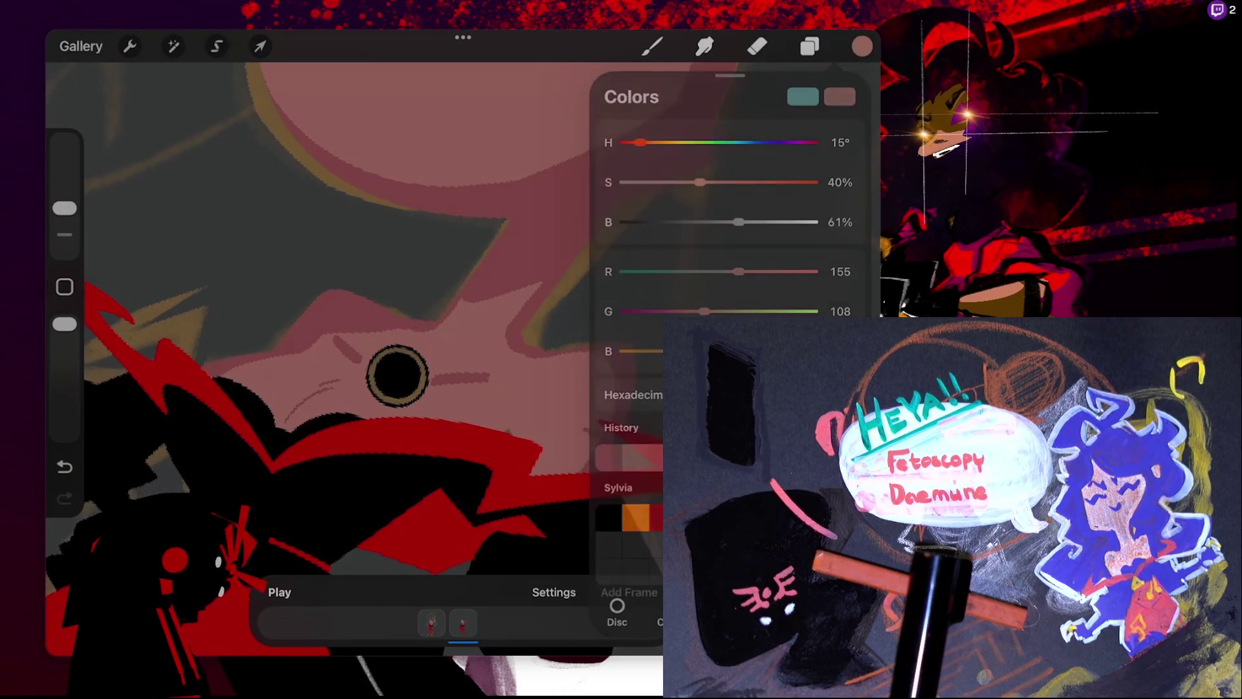
left_click(652, 45)
key("ctrl+z")
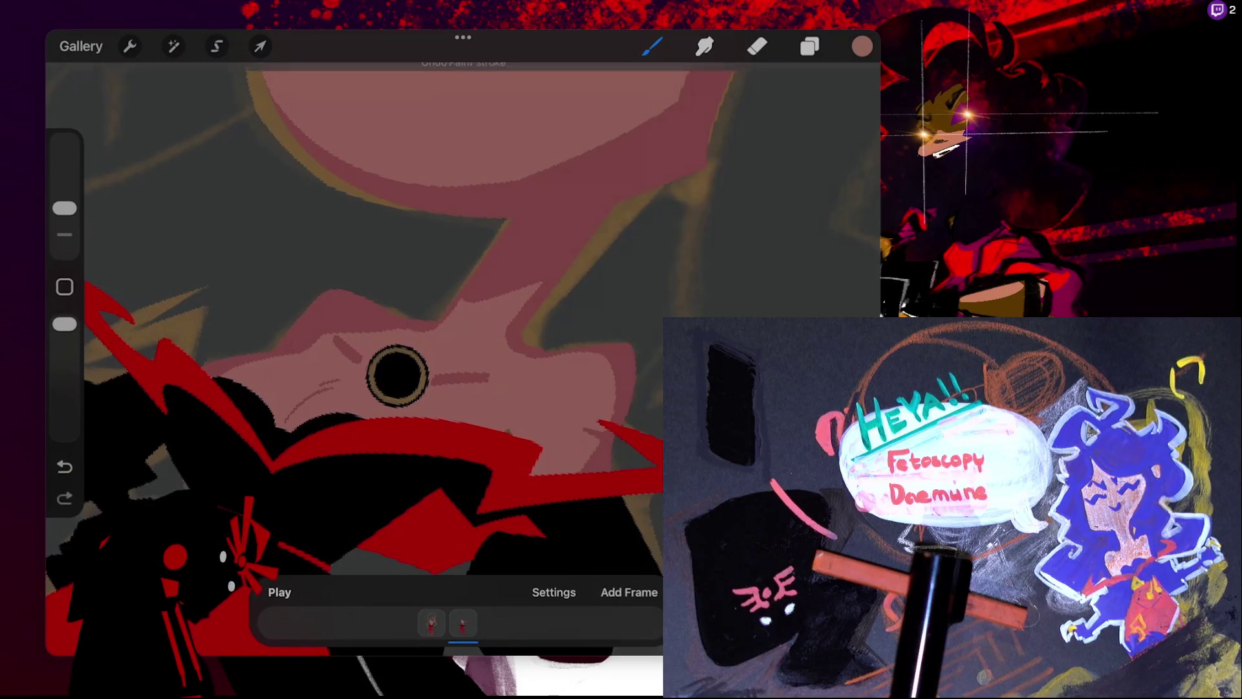
left_click(861, 46)
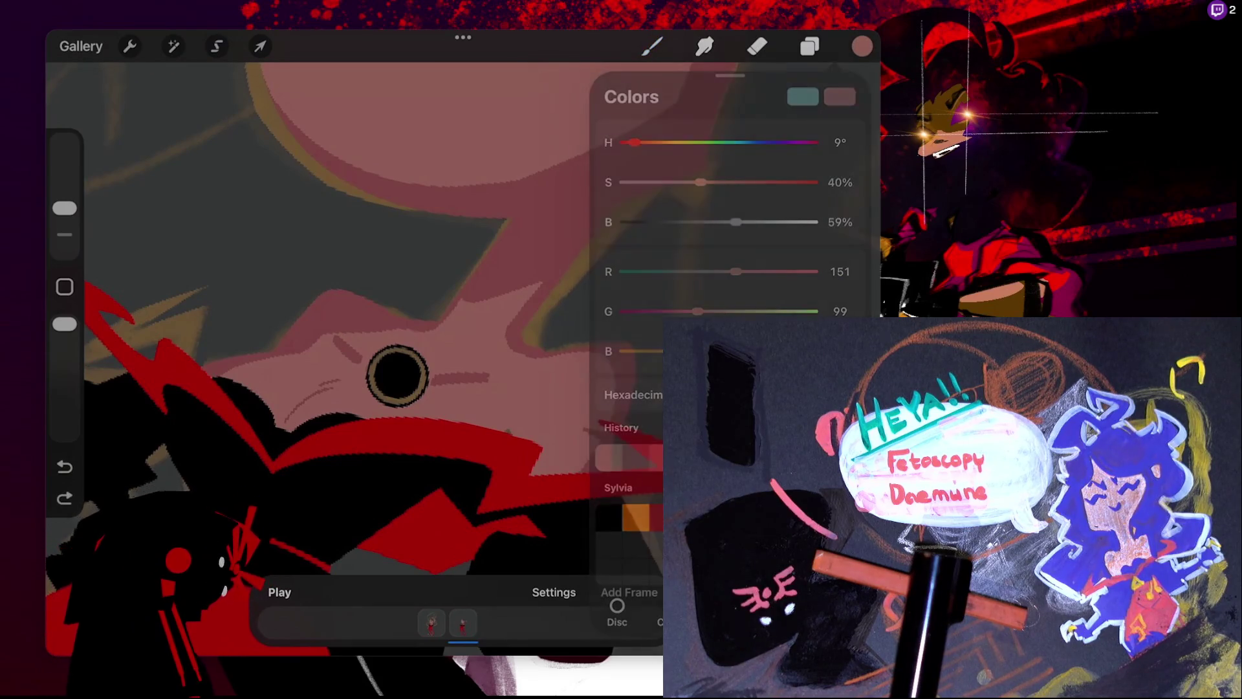
left_click(652, 46)
- Paint a short light pink stroke near the collar, redrawing it once
left_click_drag(335, 330, 360, 355)
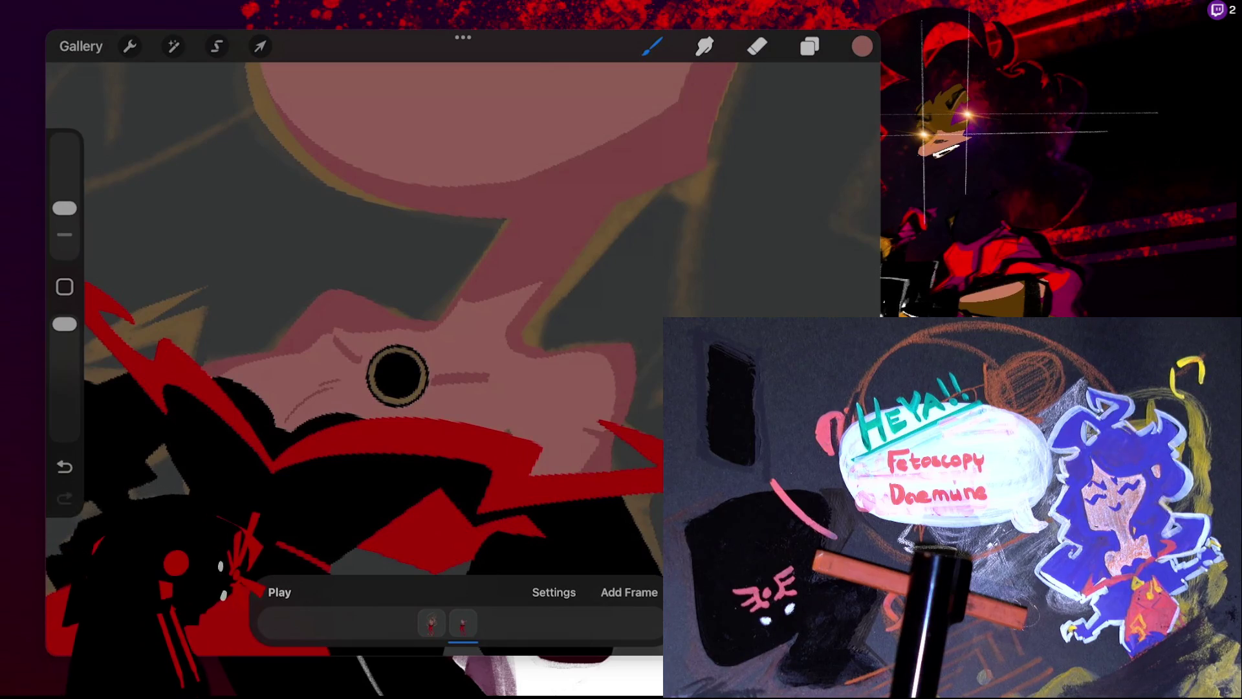
key("ctrl+z")
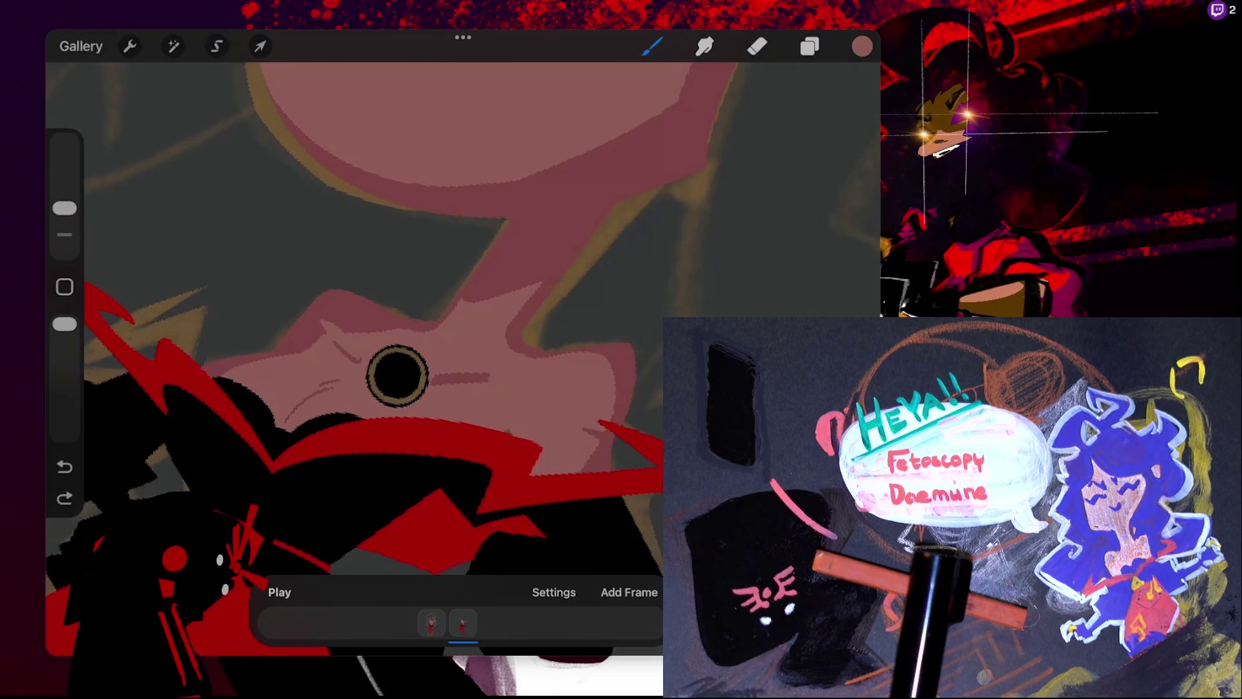
key("ctrl+z")
left_click_drag(335, 337, 360, 357)
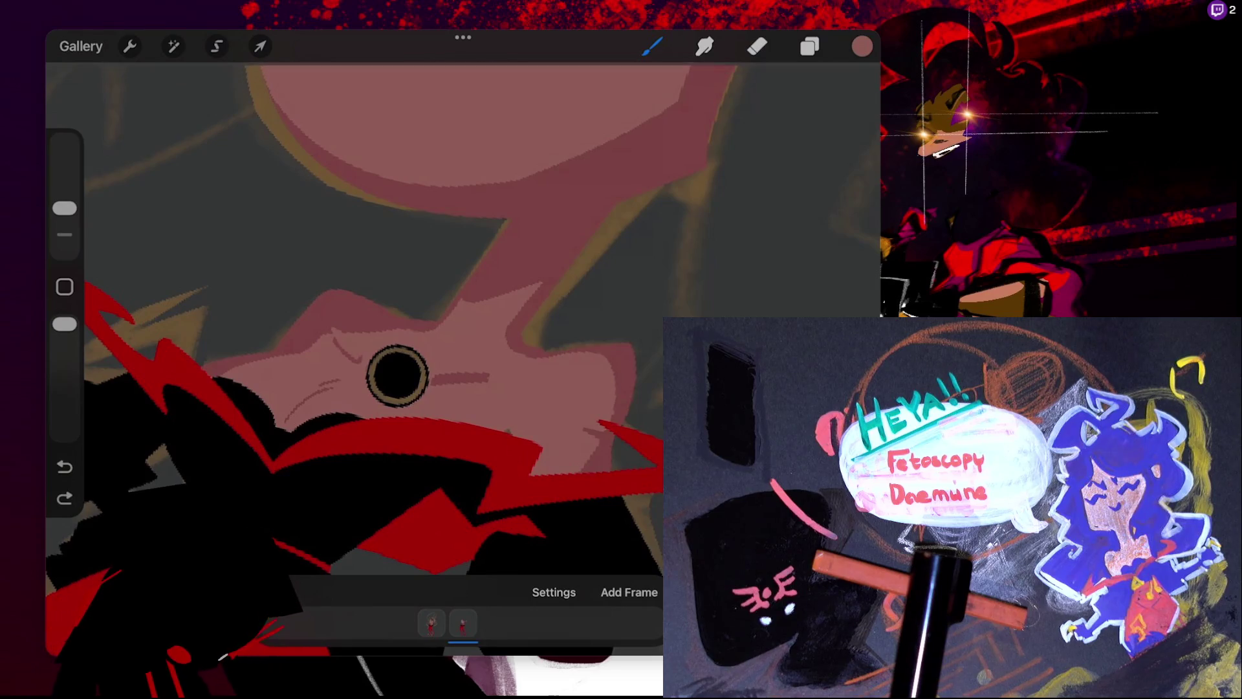
scroll(420, 356, "down", 3)
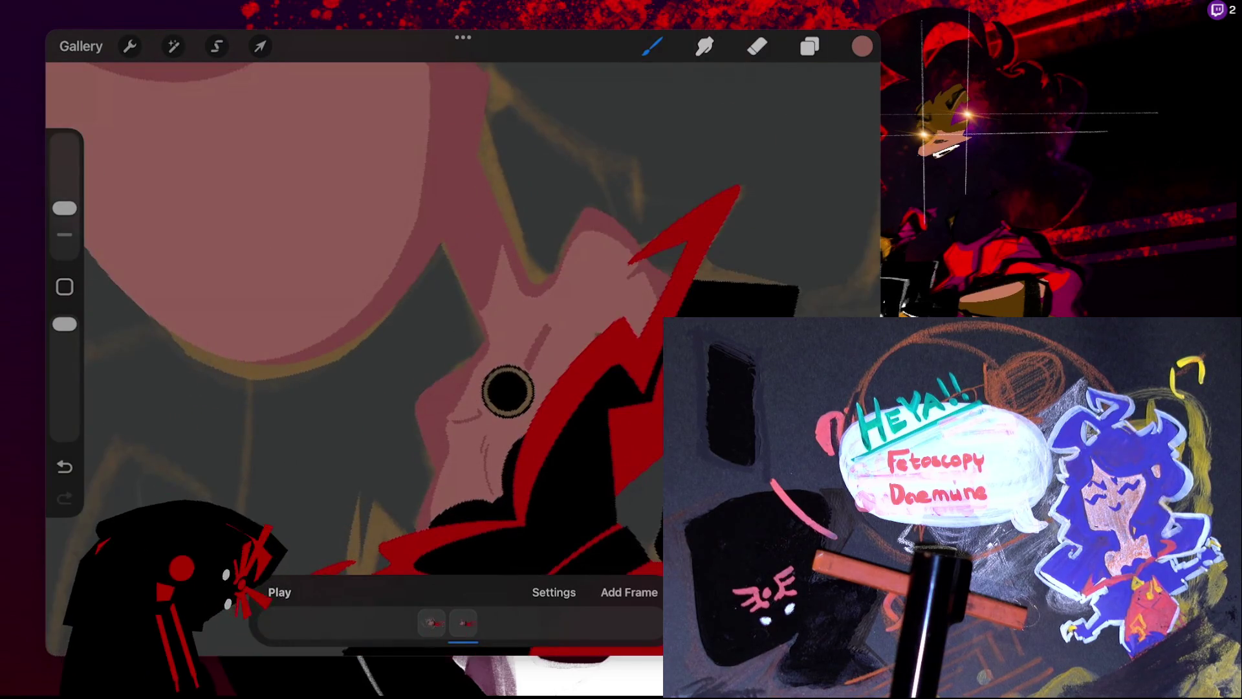
- Try light shading strokes on the cheek, undo them, and flood pink near the neck ring
left_click_drag(528, 365, 550, 324)
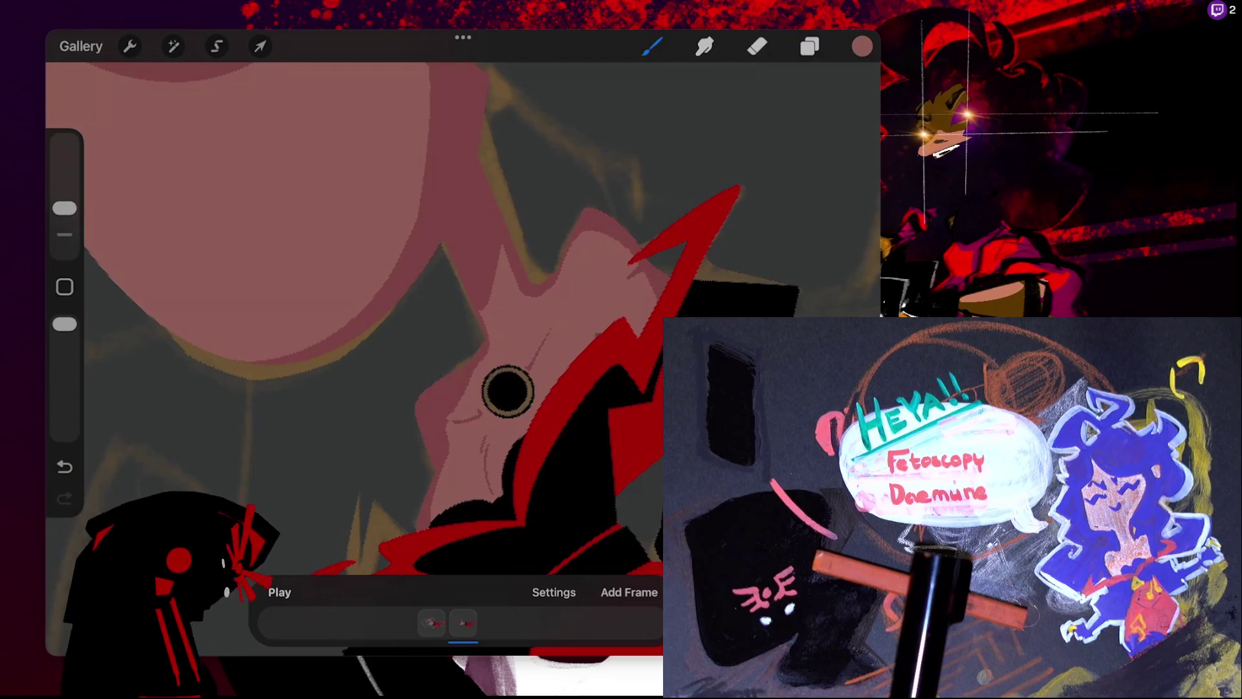
key("ctrl+z")
left_click_drag(527, 365, 547, 327)
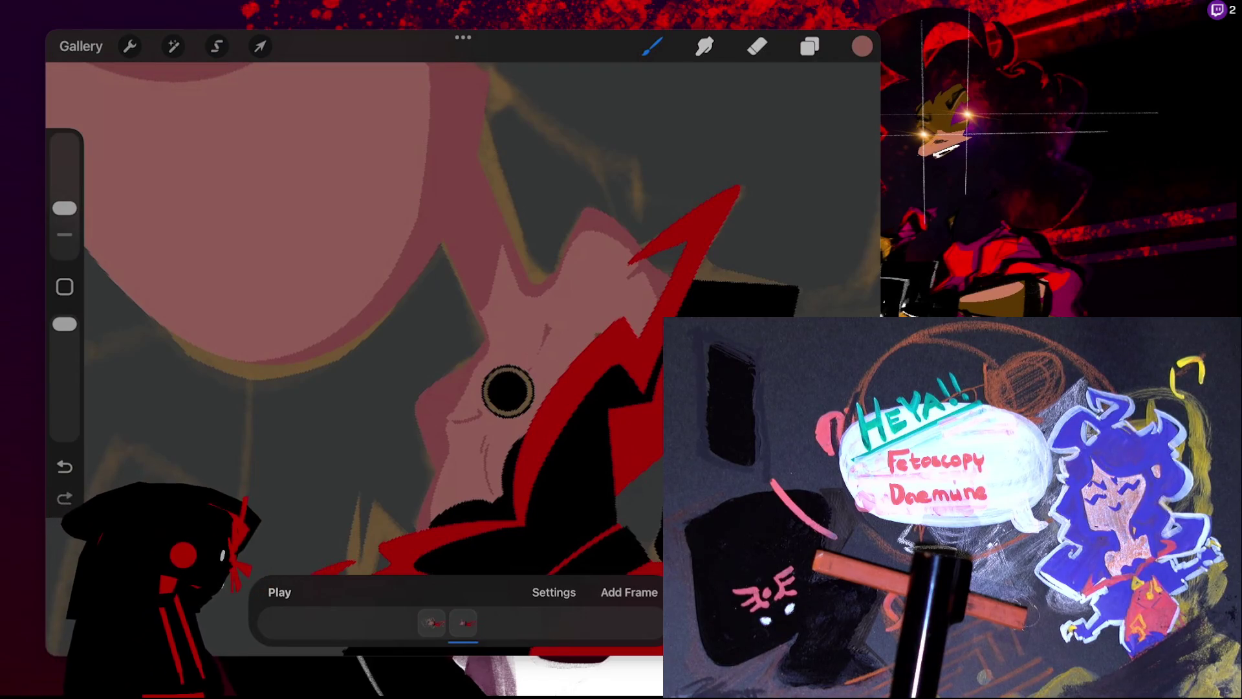
key("ctrl+z")
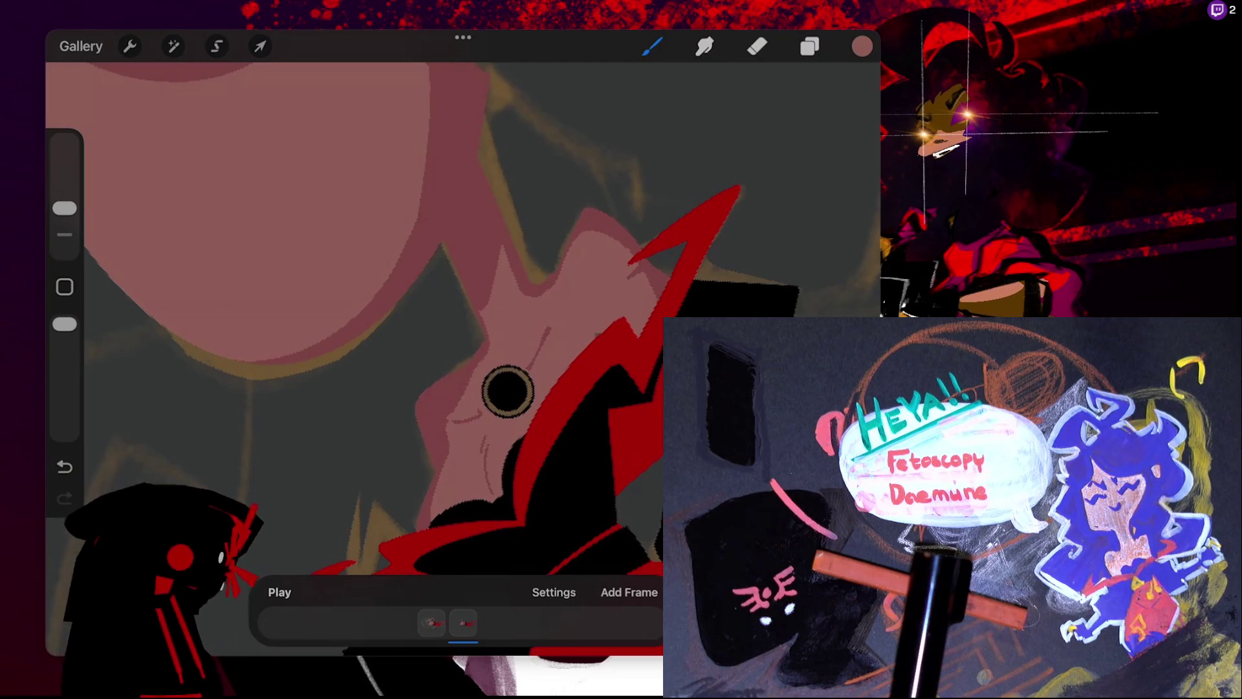
left_click_drag(861, 46, 528, 383)
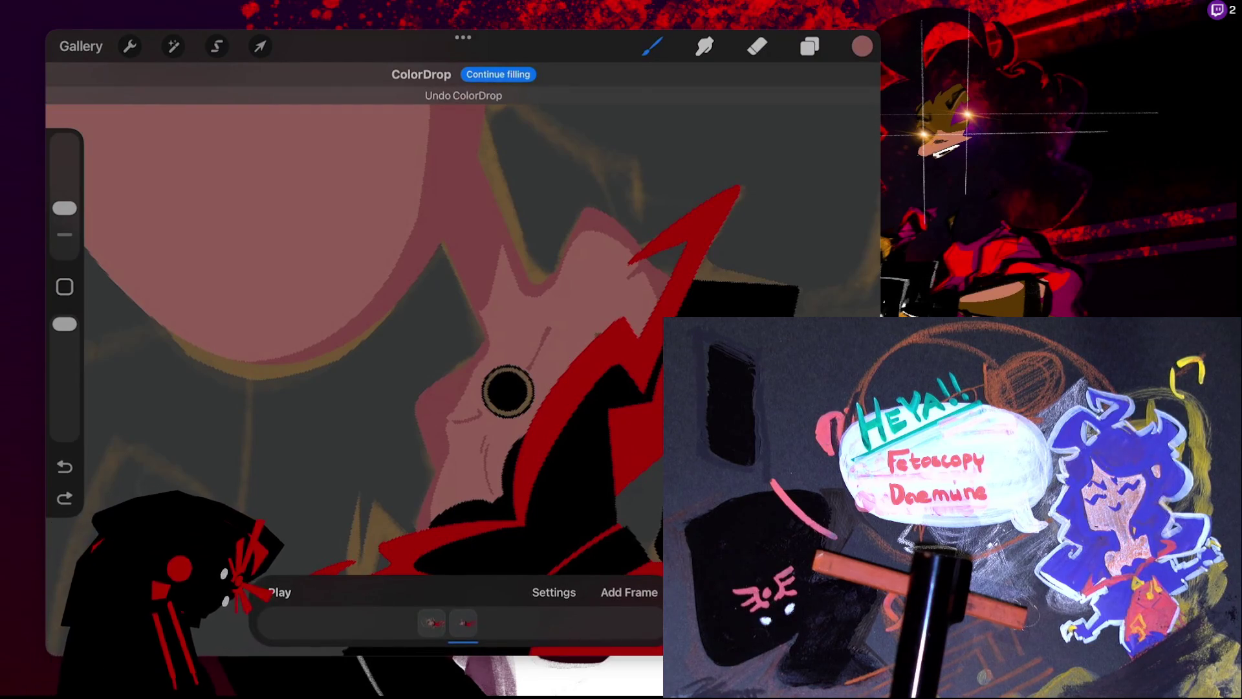
- Try ColorDrop pink fills on the neck ring at a 63% threshold, then undo them
scroll(564, 381, "up", 5)
mouse_move(489, 391)
left_mouse_down()
mouse_move(453, 392)
mouse_move(557, 391)
left_mouse_up()
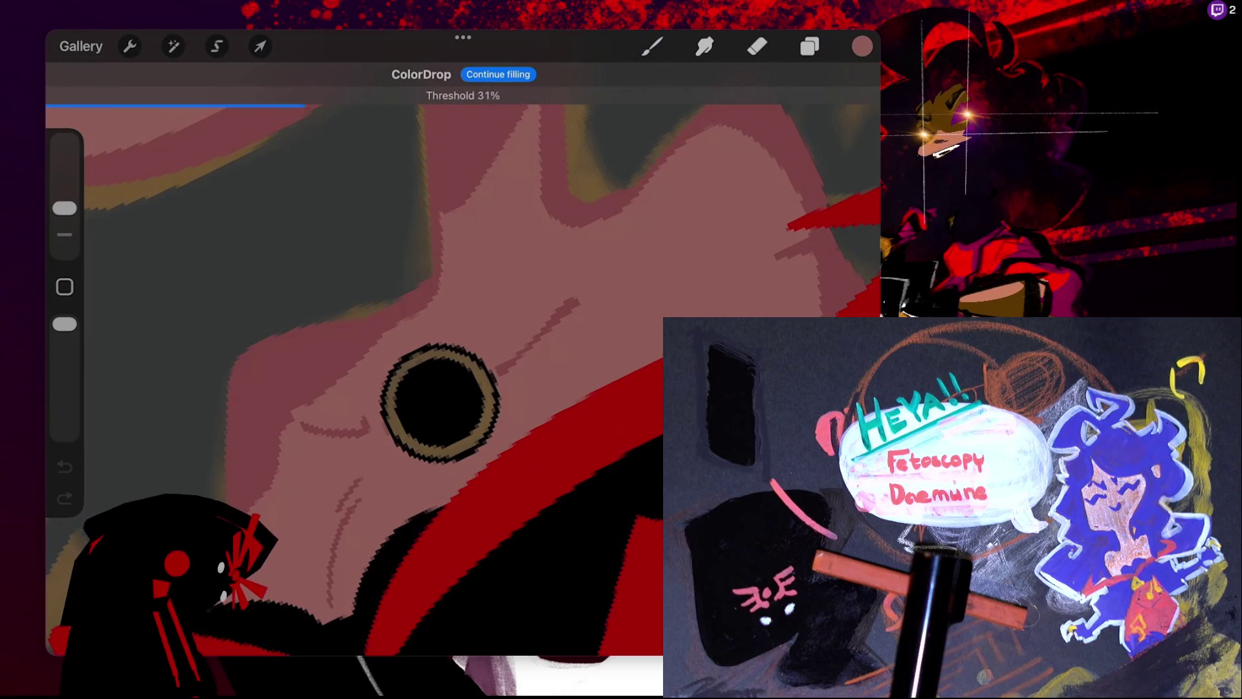
scroll(414, 388, "up", 3)
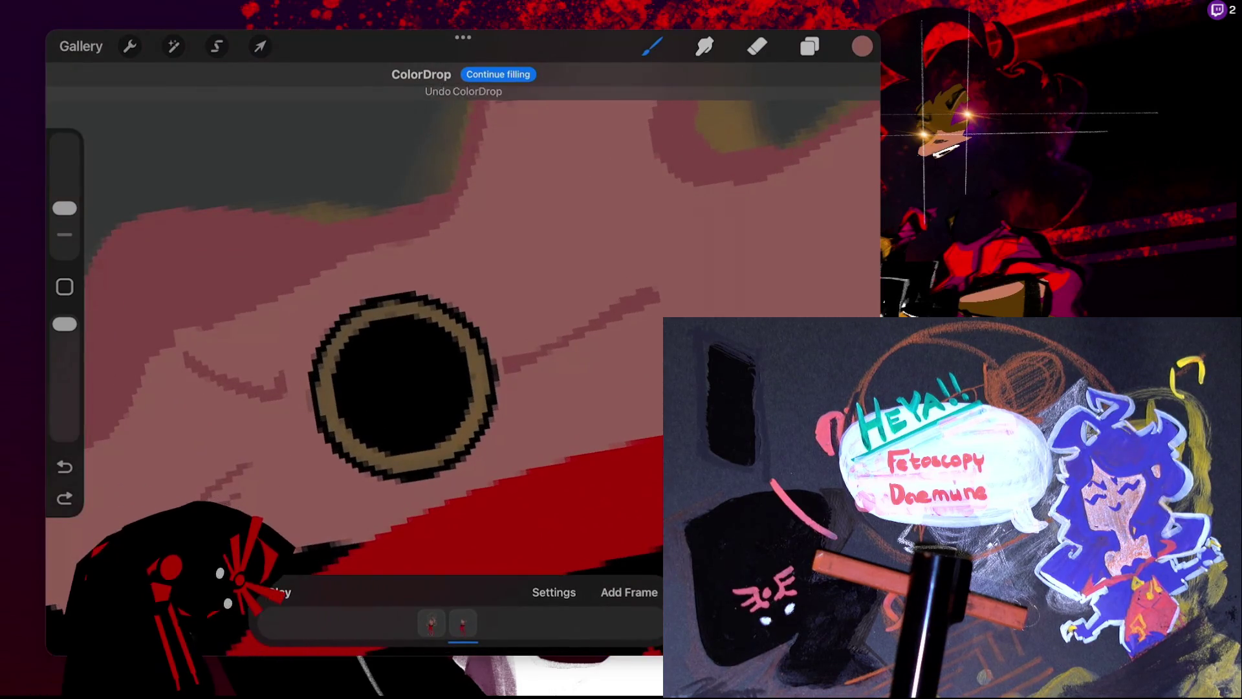
left_click_drag(414, 388, 841, 388)
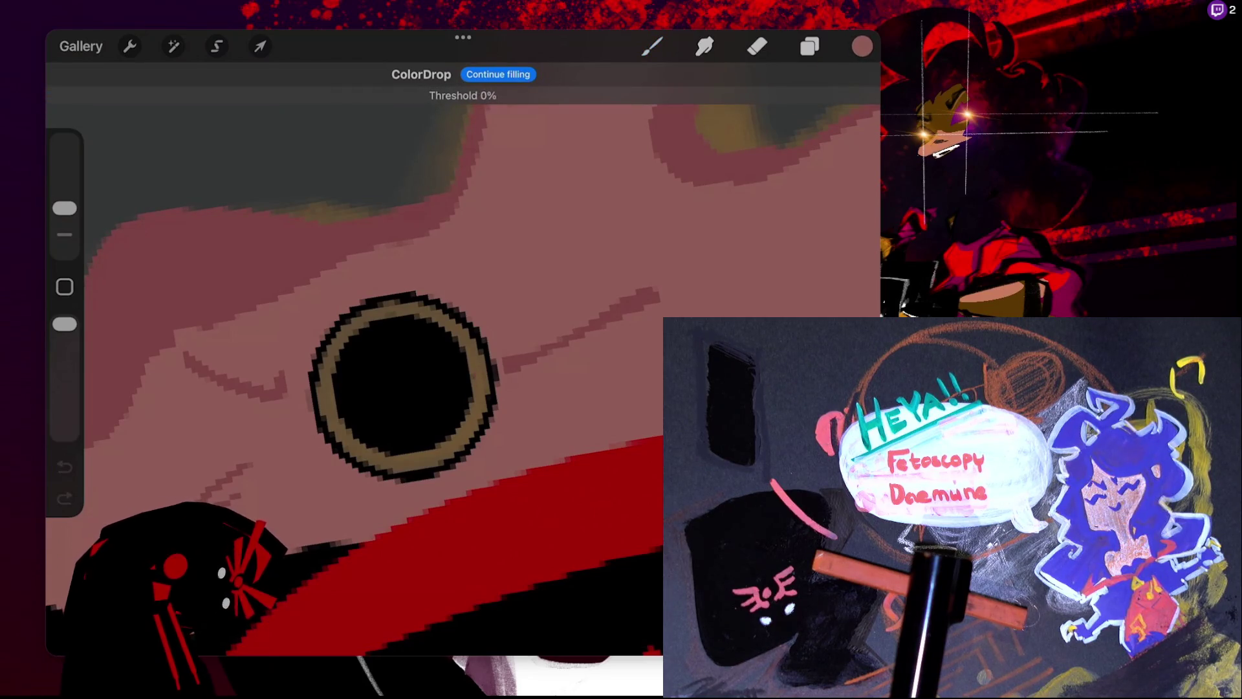
key("ctrl+z")
scroll(437, 317, "up", 3)
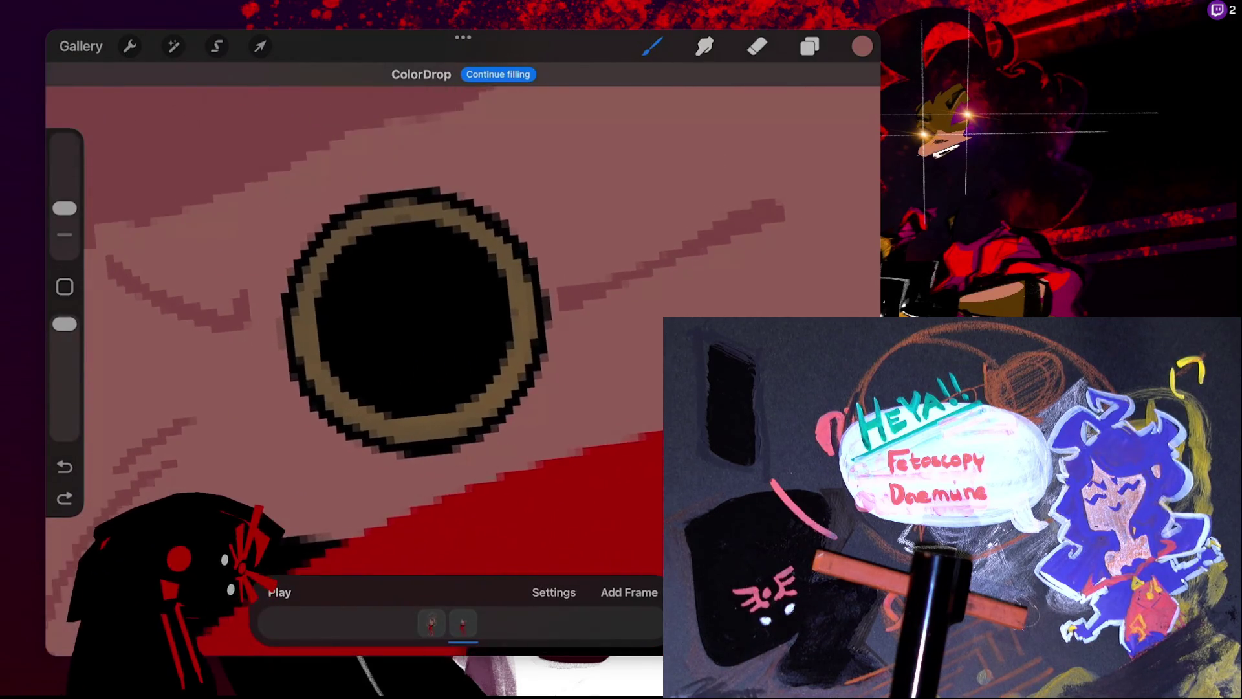
left_click_drag(862, 46, 481, 292)
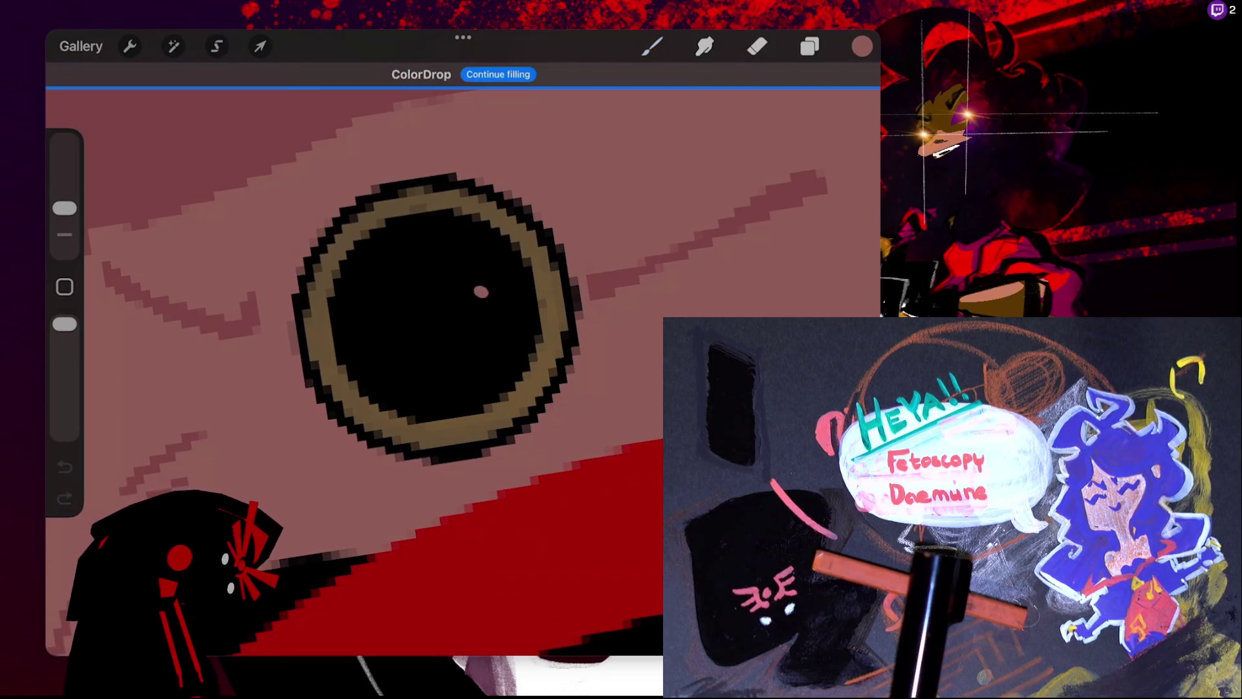
key("ctrl+z")
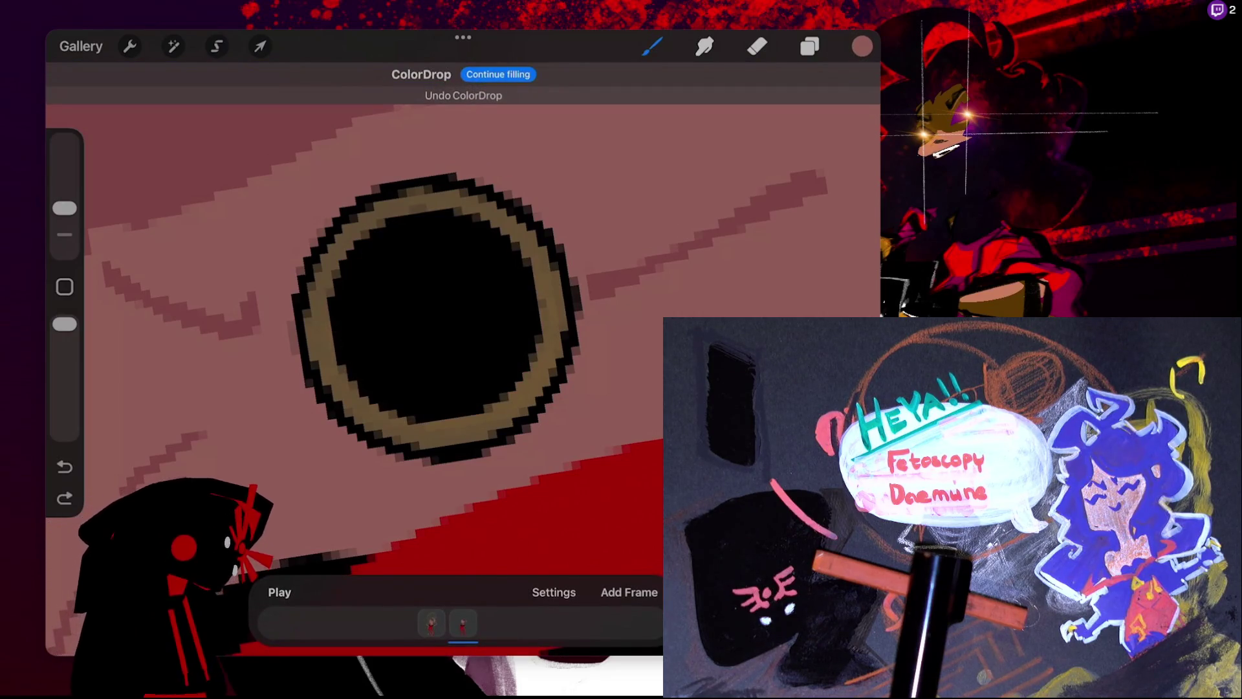
- Turn off Alpha Lock on Layer 17 in the layers list
left_click(809, 46)
left_click(813, 302)
left_click(812, 280)
left_click(625, 280)
left_click(488, 266)
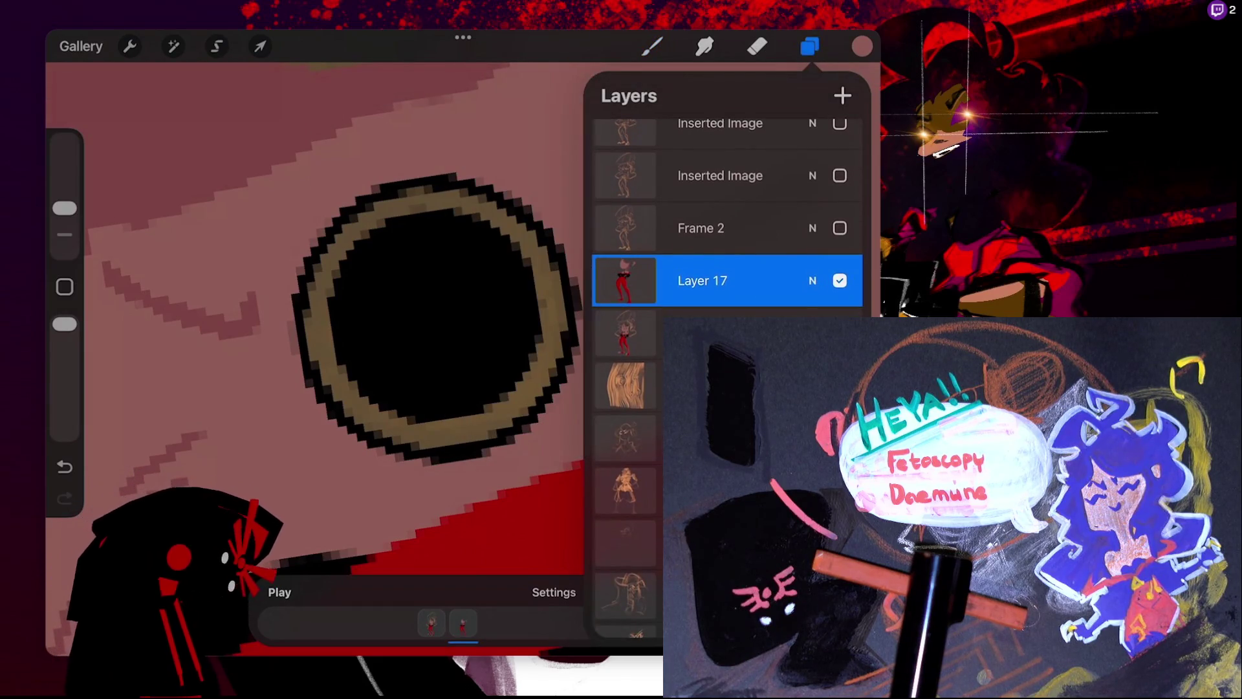
- Fill the neck ring's gold band with skin pink at a 98% threshold, keeping the black outline and centre
left_click(862, 45)
left_click_drag(861, 46, 550, 298)
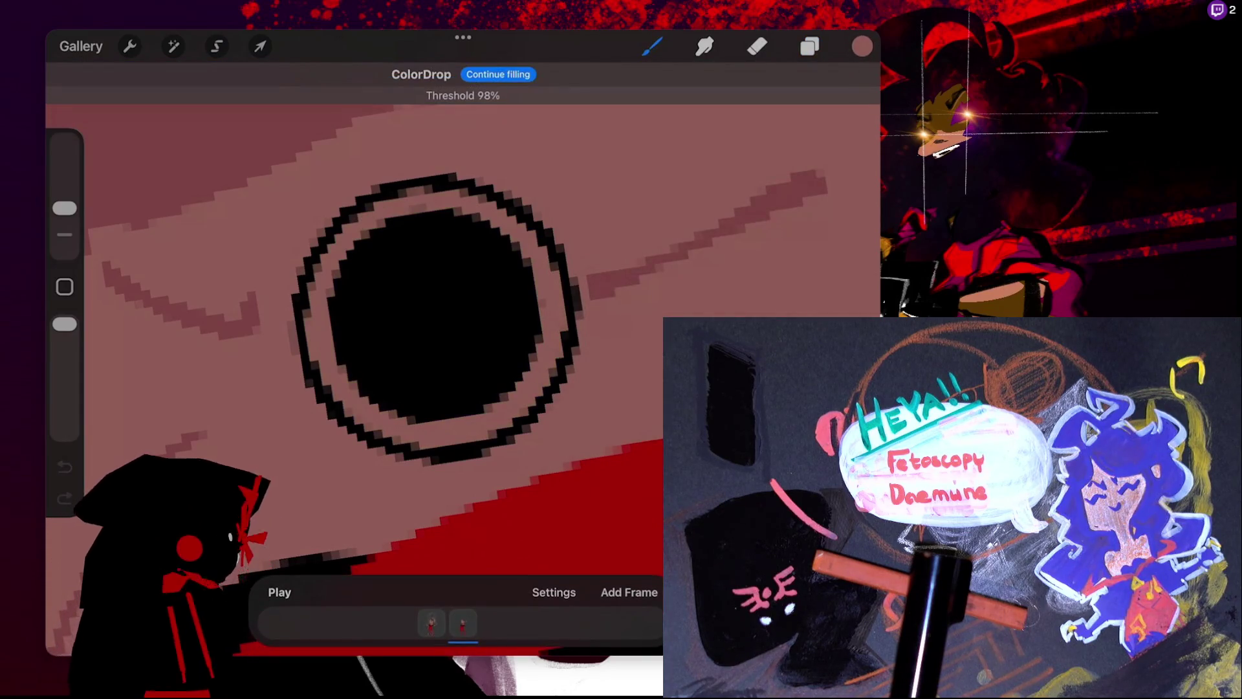
scroll(462, 323, "down", 5)
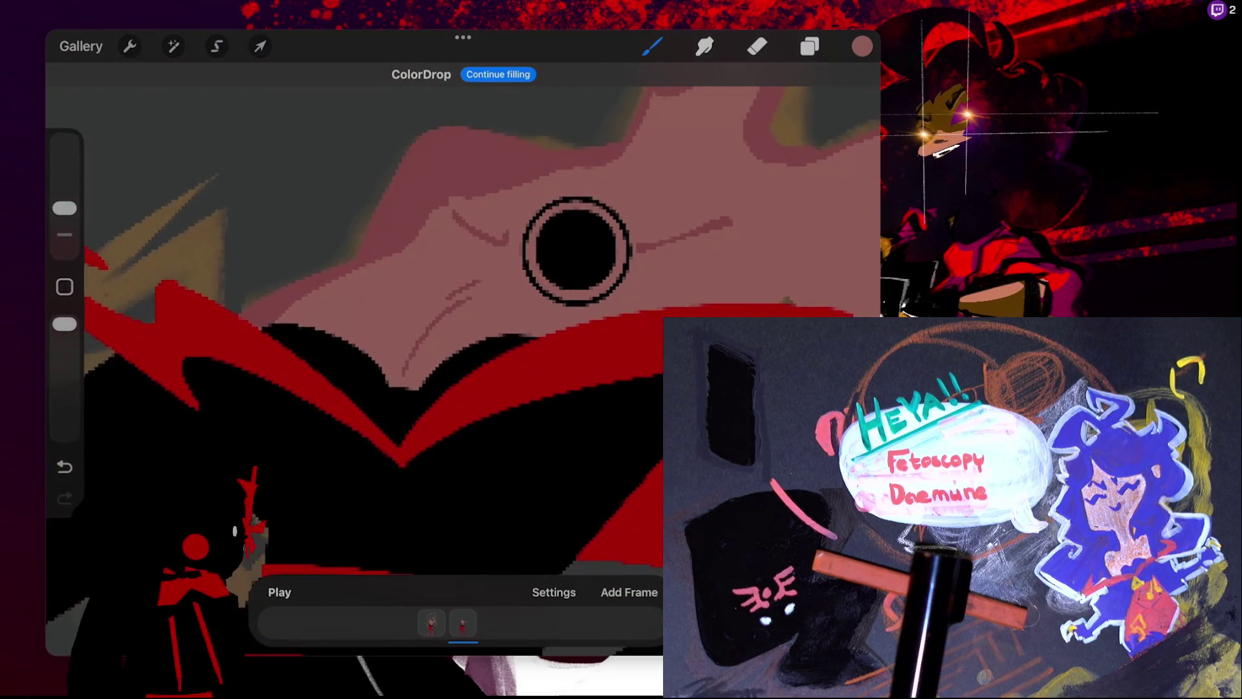
scroll(619, 247, "down", 5)
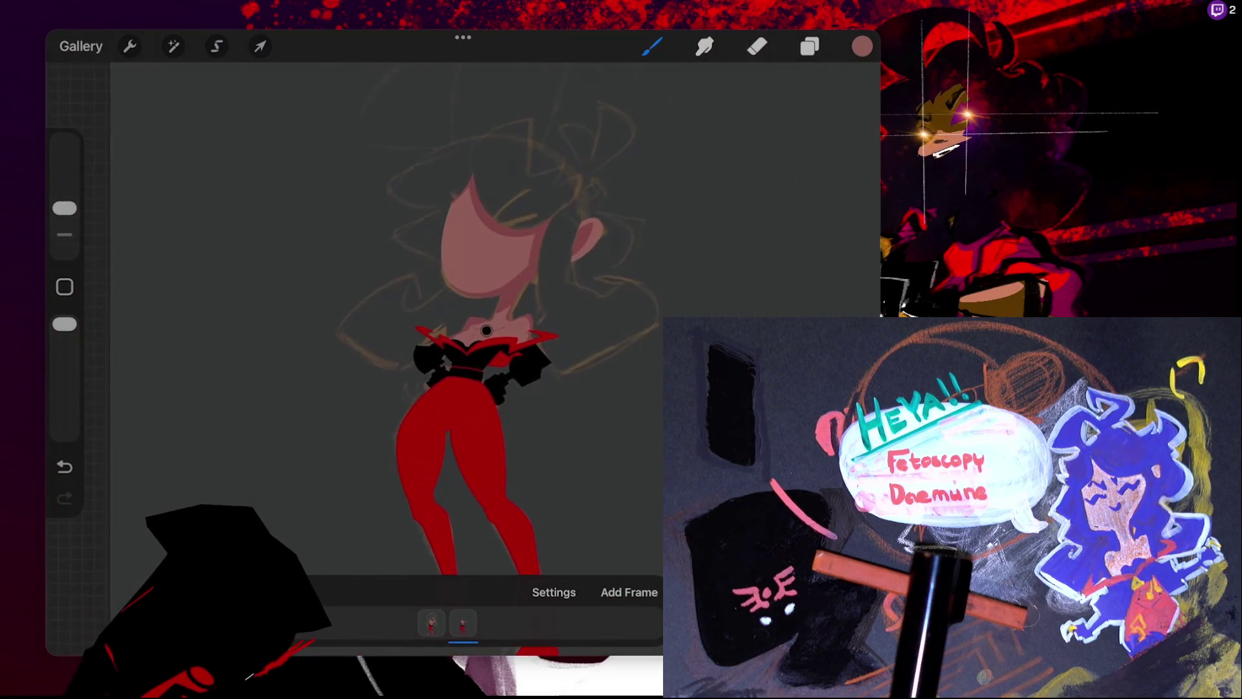
- Switch the paint colour to pure black (B 0%) from the palette and bring the legs into view
left_click(651, 46)
left_click(651, 46)
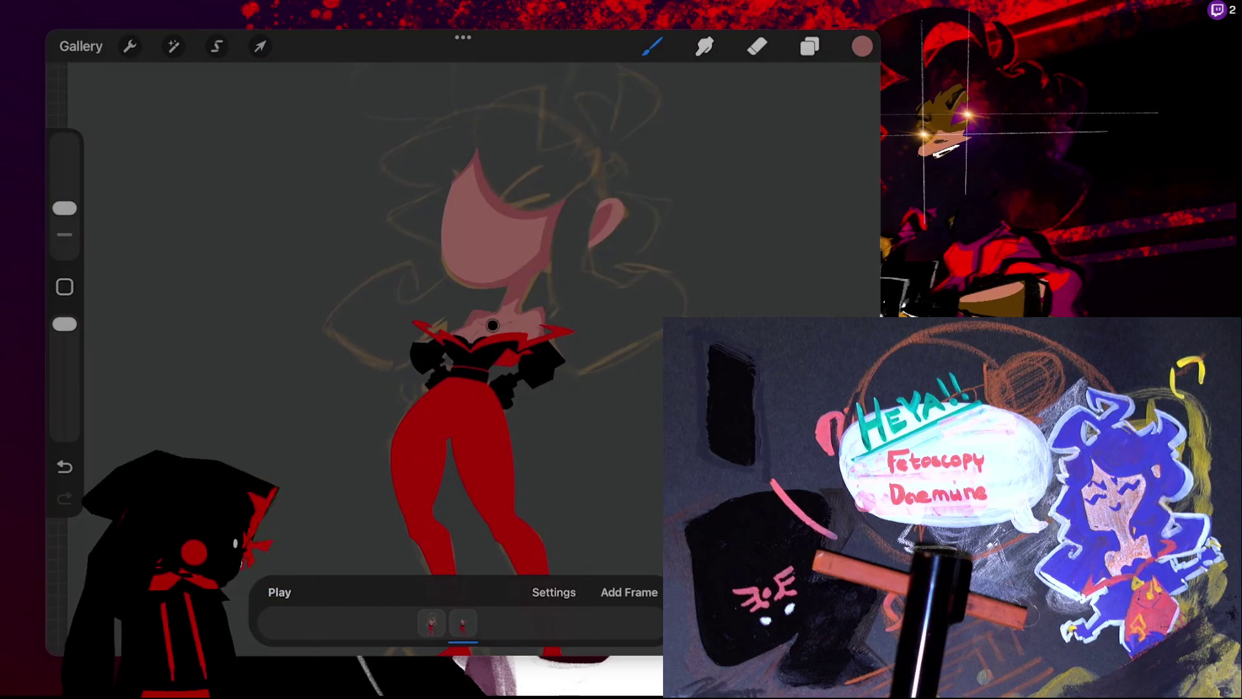
left_click(861, 46)
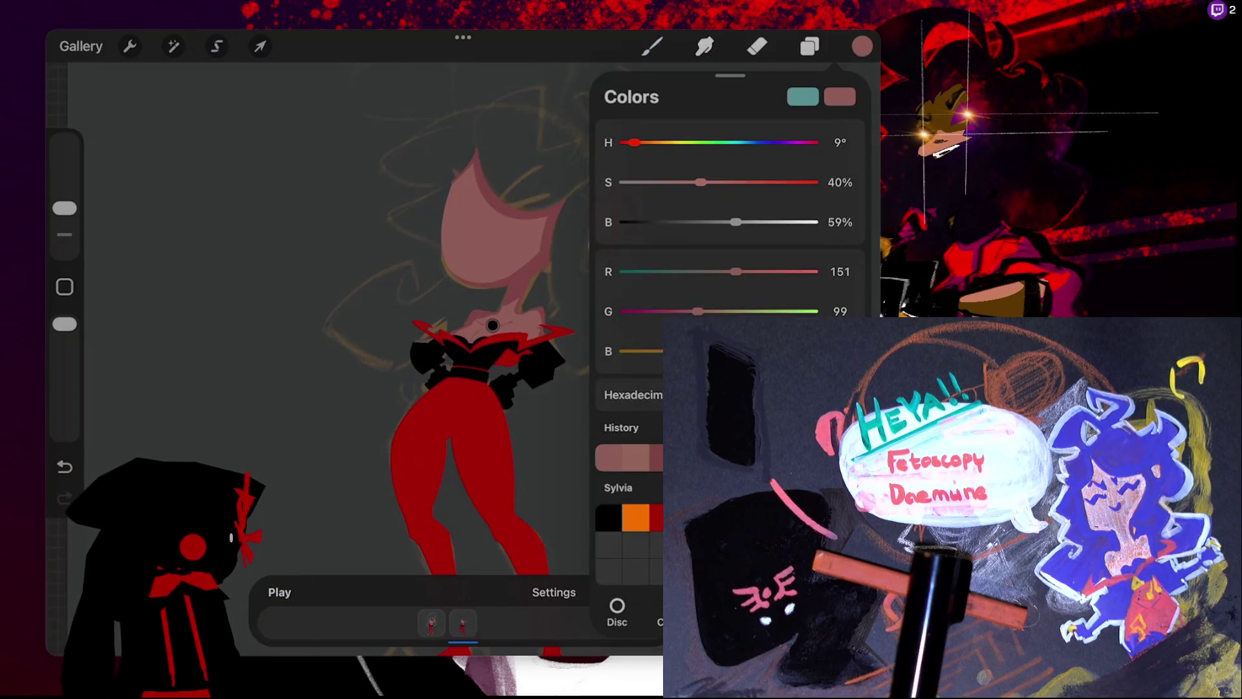
left_click(608, 518)
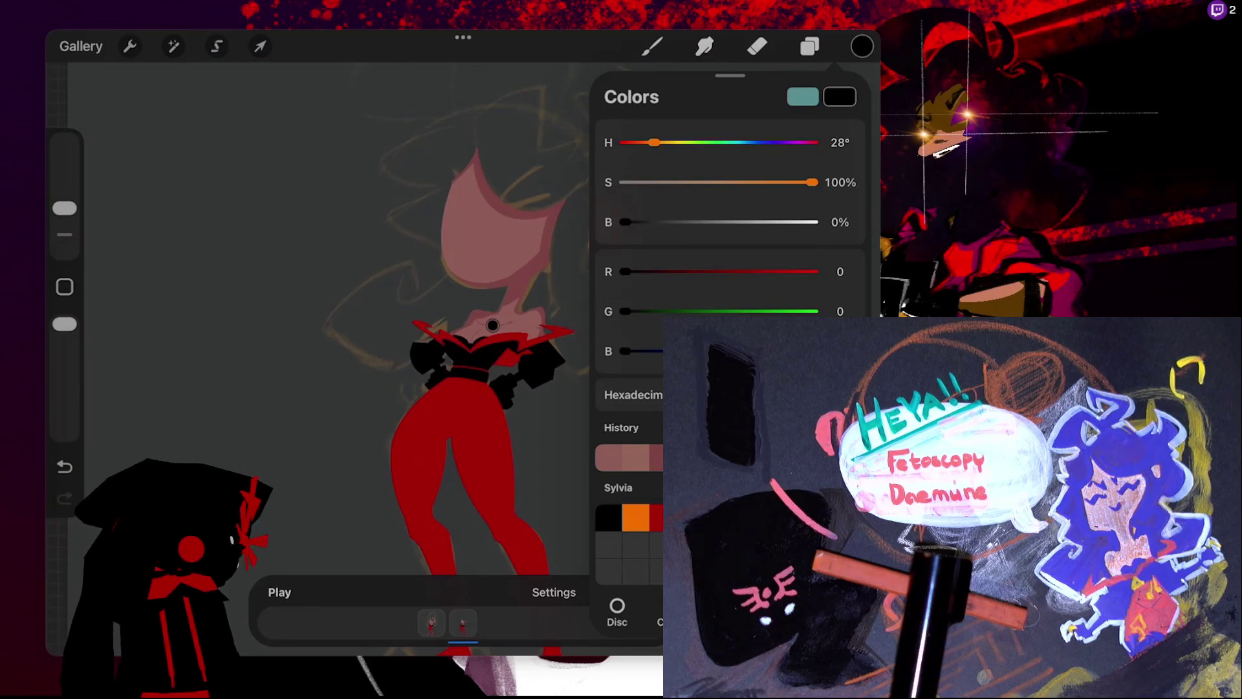
left_click(861, 46)
mouse_move(492, 325)
left_mouse_down()
mouse_move(590, 108)
mouse_move(583, 245)
left_mouse_up()
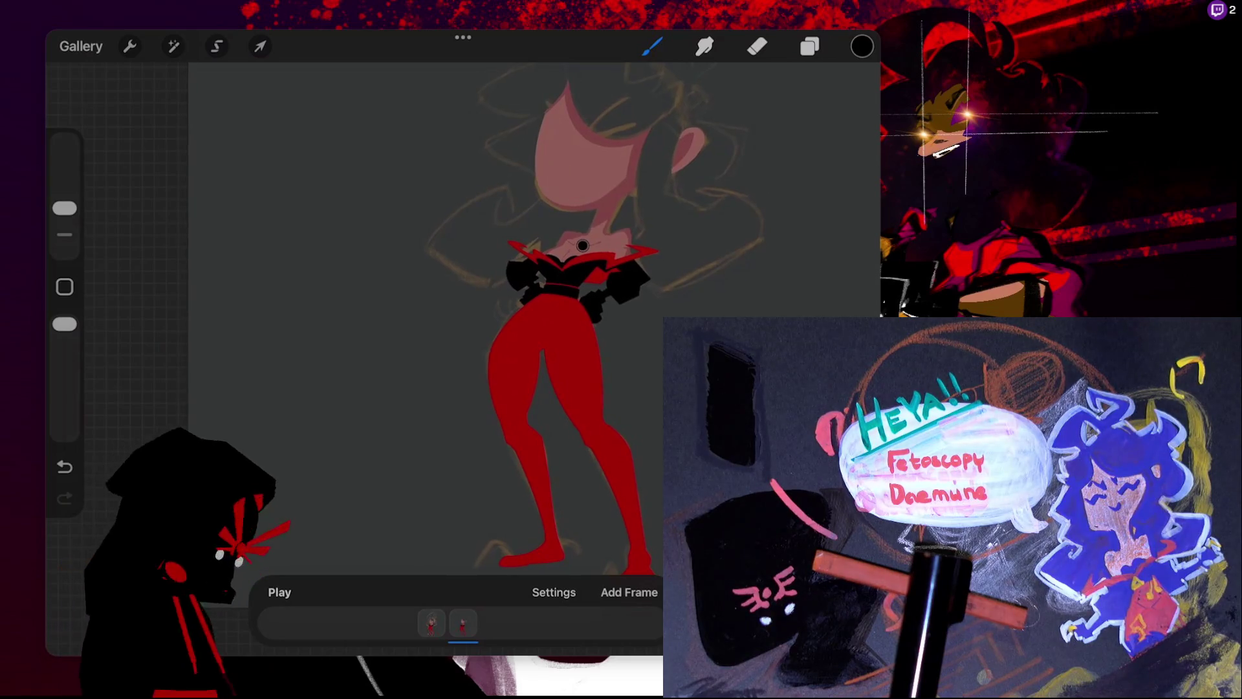
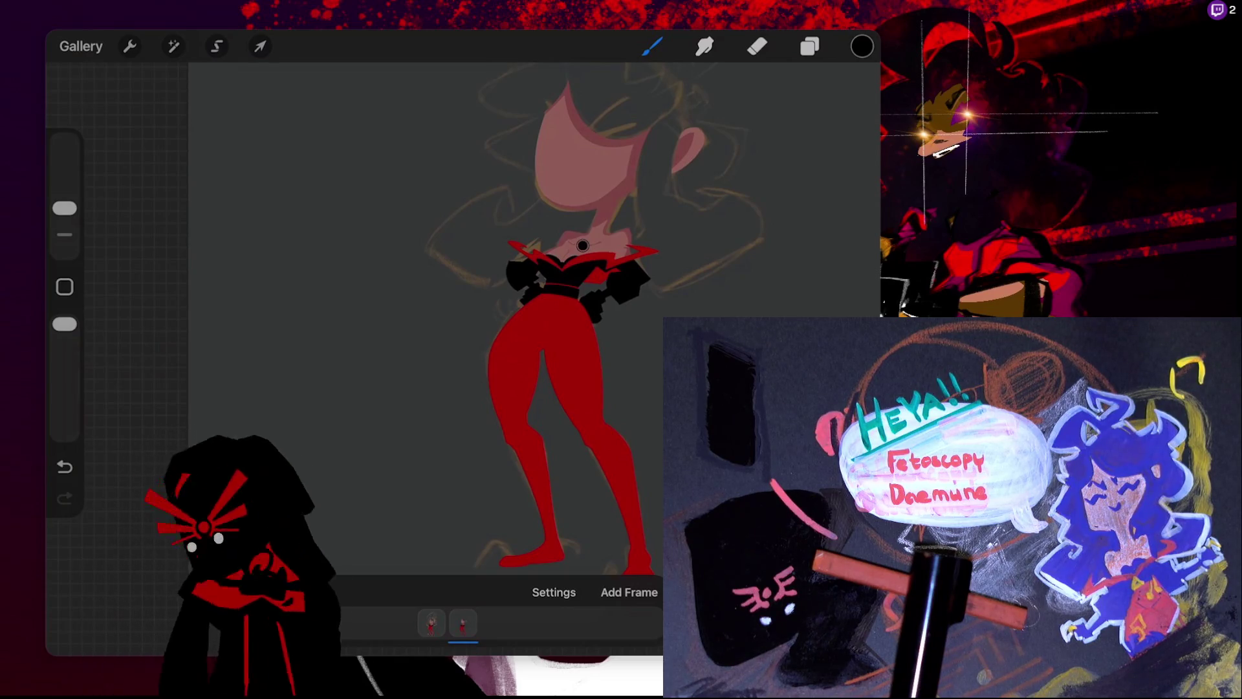
- Check the 20260105 character sheet for reference, then reopen the Untitled Artwork animation
left_click(80, 46)
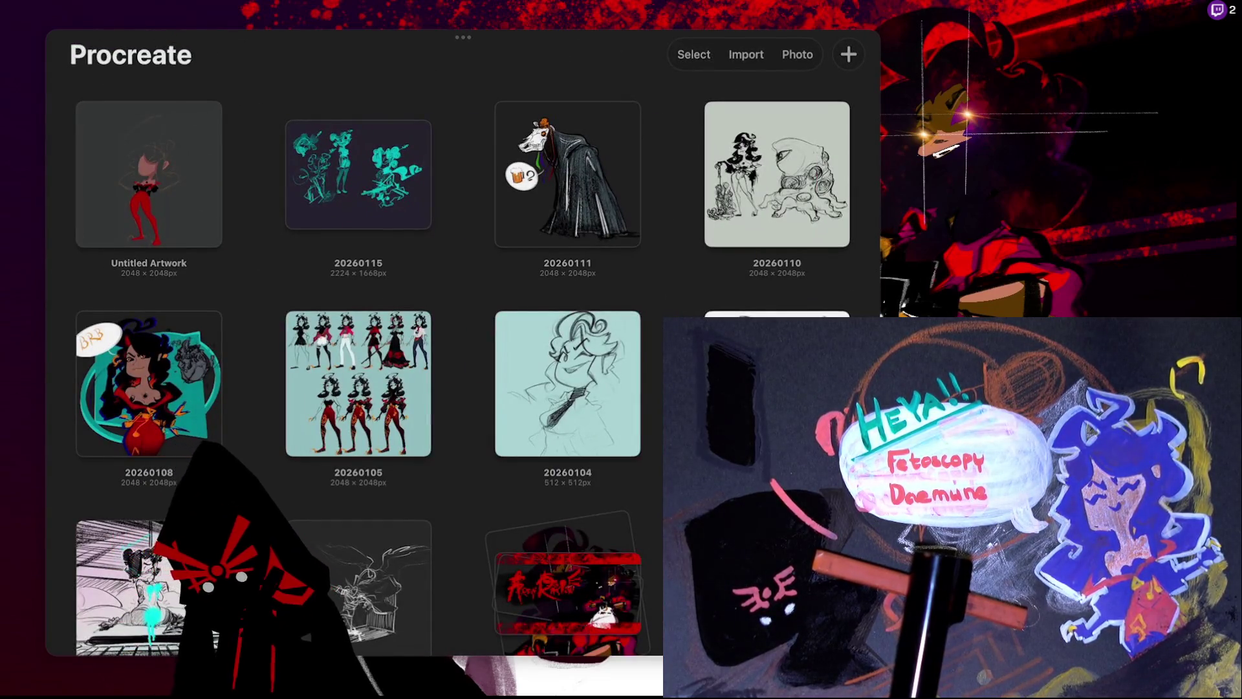
left_click(358, 384)
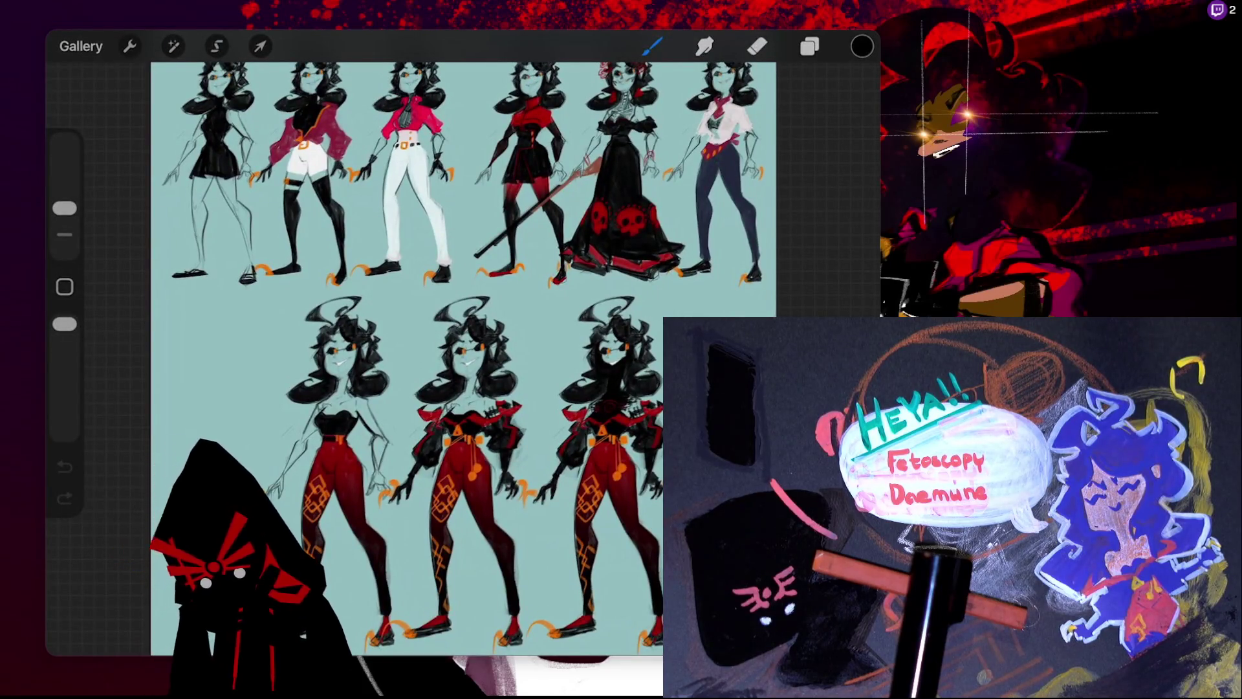
left_click(81, 46)
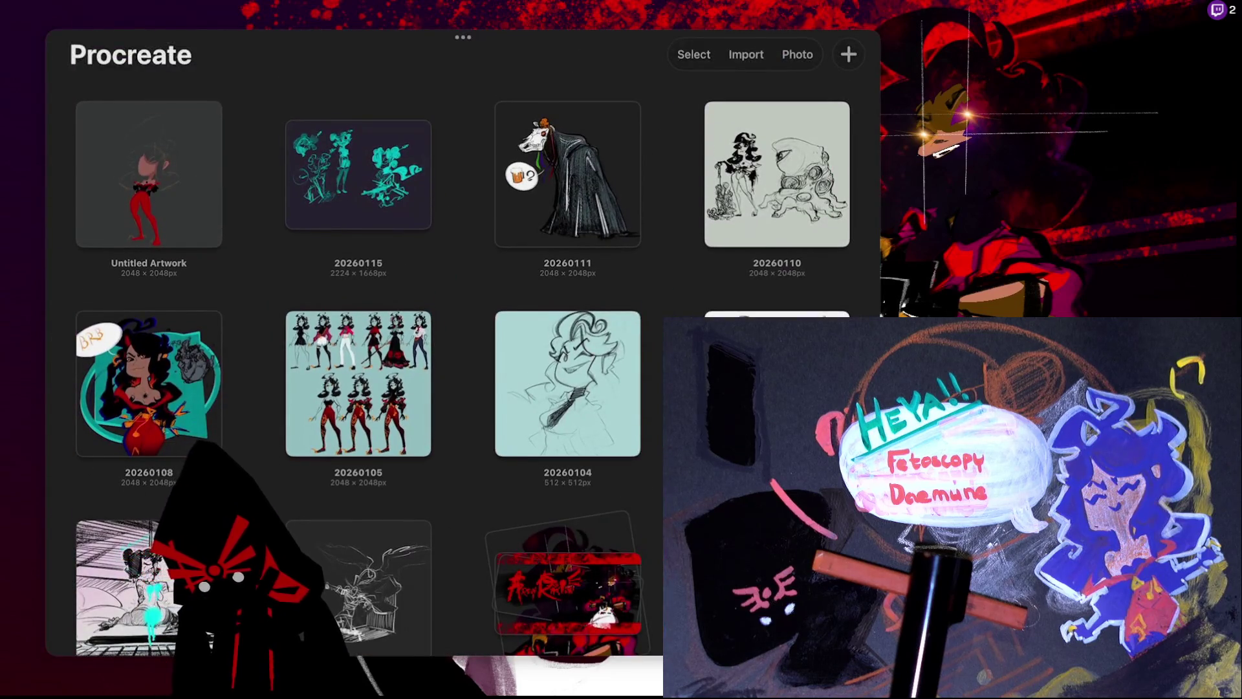
left_click(149, 174)
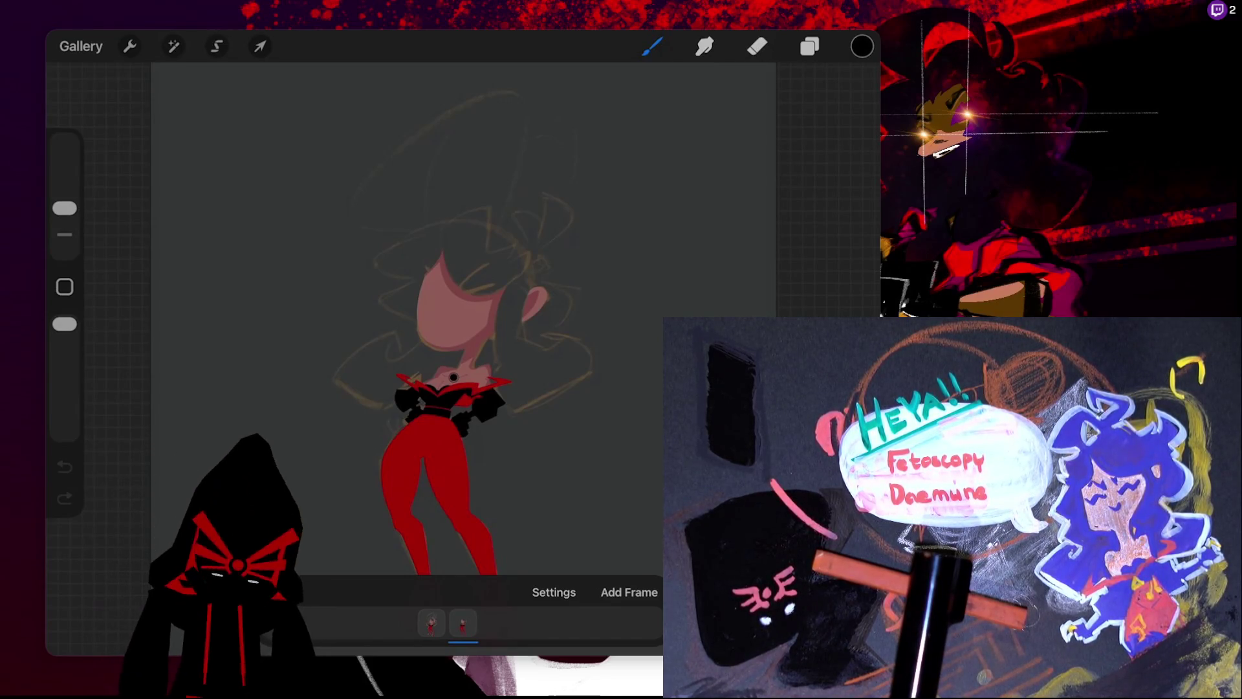
- Add a new blank frame above the layer below Layer 17, with the figure showing as onion skin
scroll(453, 362, "up", 5)
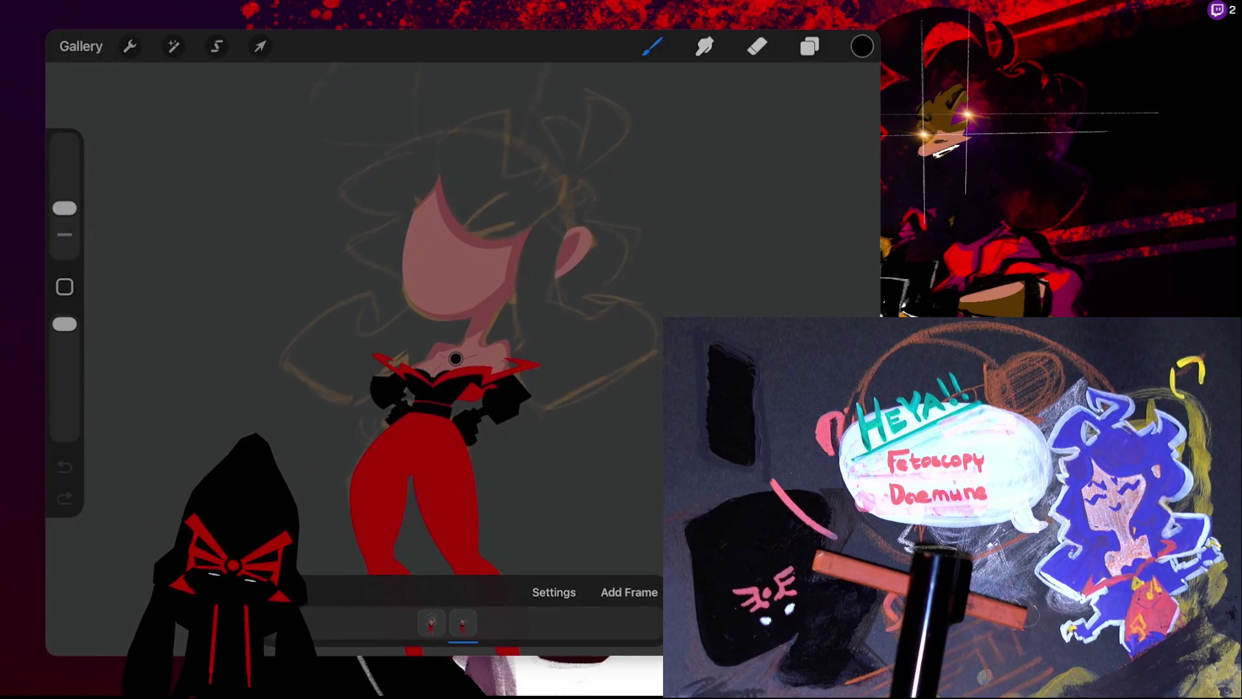
scroll(453, 362, "down", 3)
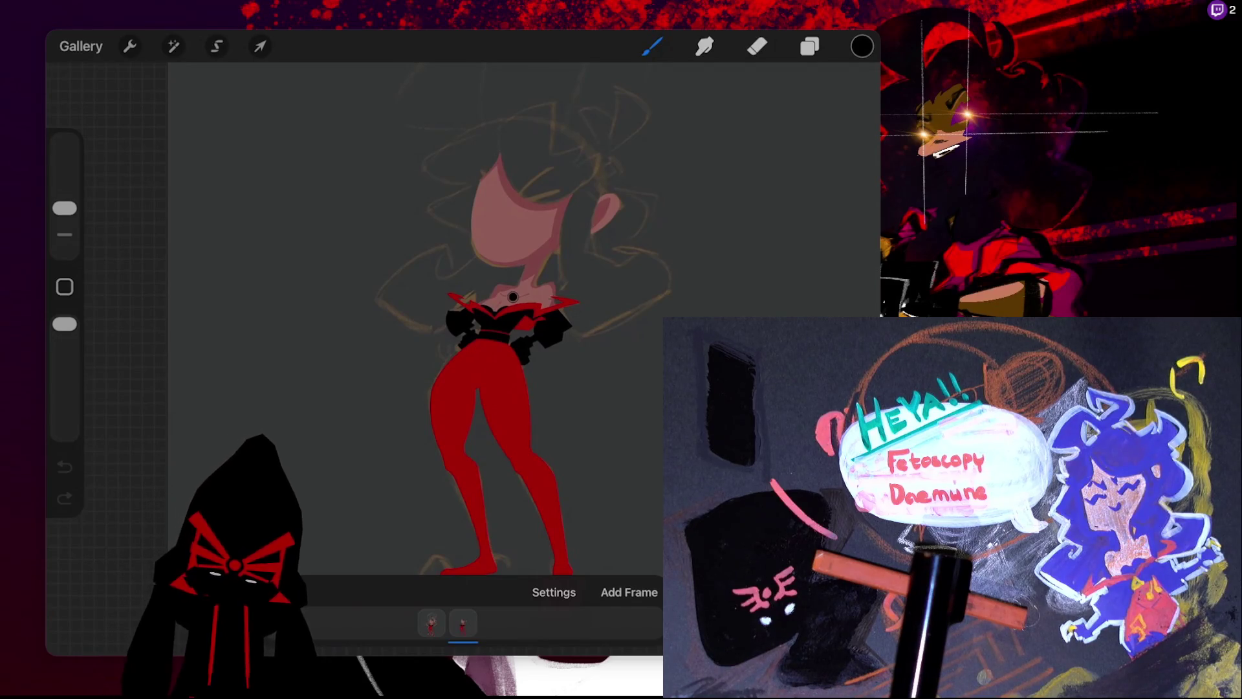
left_click(809, 46)
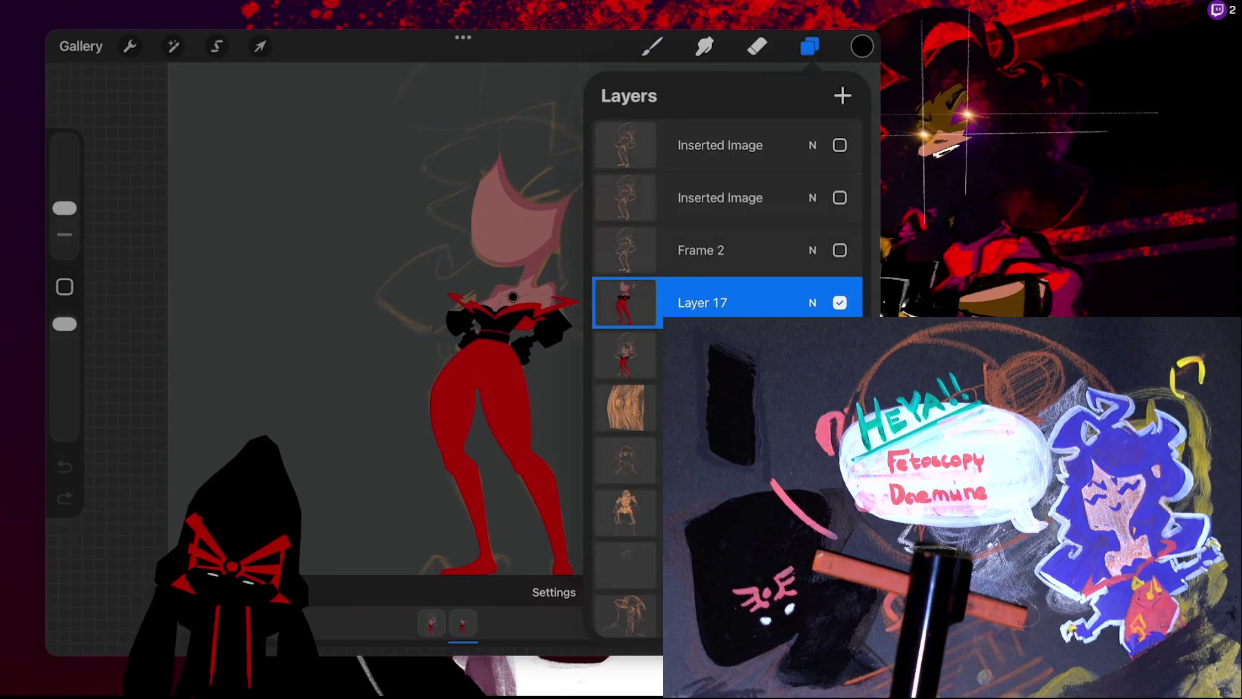
left_click(624, 355)
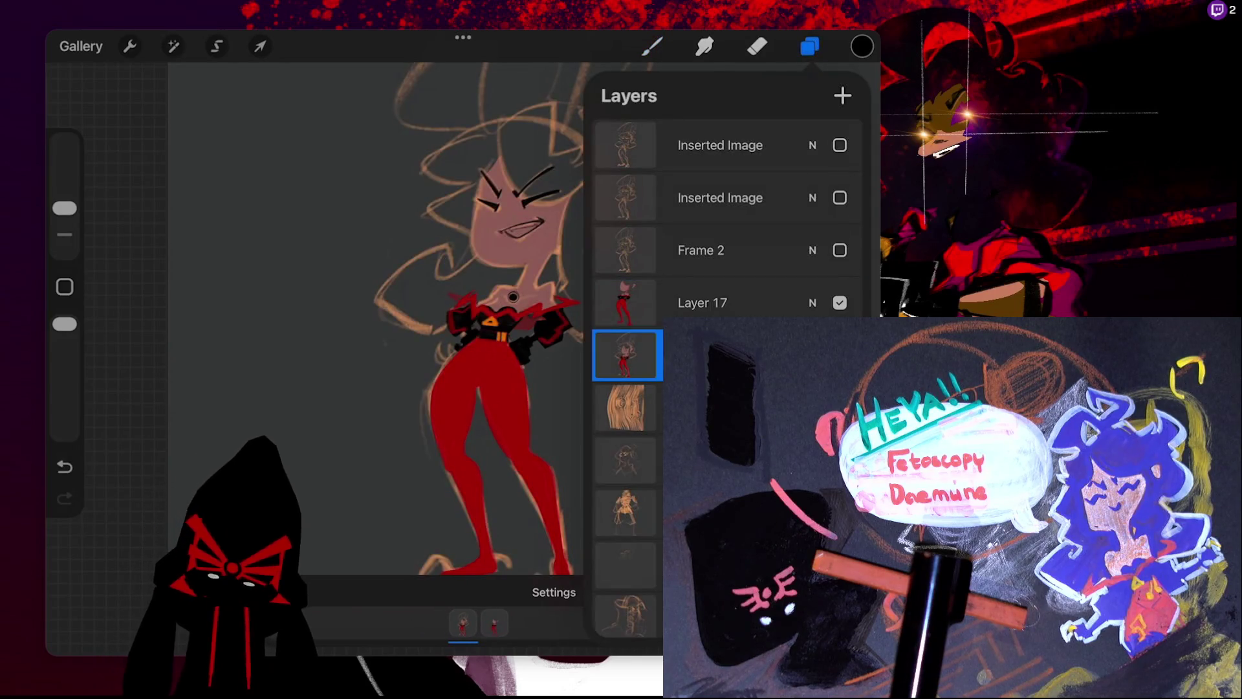
left_click(842, 96)
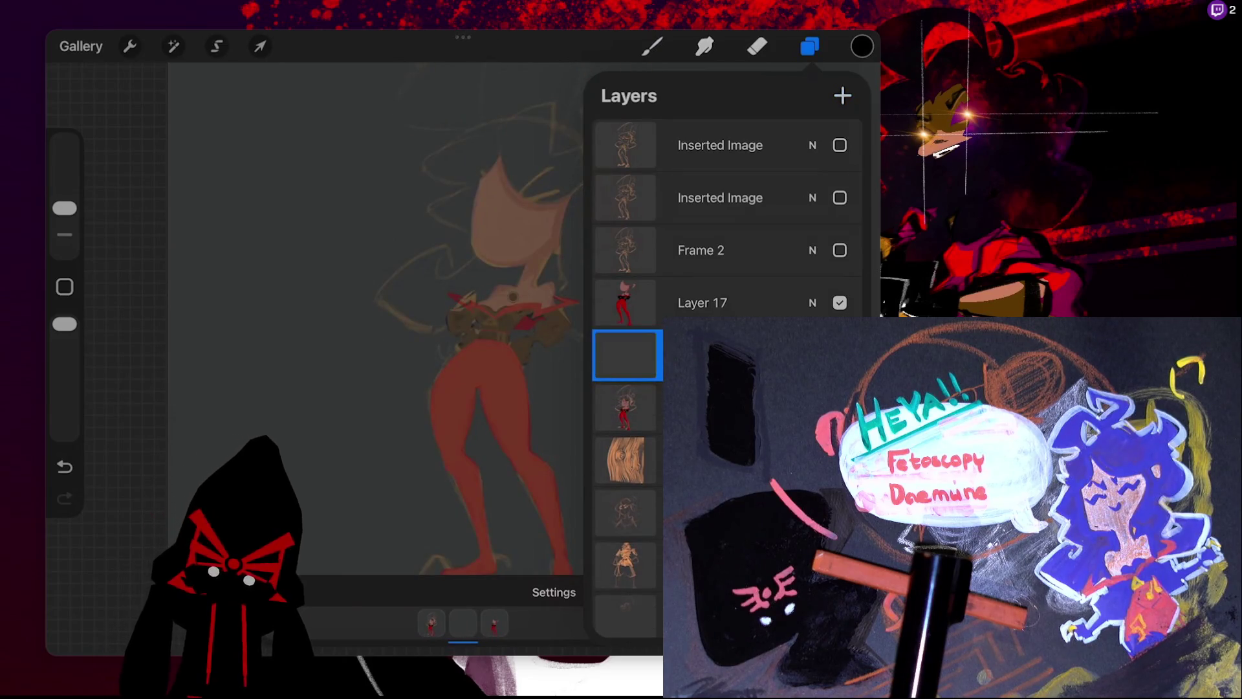
left_click(652, 46)
left_click(652, 46)
scroll(542, 322, "up", 5)
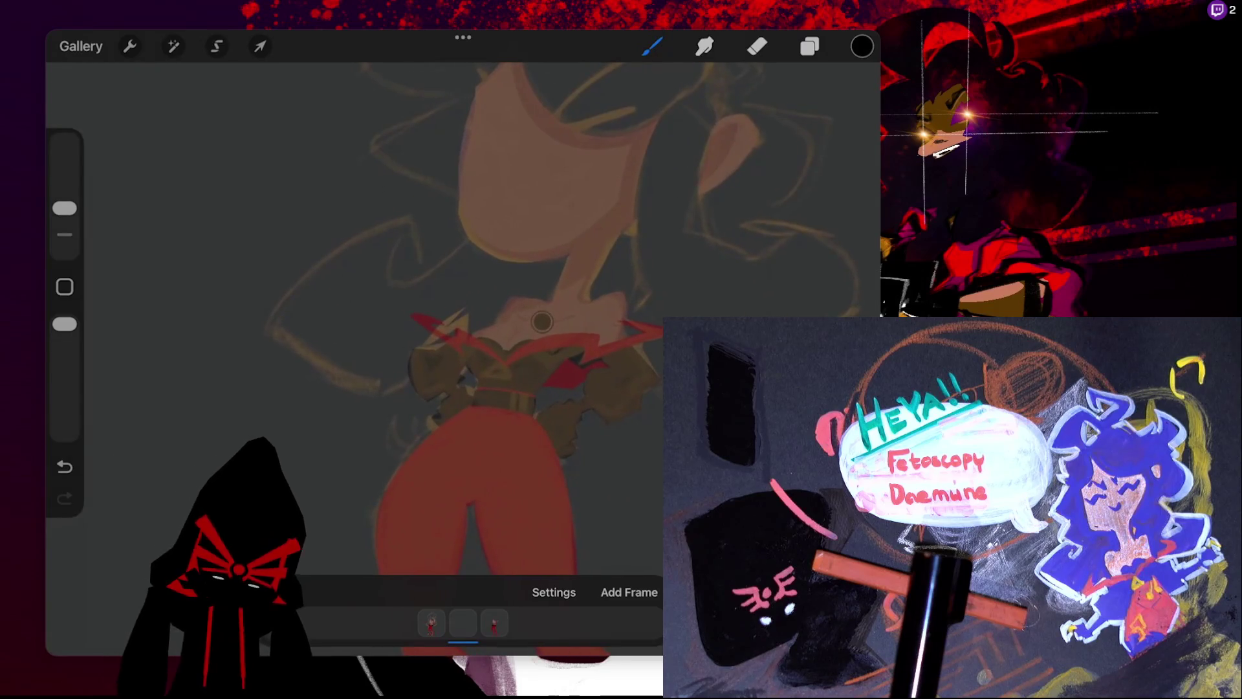
- Ink a snapped black arc and a thin two-edged line near the neck, discarding a hook attempt
mouse_move(270, 328)
left_mouse_down()
mouse_move(407, 225)
mouse_move(419, 267)
left_mouse_up()
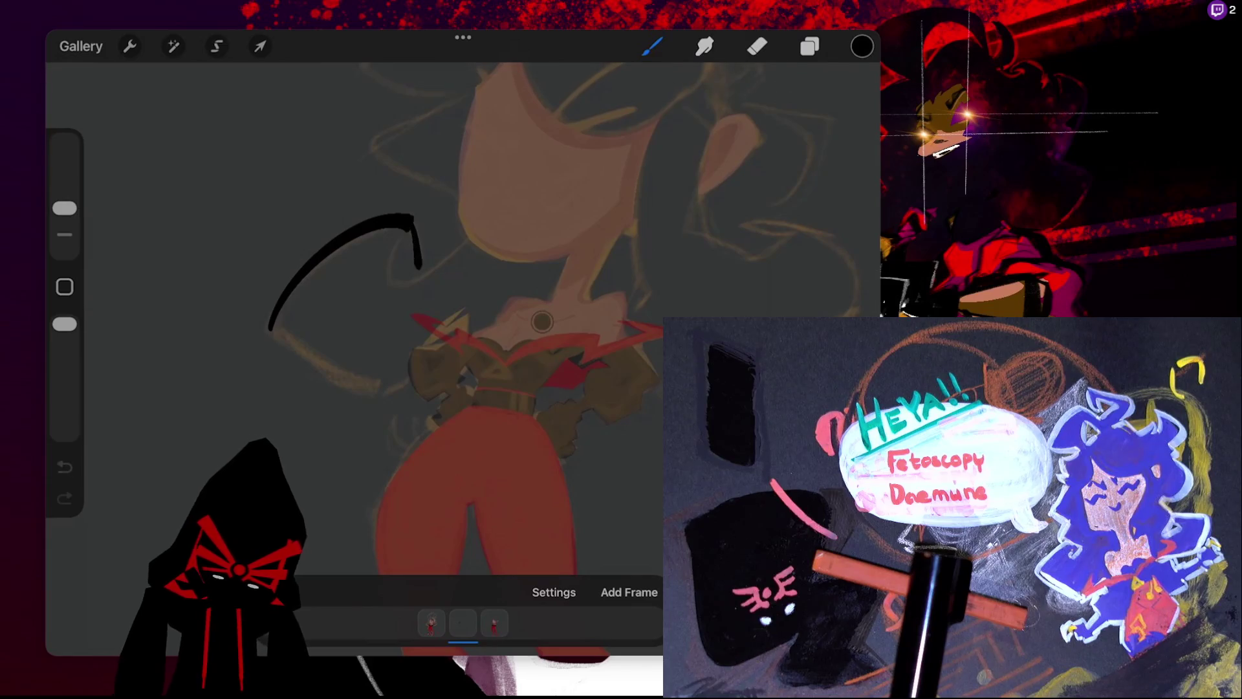
key("ctrl+z")
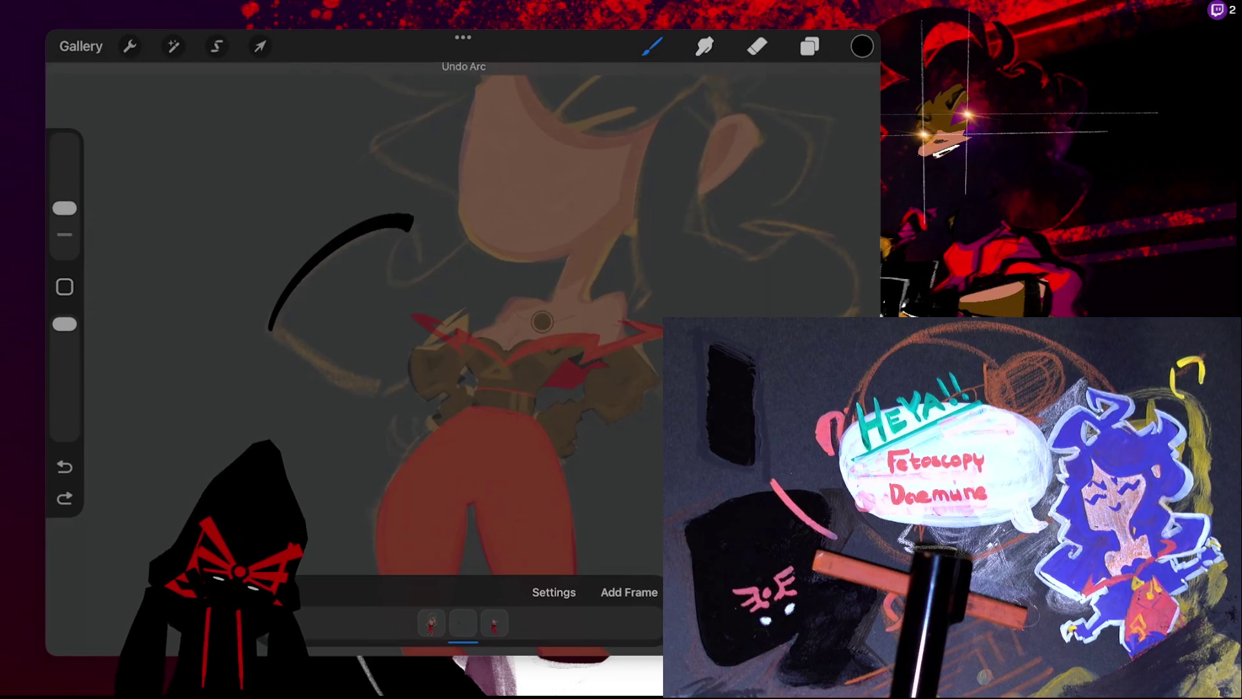
left_click_drag(420, 254, 420, 260)
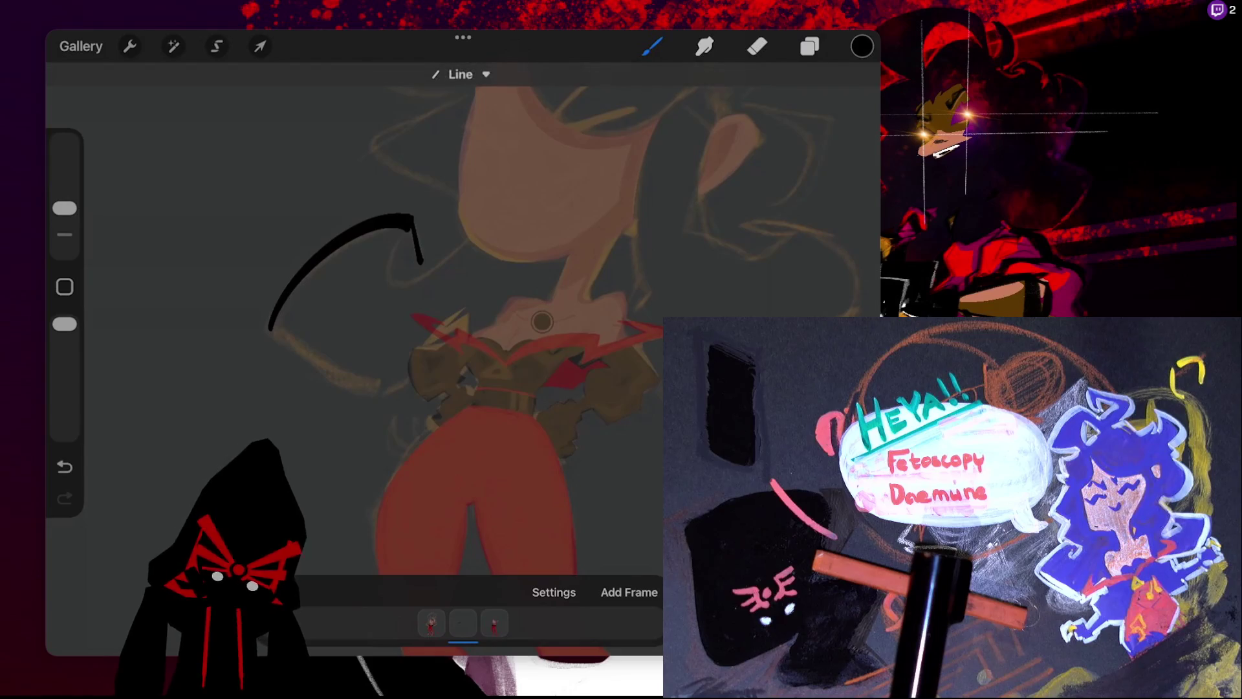
left_click(460, 75)
left_click(504, 113)
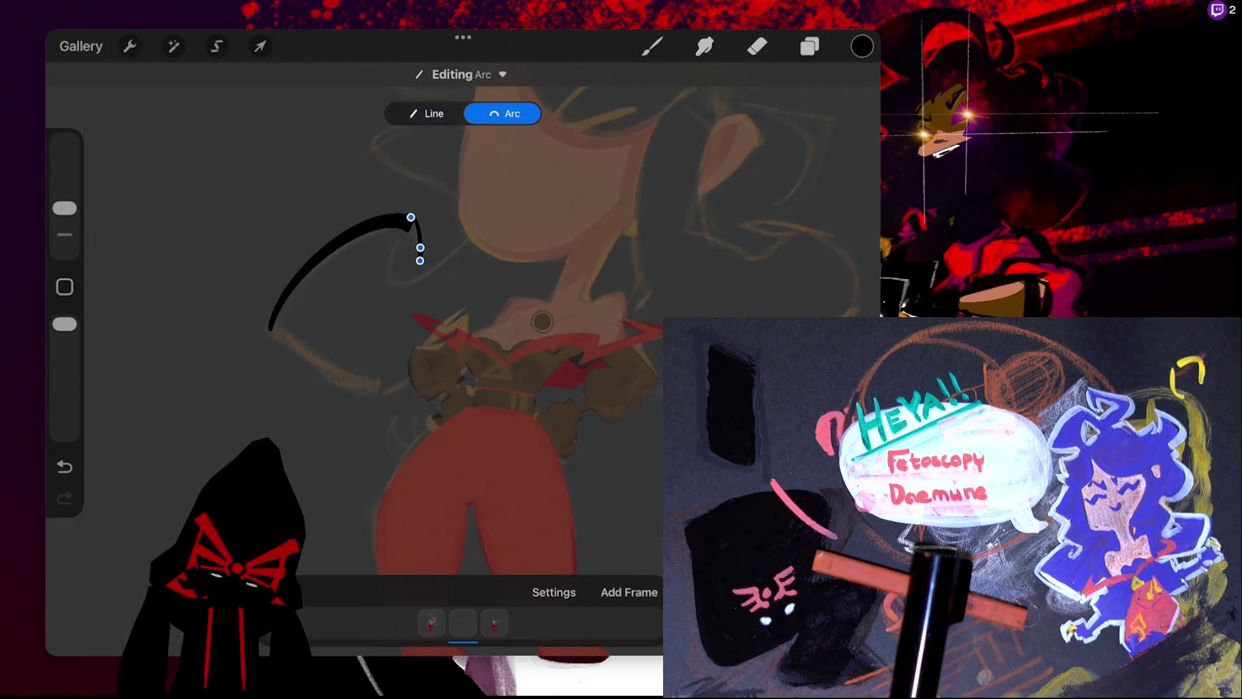
left_click(652, 46)
key("ctrl+z")
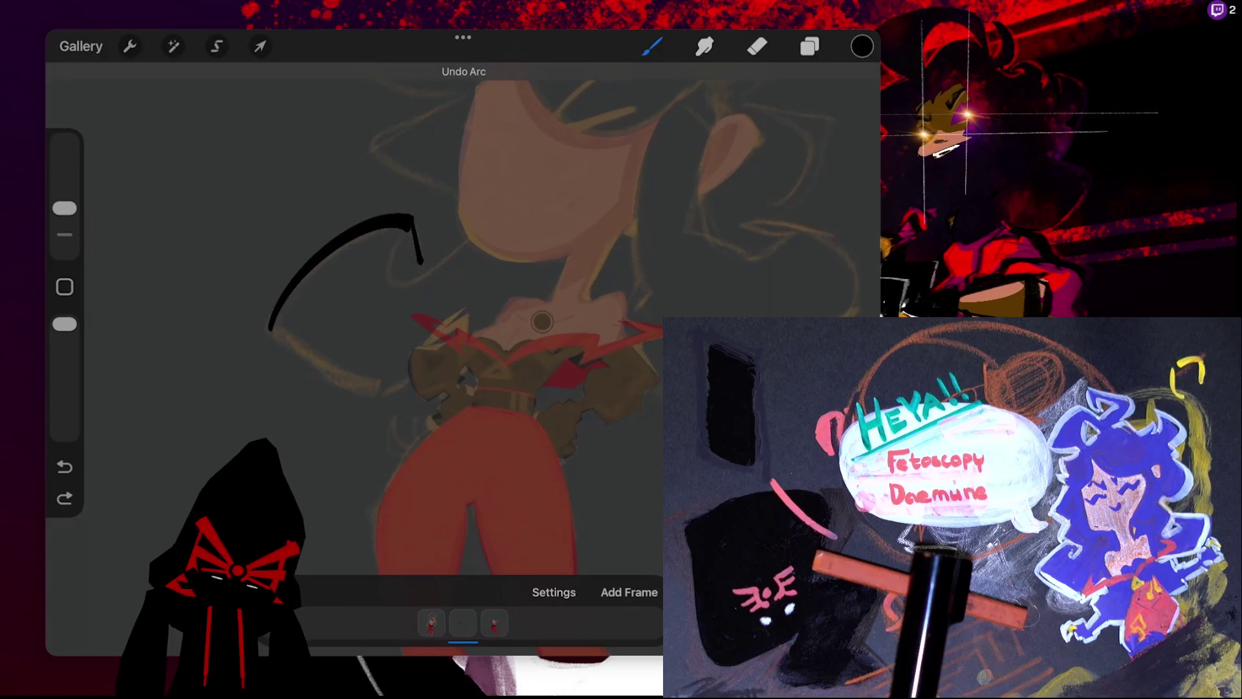
scroll(463, 324, "up", 5)
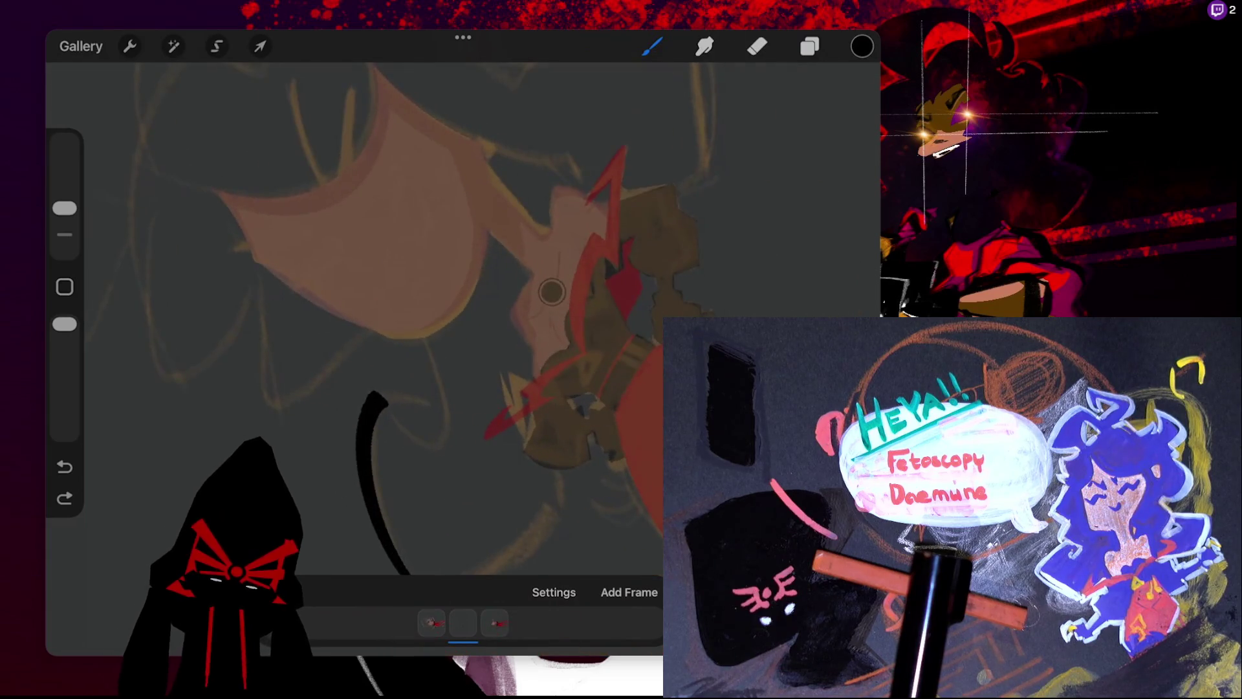
left_click_drag(485, 419, 536, 370)
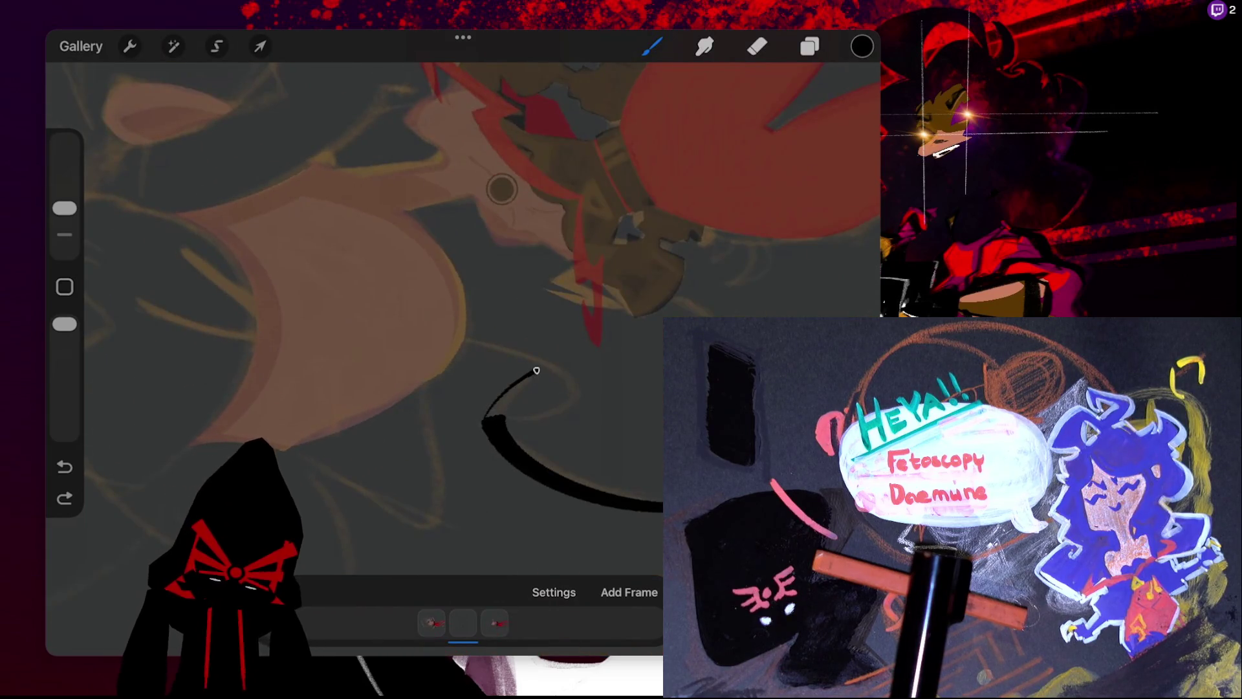
left_click(460, 71)
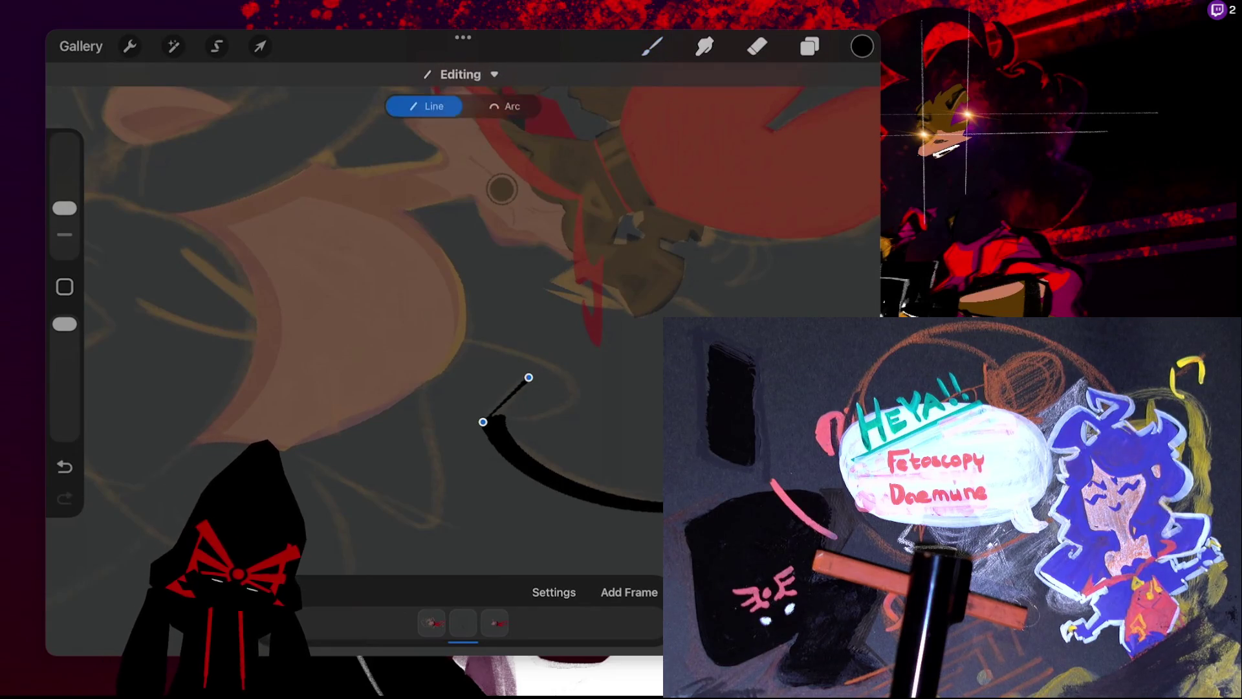
key("ctrl+z")
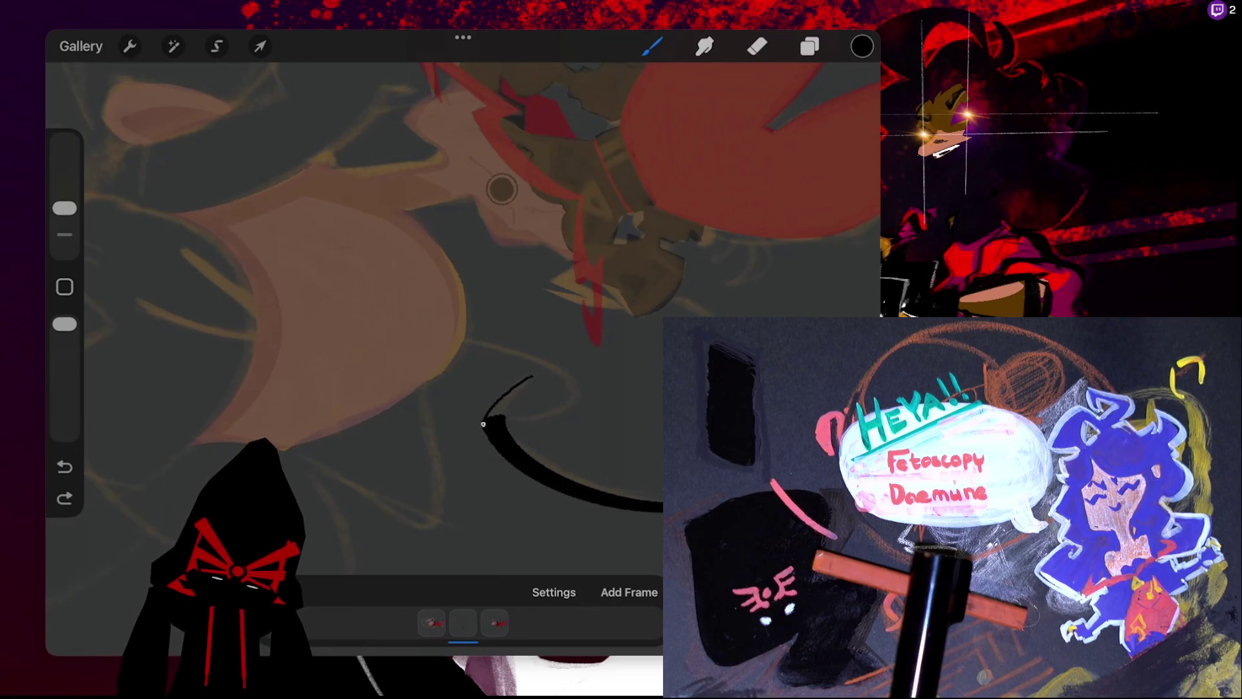
left_click_drag(489, 418, 532, 376)
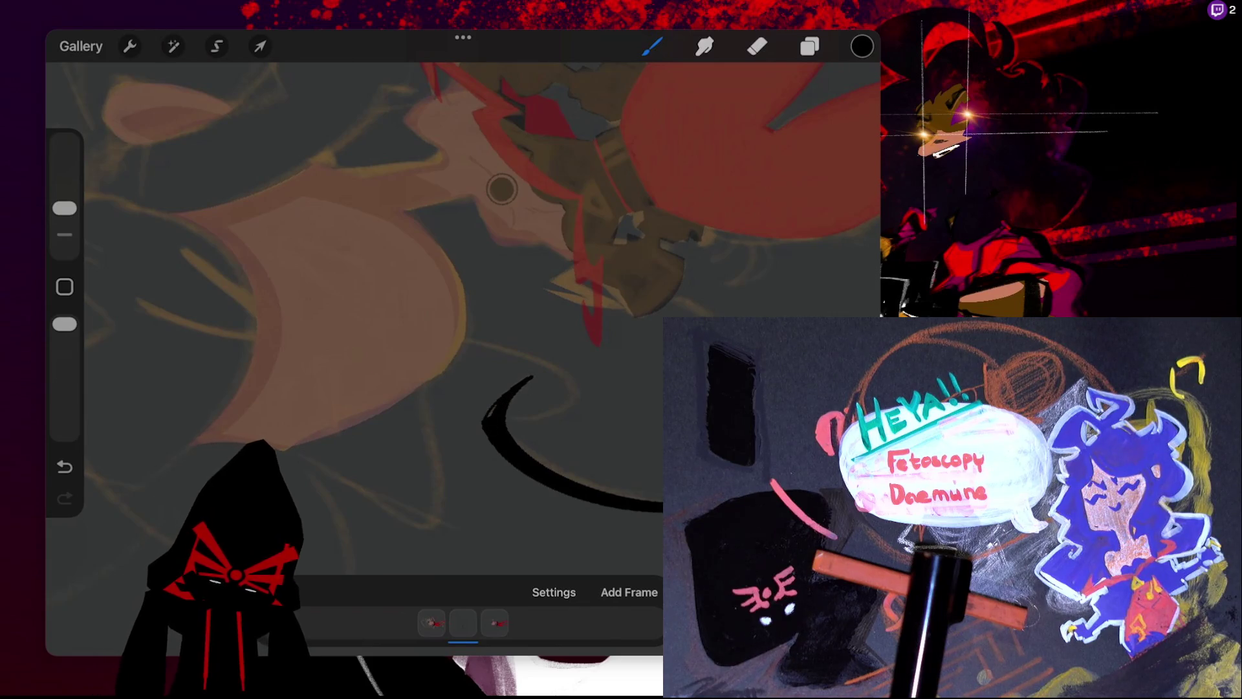
- Draw a thin snapped curve near the face and extend it with a smooth rightward arc
mouse_move(501, 189)
left_mouse_down()
mouse_move(401, 297)
mouse_move(431, 409)
mouse_move(282, 207)
left_mouse_up()
left_click_drag(419, 310, 512, 170)
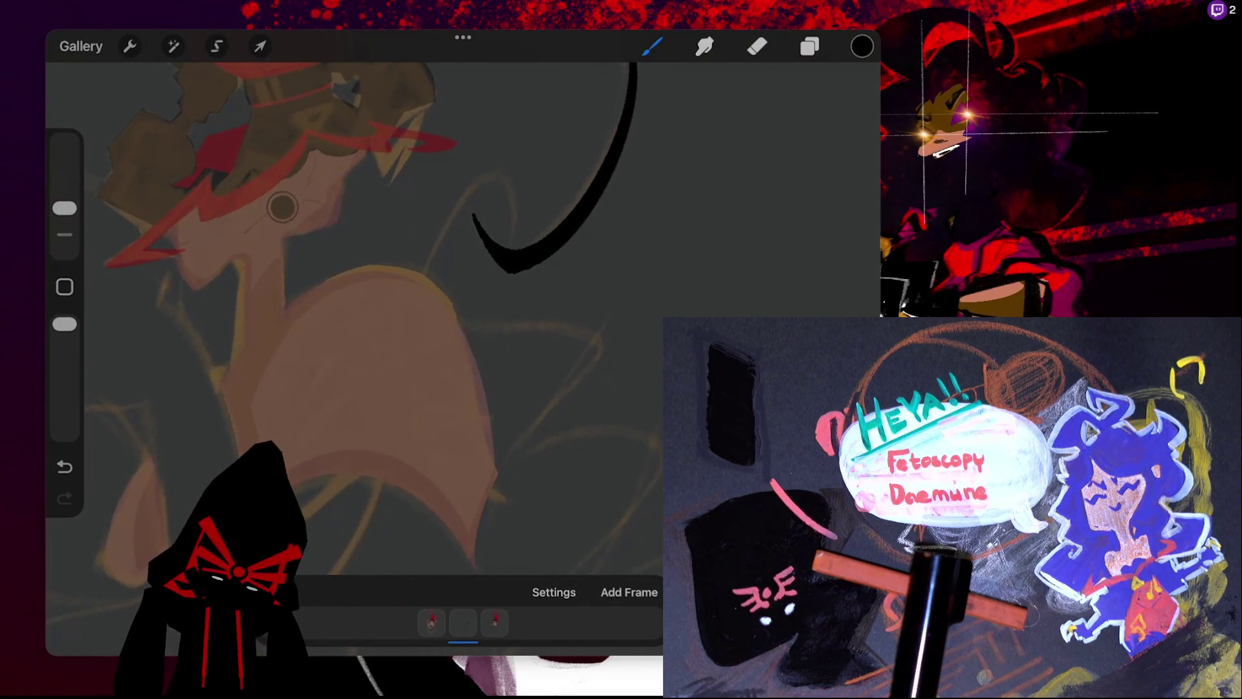
key("ctrl+z")
left_click_drag(415, 297, 515, 217)
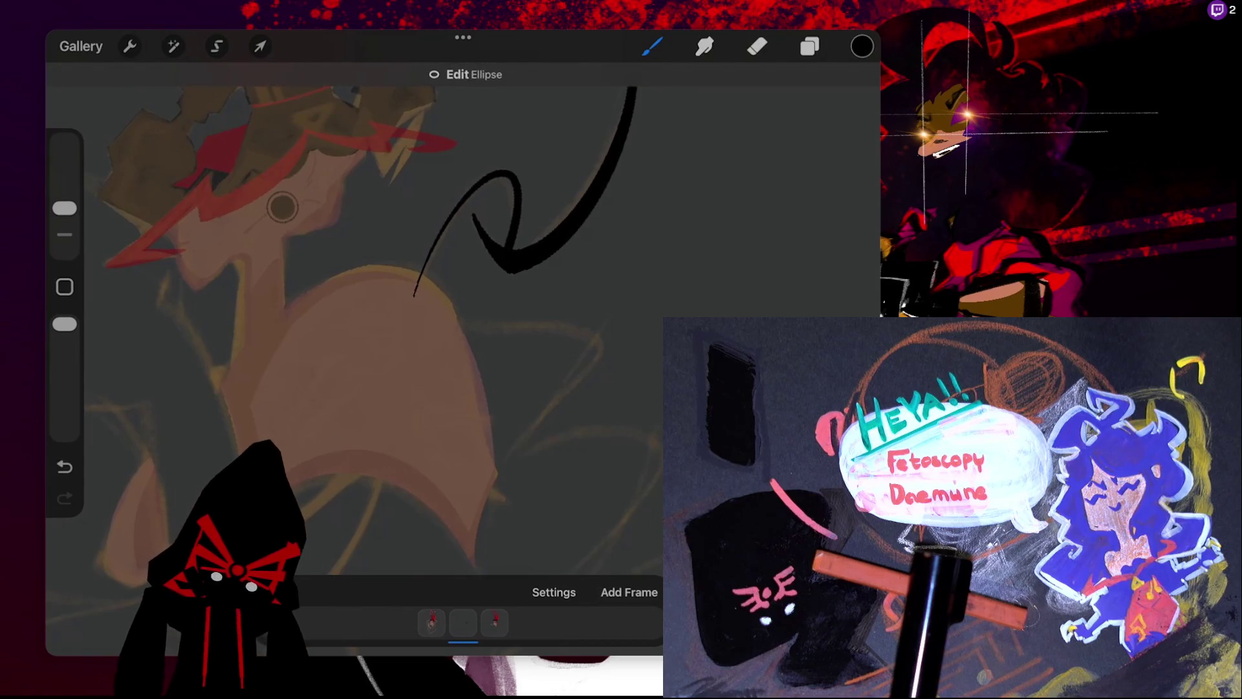
left_click(465, 74)
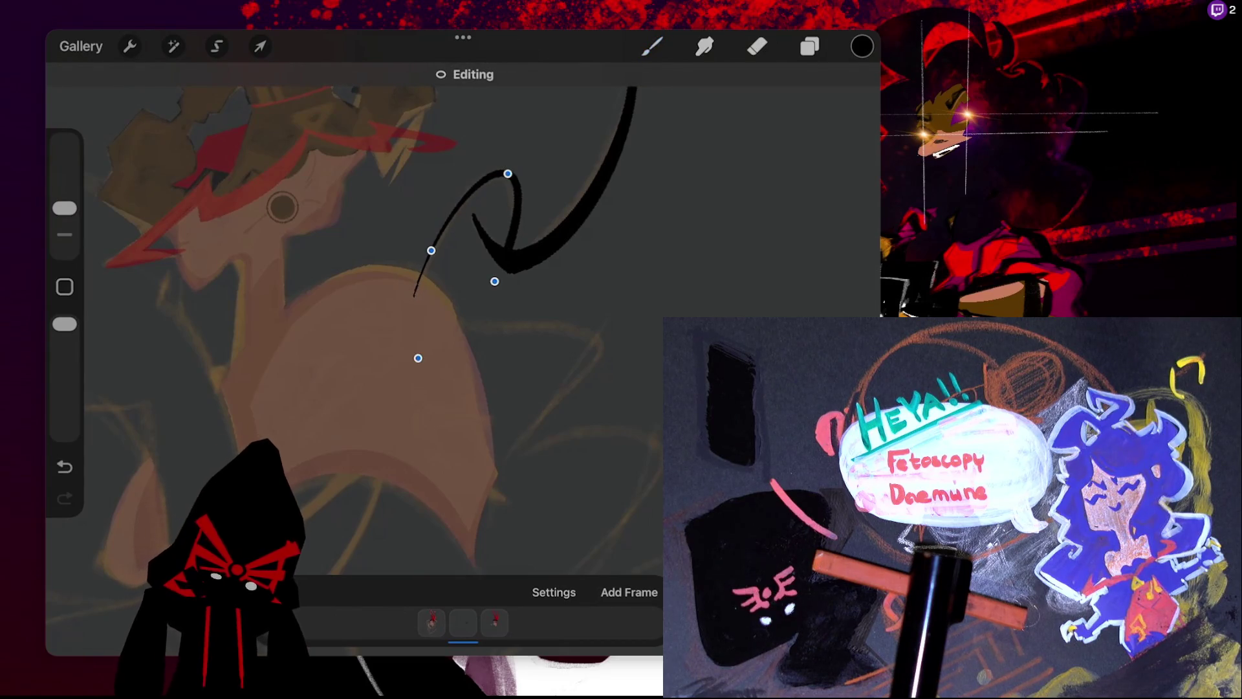
left_click(744, 194)
mouse_move(466, 233)
left_mouse_down()
mouse_move(505, 349)
mouse_move(466, 278)
left_mouse_up()
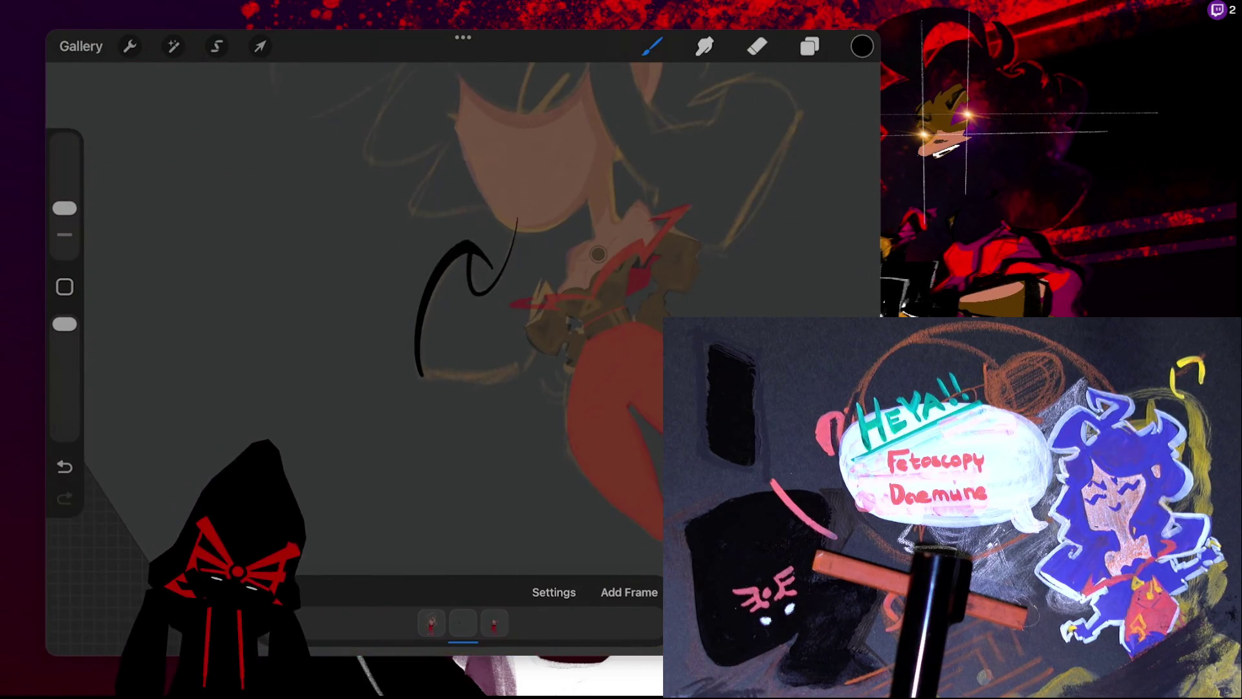
mouse_move(422, 375)
left_mouse_down()
mouse_move(527, 369)
mouse_move(567, 199)
mouse_move(598, 202)
left_mouse_up()
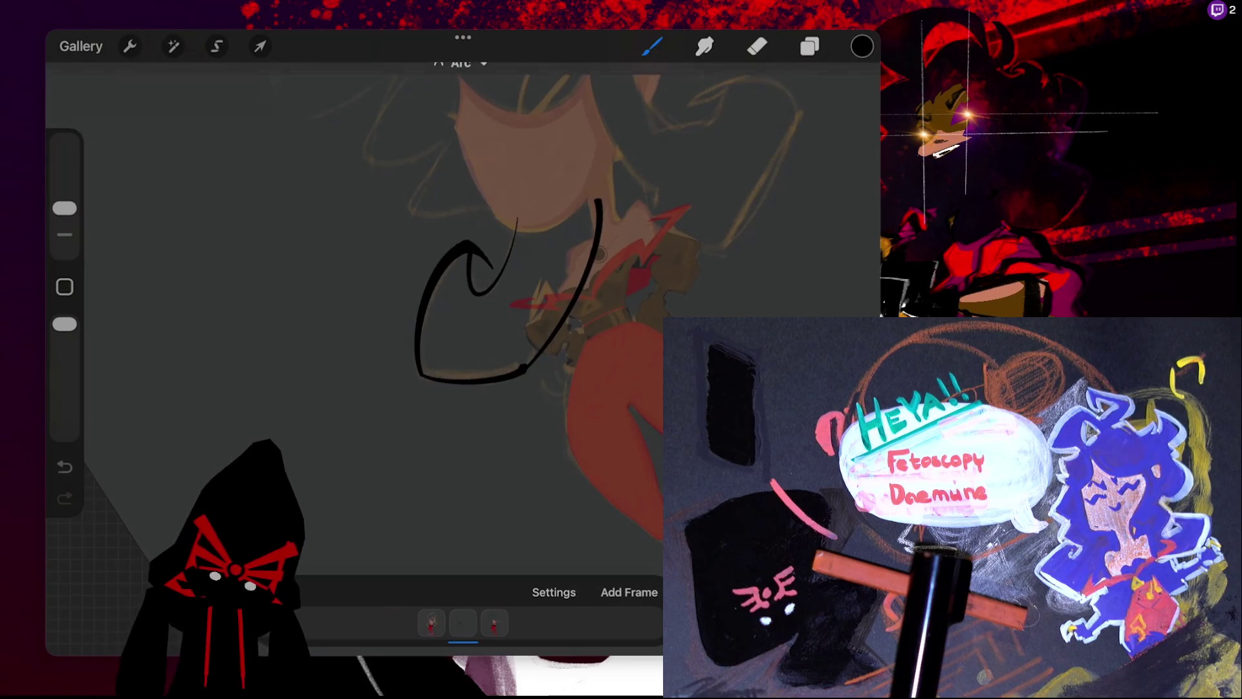
left_click(460, 75)
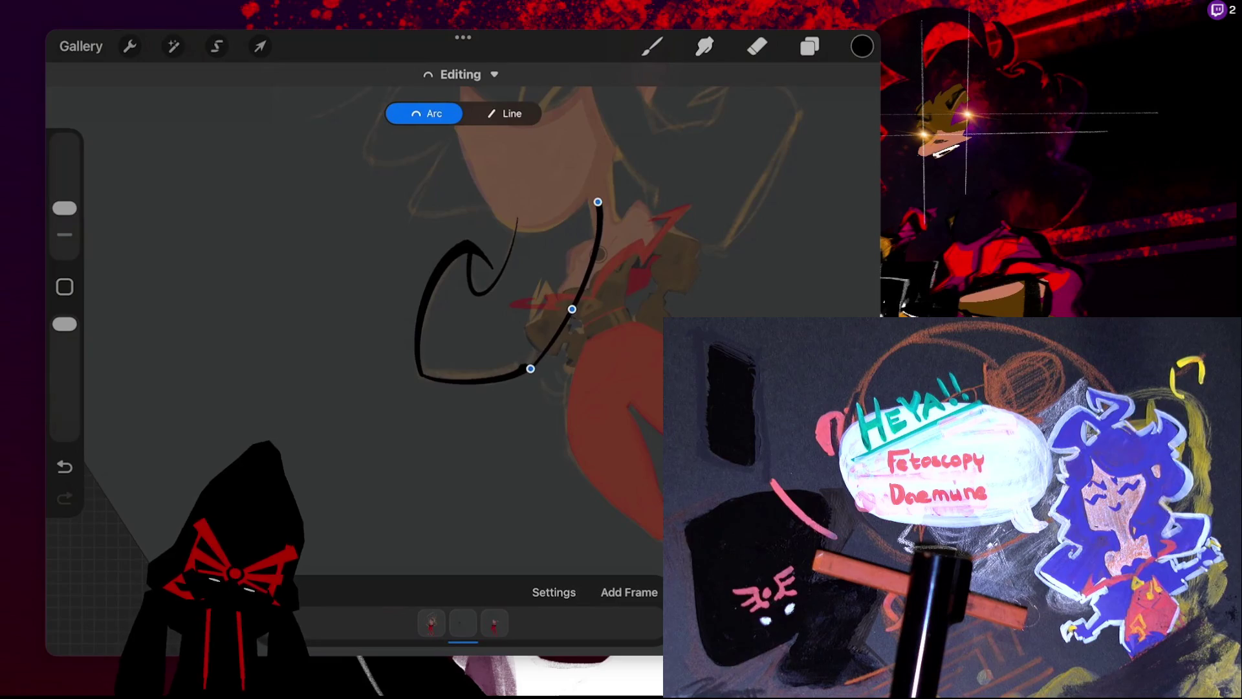
- Draw the pointed, hooked outline of the hair lock over the left side of the face
left_click(652, 46)
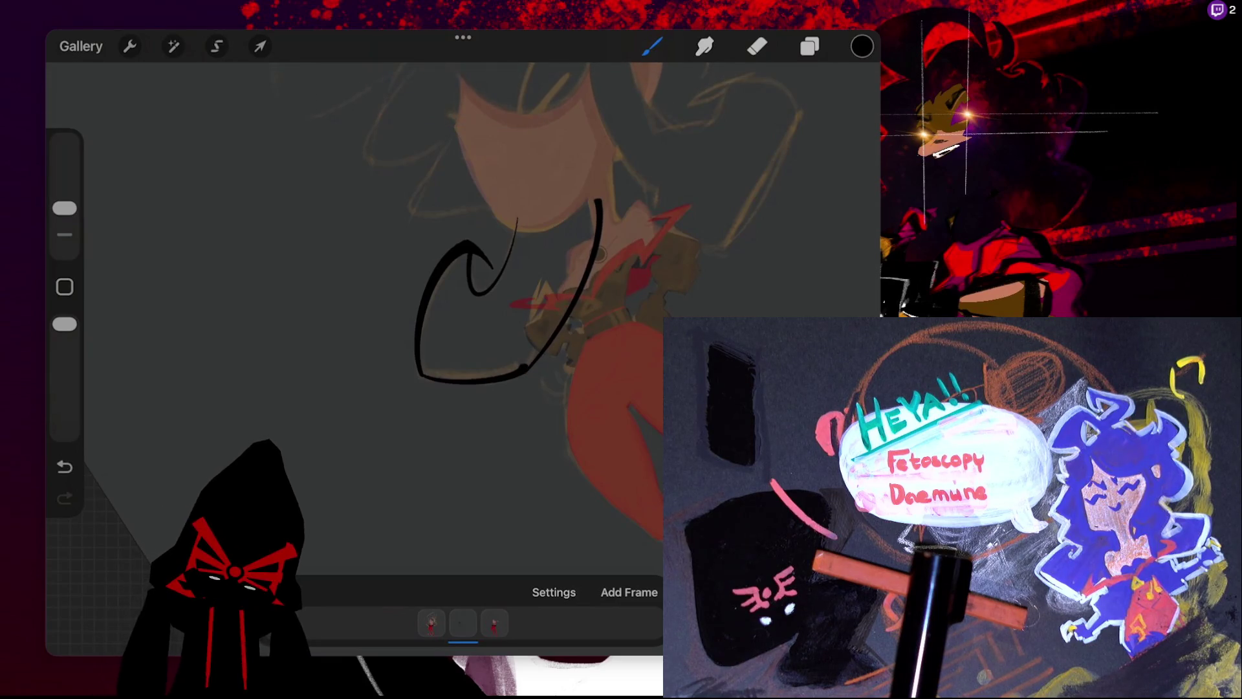
scroll(479, 317, "up", 2)
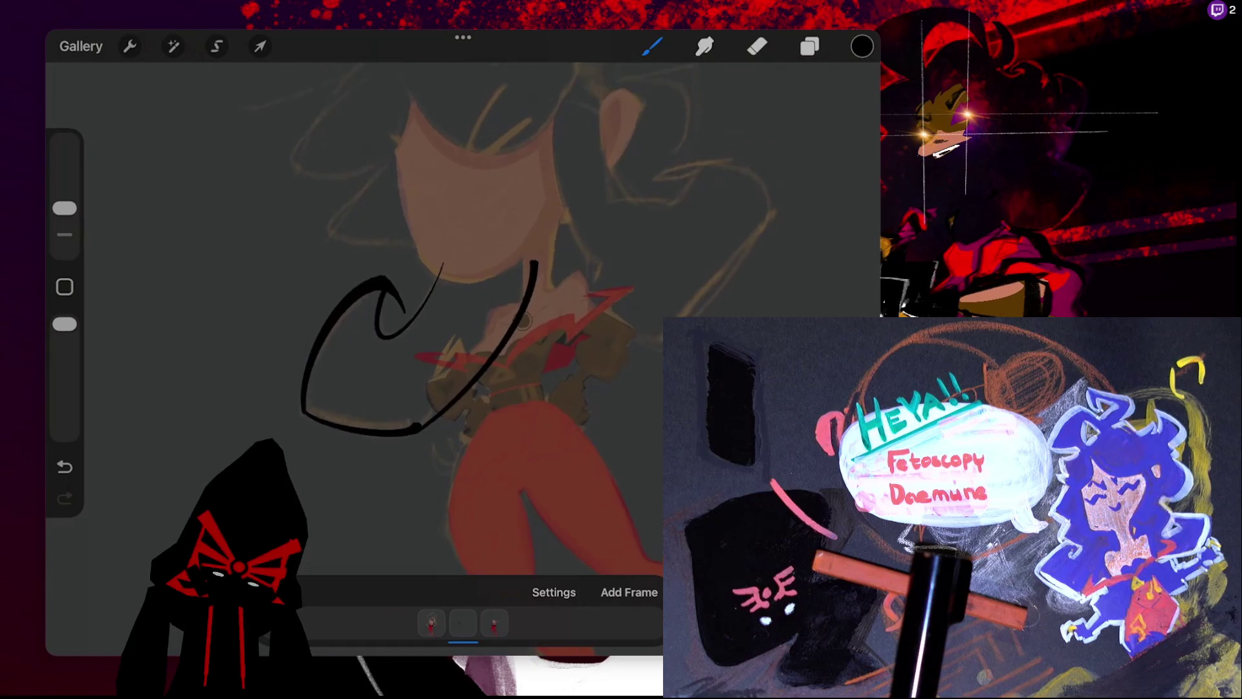
left_click_drag(398, 154, 437, 239)
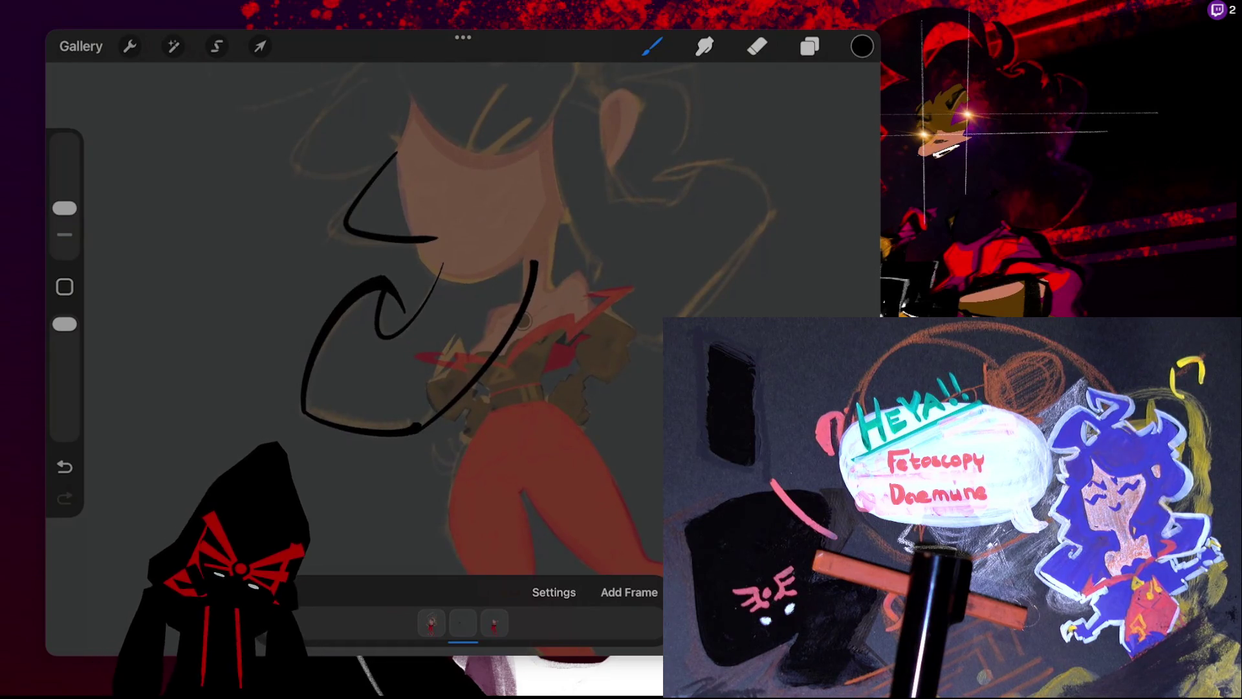
key("ctrl+z")
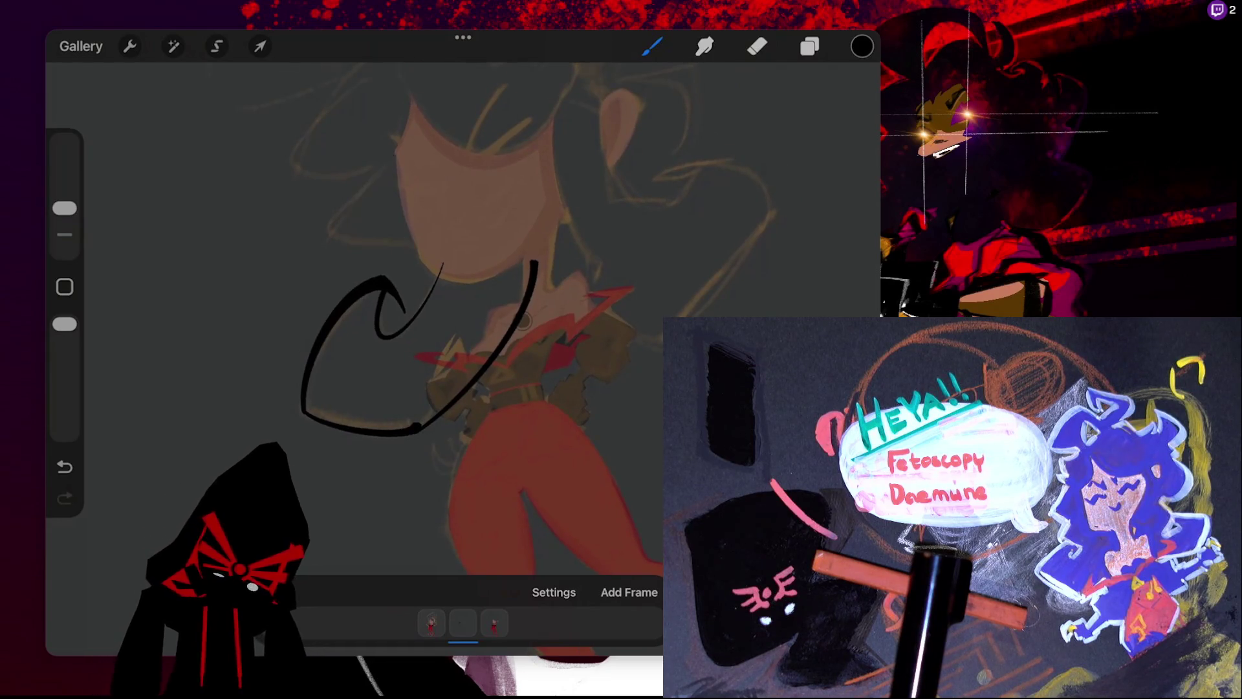
left_click_drag(404, 144, 446, 256)
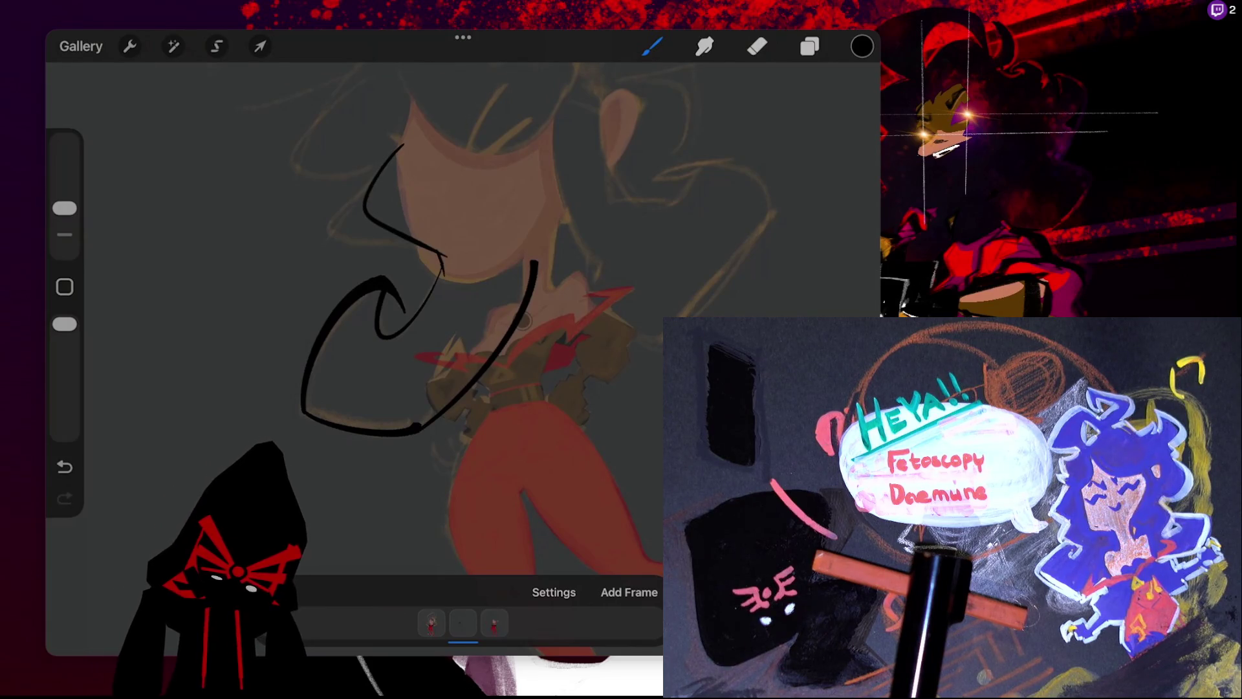
left_click_drag(404, 144, 537, 272)
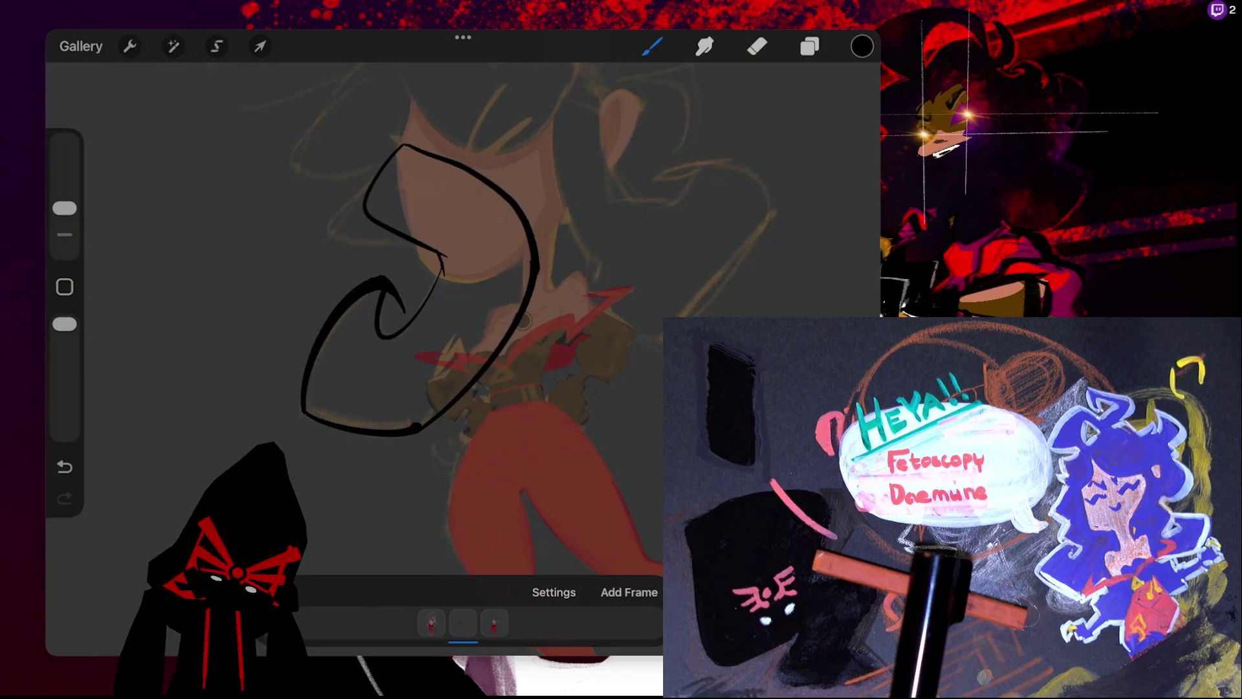
- ColorDrop black into the closed hair lock so it becomes solid black
left_click_drag(862, 46, 488, 285)
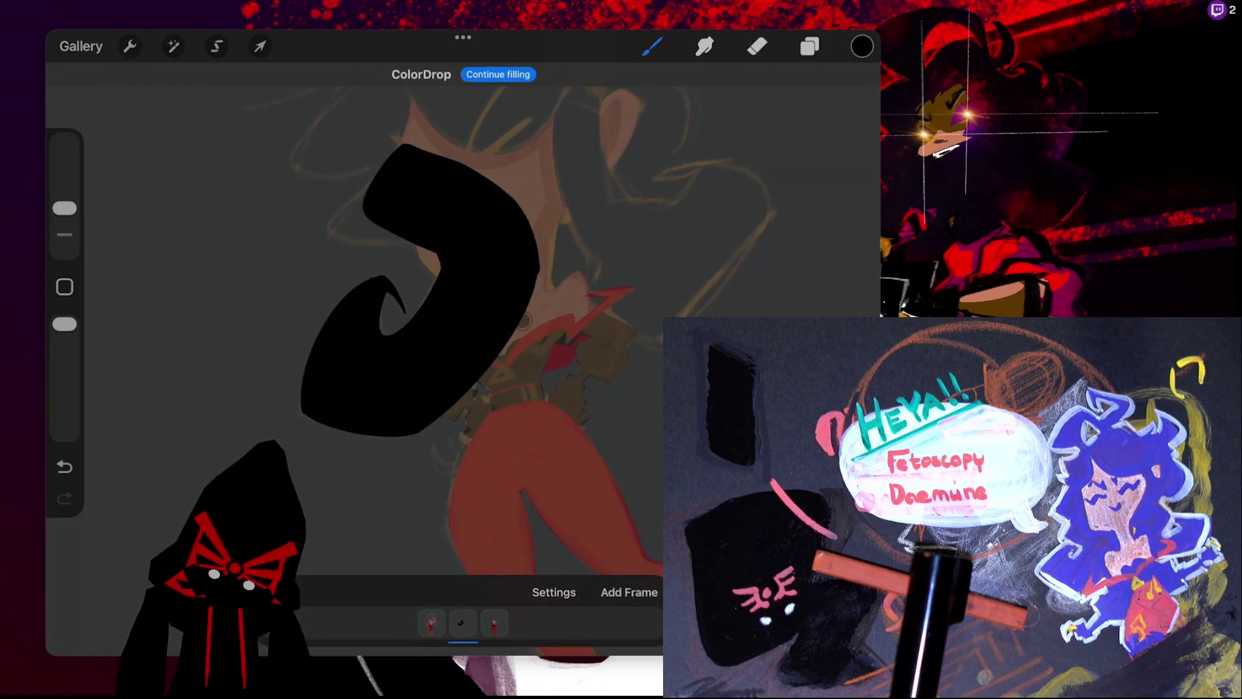
left_click(652, 46)
left_click(652, 46)
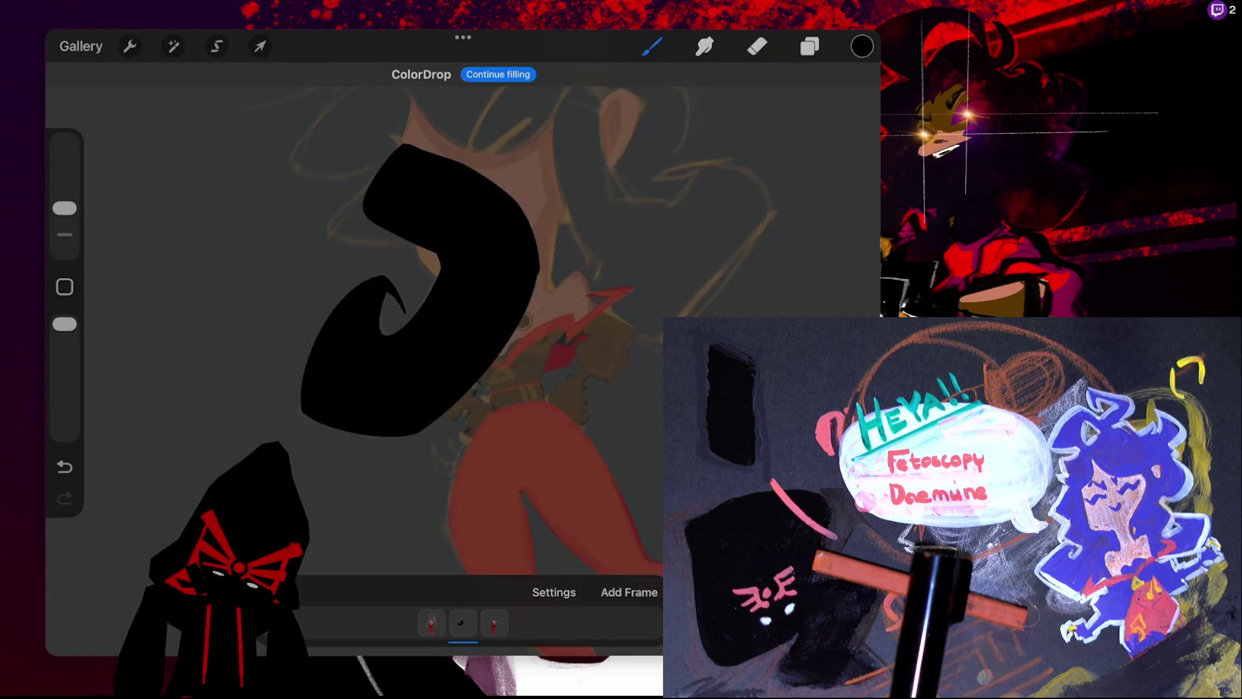
scroll(517, 323, "up", 3)
scroll(485, 355, "down", 2)
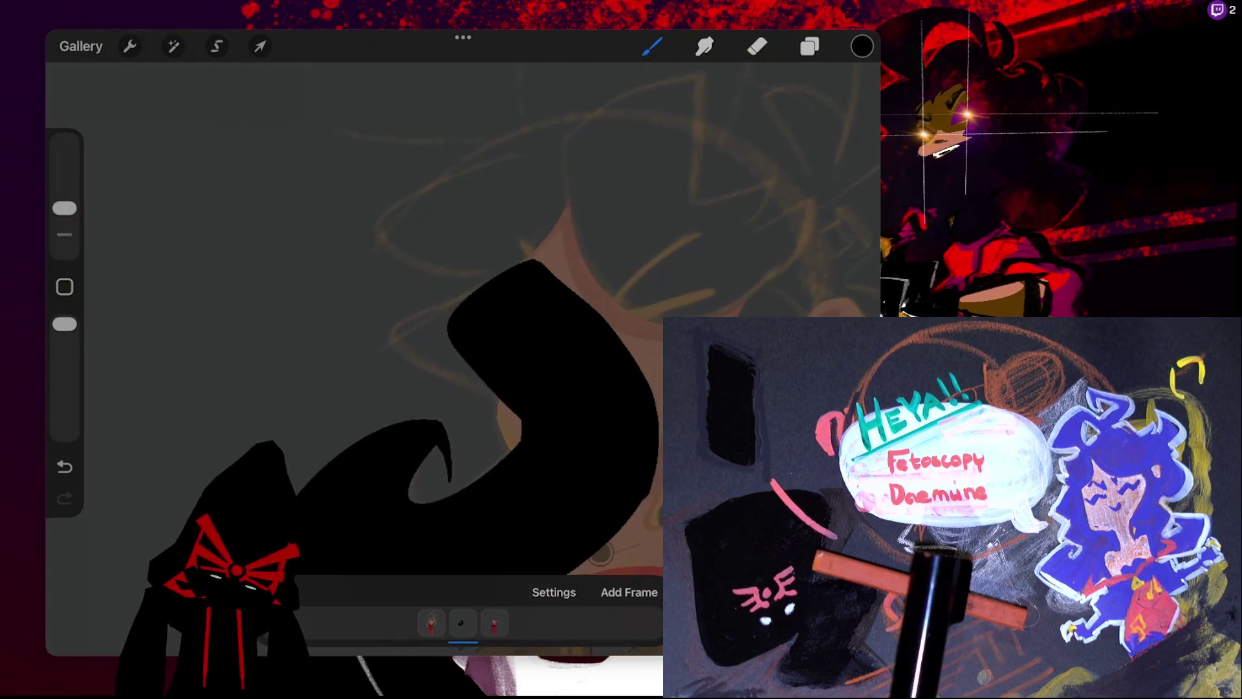
- Ink the curved lower edge and zigzag tips of the bangs, redrawing stray strokes
left_click_drag(424, 266, 458, 263)
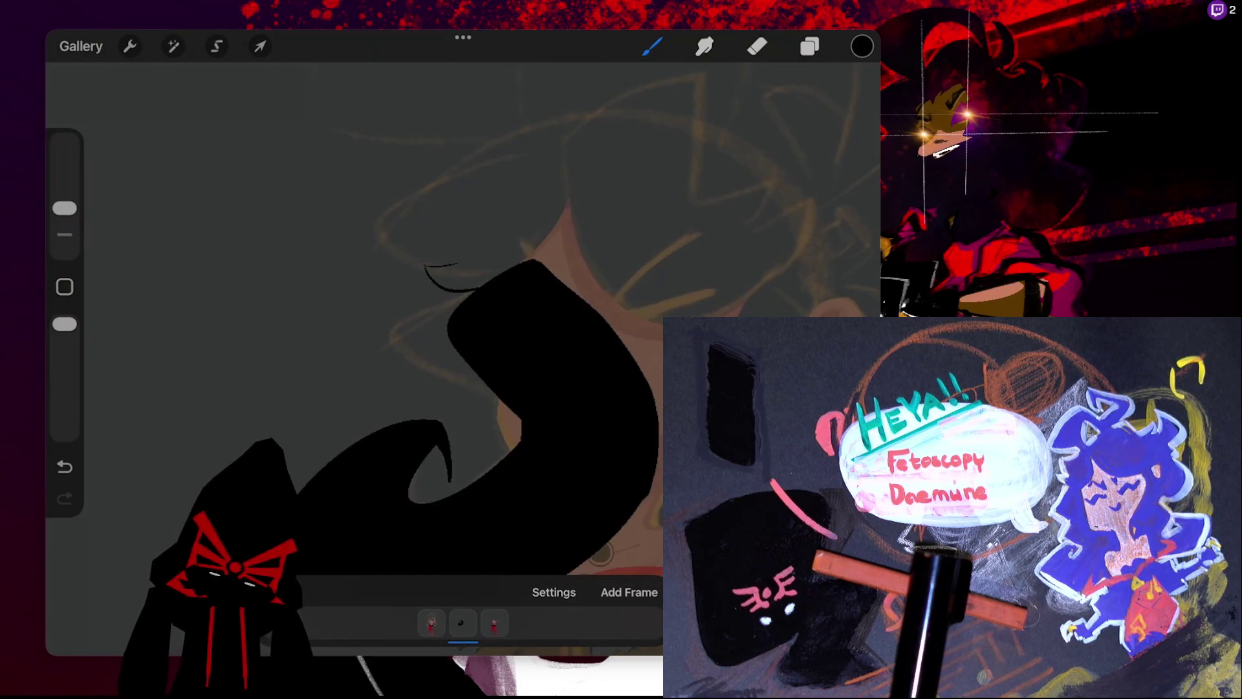
key("ctrl+z")
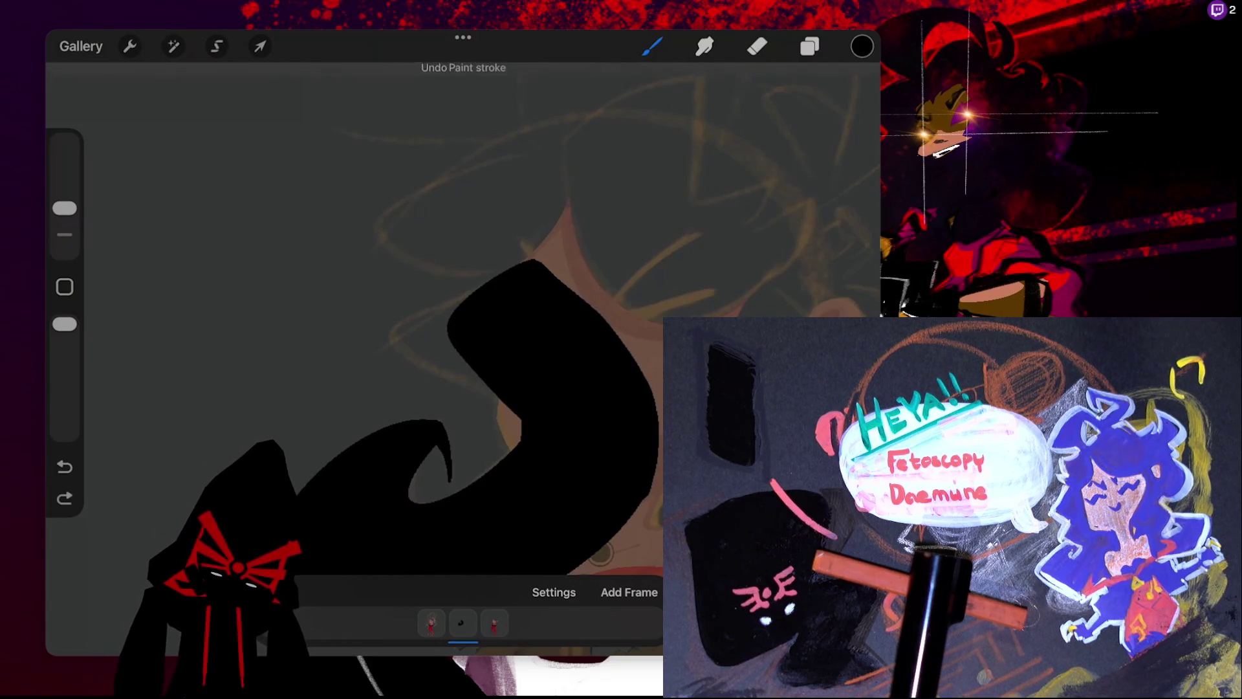
left_click_drag(406, 264, 467, 299)
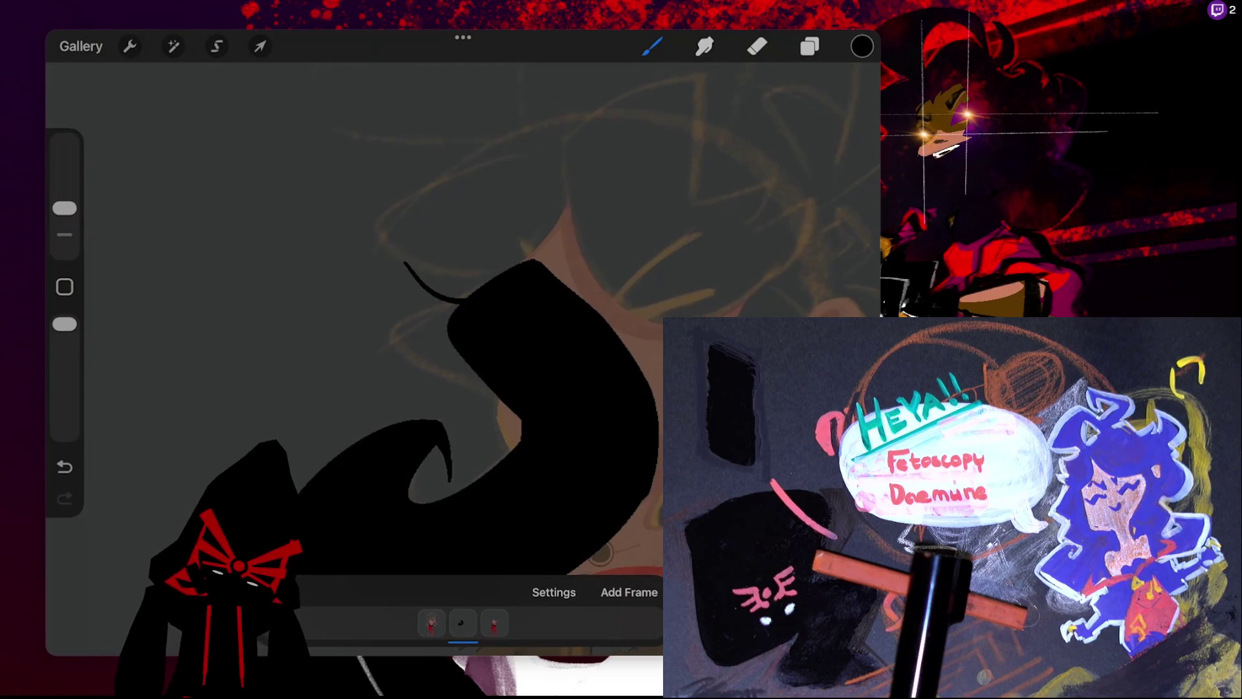
mouse_move(453, 254)
left_mouse_down()
mouse_move(388, 222)
mouse_move(497, 164)
mouse_move(519, 129)
mouse_move(568, 116)
left_mouse_up()
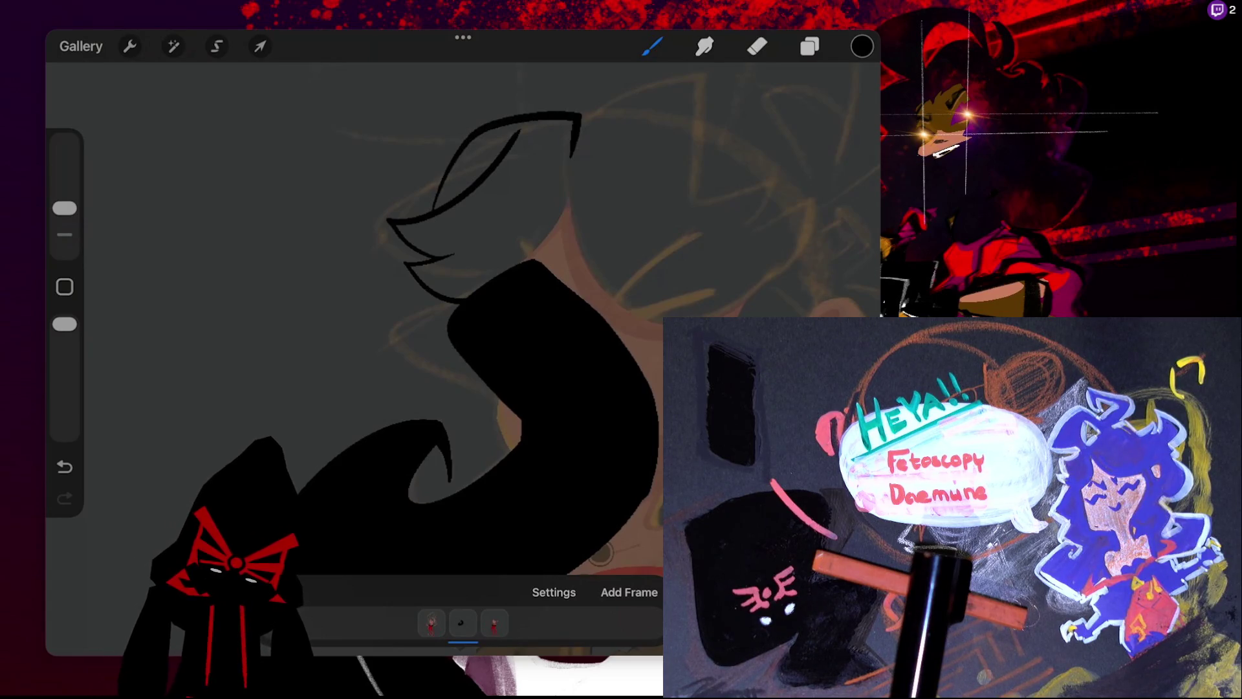
key("ctrl+z")
key("ctrl+z")
key("ctrl+z")
mouse_move(453, 254)
left_mouse_down()
mouse_move(449, 187)
mouse_move(538, 258)
left_mouse_up()
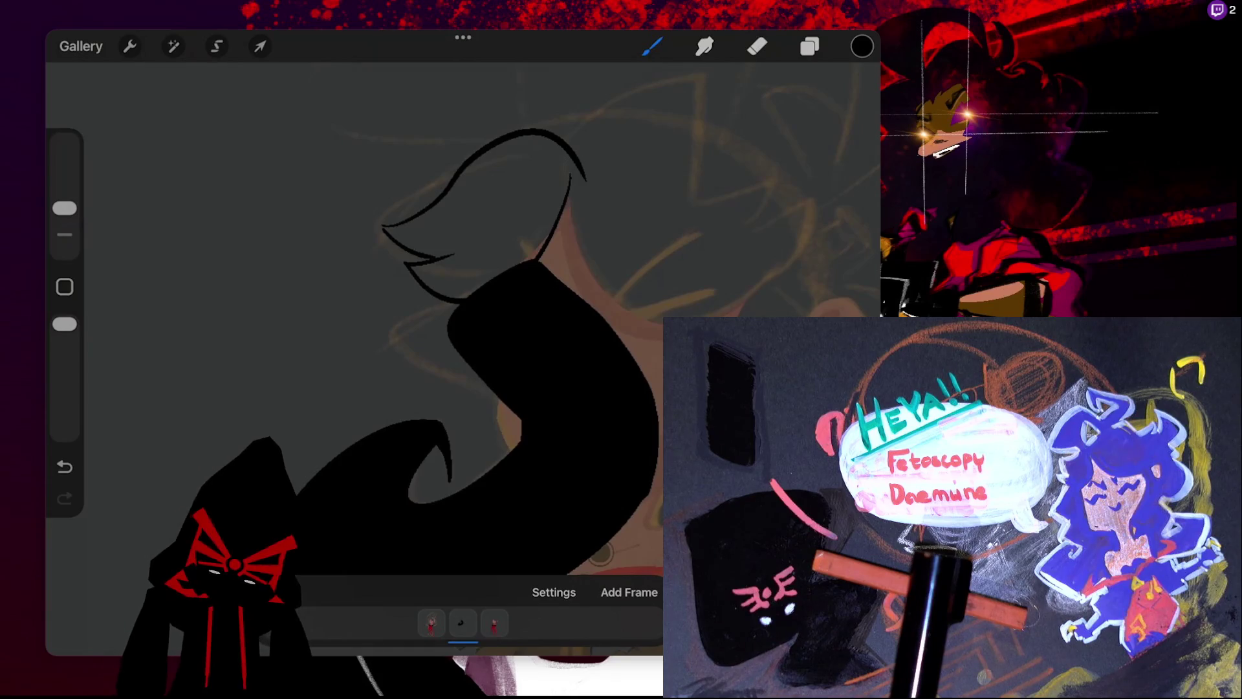
scroll(453, 355, "up", 5)
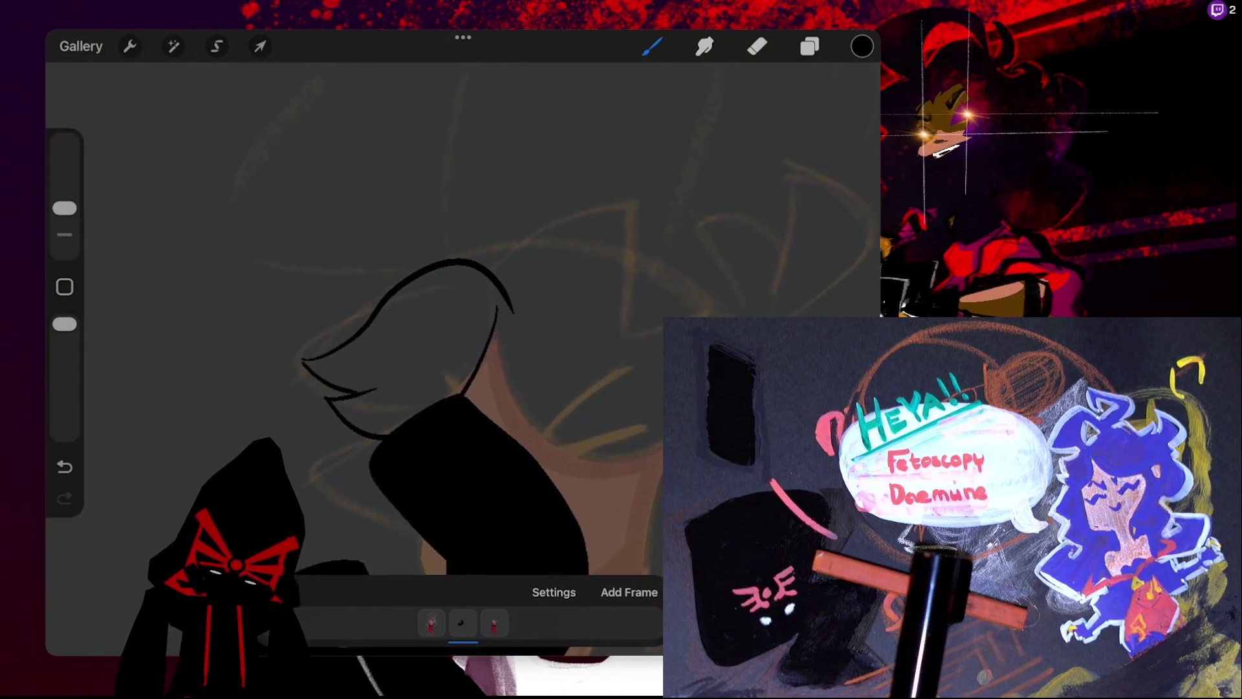
- Extend the bangs outline over the head top and down the right side, reshaping its end
mouse_move(493, 271)
left_mouse_down()
mouse_move(630, 321)
mouse_move(721, 294)
left_mouse_up()
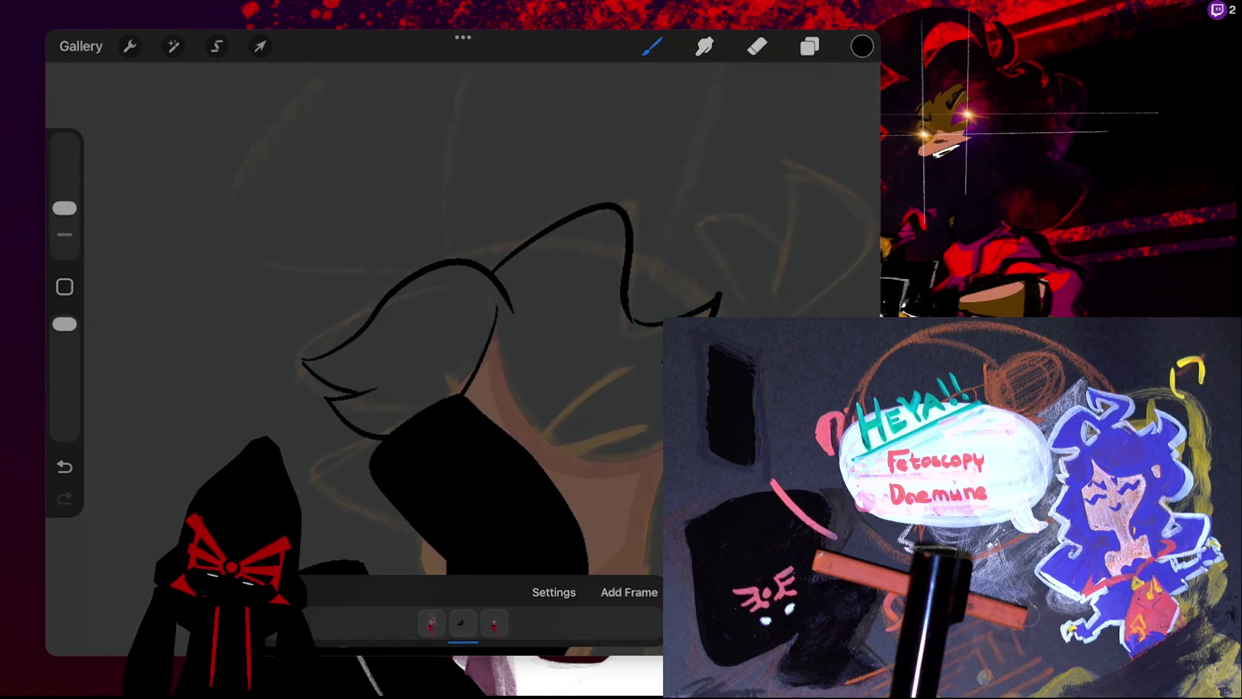
scroll(453, 311, "down", 2)
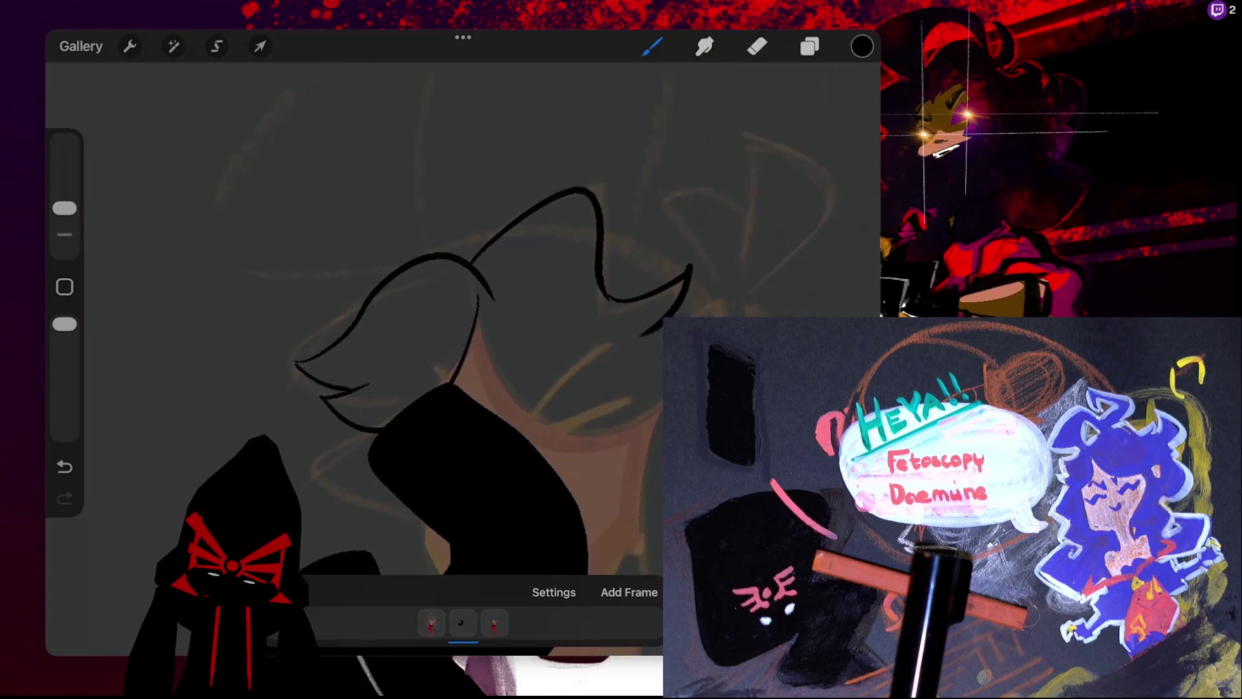
key("ctrl+z")
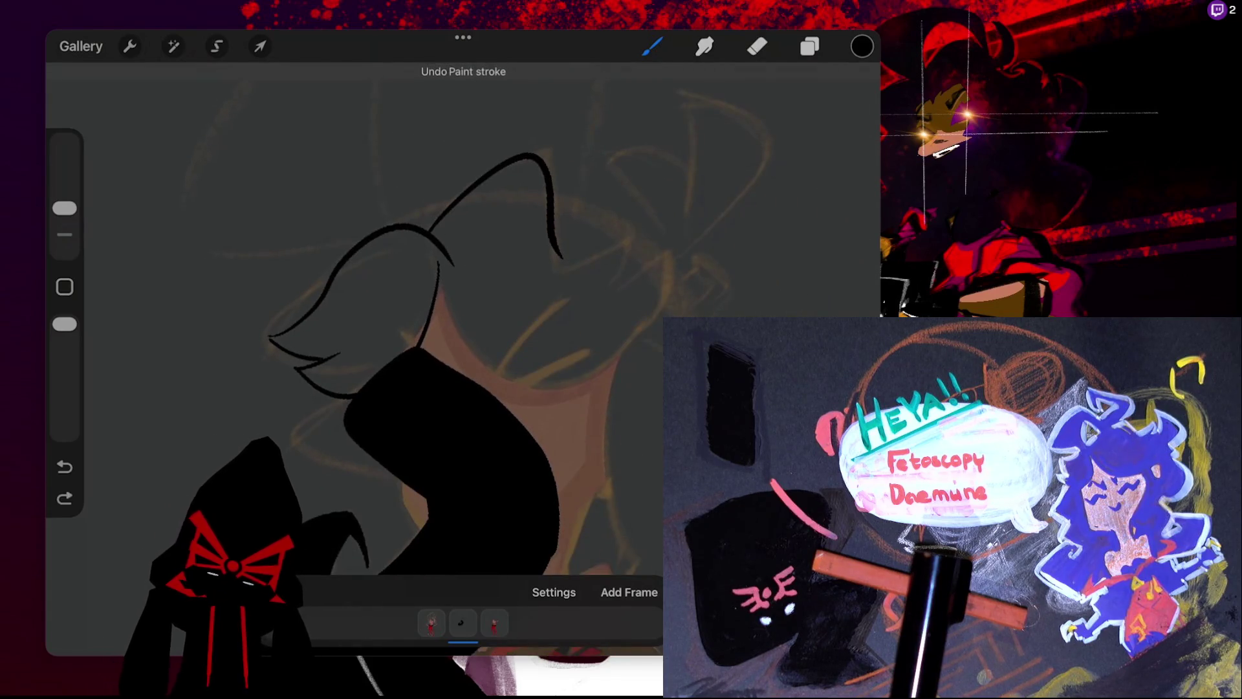
mouse_move(558, 256)
left_mouse_down()
mouse_move(594, 304)
mouse_move(656, 262)
left_mouse_up()
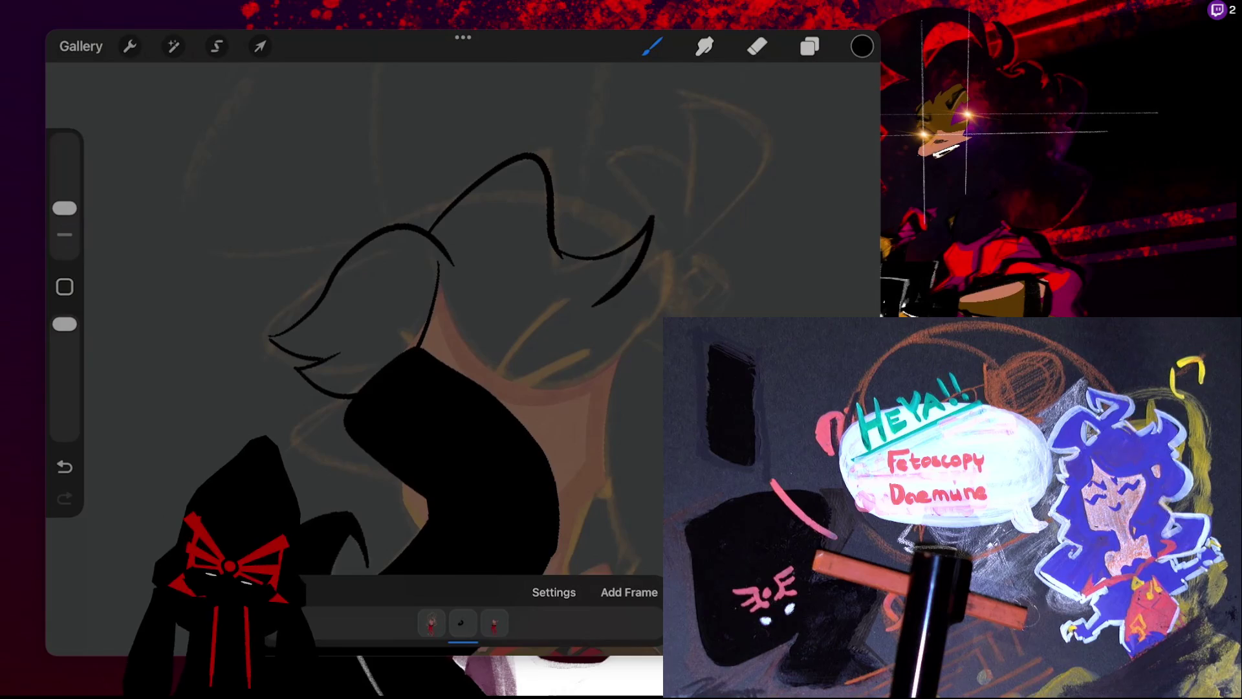
key("ctrl+z")
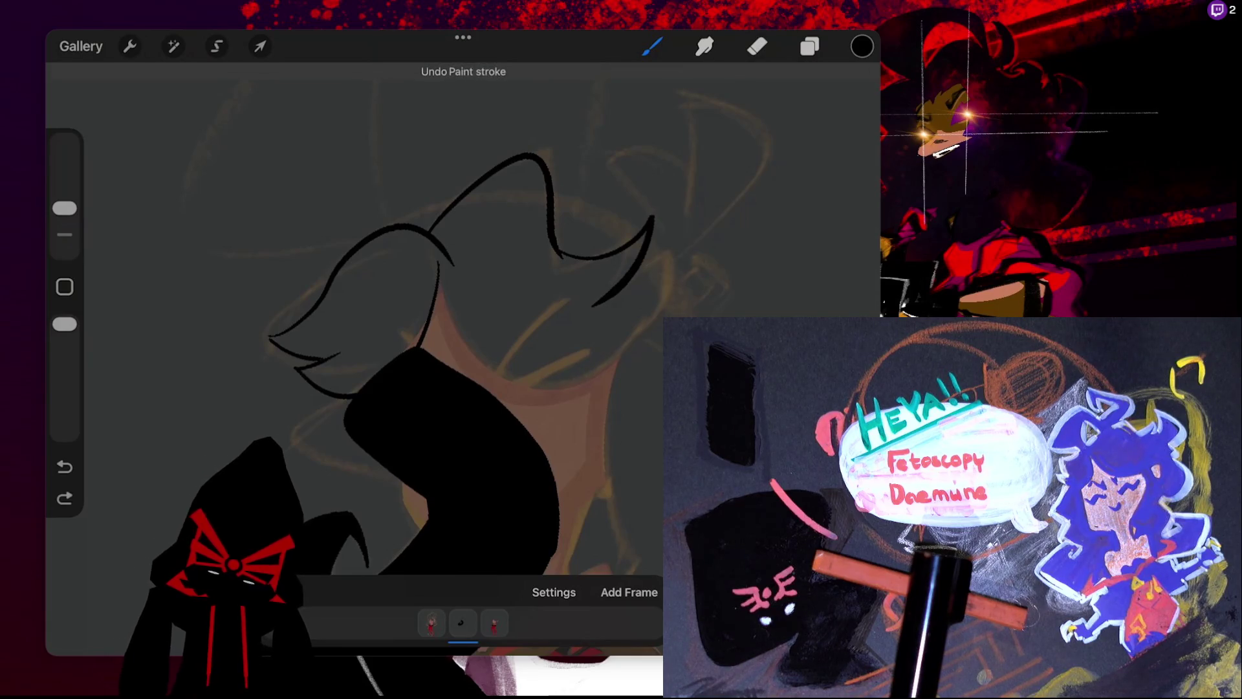
mouse_move(670, 252)
left_mouse_down()
mouse_move(618, 362)
mouse_move(514, 366)
left_mouse_up()
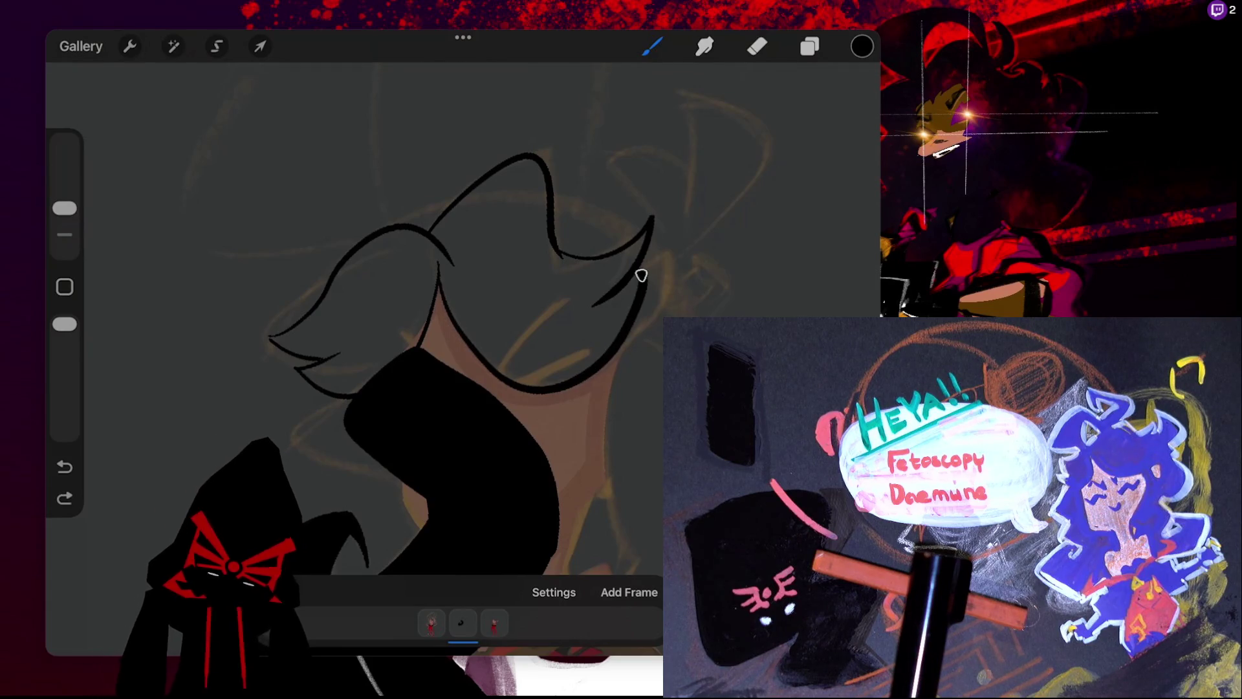
left_click_drag(647, 275, 676, 259)
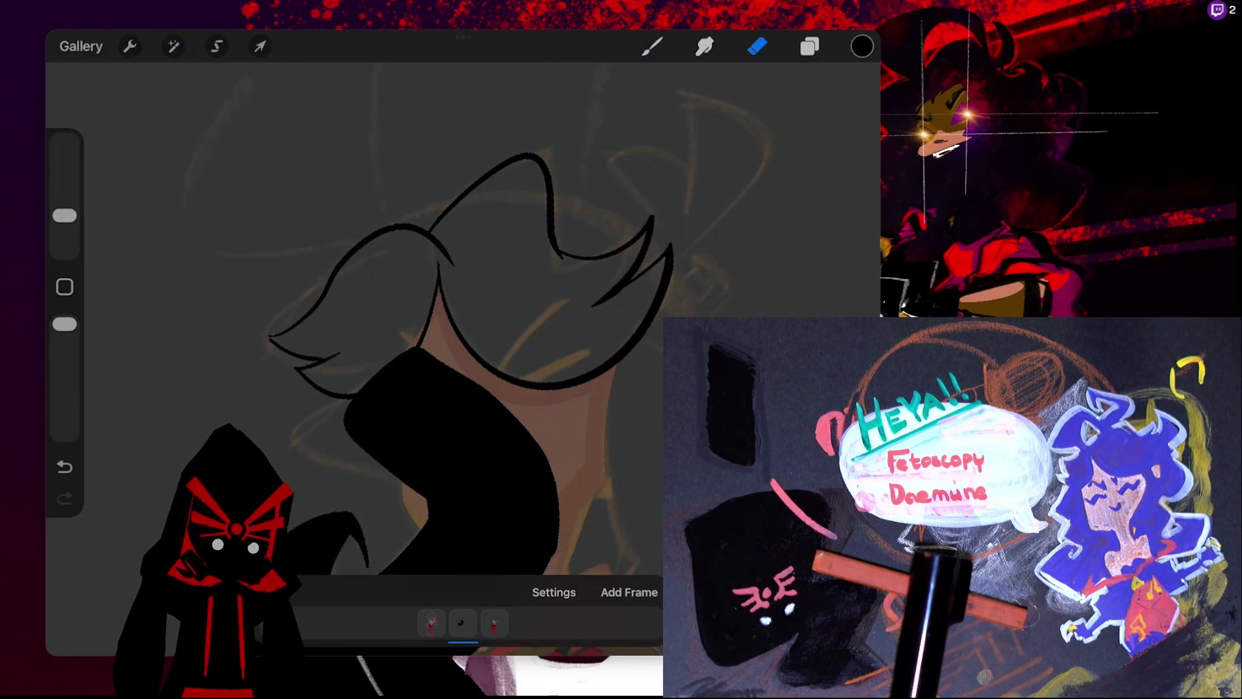
- Switch from the Eraser back to the Brush and fill the bangs outline solid black
key("b")
scroll(463, 356, "up", 3)
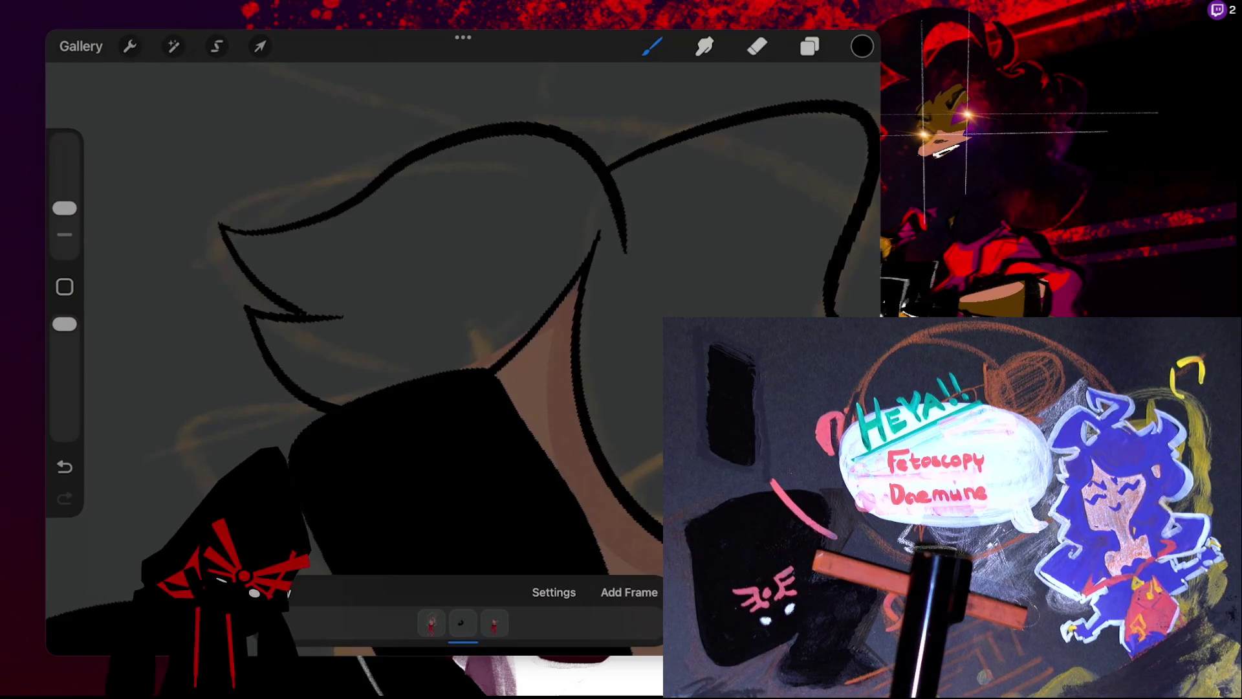
scroll(462, 324, "down", 3)
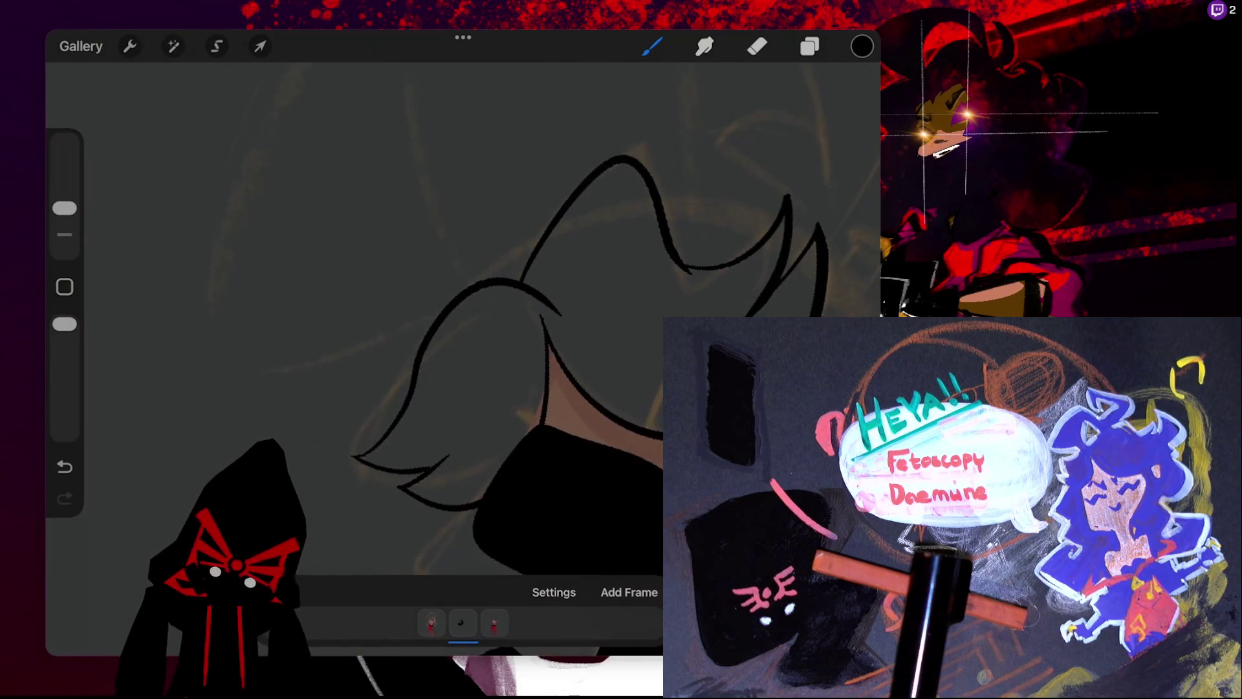
left_click_drag(861, 46, 653, 271)
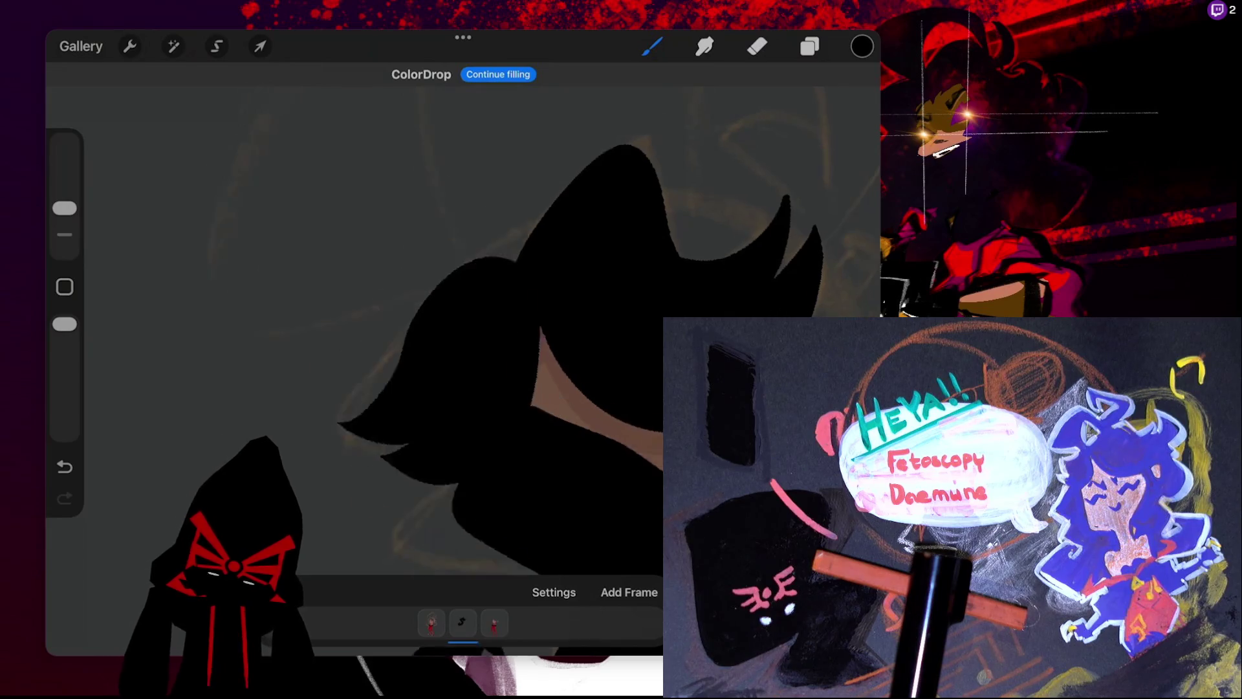
- Ink a snapped arc down the right edge of the face from the hair to the jaw
scroll(463, 324, "down", 3)
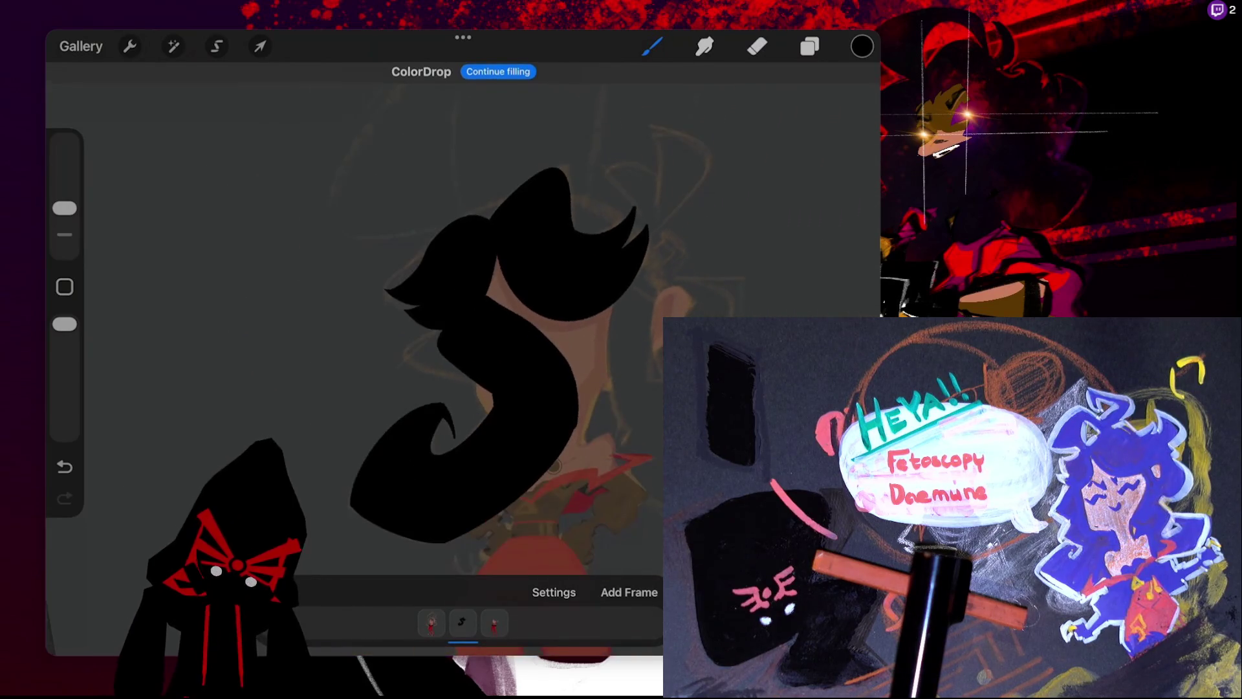
left_click(652, 46)
scroll(401, 311, "up", 3)
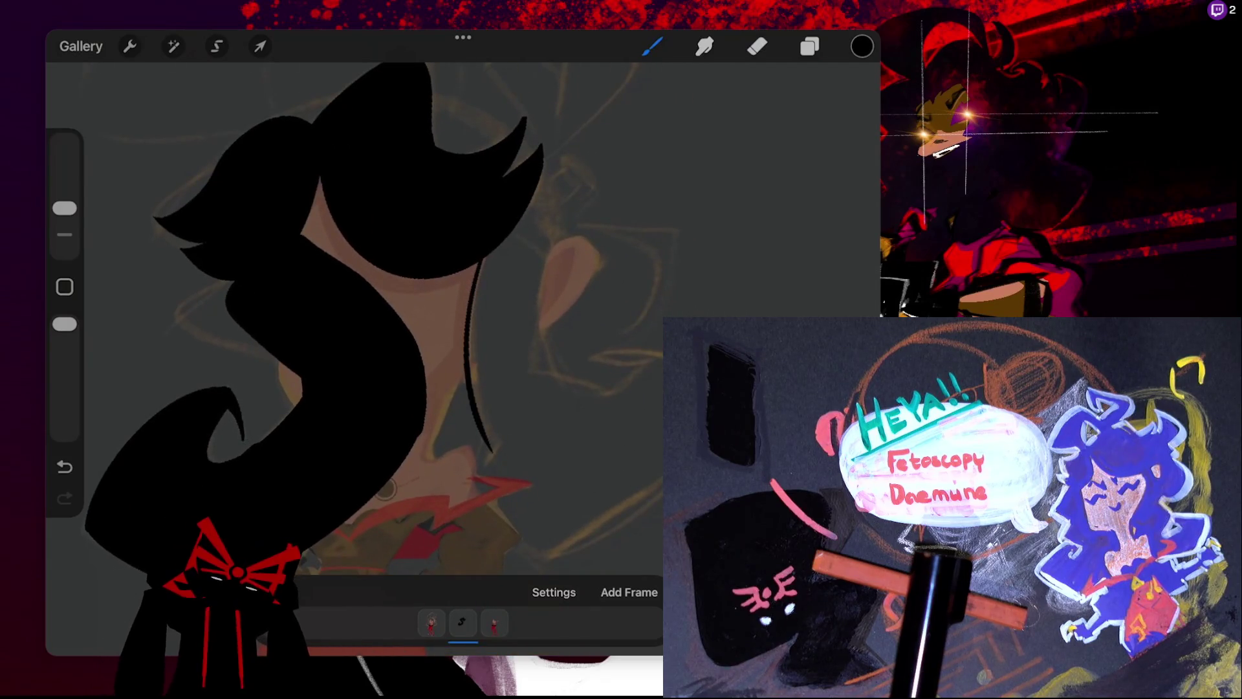
mouse_move(480, 260)
left_mouse_down()
mouse_move(492, 453)
mouse_move(530, 553)
mouse_move(661, 488)
left_mouse_up()
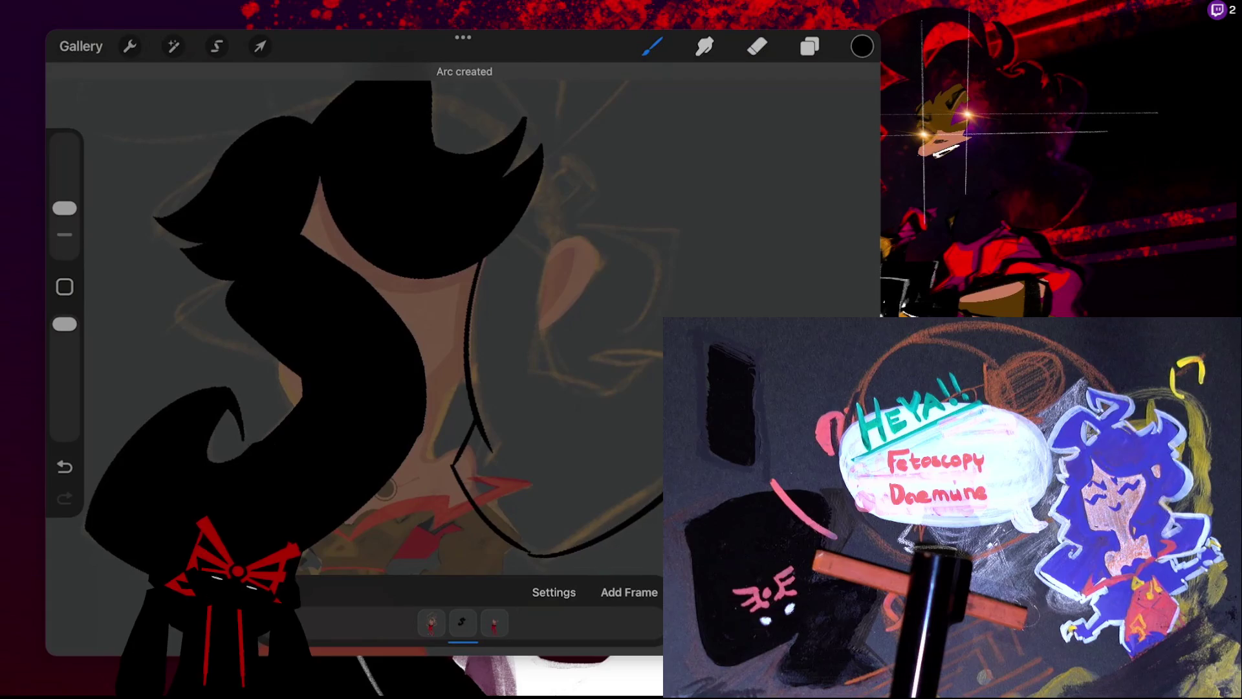
left_click(460, 74)
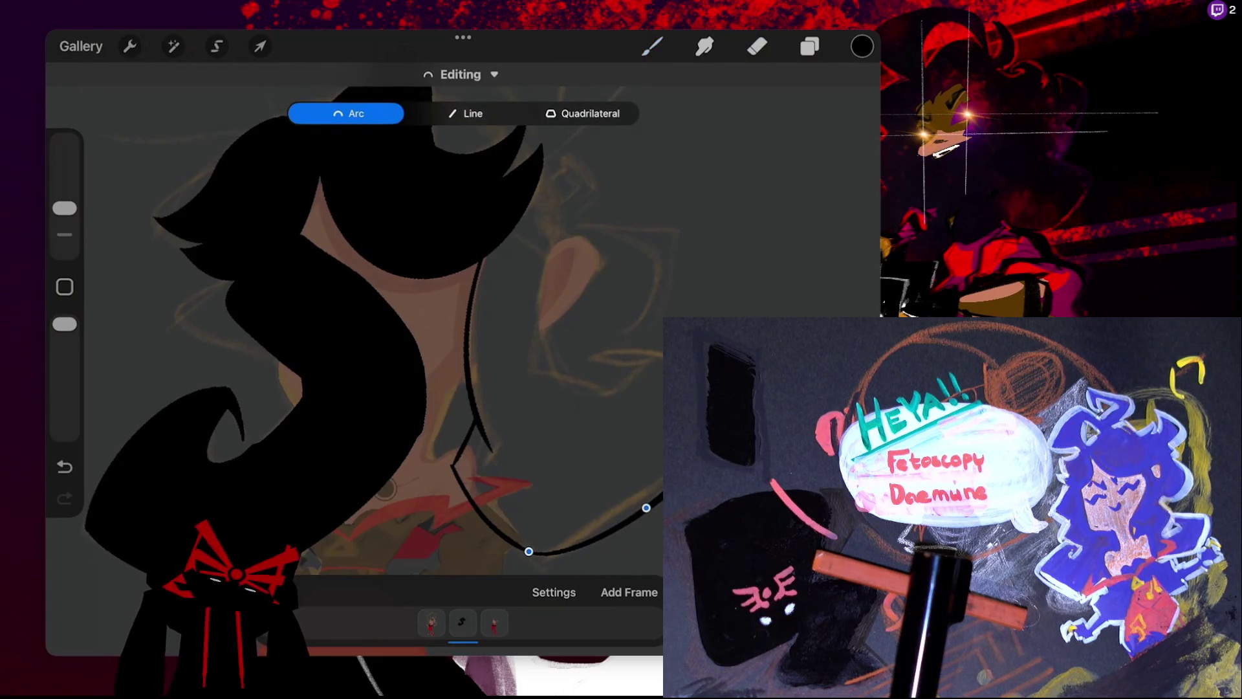
left_click(652, 46)
left_click_drag(389, 291, 491, 517)
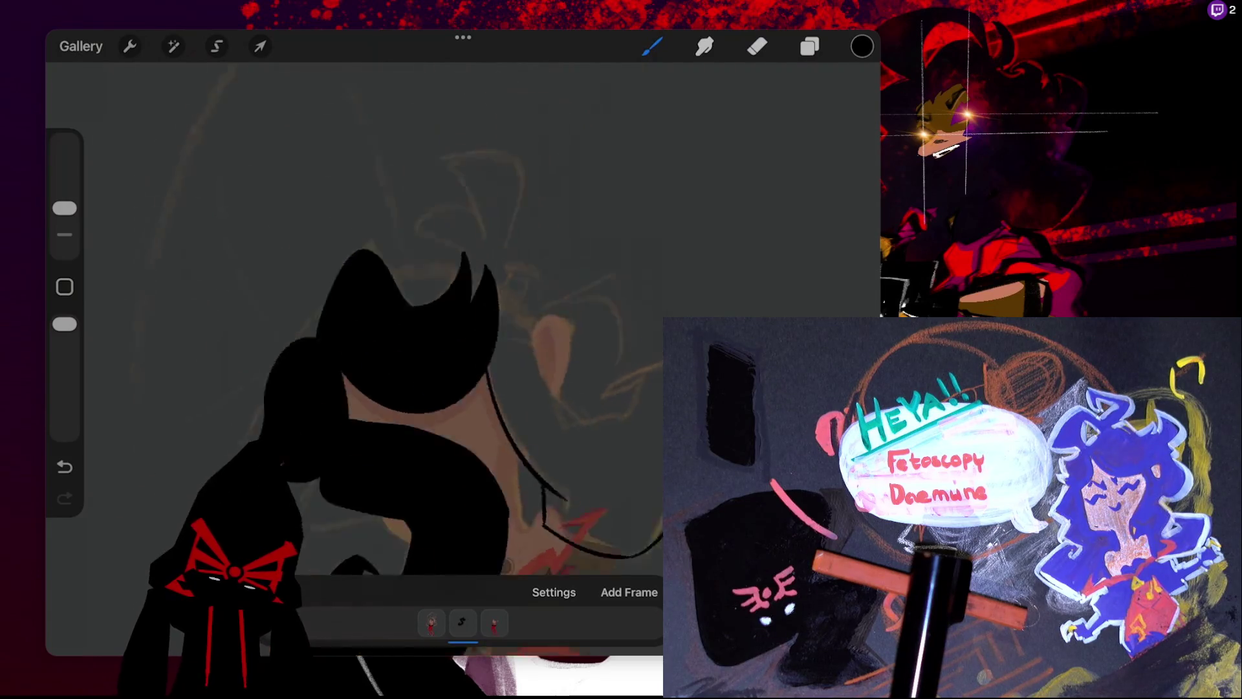
mouse_move(680, 269)
left_mouse_down()
mouse_move(637, 408)
mouse_move(679, 272)
left_mouse_up()
key("ctrl+z")
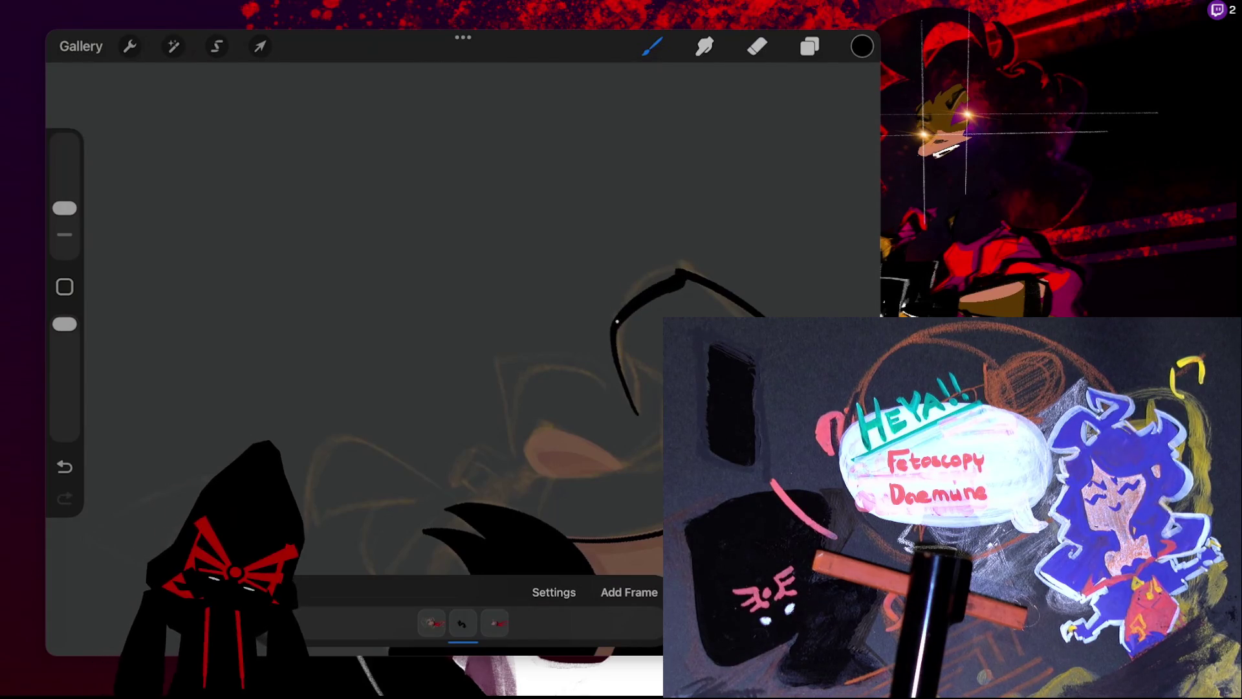
- Rotate the canvas about 90 degrees and ink a short line and a long line along the arm
left_click_drag(517, 388, 524, 391)
left_click_drag(647, 324, 583, 291)
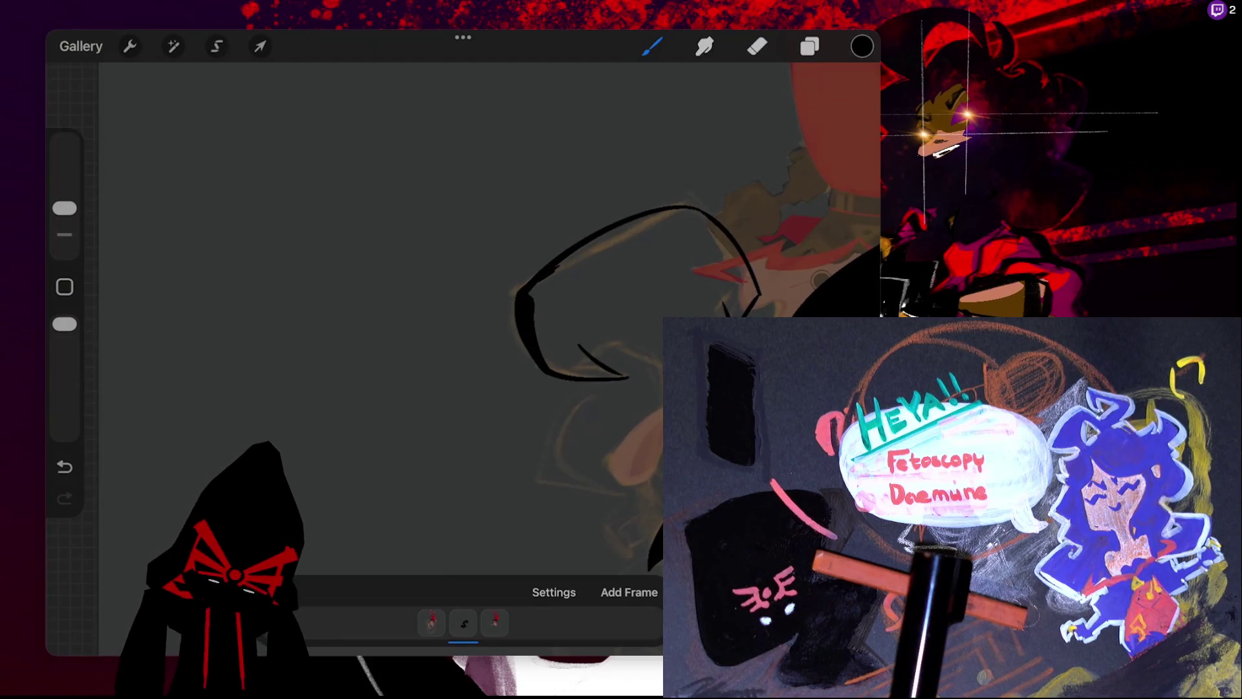
mouse_move(578, 343)
left_mouse_down()
mouse_move(626, 377)
mouse_move(642, 327)
left_mouse_up()
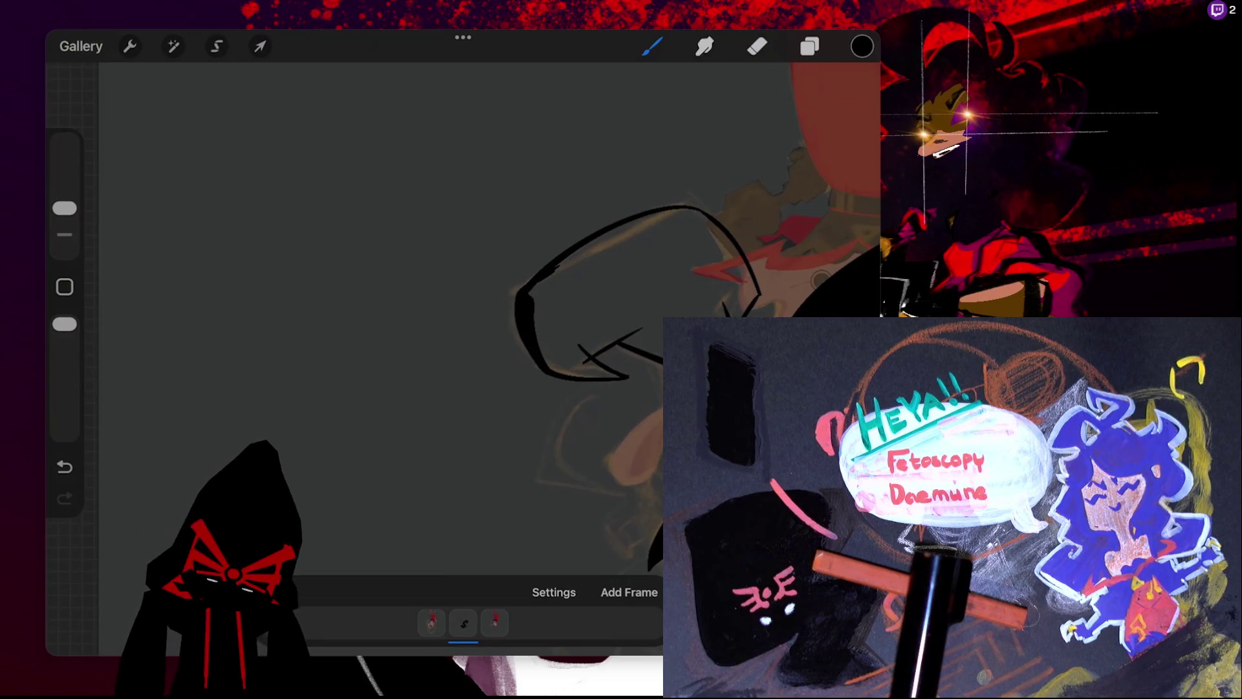
left_click_drag(620, 343, 645, 493)
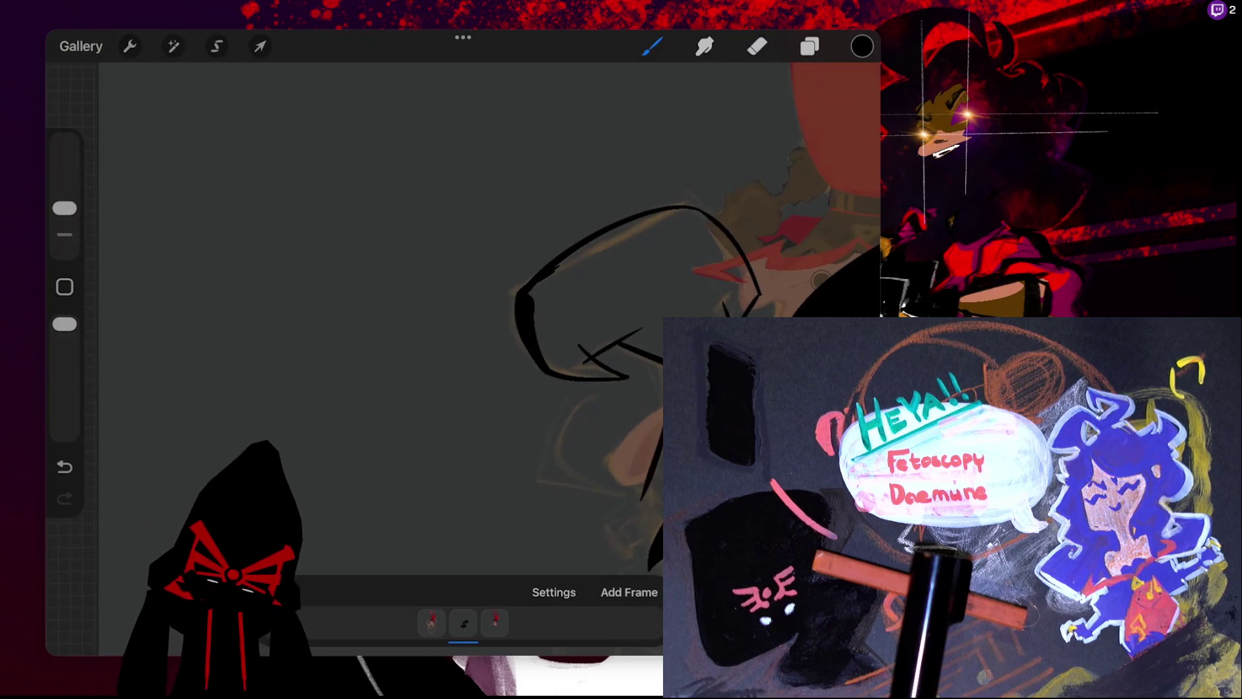
- Ink a hair strand beside the face, fill that hair black, and start a curve across the head top
scroll(463, 317, "up", 3)
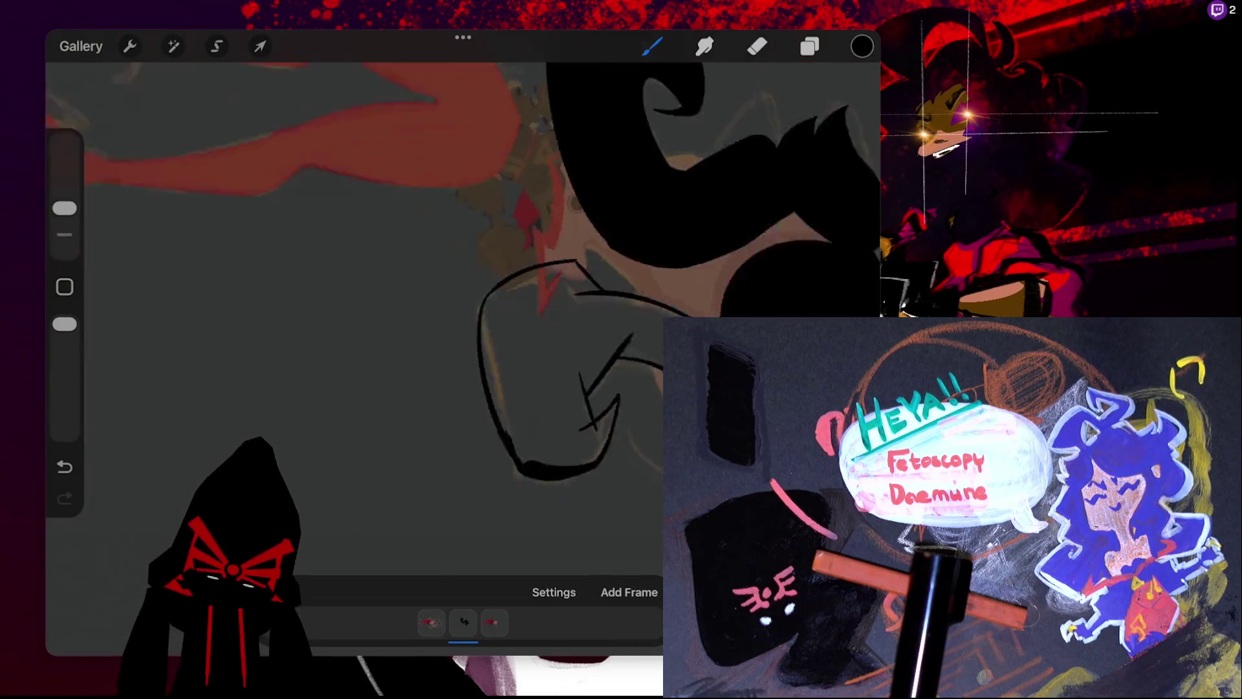
scroll(463, 317, "down", 3)
scroll(421, 388, "up", 3)
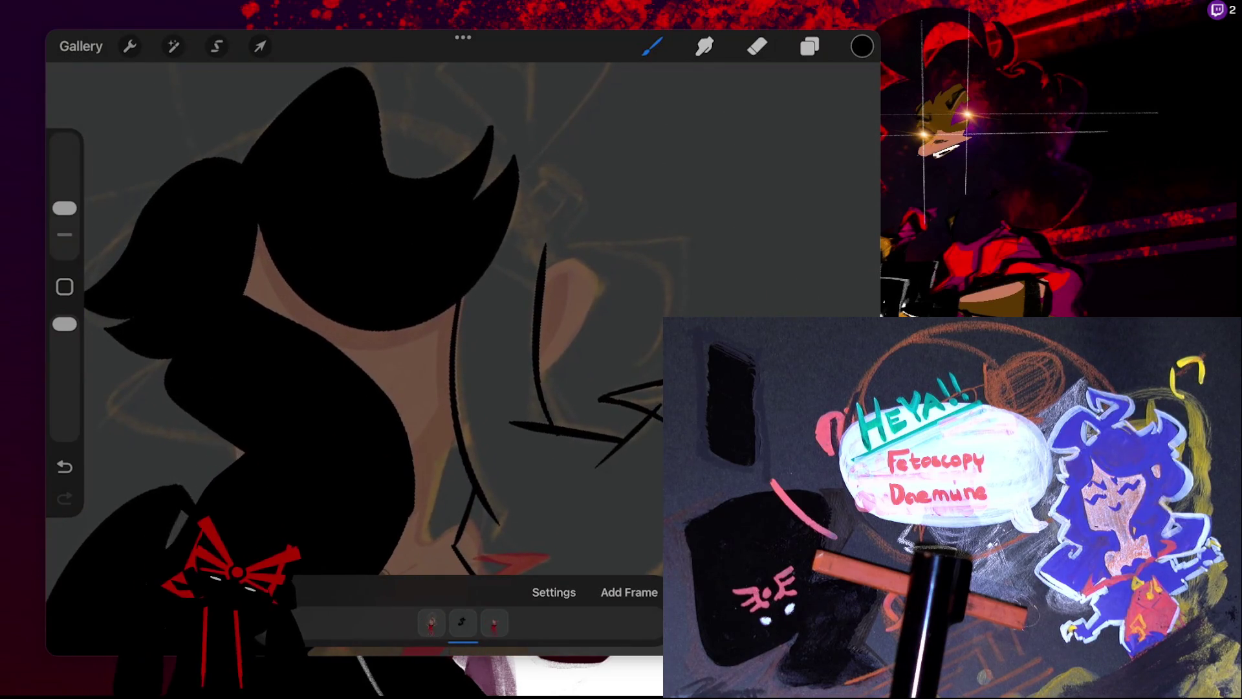
left_click_drag(518, 189, 544, 266)
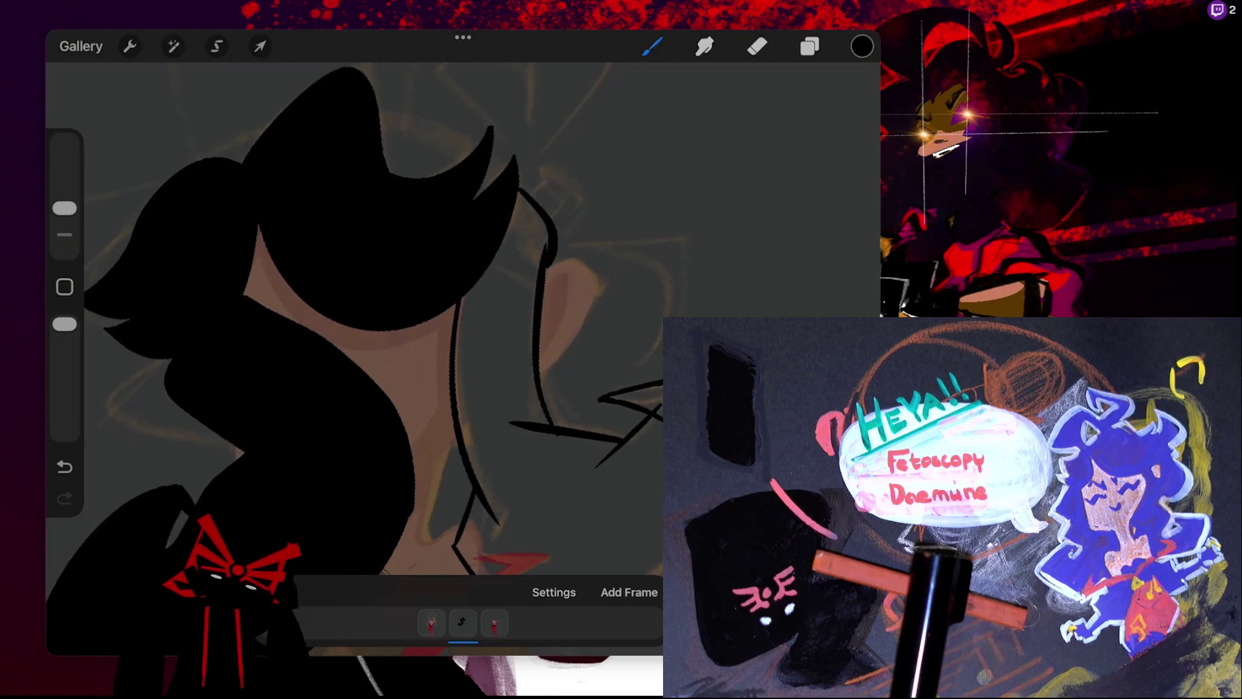
left_click_drag(862, 45, 511, 350)
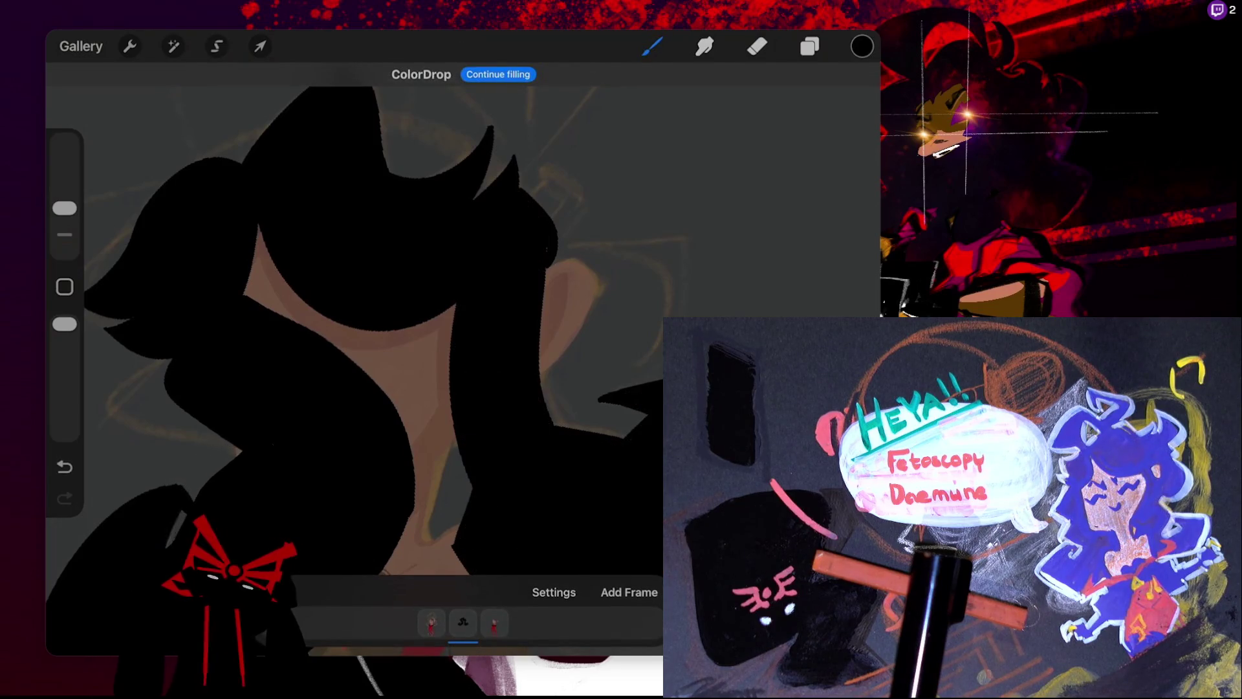
left_click(652, 45)
left_click(652, 46)
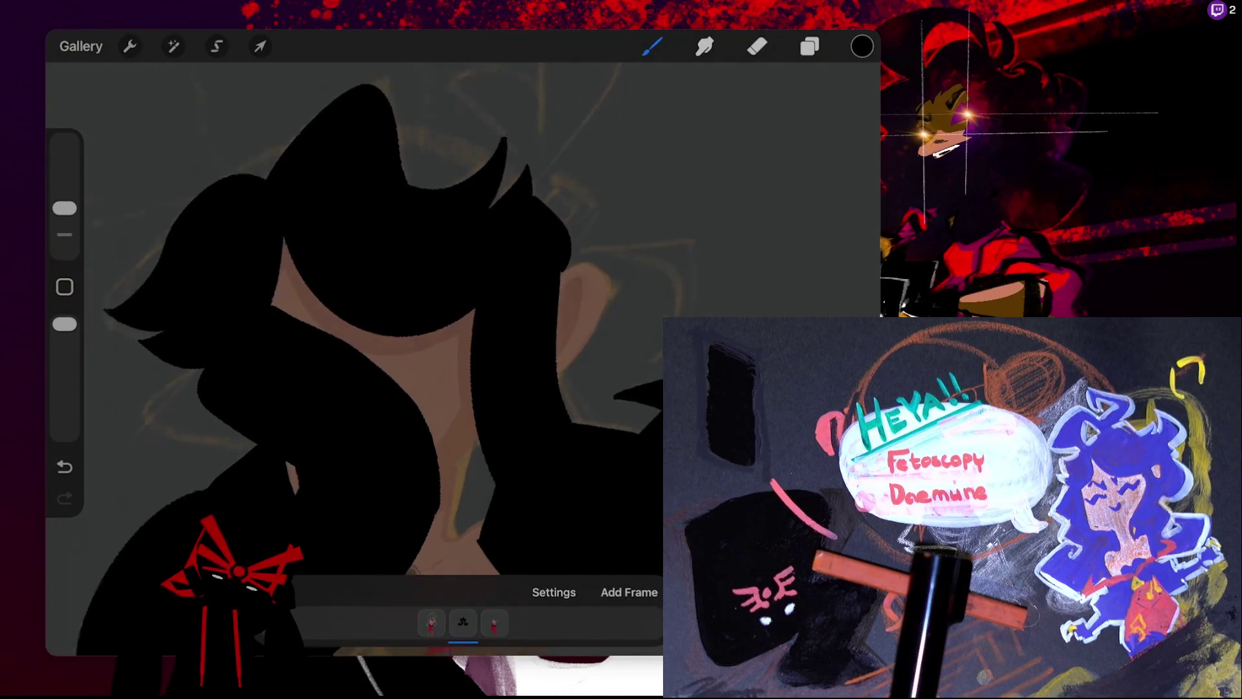
scroll(453, 355, "down", 3)
left_click_drag(511, 244, 598, 248)
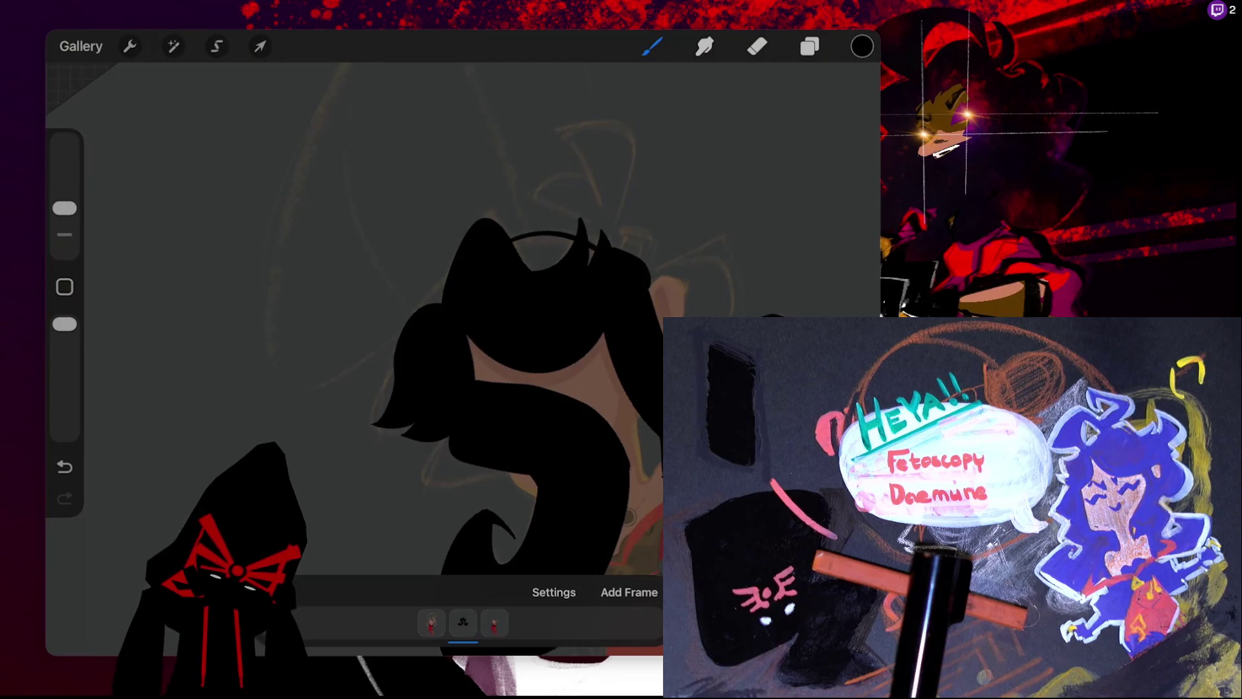
- Extend the head outline down the left side and fill the head shape black
left_click_drag(511, 238, 429, 301)
left_click_drag(862, 46, 549, 252)
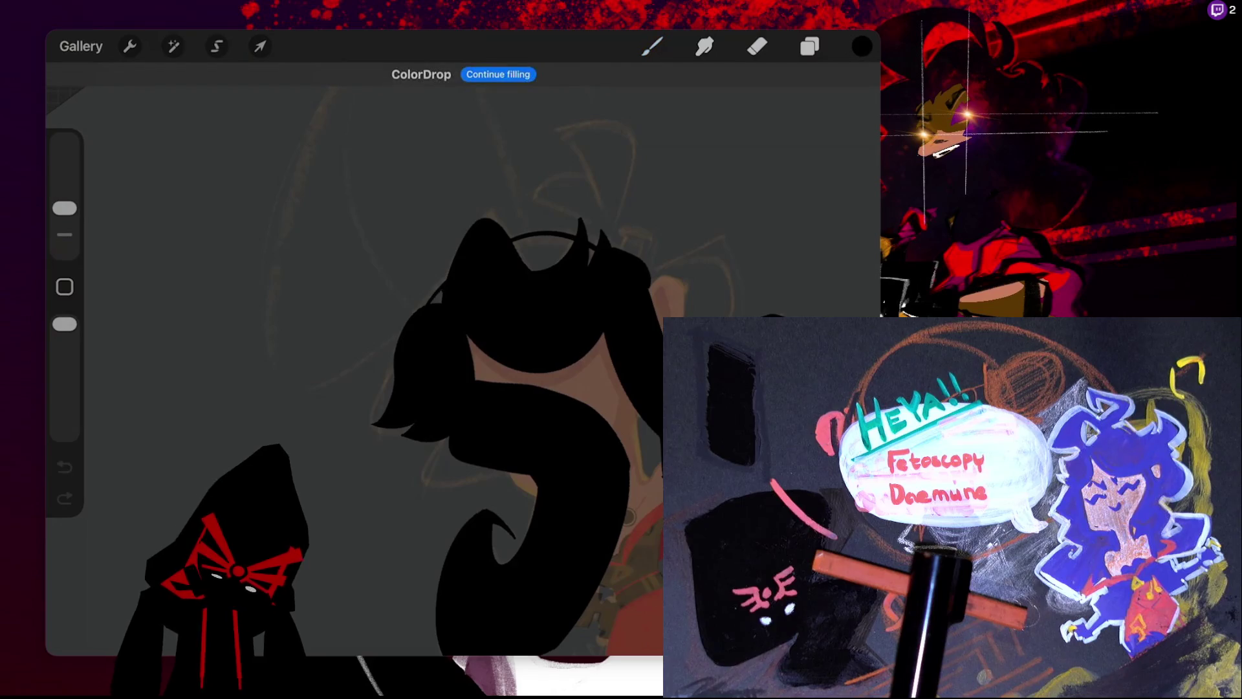
left_click(652, 46)
left_click(652, 46)
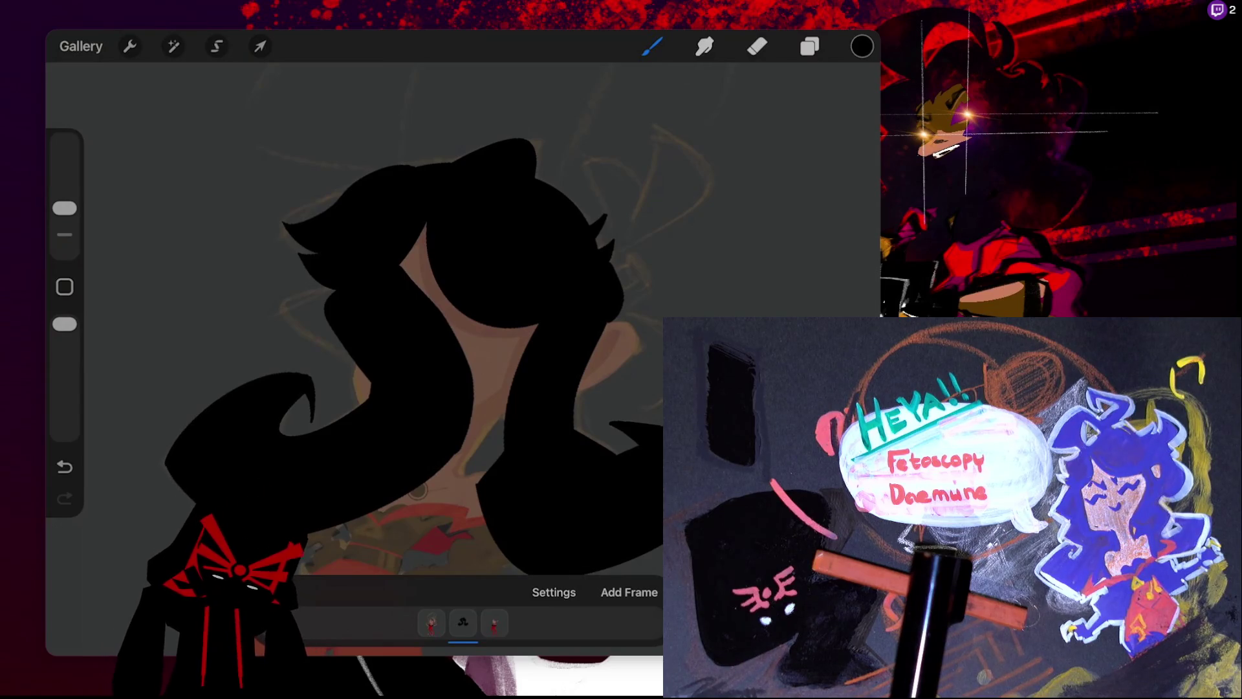
- Undo and redo strokes and fills until the black fill stays off the face
key("ctrl+z")
key("ctrl+z")
key("ctrl+z")
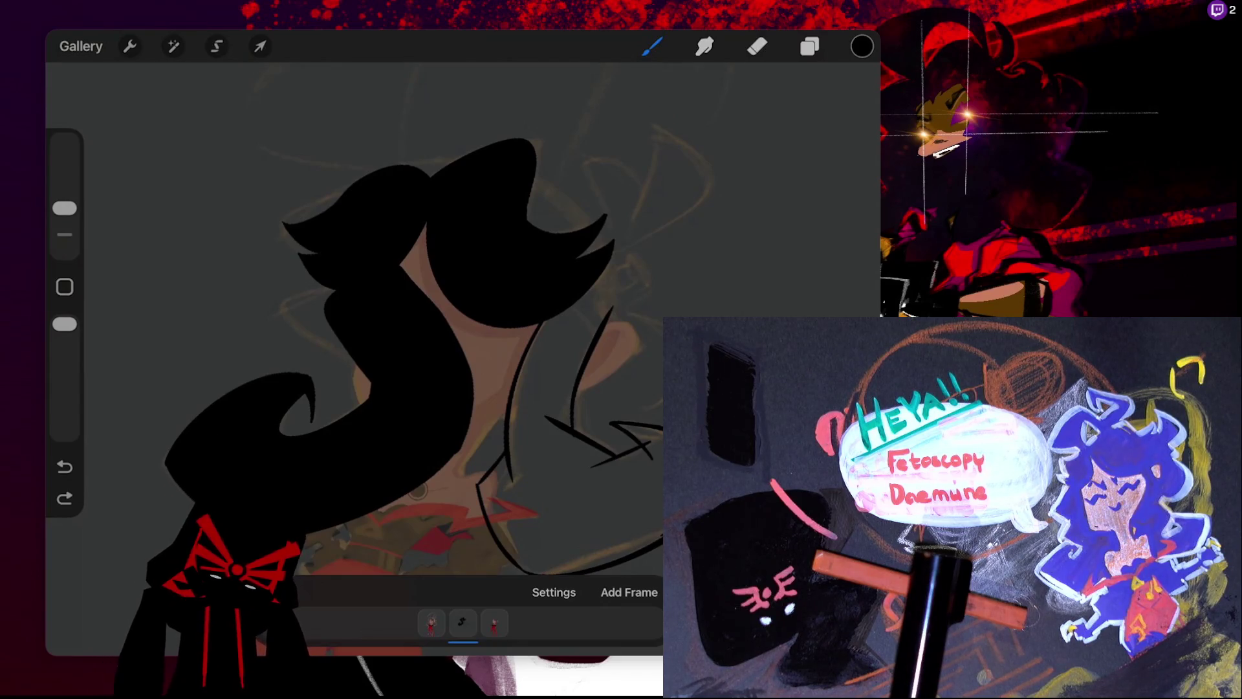
key("ctrl+z")
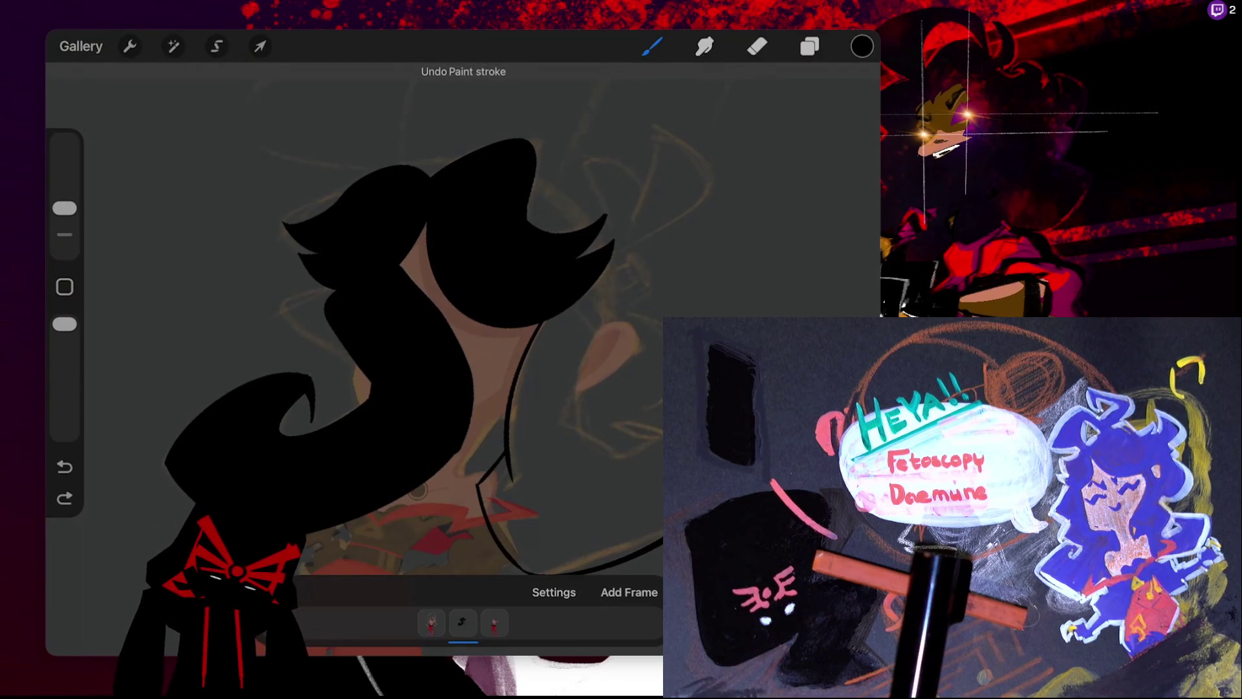
key("ctrl+shift+z")
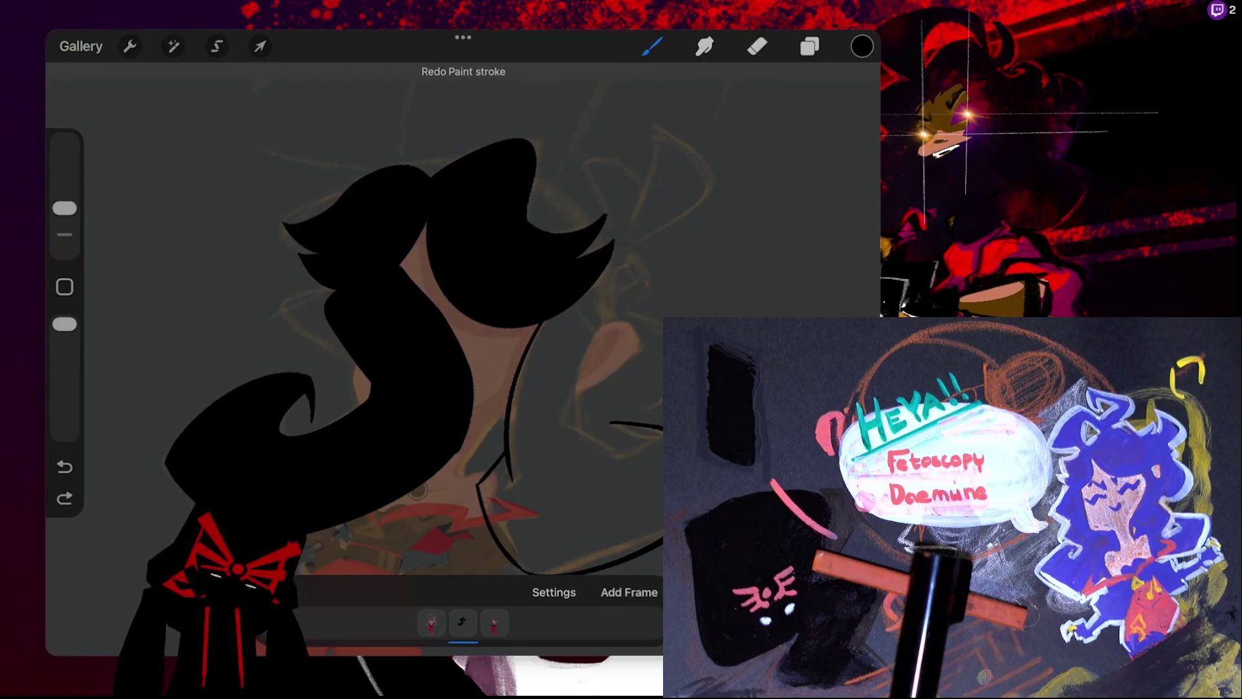
key("ctrl+shift+z")
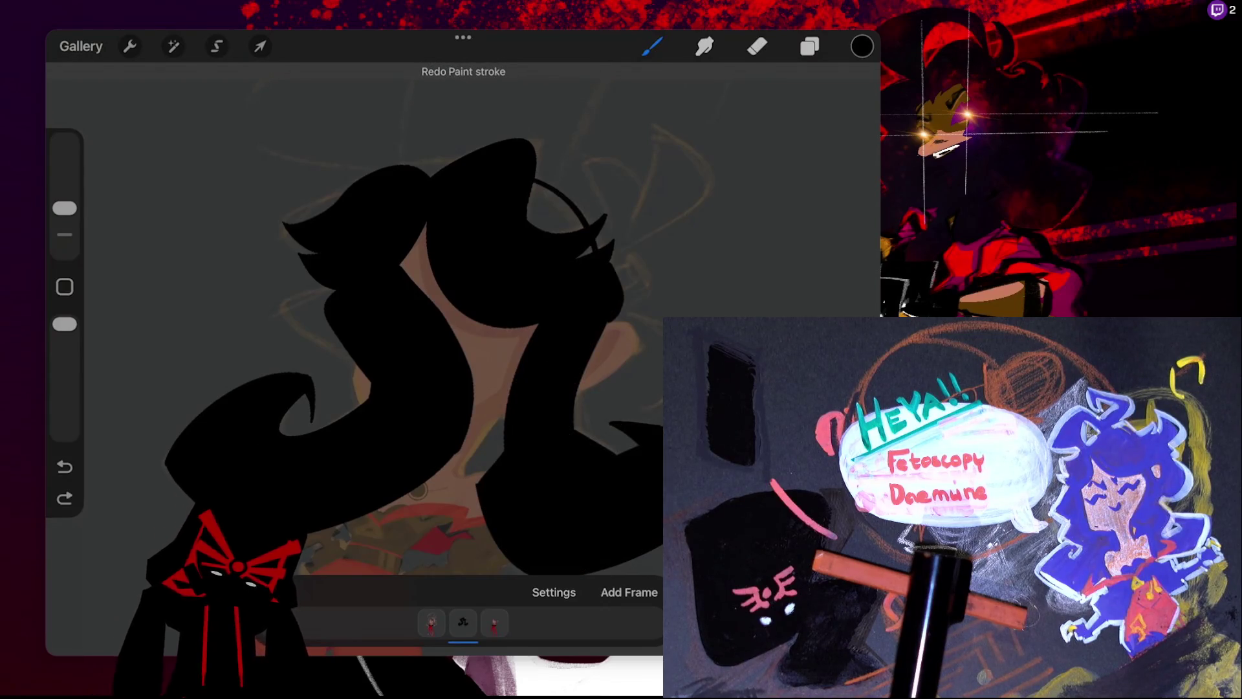
key("ctrl+shift+z")
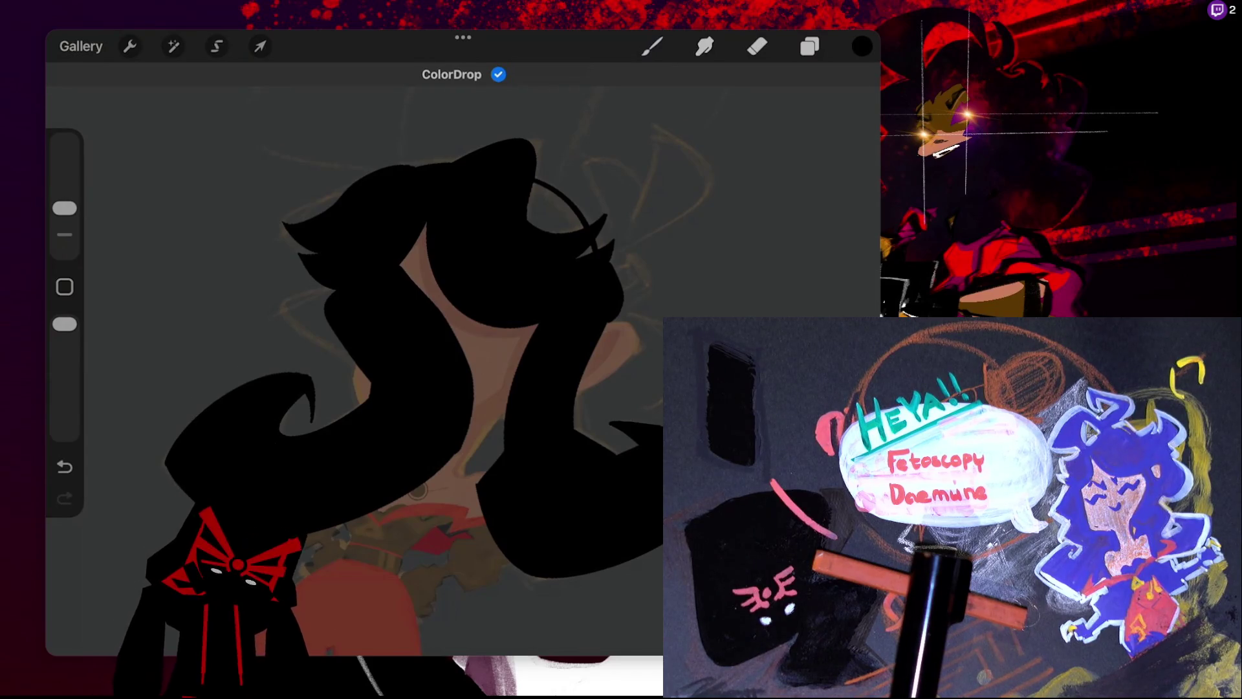
key("ctrl+z")
scroll(362, 323, "up", 3)
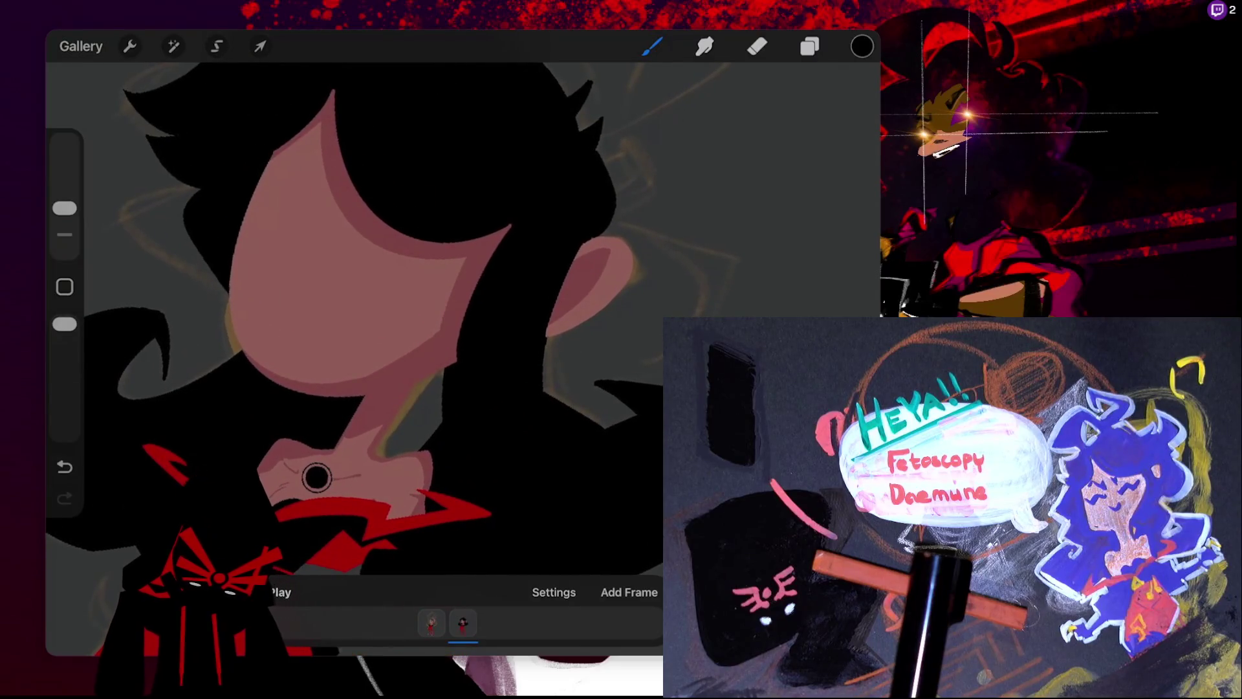
- Zoom out to the full figure to outline the tall curling hat above the head
scroll(316, 477, "down", 3)
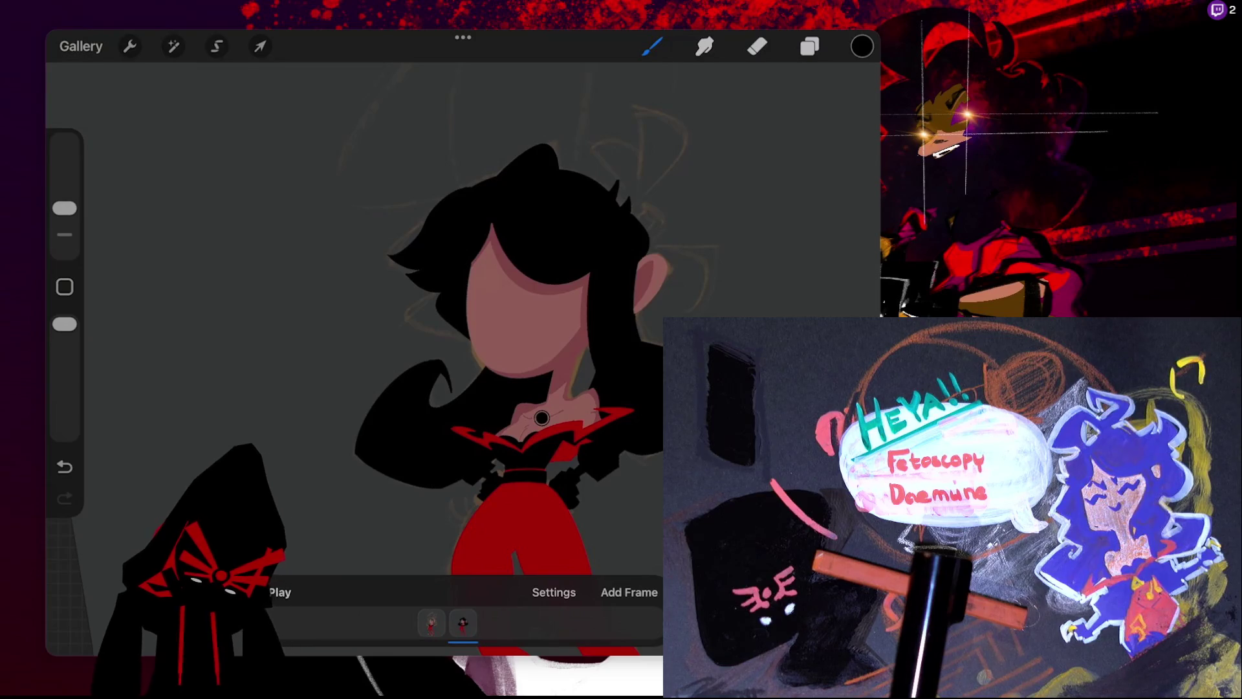
scroll(462, 362, "down", 3)
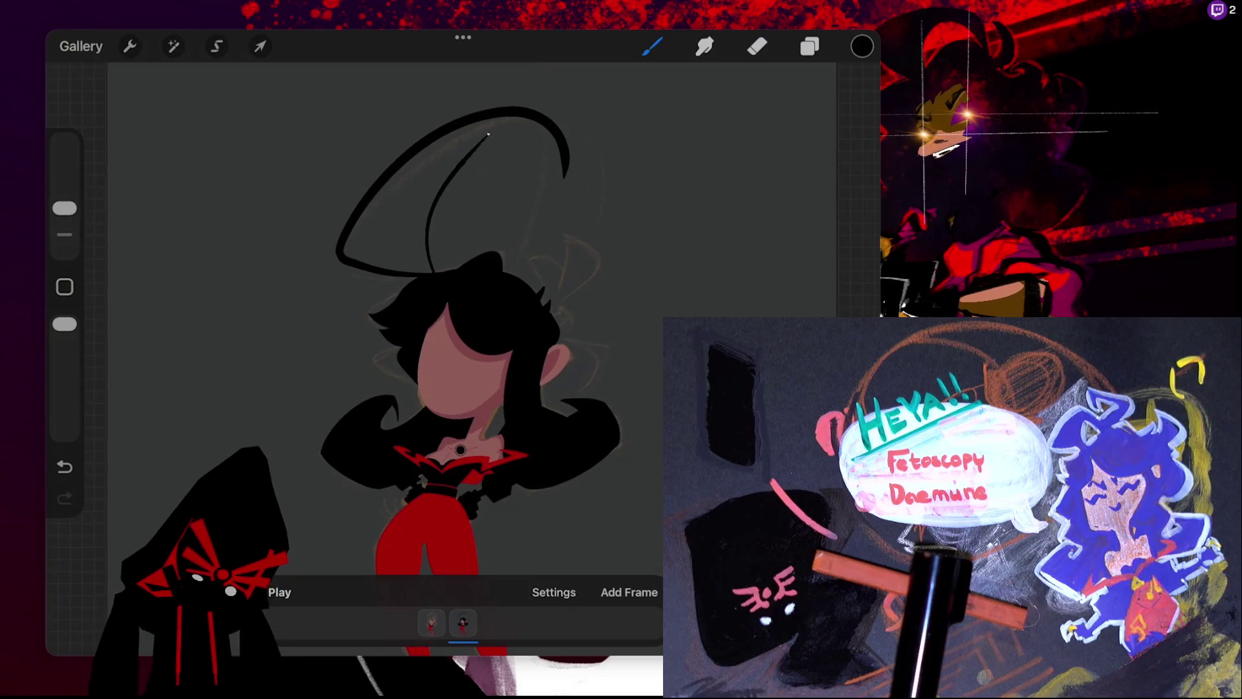
- Fill the hat outline solid black
left_click_drag(862, 46, 414, 194)
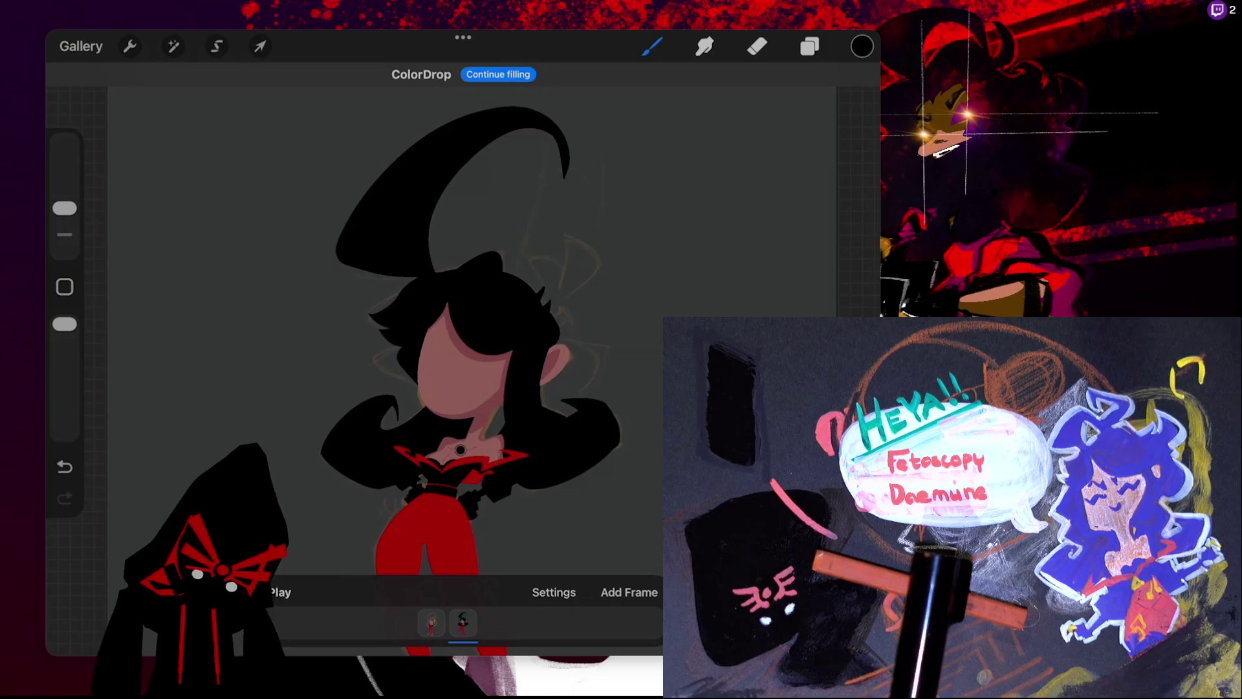
left_click(651, 46)
left_click(651, 46)
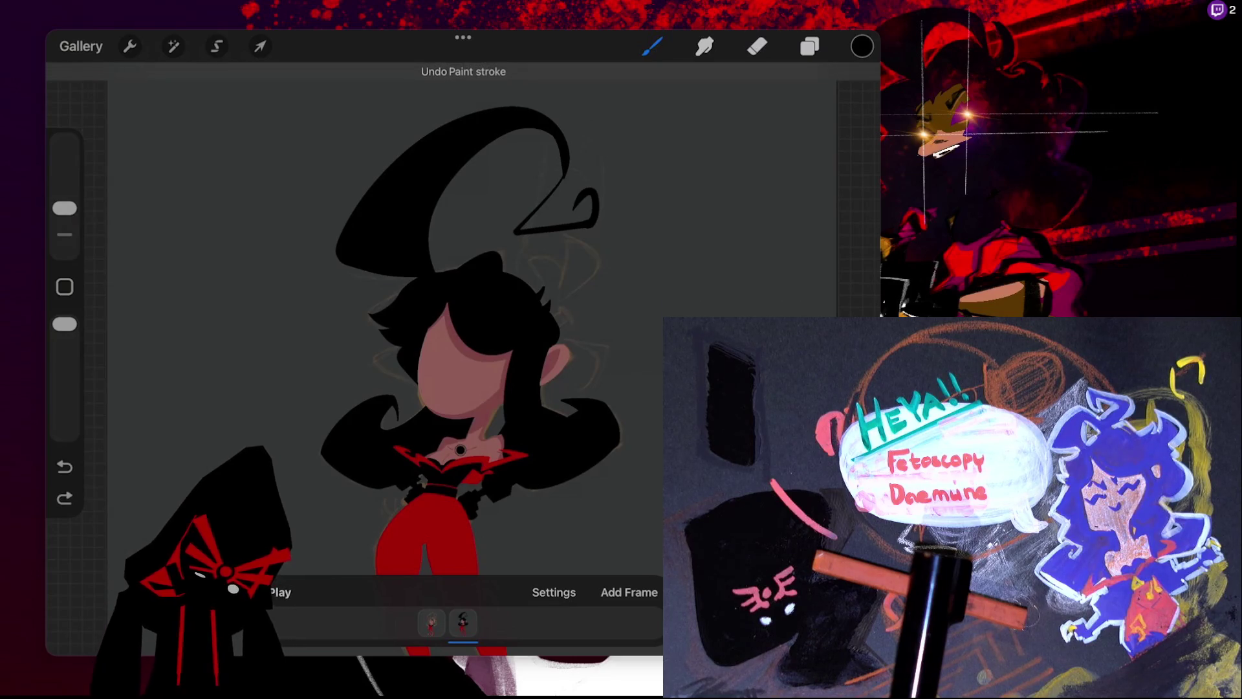
- Try a small curl inside the hat's hook, undoing and restoring the recent hat strokes
left_click_drag(578, 223, 590, 200)
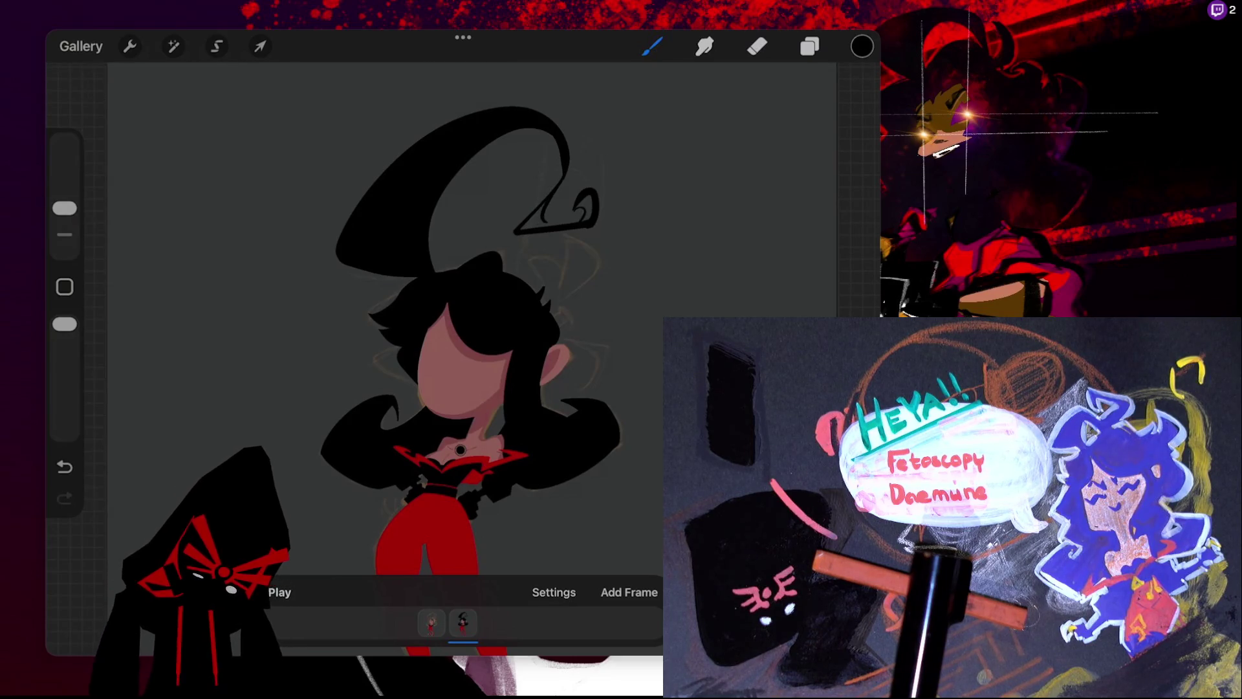
key("ctrl+z")
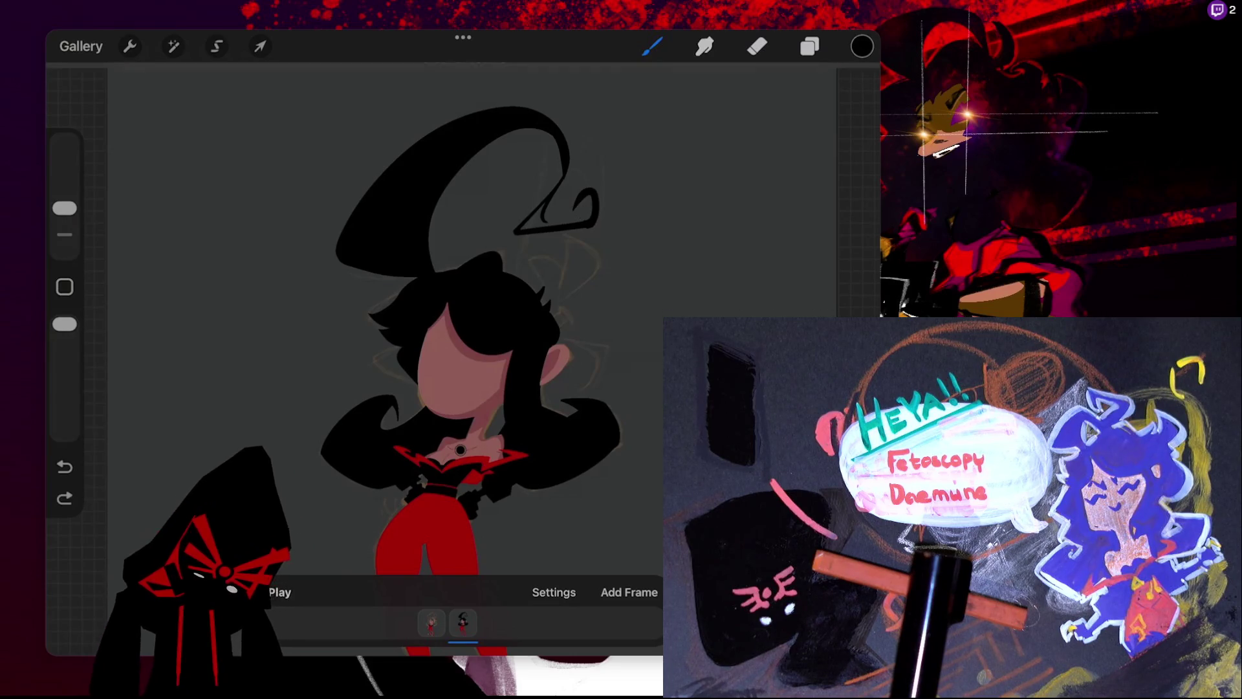
key("ctrl+shift+z")
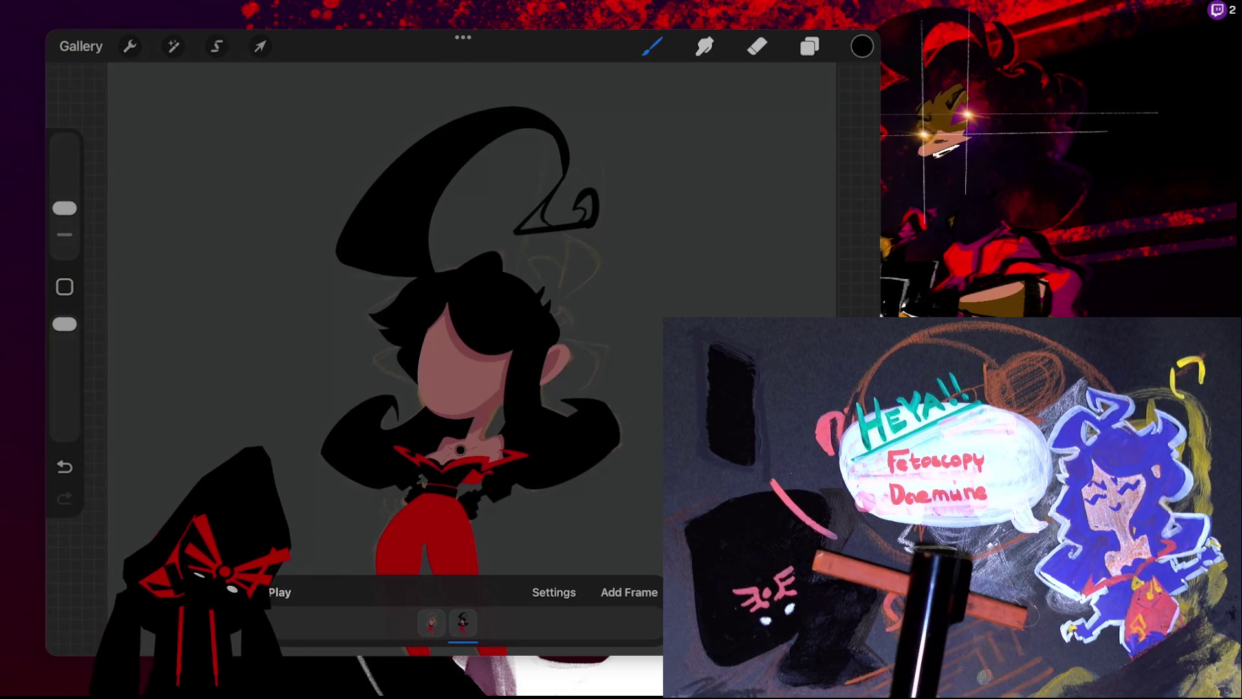
key("ctrl+z")
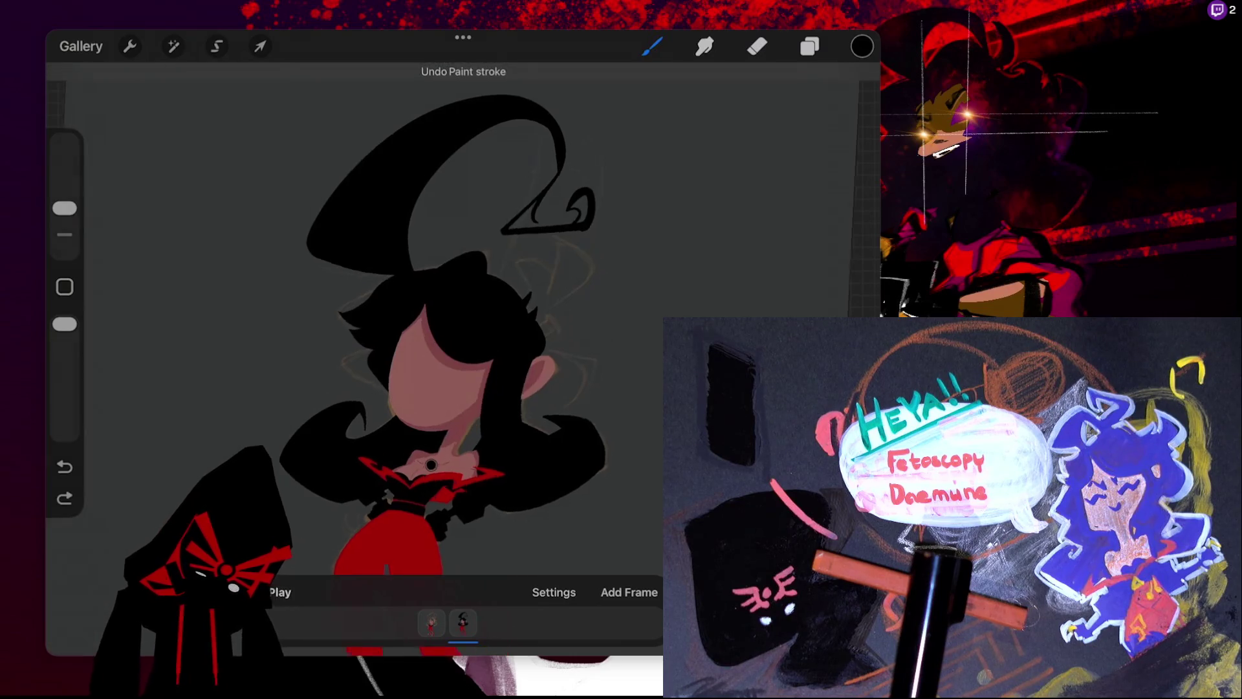
scroll(453, 258, "up", 5)
key("ctrl+shift+z")
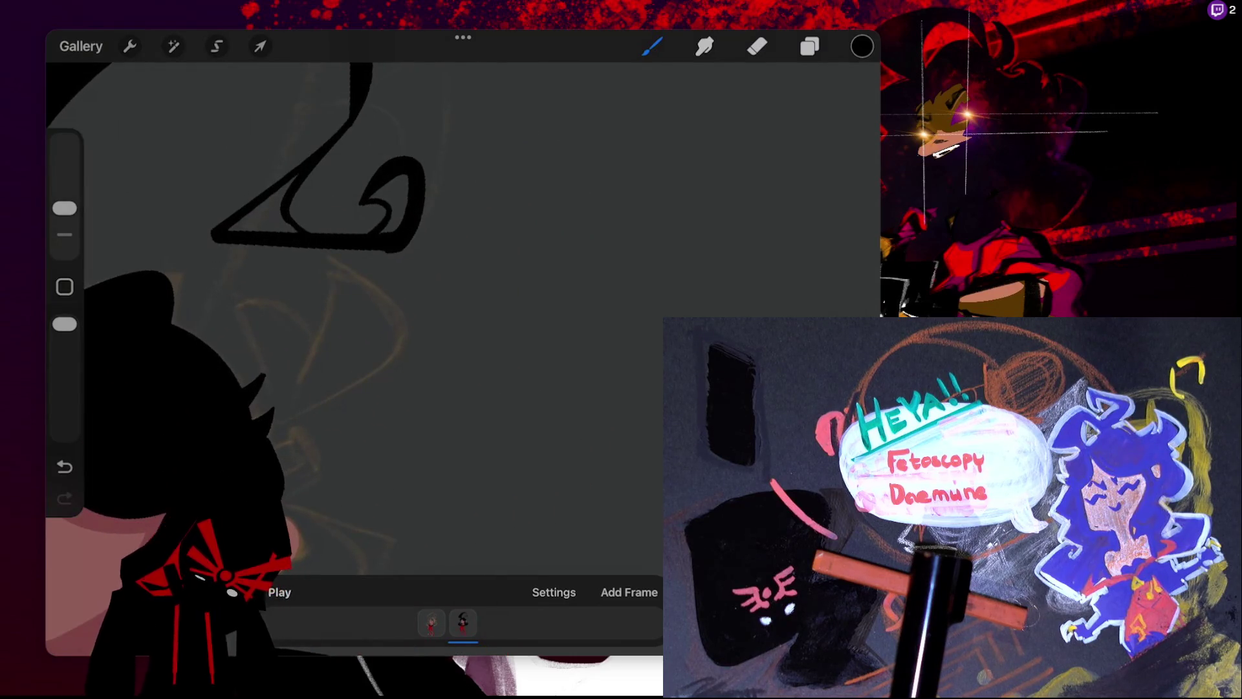
key("ctrl+z")
scroll(453, 258, "up", 3)
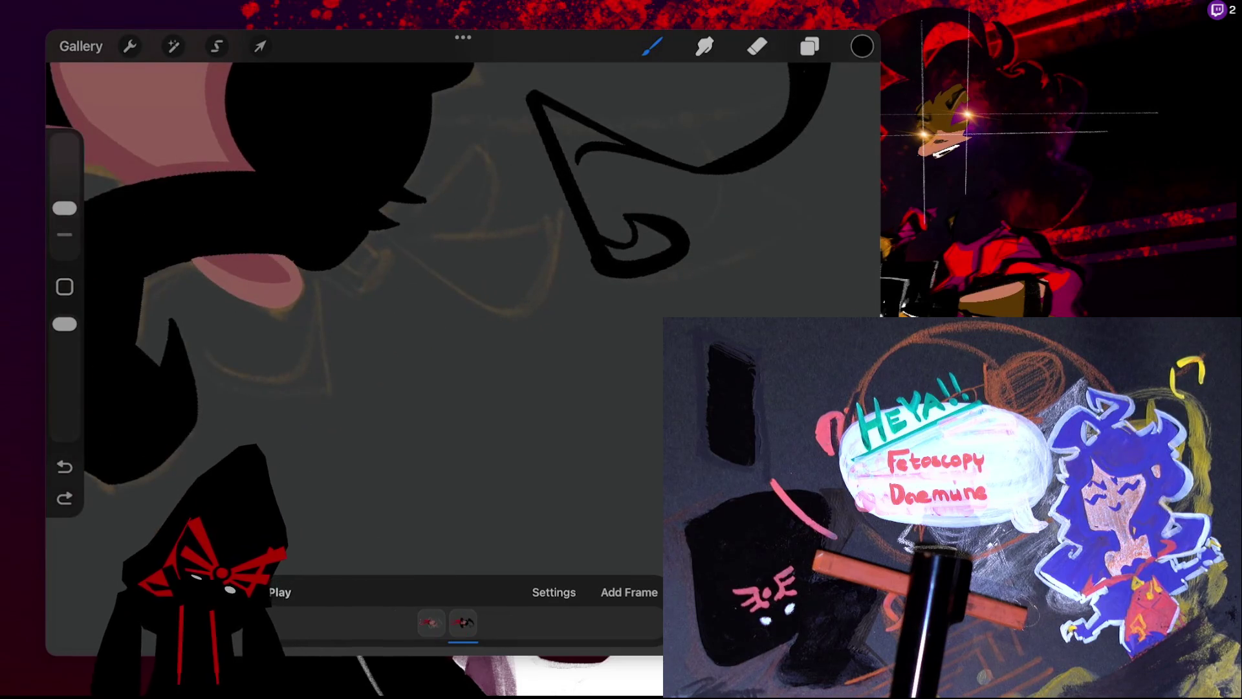
key("ctrl+shift+z")
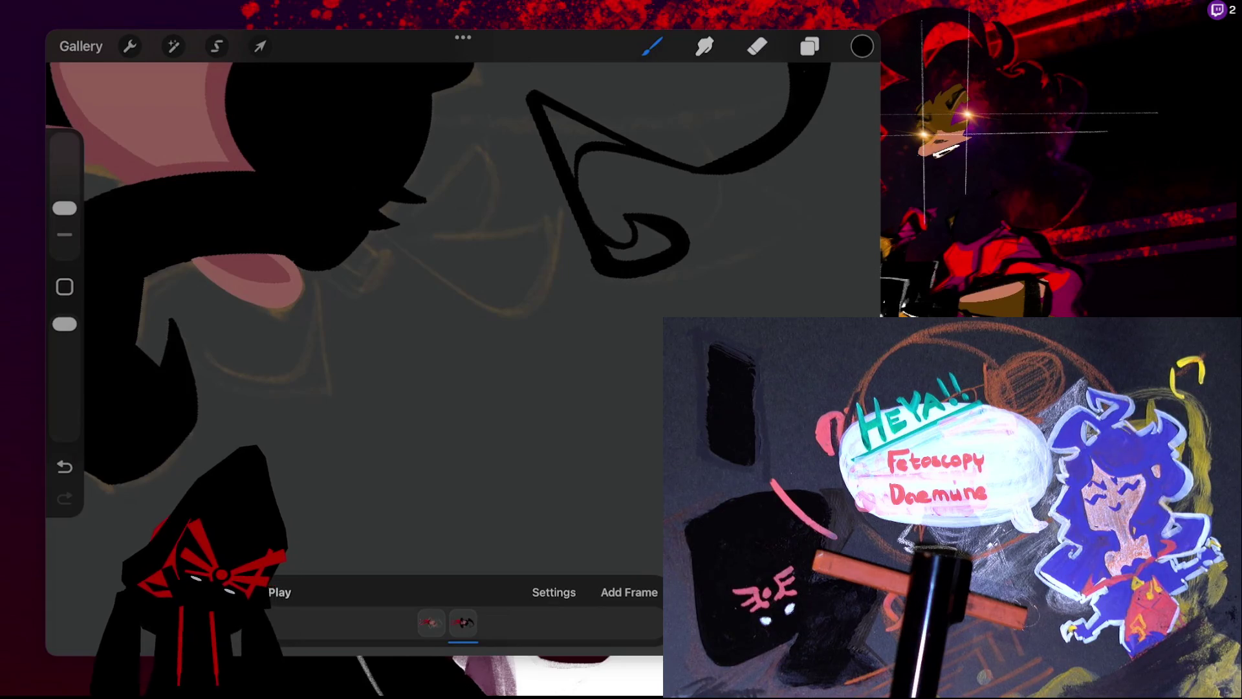
- Replace the last two hat strokes with a smooth arc inside the curled tip and fill it black
left_click_drag(608, 182, 563, 382)
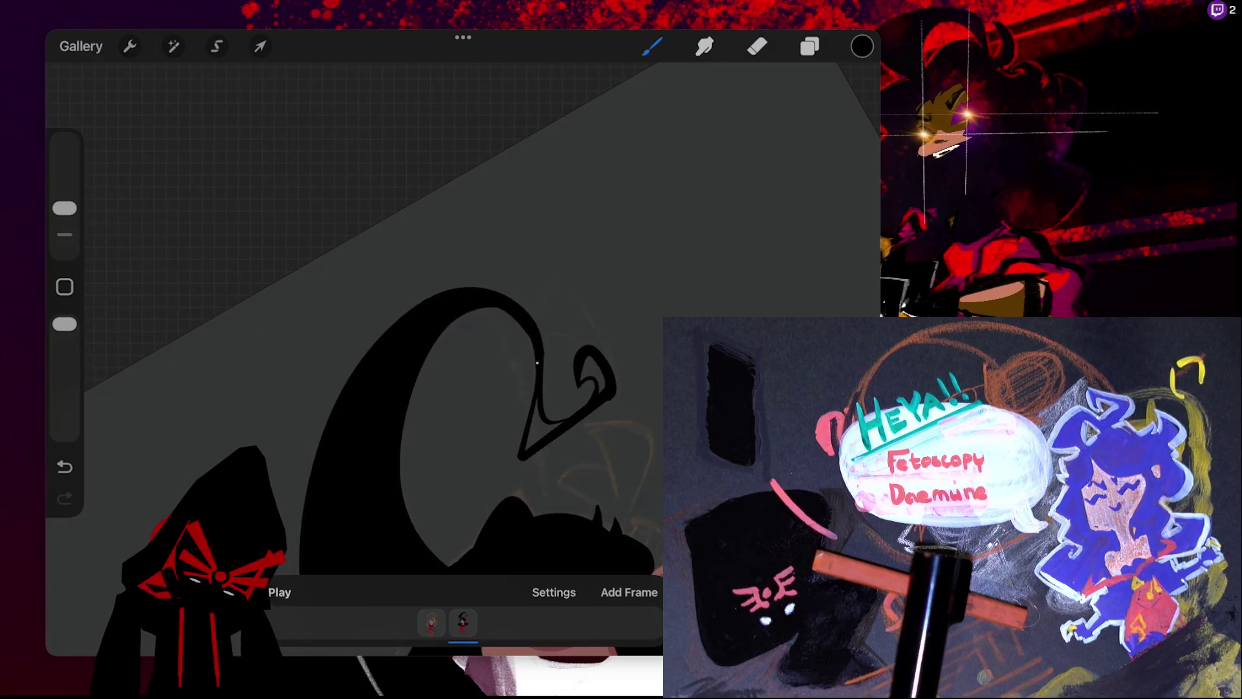
key("ctrl+z")
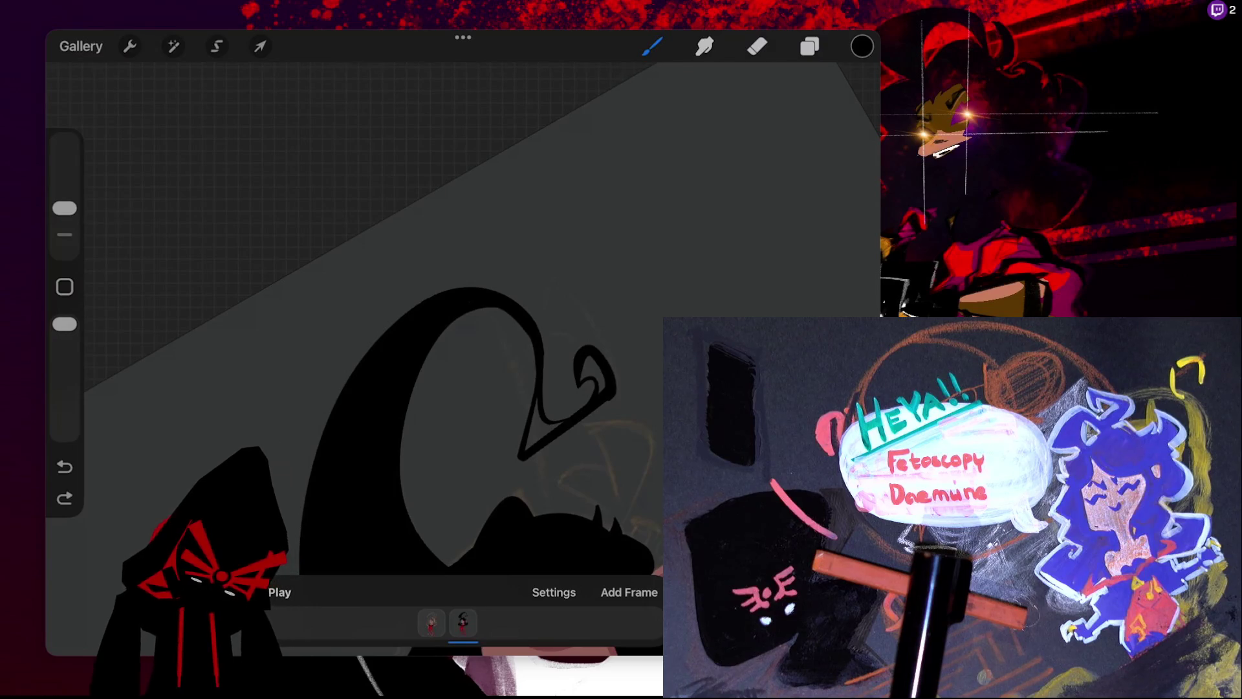
key("ctrl+z")
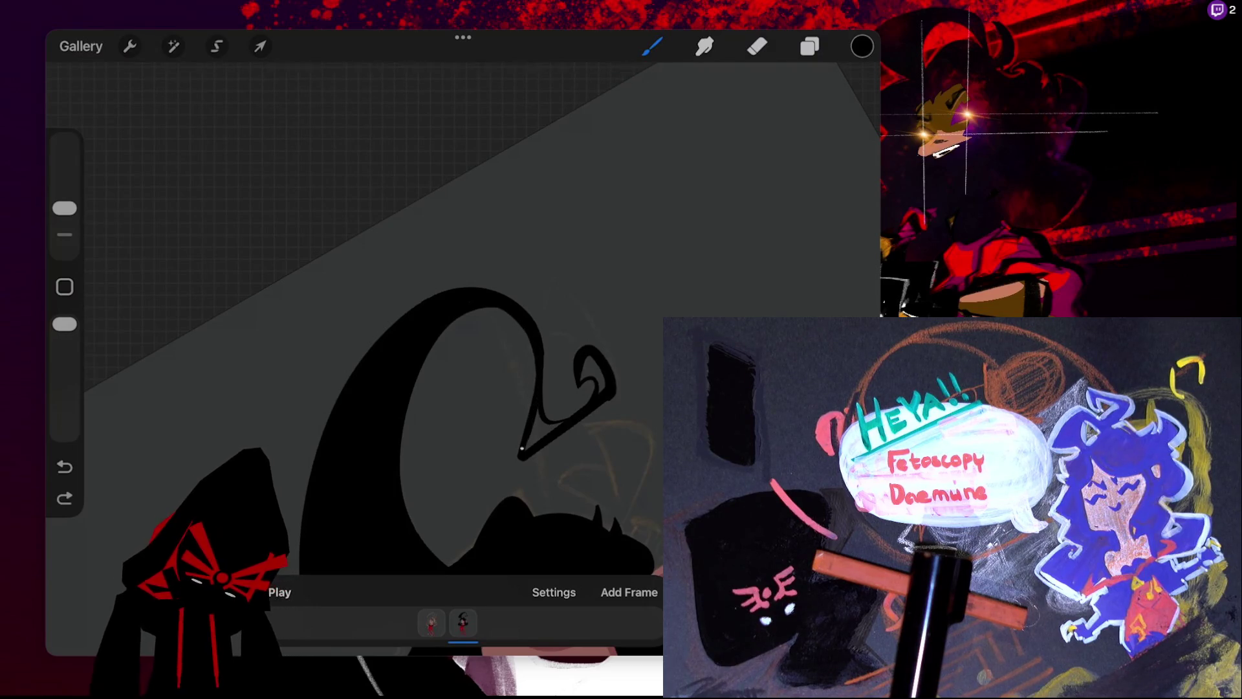
left_click_drag(519, 457, 519, 457)
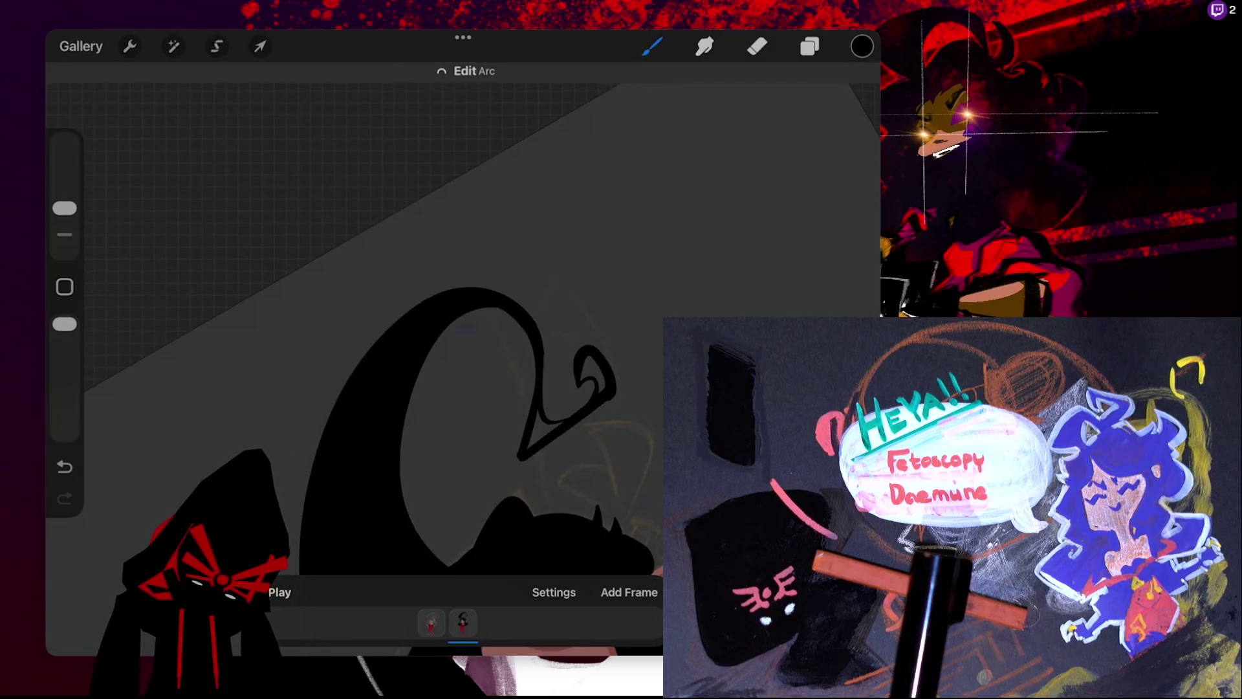
left_click_drag(862, 46, 543, 440)
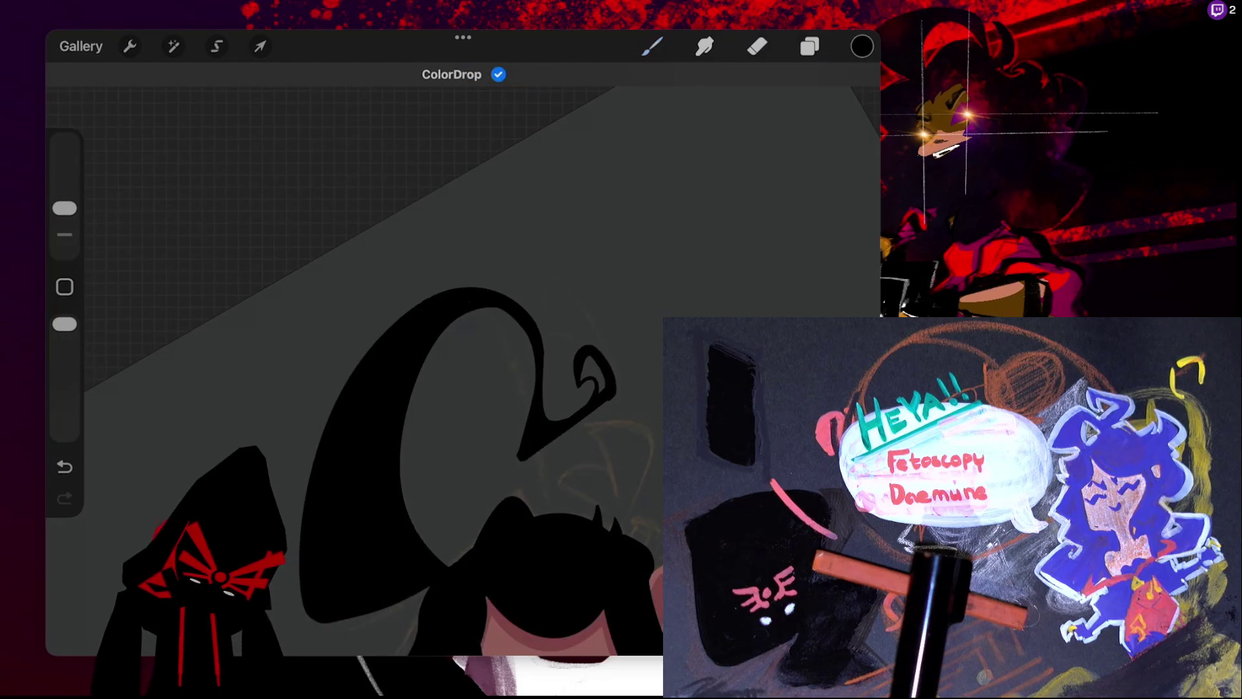
- Finish the tip fill, switch to the Eraser, and undo the last three changes
left_click(652, 45)
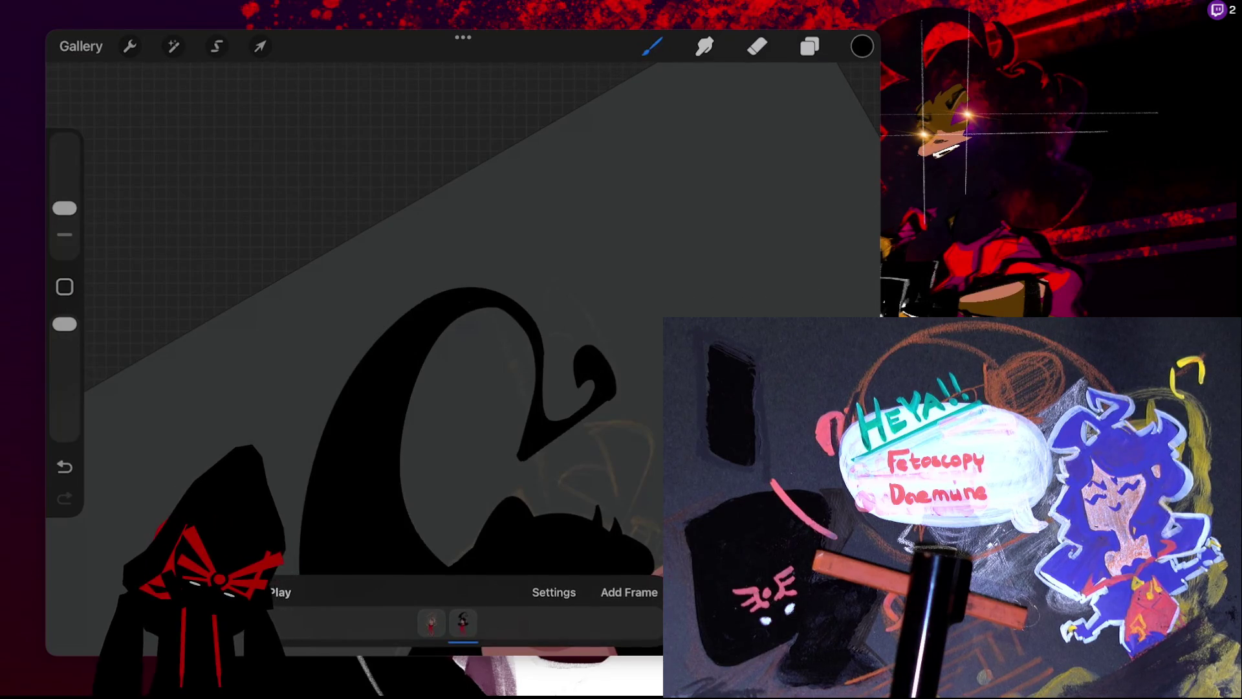
left_click(757, 46)
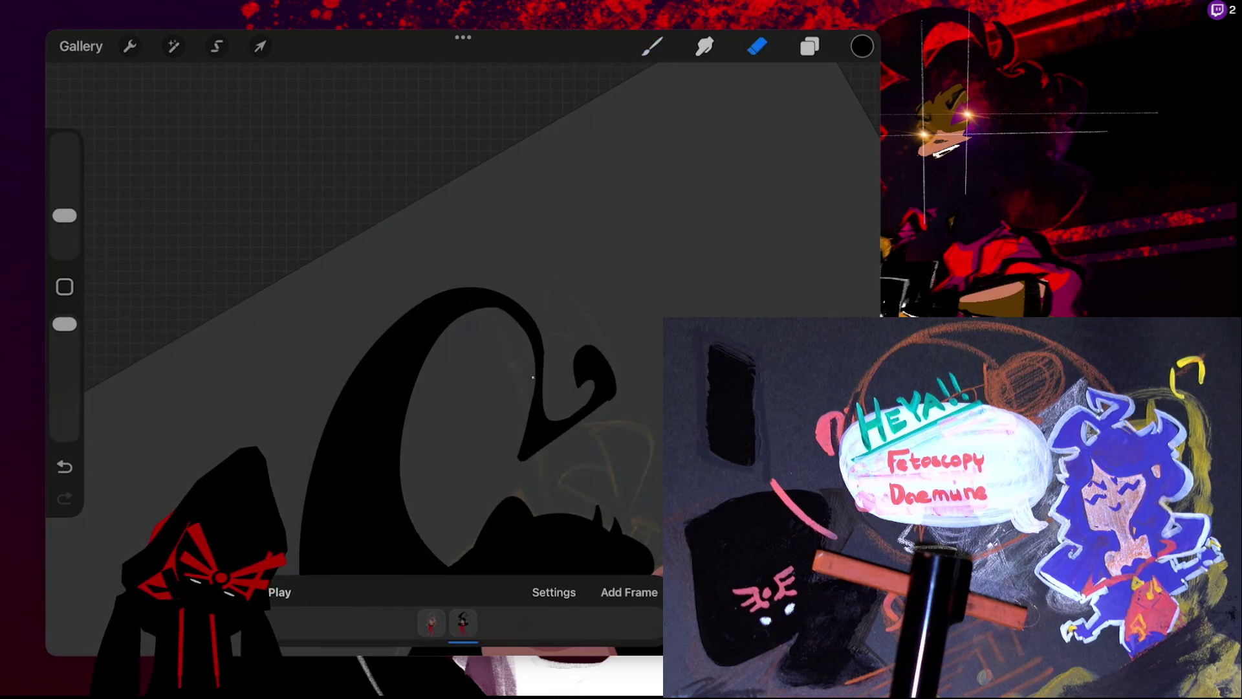
key("ctrl+z")
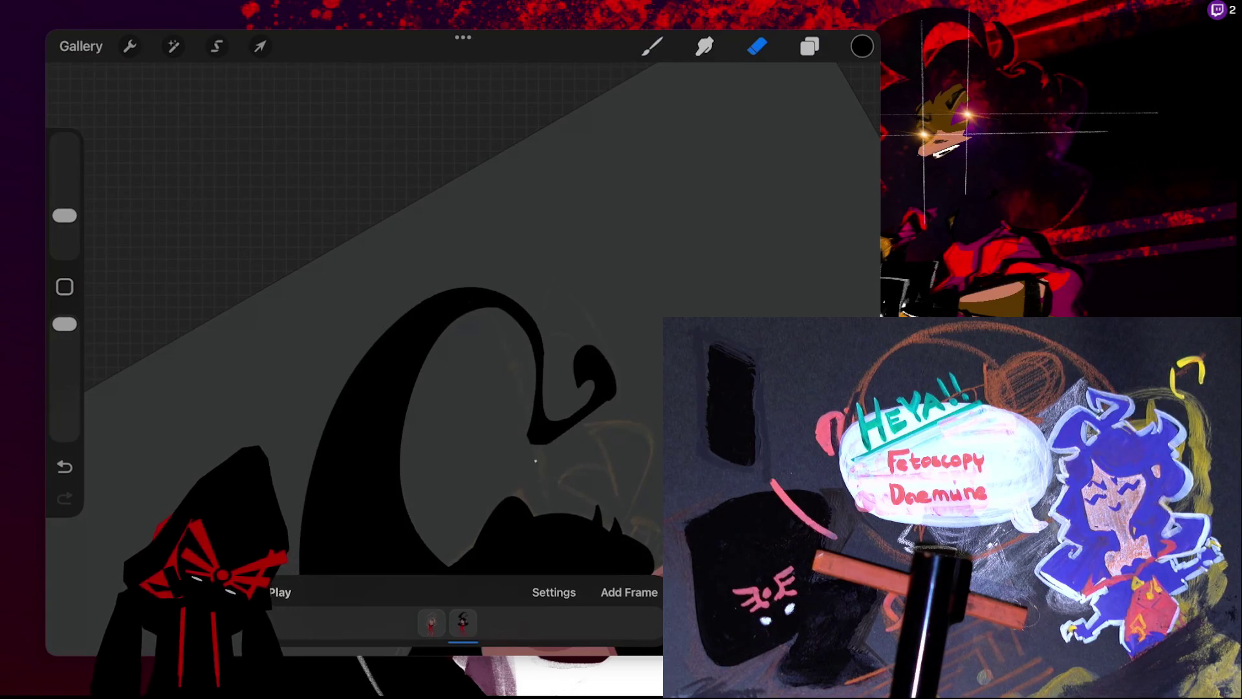
key("ctrl+z")
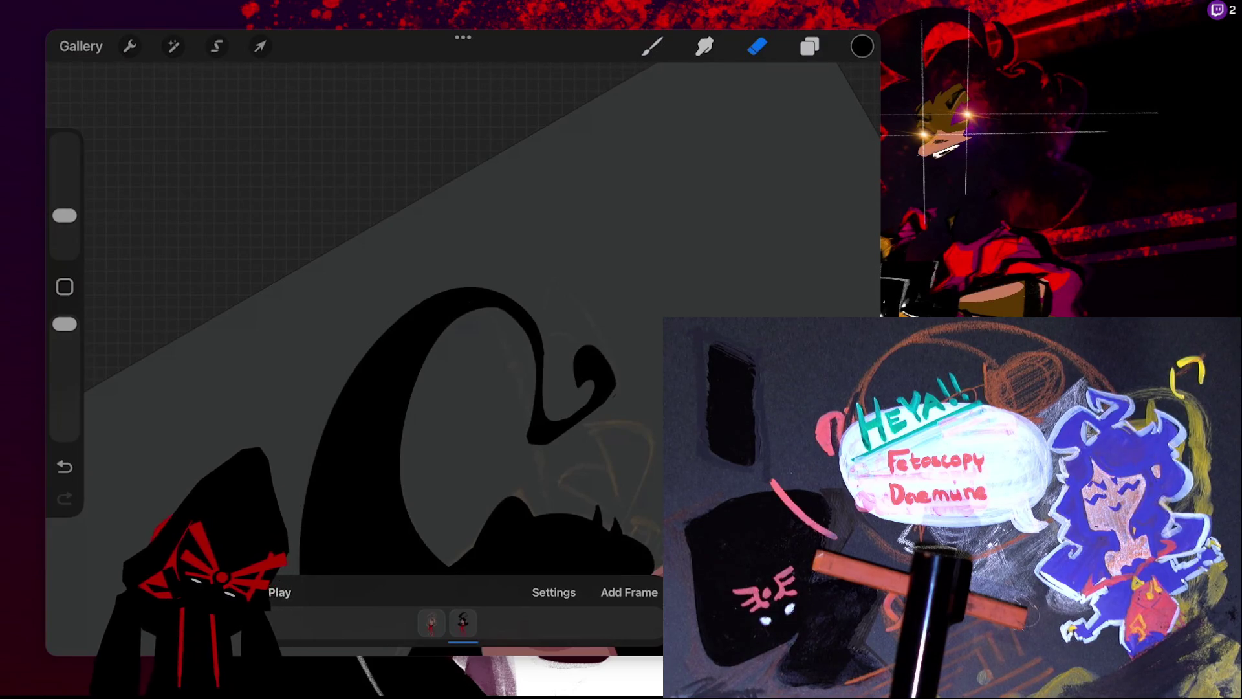
key("ctrl+z")
scroll(463, 323, "down", 5)
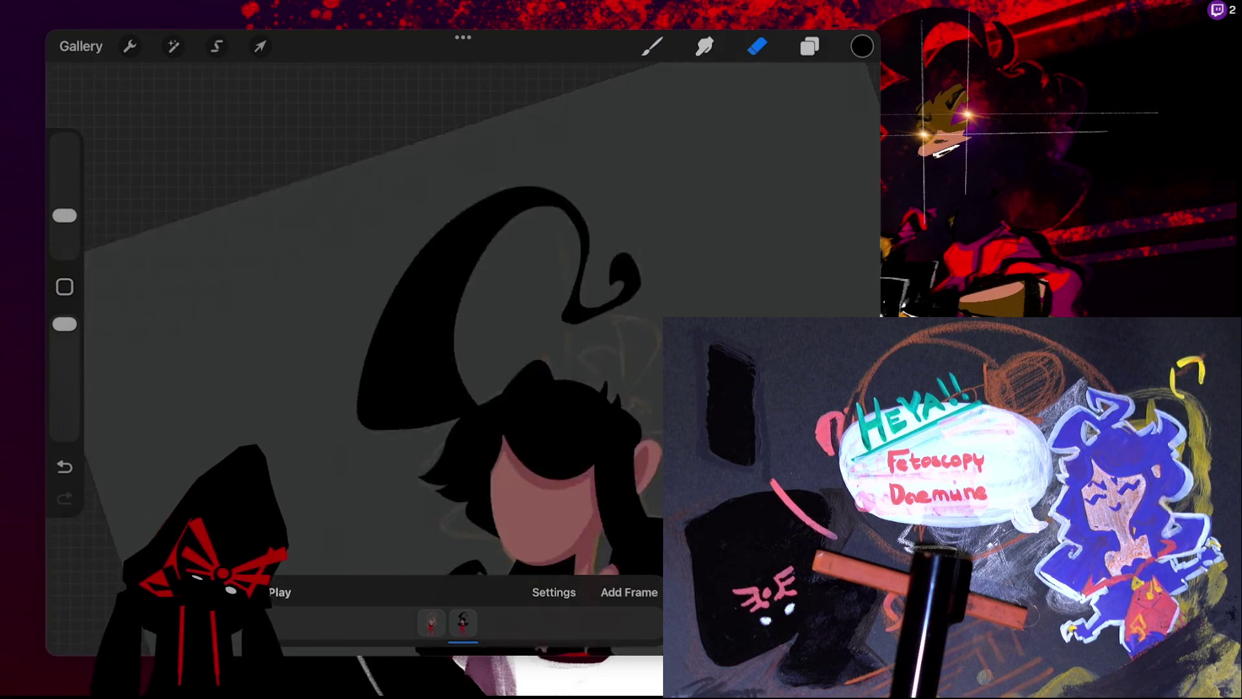
- Undo the hat's black fill, then redo it so the hat stays solid black
scroll(453, 323, "up", 5)
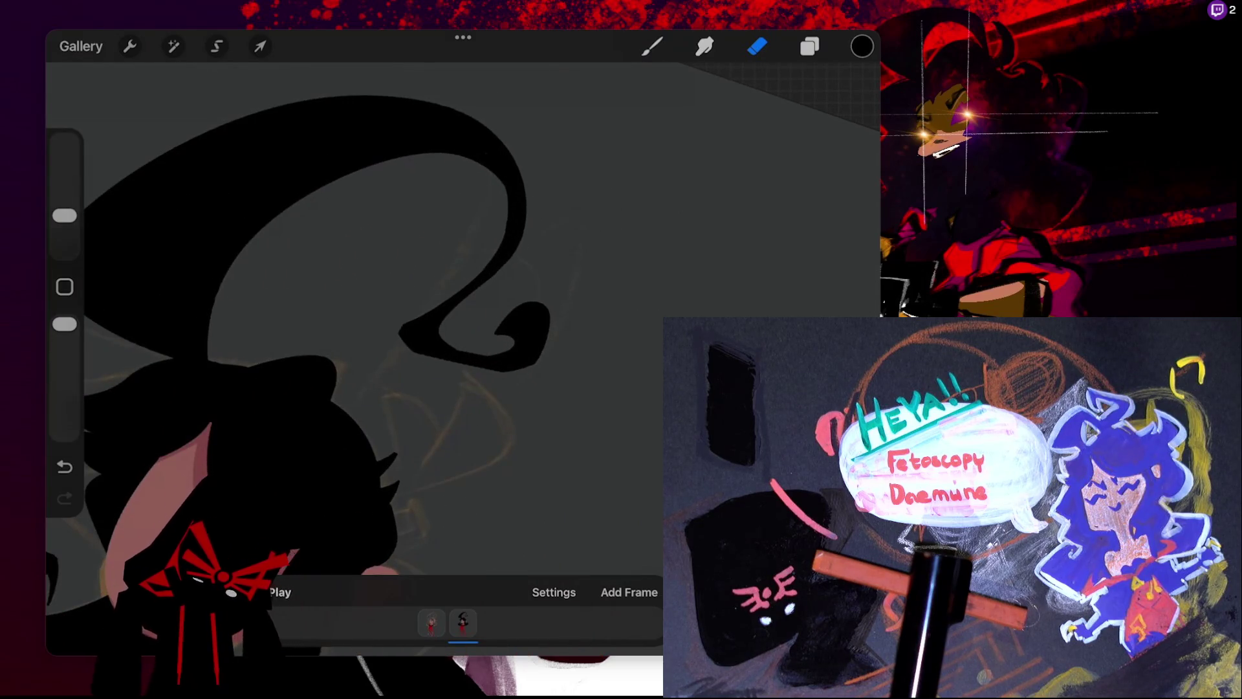
key("ctrl+z")
scroll(453, 323, "up", 2)
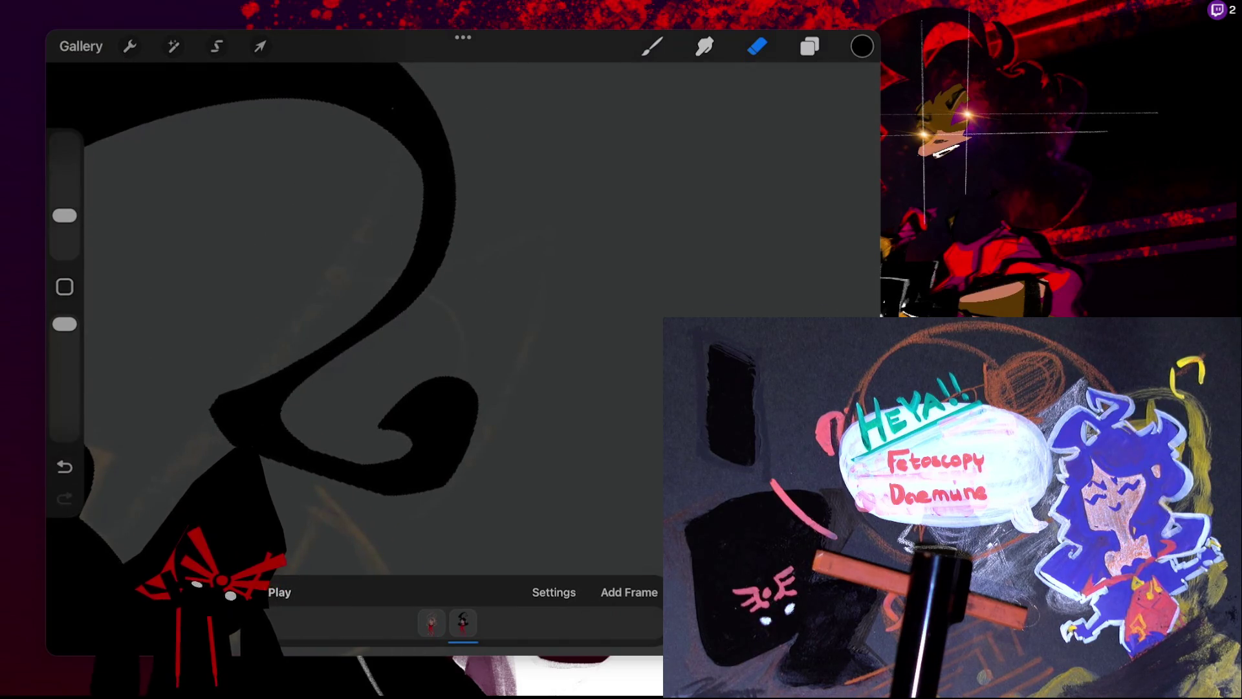
key("ctrl+shift+z")
scroll(452, 323, "down", 2)
scroll(421, 356, "down", 1)
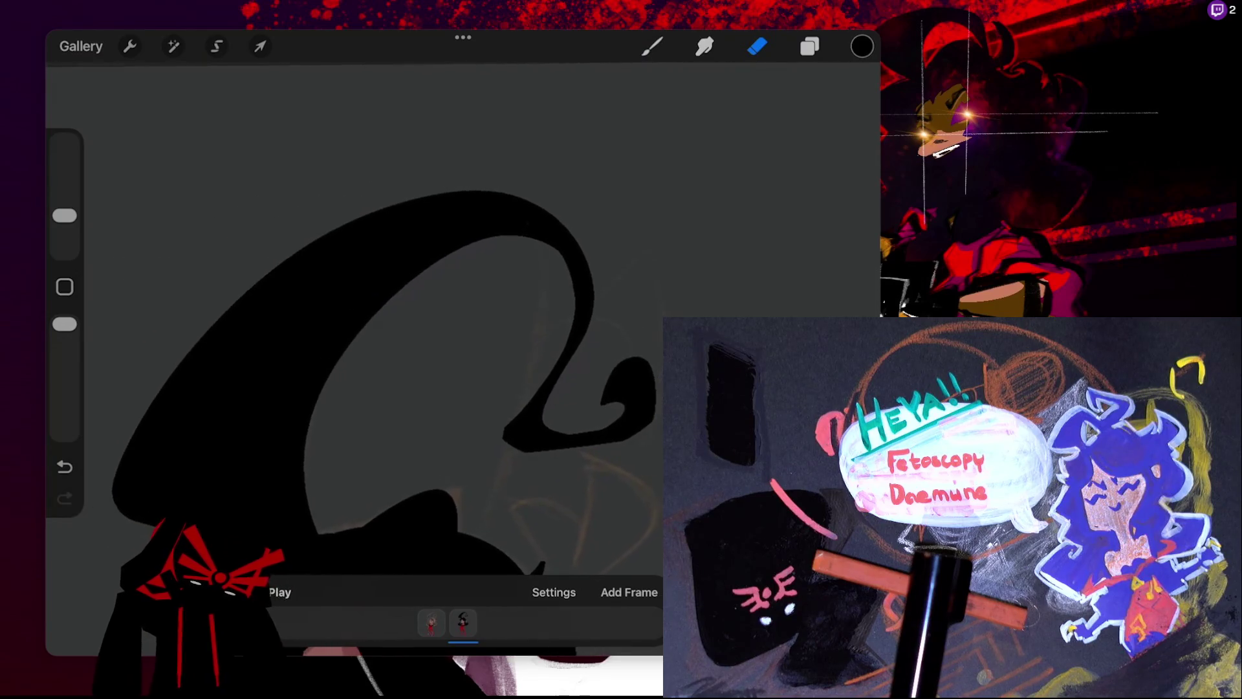
scroll(324, 356, "up", 3)
- Return to the Brush tool with the Brush Library closed
key("b")
key("Escape")
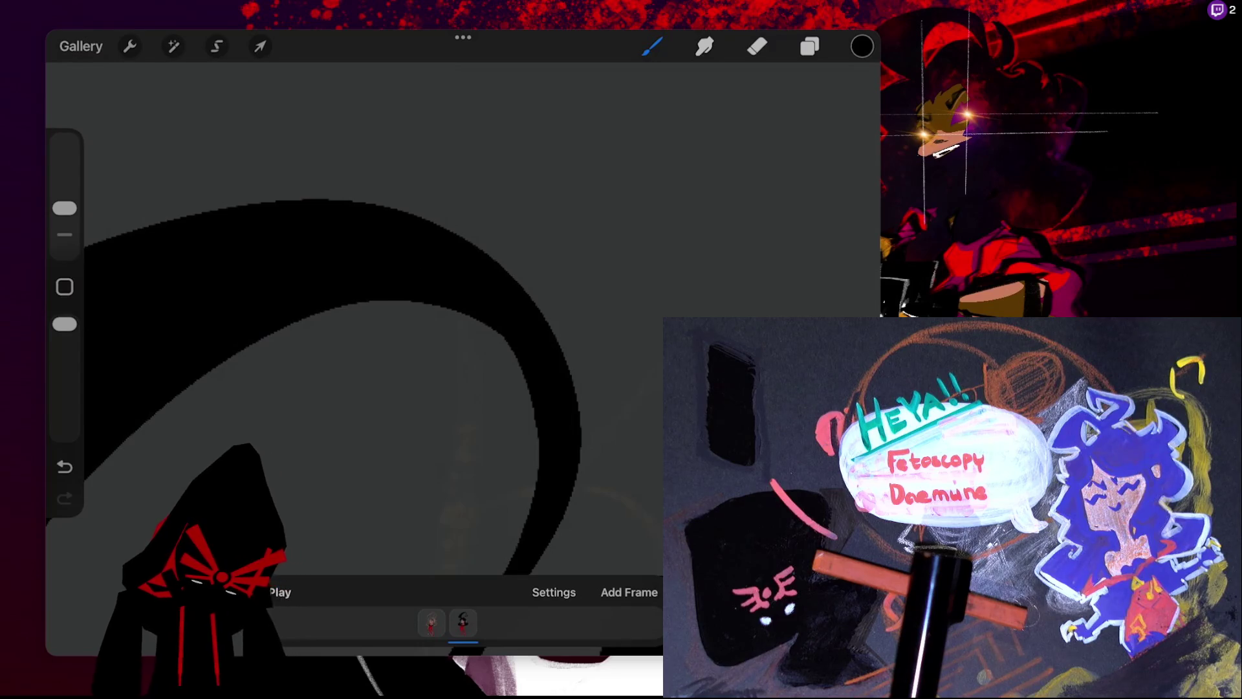
scroll(440, 279, "down", 3)
scroll(438, 319, "down", 2)
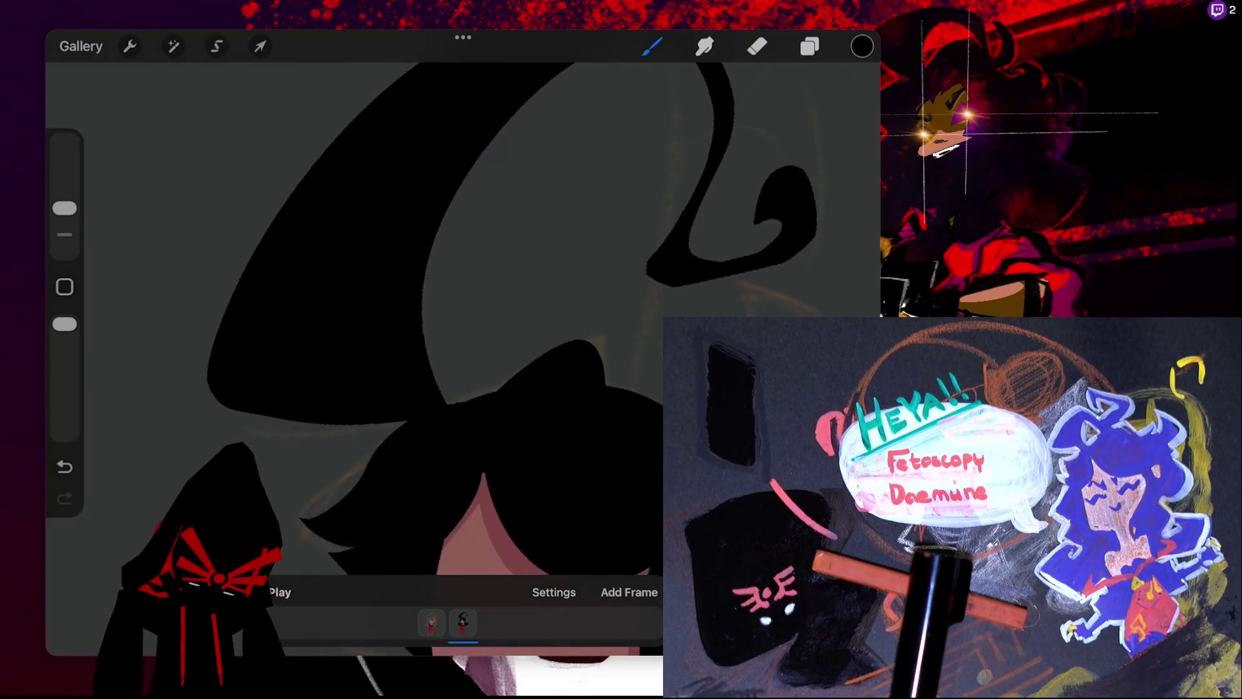
scroll(440, 317, "down", 3)
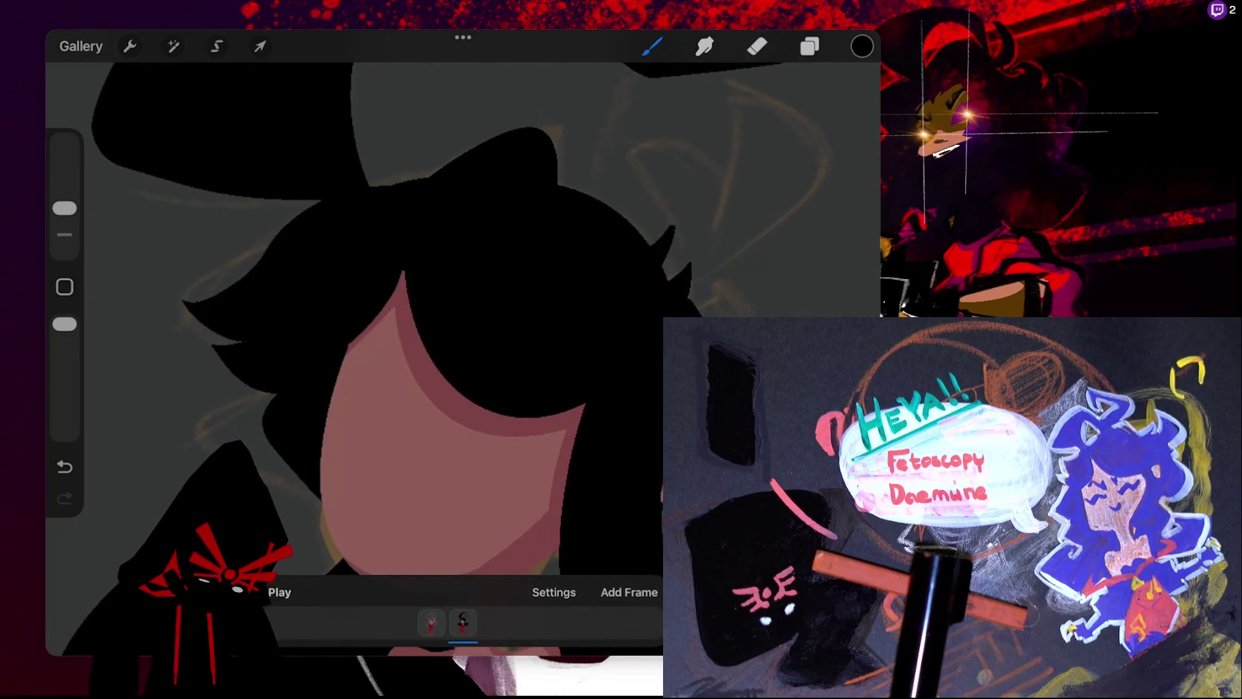
scroll(401, 323, "down", 2)
scroll(401, 323, "down", 2)
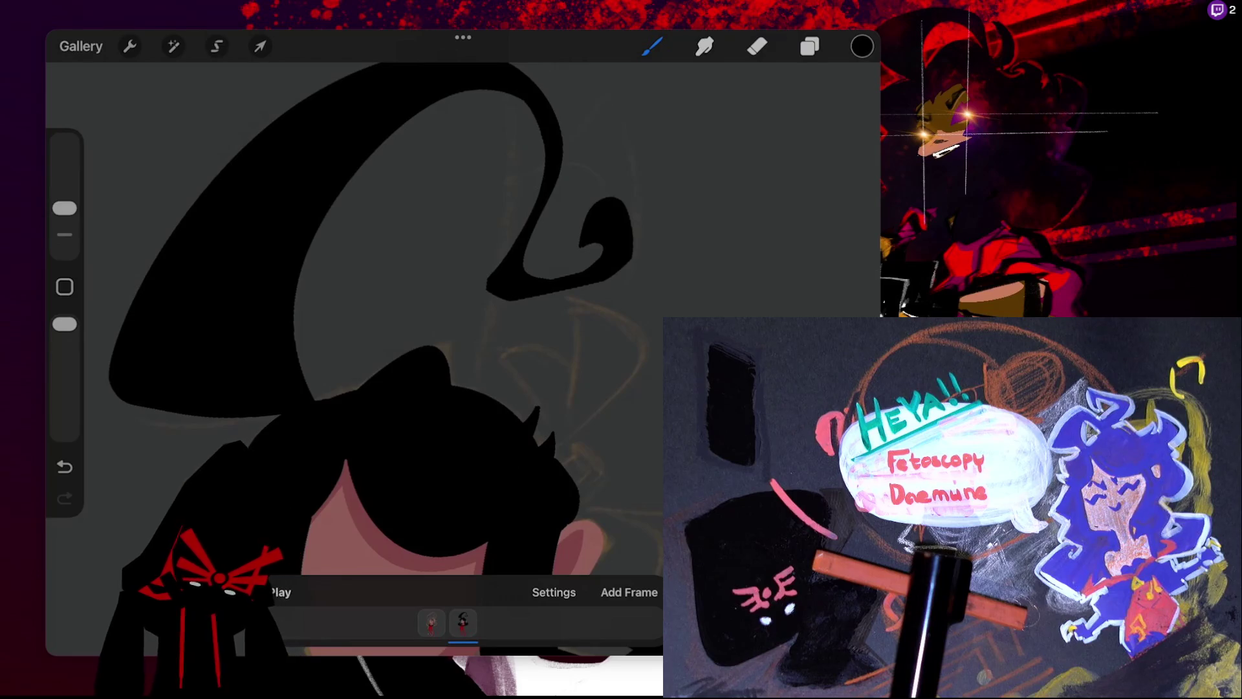
scroll(462, 356, "down", 5)
scroll(463, 324, "down", 3)
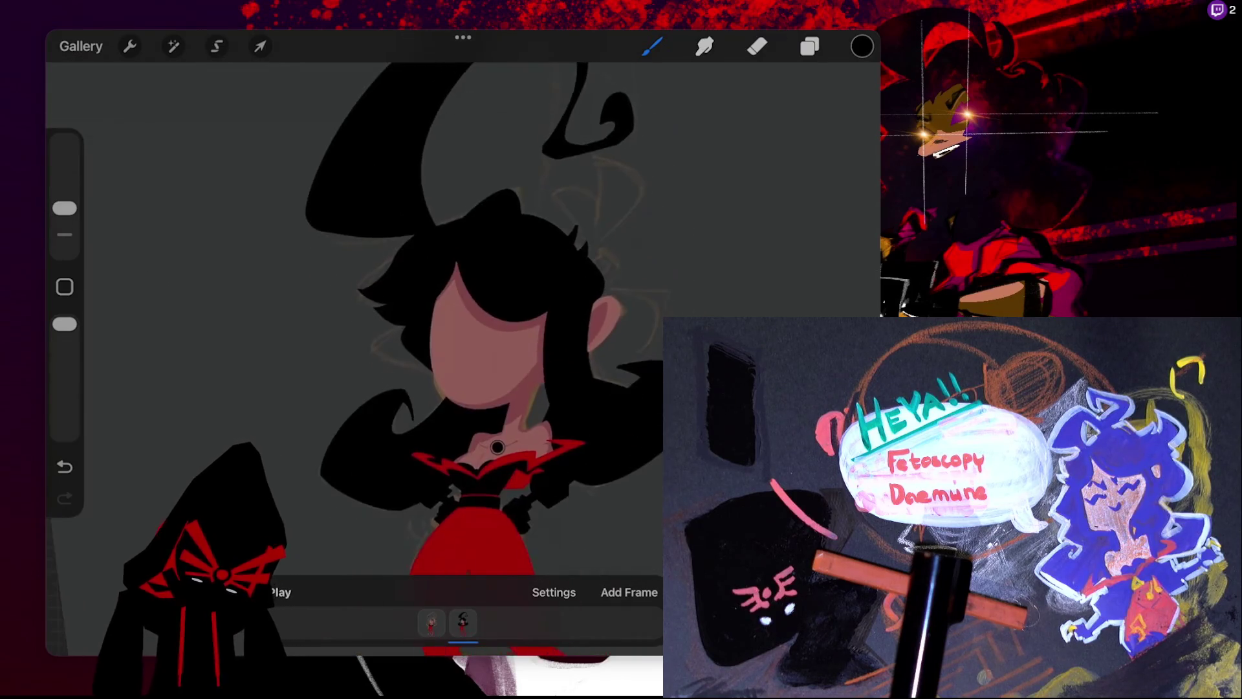
scroll(463, 324, "up", 2)
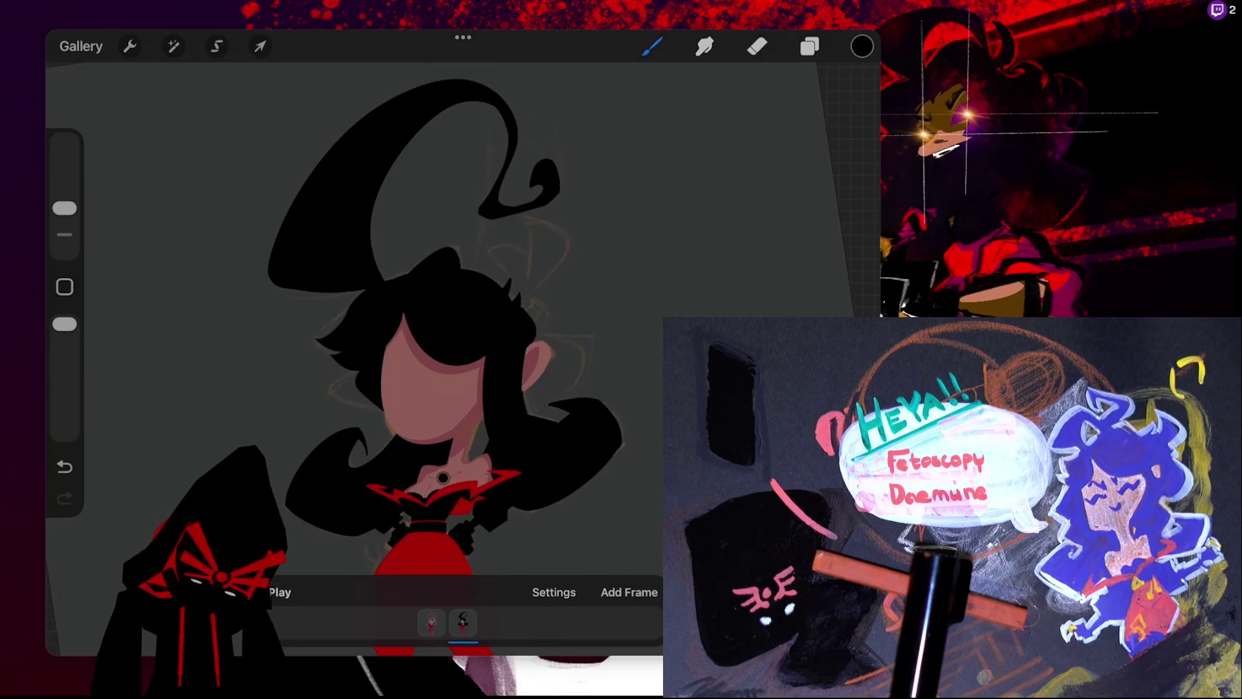
- Try several curled antenna strokes rising from the hair, undoing the failed attempts
left_click_drag(520, 303, 537, 231)
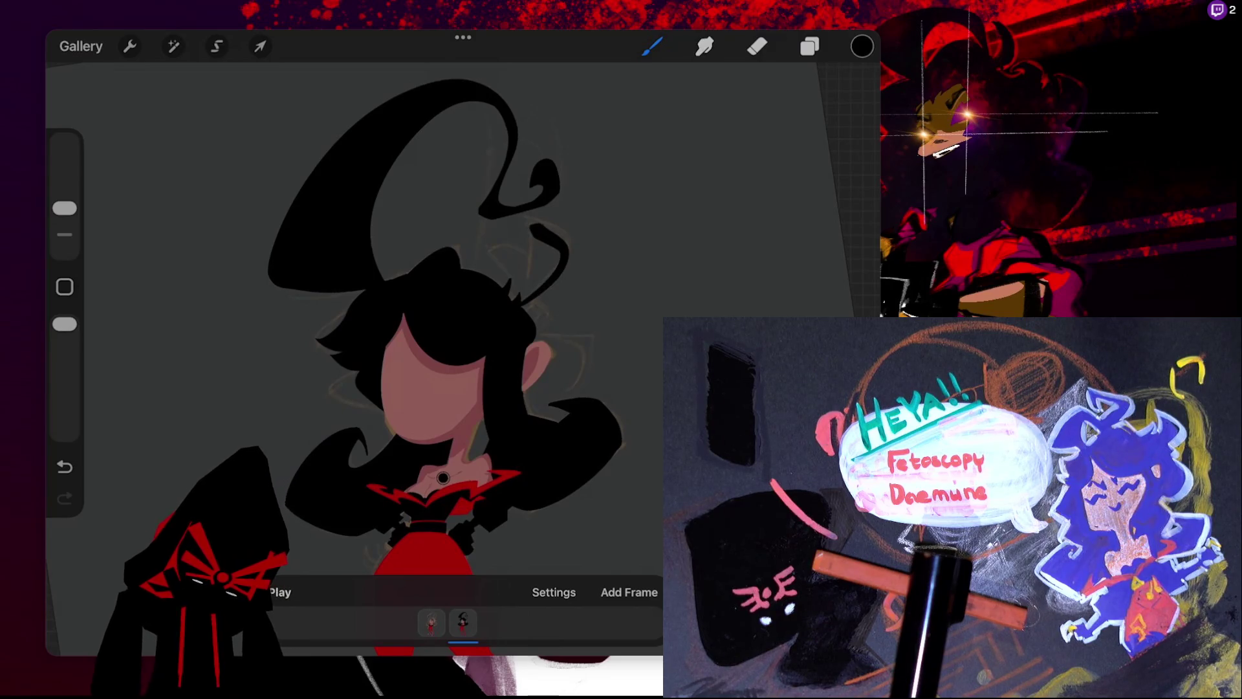
key("ctrl+z")
left_click_drag(514, 294, 529, 222)
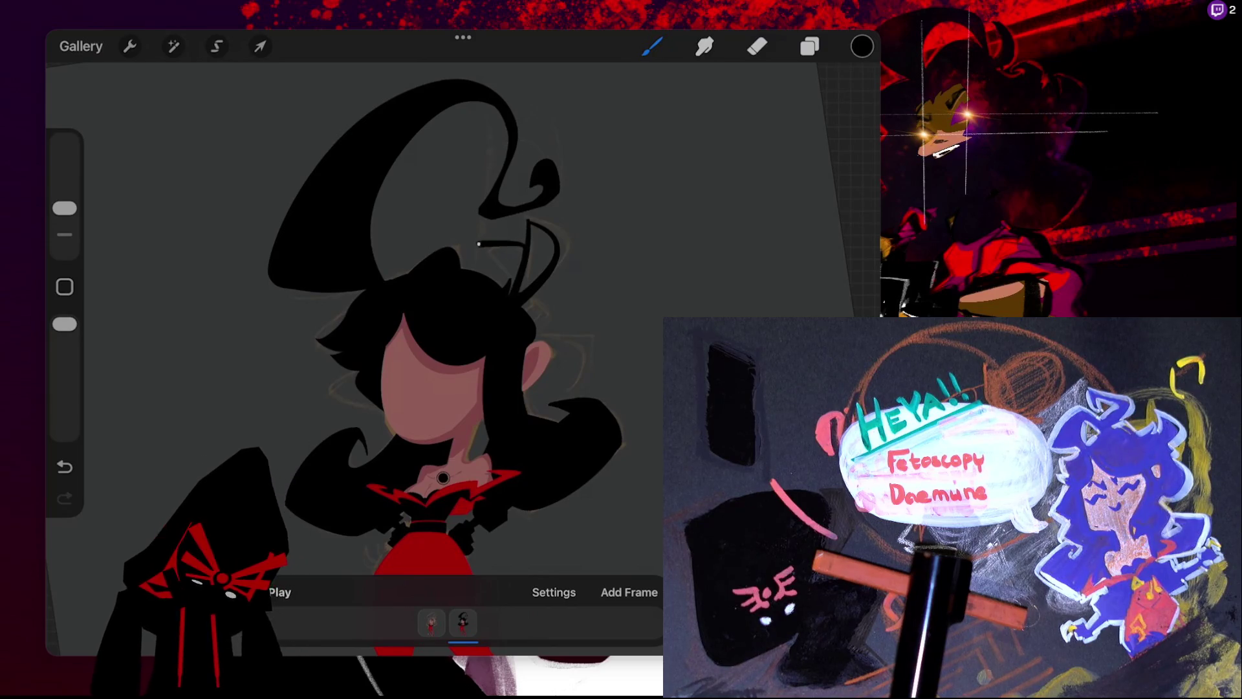
key("ctrl+z")
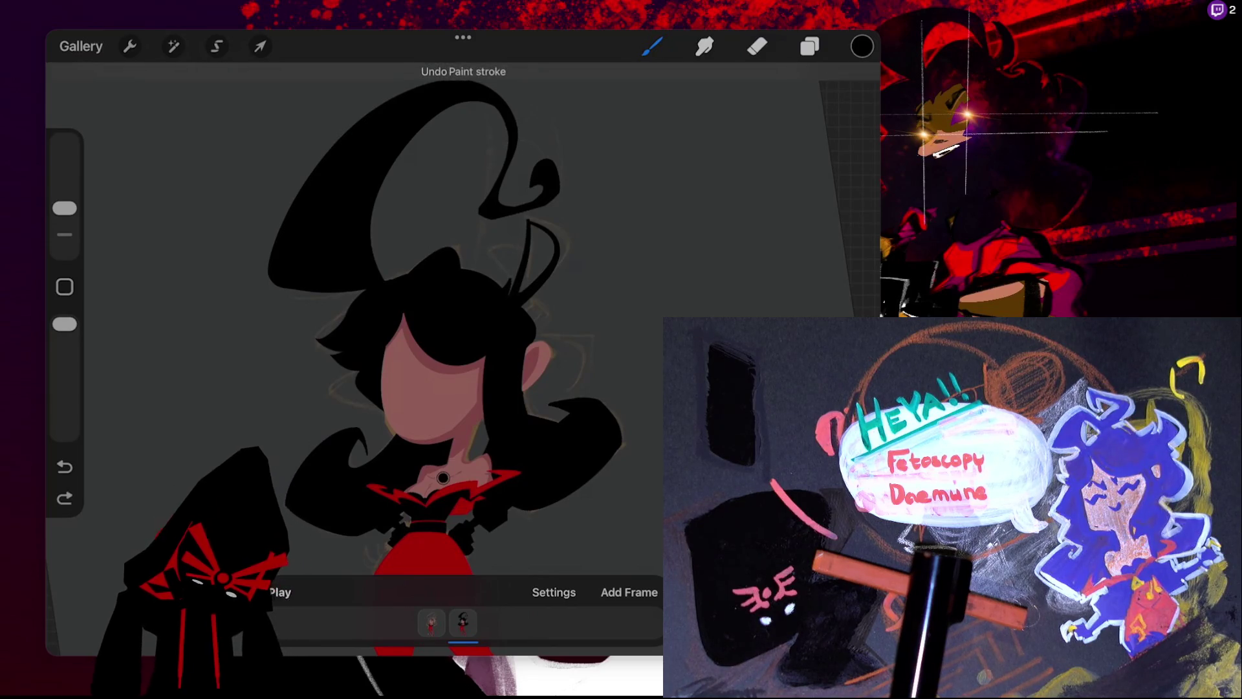
key("ctrl+z")
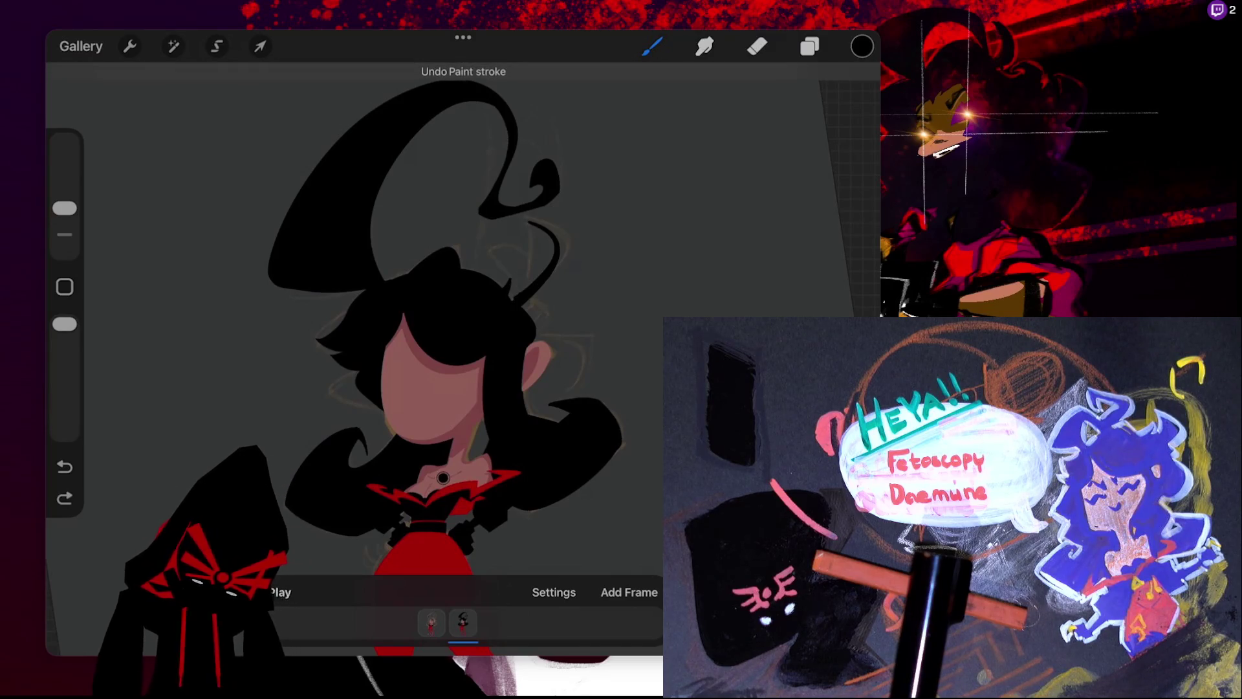
left_click_drag(517, 292, 529, 222)
key("ctrl+z")
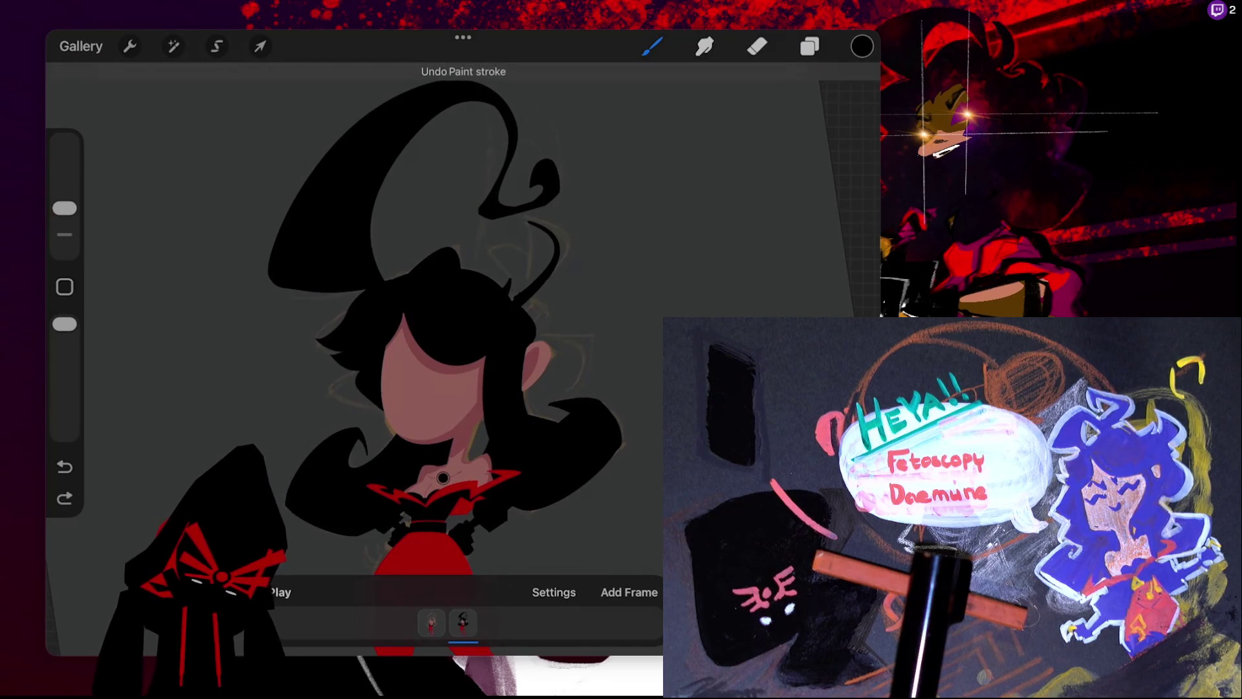
left_click_drag(518, 292, 529, 222)
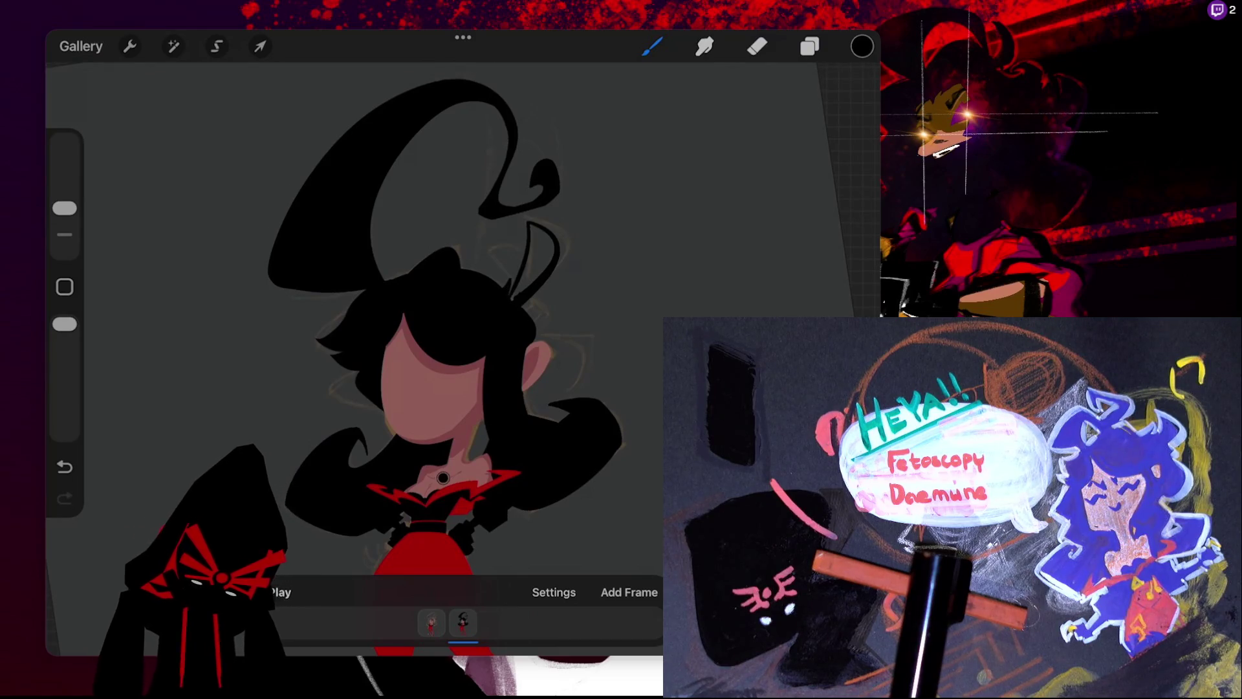
- Drop red toward the legs, then undo the unwanted fill and the antenna stroke
left_click_drag(861, 46, 414, 602)
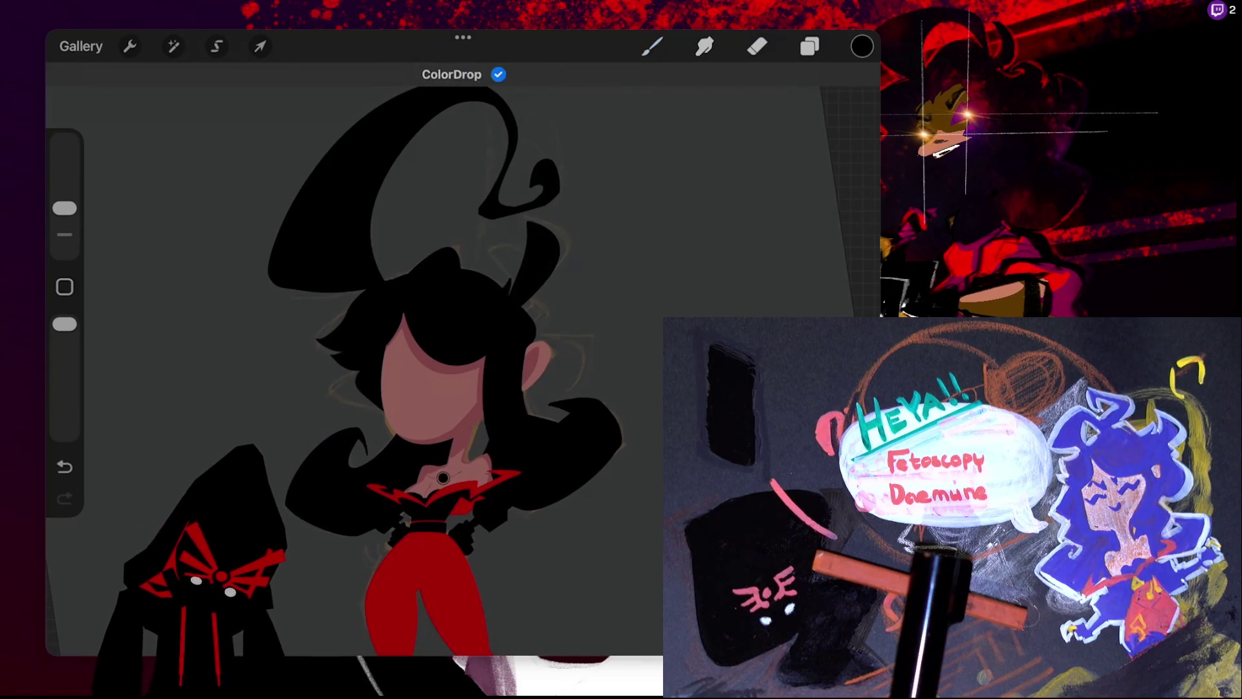
scroll(414, 356, "up", 3)
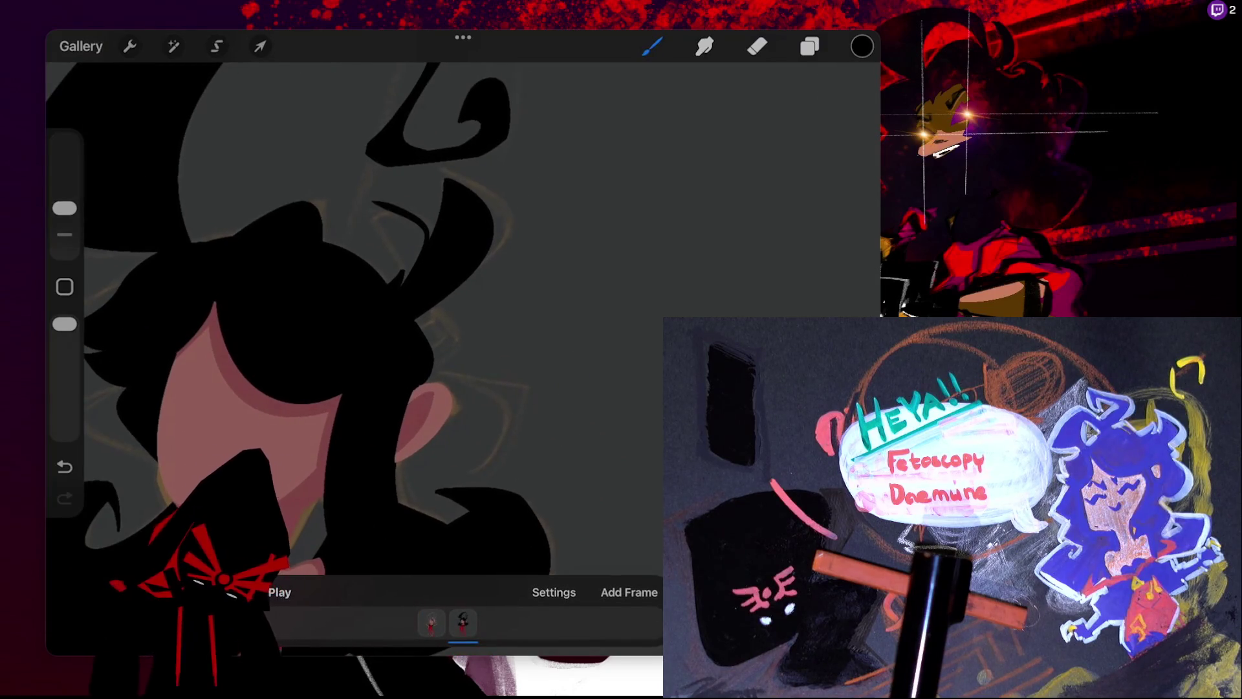
left_click_drag(862, 45, 304, 550)
key("ctrl+z")
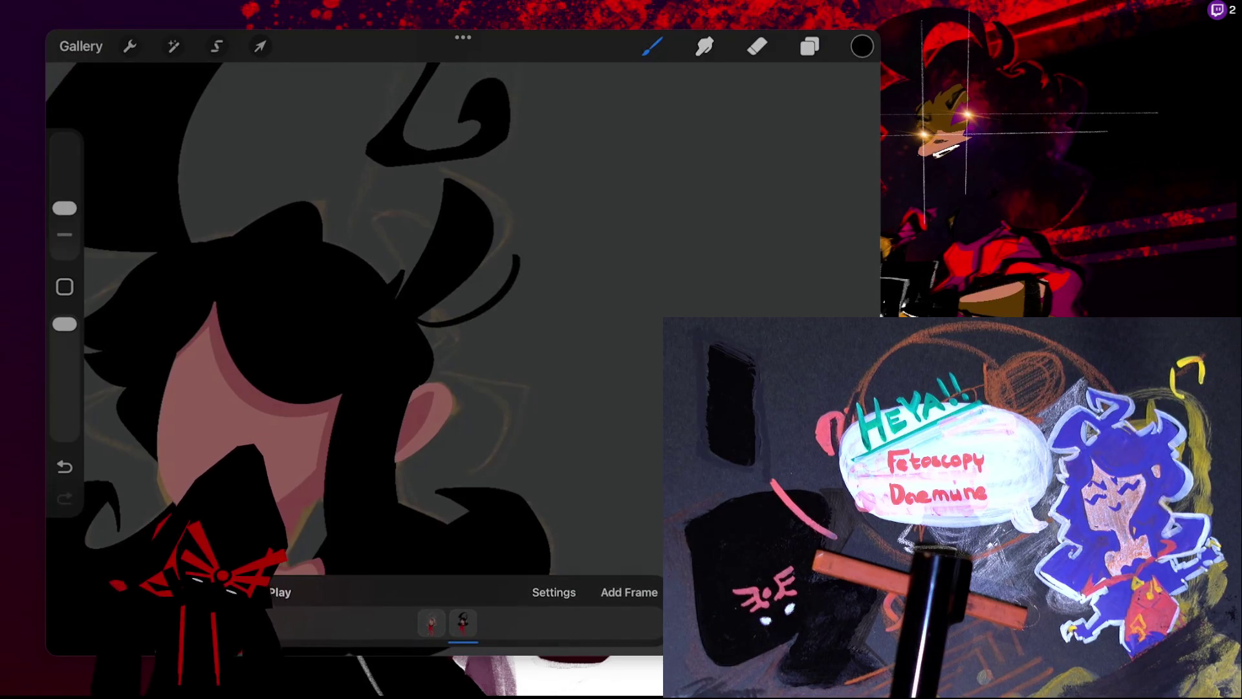
key("ctrl+z")
- Outline a pointed shape beside the head and fill it solid black
left_click_drag(517, 260, 424, 315)
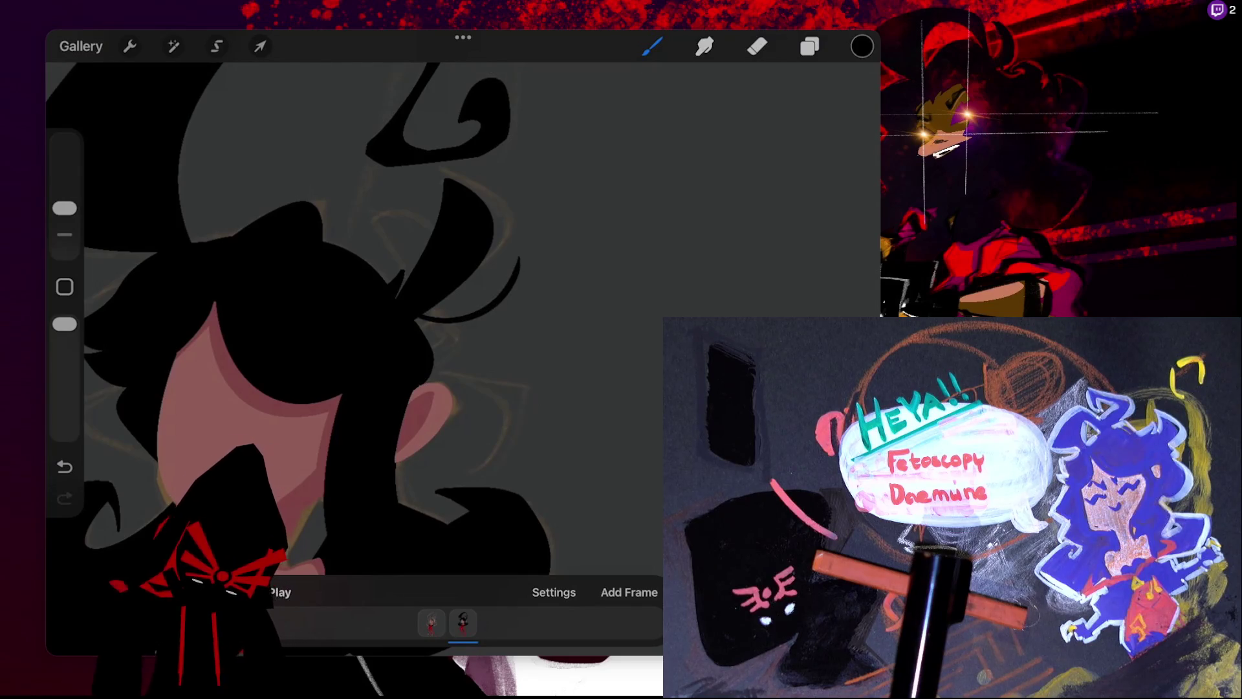
left_click_drag(480, 272, 519, 259)
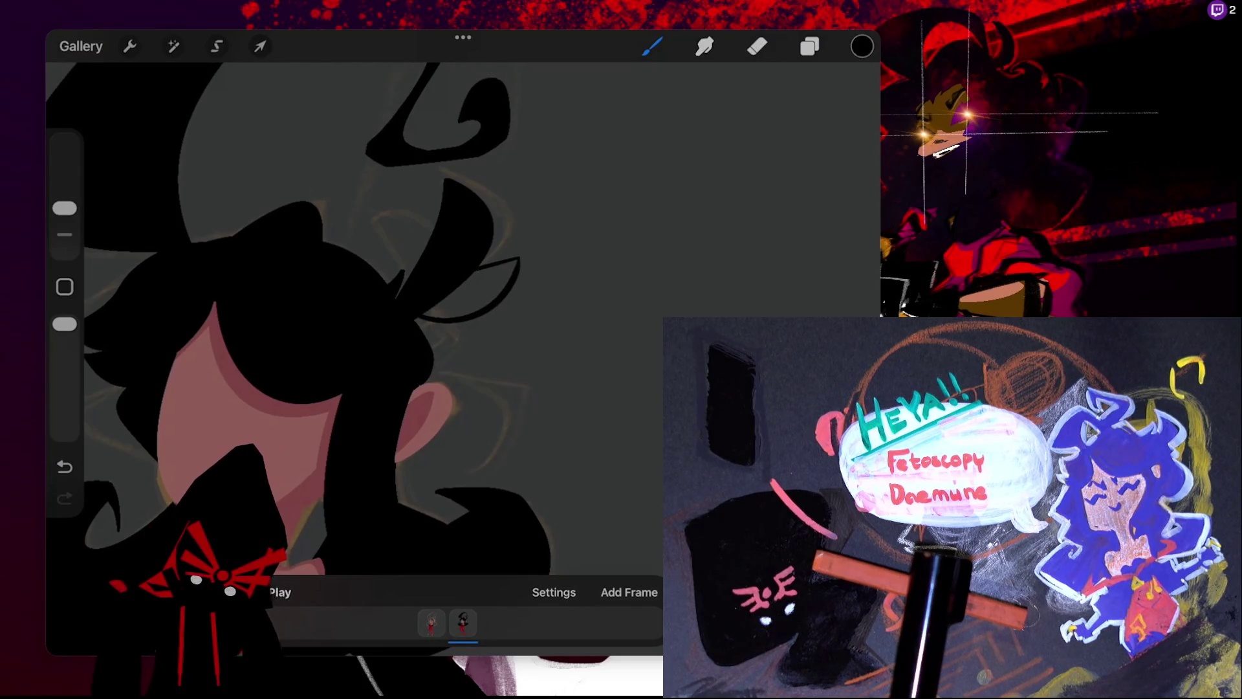
left_click_drag(861, 46, 485, 288)
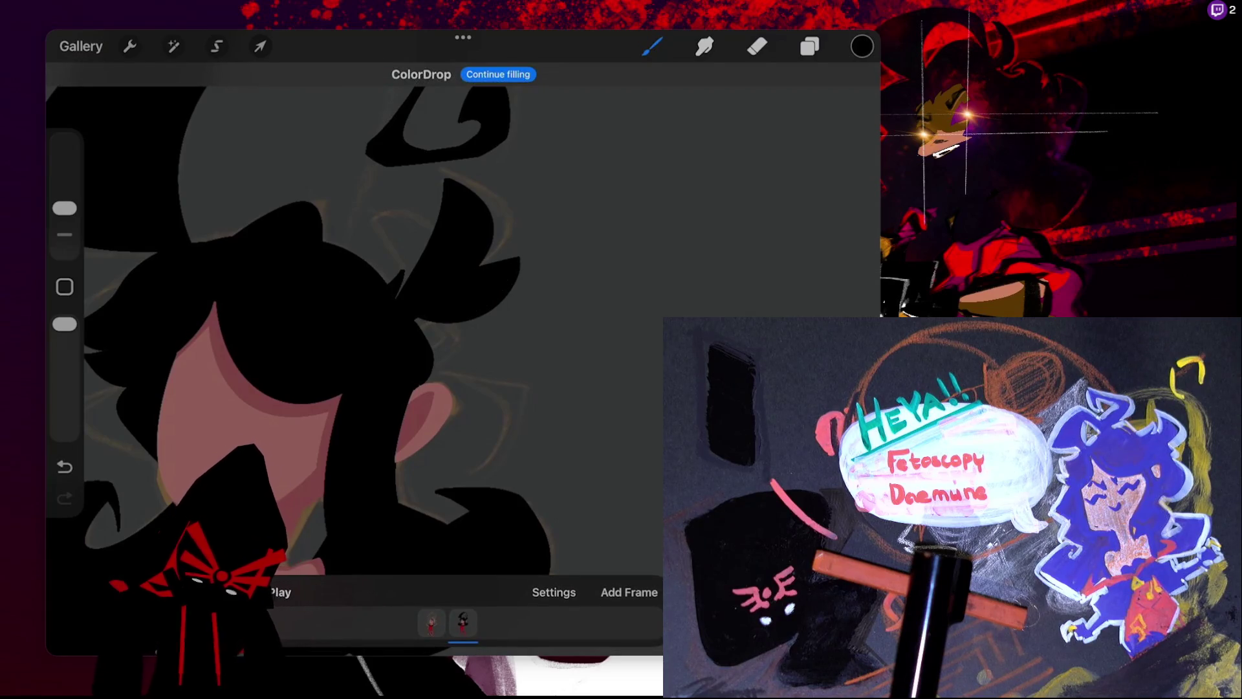
- Draw trial black strokes near the ear and undo each of them
left_click(652, 46)
left_click(652, 45)
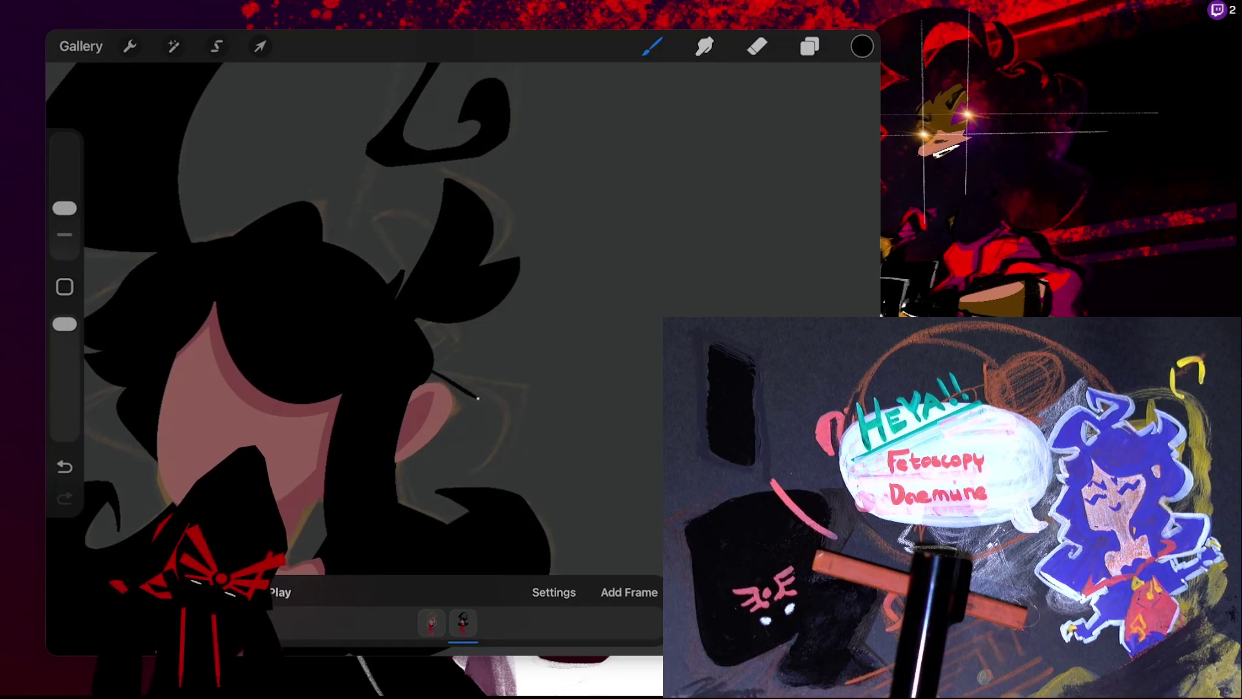
left_click_drag(414, 372, 414, 485)
key("ctrl+z")
left_click_drag(440, 425, 463, 462)
key("ctrl+z")
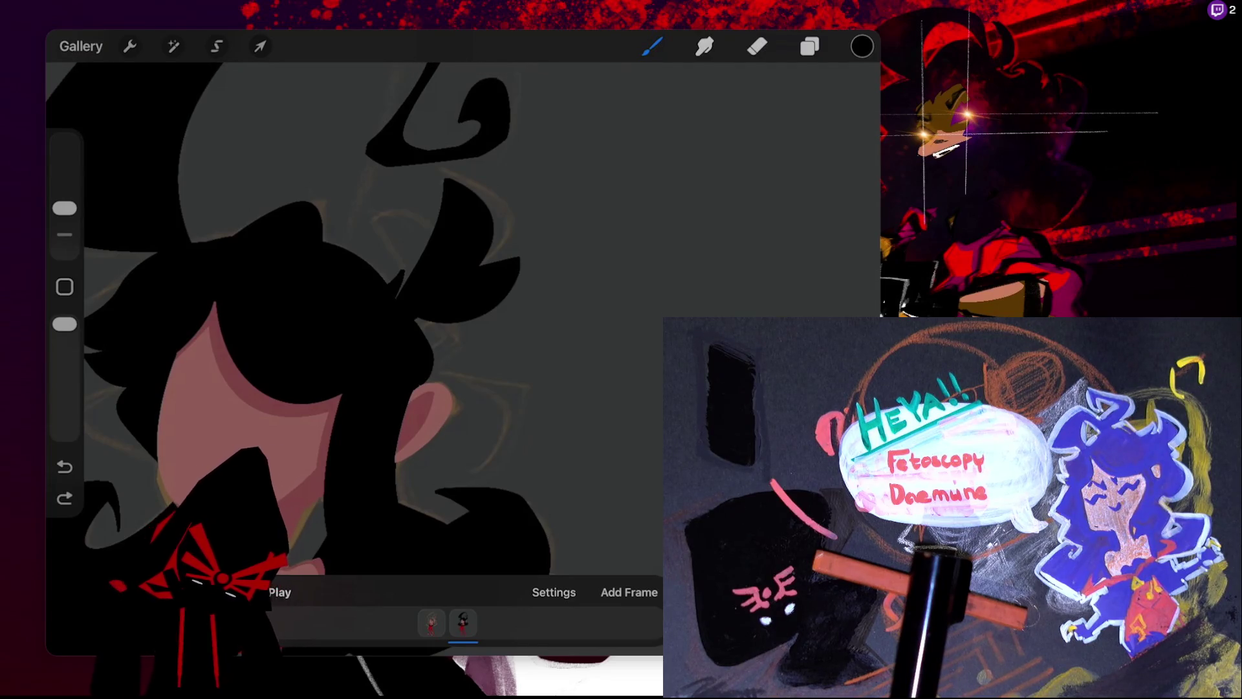
- Outline a curled hair lock right of the face, fill it black, then pick muted pink
scroll(427, 431, "down", 3)
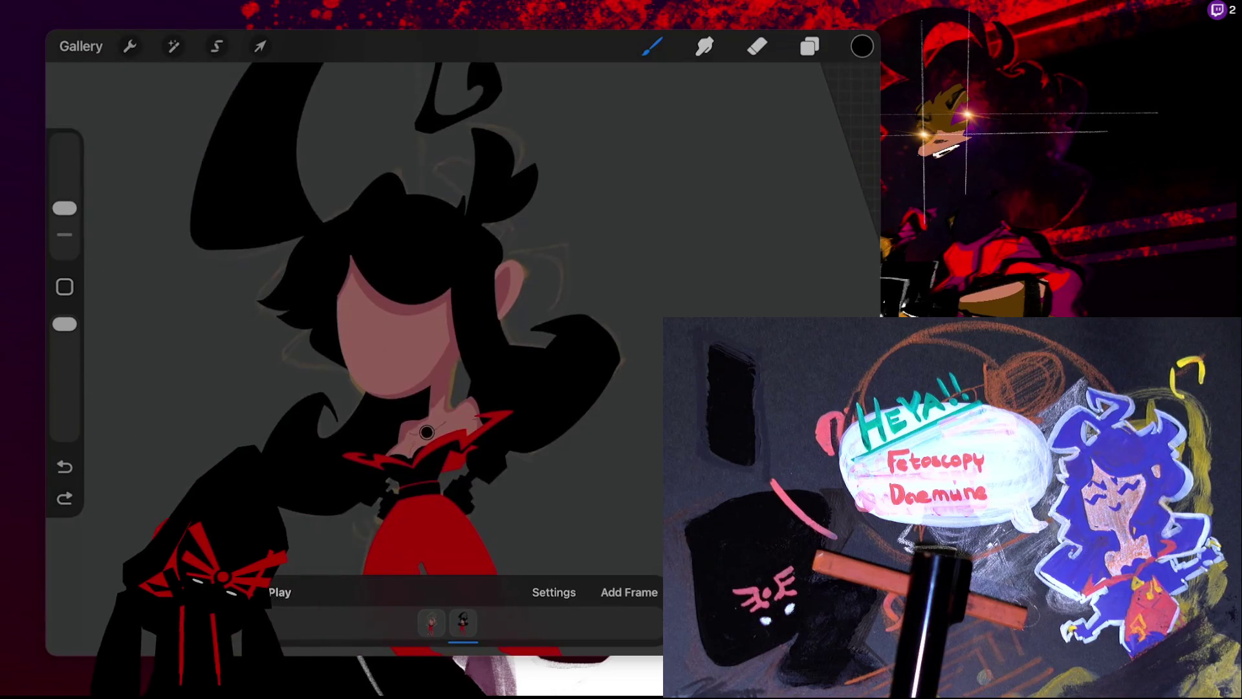
key("ctrl+z")
key("ctrl+z")
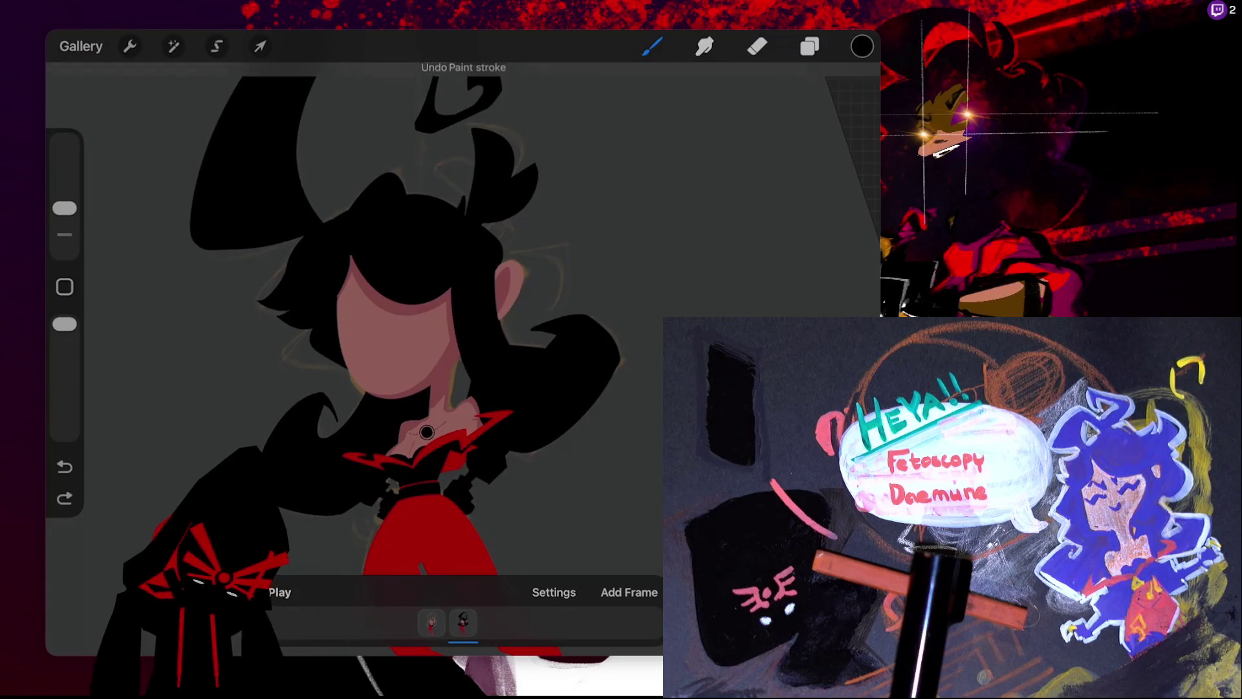
mouse_move(523, 280)
left_mouse_down()
mouse_move(555, 310)
mouse_move(529, 326)
left_mouse_up()
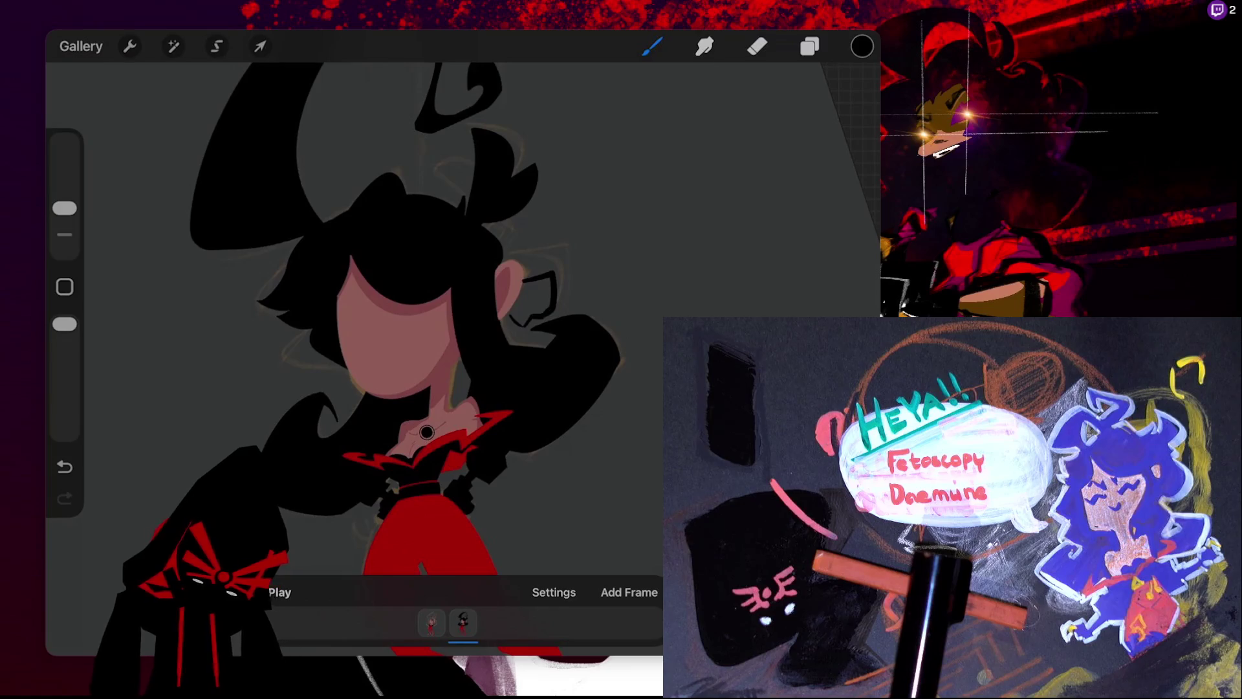
left_click_drag(525, 277, 545, 261)
scroll(426, 432, "up", 5)
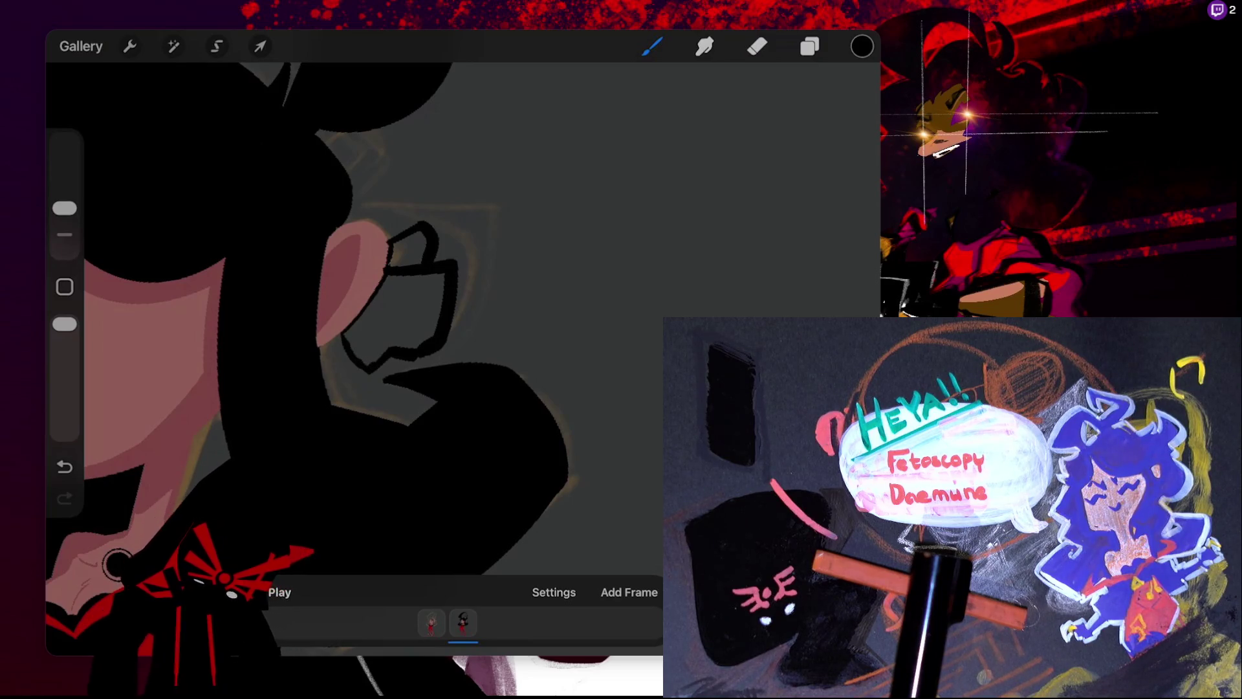
left_click_drag(861, 46, 414, 304)
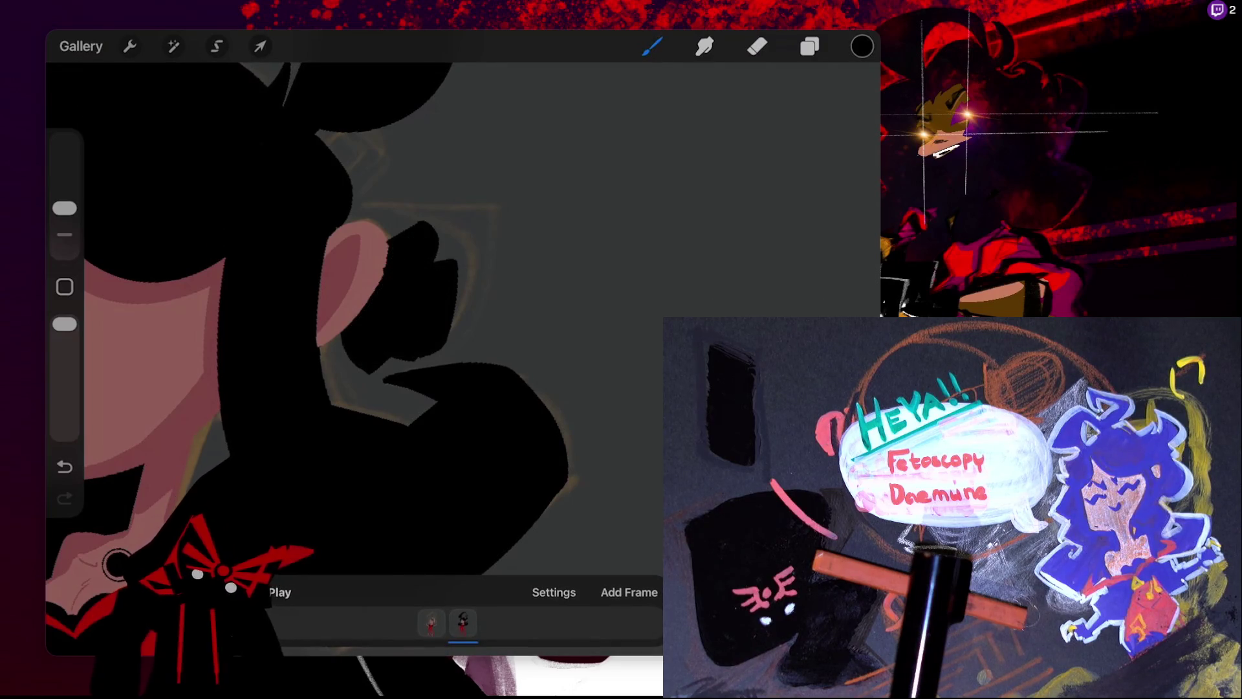
left_click(862, 46)
left_click(634, 457)
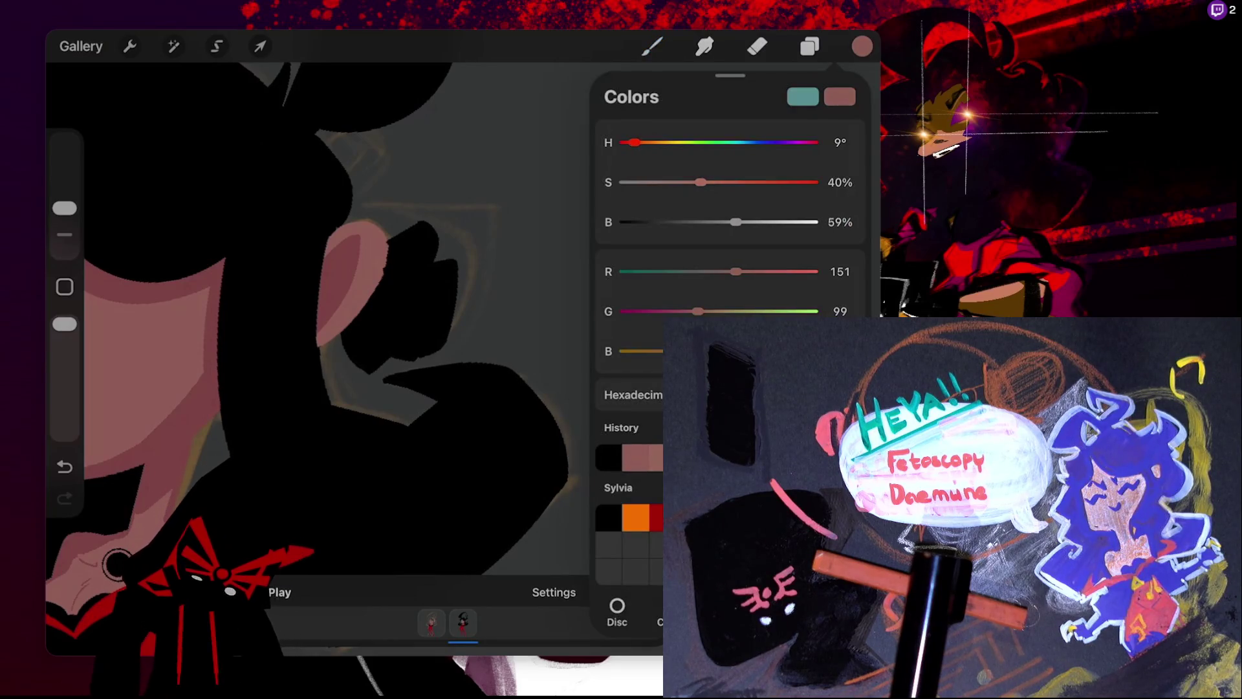
- Undo recent strokes and pull the pink ear's outer edge inward to smooth its curve
left_click(652, 46)
left_click(652, 46)
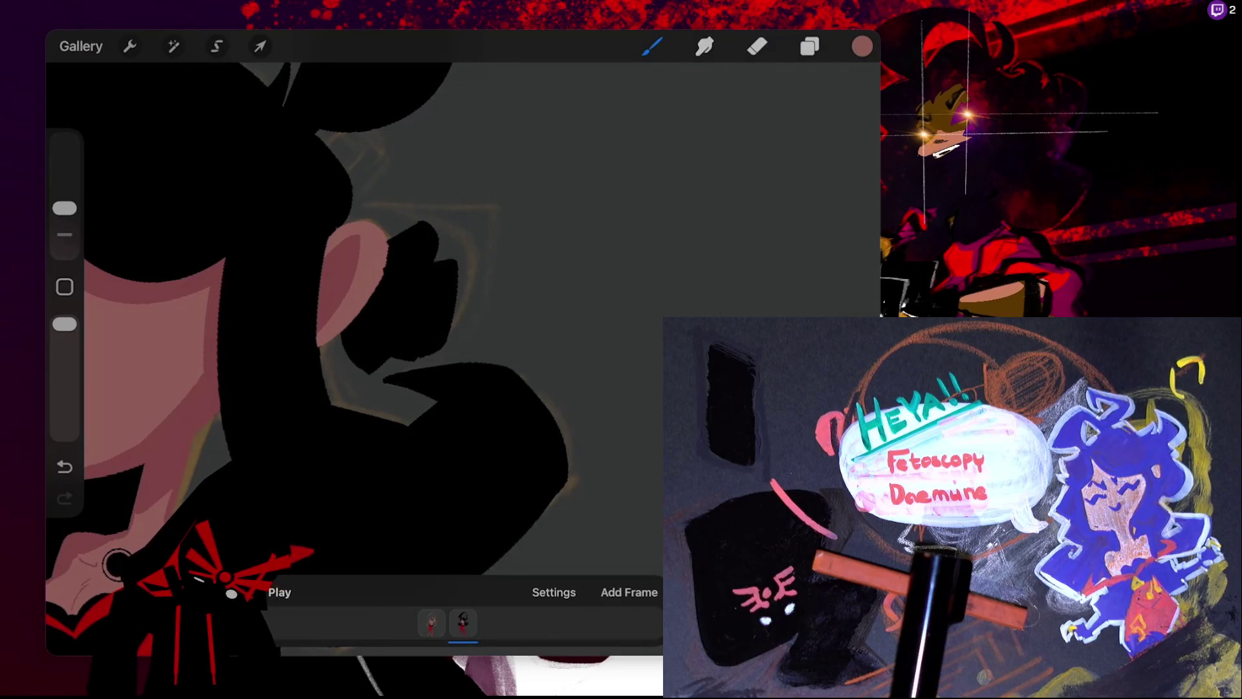
key("ctrl+z")
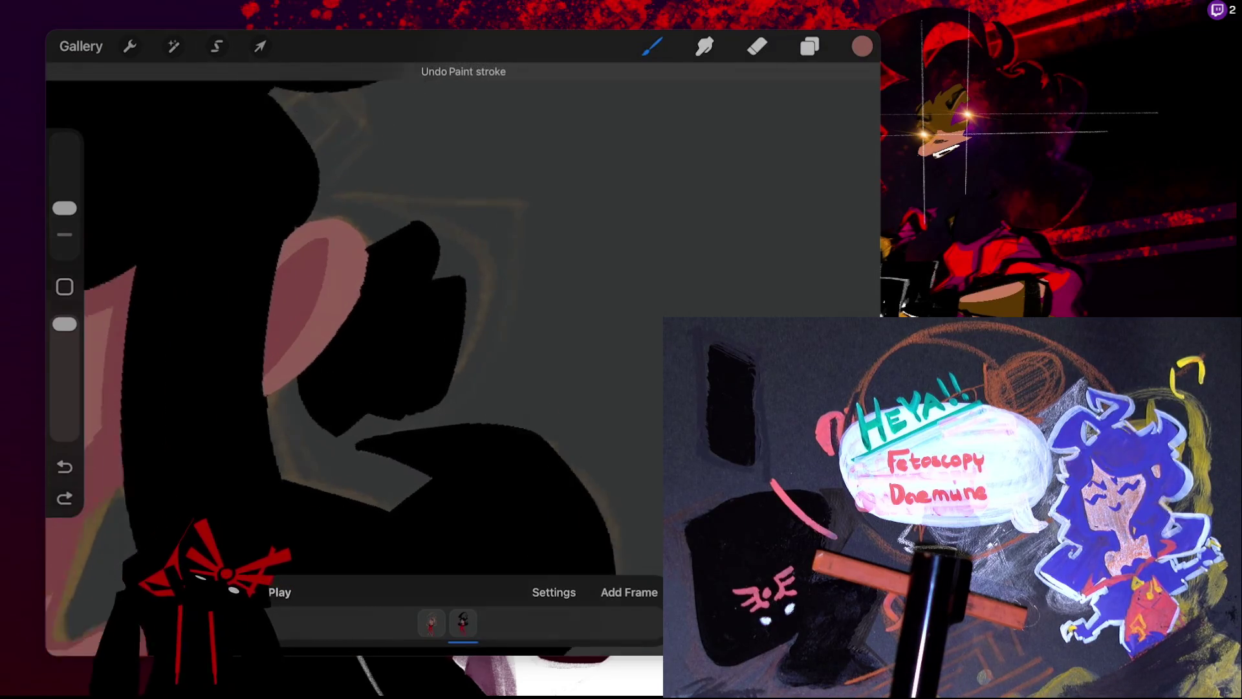
scroll(323, 323, "up", 2)
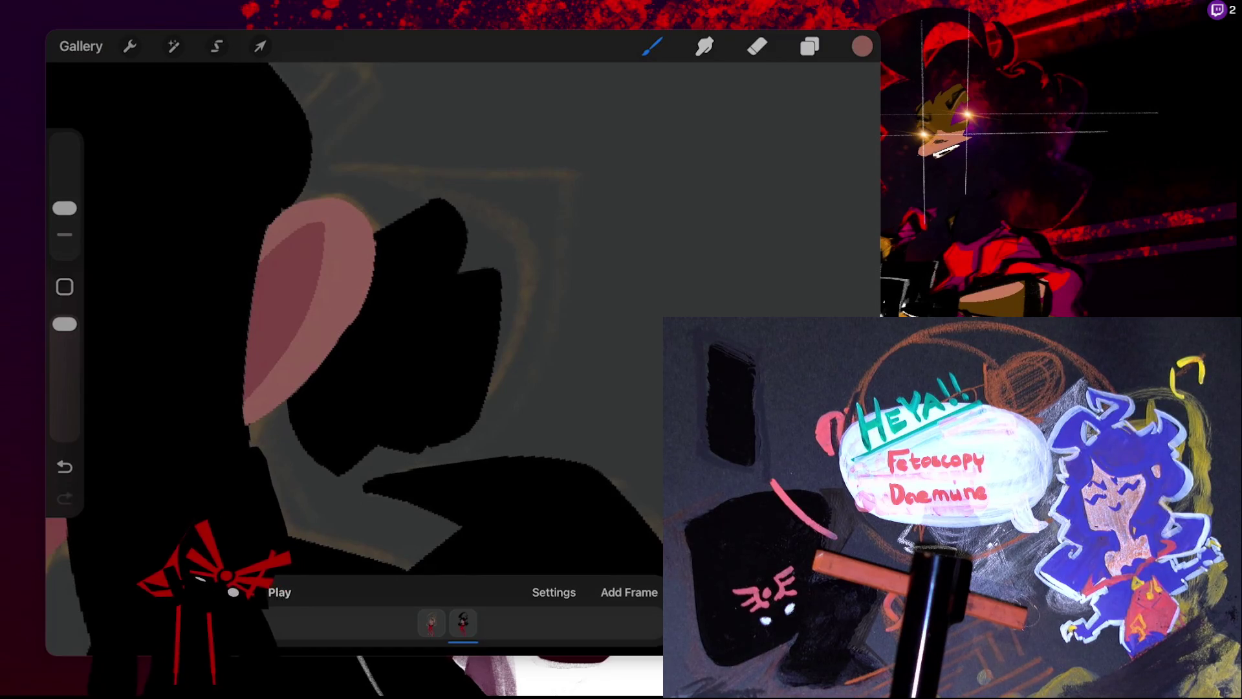
key("ctrl+z")
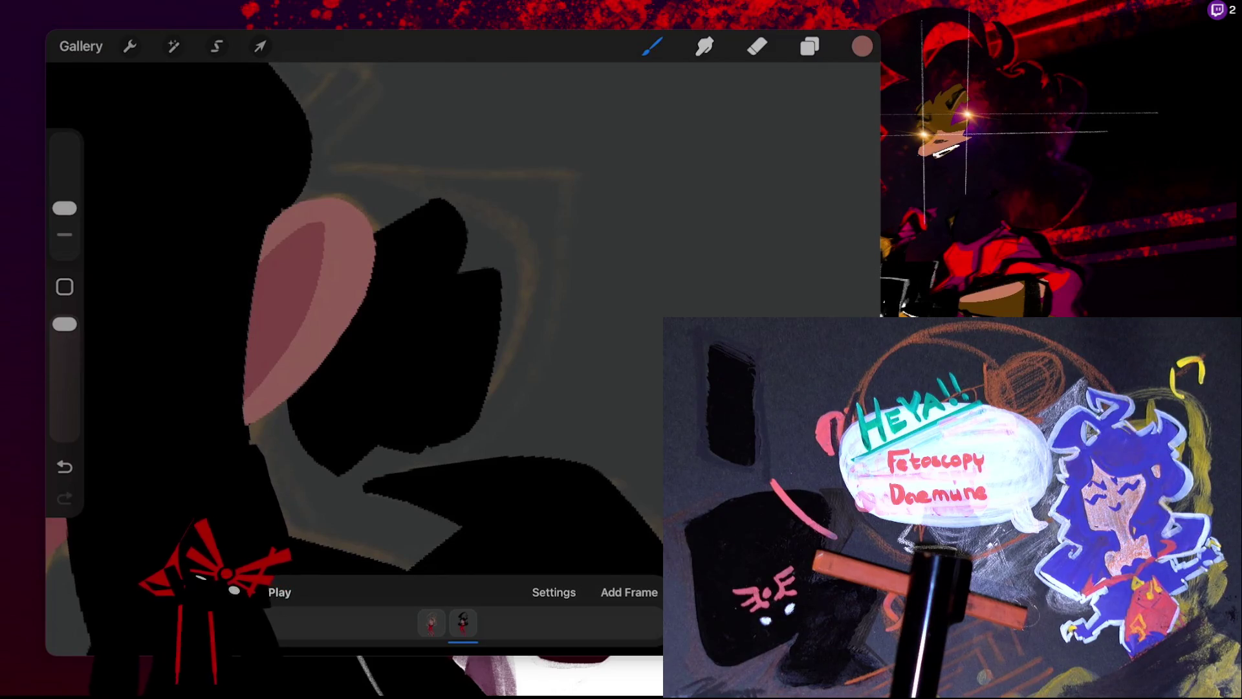
scroll(356, 356, "left", 3)
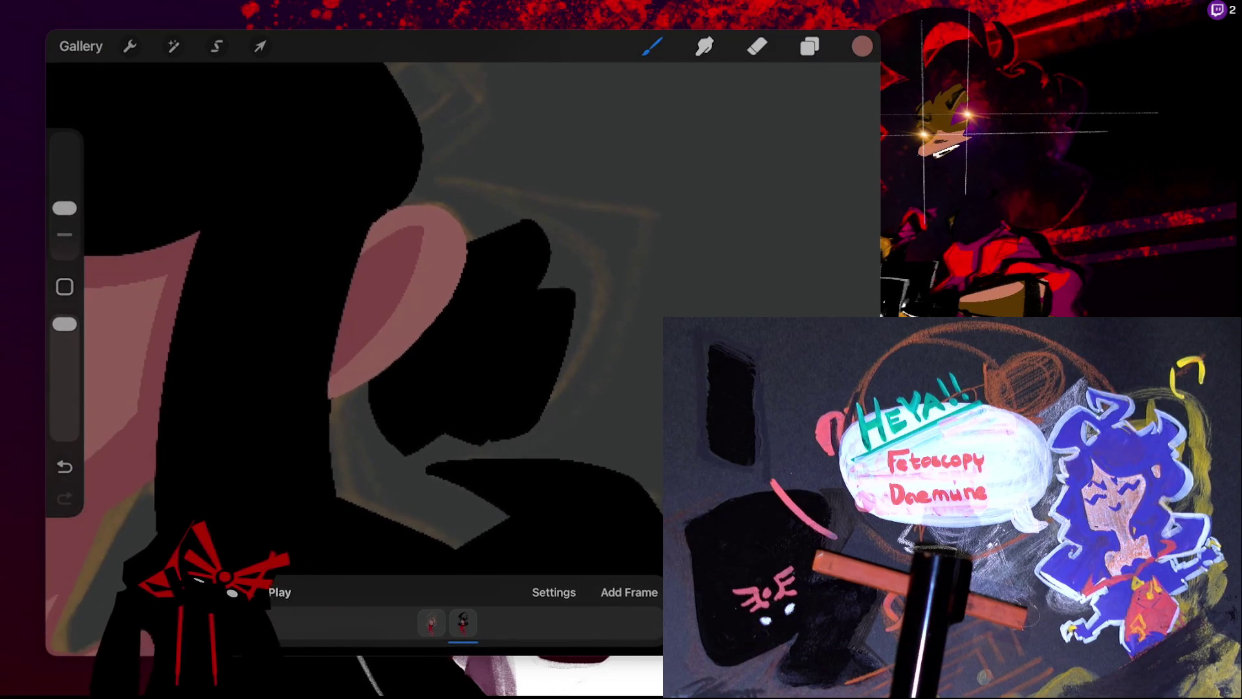
key("ctrl+z")
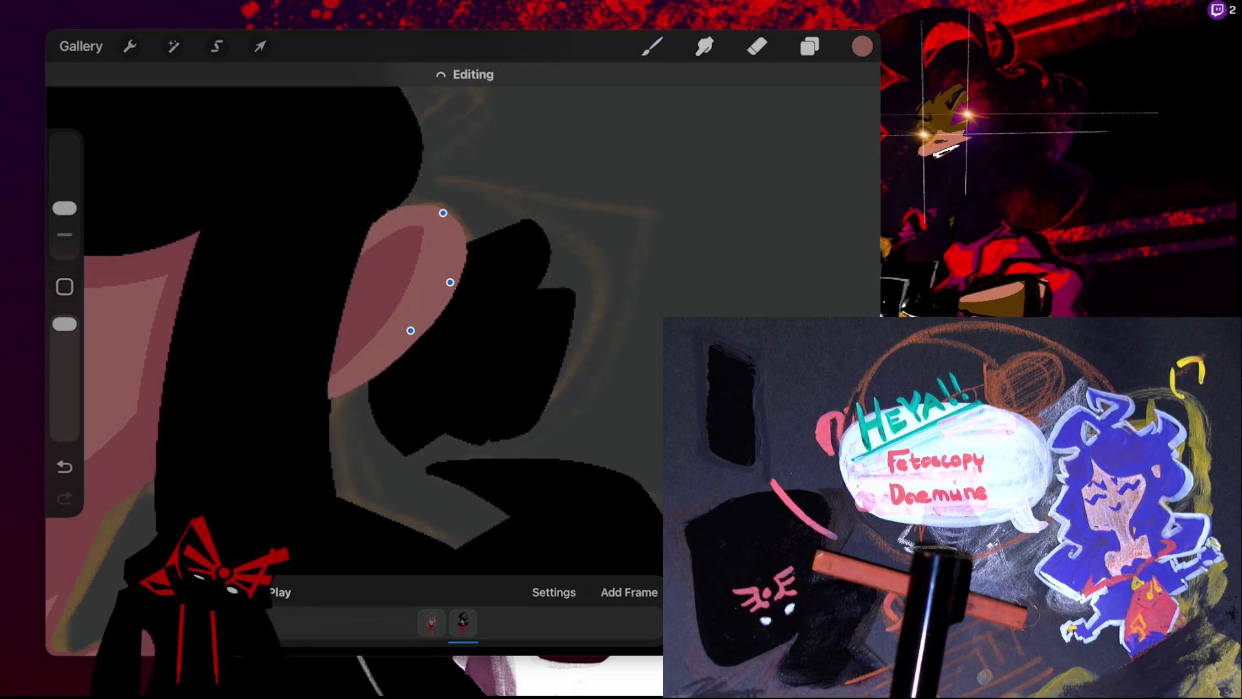
left_click_drag(455, 279, 451, 280)
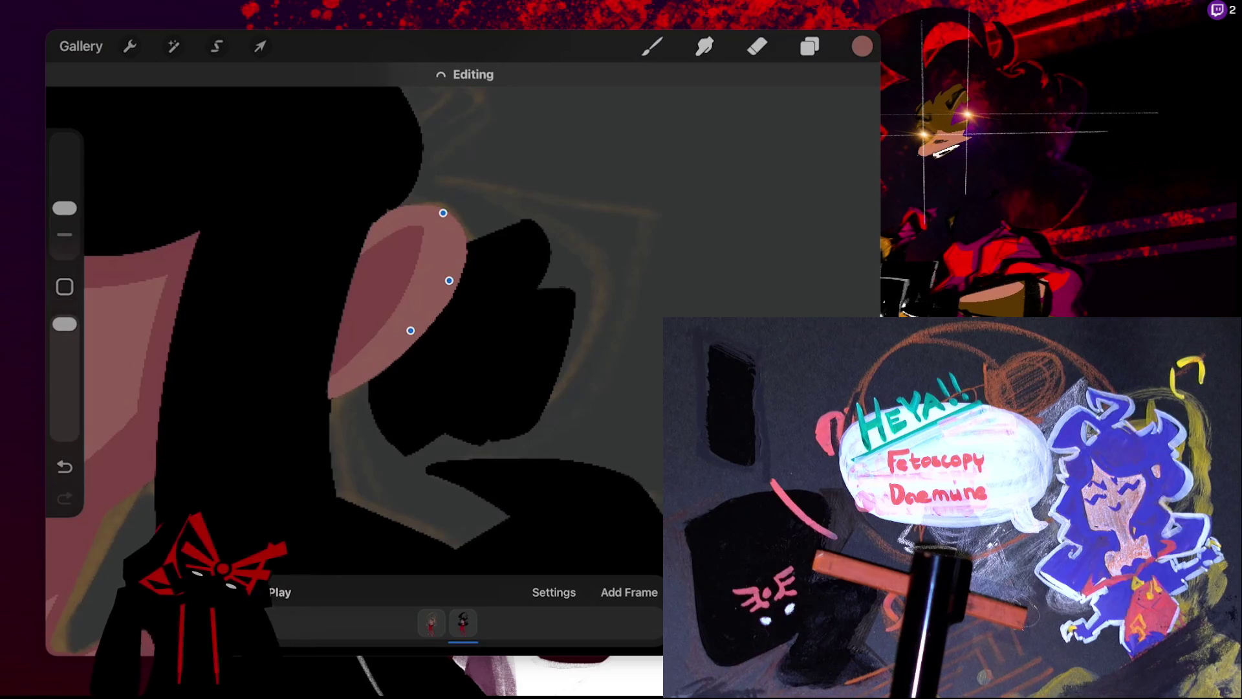
key("b")
scroll(388, 324, "down", 3)
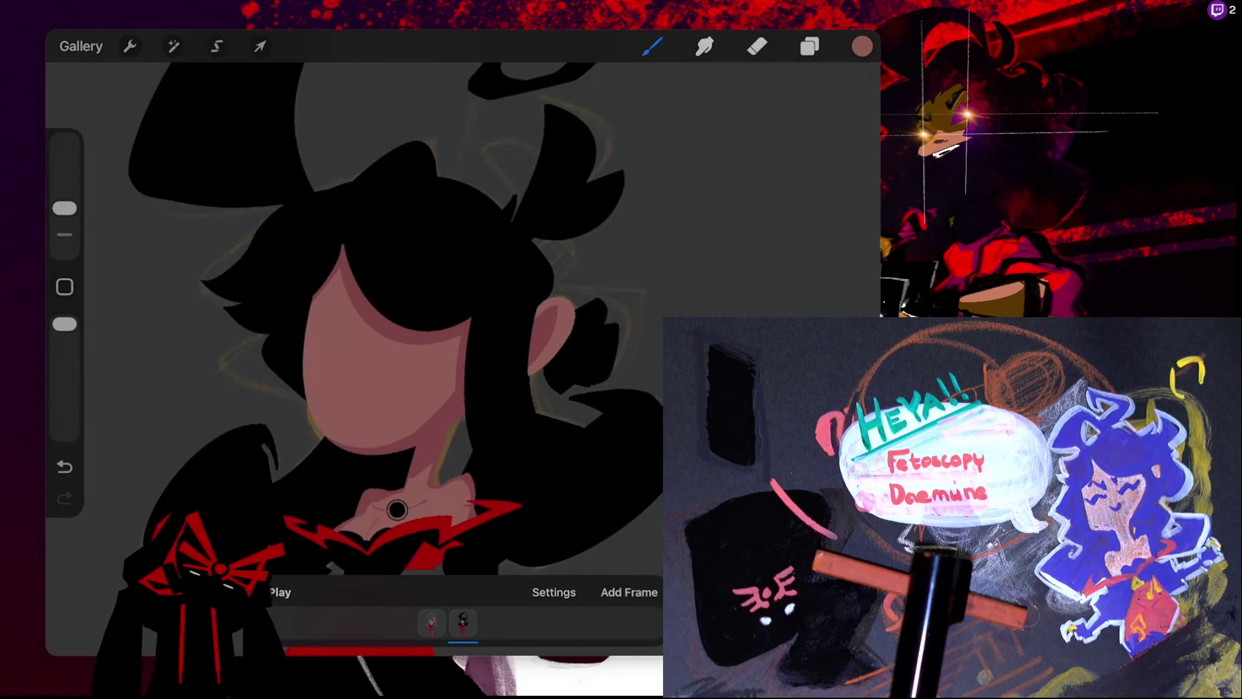
- Switch to red and add a solid red hook-shaped piece above the ear
left_click(861, 46)
left_click(656, 518)
left_click(862, 46)
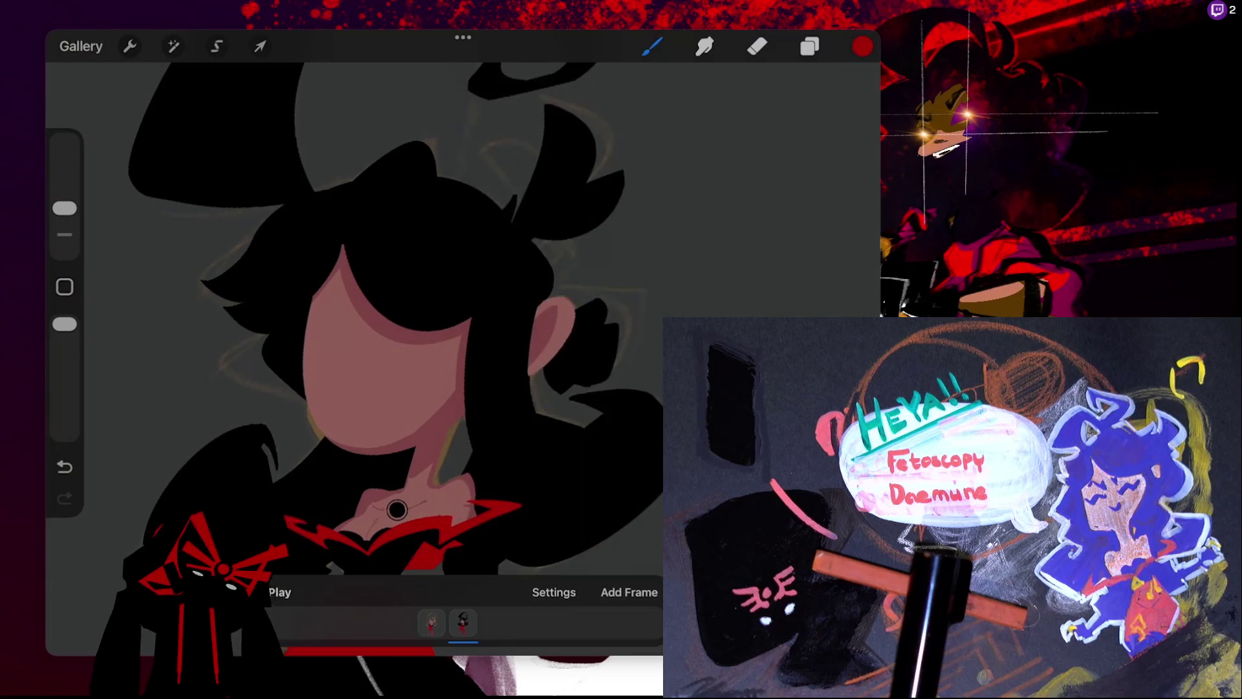
scroll(323, 291, "up", 3)
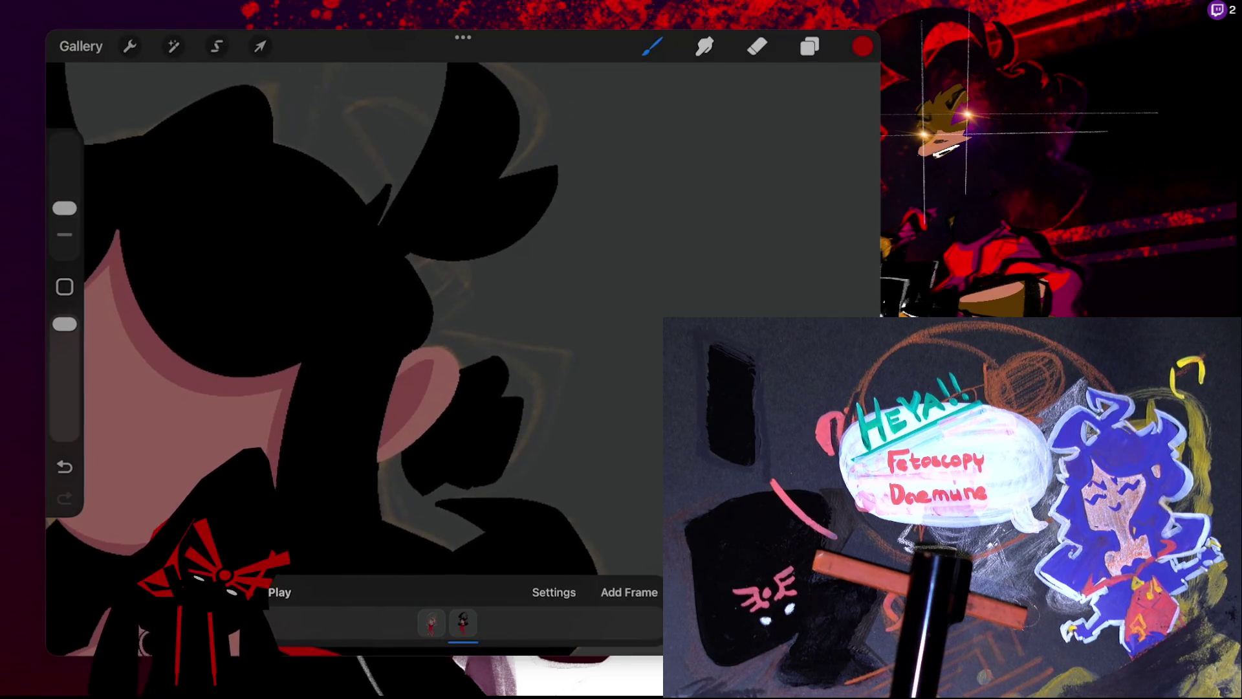
left_click_drag(422, 277, 458, 344)
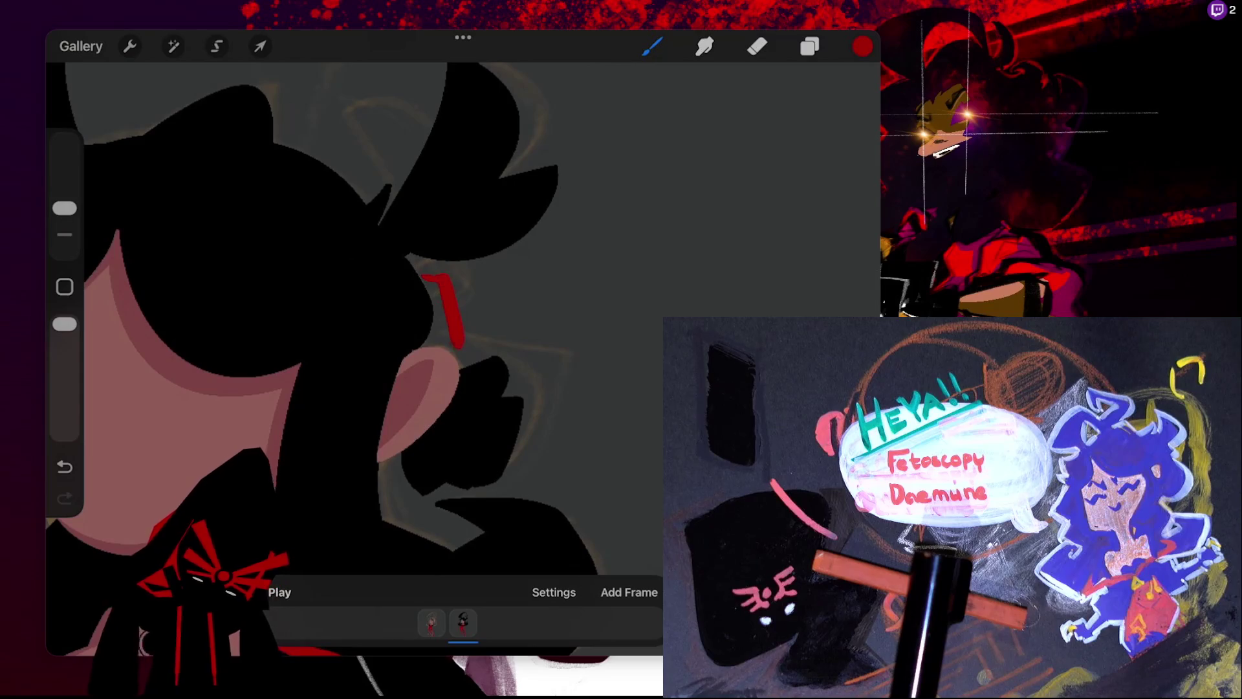
scroll(439, 310, "down", 2)
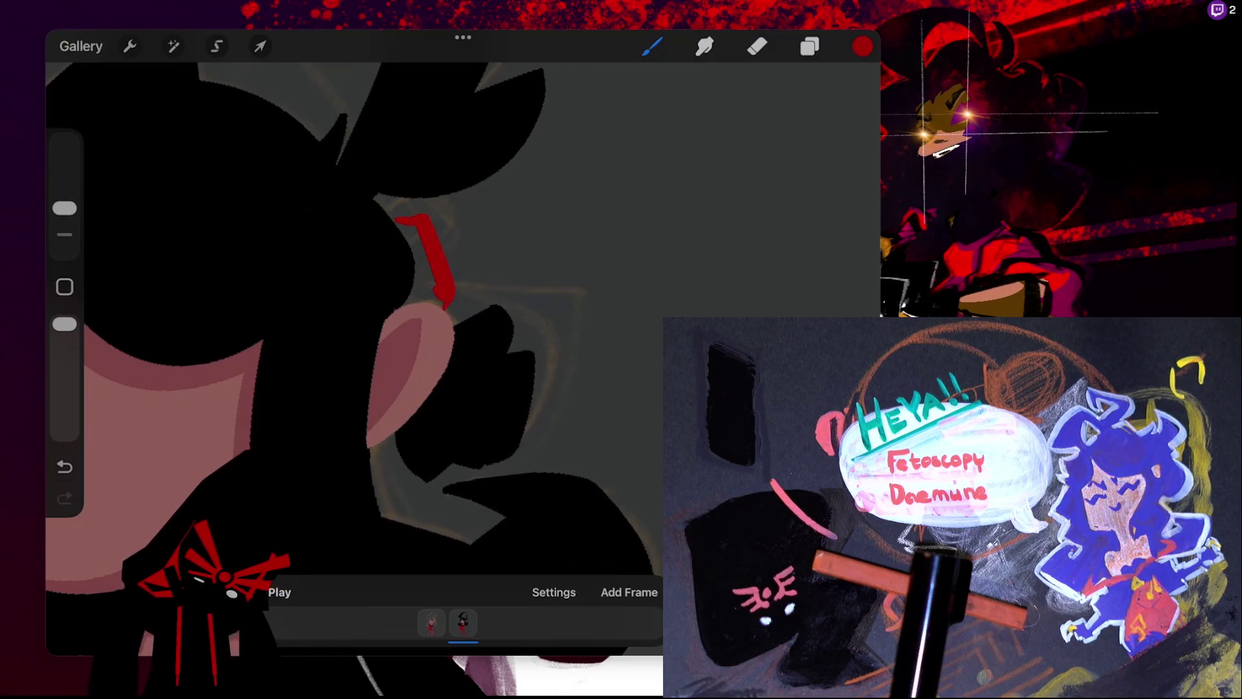
key("ctrl+z")
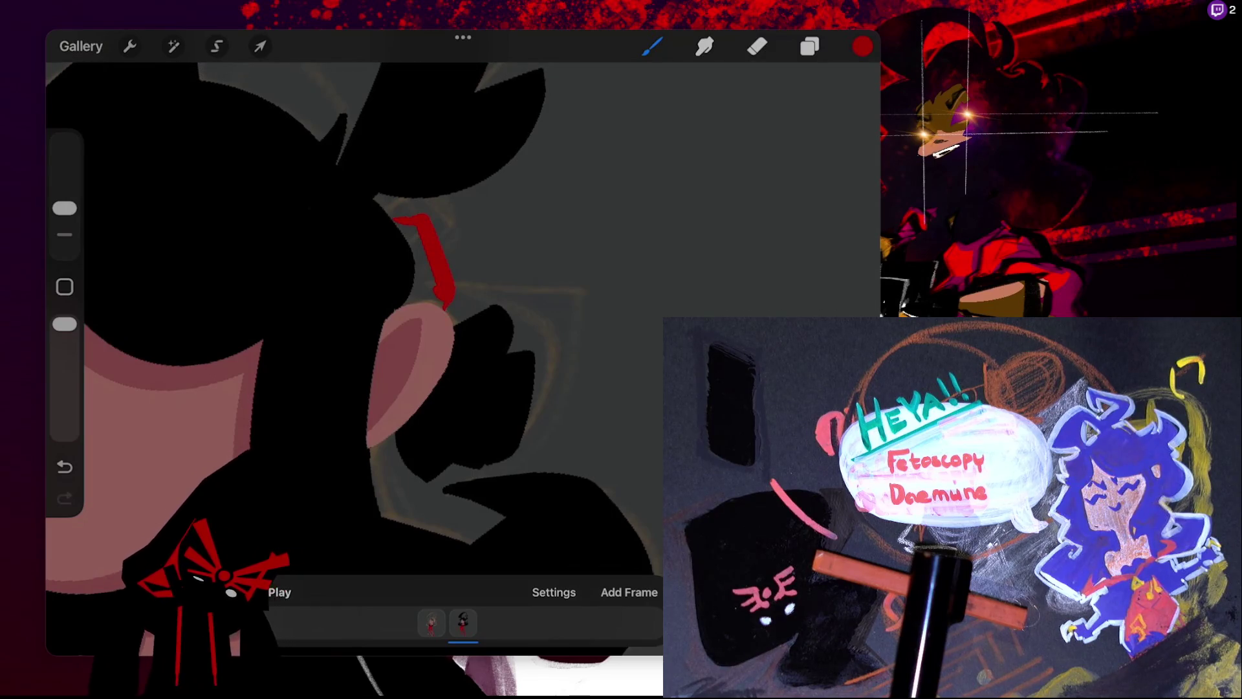
left_click_drag(862, 46, 452, 595)
left_click(424, 258)
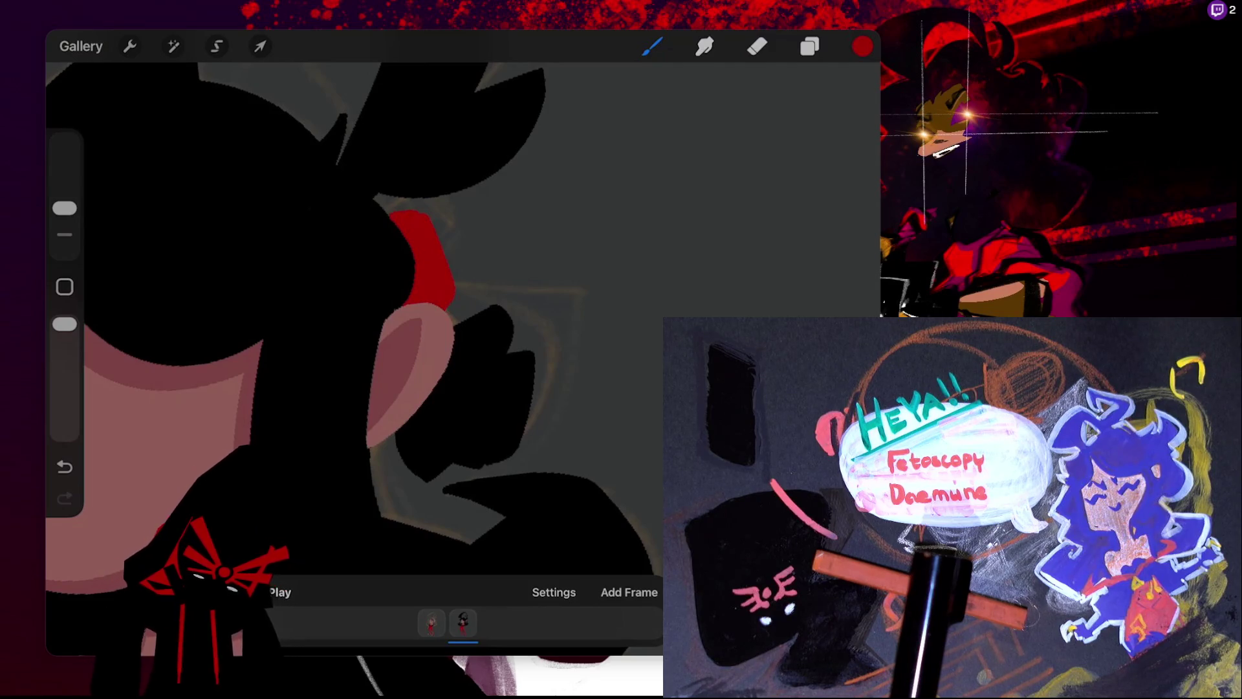
- Set the colour brightness to 0% so the paint colour is black
scroll(336, 317, "down", 2)
scroll(336, 317, "down", 2)
left_click(862, 46)
left_click_drag(754, 220, 627, 219)
left_click(862, 46)
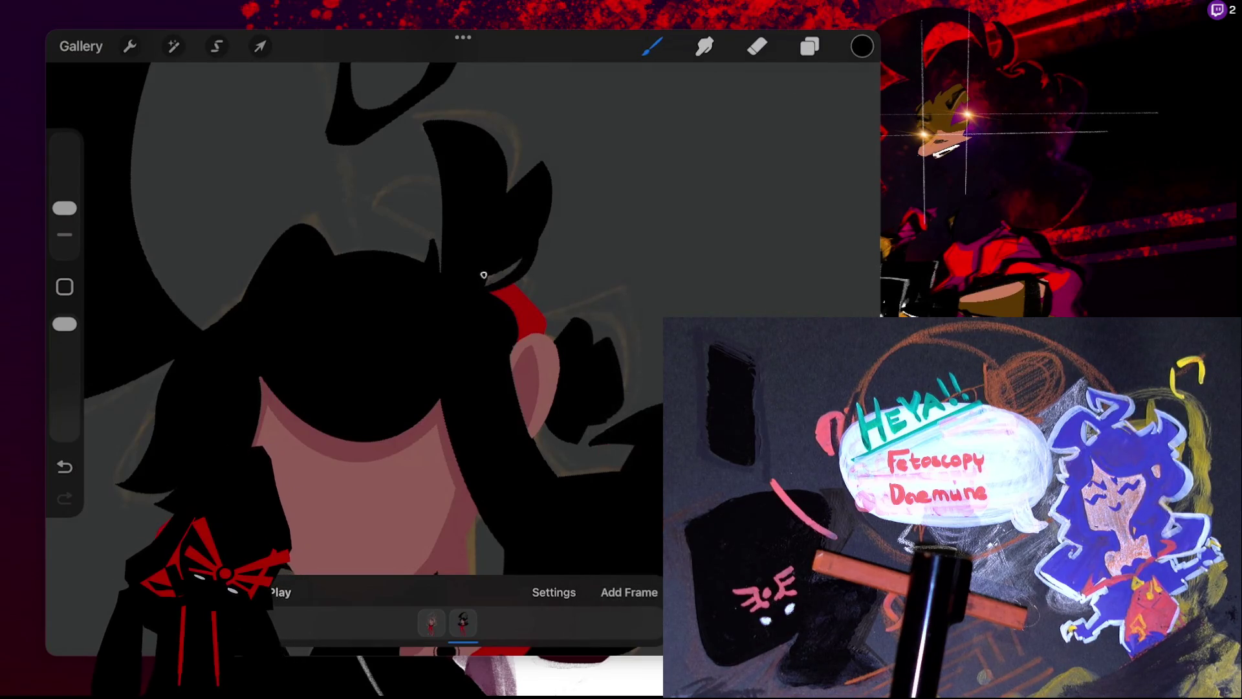
- Undo three recent paint strokes, clearing the strays near the figure's top edge
scroll(379, 416, "down", 5)
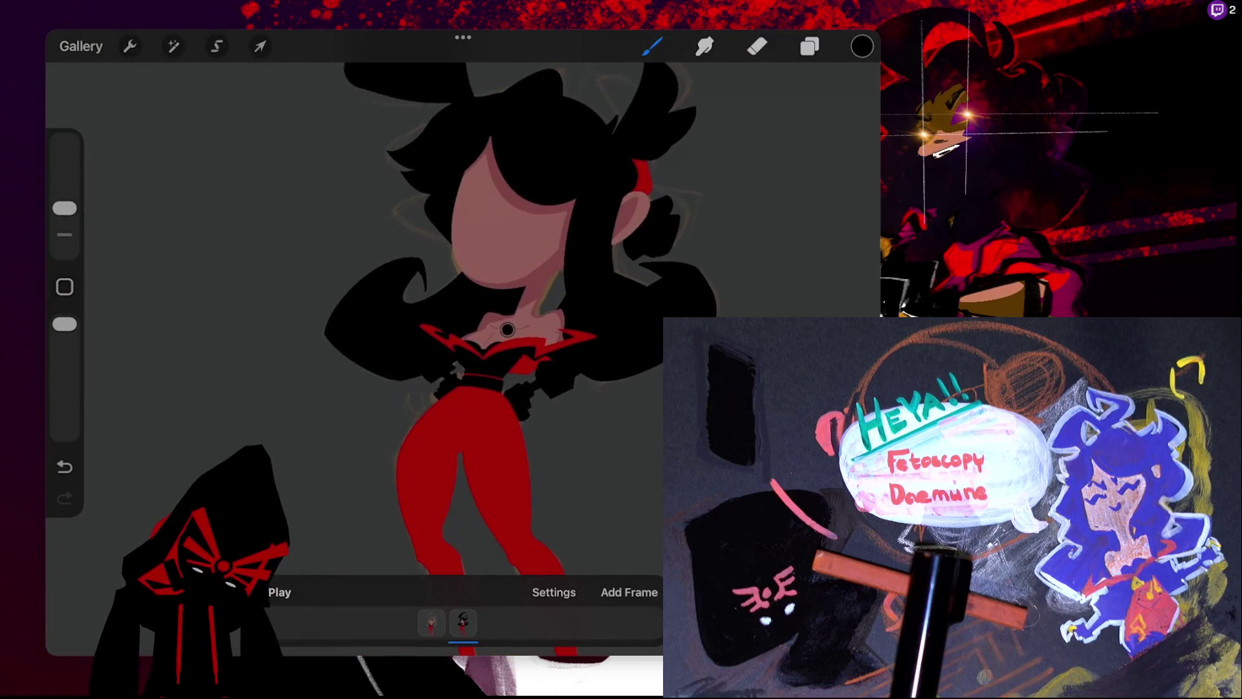
scroll(379, 416, "up", 5)
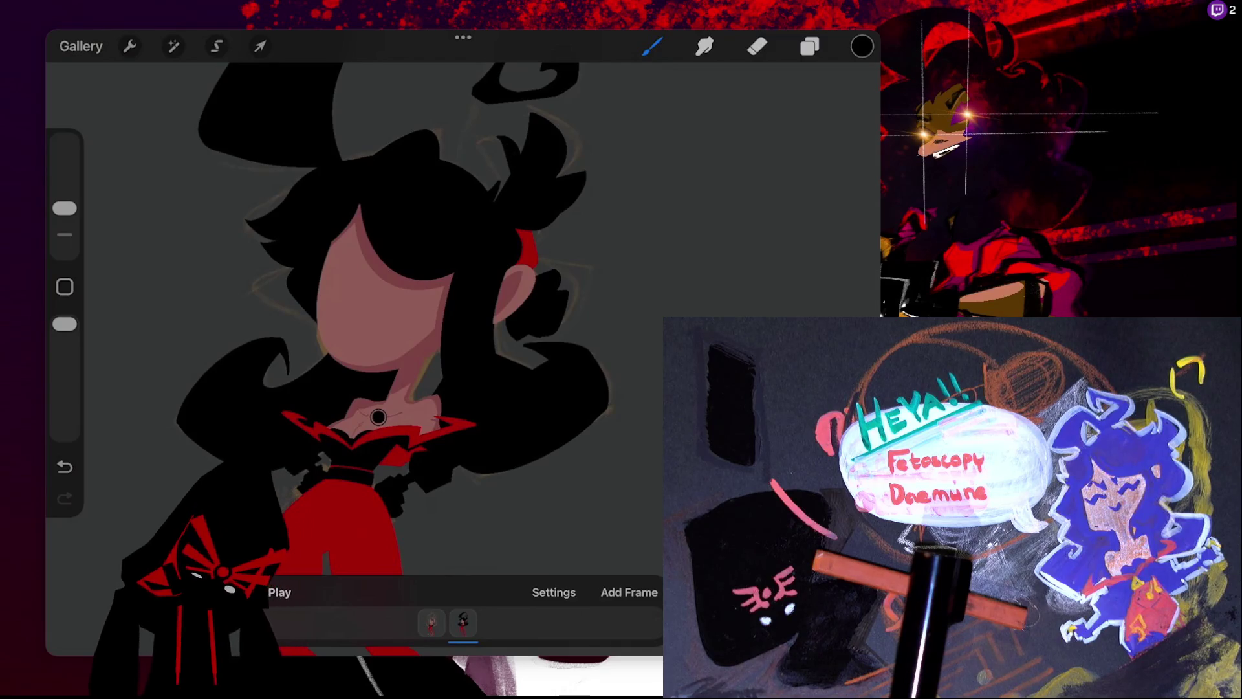
scroll(452, 291, "down", 5)
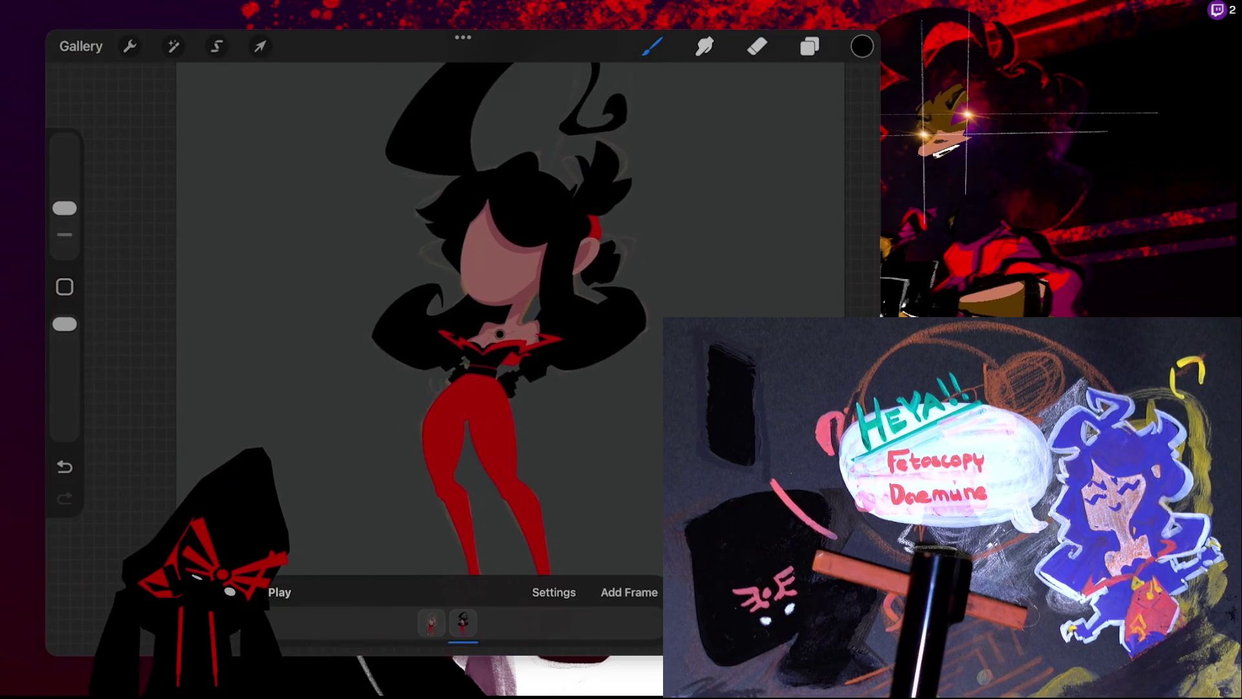
scroll(453, 291, "up", 5)
key("ctrl+z")
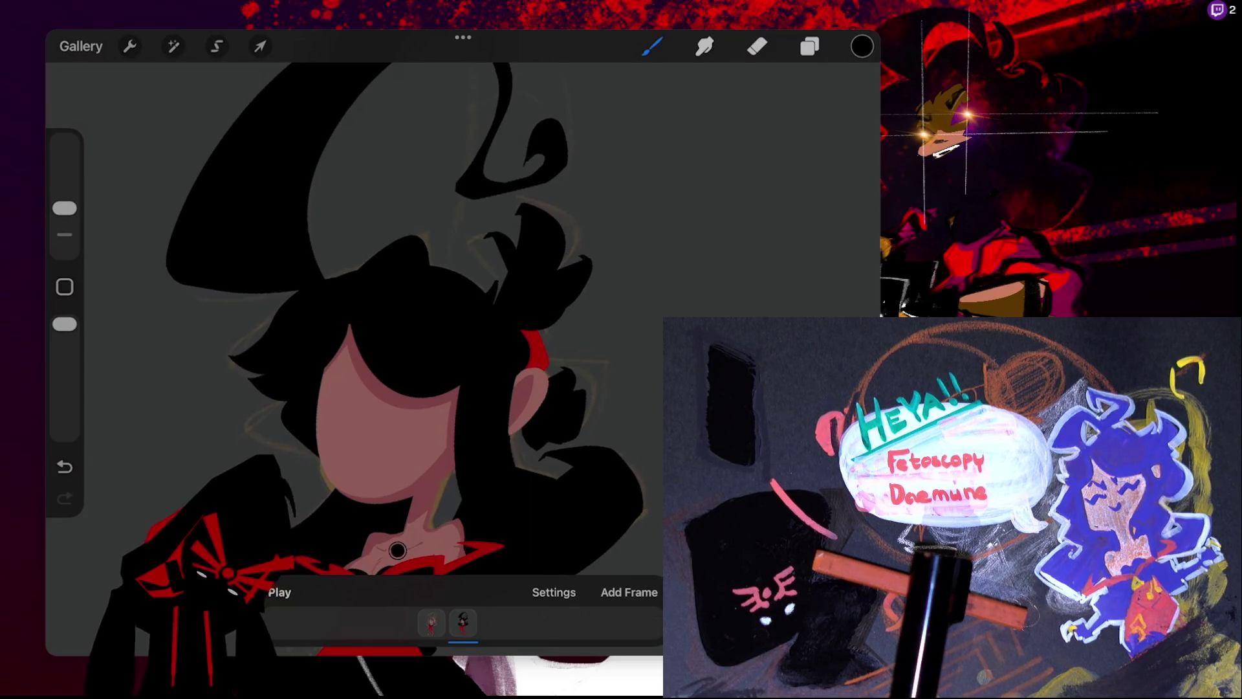
scroll(414, 323, "down", 3)
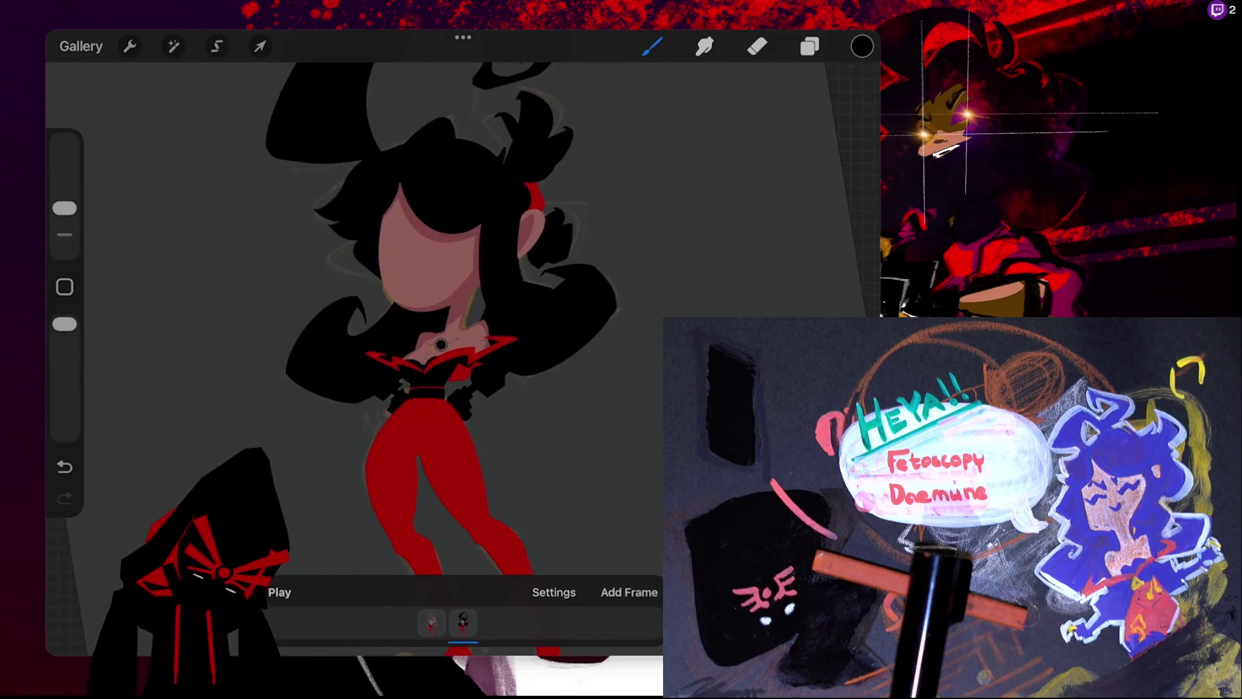
scroll(441, 344, "up", 3)
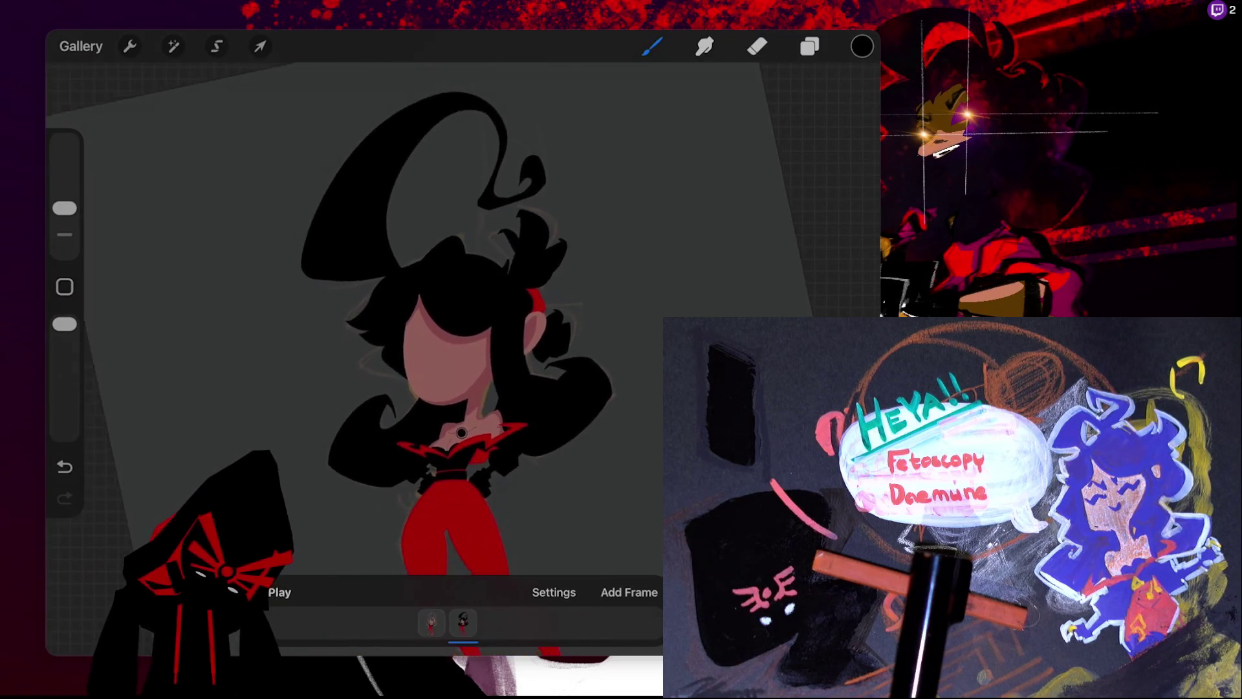
scroll(474, 360, "up", 2)
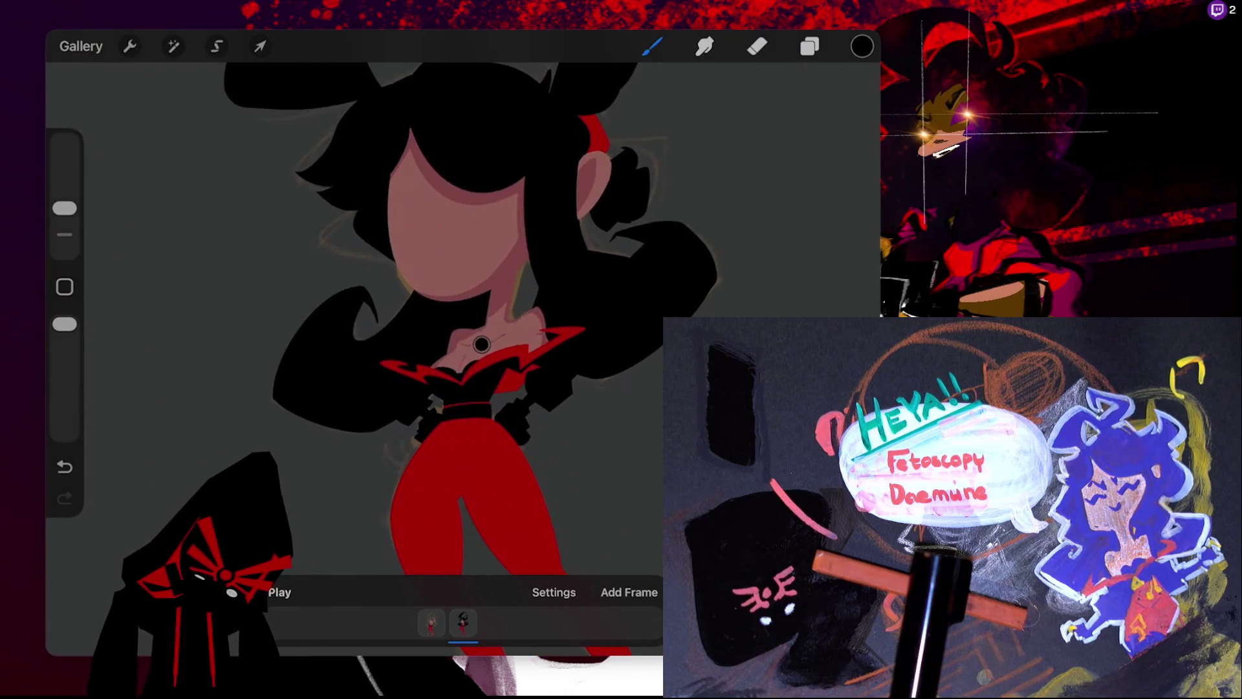
key("ctrl+z")
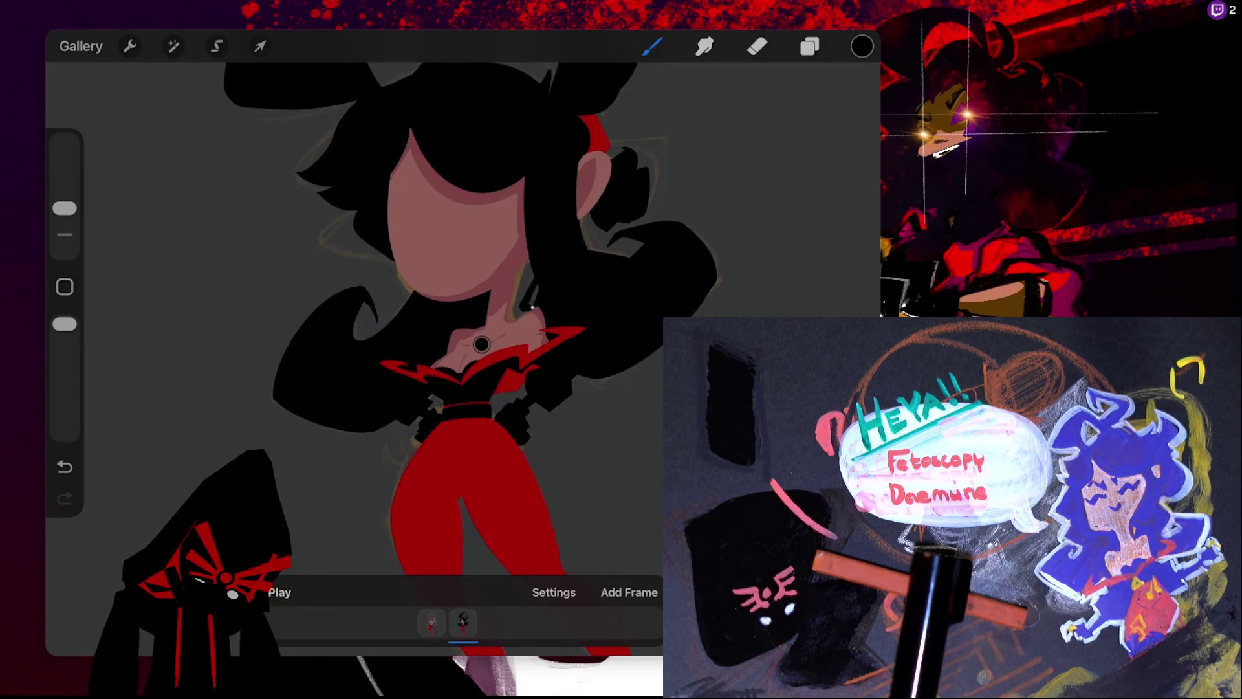
key("ctrl+z")
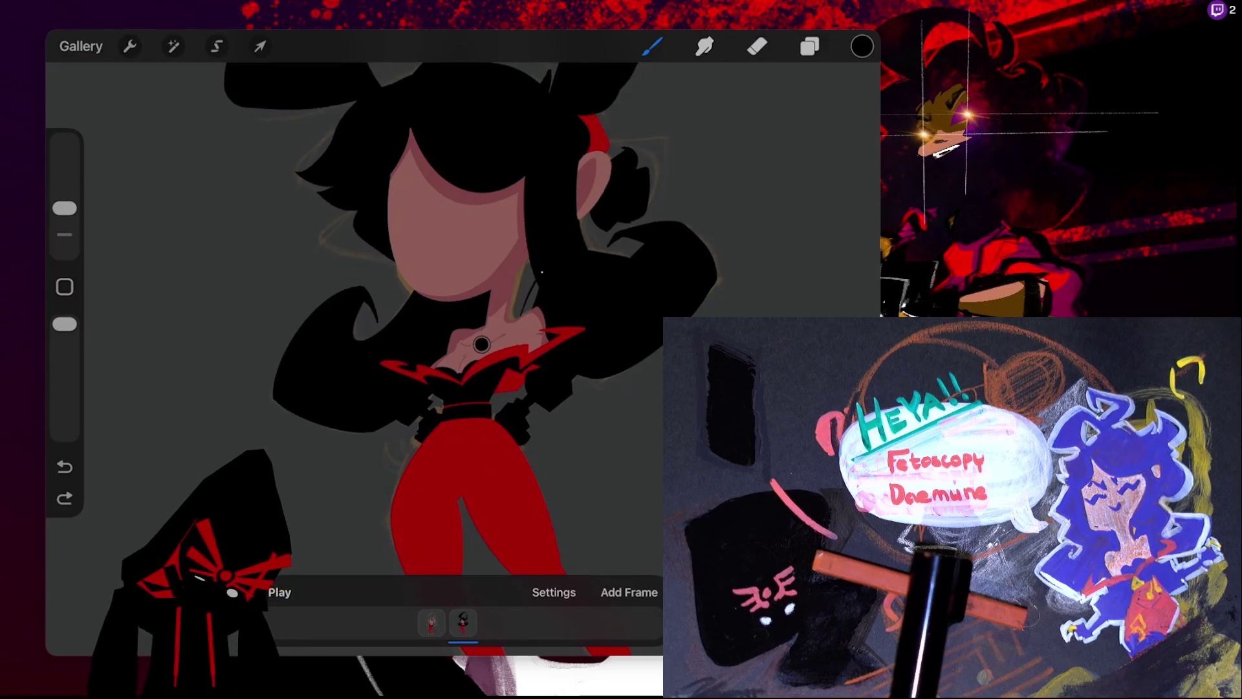
scroll(481, 343, "up", 5)
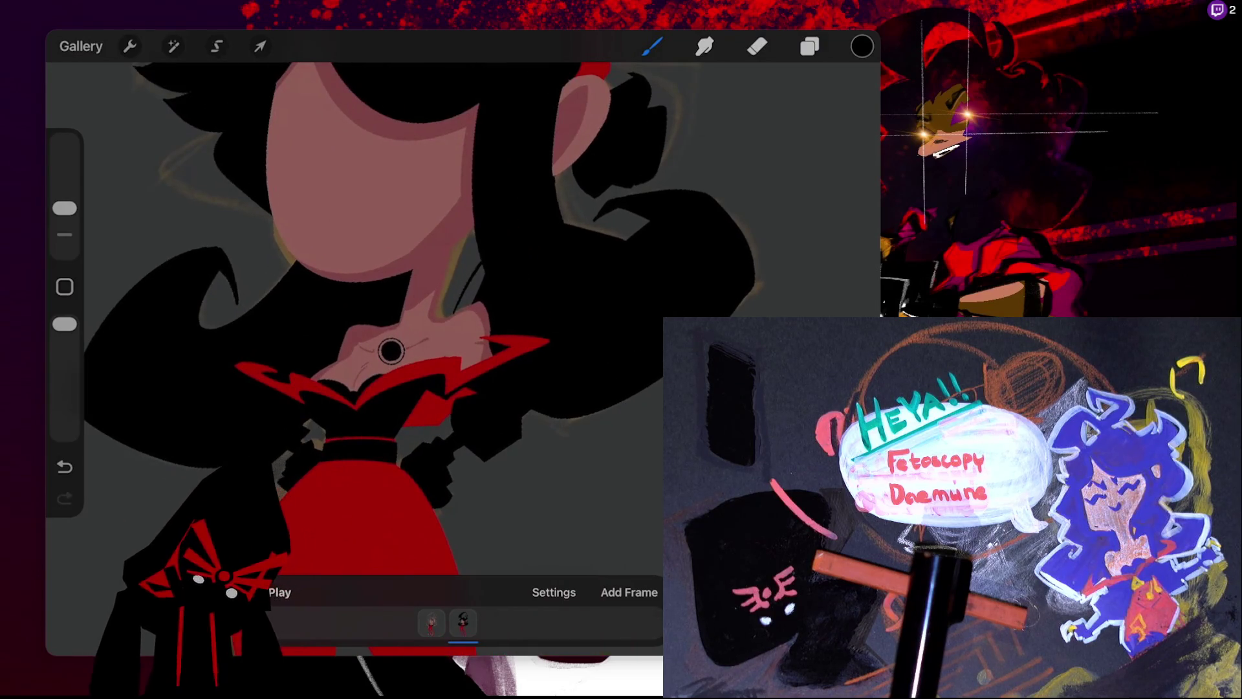
- ColorDrop black into a region of the figure
left_click_drag(861, 46, 391, 351)
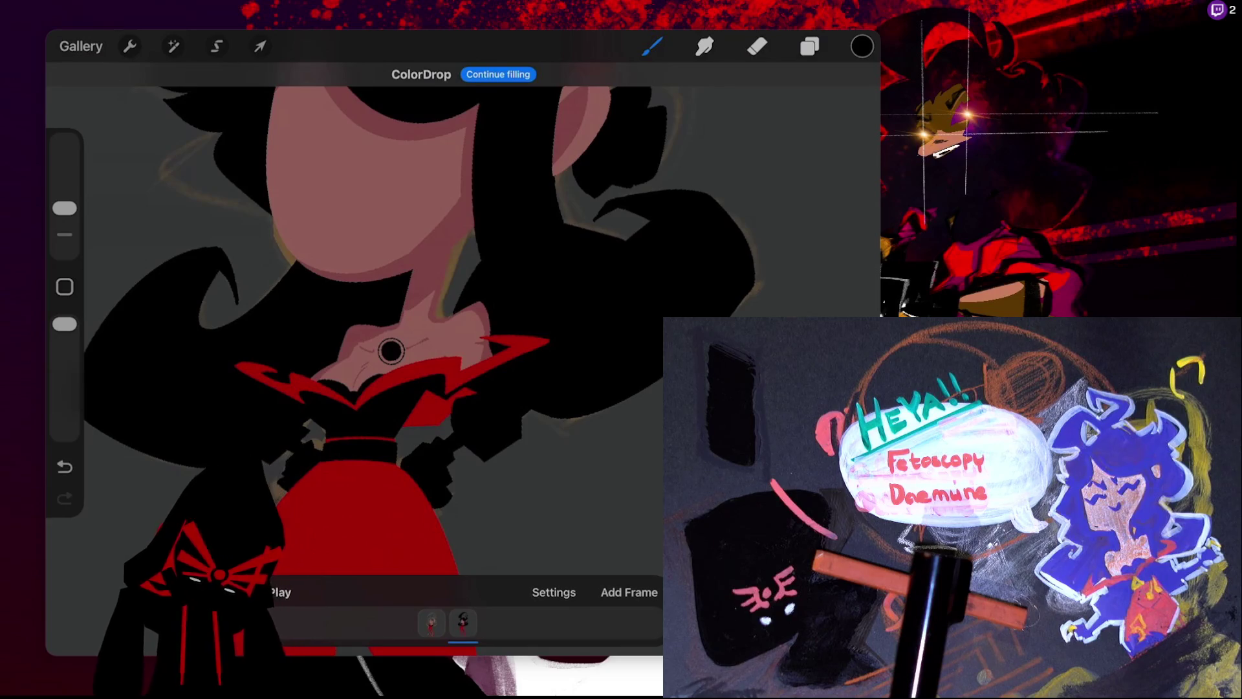
scroll(391, 351, "down", 3)
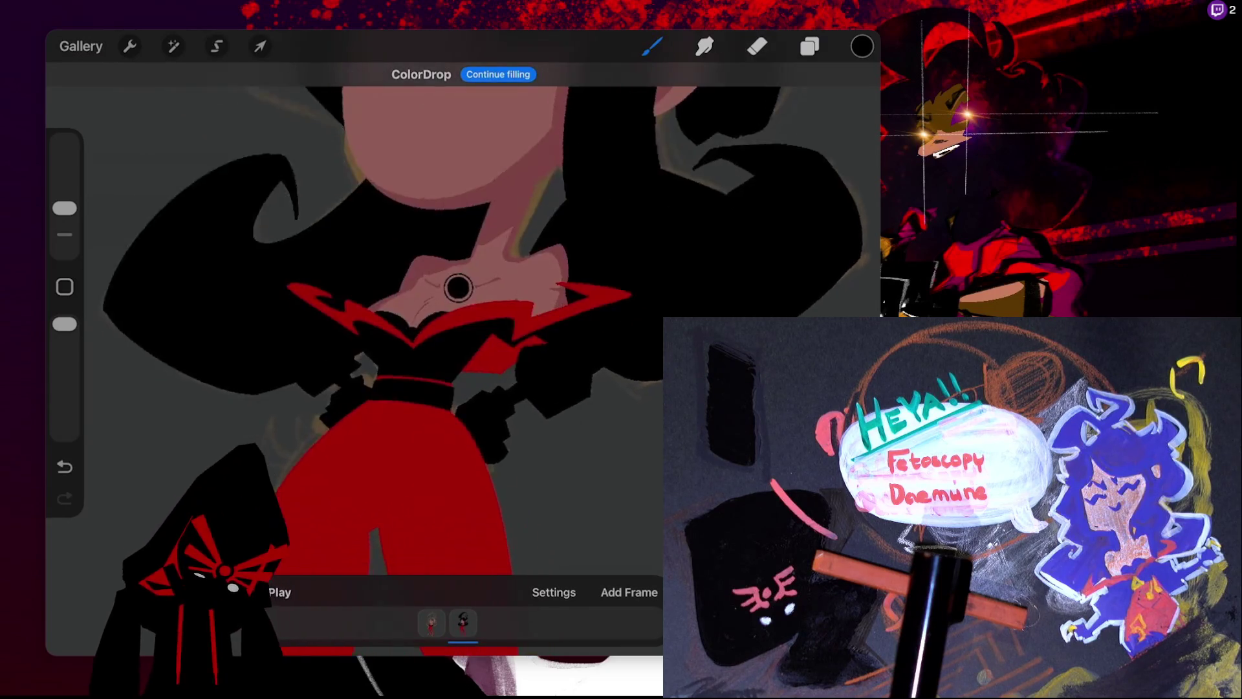
left_click(652, 46)
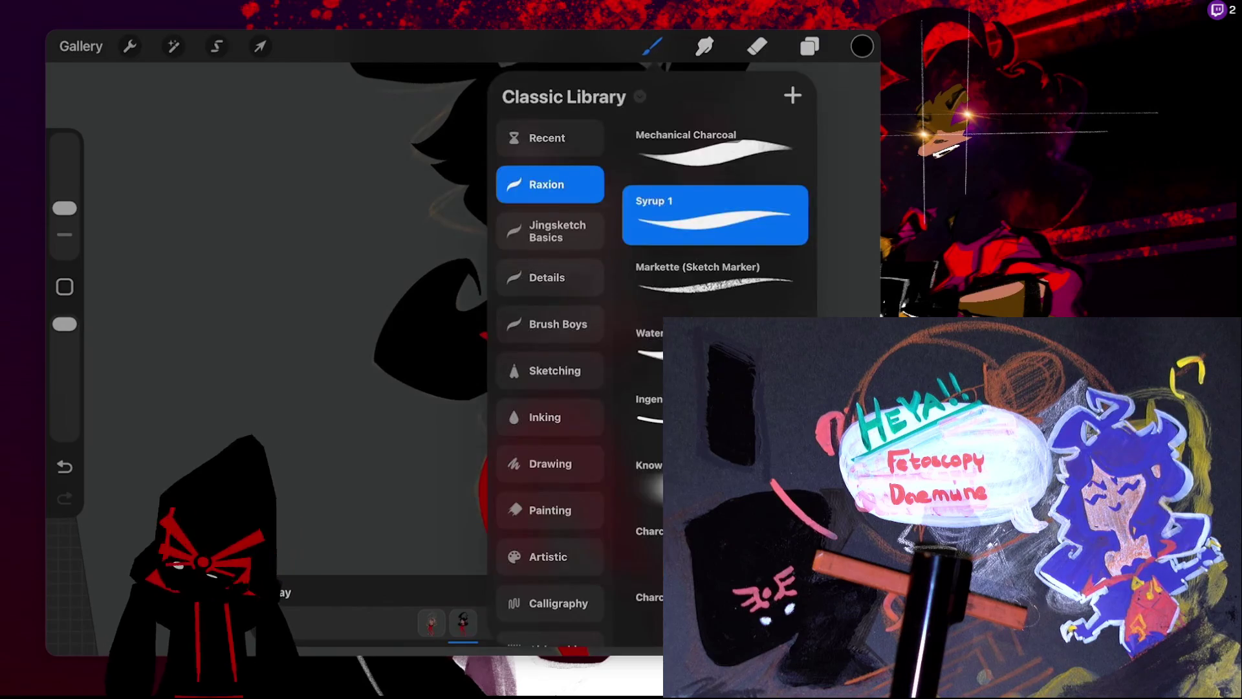
left_click(652, 46)
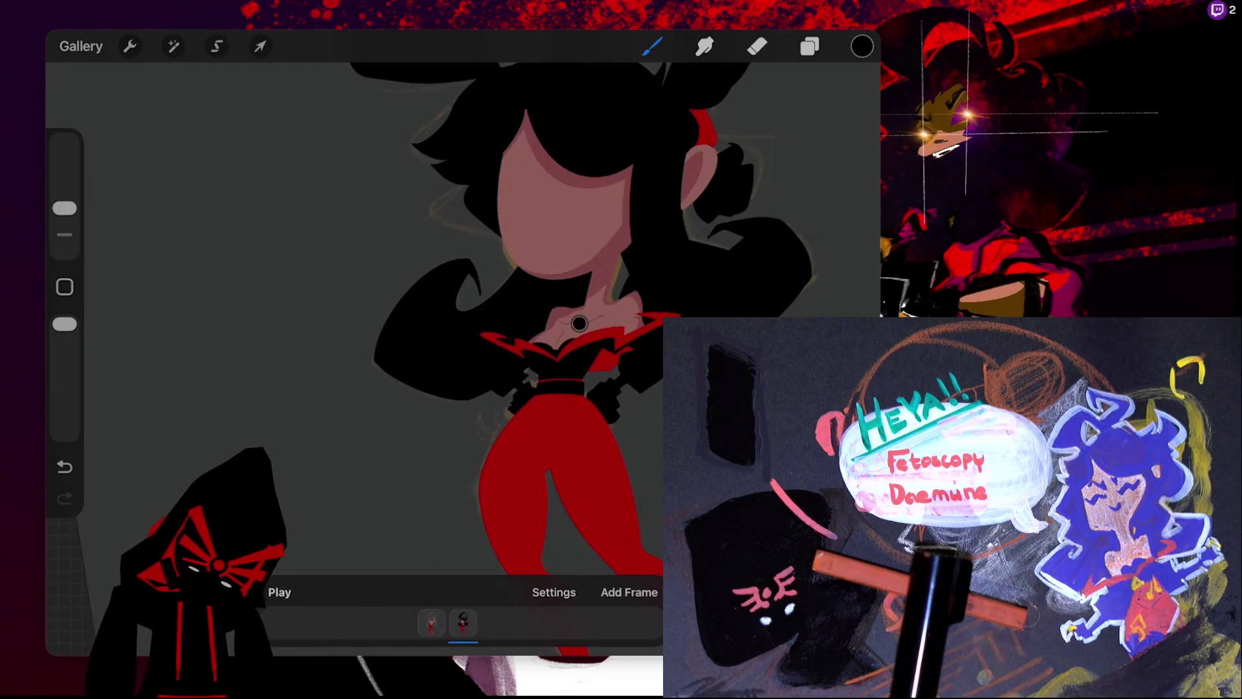
- Bring up the Layers panel with the L shortcut
scroll(453, 324, "down", 5)
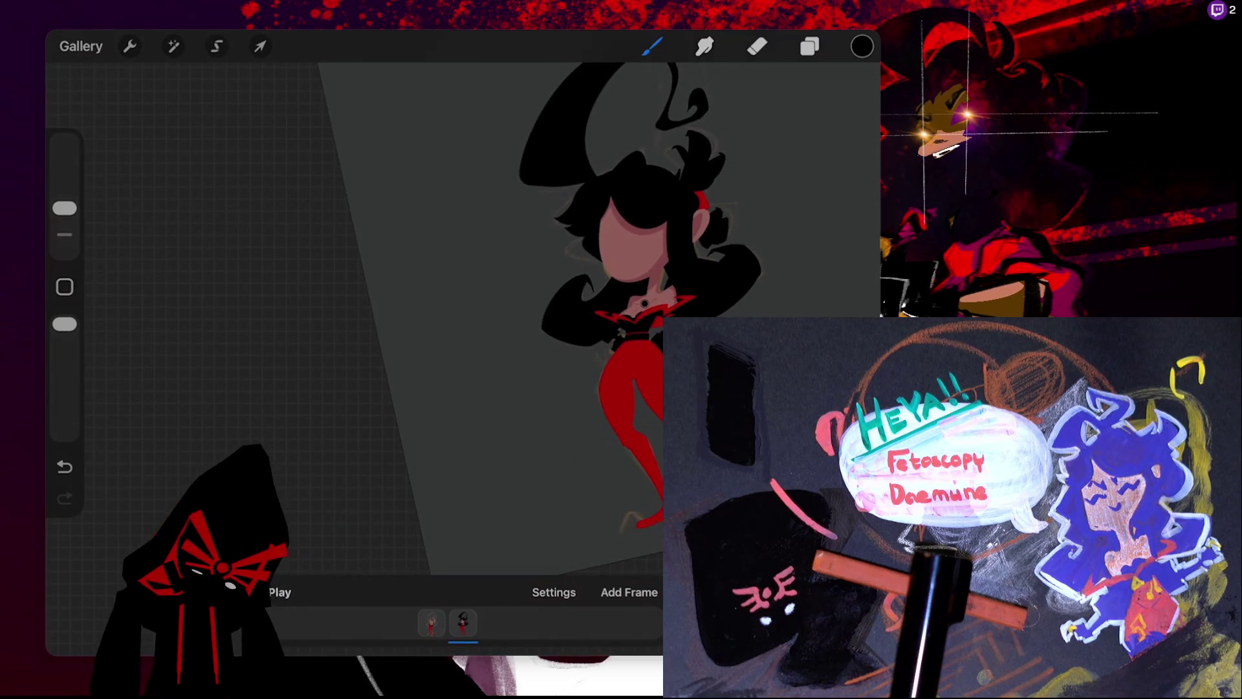
scroll(536, 397, "up", 3)
scroll(536, 397, "up", 5)
scroll(536, 397, "left", 1)
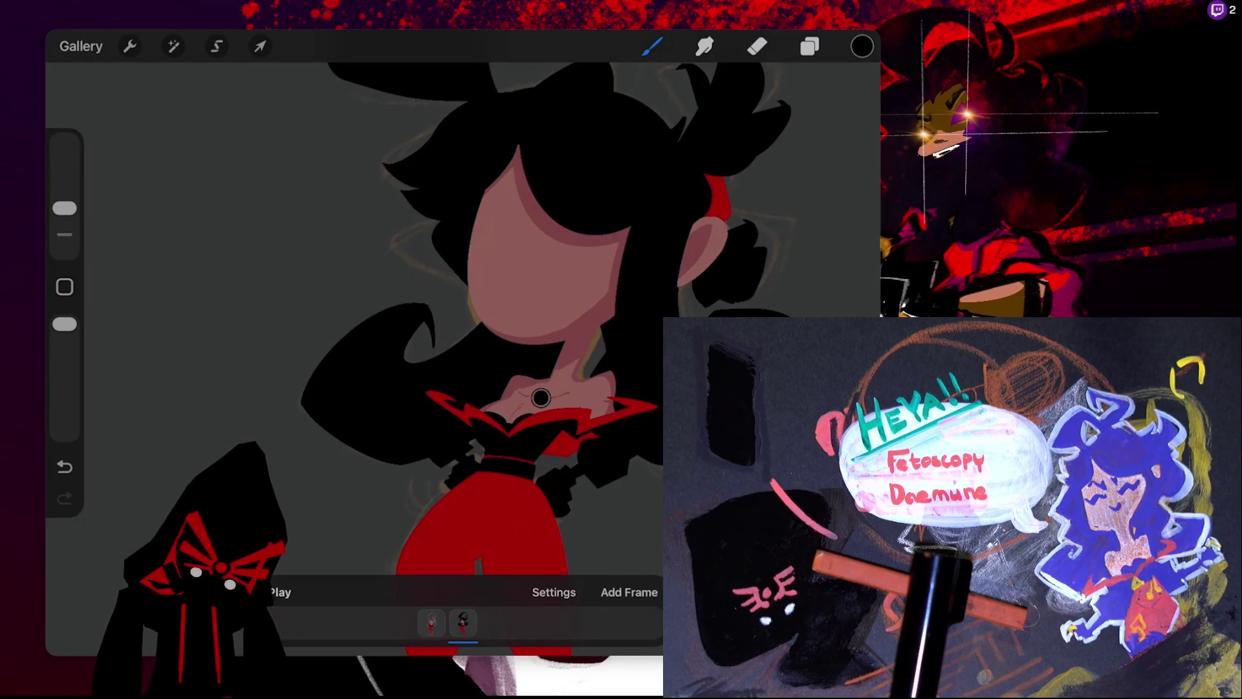
key("l")
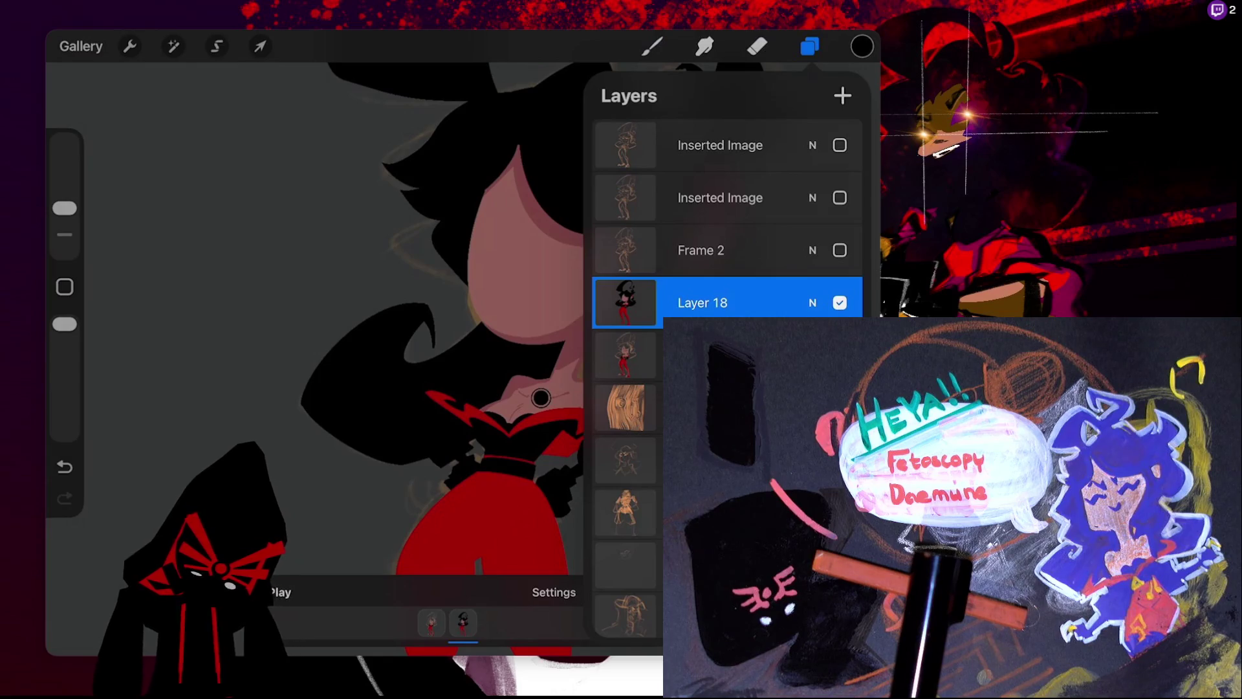
- Add a new empty animation frame and return to drawing
left_click(842, 95)
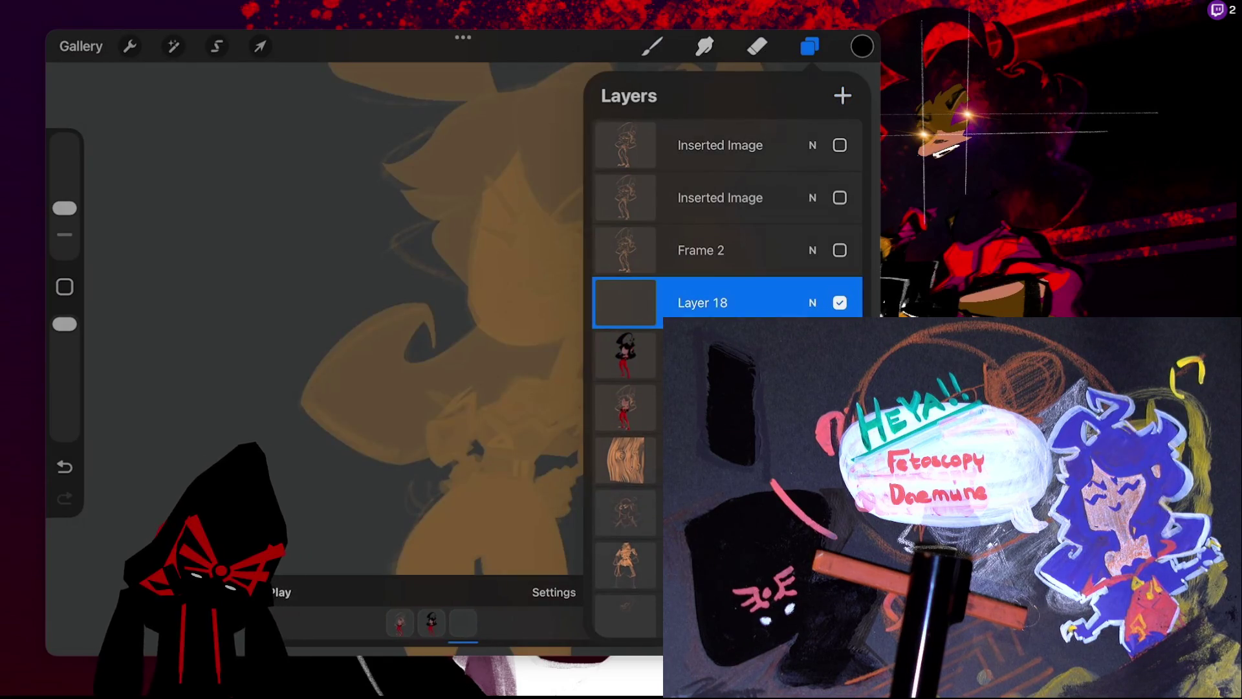
key("b")
scroll(462, 317, "up", 3)
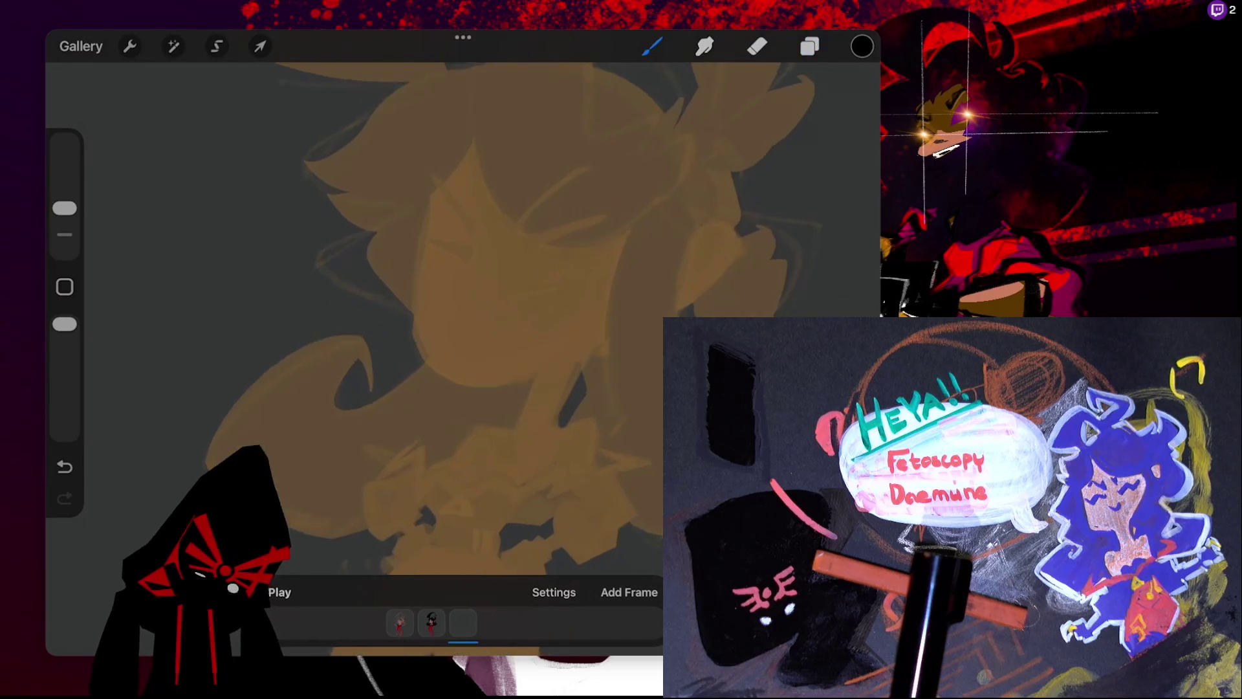
scroll(462, 317, "up", 2)
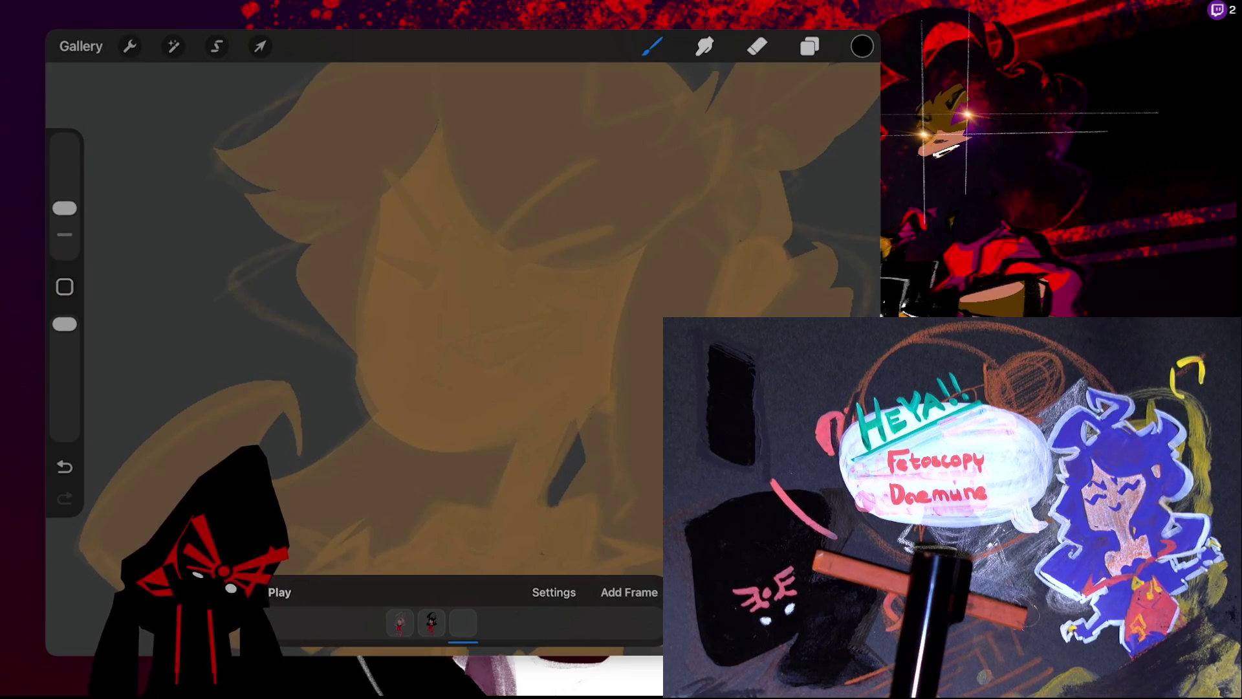
- Choose the Mechanical Charcoal brush from the Brush Library
left_click(862, 46)
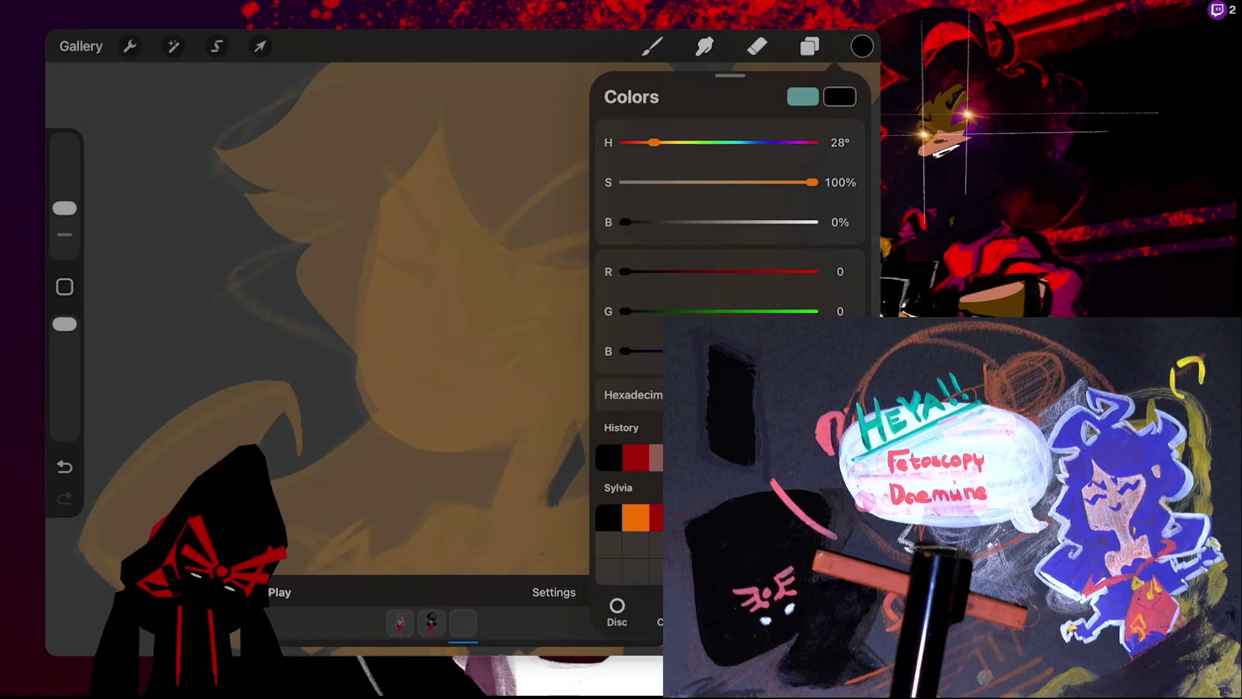
left_click(652, 46)
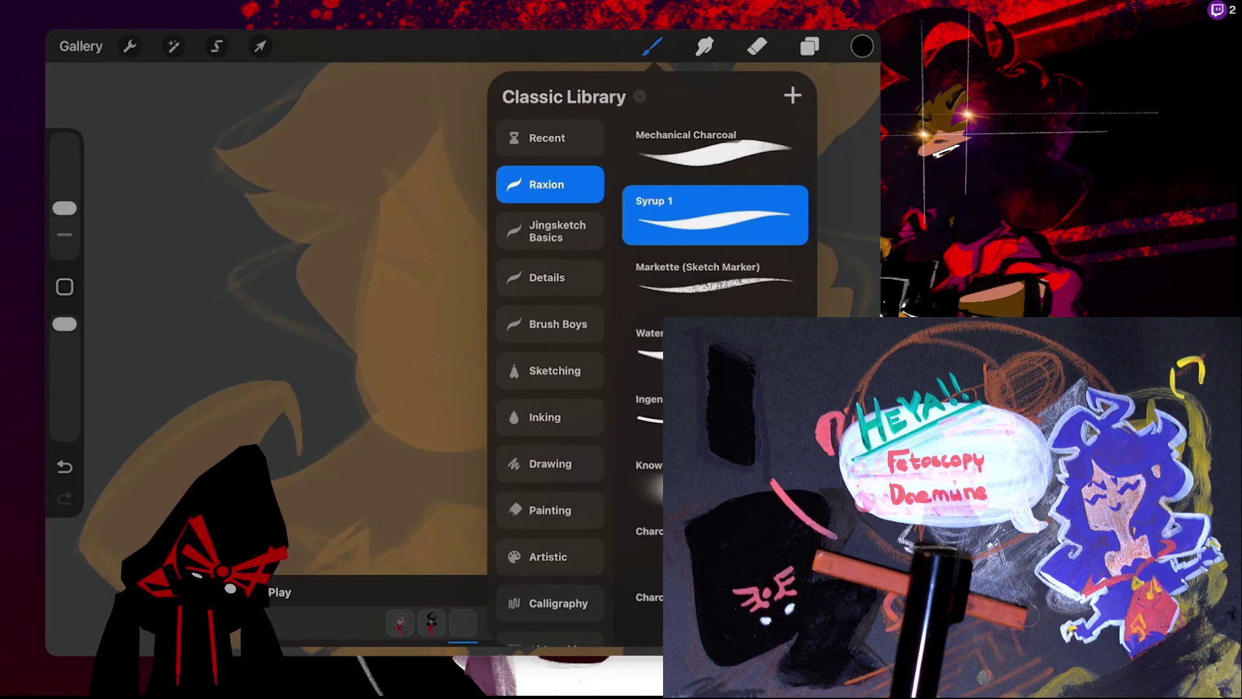
left_click(715, 149)
left_click(652, 46)
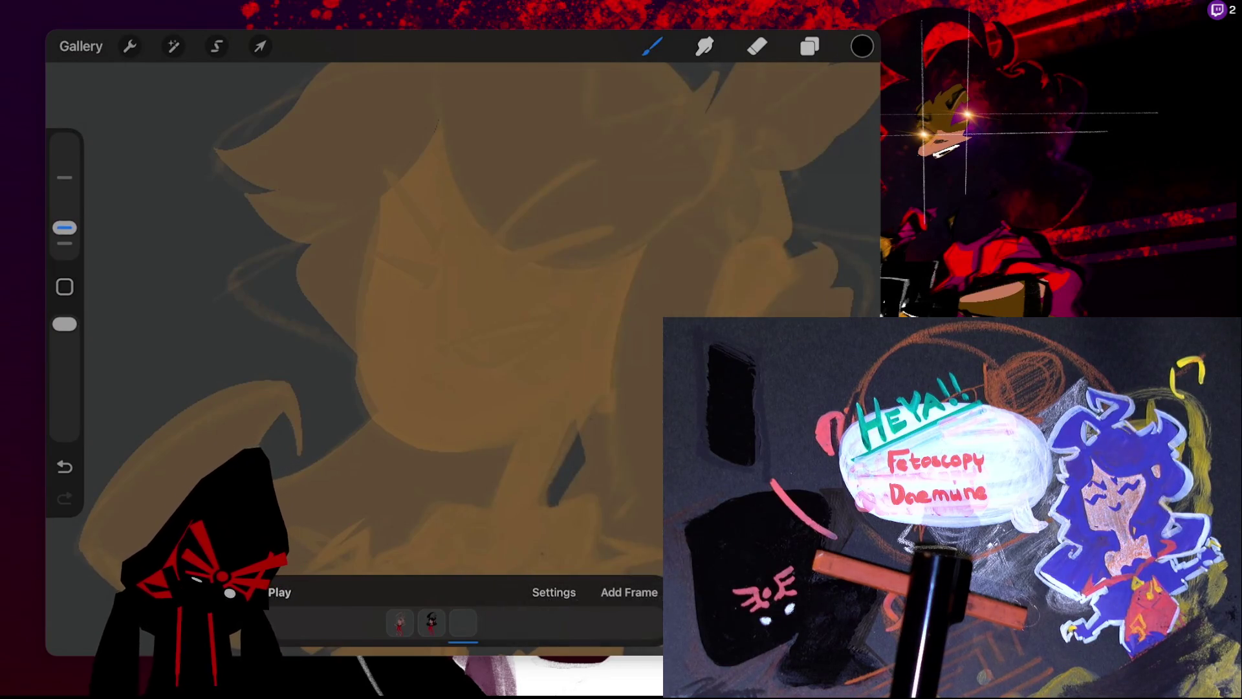
- Ink a checkmark-shaped closed-eye line from the eye's inner corner, retrying the first mark
left_click_drag(476, 232, 483, 239)
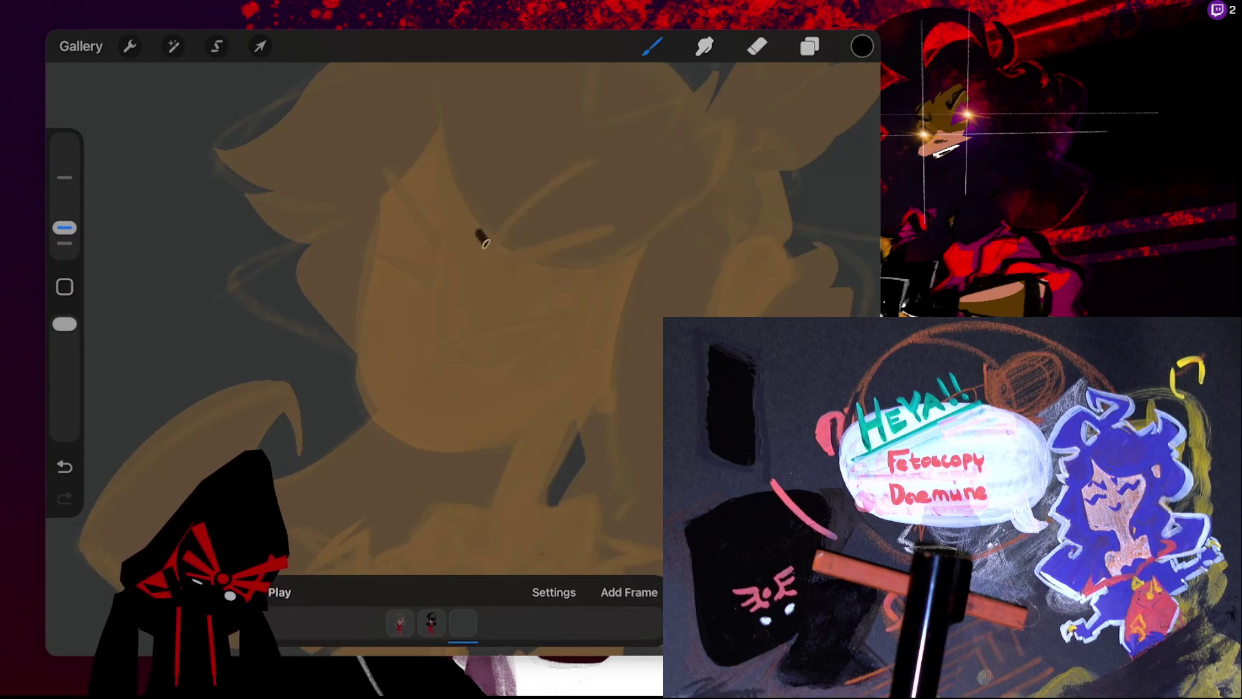
key("ctrl+z")
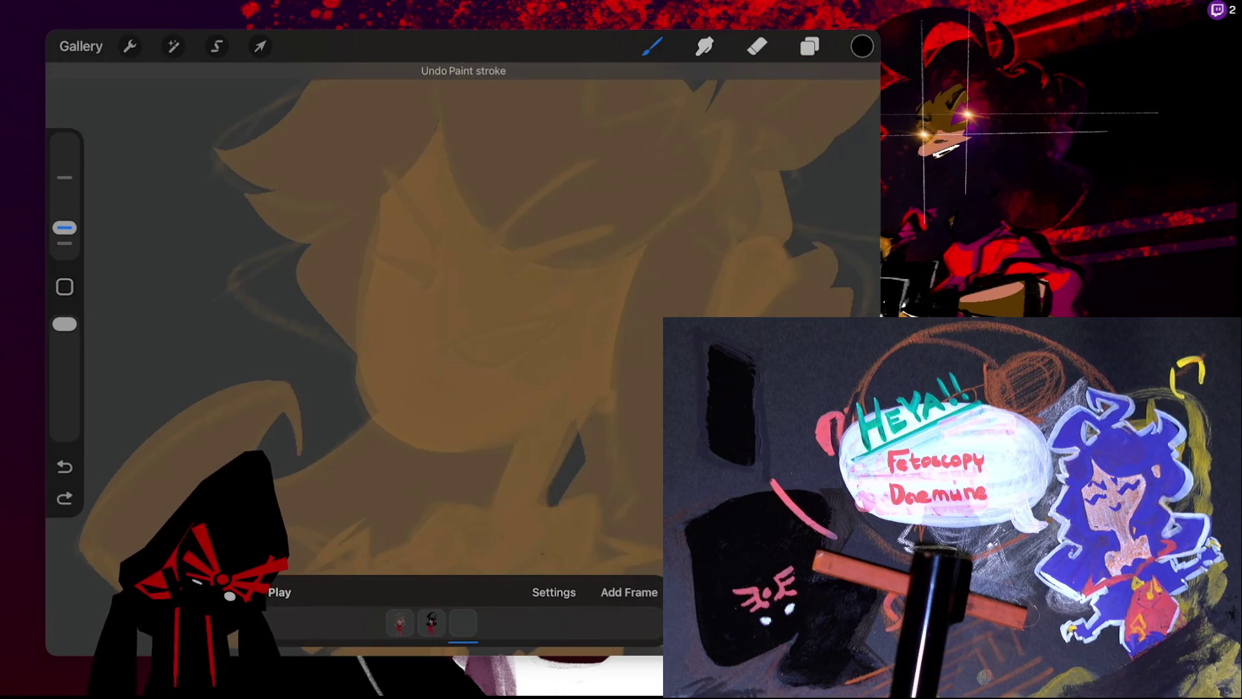
left_click_drag(473, 233, 483, 247)
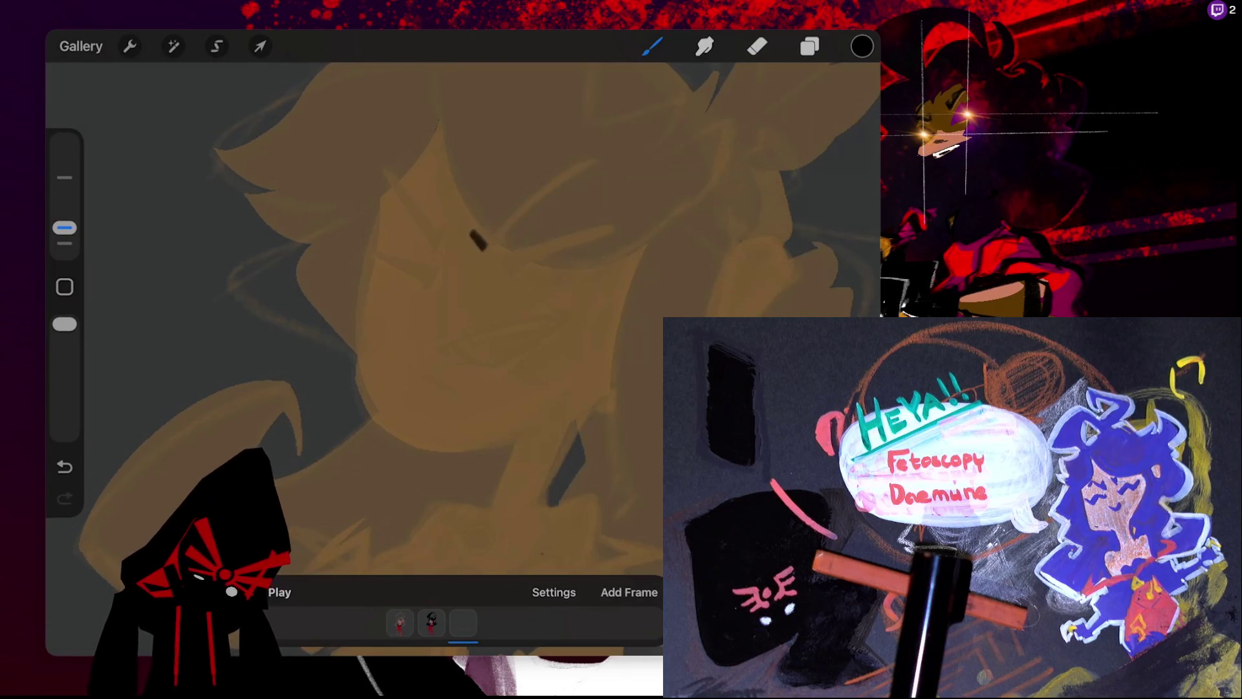
left_click_drag(473, 234, 586, 165)
key("ctrl+shift+z")
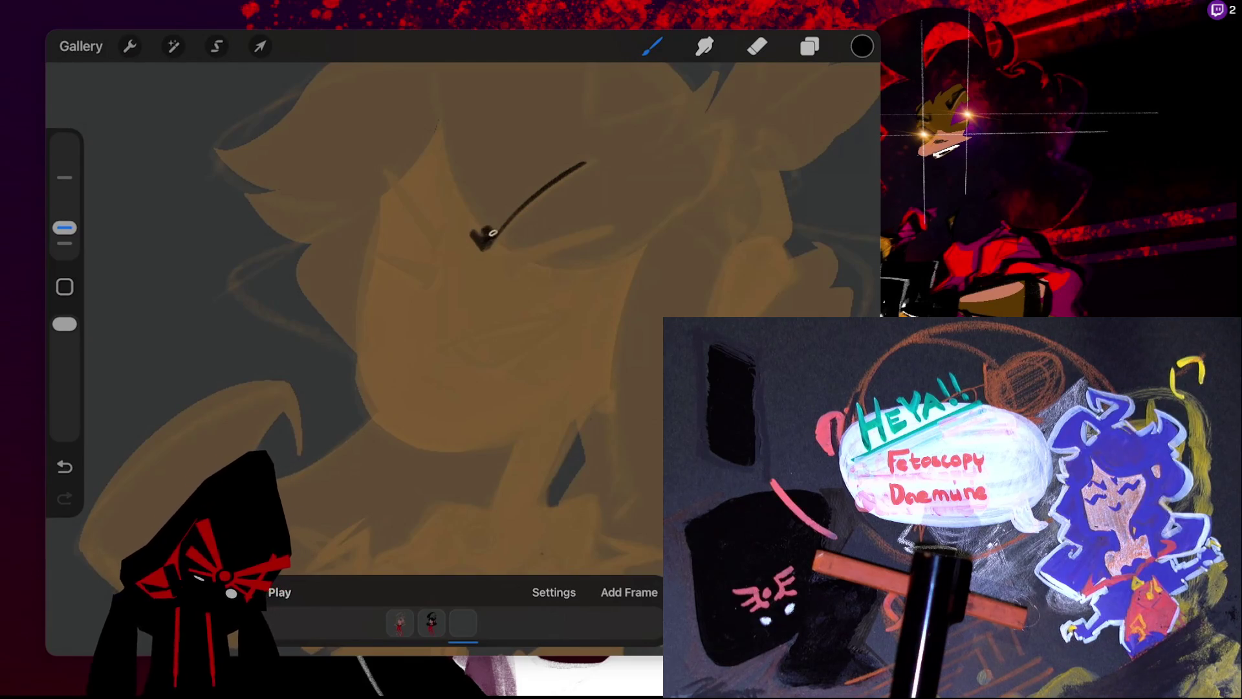
key("ctrl+z")
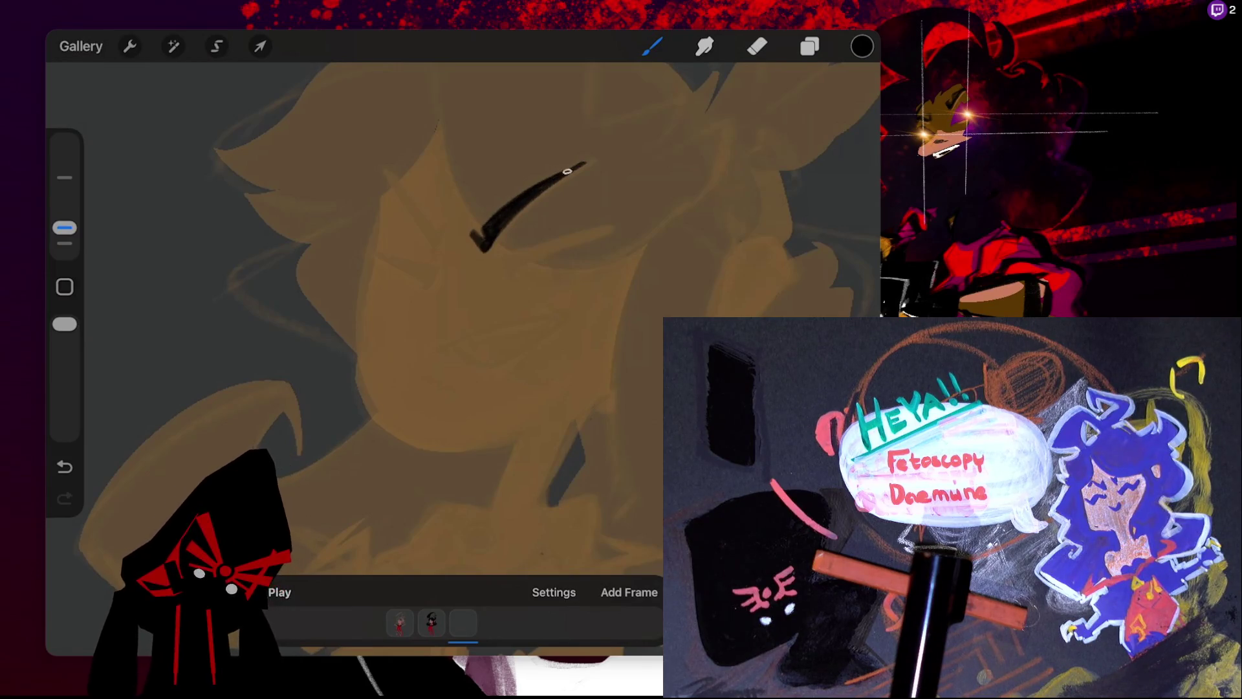
- Pan to bring both eyes into view and try a small touch-up, undoing it
left_click(757, 46)
left_click(757, 46)
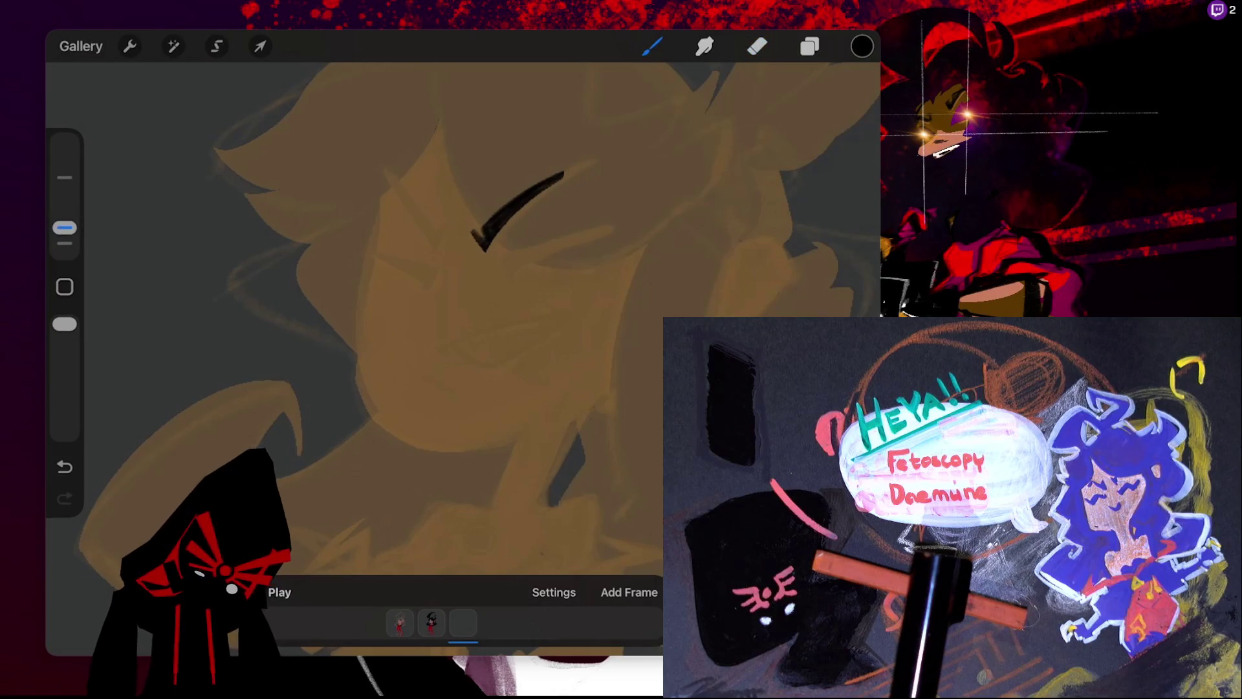
left_click_drag(453, 291, 518, 389)
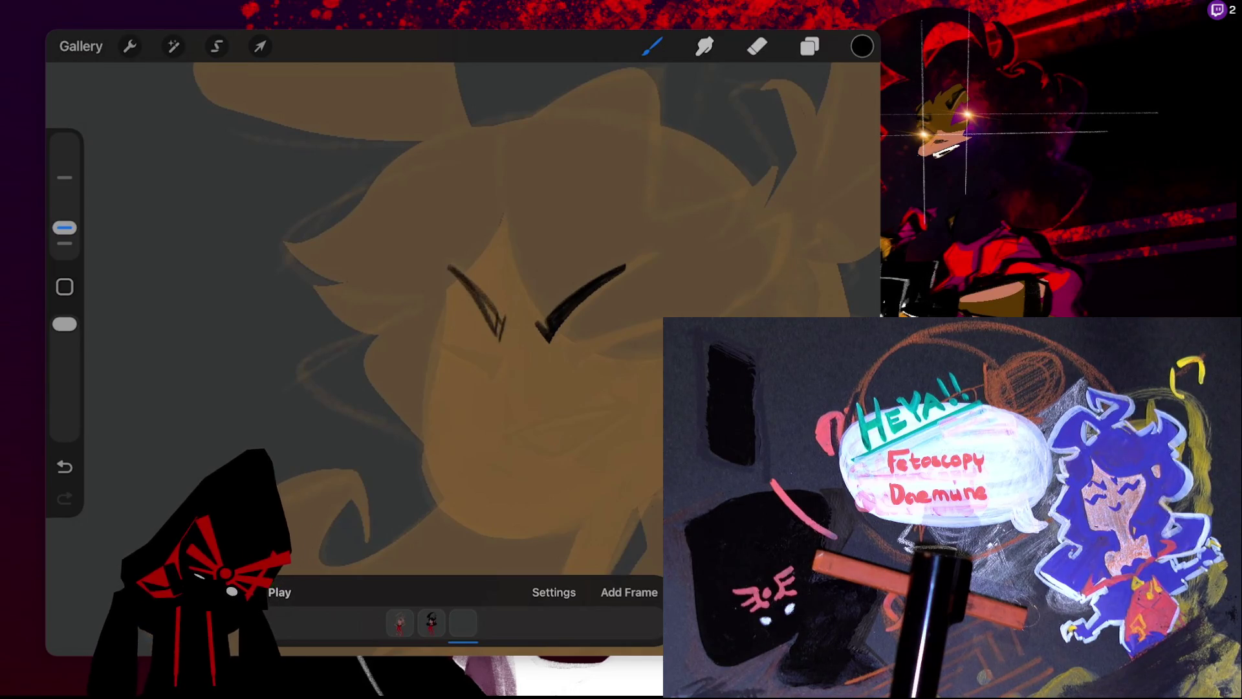
key("ctrl+z")
left_click(497, 317)
key("ctrl+z")
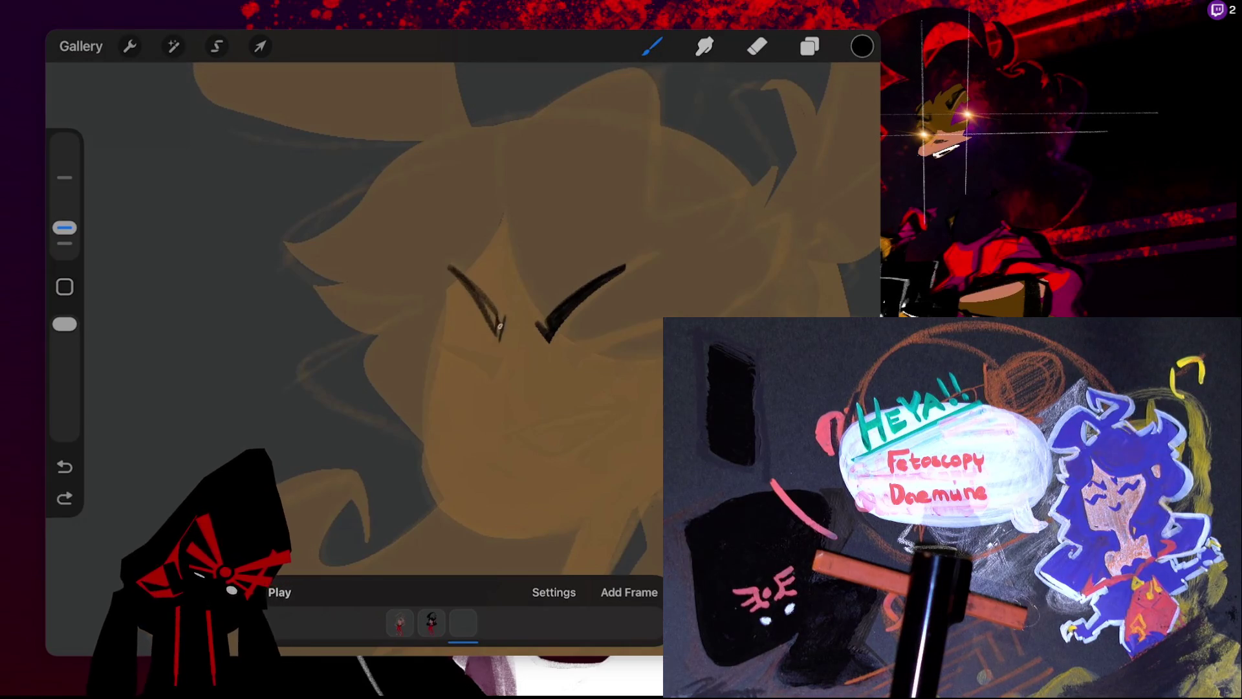
scroll(453, 291, "up", 2)
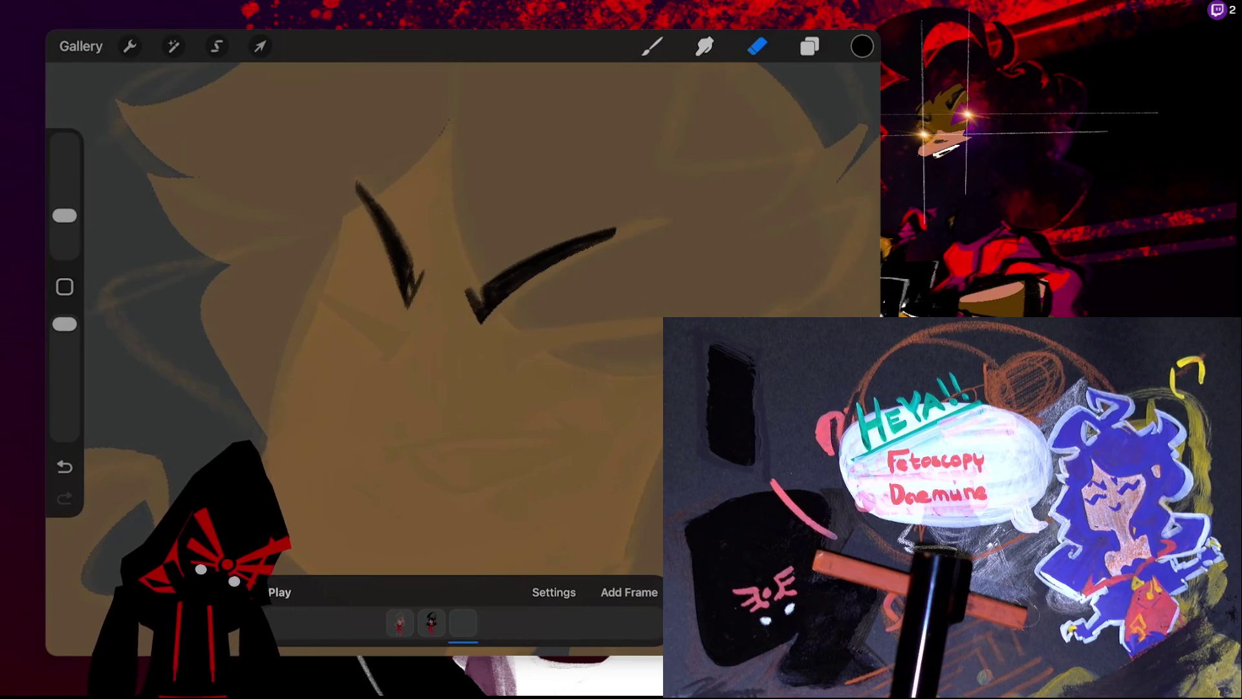
- Snap the first eyebrow stroke into a QuickShape arc and adjust its curve slightly
left_click(652, 46)
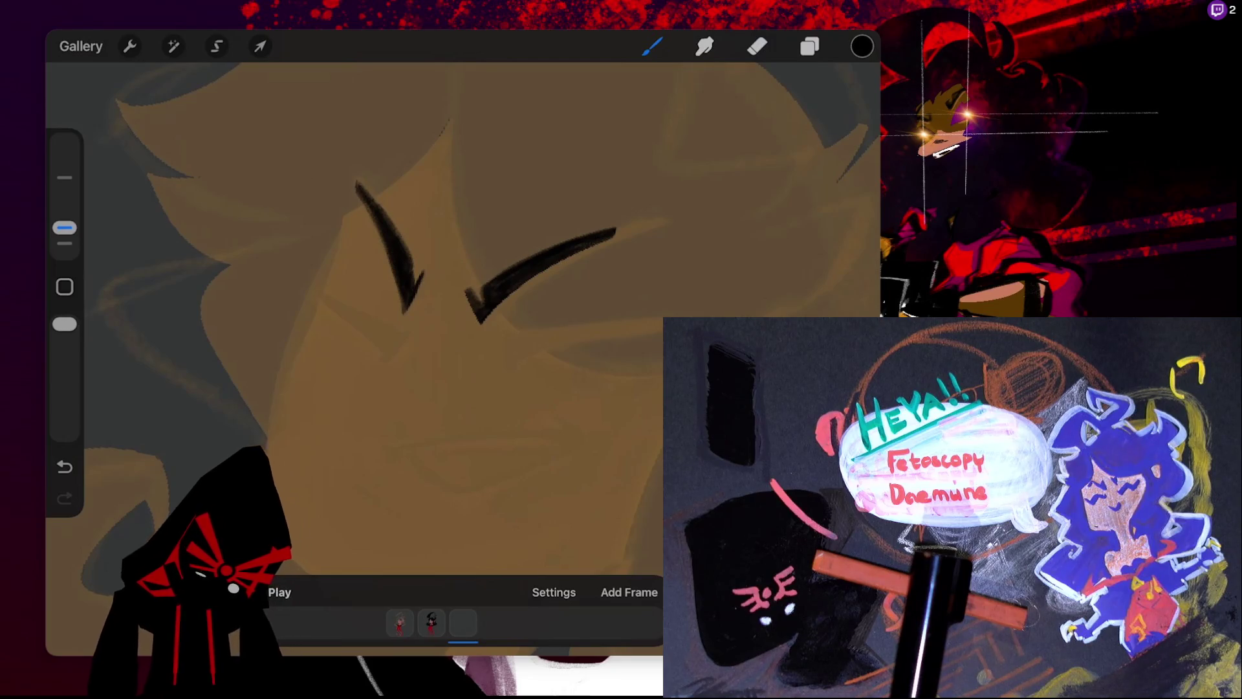
key("e")
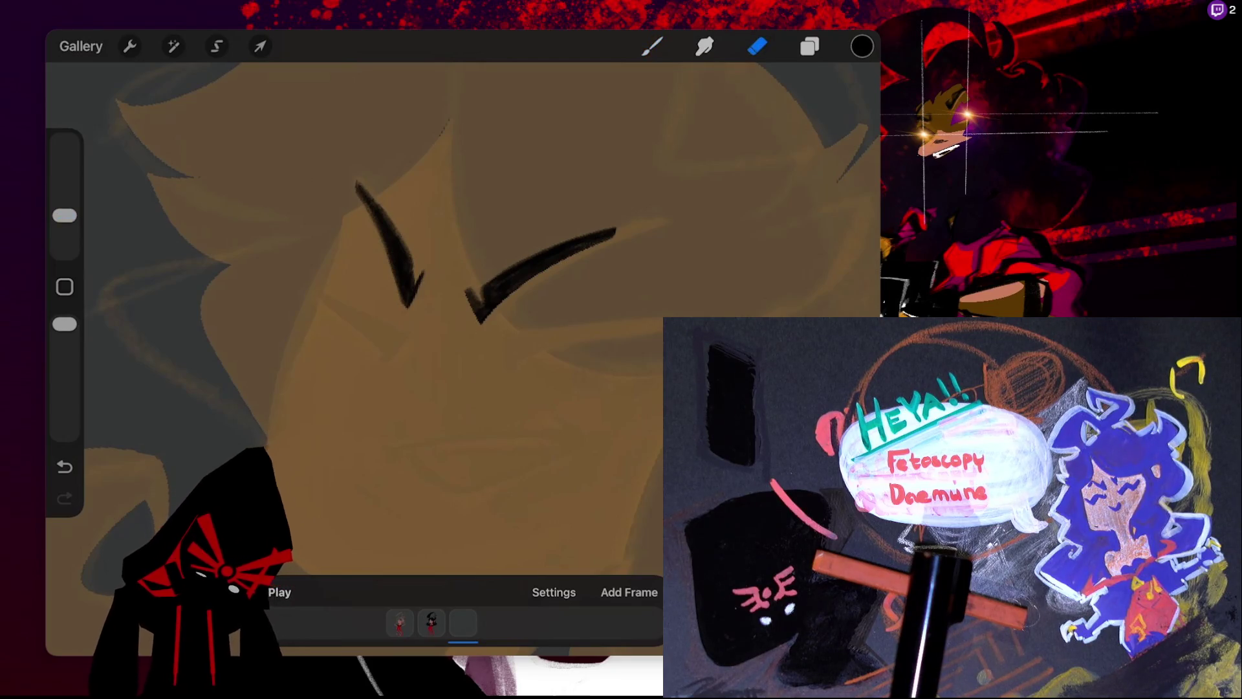
scroll(462, 316, "down", 2)
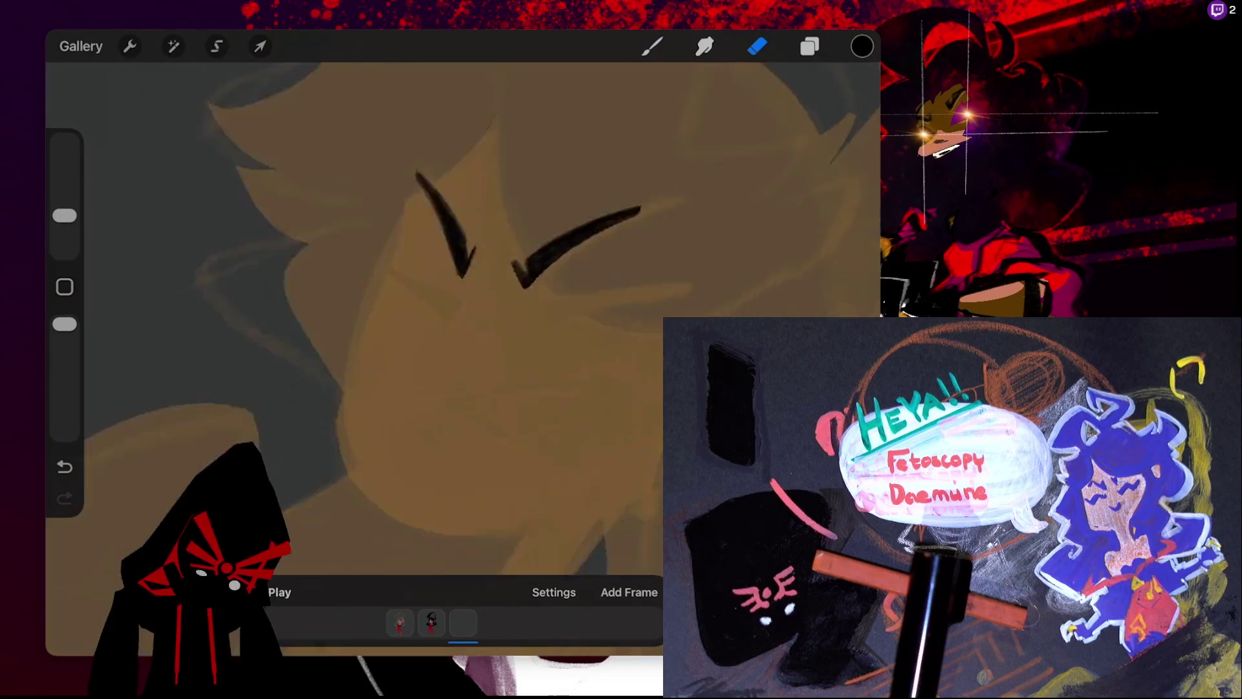
scroll(388, 291, "up", 3)
scroll(388, 291, "up", 2)
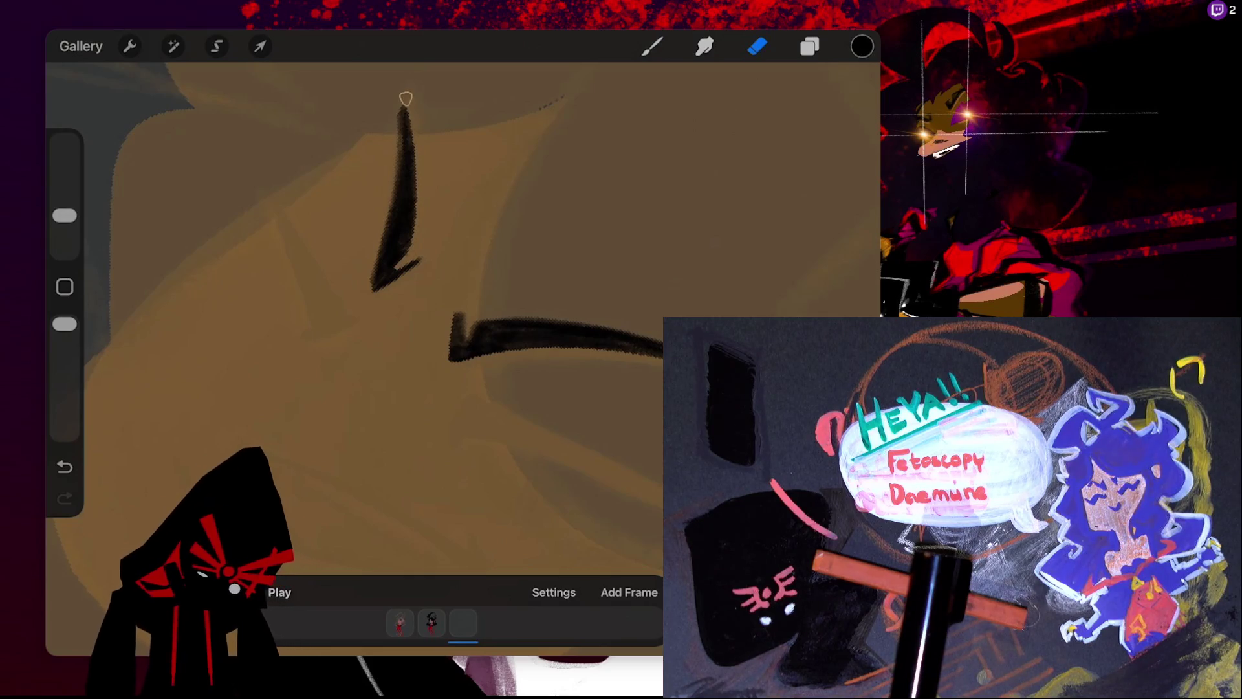
left_click_drag(406, 99, 412, 253)
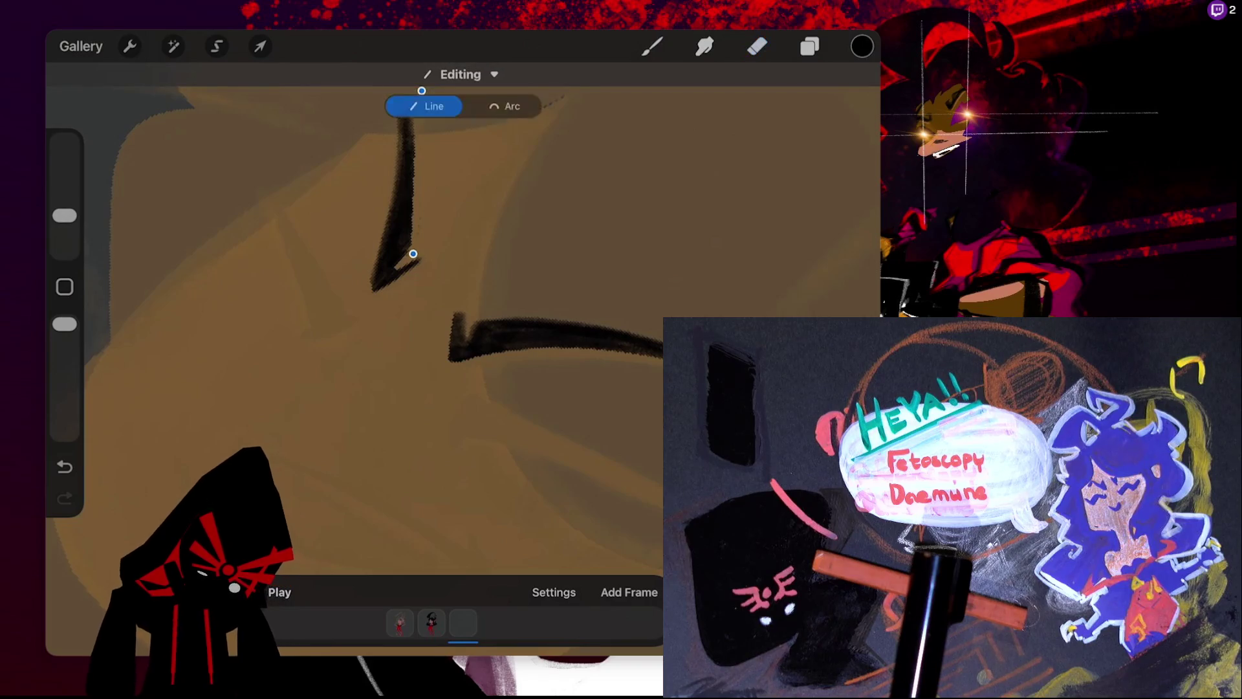
left_click(504, 106)
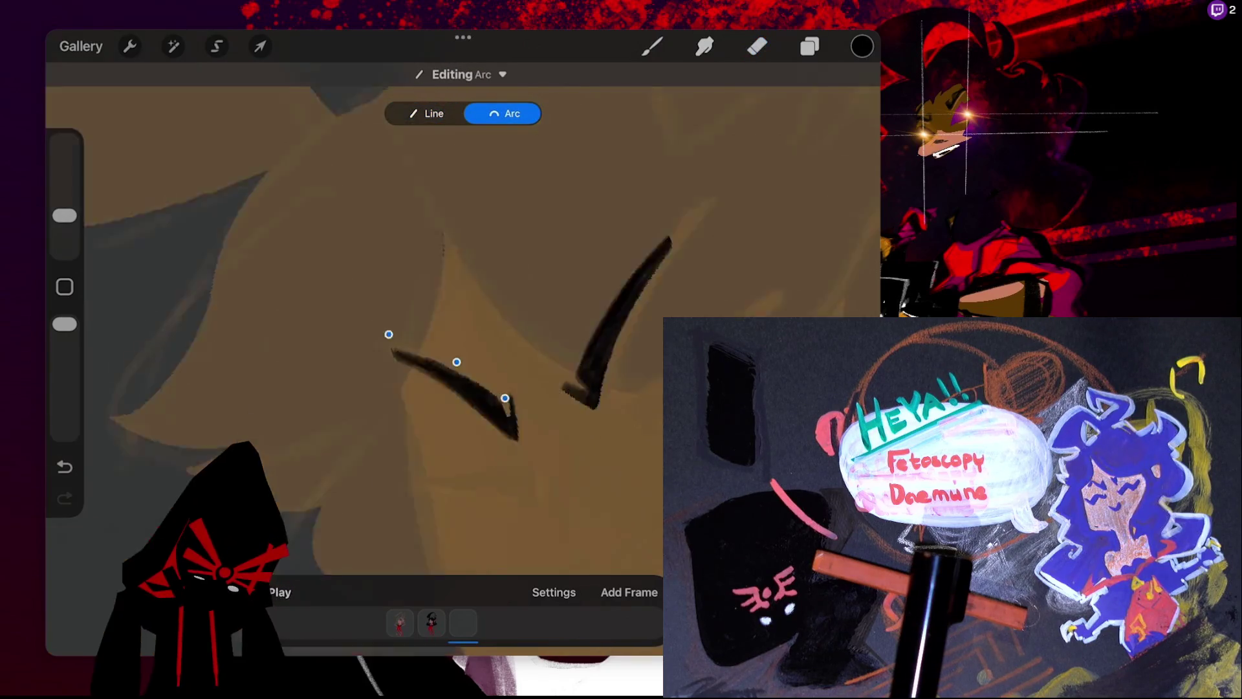
scroll(452, 323, "down", 3)
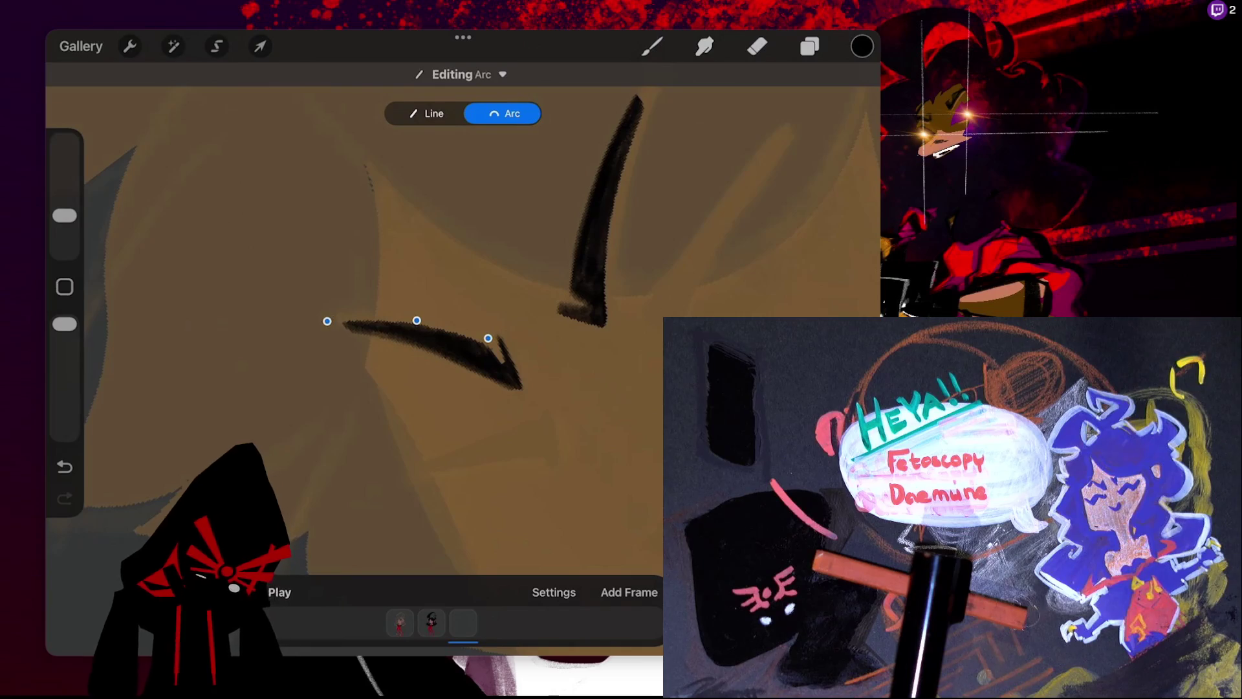
left_click_drag(417, 320, 418, 323)
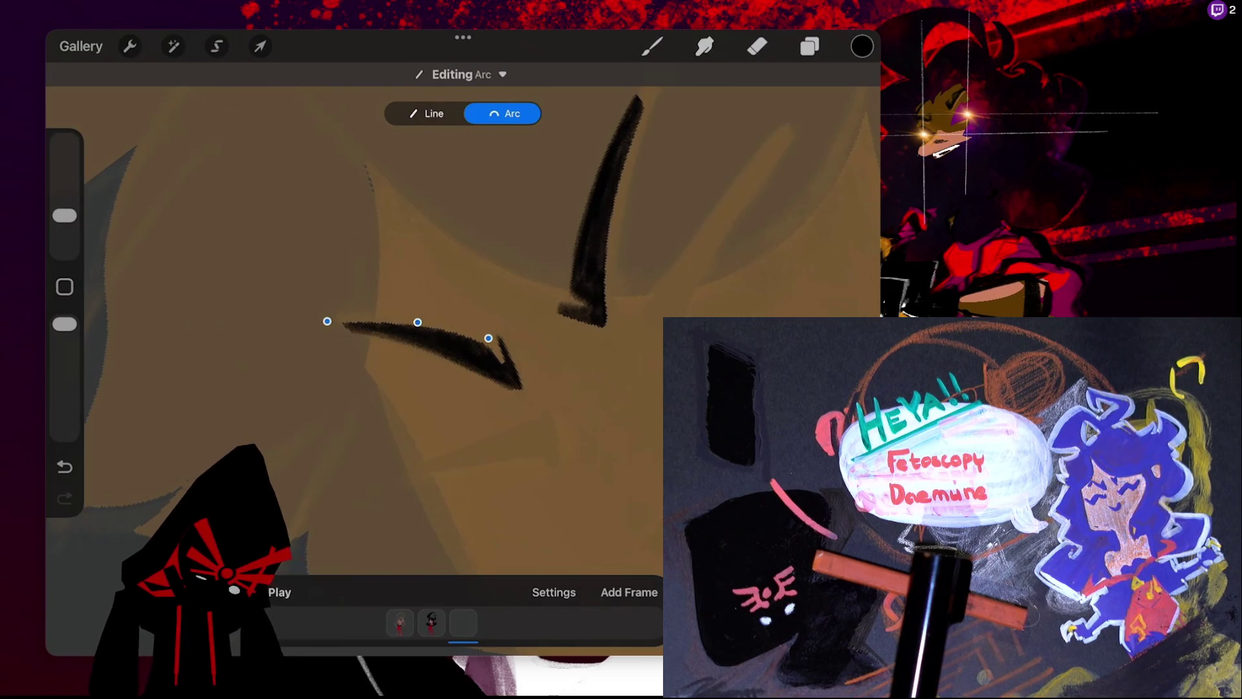
left_click(652, 46)
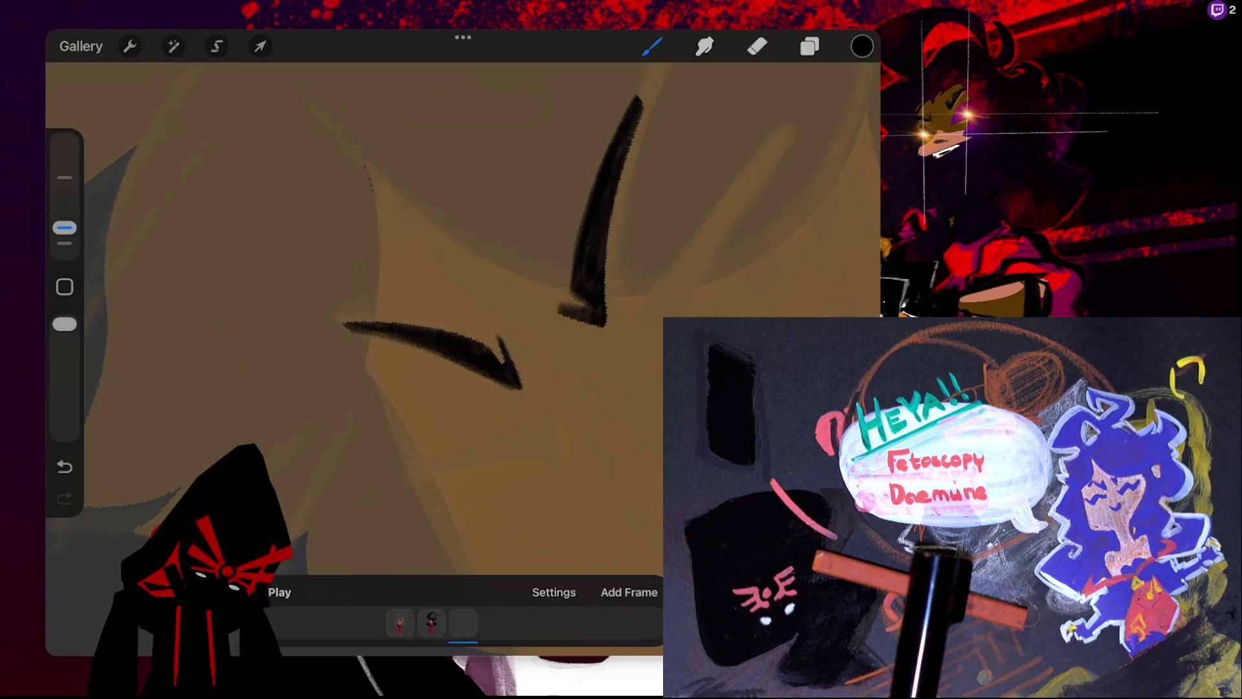
- Rotate the view and bend the left eyebrow arc slightly
left_click(757, 46)
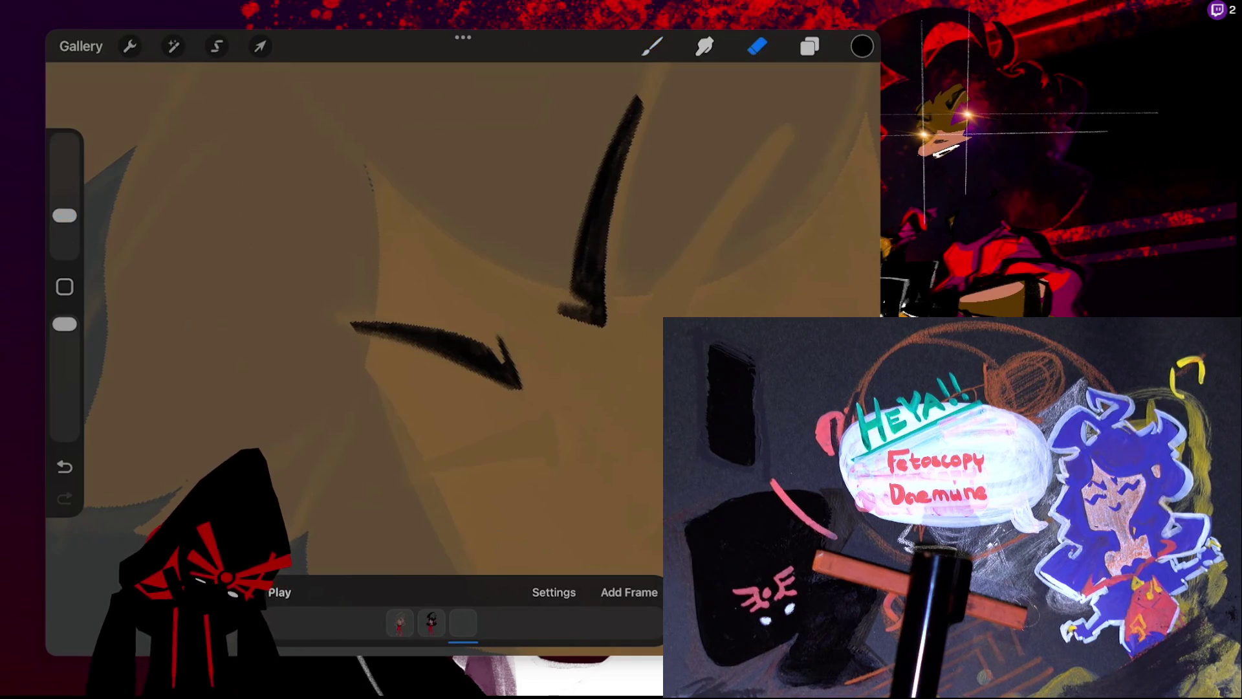
left_click_drag(453, 324, 530, 285)
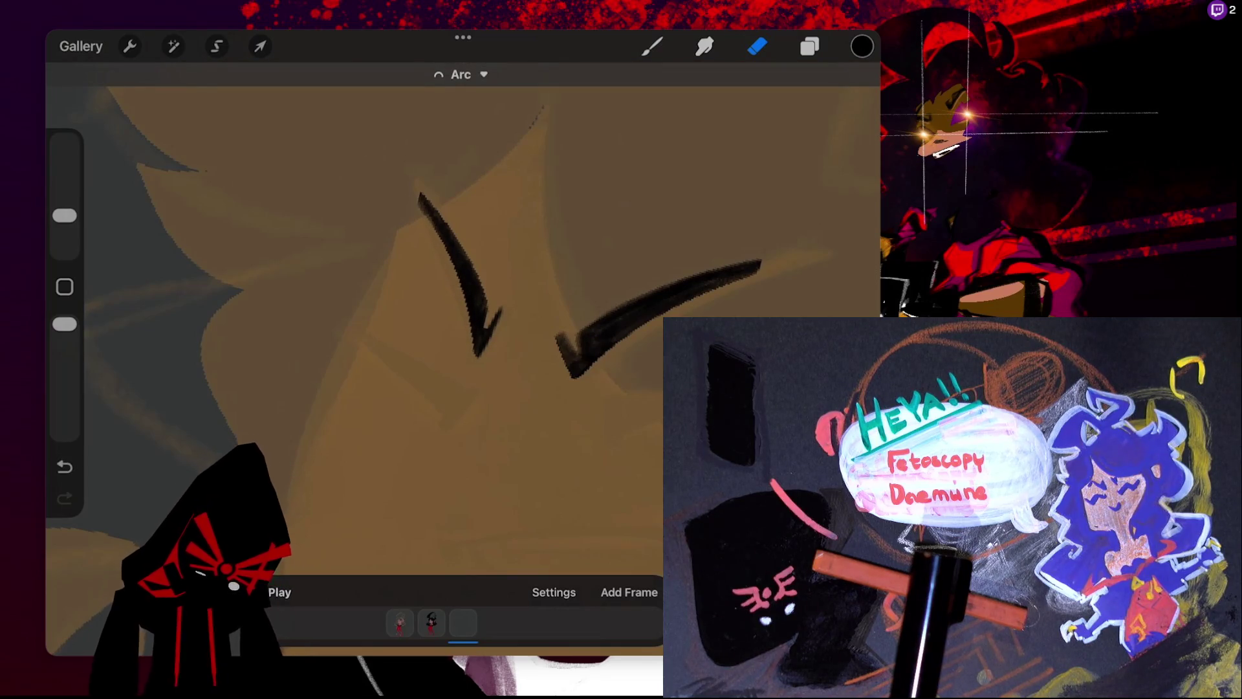
left_click(460, 75)
left_click_drag(455, 289, 451, 283)
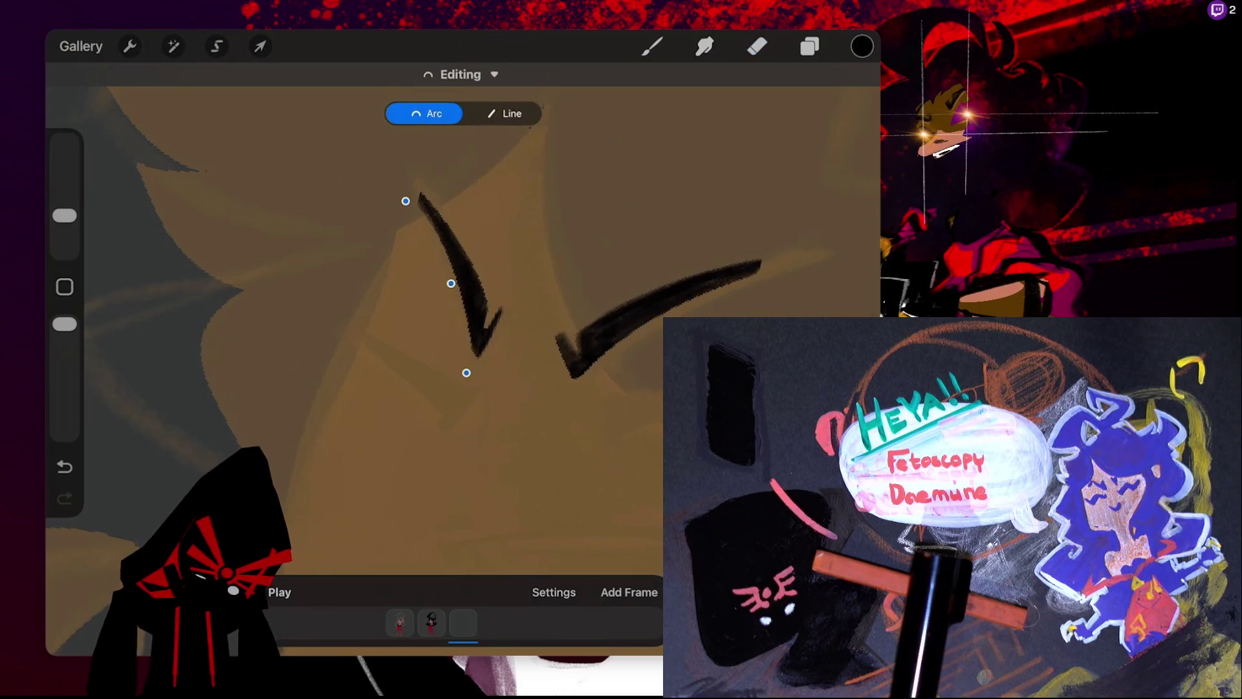
left_click(757, 46)
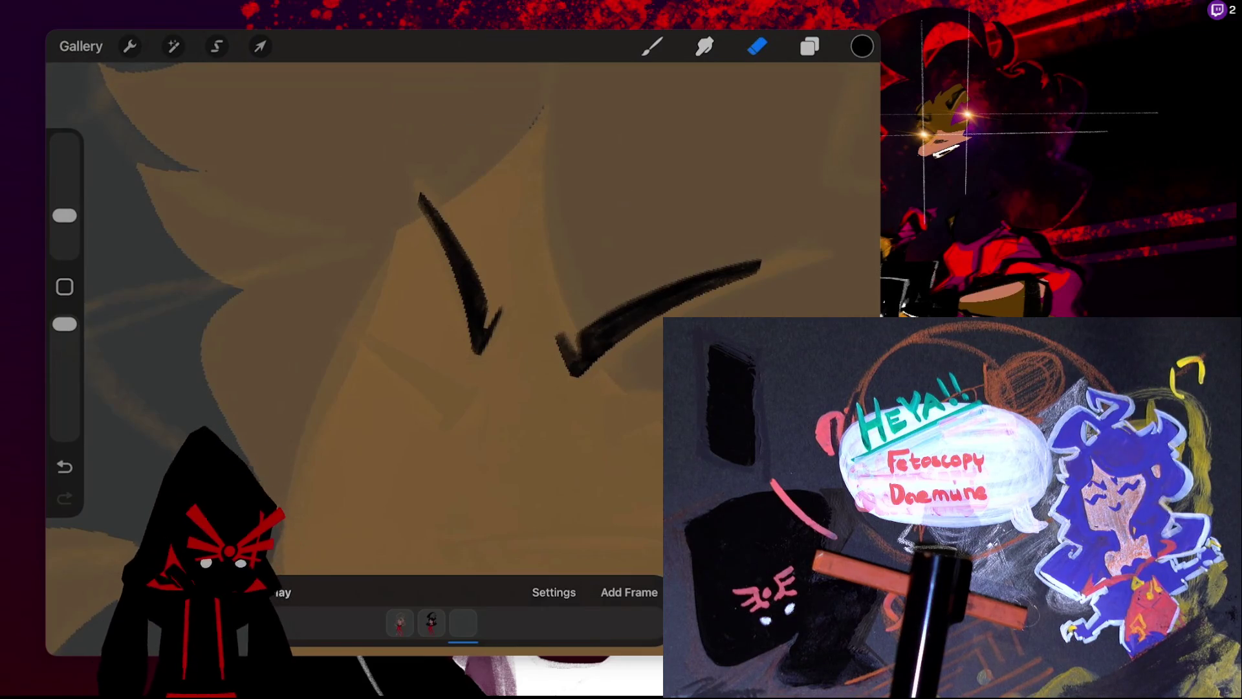
- Shrink the eraser size for trimming the eyebrow tip
left_click_drag(65, 215, 65, 228)
left_click(652, 46)
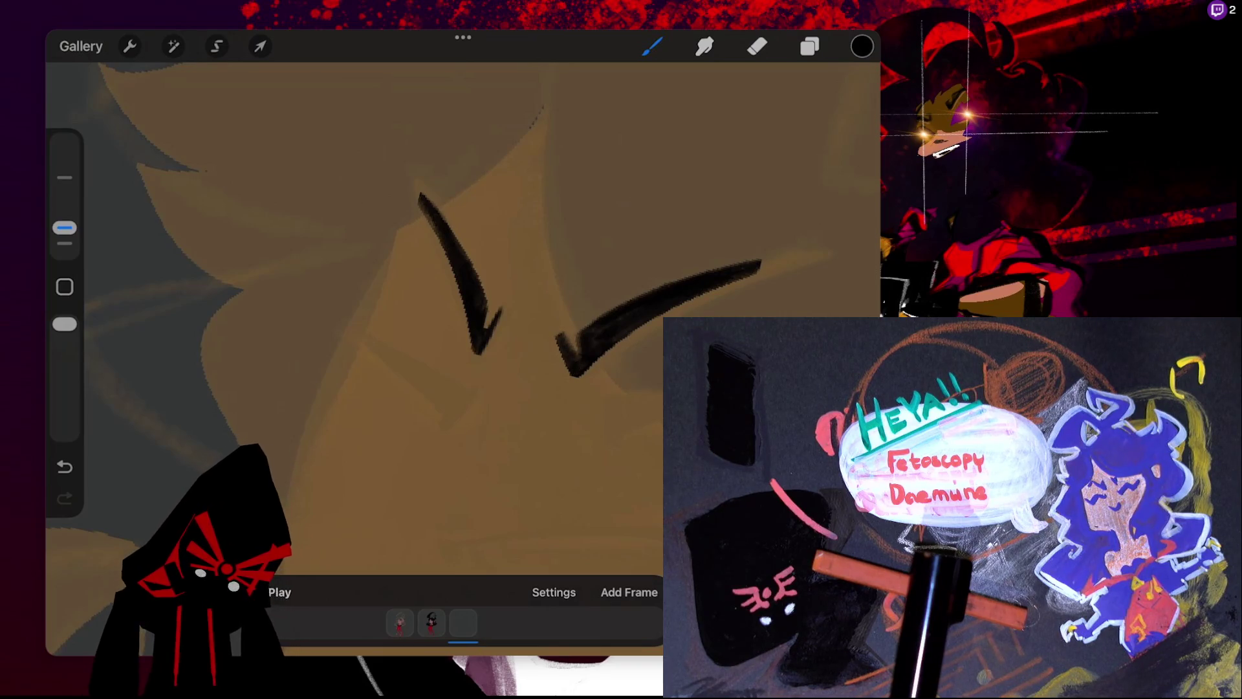
left_click(757, 46)
left_click(757, 46)
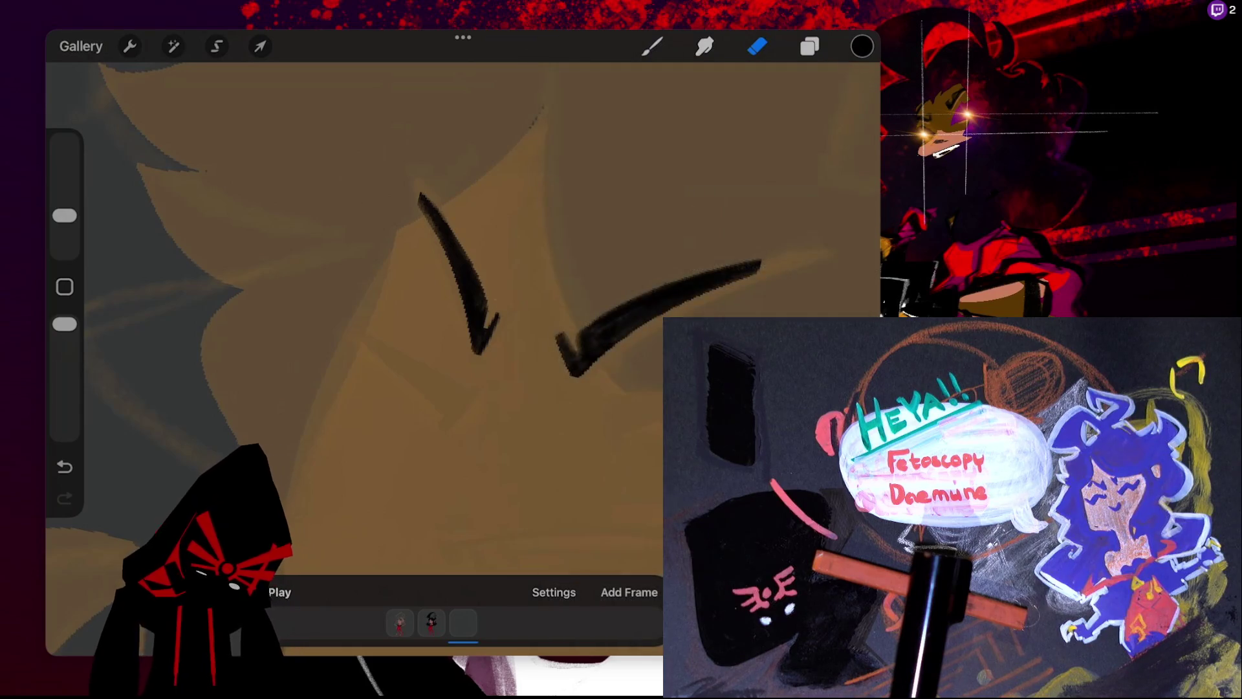
scroll(462, 317, "down", 3)
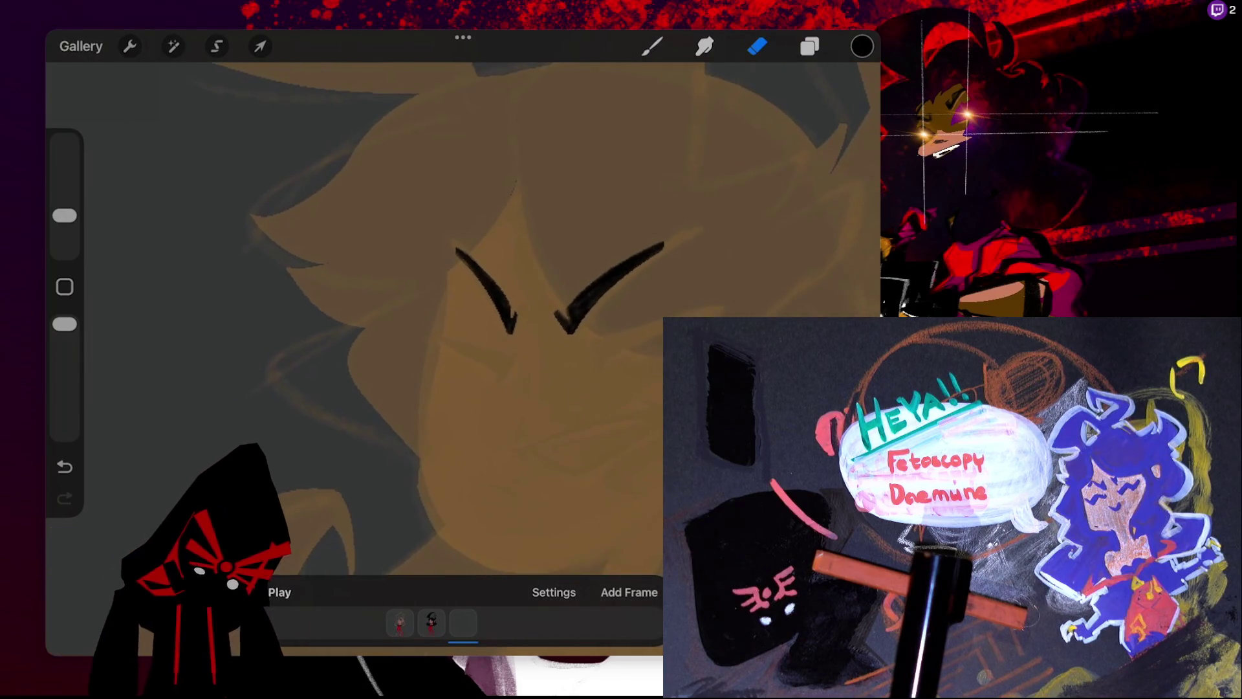
- Brush a doubled closed-eye line under the right eyebrow, undoing the stray nose and extra strokes
left_click(652, 46)
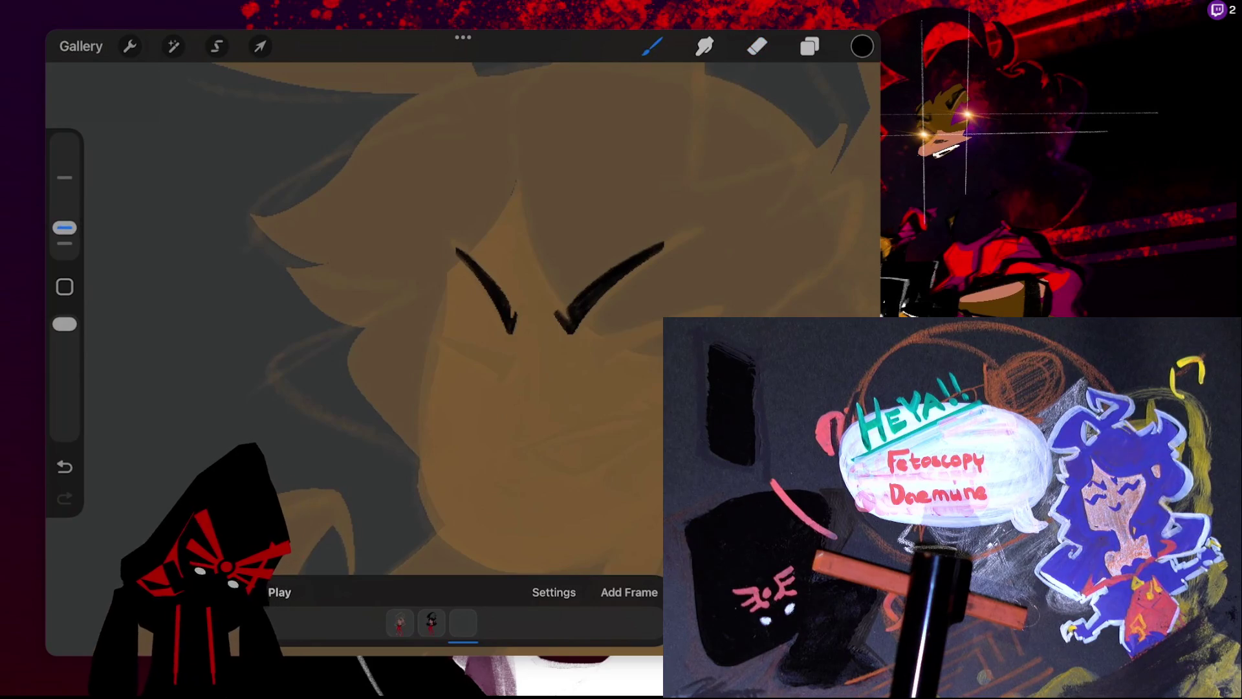
scroll(463, 317, "up", 2)
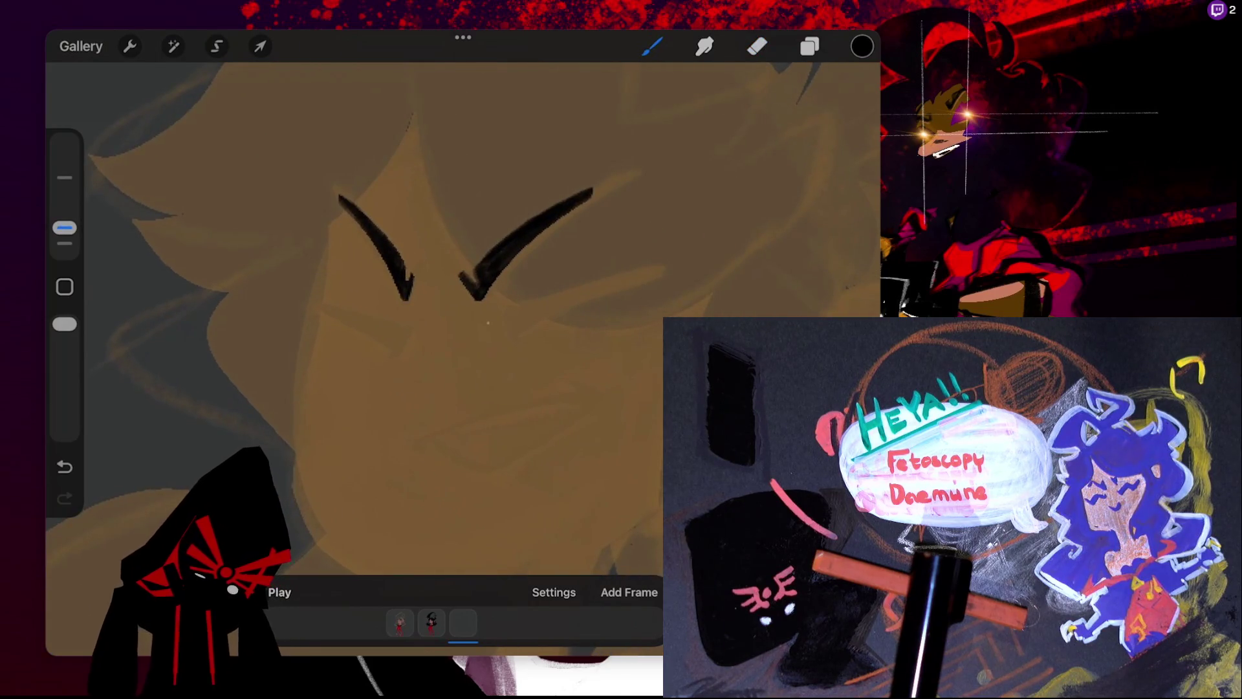
left_click_drag(487, 318, 497, 347)
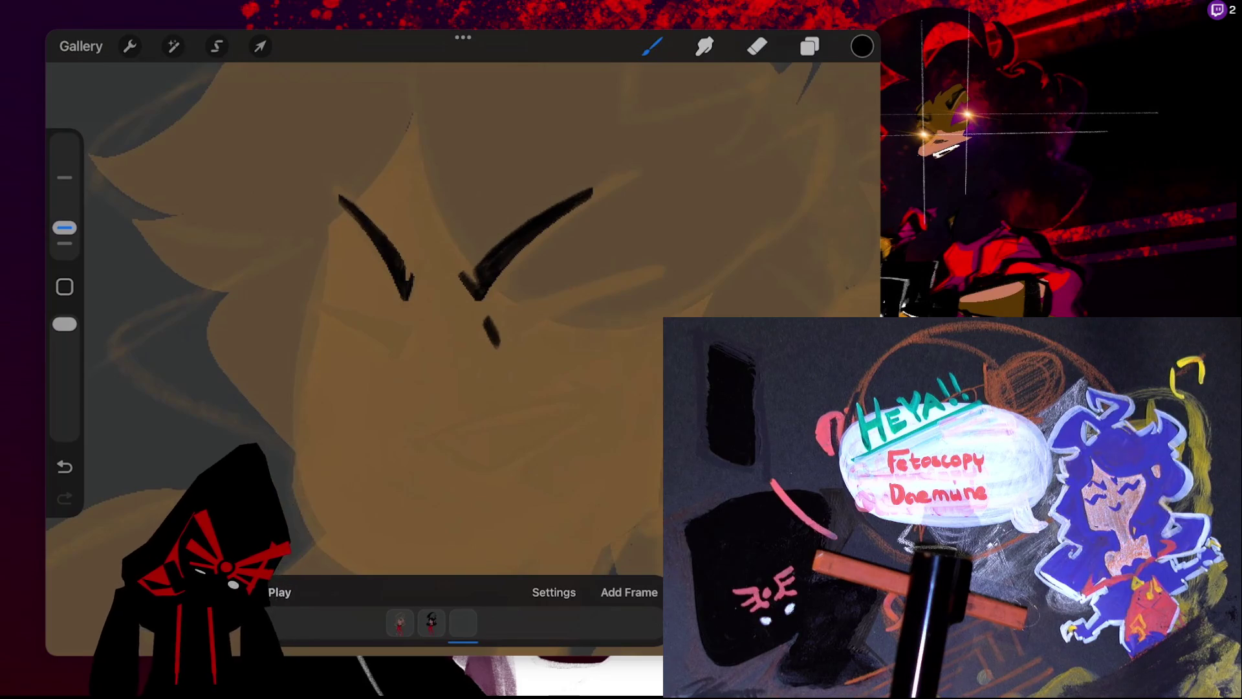
key("ctrl+z")
left_click_drag(490, 321, 675, 271)
left_click_drag(495, 338, 676, 268)
key("ctrl+z")
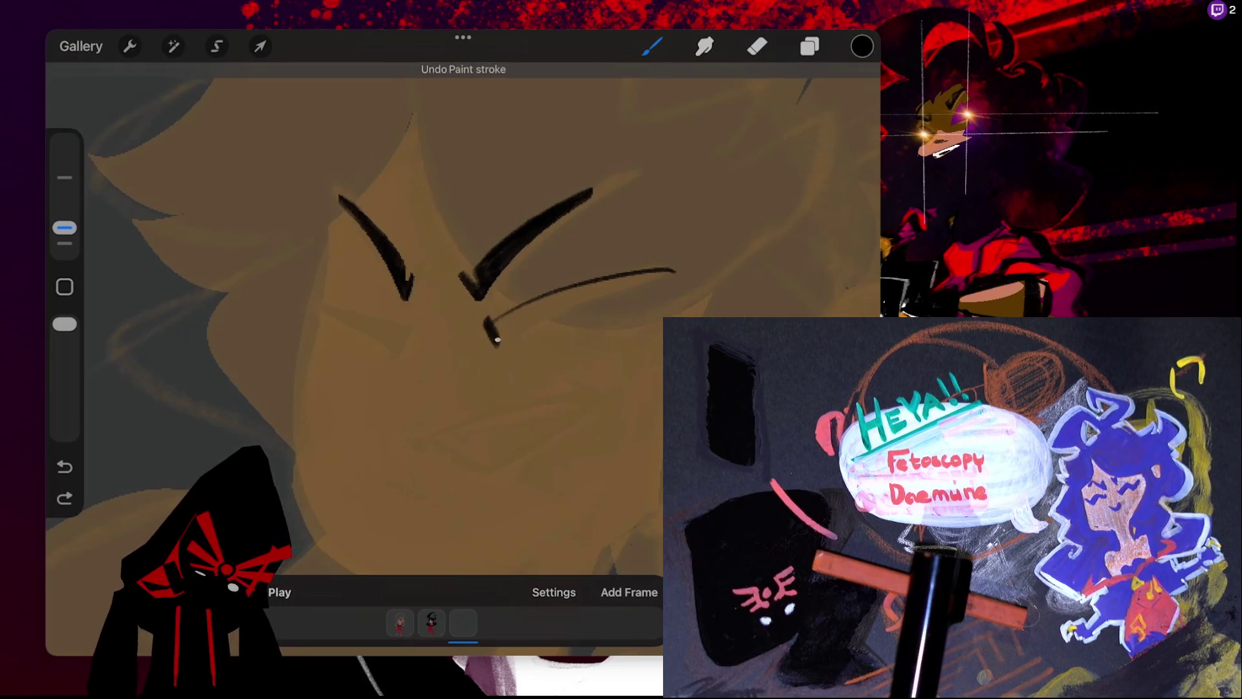
left_click_drag(495, 337, 673, 269)
- Erase the stroke's tip and ColorDrop black with a lowered threshold to fill the eye line solid
left_click(757, 46)
left_click_drag(675, 267, 666, 271)
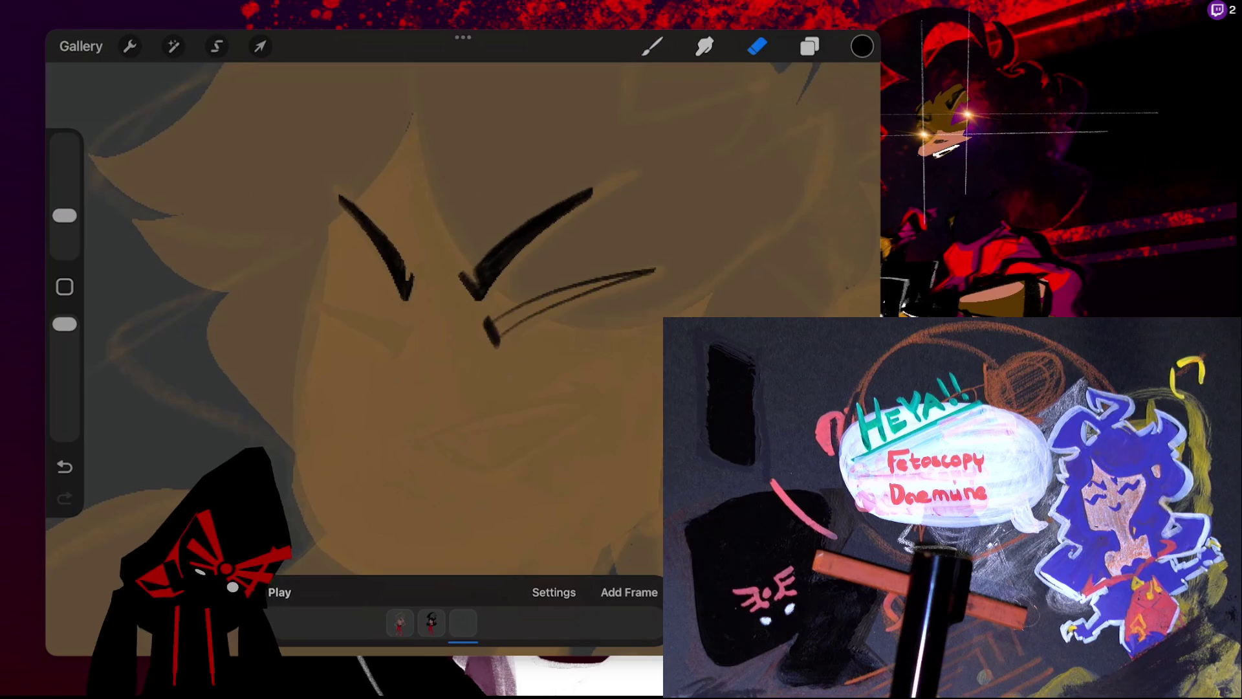
left_click_drag(861, 46, 514, 317)
key("ctrl+z")
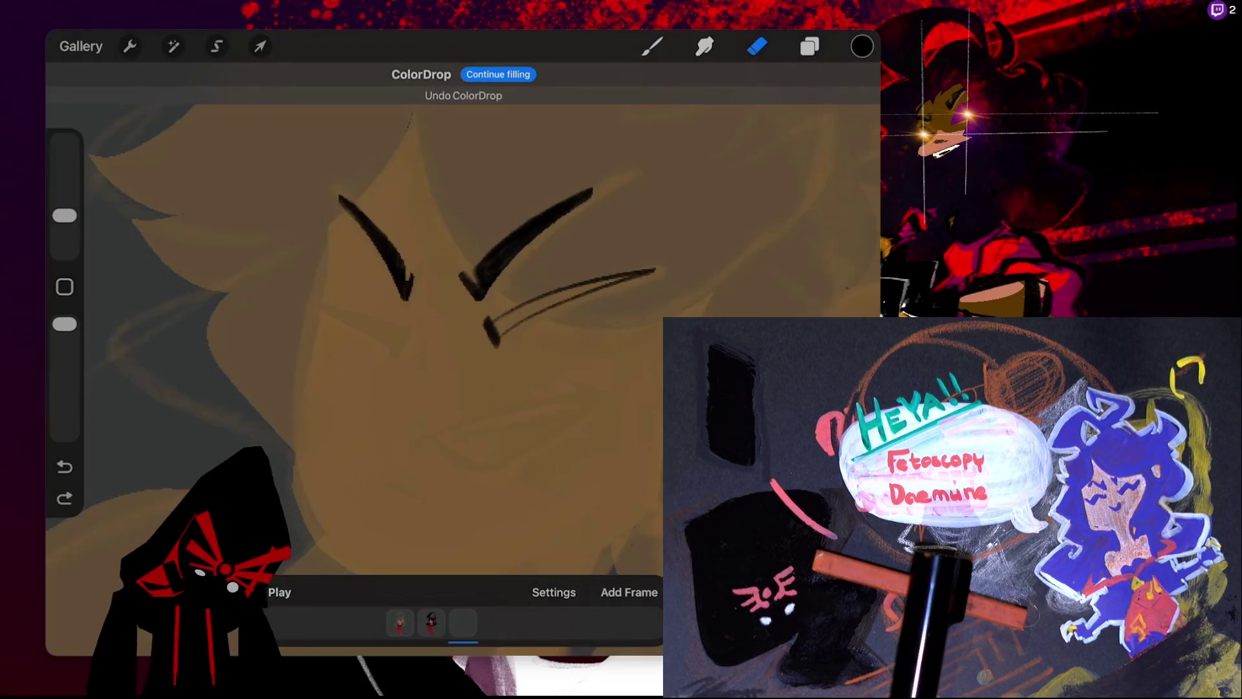
left_click_drag(862, 46, 511, 317)
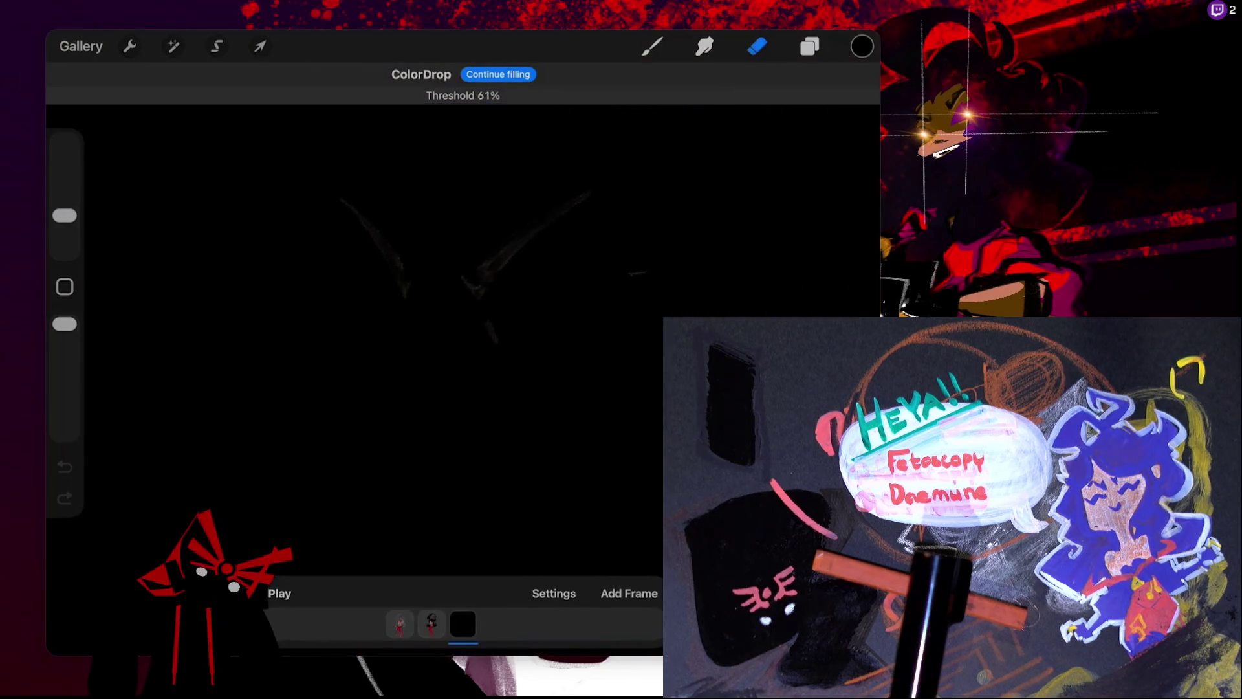
left_click_drag(542, 298, 524, 313)
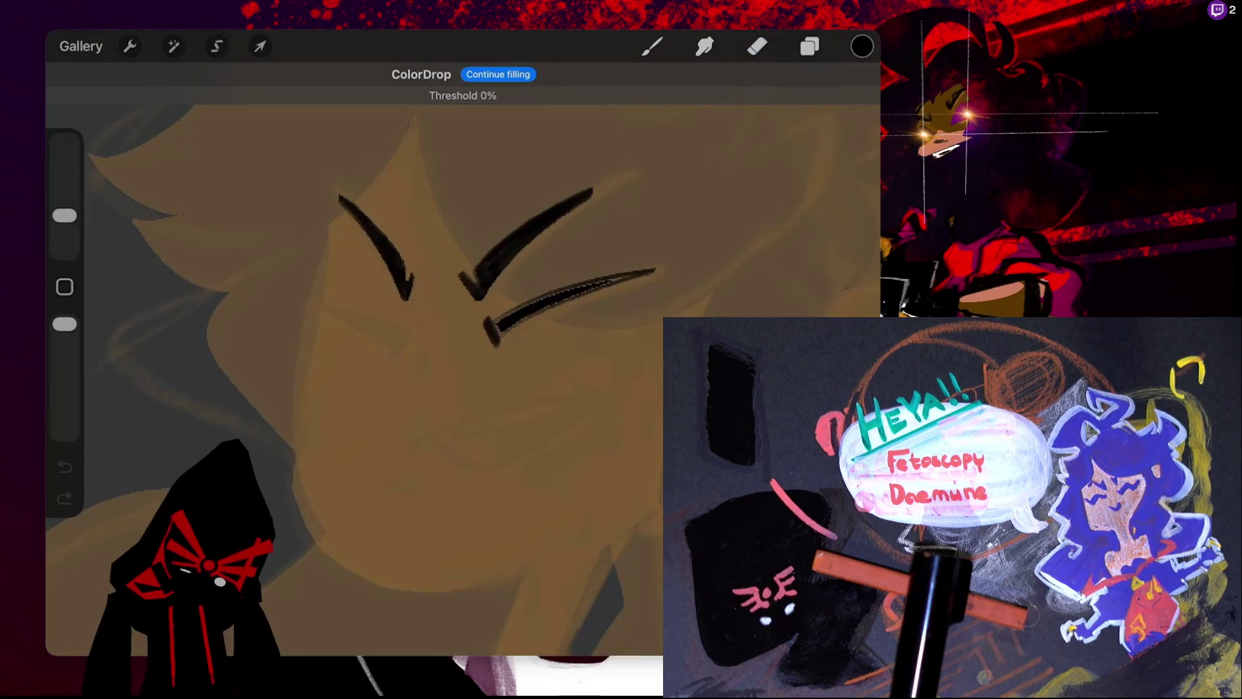
mouse_move(524, 312)
left_mouse_down()
mouse_move(453, 312)
mouse_move(468, 313)
left_mouse_up()
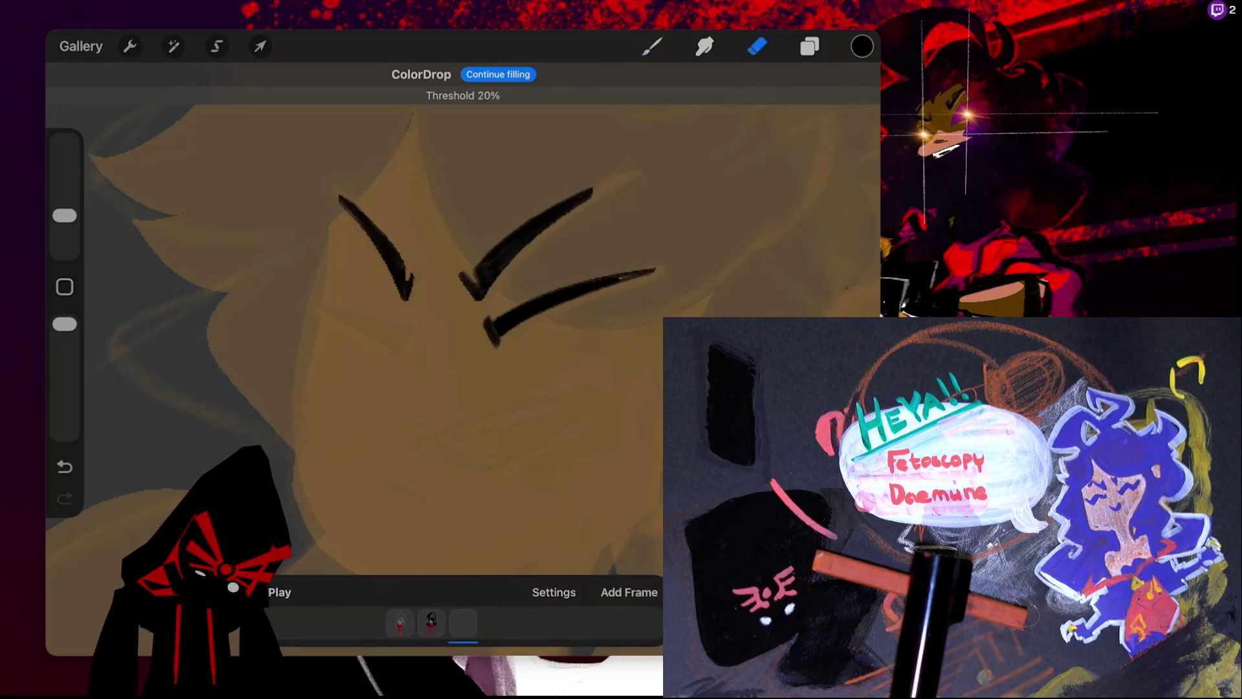
left_click(652, 46)
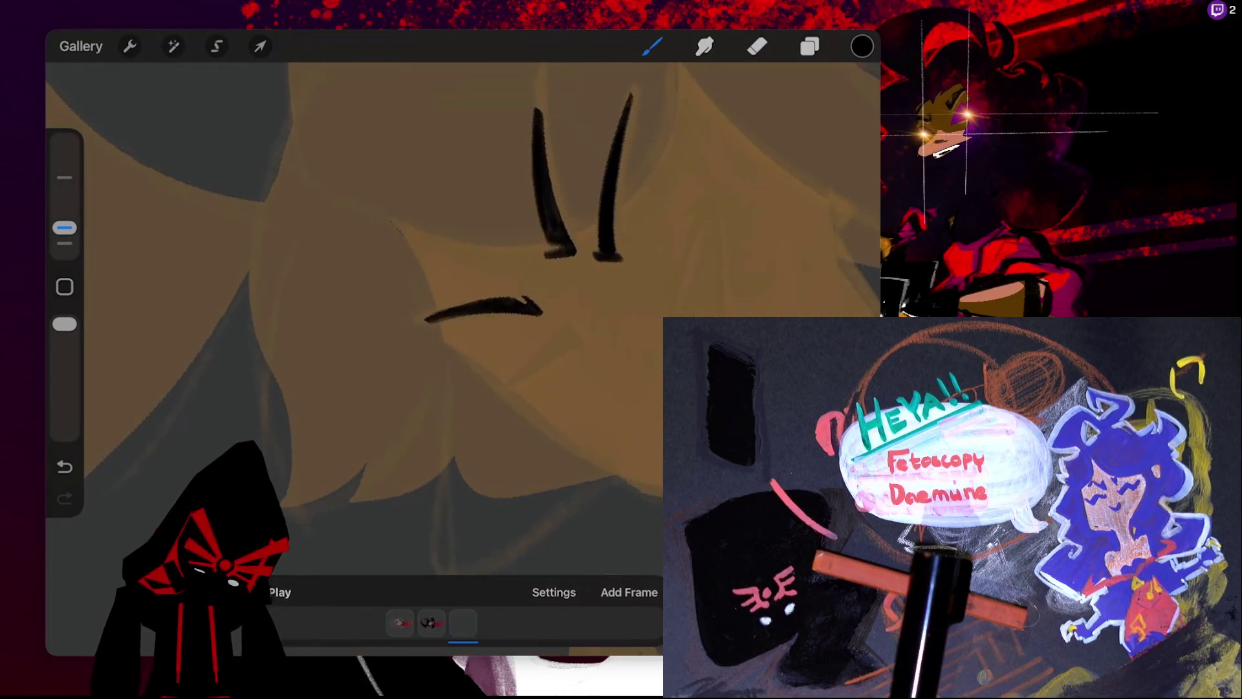
- Draw a curved closed-eye stroke, snap it into a QuickShape arc and reshape its ends
left_click_drag(547, 307, 567, 338)
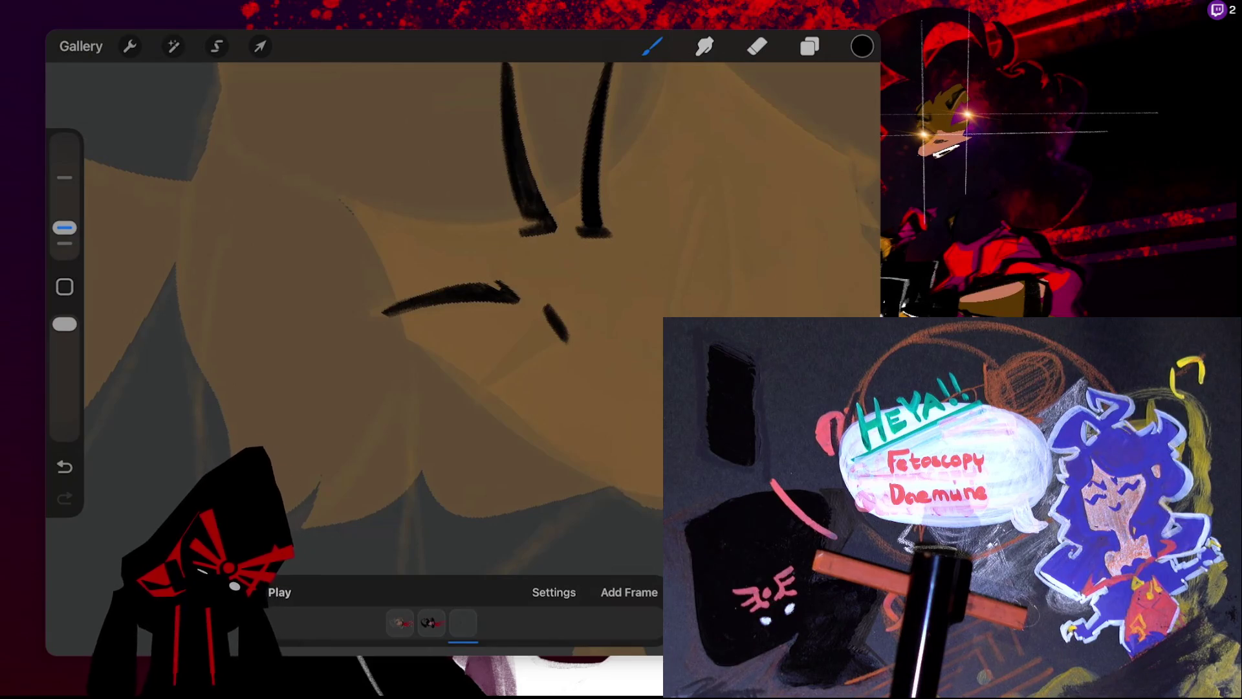
left_click_drag(484, 386, 541, 319)
key("ctrl+z")
left_click_drag(484, 387, 551, 318)
left_click(465, 74)
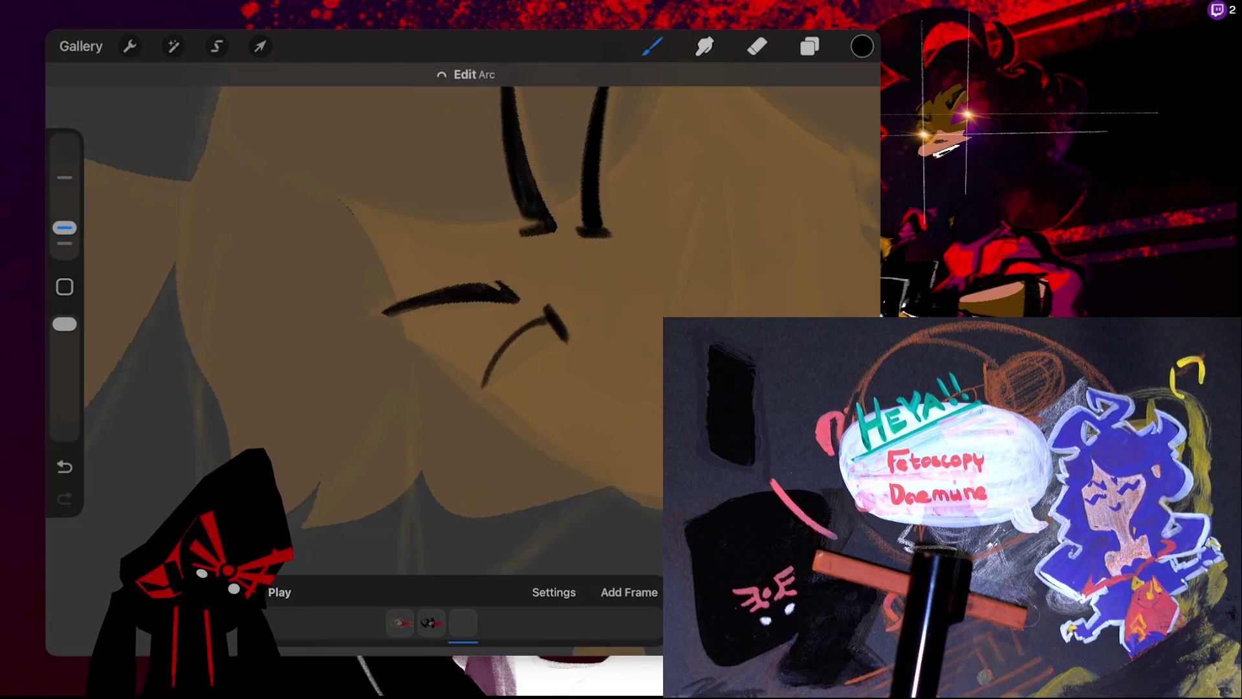
mouse_move(485, 386)
left_mouse_down()
mouse_move(509, 342)
mouse_move(504, 315)
mouse_move(408, 220)
mouse_move(453, 300)
mouse_move(493, 306)
left_mouse_up()
mouse_move(409, 284)
left_mouse_down()
mouse_move(451, 287)
mouse_move(407, 274)
mouse_move(487, 326)
left_mouse_up()
left_click(651, 45)
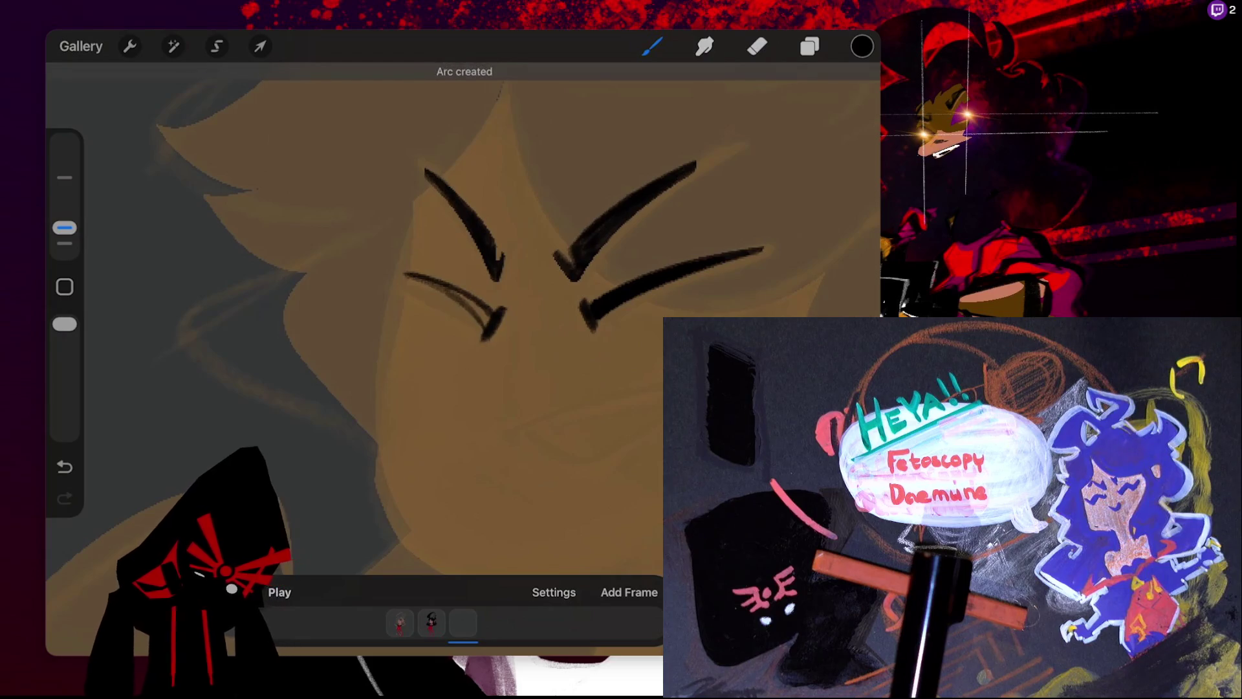
left_click(461, 74)
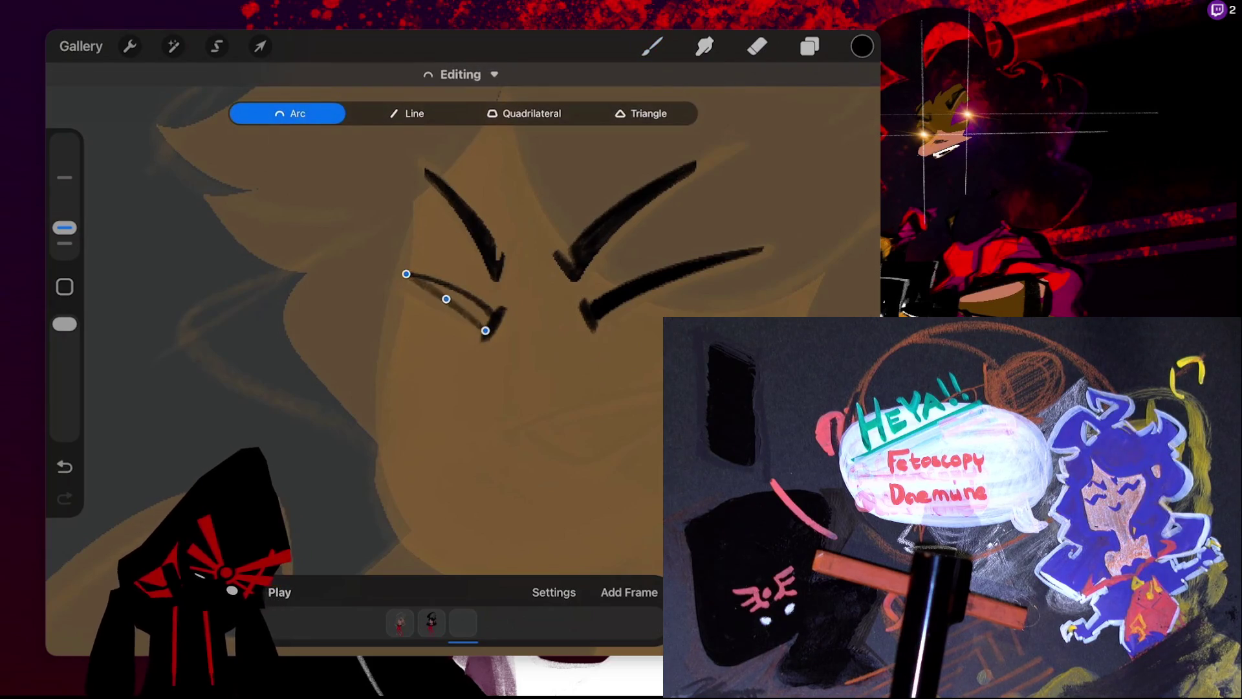
left_click(652, 46)
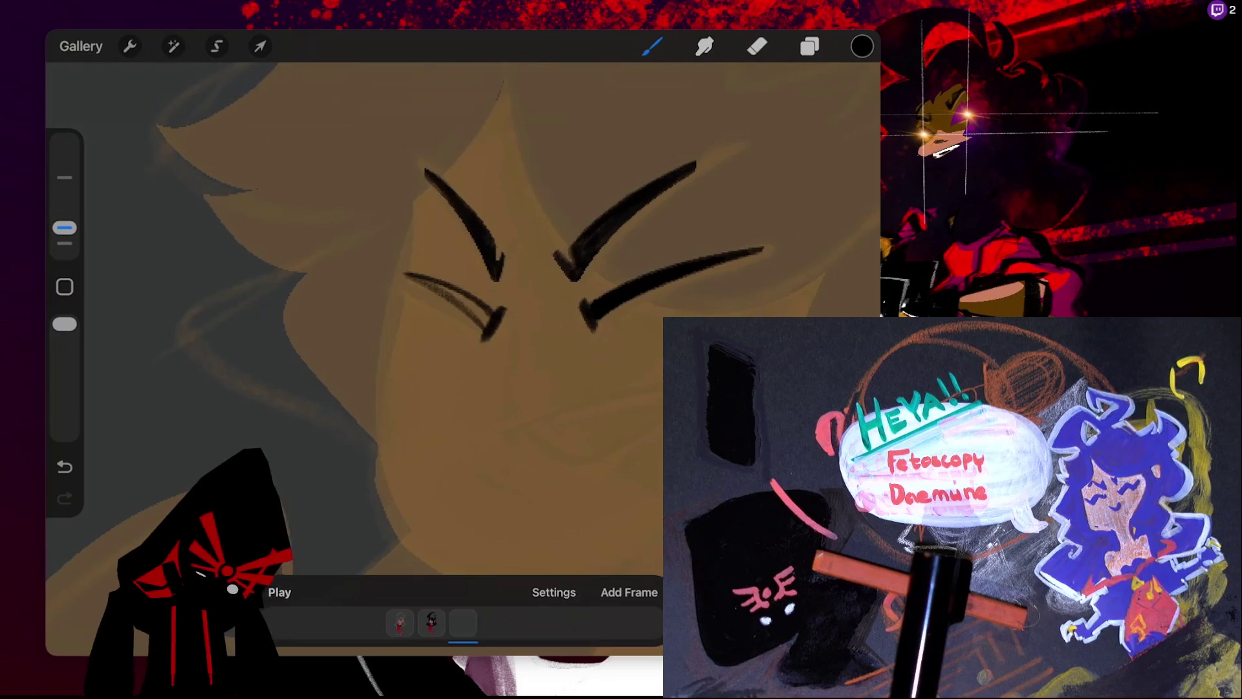
- Redraw the right closed eye as a clean tapered arc and ColorDrop it solid black
left_click_drag(406, 274, 486, 333)
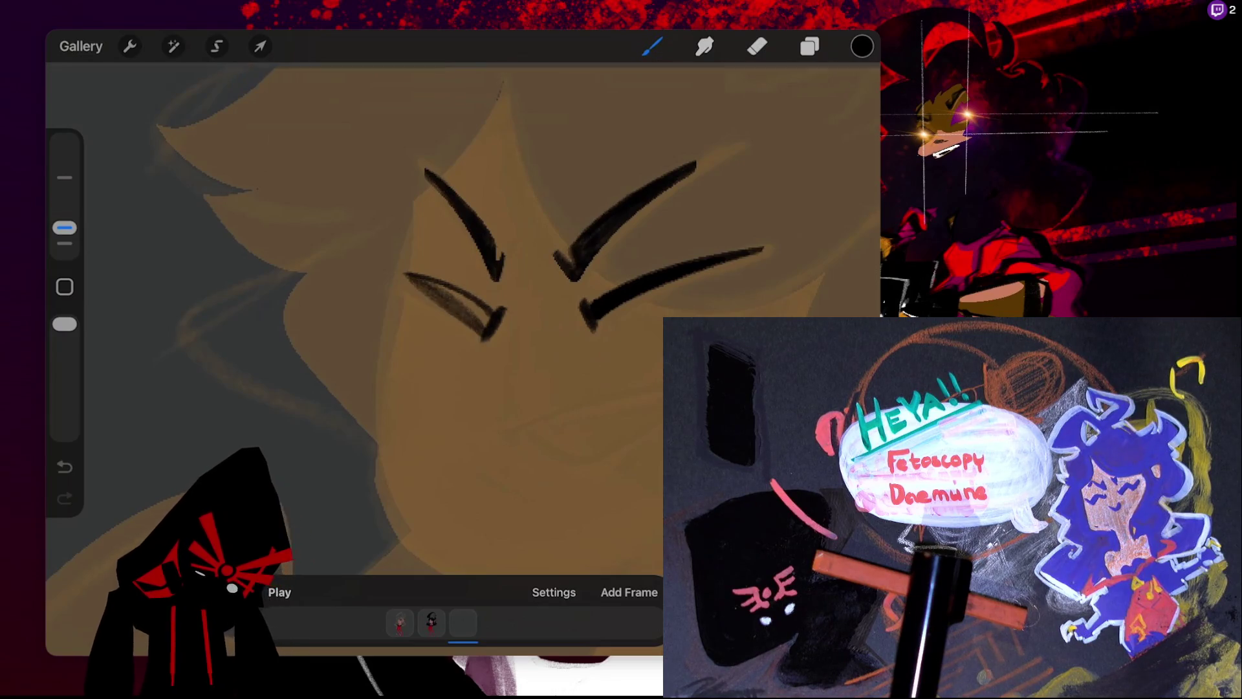
key("ctrl+z")
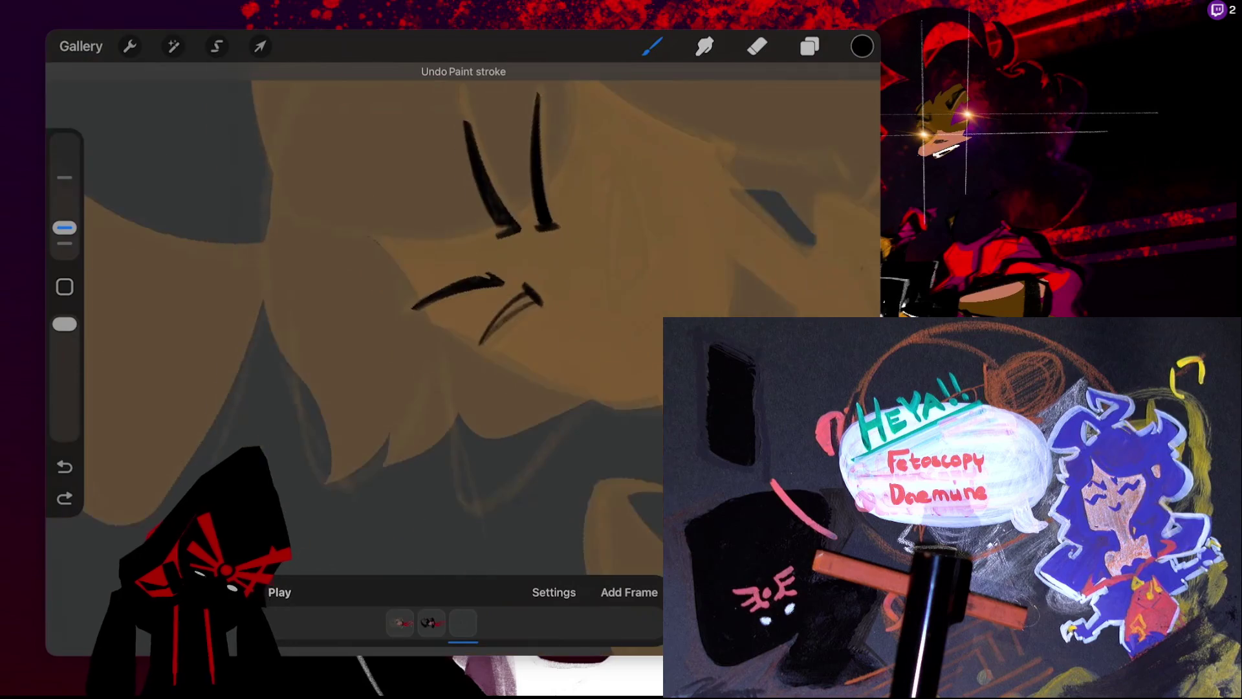
scroll(453, 292, "up", 3)
left_click_drag(463, 454, 506, 342)
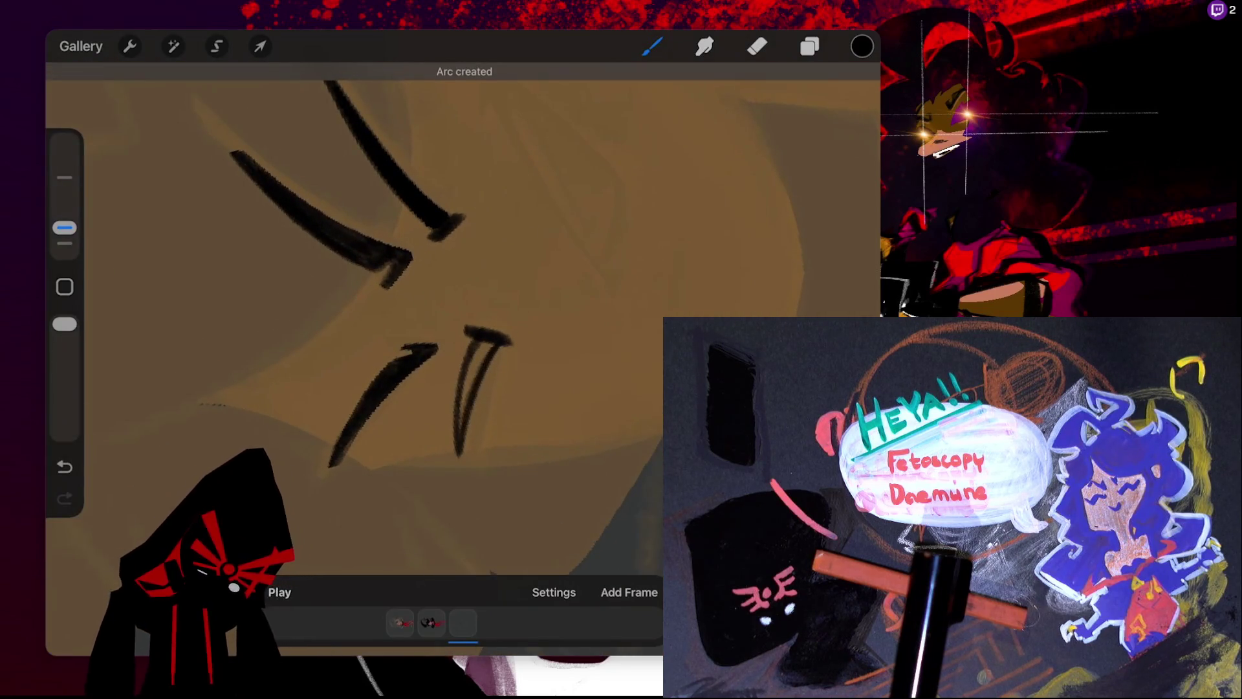
left_click_drag(861, 46, 473, 365)
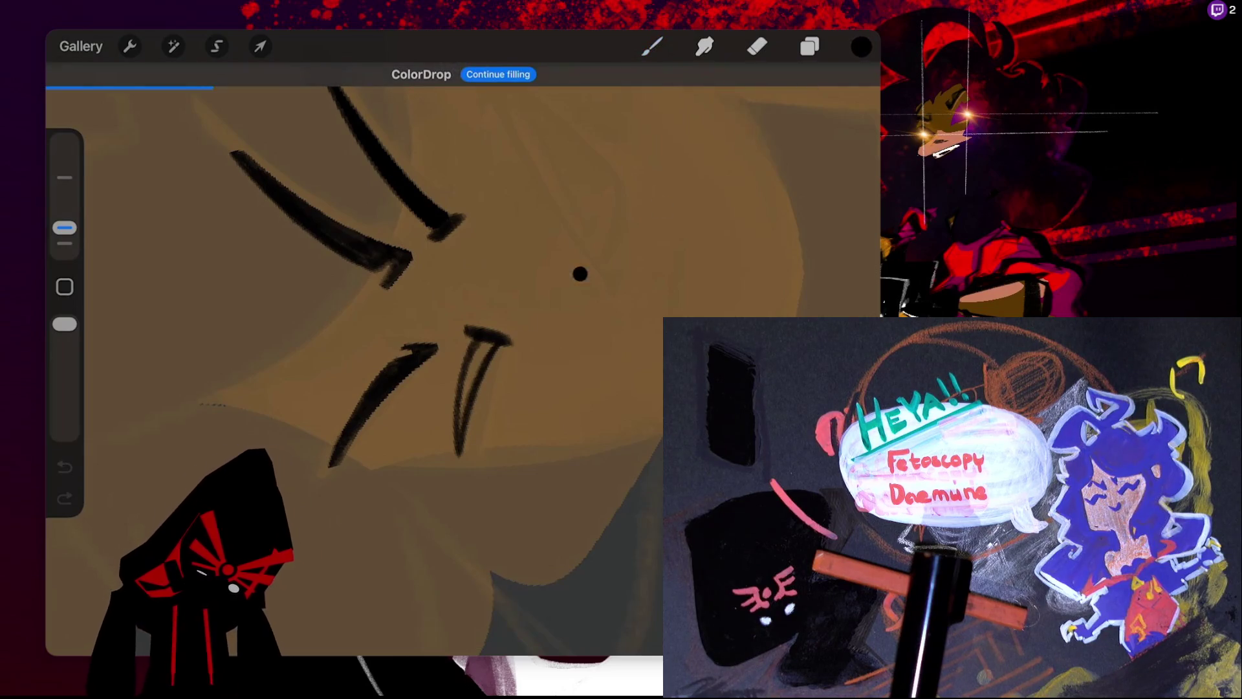
left_click(652, 46)
left_click(652, 46)
left_click(462, 409)
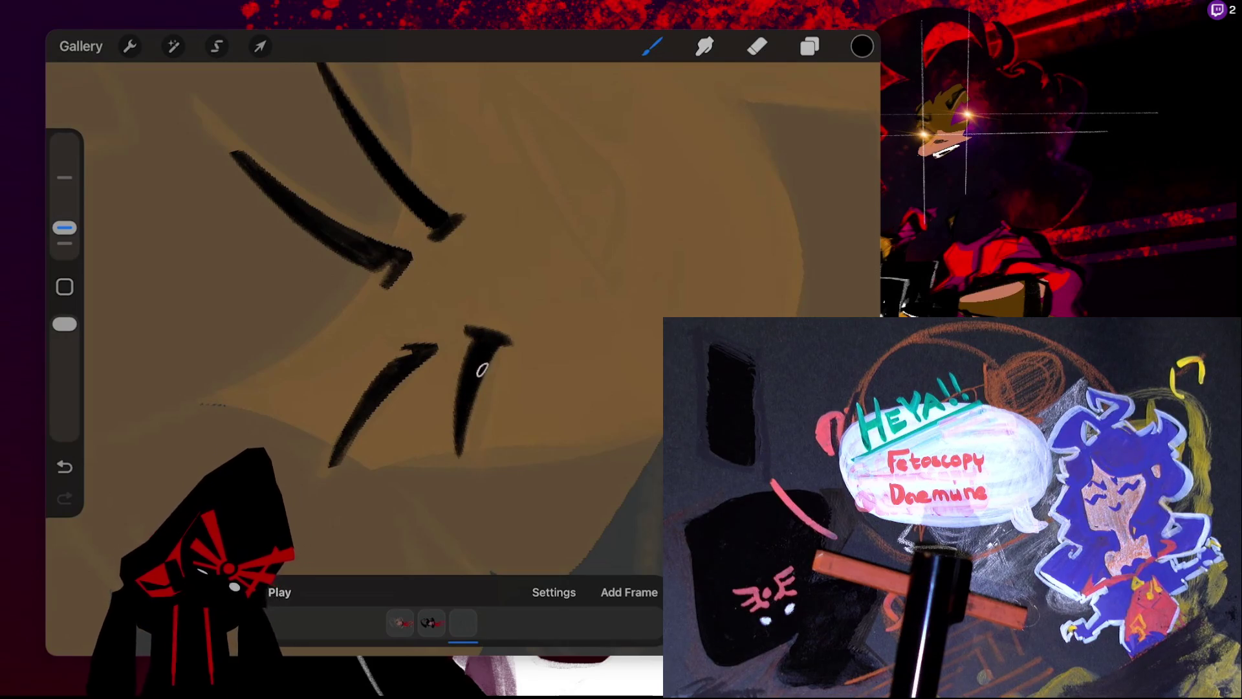
left_click(757, 46)
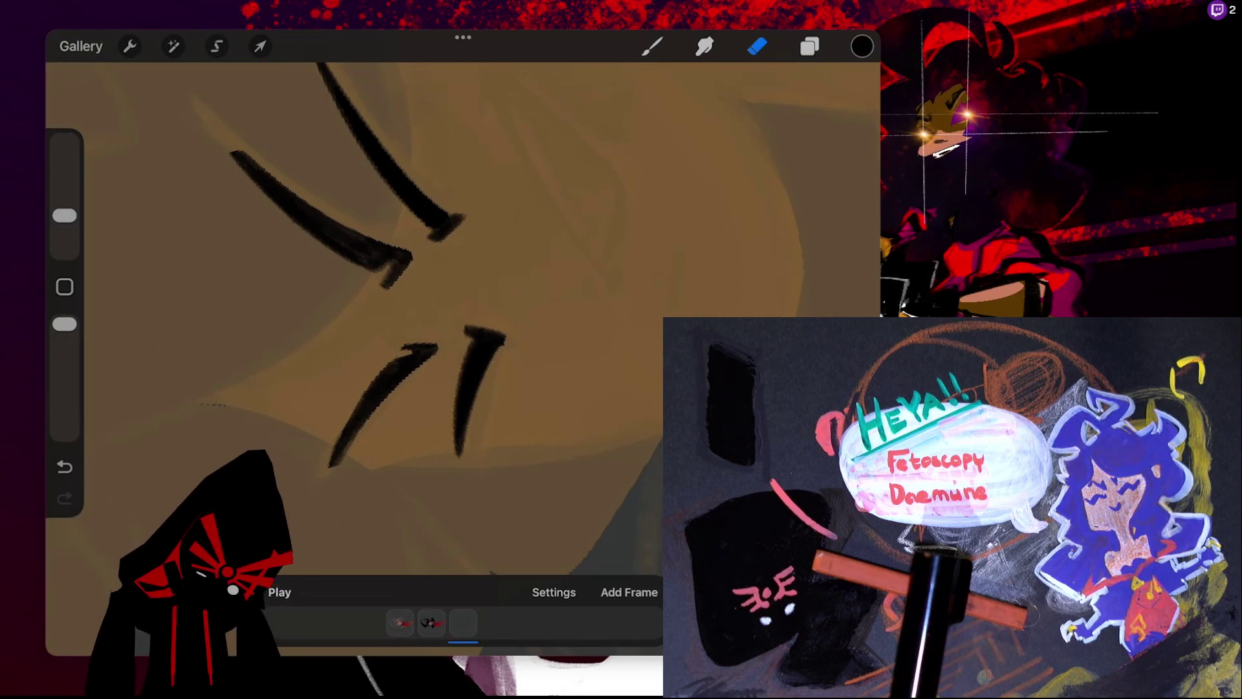
scroll(453, 324, "down", 3)
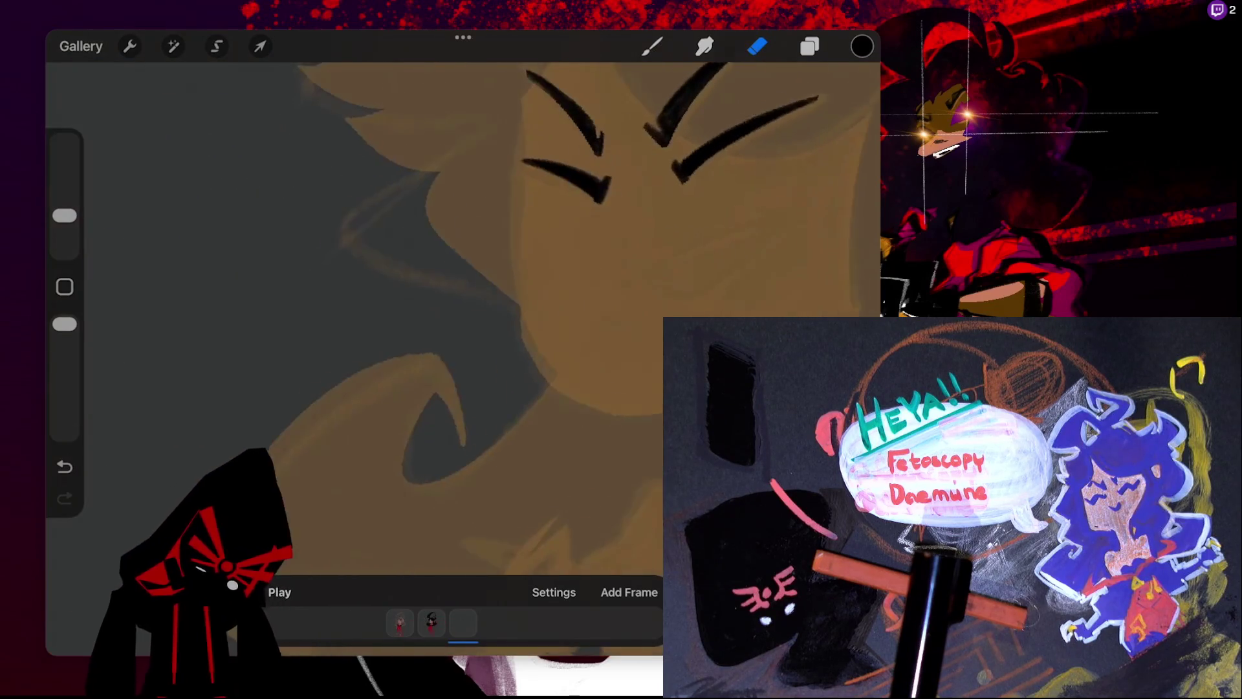
scroll(453, 323, "right", 1)
scroll(582, 227, "down", 2)
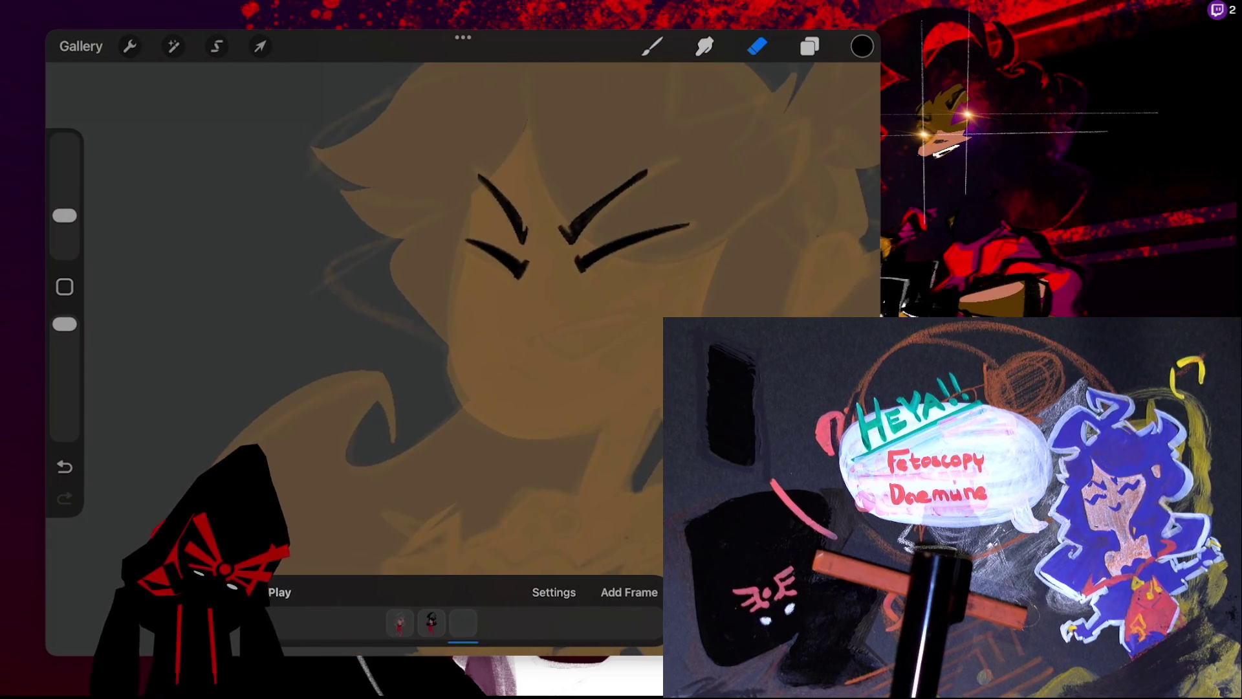
key("ctrl+shift+z")
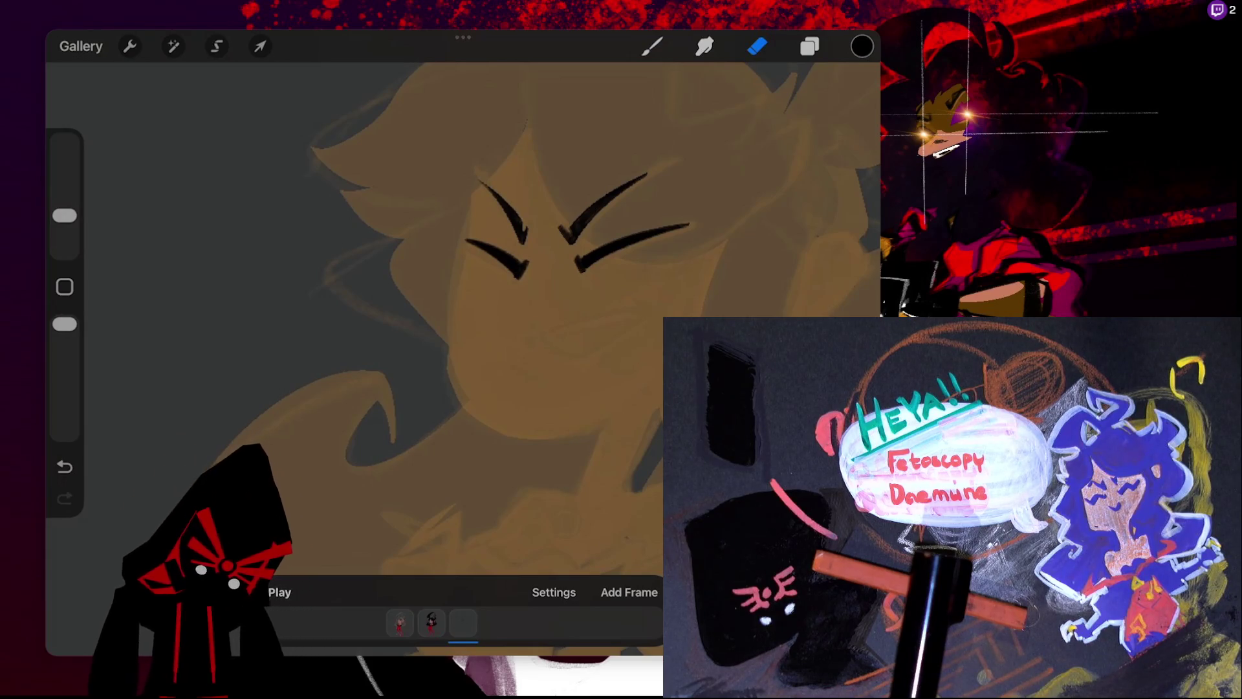
key("b")
scroll(369, 258, "up", 3)
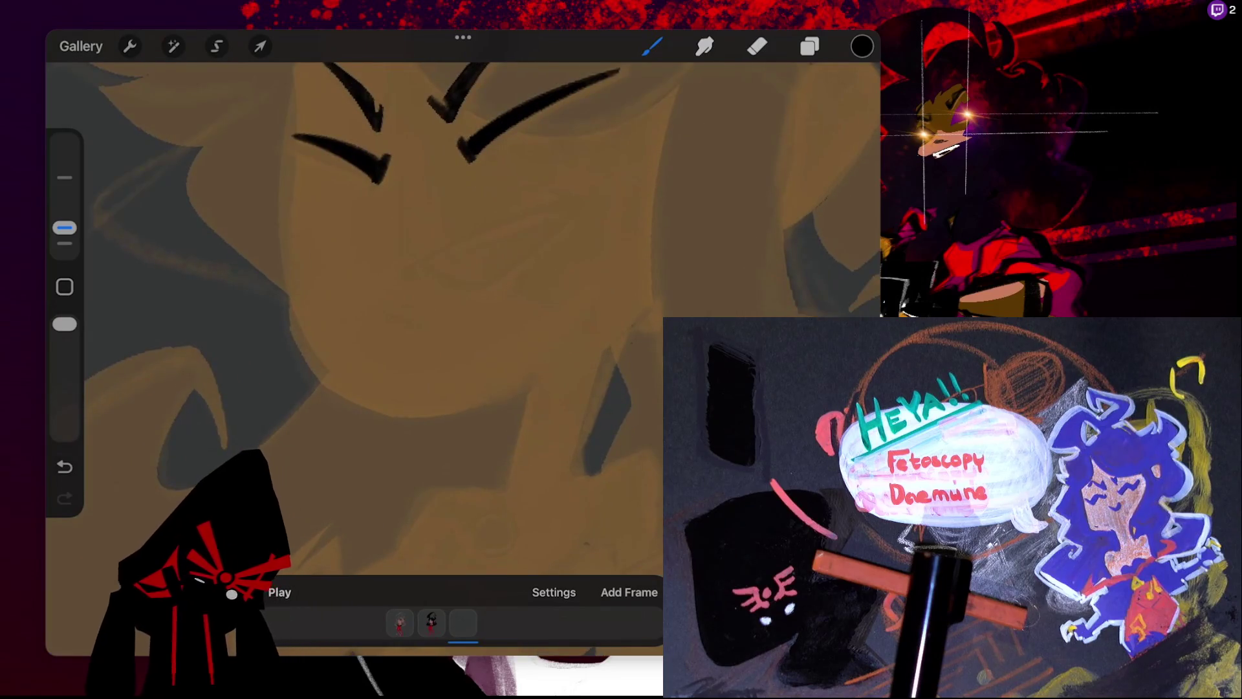
left_click_drag(405, 266, 587, 197)
key("ctrl+z")
left_click_drag(407, 267, 575, 207)
key("ctrl+z")
left_click_drag(410, 266, 588, 202)
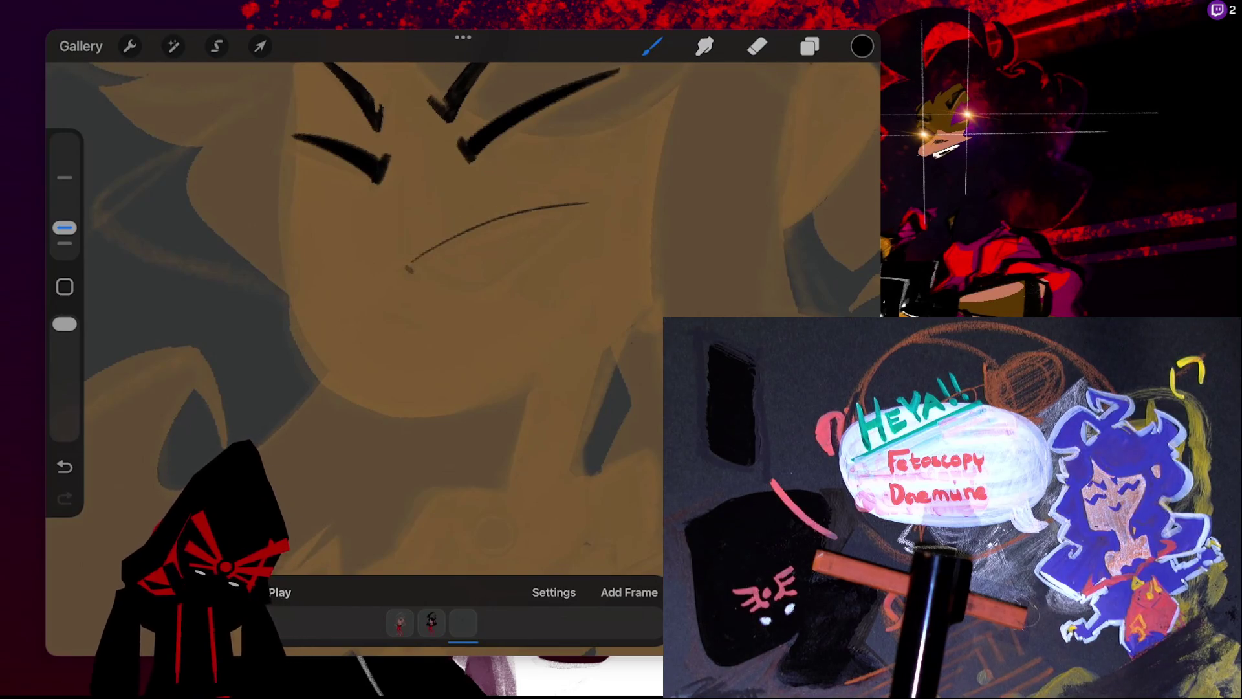
key("ctrl+z")
left_click_drag(408, 266, 578, 200)
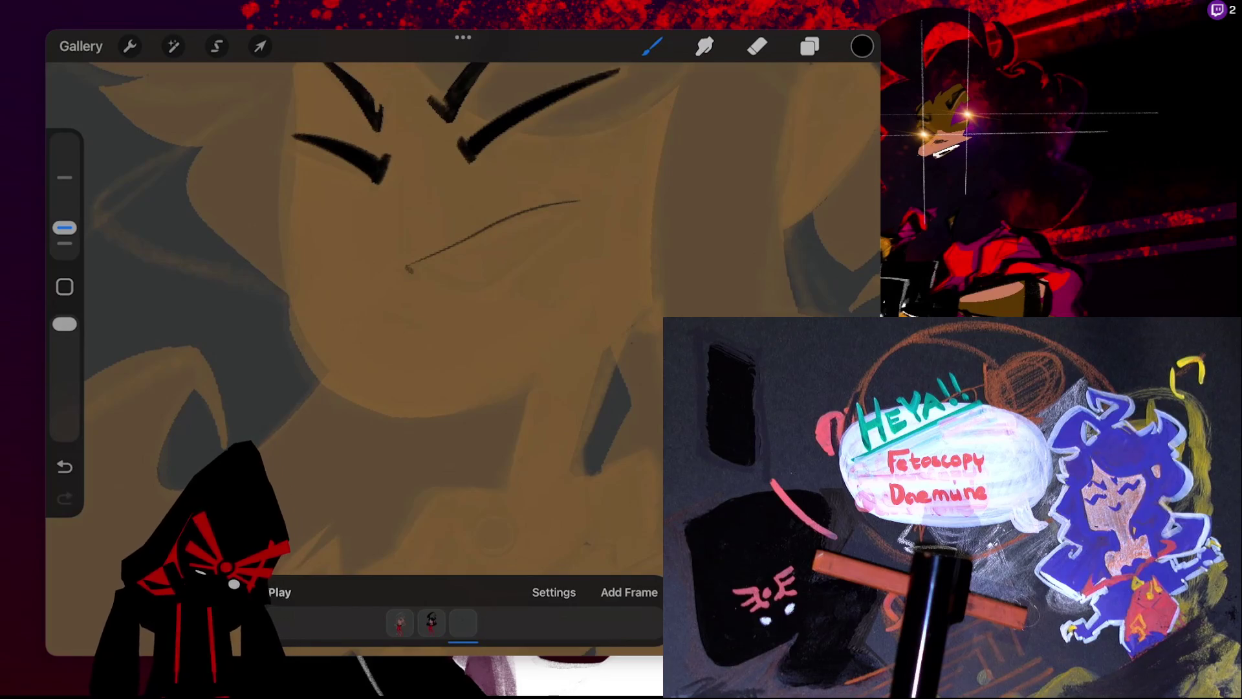
key("ctrl+z")
mouse_move(411, 265)
left_mouse_down()
mouse_move(576, 206)
mouse_move(570, 222)
mouse_move(571, 211)
left_mouse_up()
key("ctrl+z")
left_click_drag(429, 262, 543, 223)
key("ctrl+z")
key("ctrl+z")
key("ctrl+z")
left_click_drag(409, 269, 572, 199)
key("ctrl+z")
left_click_drag(409, 269, 561, 206)
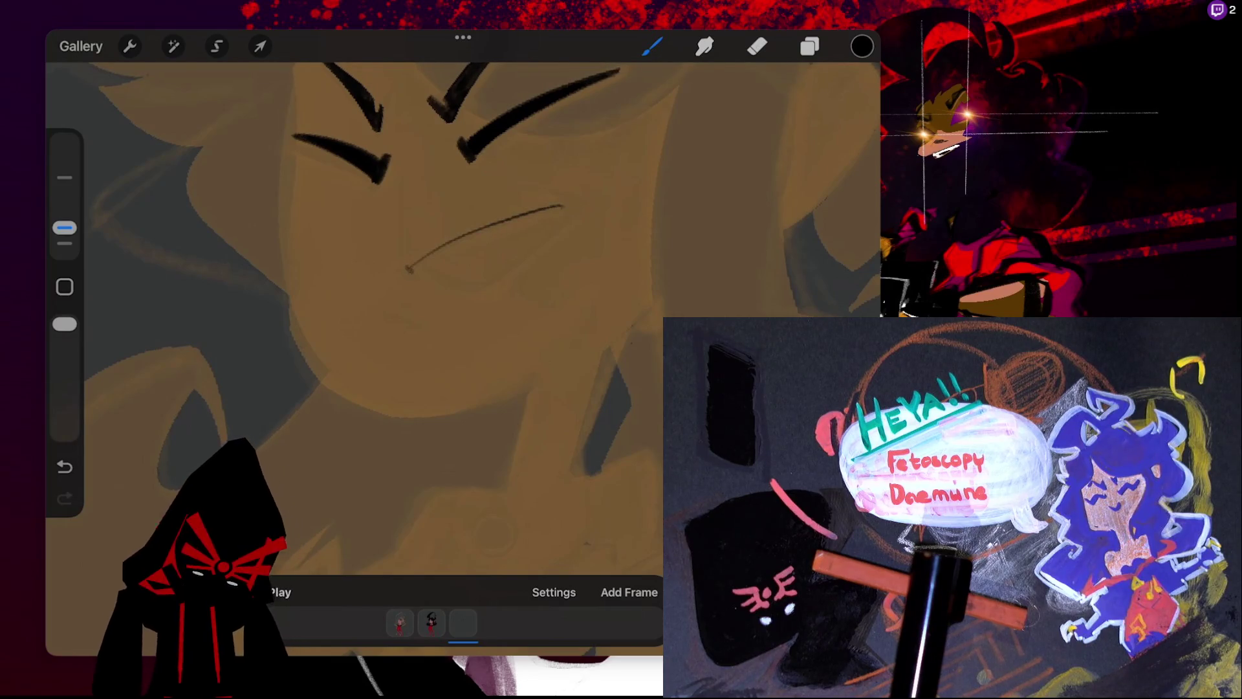
key("ctrl+z")
scroll(463, 317, "down", 3)
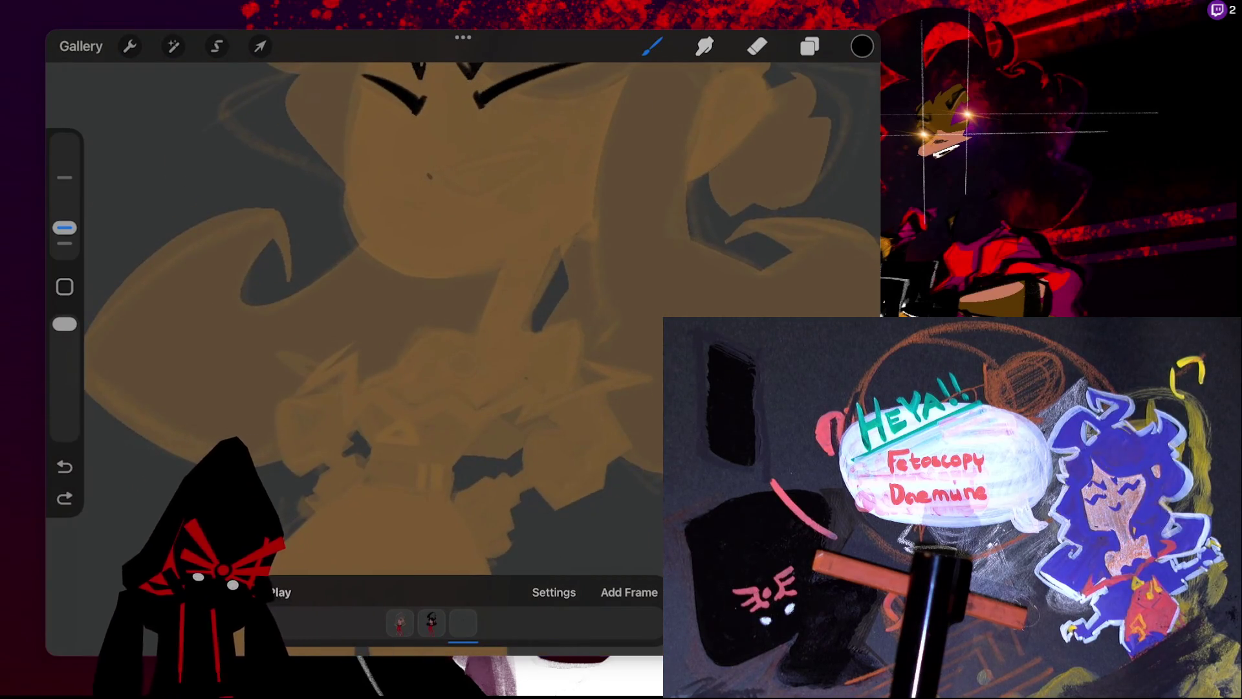
scroll(481, 379, "down", 2)
scroll(462, 317, "up", 3)
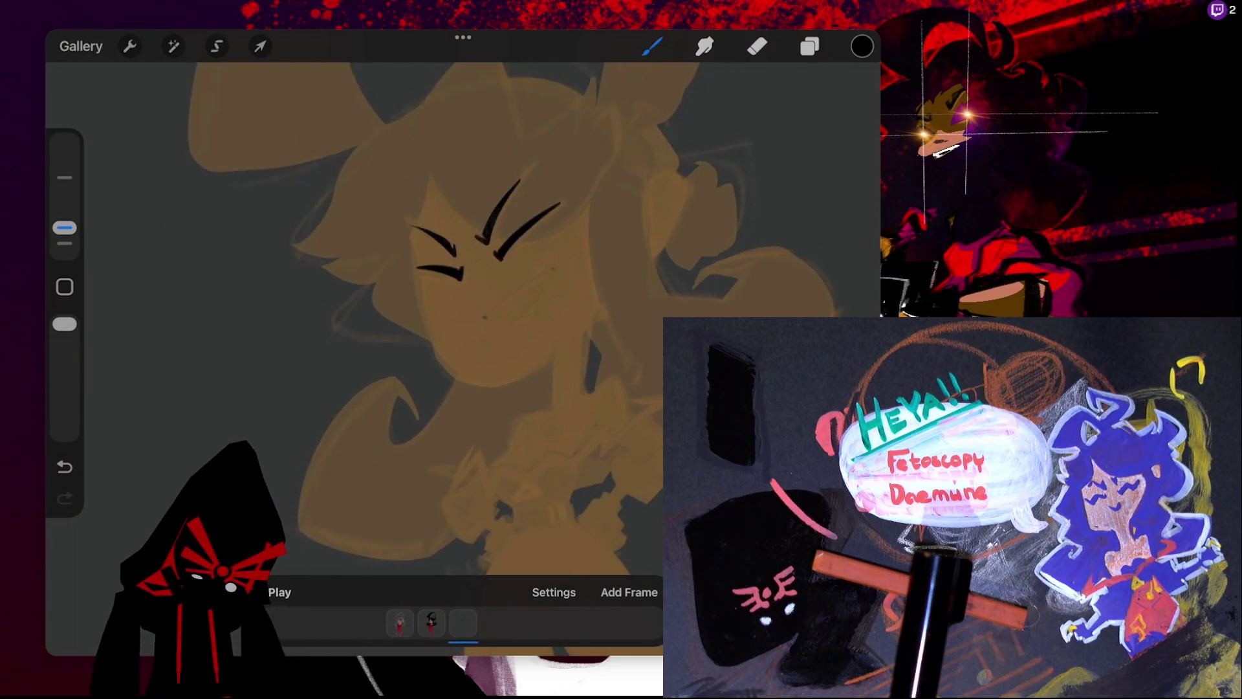
left_click(809, 46)
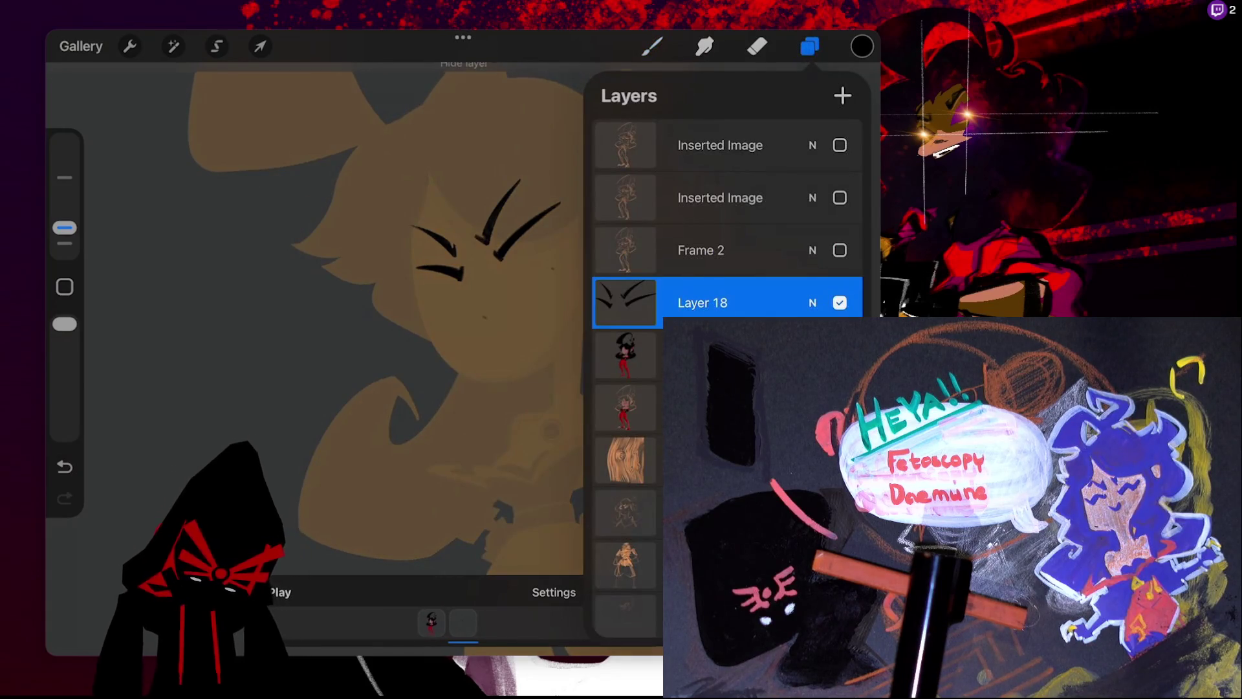
left_click(652, 46)
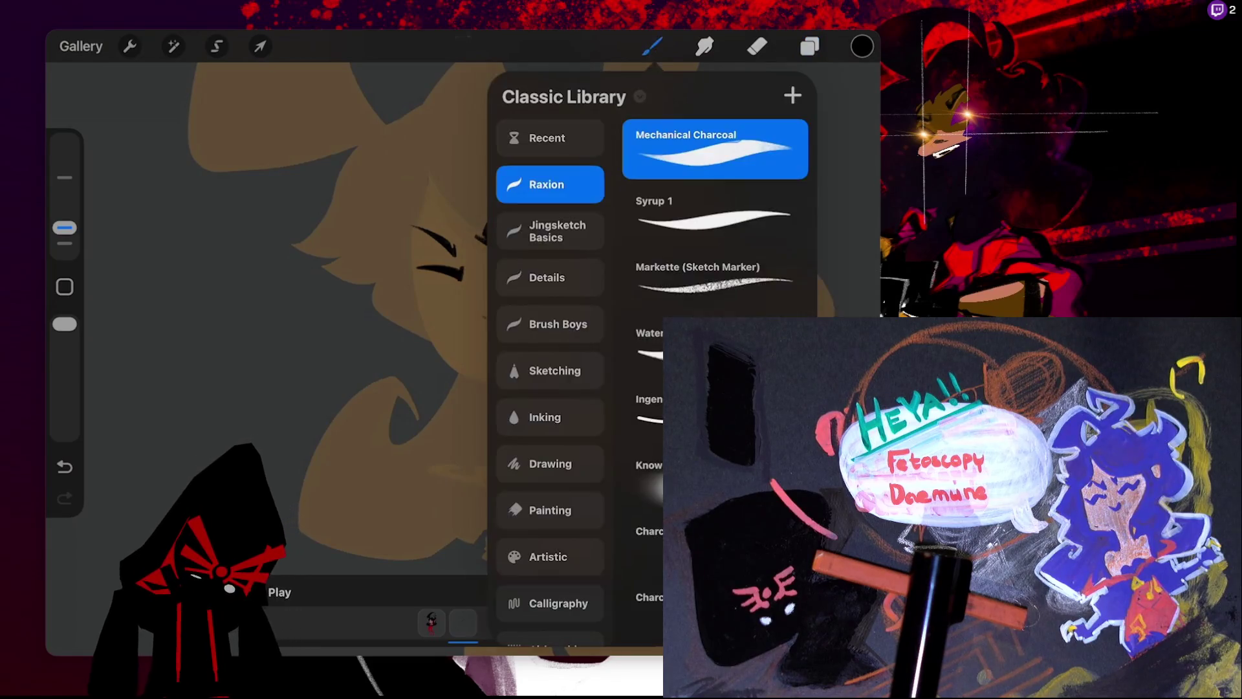
left_click(652, 46)
scroll(463, 317, "up", 3)
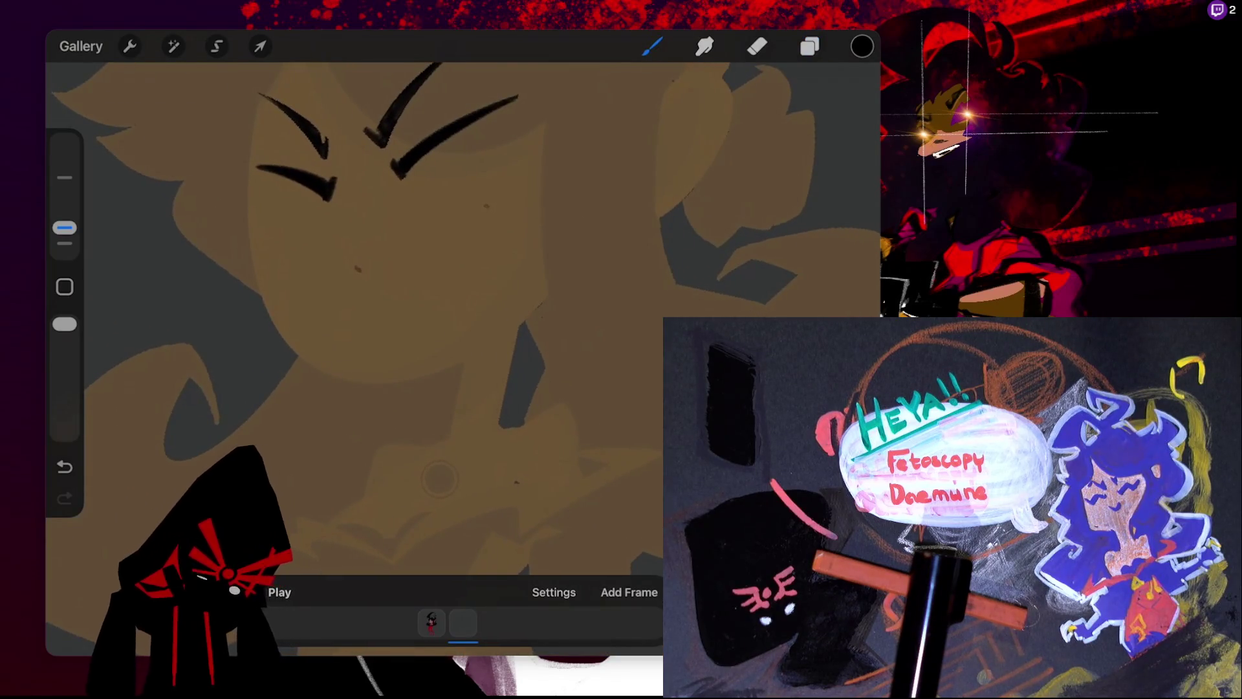
left_click_drag(487, 206, 415, 260)
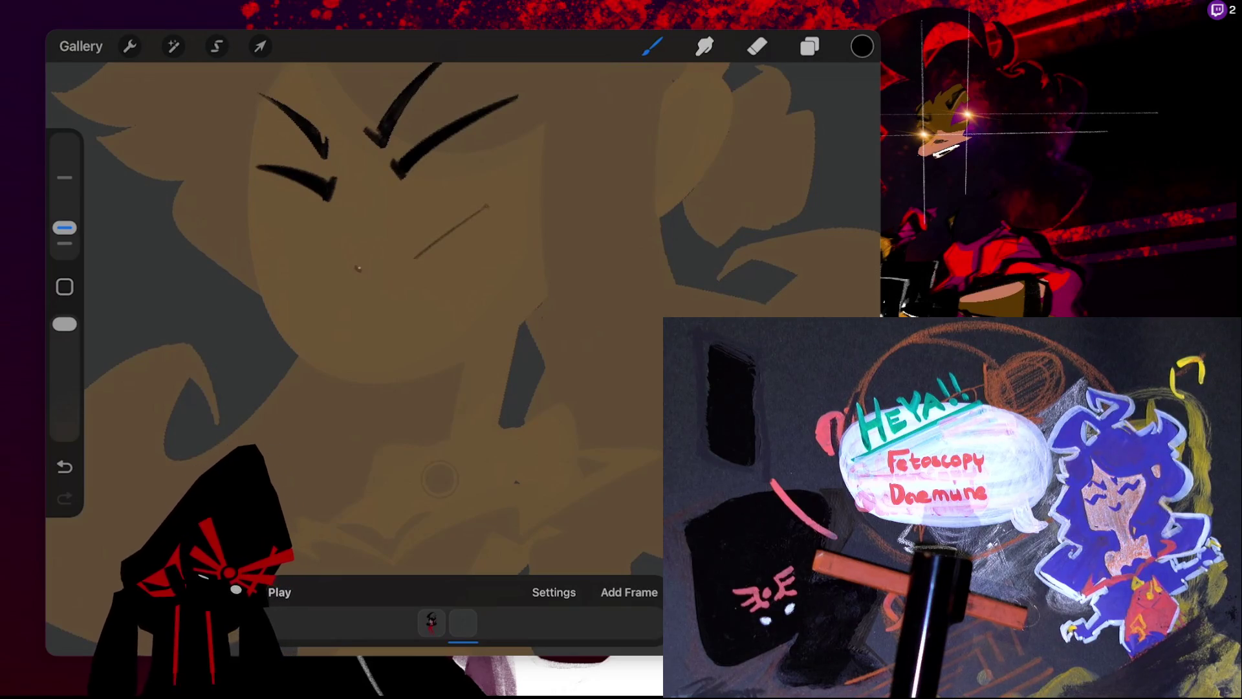
key("ctrl+z")
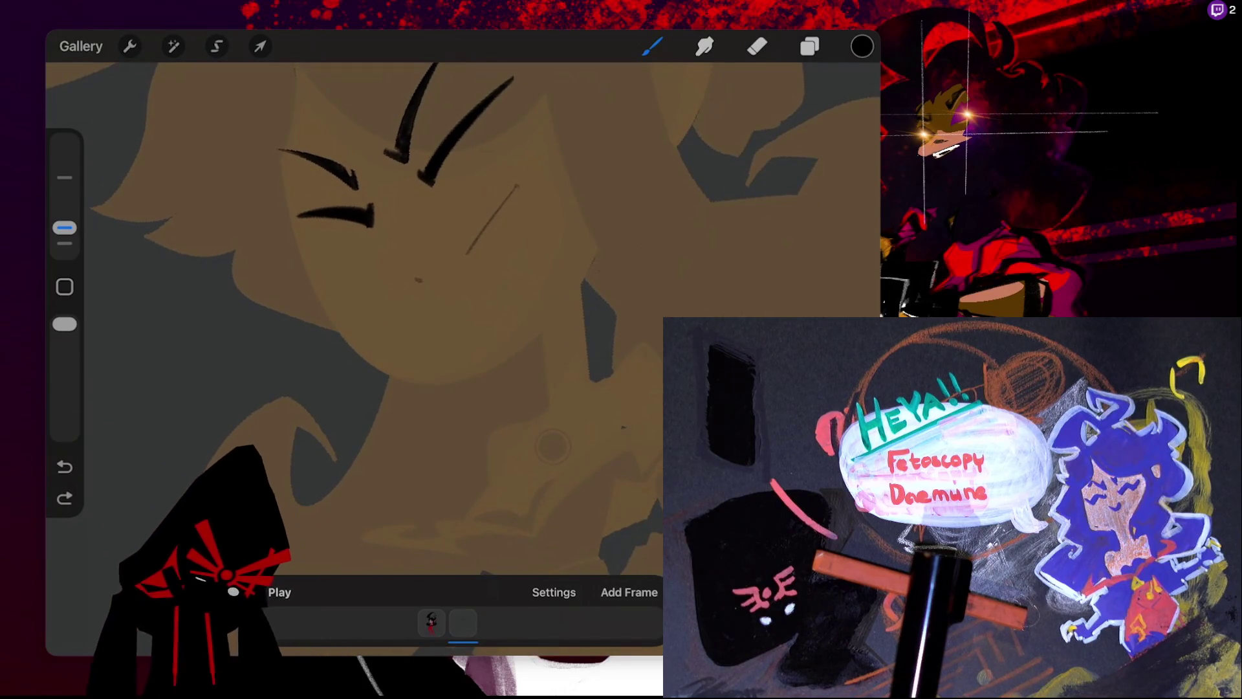
mouse_move(476, 246)
left_mouse_down()
mouse_move(420, 276)
mouse_move(515, 187)
left_mouse_up()
key("ctrl+z")
key("ctrl+z")
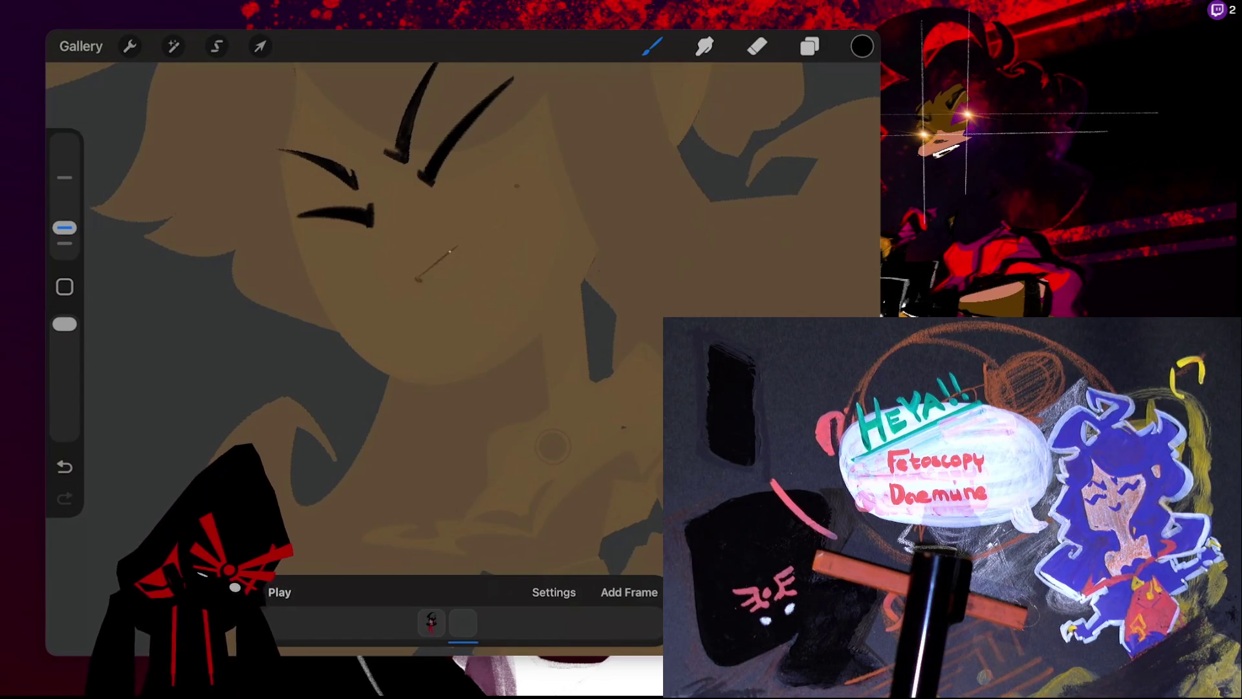
key("ctrl+z")
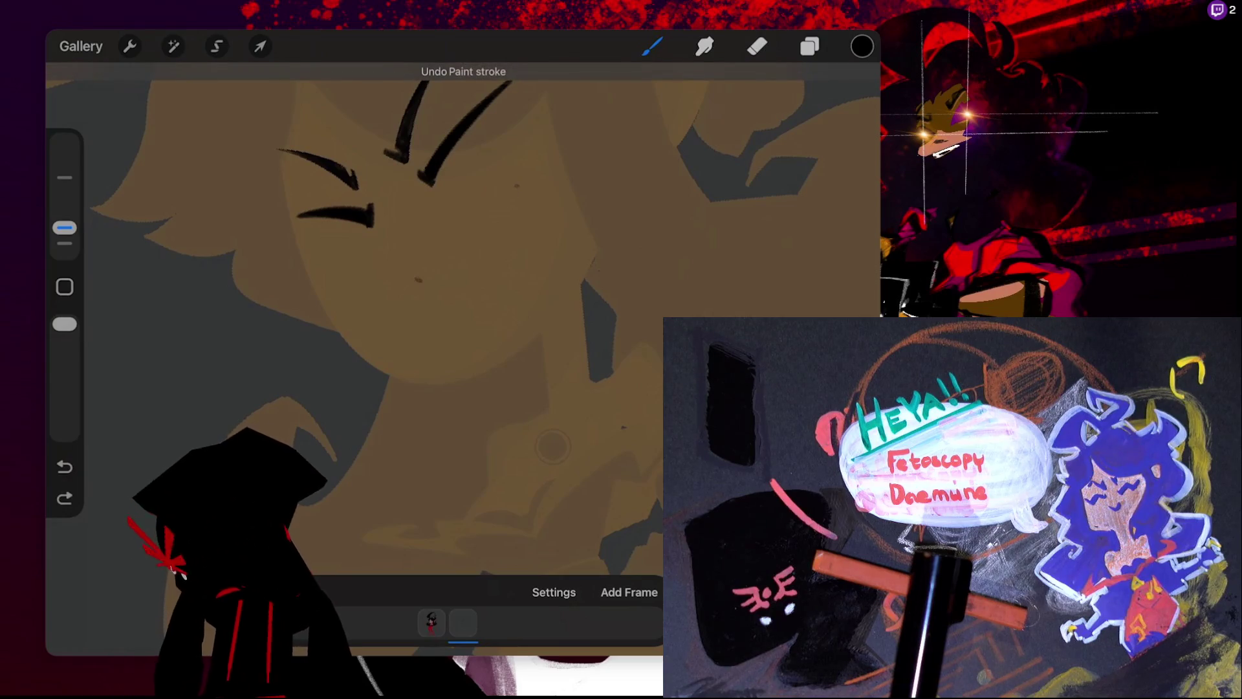
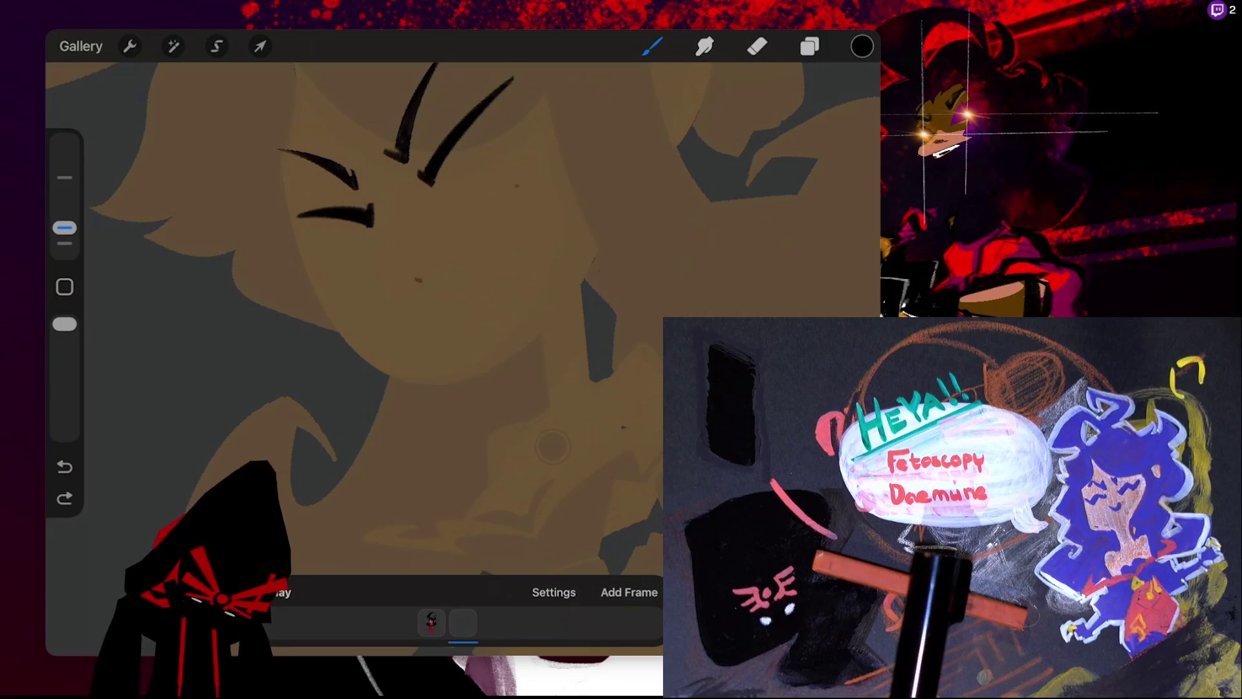
- Sketch the grinning mouth curve on the face below the closed eyes, redrawing misfired strokes
left_click(516, 187)
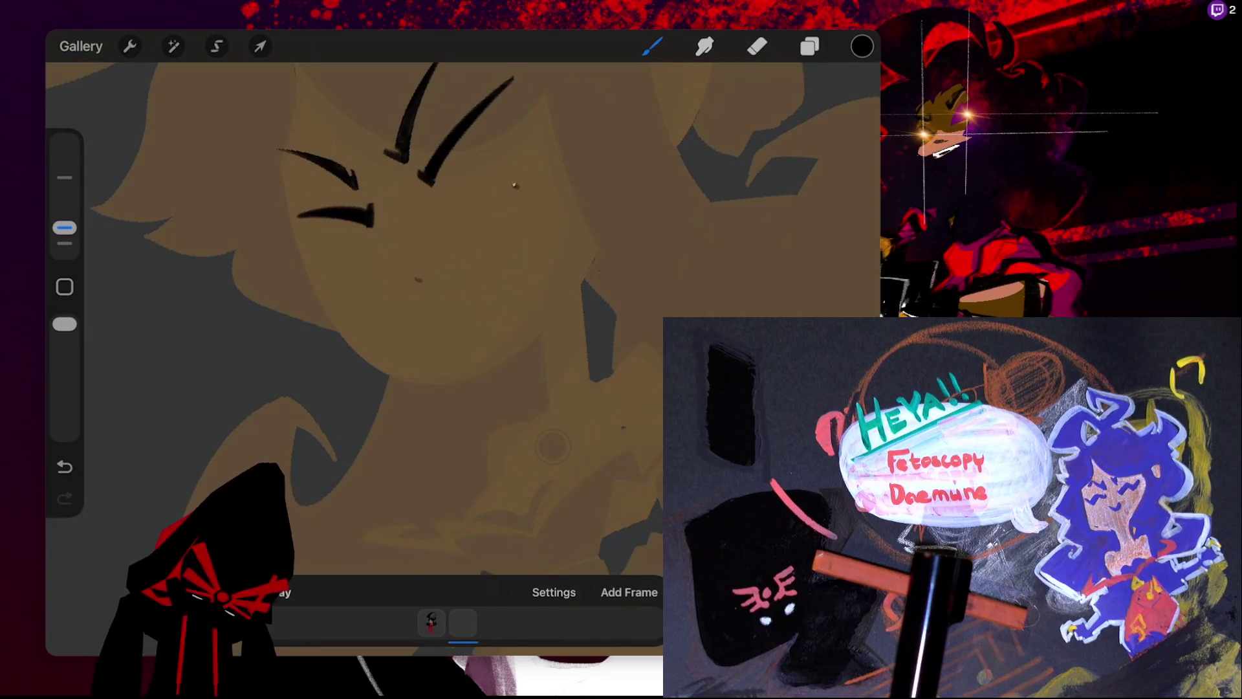
key("ctrl+z")
key("e")
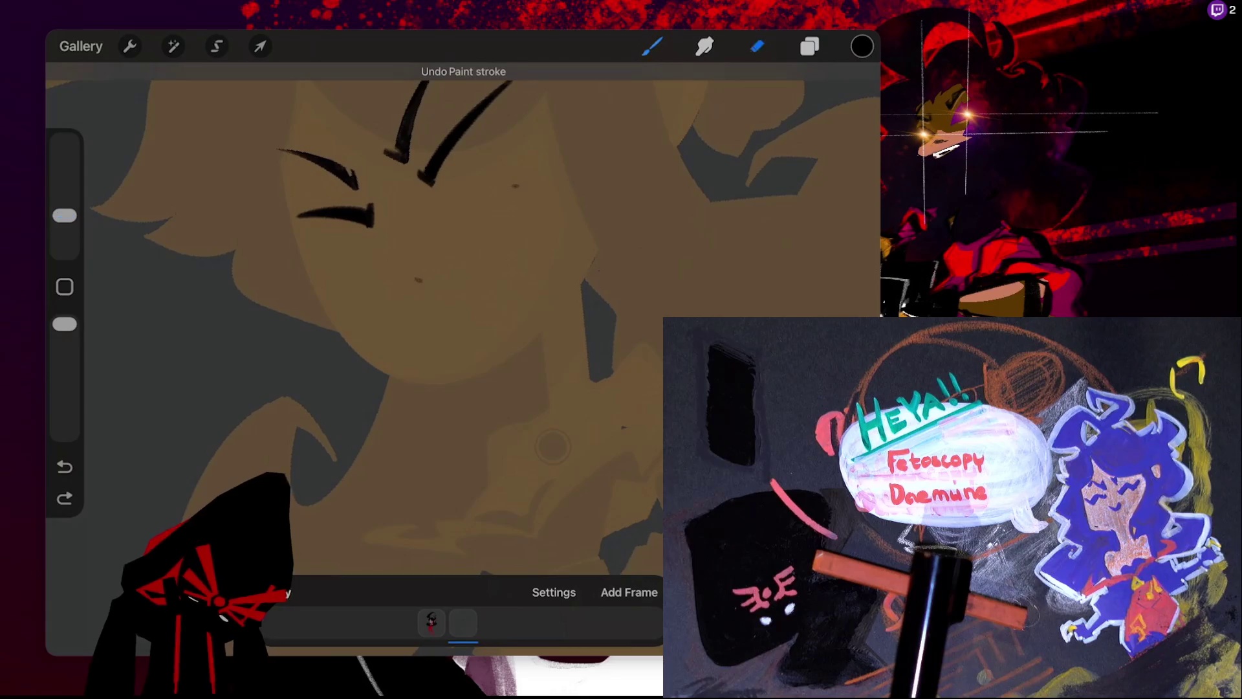
key("b")
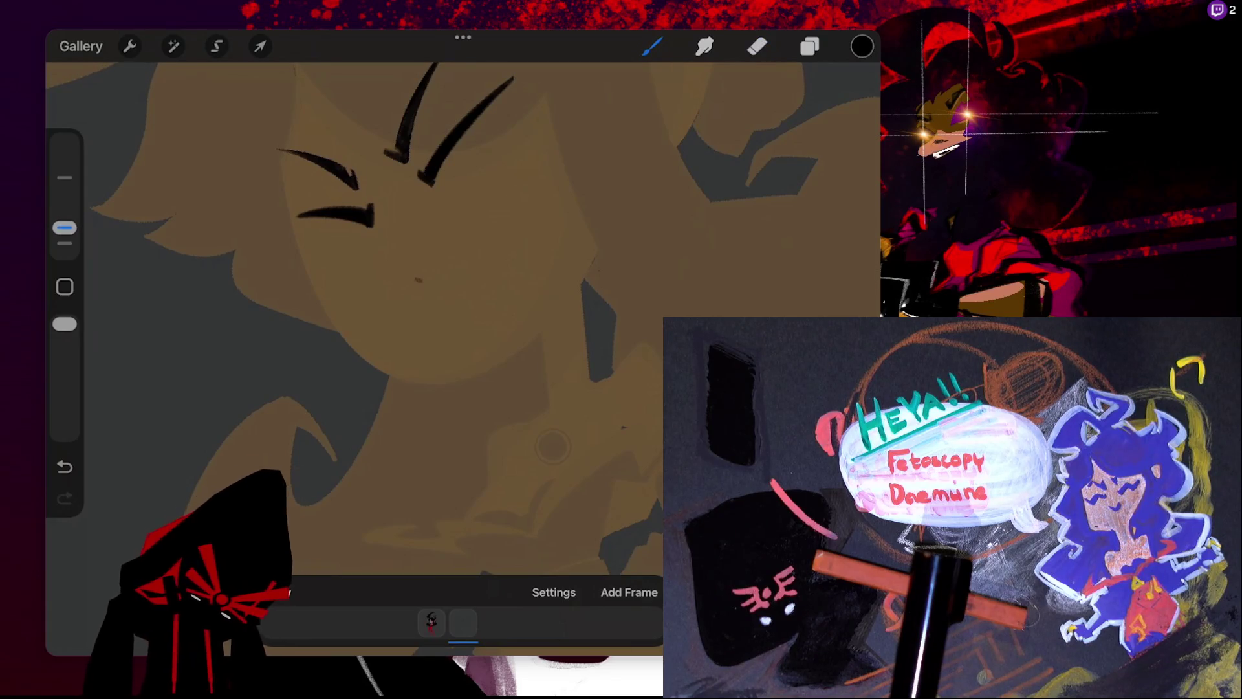
mouse_move(419, 280)
left_mouse_down()
mouse_move(527, 188)
mouse_move(483, 282)
left_mouse_up()
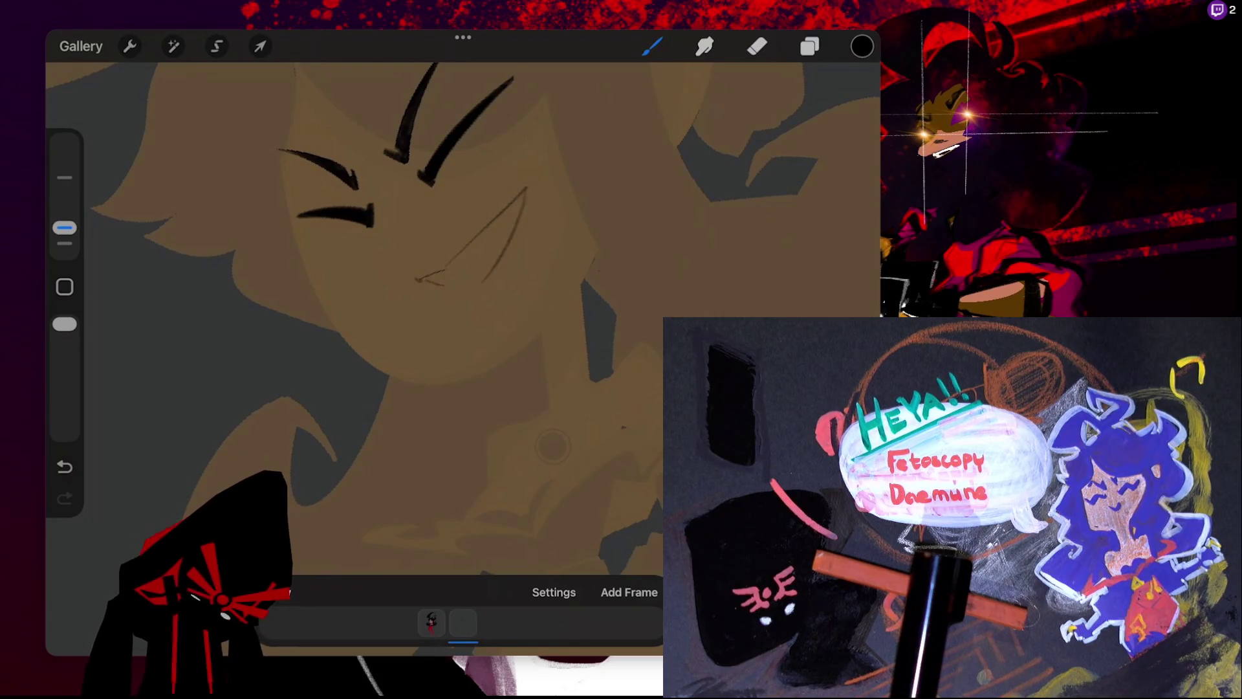
key("ctrl+z")
left_click_drag(526, 188, 453, 289)
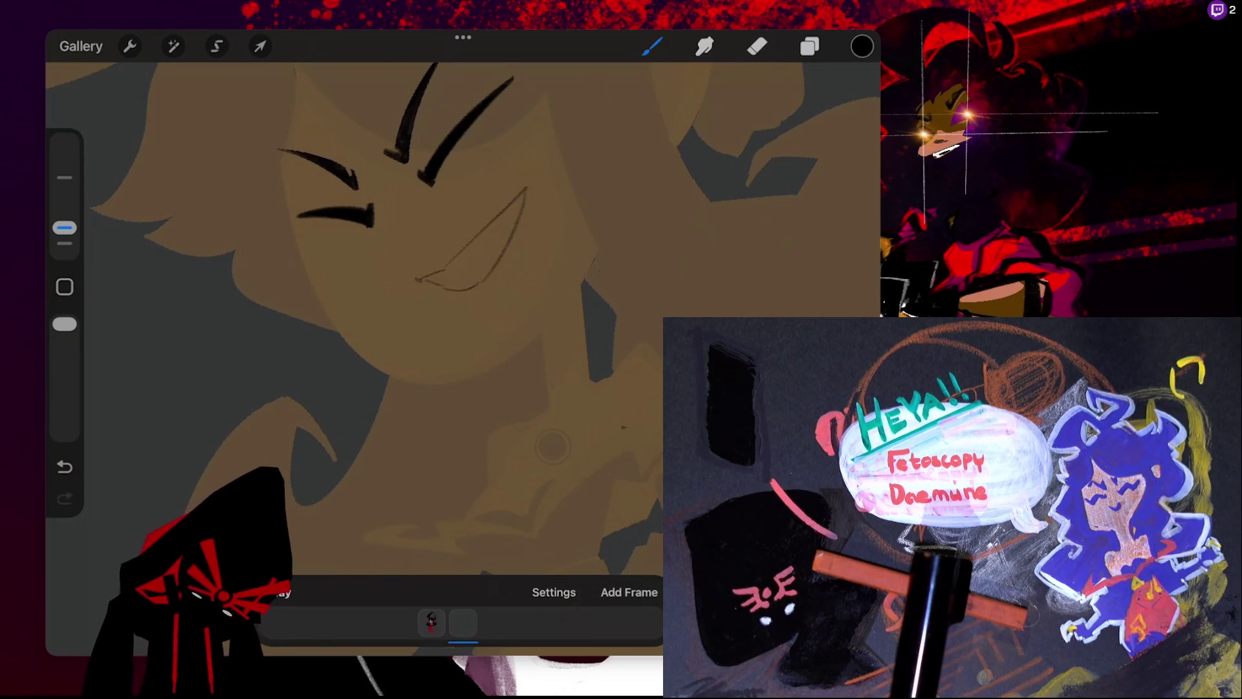
key("ctrl+z")
left_click_drag(527, 189, 453, 292)
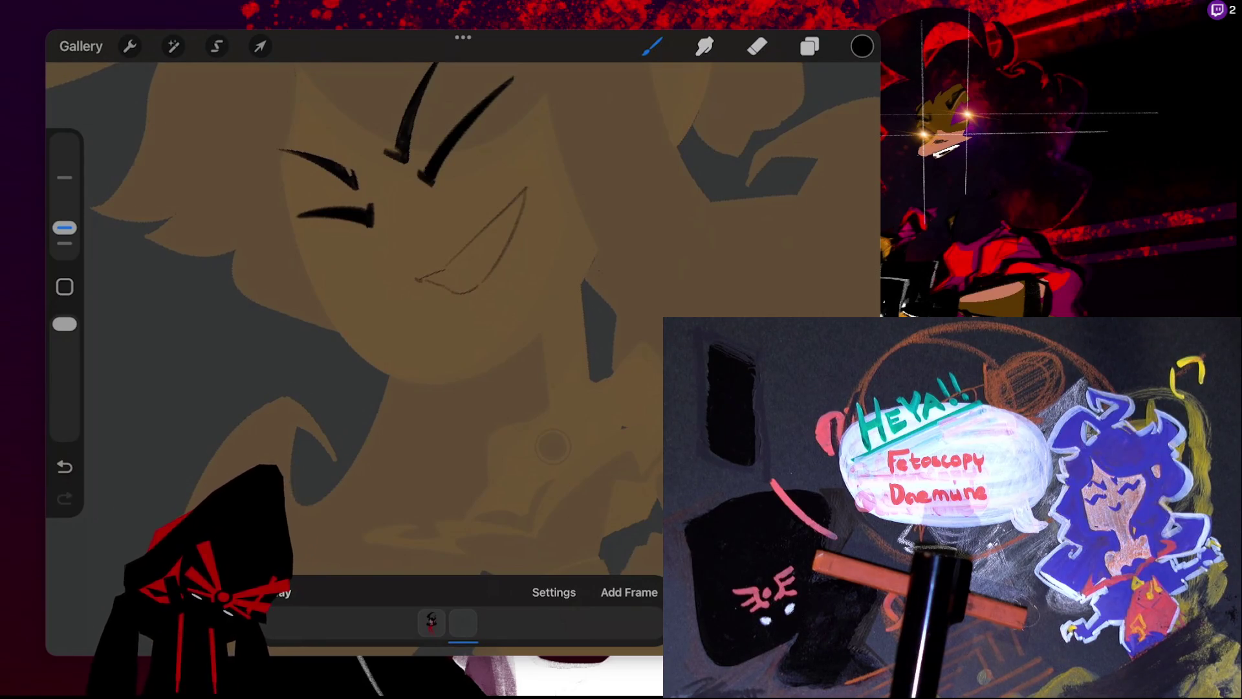
scroll(463, 317, "down", 5)
scroll(462, 317, "up", 5)
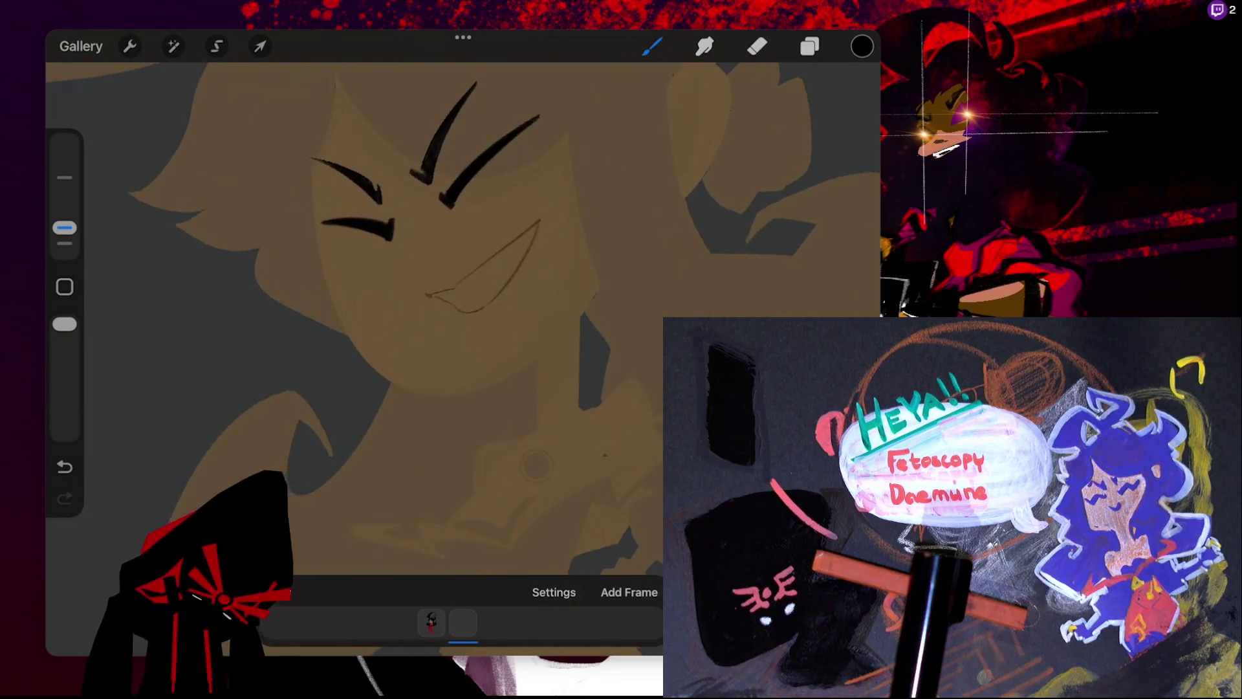
scroll(536, 464, "up", 3)
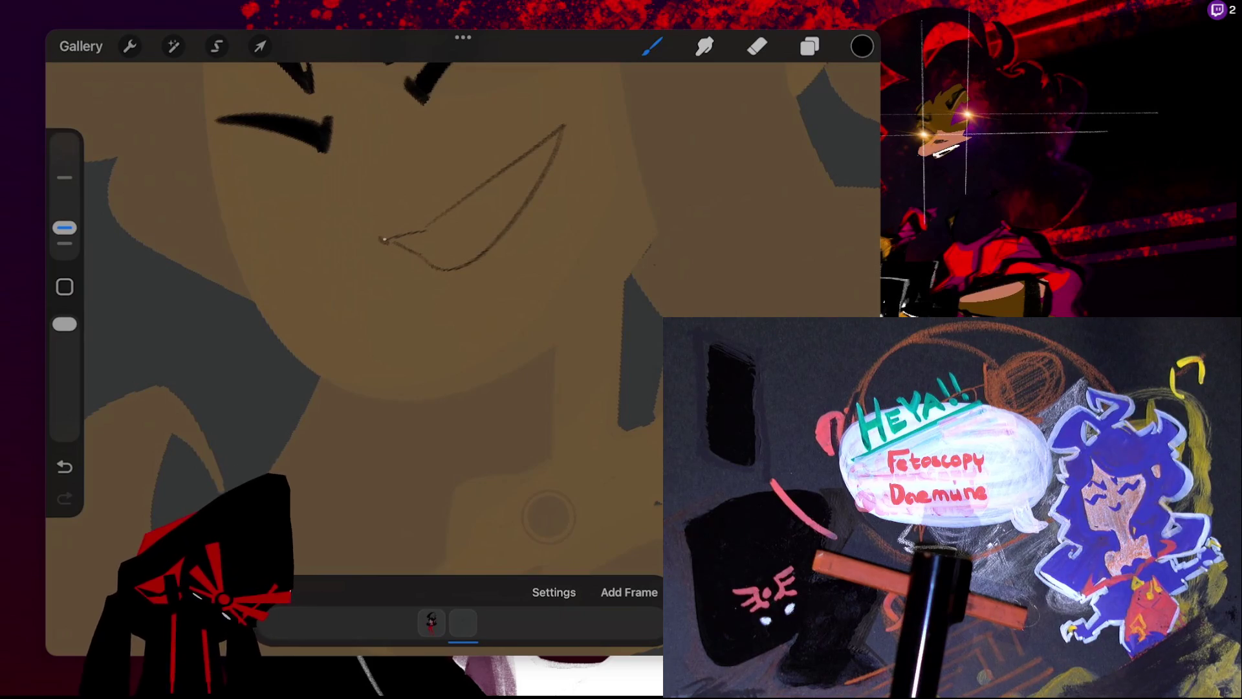
- Mark the mouth's corners and draw a straight QuickShape line up to its top-right tip
left_click(383, 240)
left_click(564, 123)
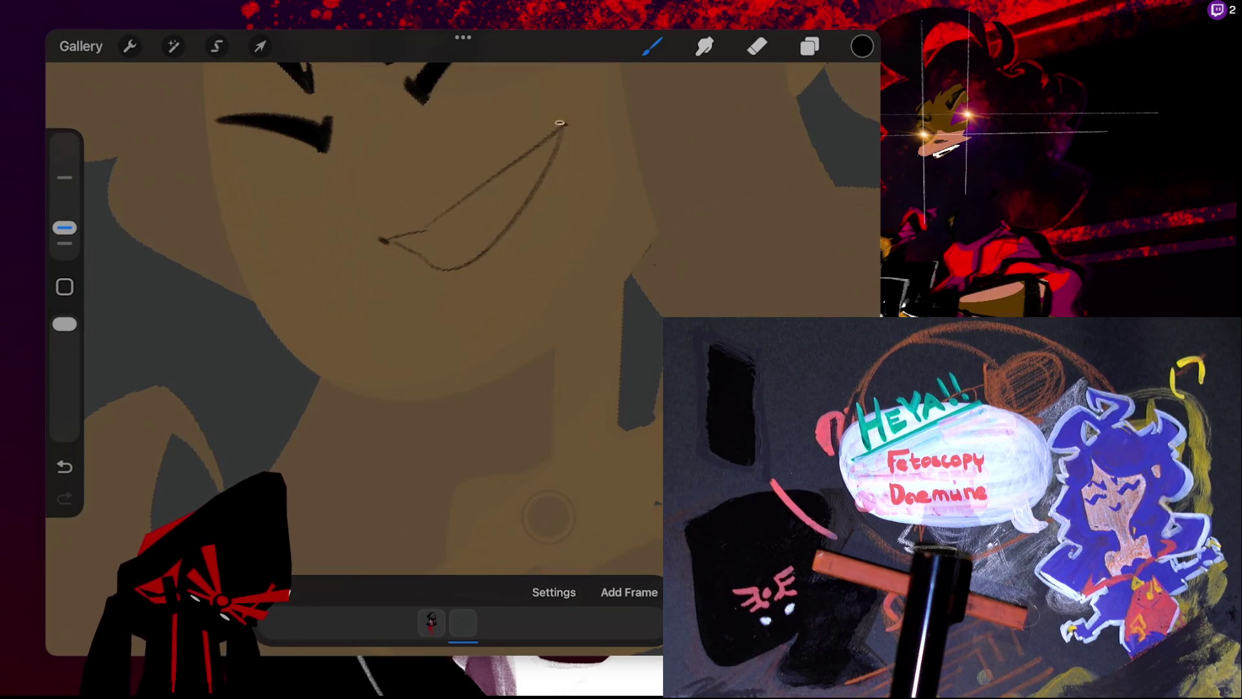
key("ctrl+z")
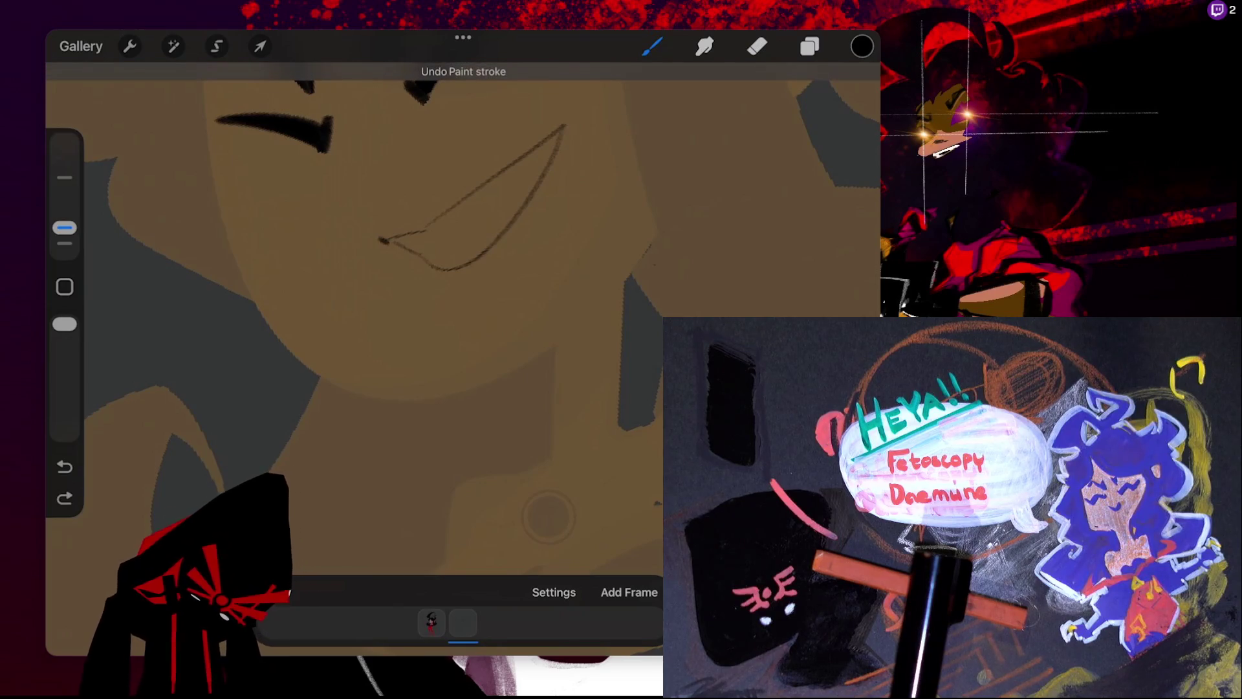
left_click(563, 126)
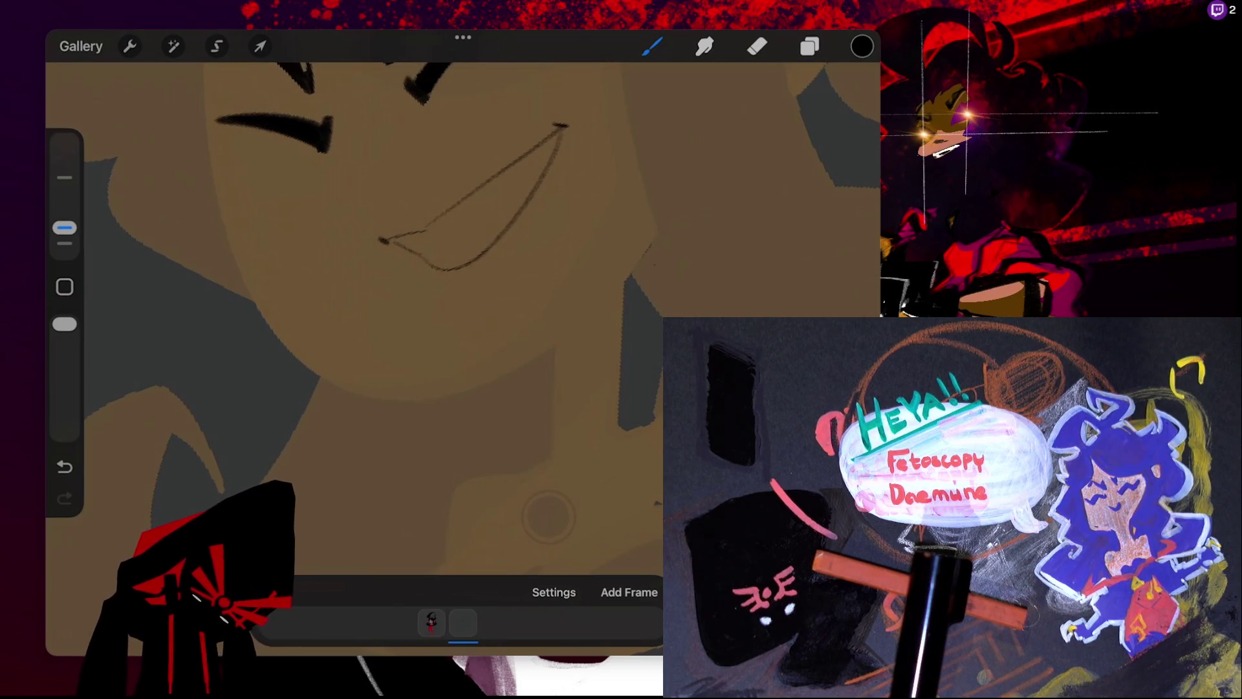
left_click_drag(548, 516, 452, 453)
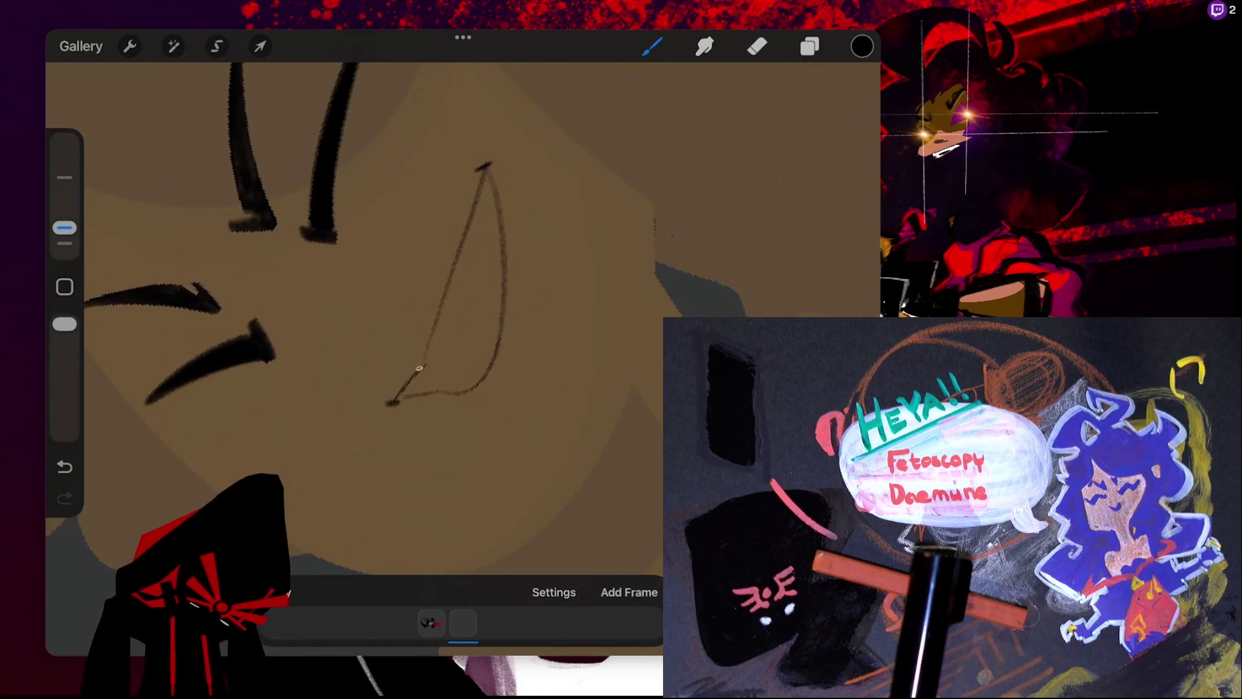
left_click_drag(422, 366, 485, 165)
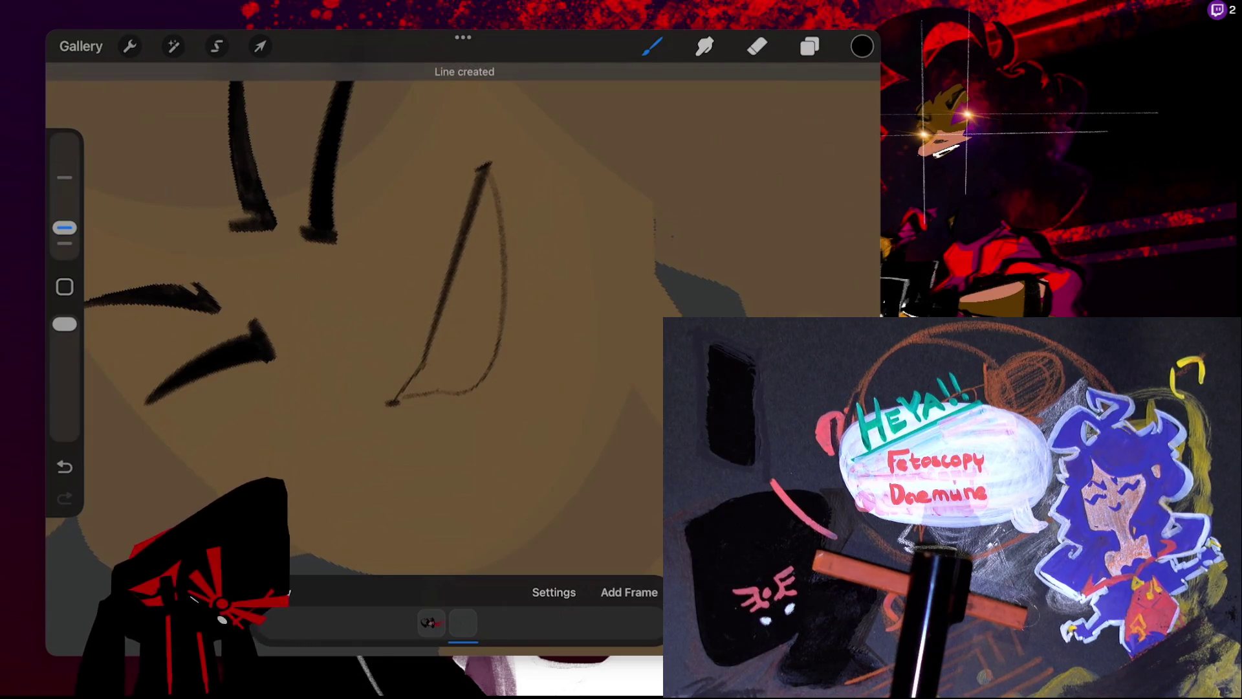
- Convert the straight upper mouth line into a smooth Arc
left_click(461, 74)
left_click(404, 113)
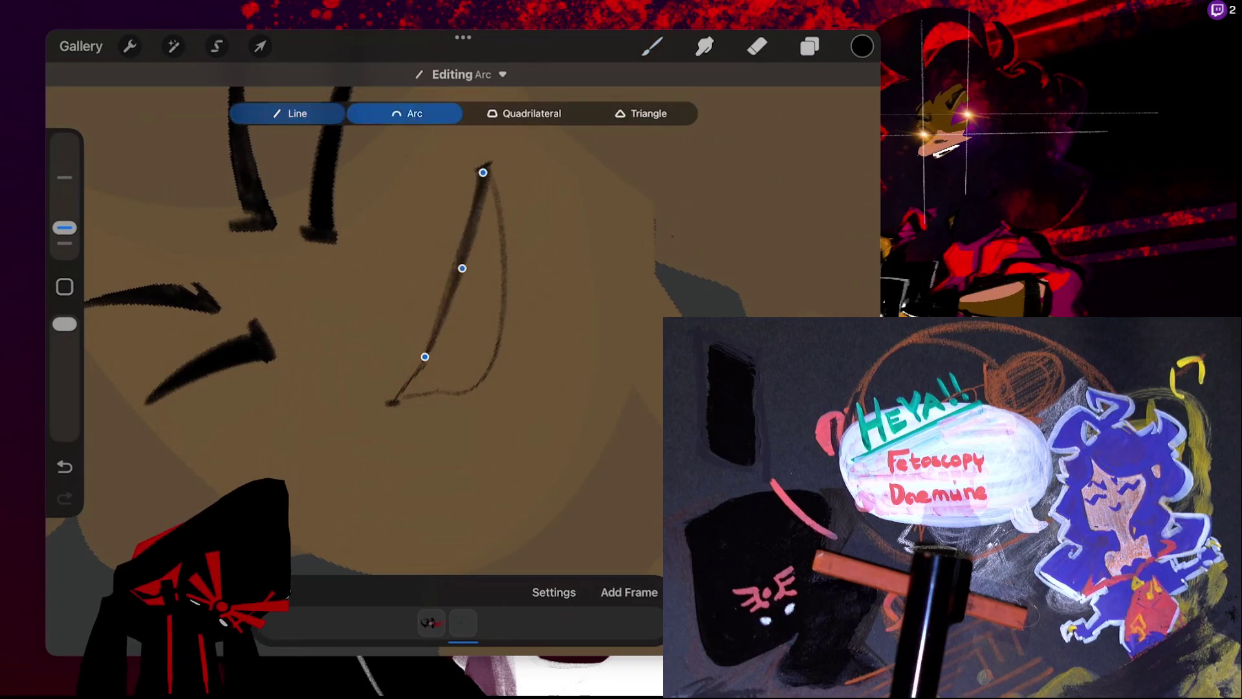
left_click(652, 46)
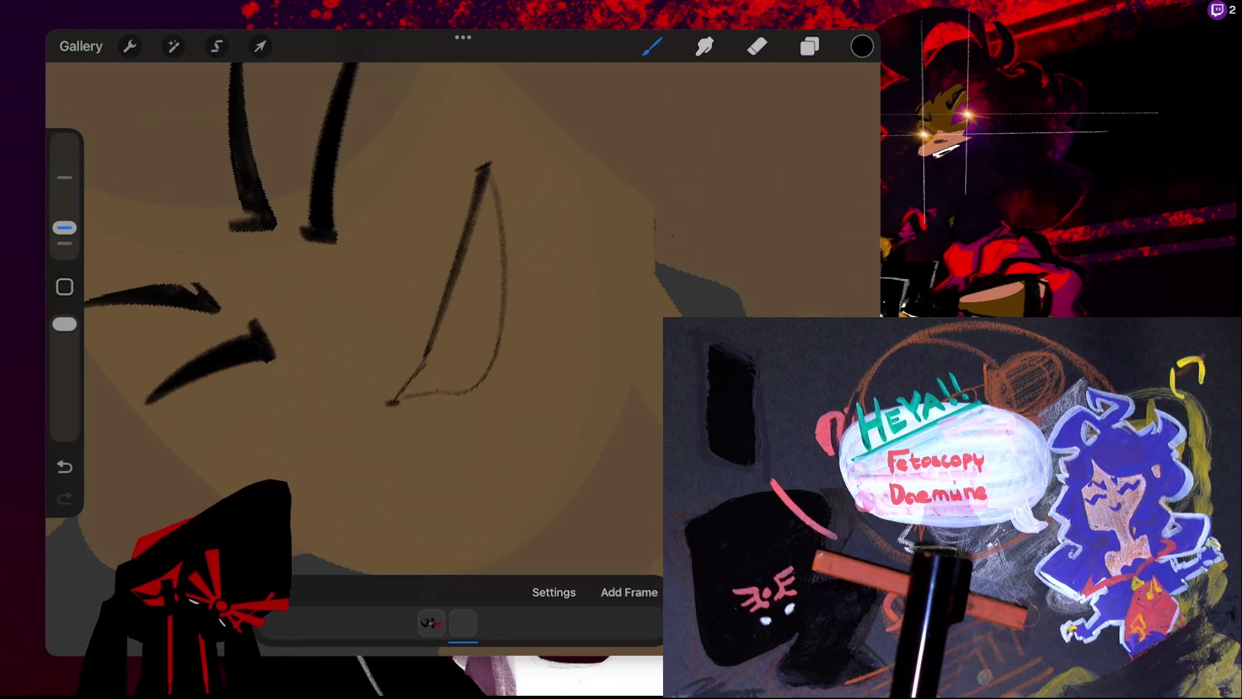
scroll(462, 317, "left", 5)
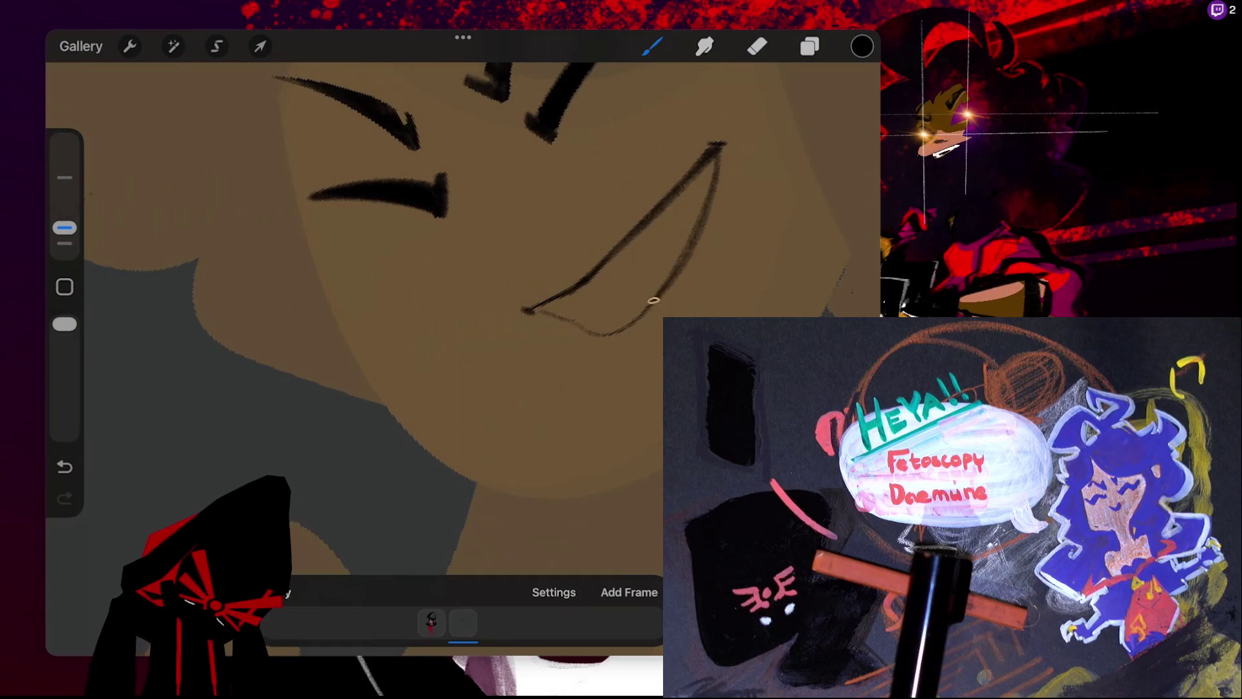
- Draw the lower mouth curve as an arc and reshape it by its handles
left_click_drag(576, 324, 584, 332)
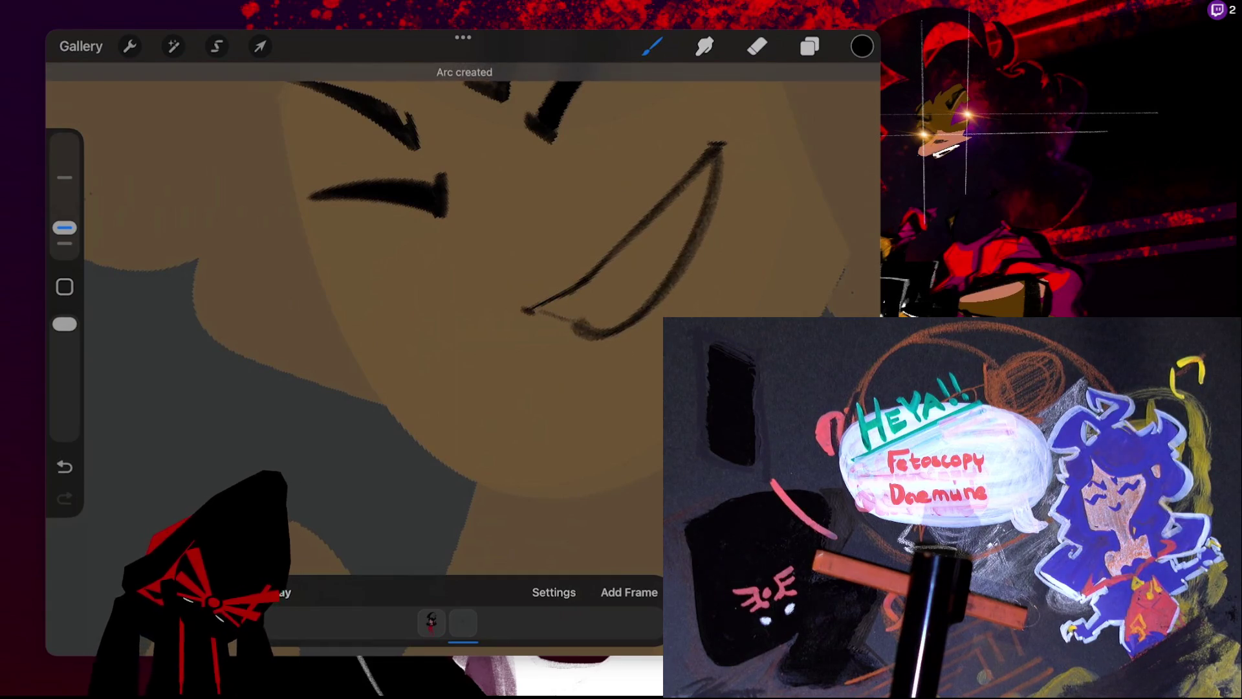
left_click_drag(577, 322, 583, 326)
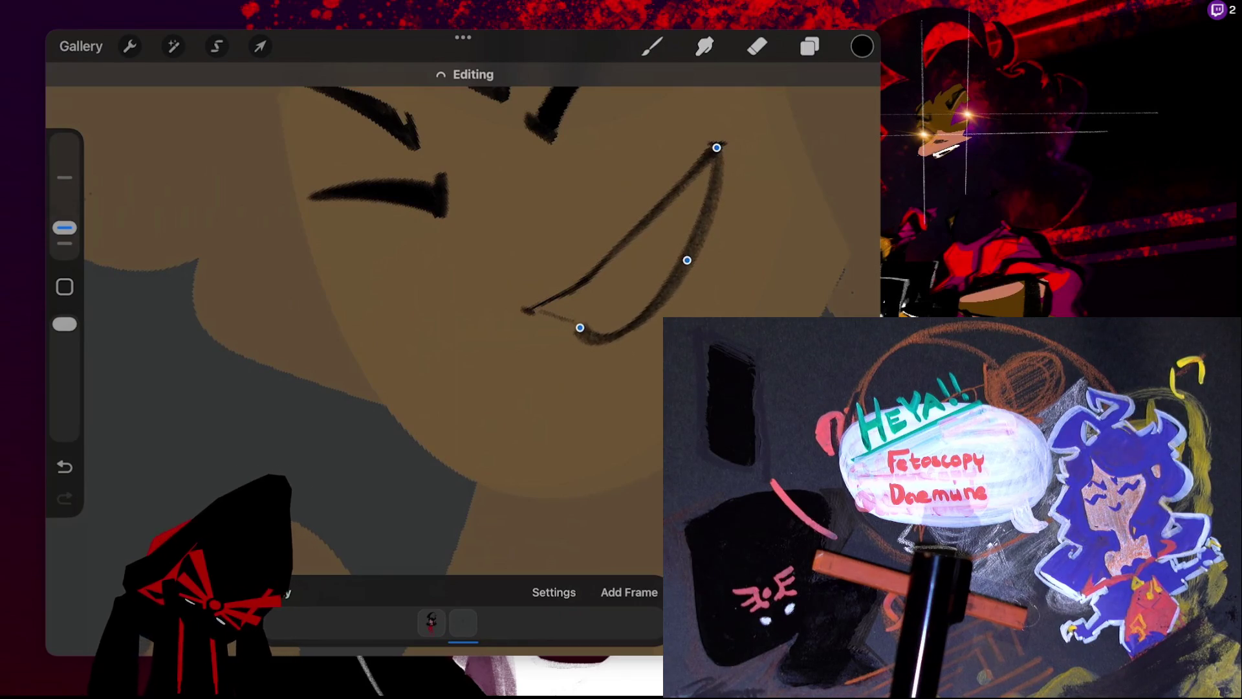
left_click(757, 46)
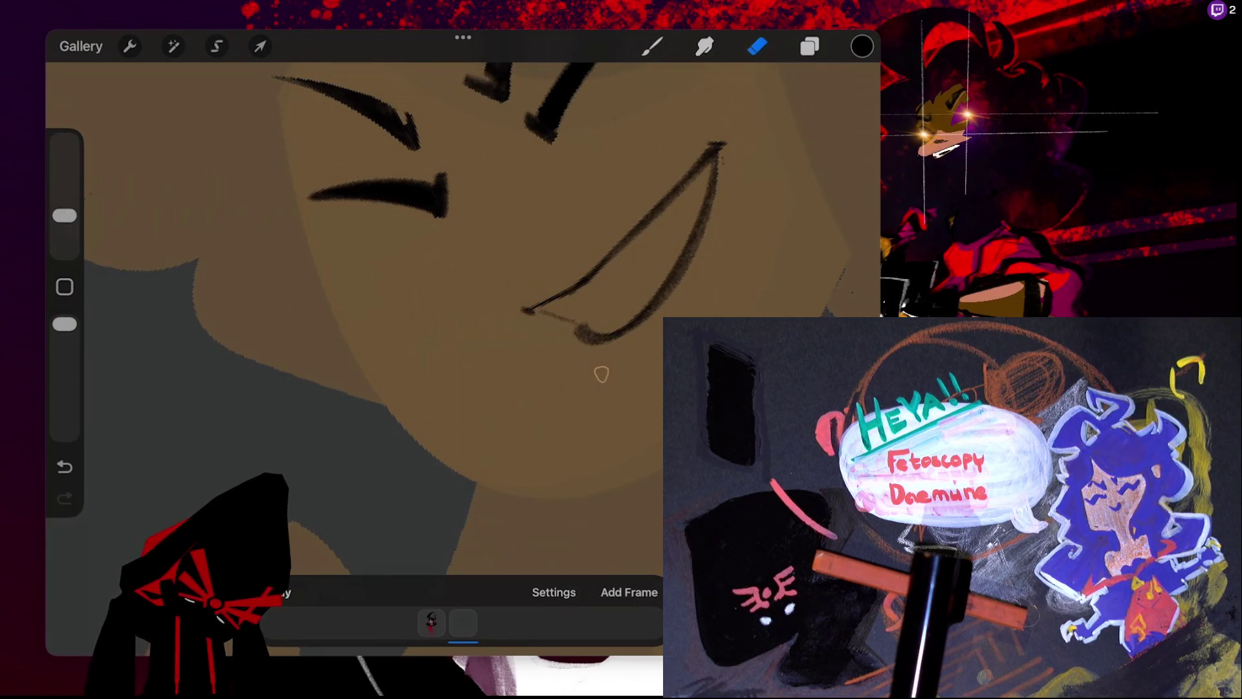
left_click(65, 466)
left_click(64, 466)
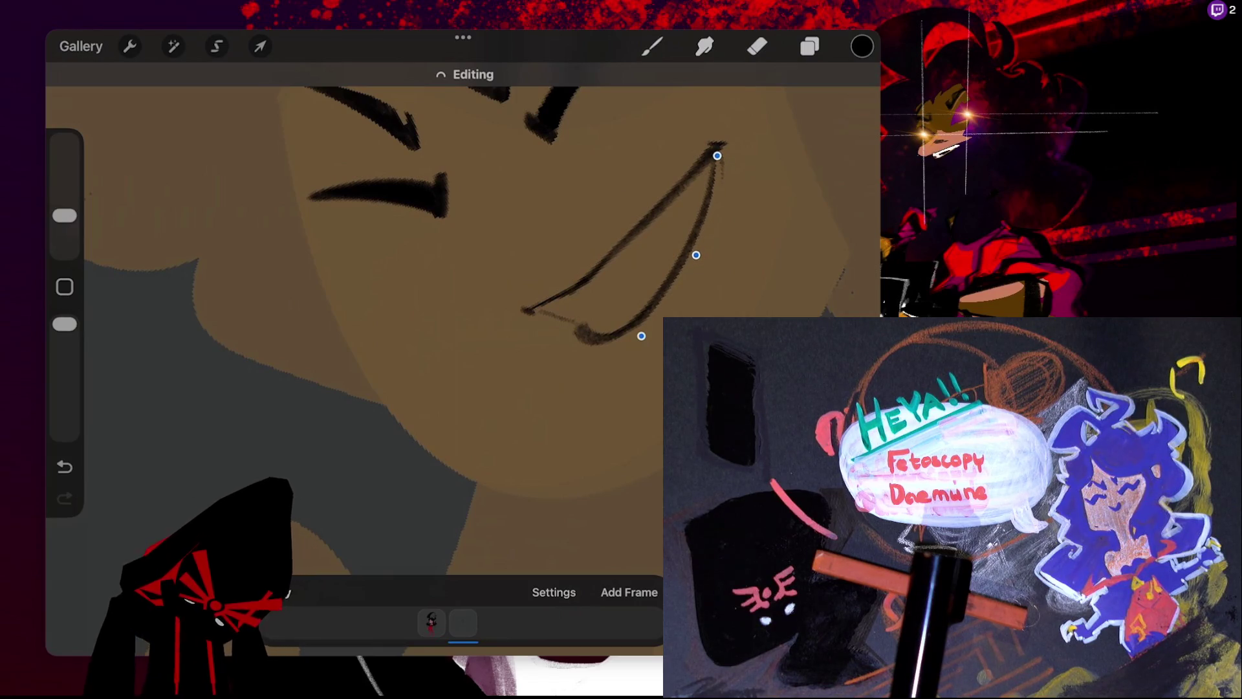
left_click(757, 46)
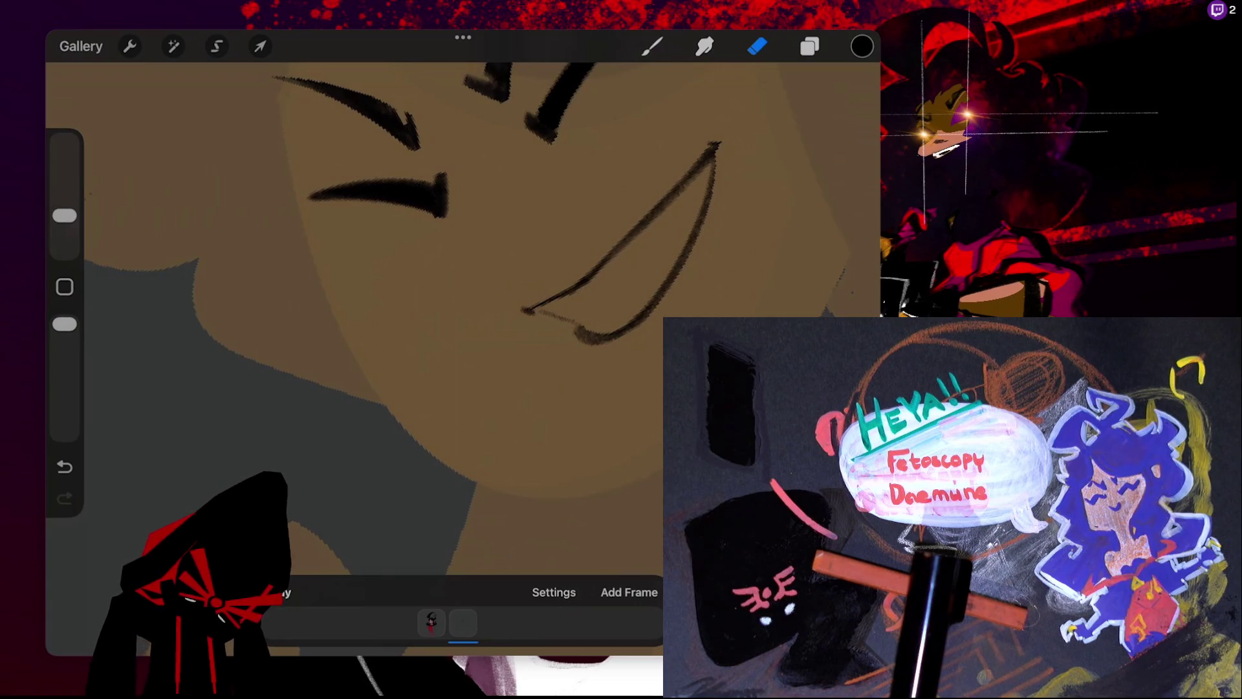
- Redraw the lower lip as a clean straight line at the mouth's corner
scroll(462, 310, "down", 1)
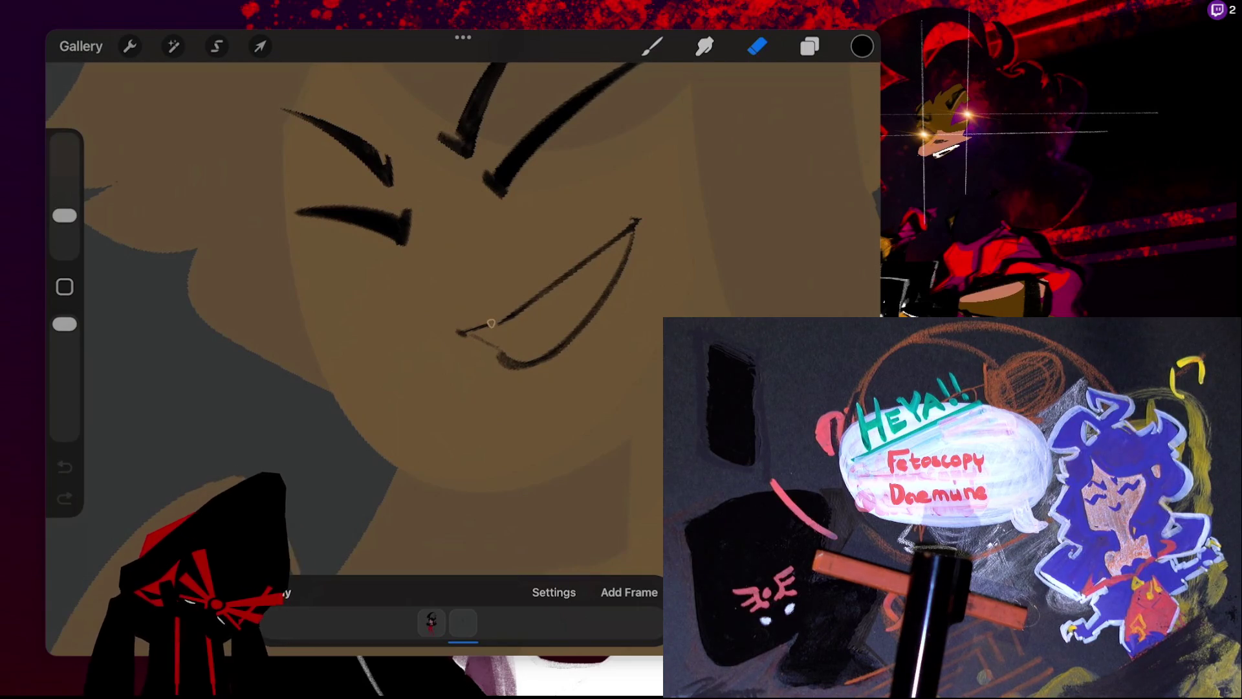
left_click_drag(459, 332, 494, 323)
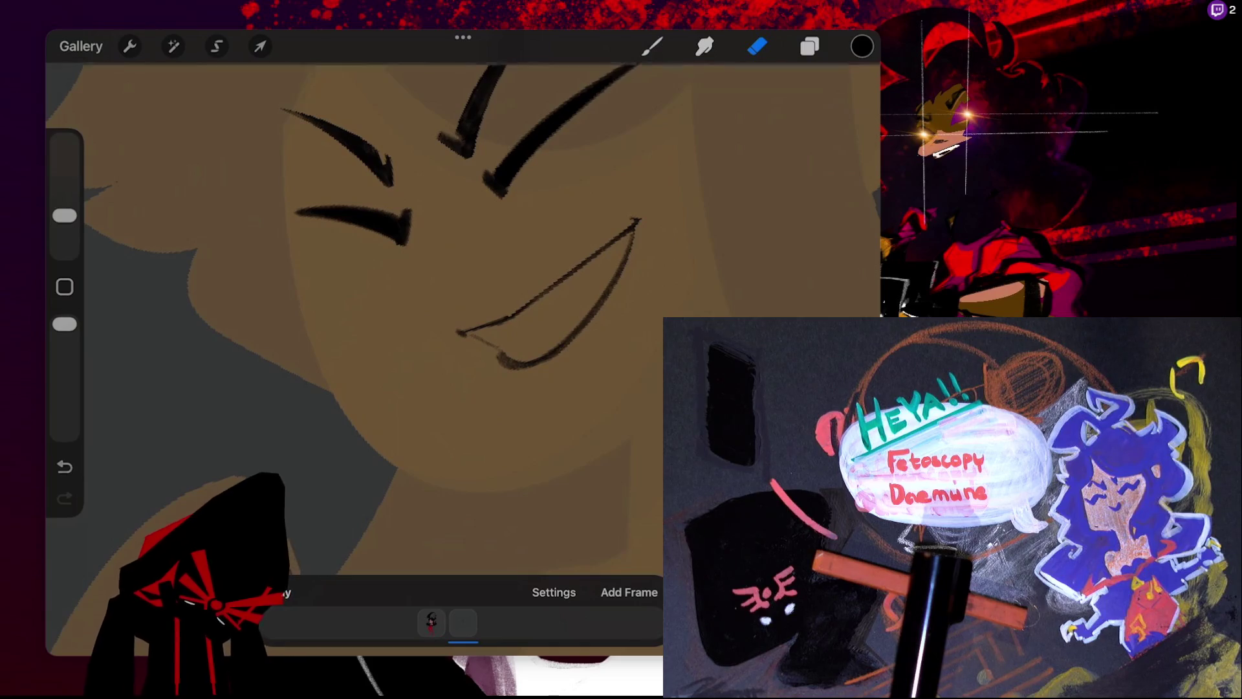
scroll(463, 323, "down", 3)
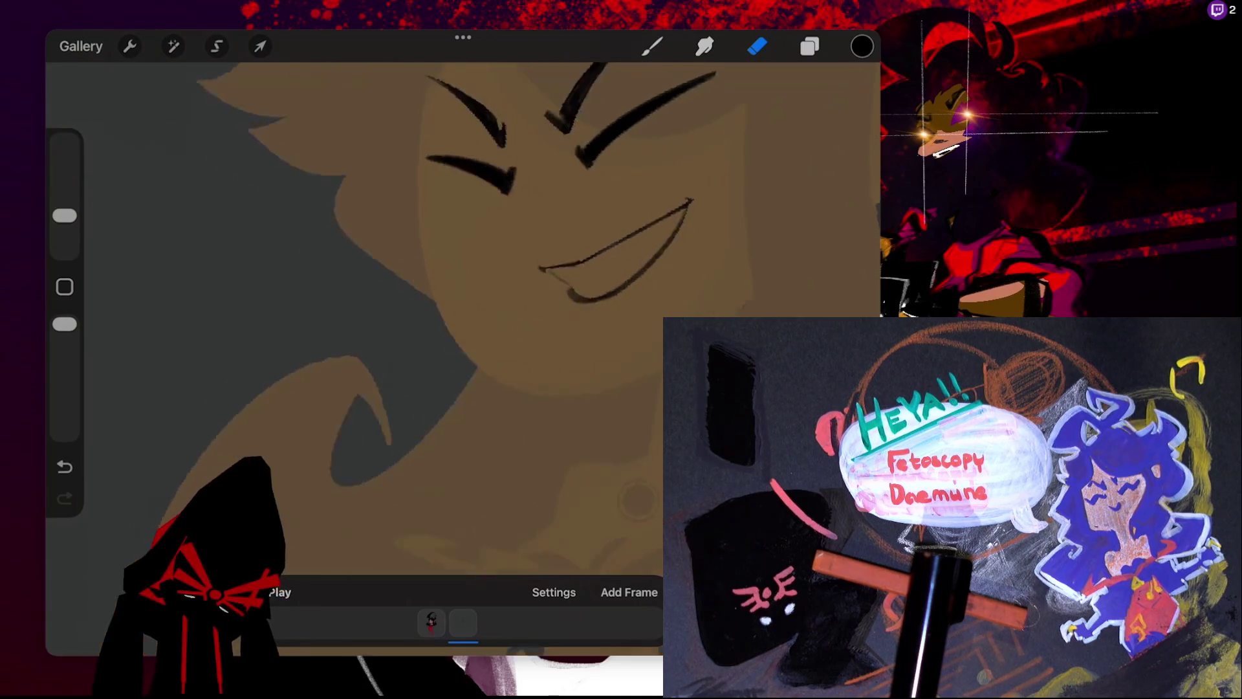
- Try an erase stroke on the grin and undo it
scroll(666, 239, "up", 5)
left_click(652, 46)
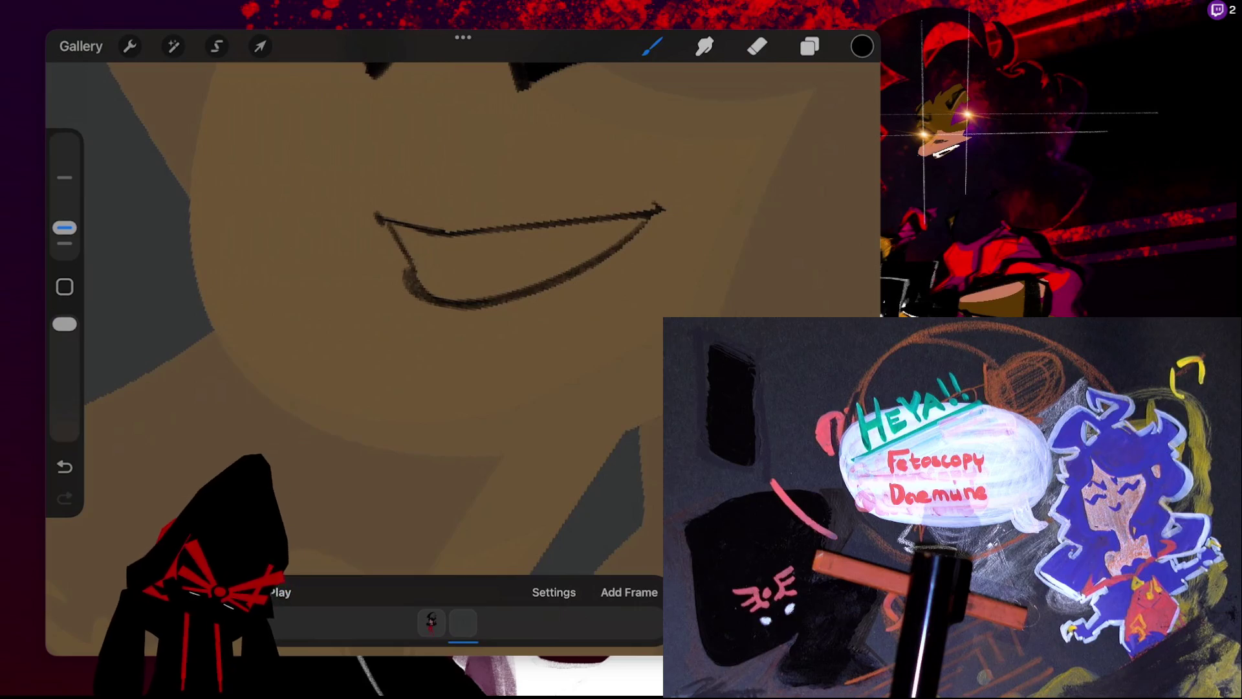
scroll(463, 291, "down", 3)
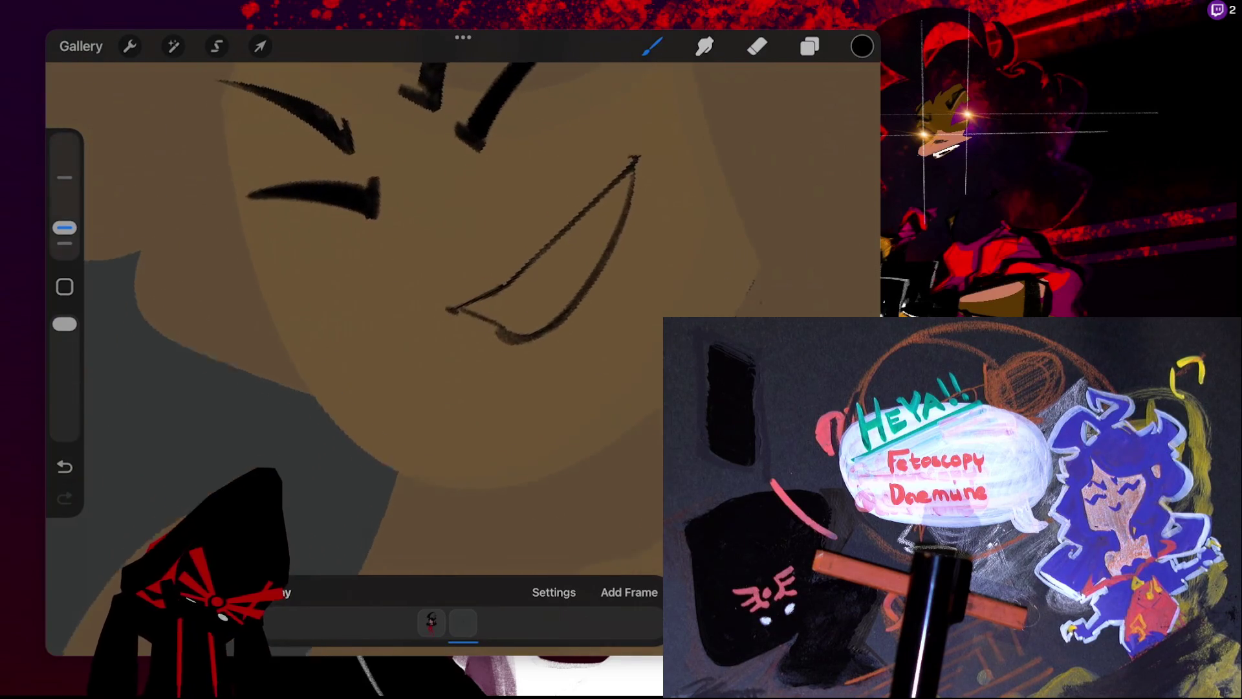
key("e")
scroll(440, 246, "up", 3)
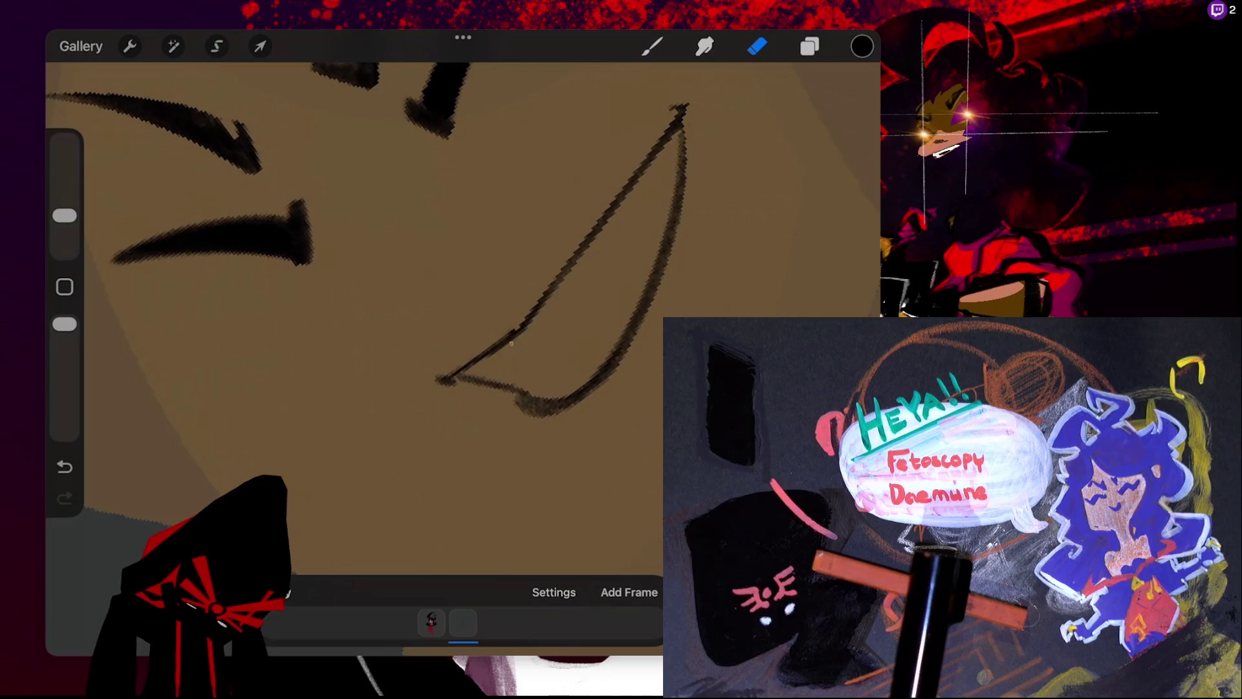
key("ctrl+z")
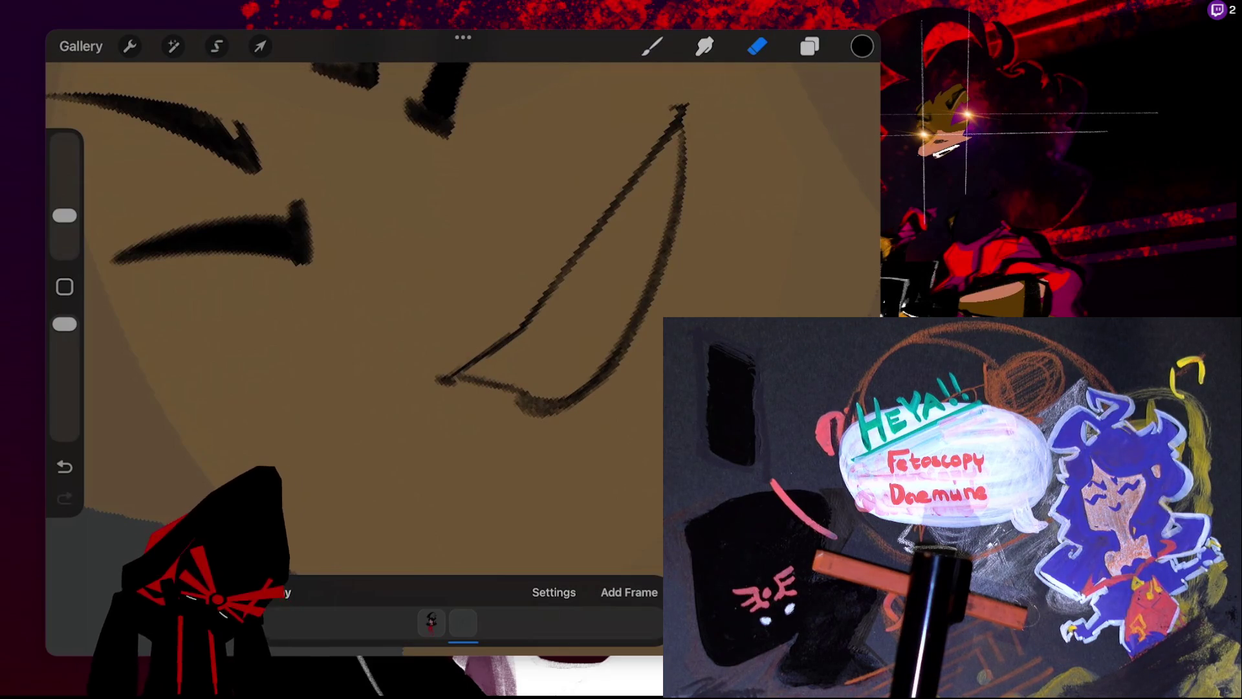
- Zoom in on the face and open the Colors panel to pick white for the teeth
scroll(420, 310, "down", 3)
scroll(463, 258, "down", 3)
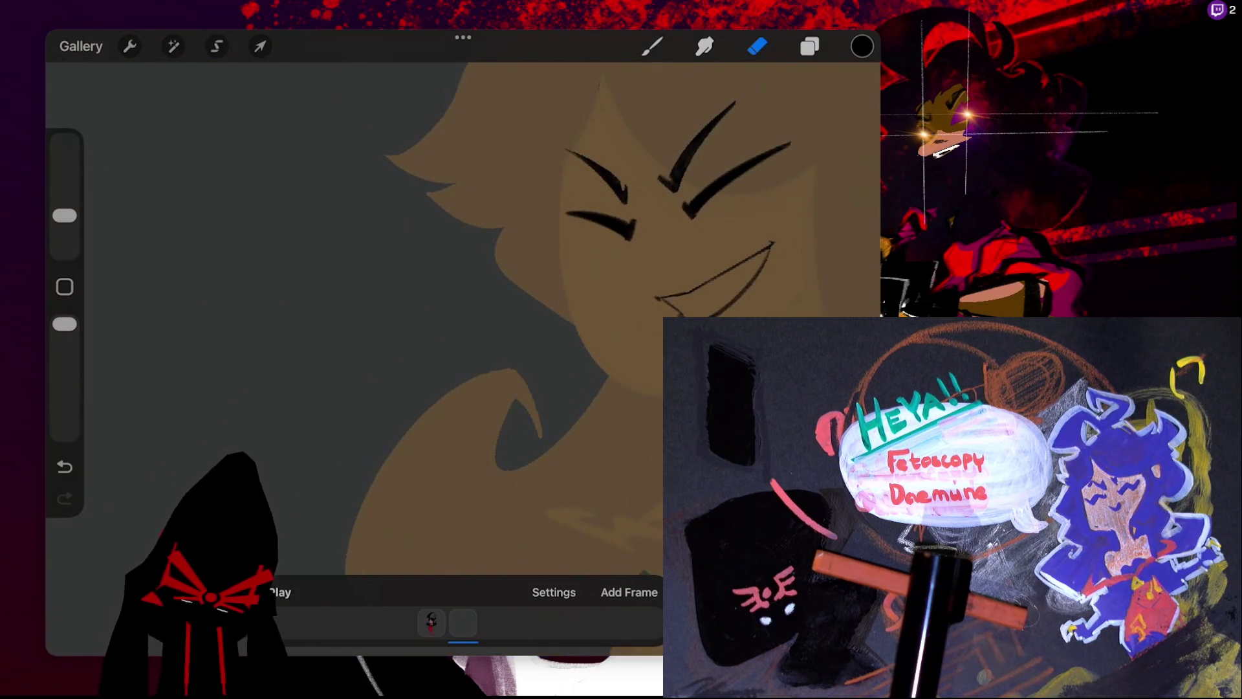
scroll(463, 310, "right", 3)
scroll(463, 311, "down", 2)
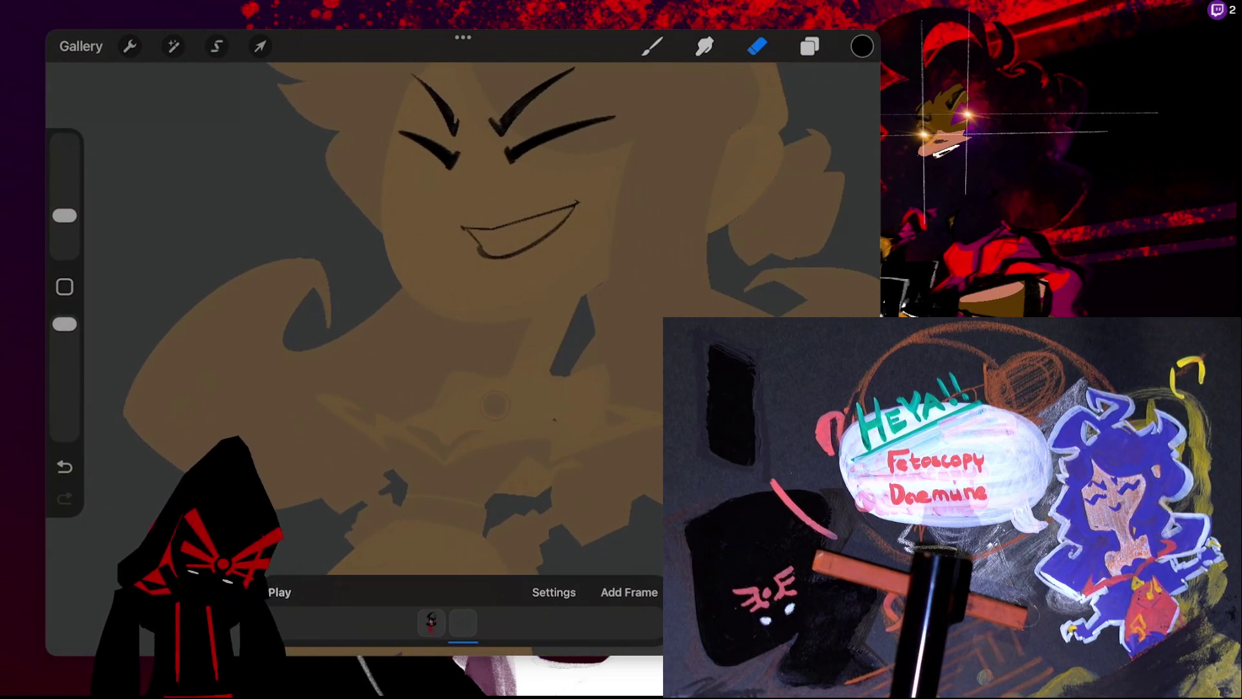
scroll(463, 291, "up", 2)
scroll(462, 291, "up", 2)
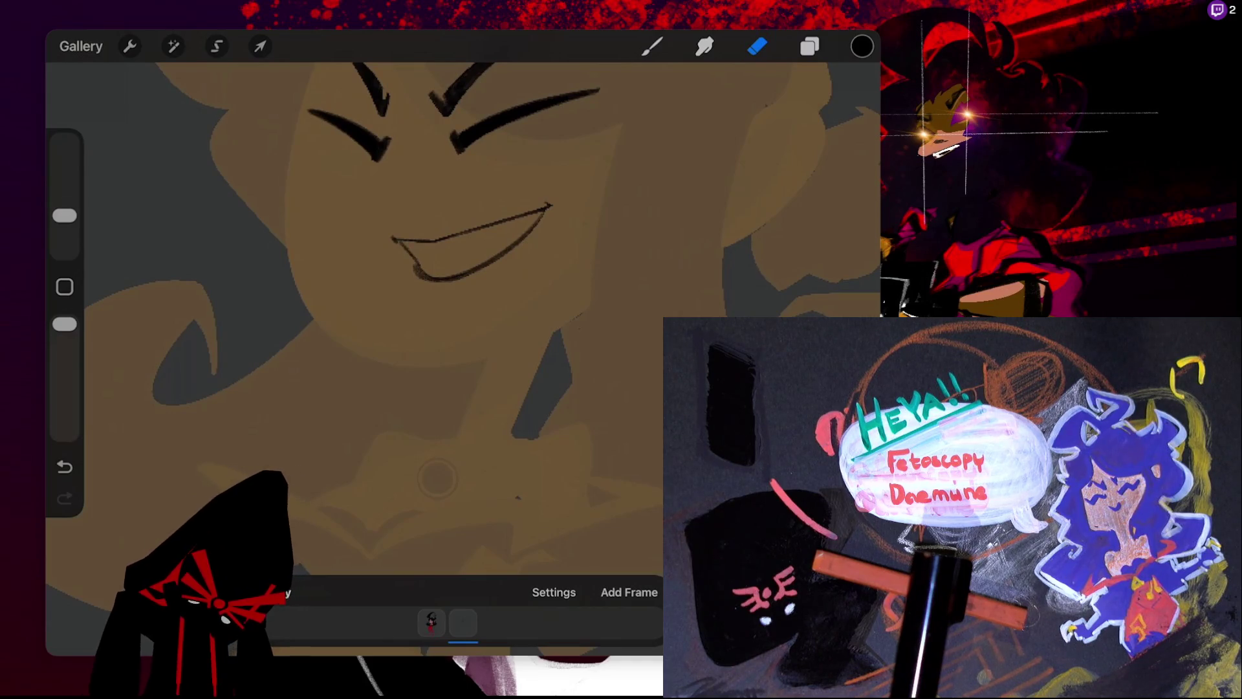
left_click(861, 45)
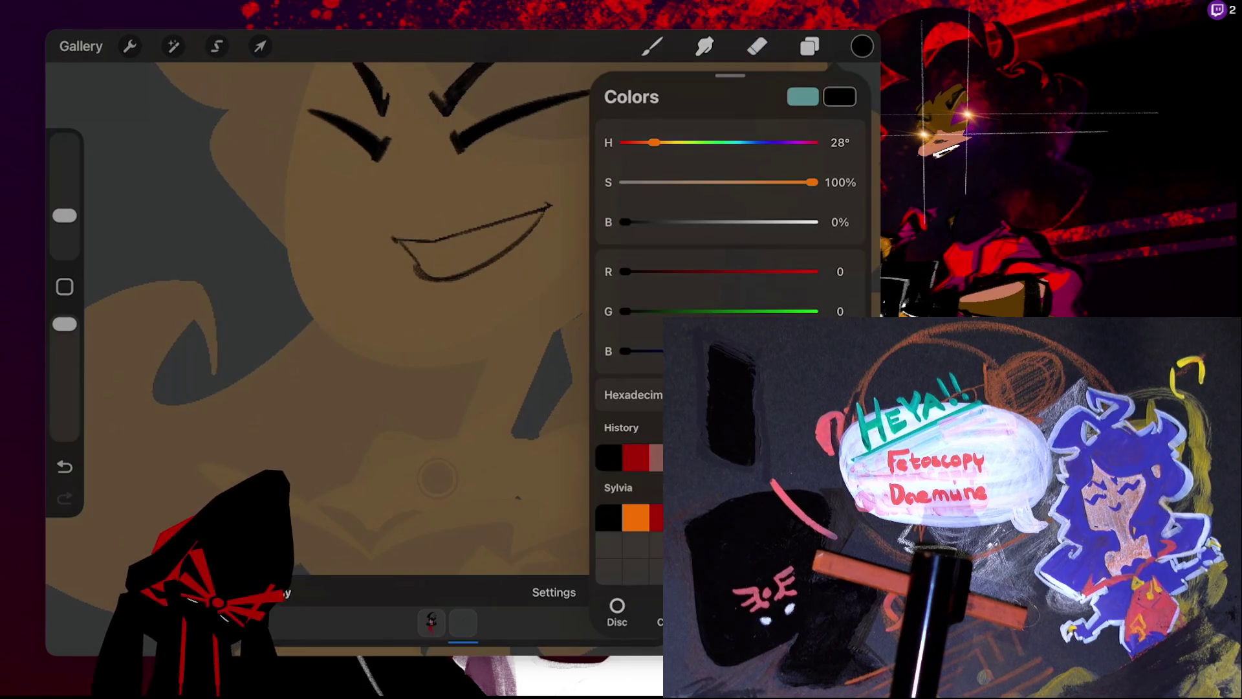
- Drop white into the open mouth to fill the grin for the teeth
left_click_drag(862, 46, 477, 244)
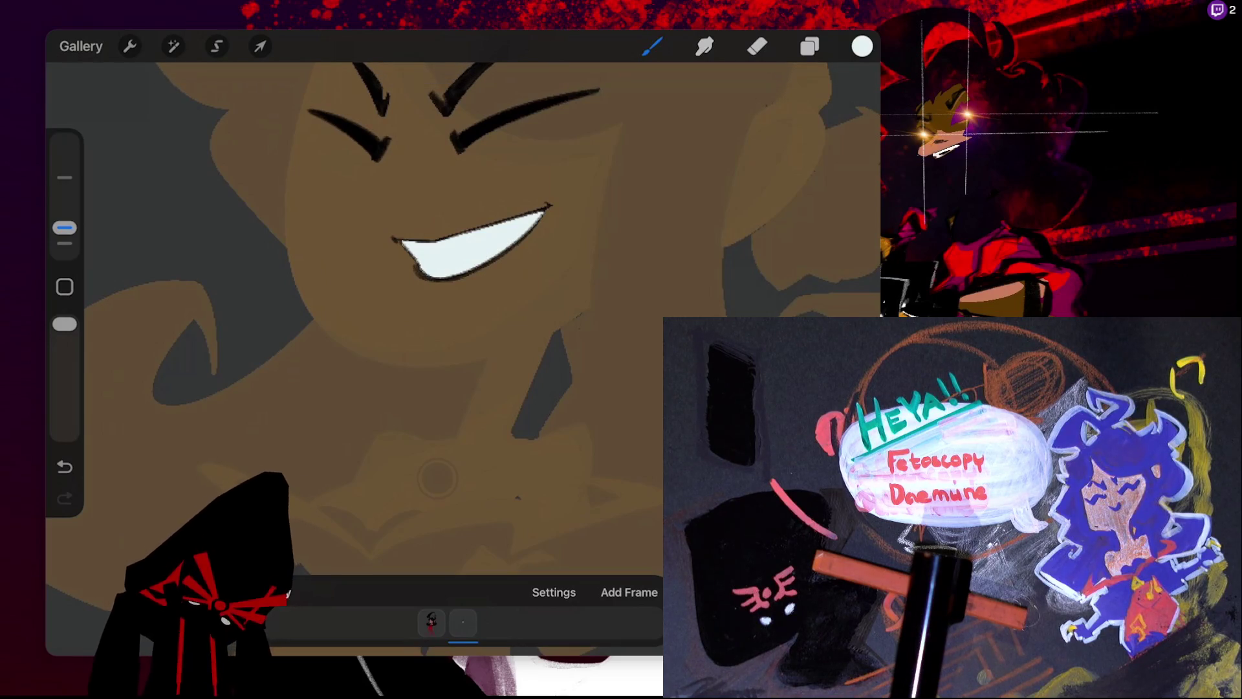
key("ctrl+z")
left_click_drag(862, 46, 477, 244)
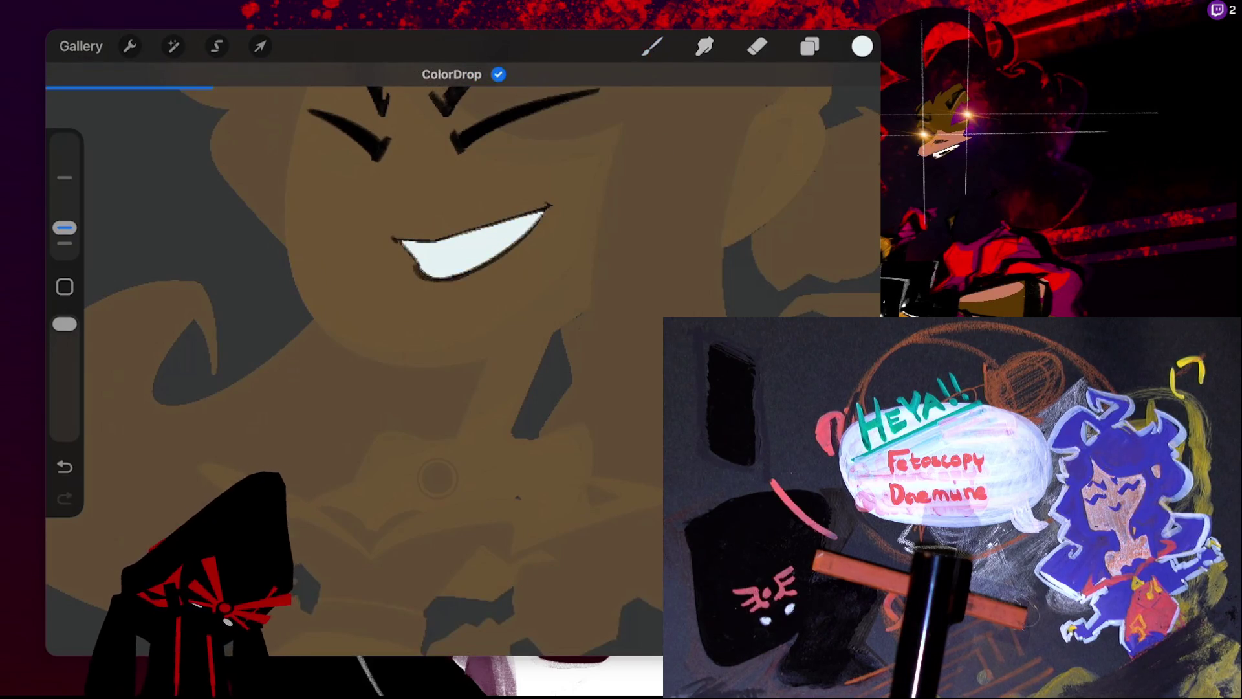
key("ctrl+z")
scroll(472, 246, "up", 2)
scroll(472, 246, "up", 2)
scroll(472, 245, "up", 2)
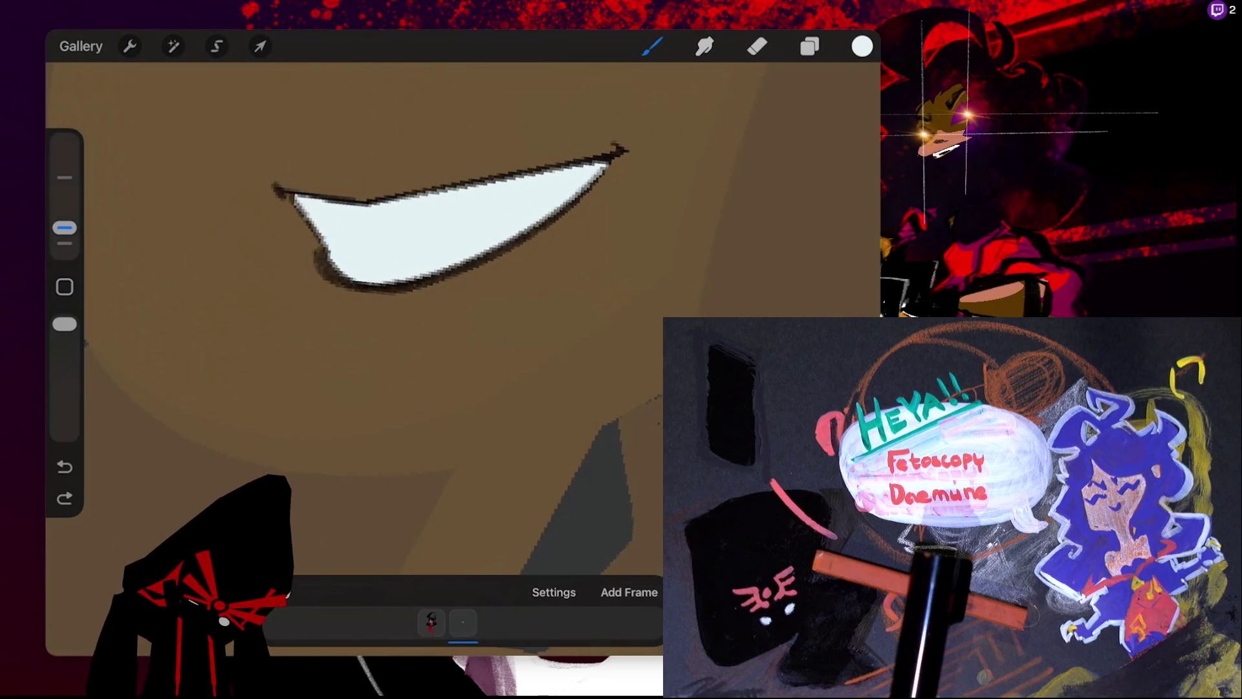
- Turn on Alpha Lock for Layer 18 and go back to the brush
left_click(810, 46)
left_click(702, 303)
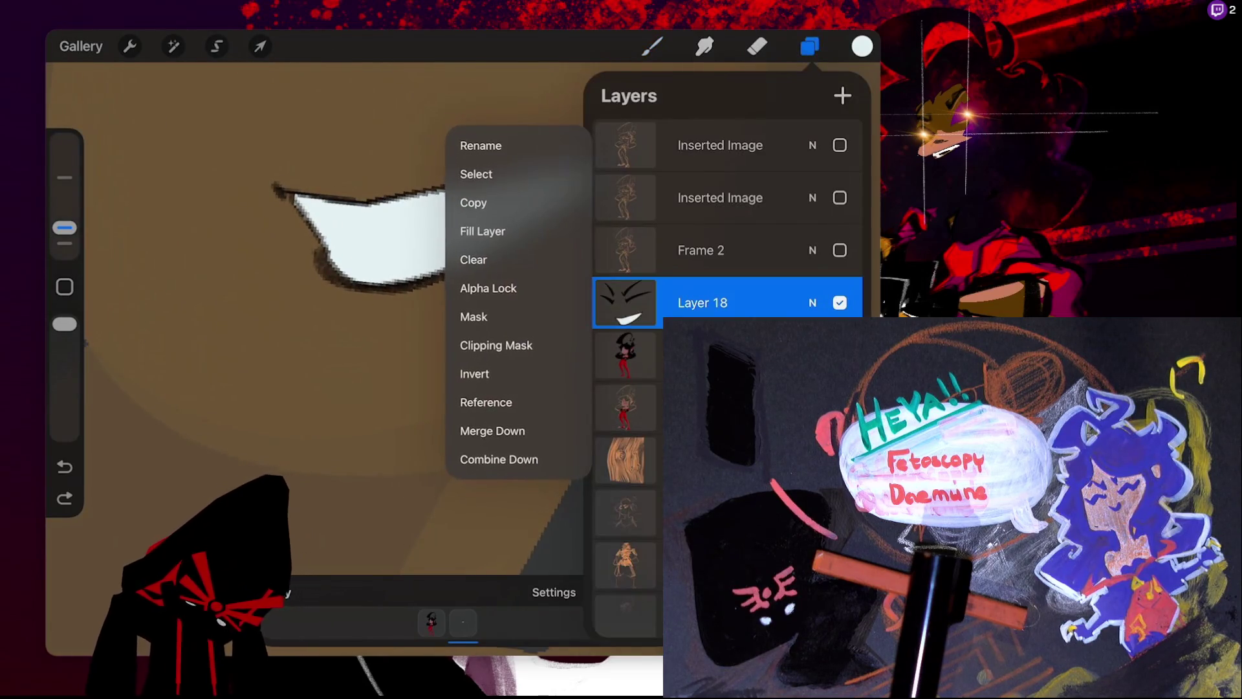
left_click(702, 302)
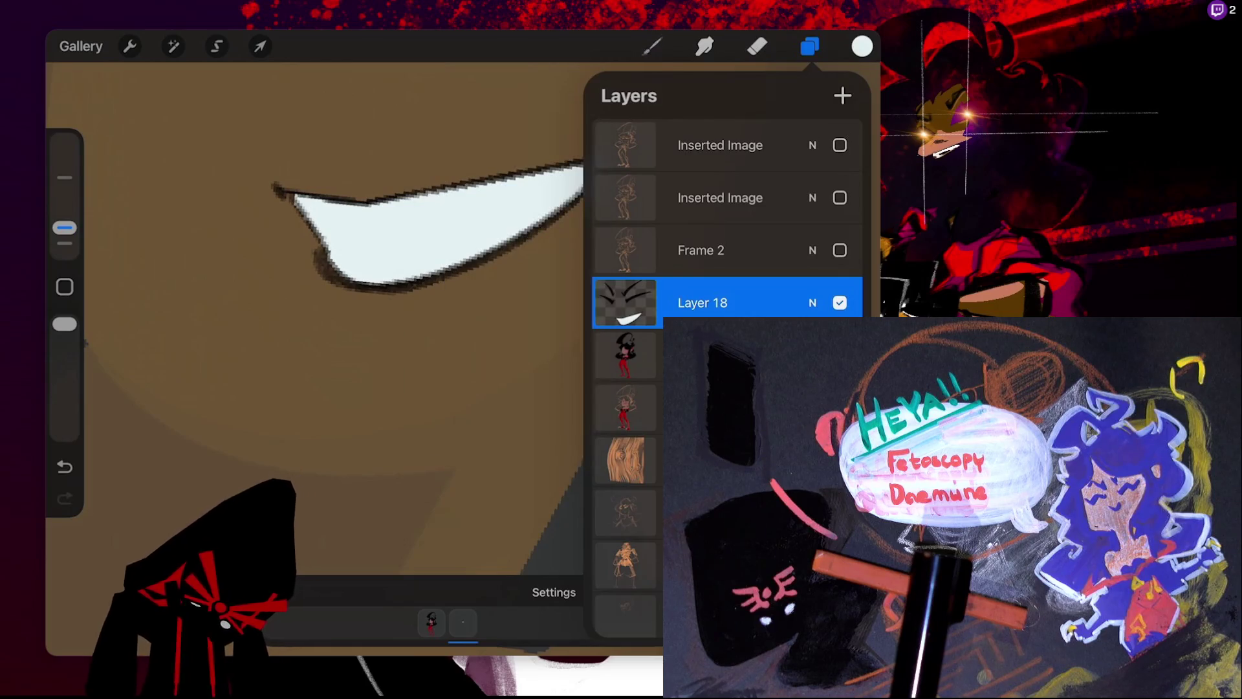
left_click(651, 46)
left_click(652, 46)
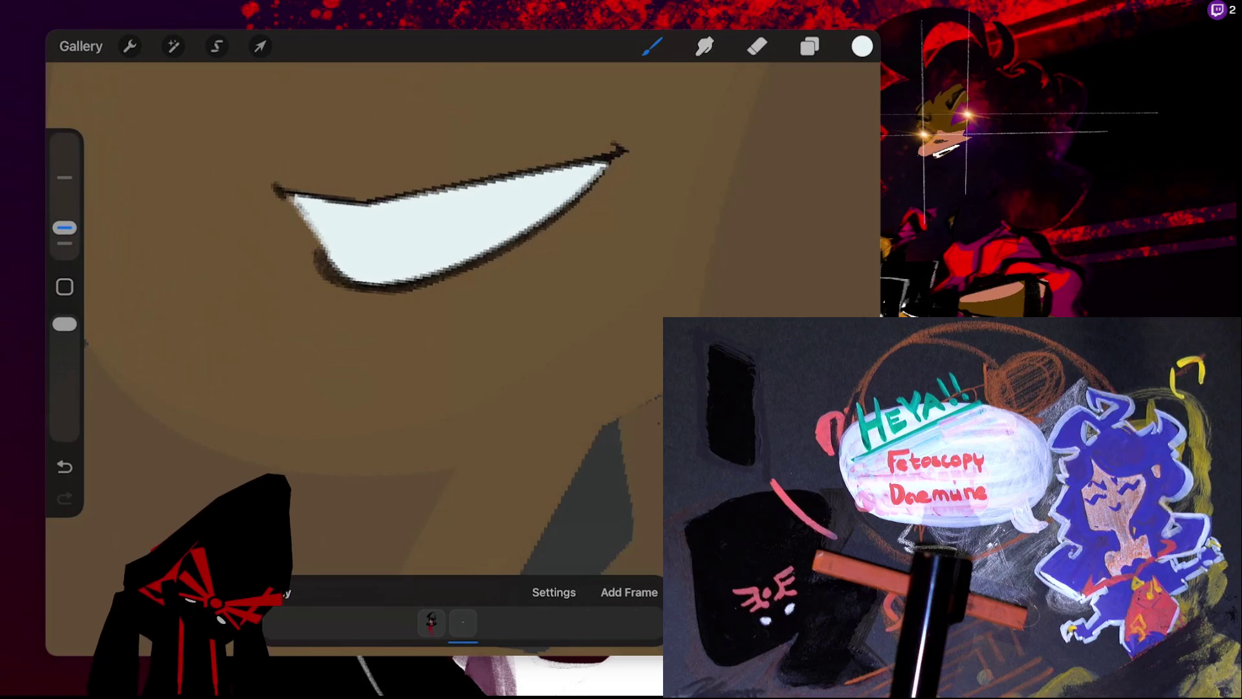
- Make black the current colour in the Colors panel
left_click(862, 46)
left_click(608, 517)
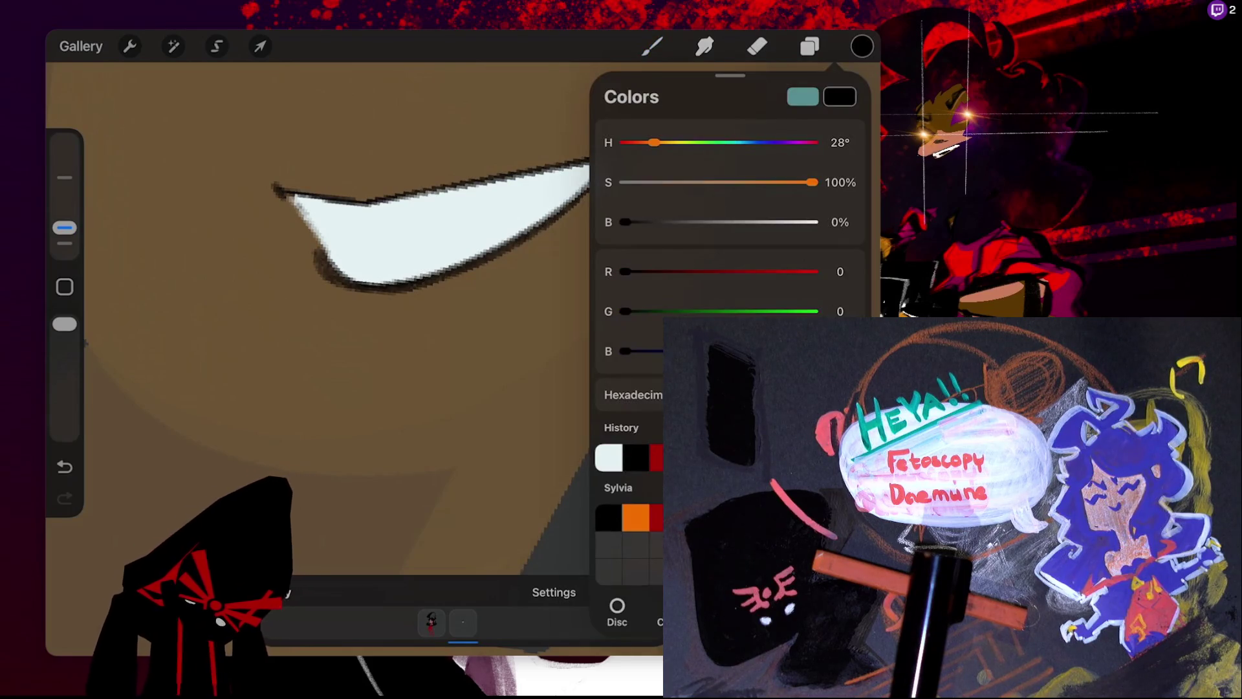
left_click(862, 46)
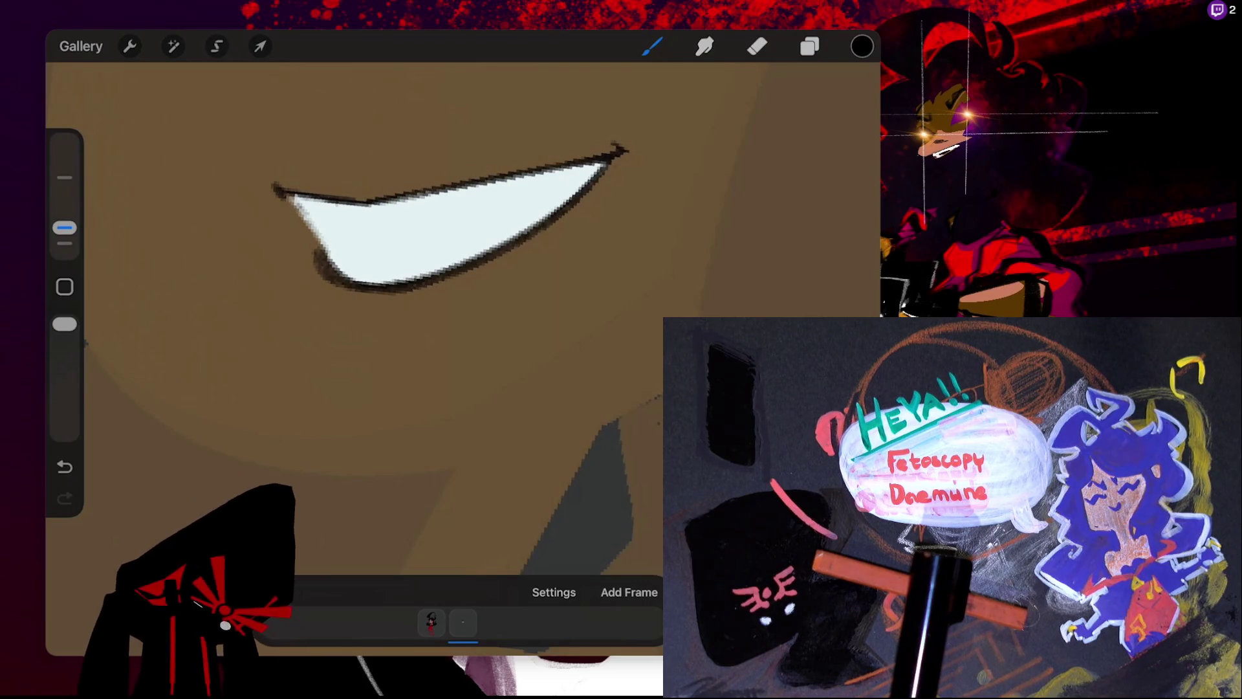
scroll(463, 316, "down", 5)
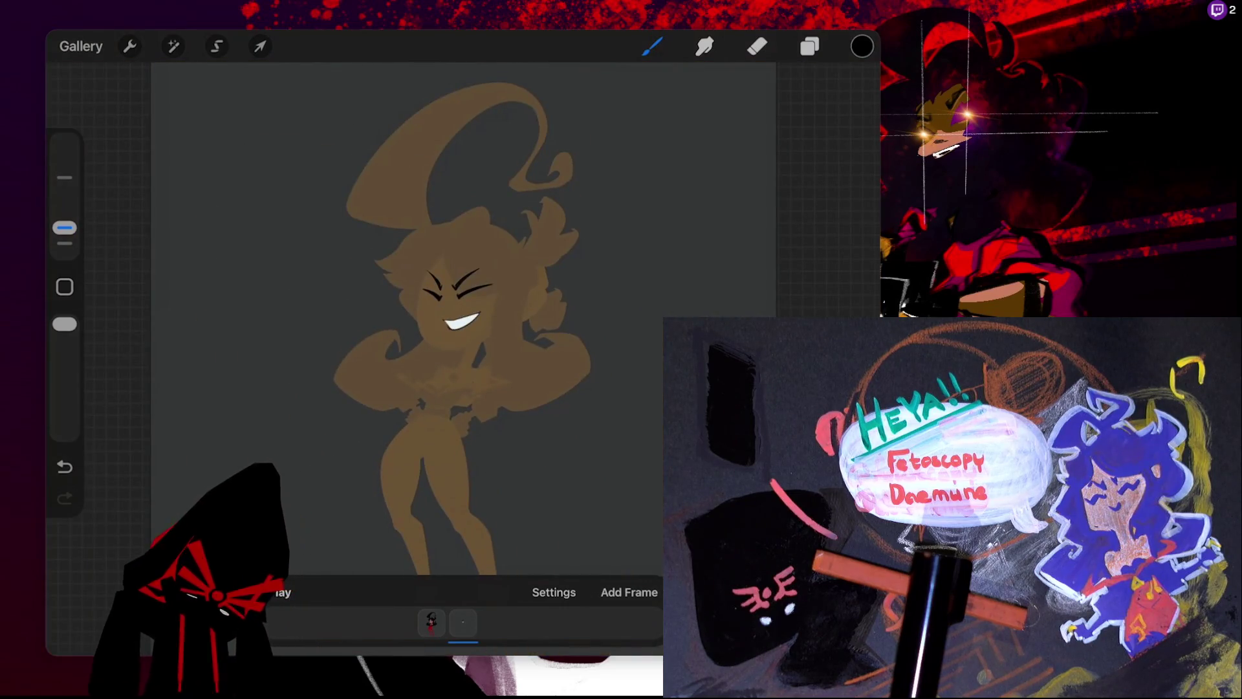
- Try dark tooth lines on the smile, undo them, and switch to white from recent colours
scroll(388, 271, "up", 5)
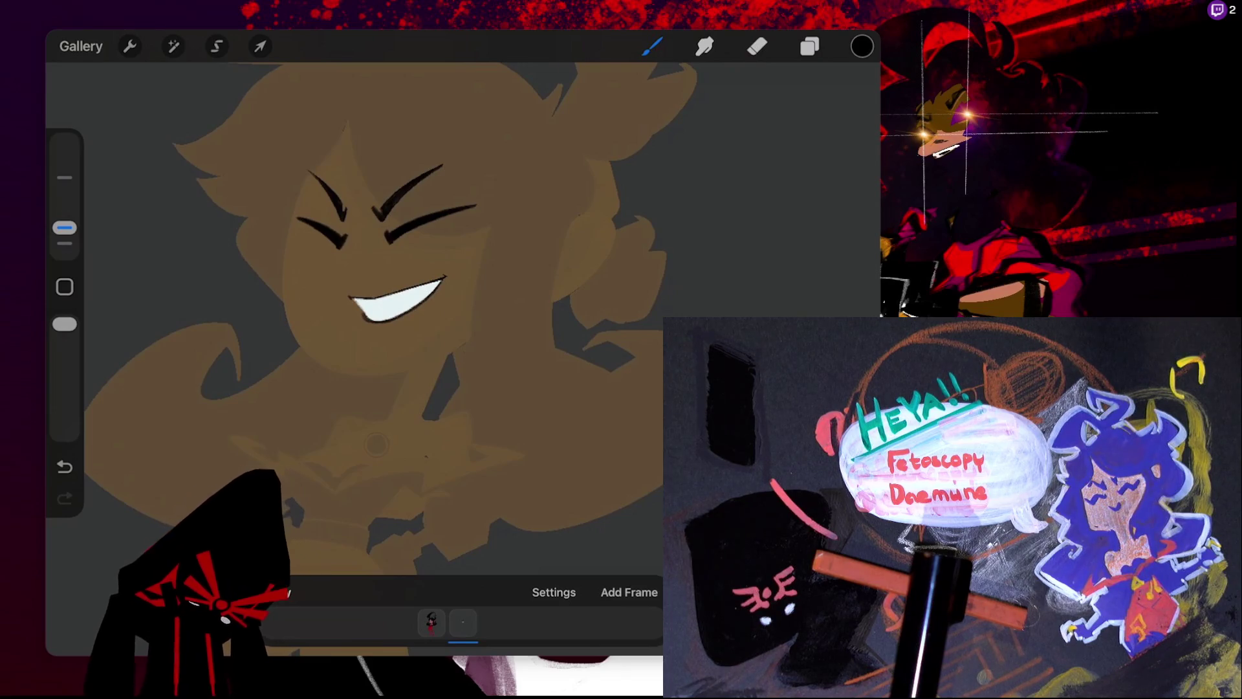
left_click_drag(356, 304, 440, 288)
key("ctrl+z")
left_click(862, 46)
left_click(635, 458)
left_click(652, 46)
- Paint white over the smile, undo it, and open Layer 18's opacity and blend settings
left_click_drag(363, 310, 445, 287)
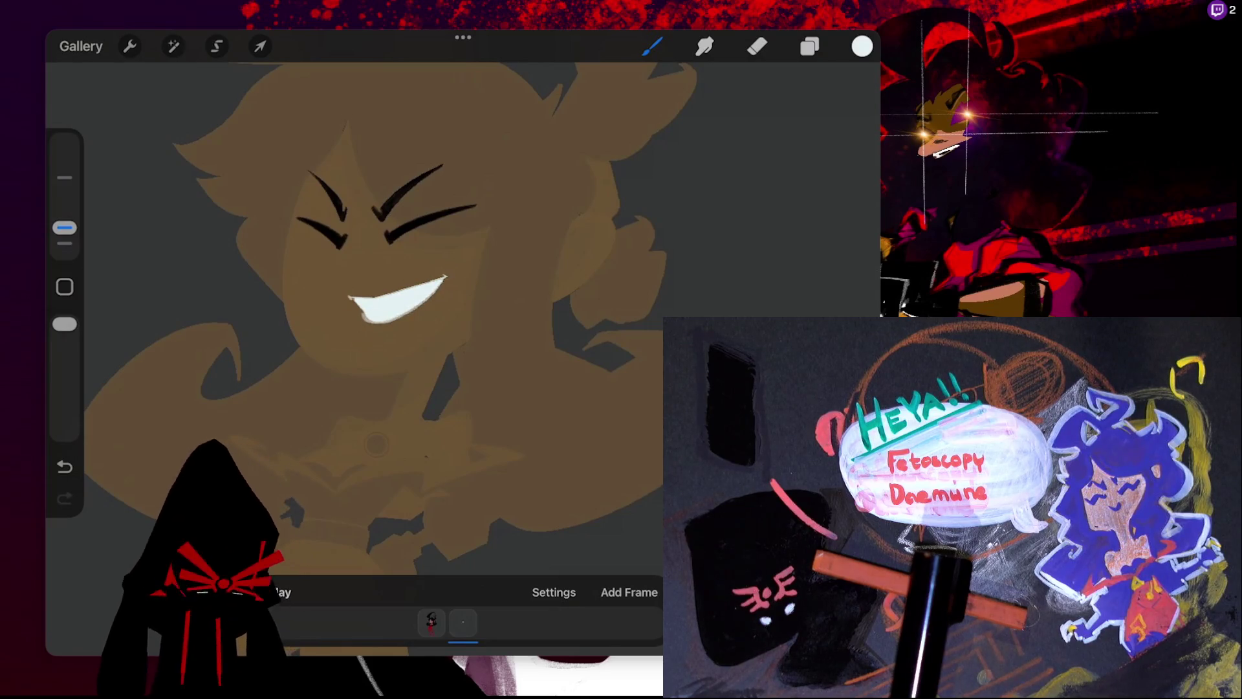
scroll(414, 291, "down", 2)
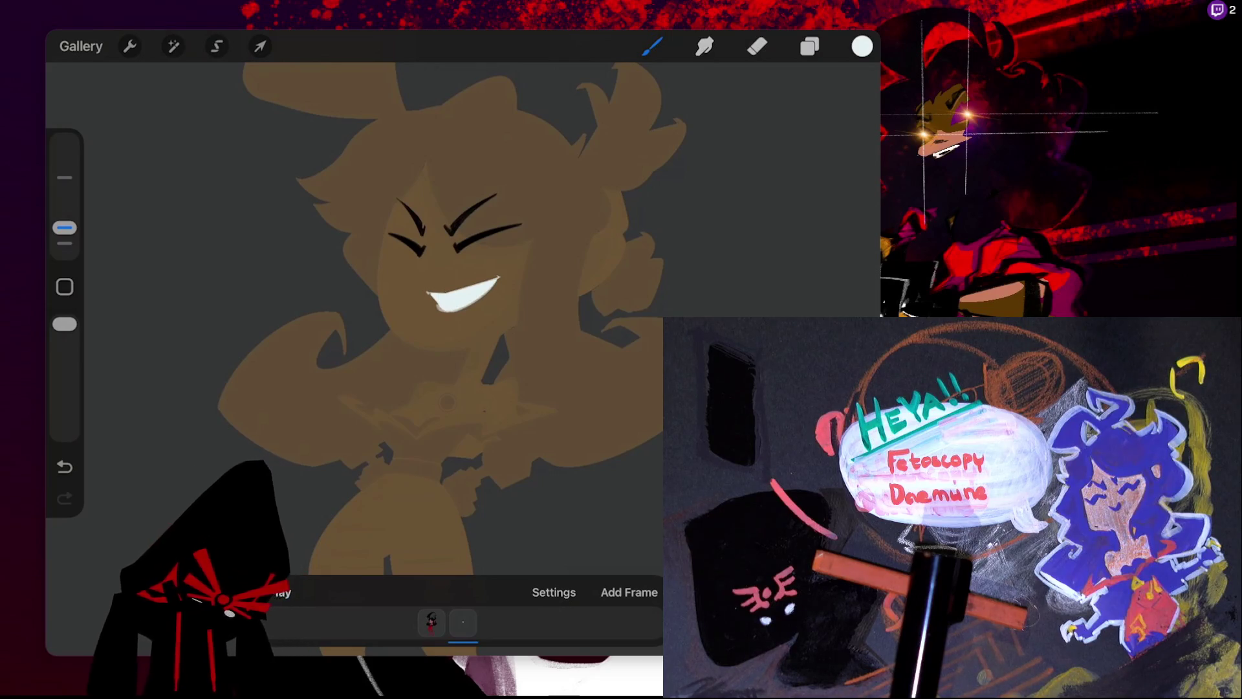
key("ctrl+z")
left_click(809, 46)
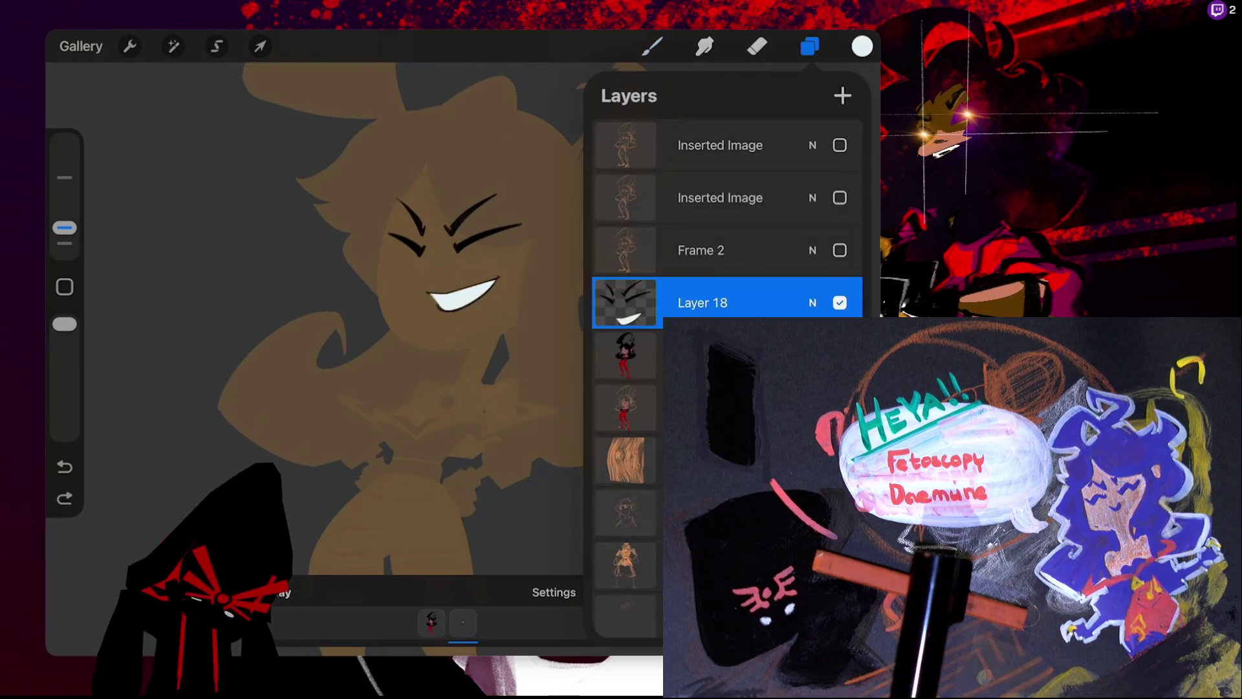
left_click(812, 302)
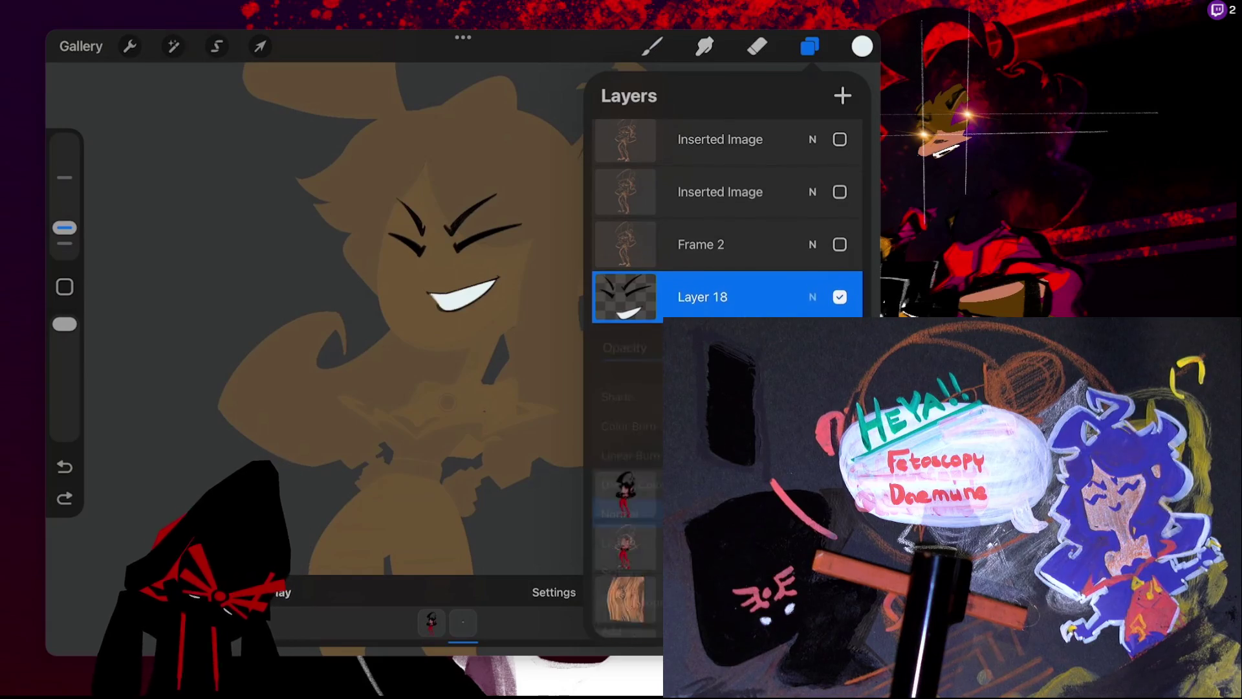
- Merge Layer 18 down into the body layer, then undo the merge
left_click(812, 280)
left_click(702, 280)
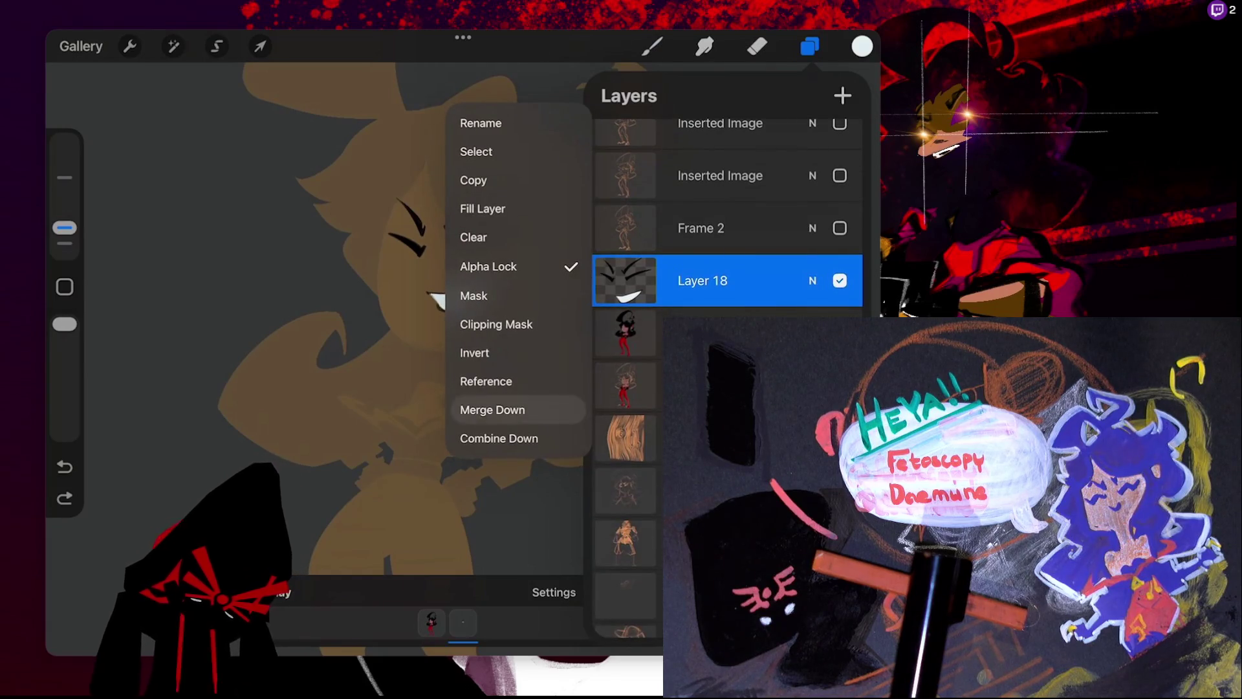
left_click(507, 402)
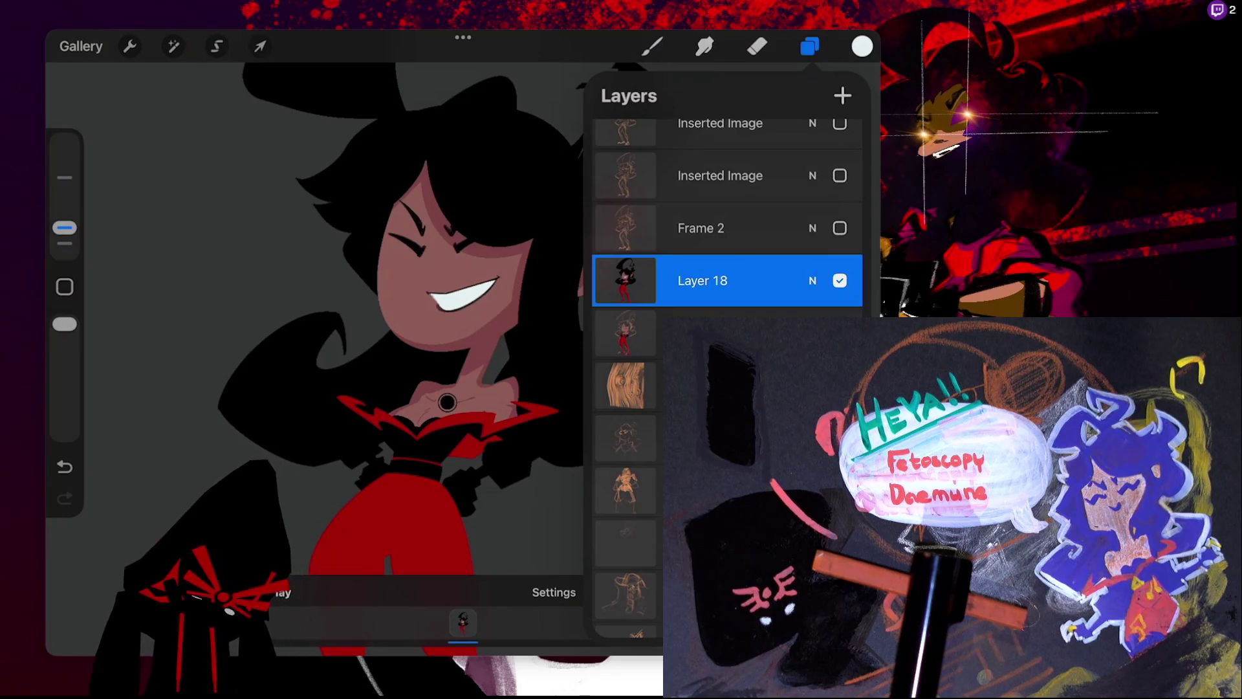
key("ctrl+z")
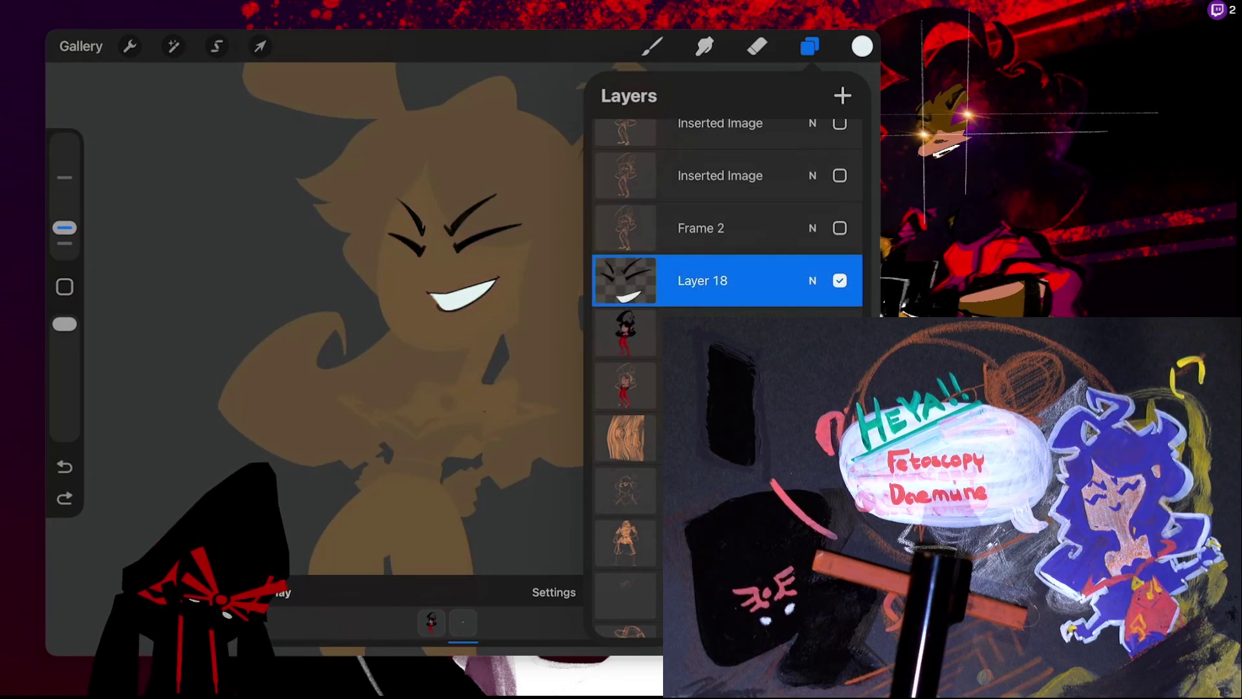
- Shift the face lines slightly left and down and adjust their rotation with Transform
left_click(260, 46)
left_click_drag(447, 259, 435, 264)
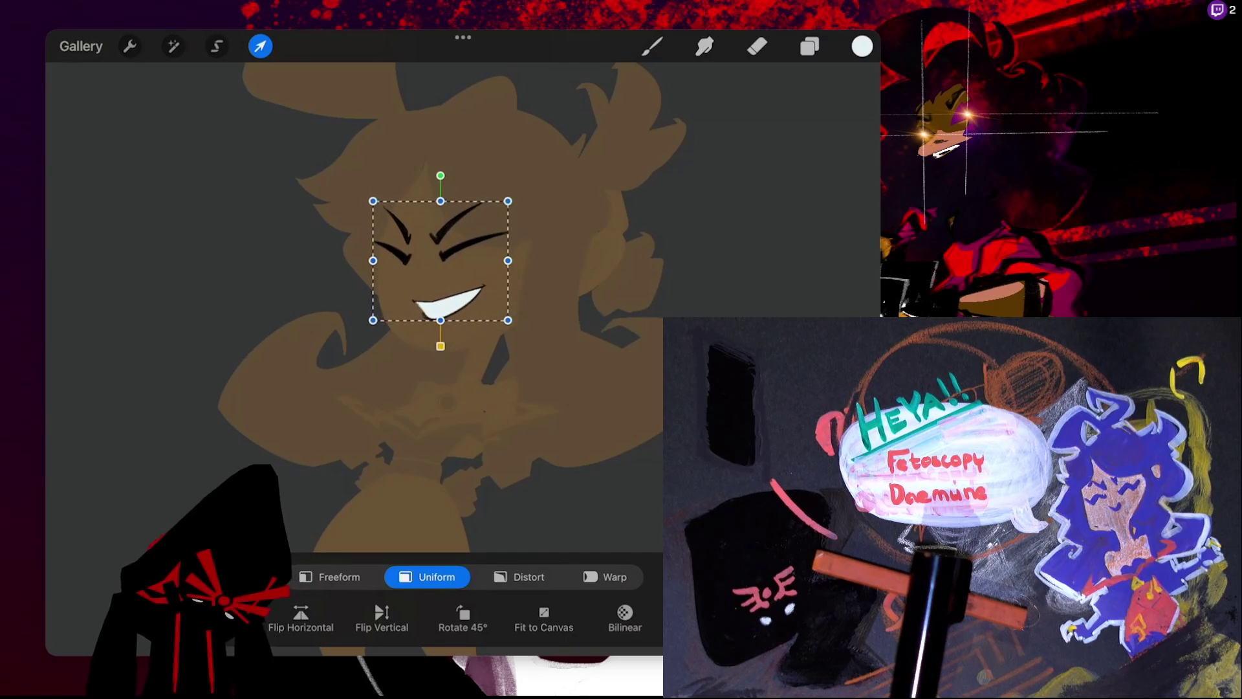
left_click_drag(440, 176, 476, 184)
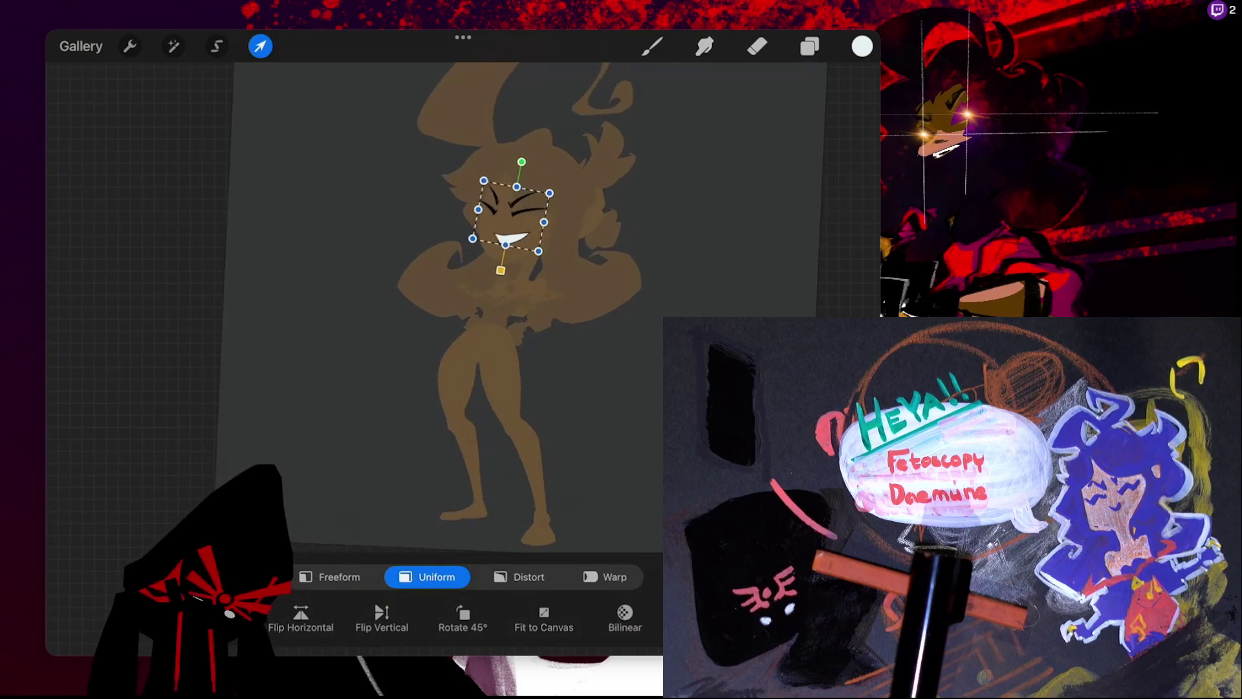
left_click_drag(483, 191, 469, 185)
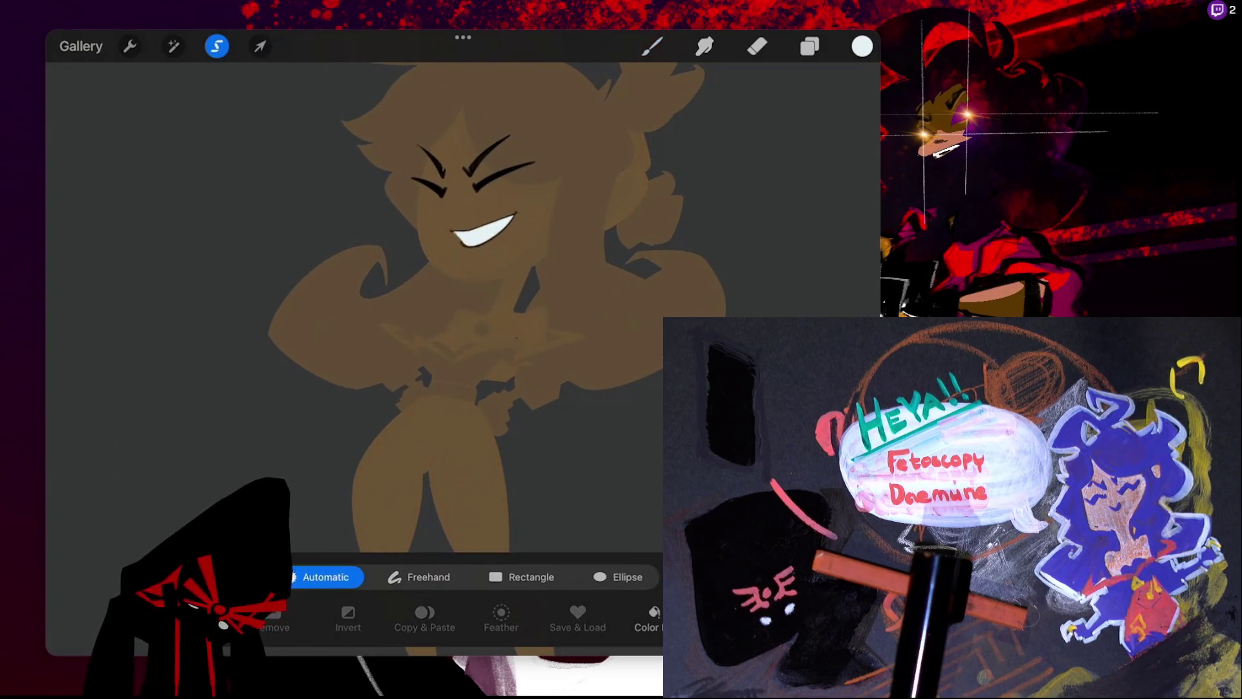
- Lasso-select the mouth, transform it, and commit
key("ctrl+z")
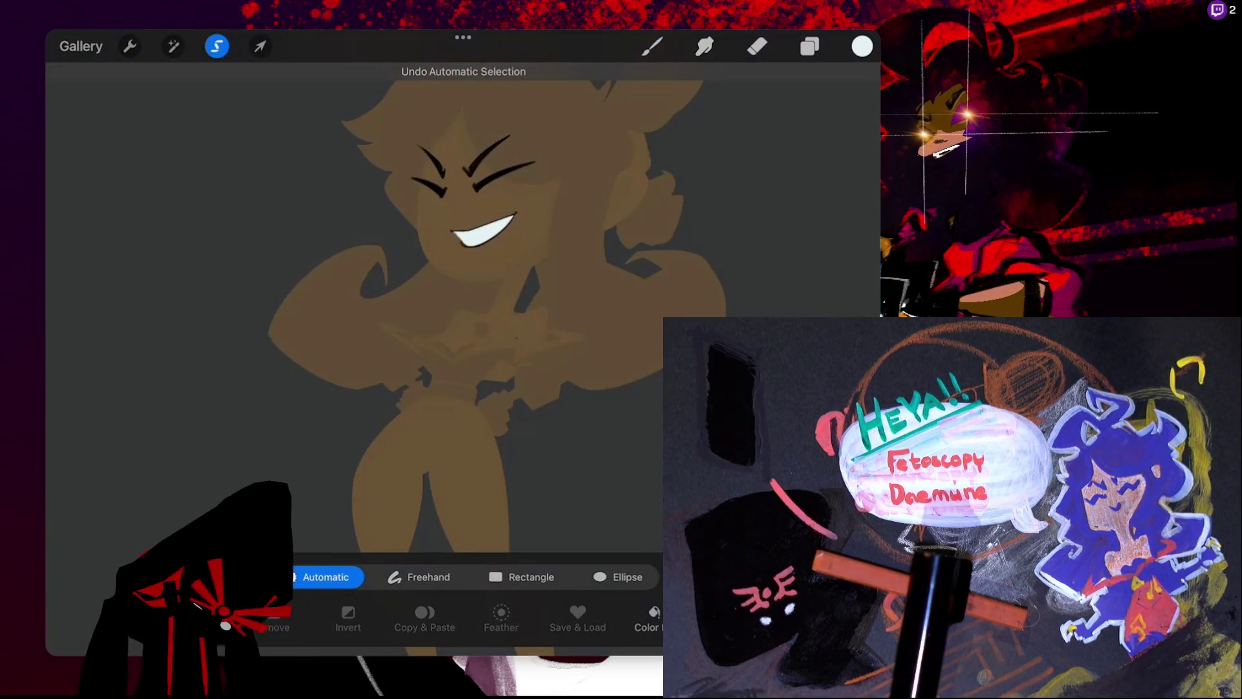
left_click(419, 576)
left_click(438, 280)
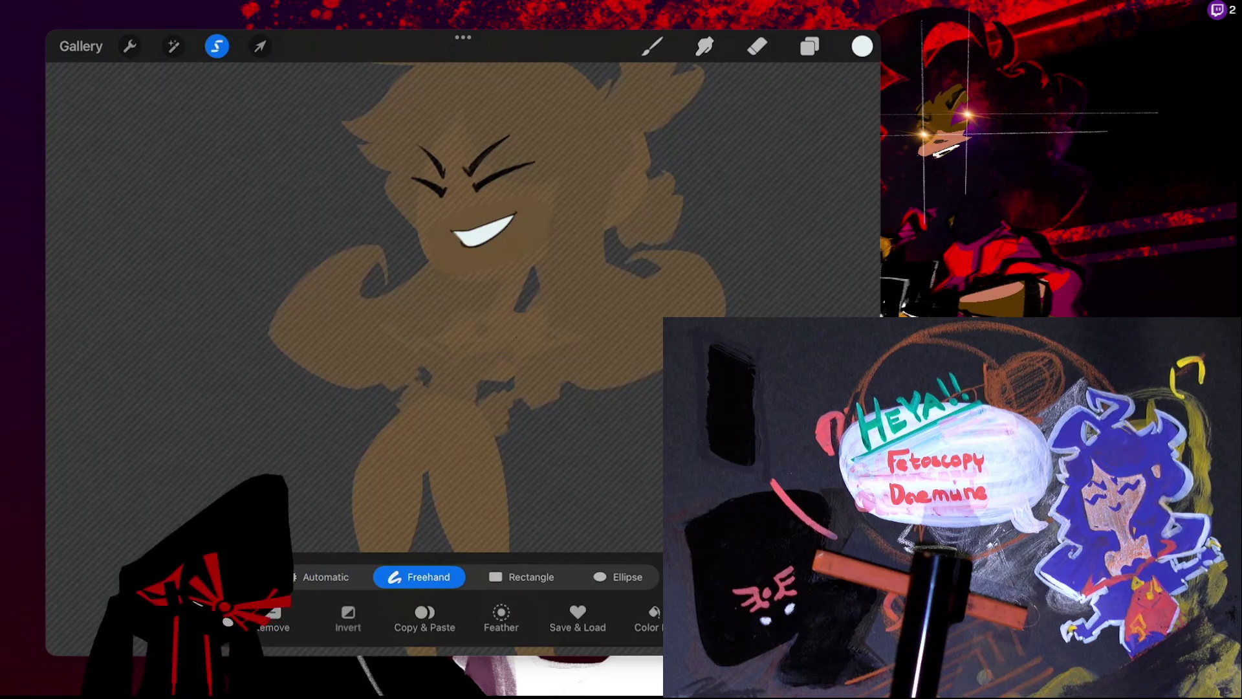
left_click(260, 46)
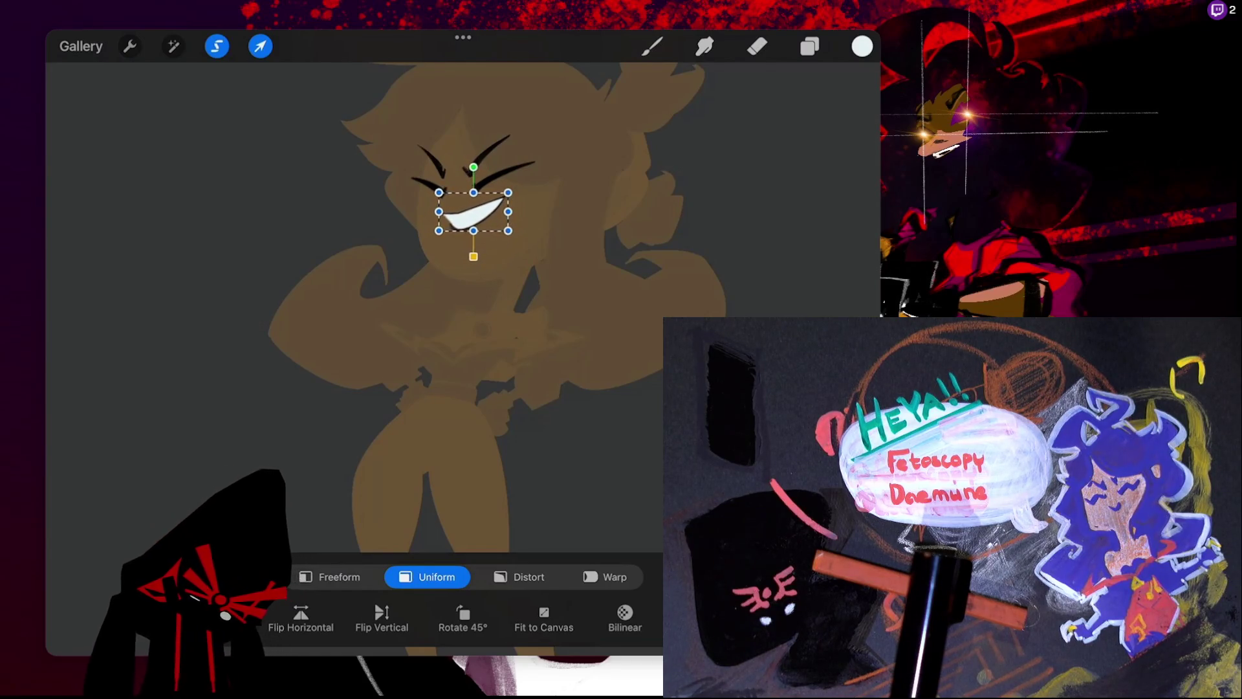
left_click(652, 46)
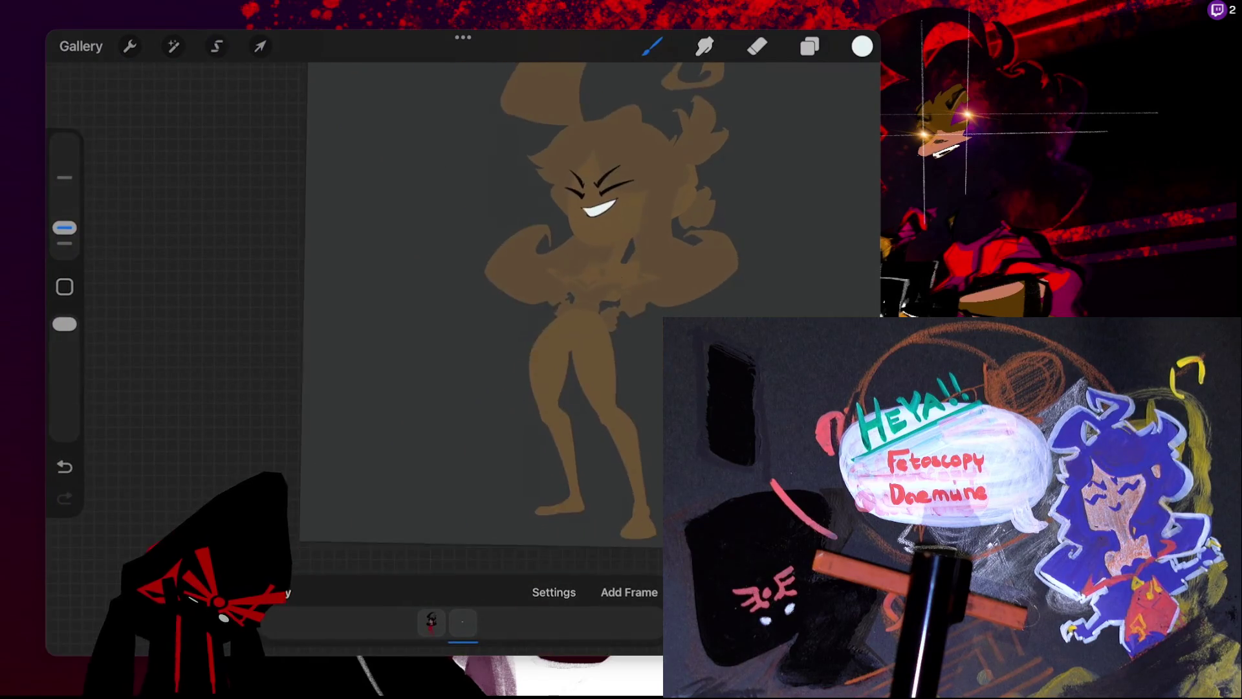
- Merge Layer 18 down again, then undo so the face lines stay on their own layer
left_click(809, 46)
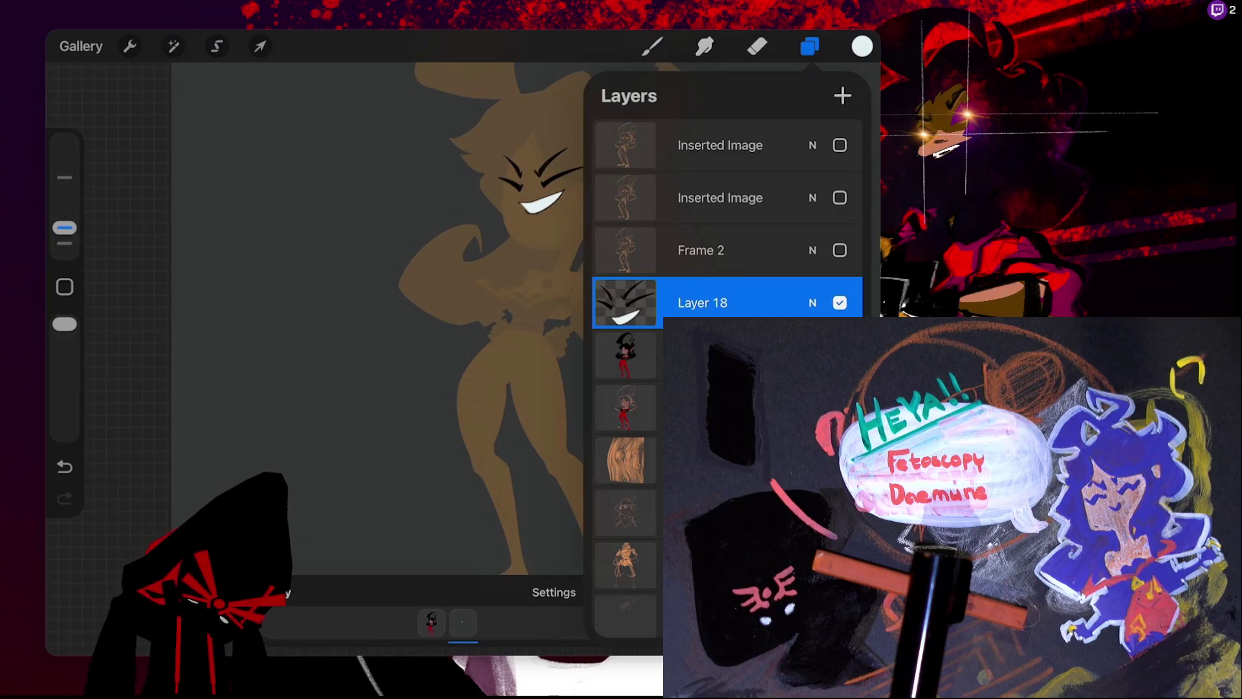
left_click(702, 303)
left_click(492, 431)
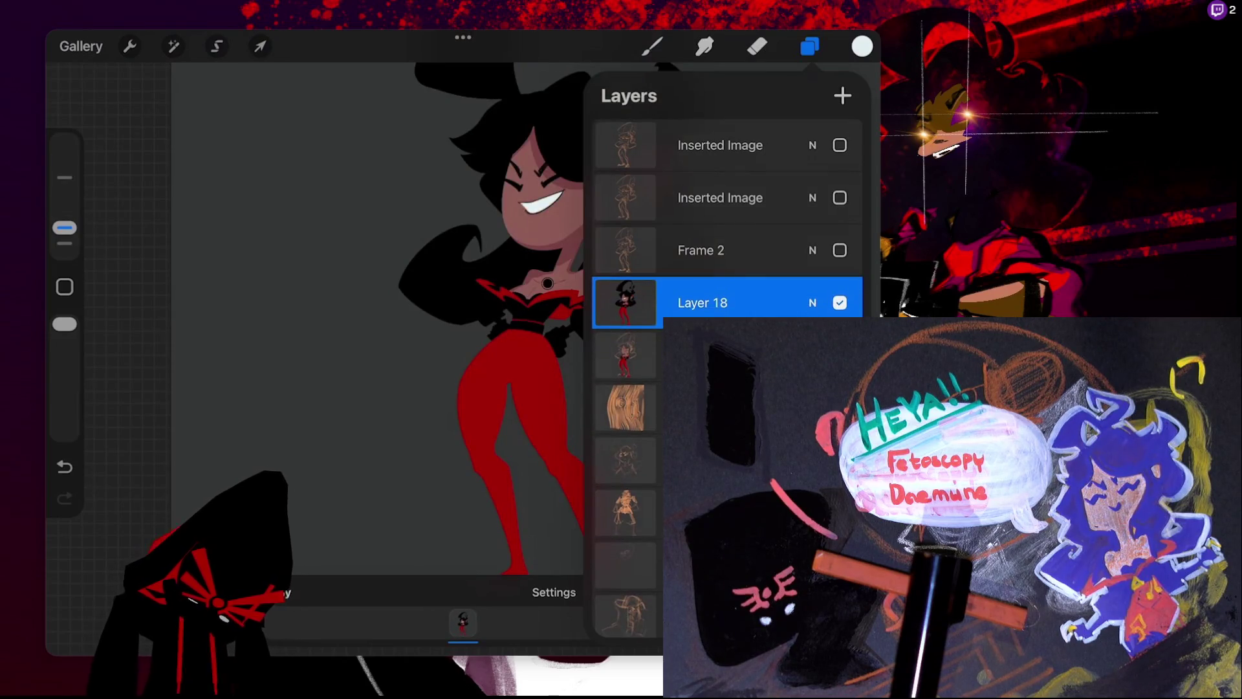
left_click_drag(547, 282, 386, 250)
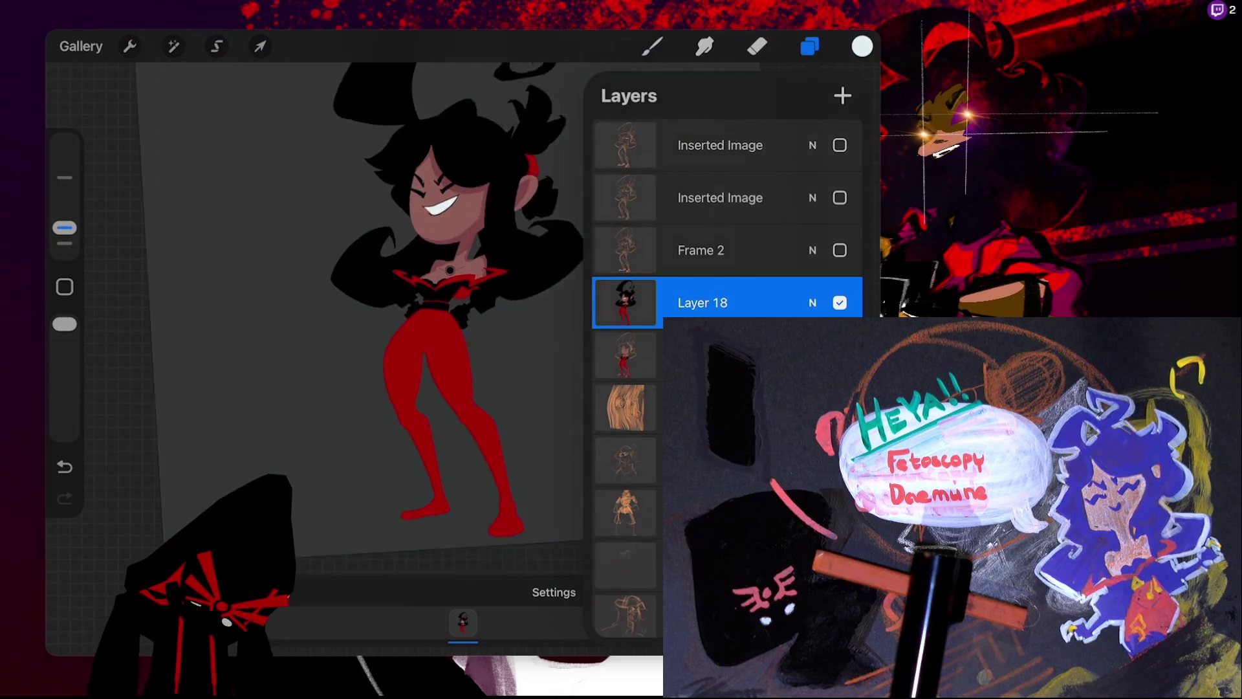
left_click(842, 95)
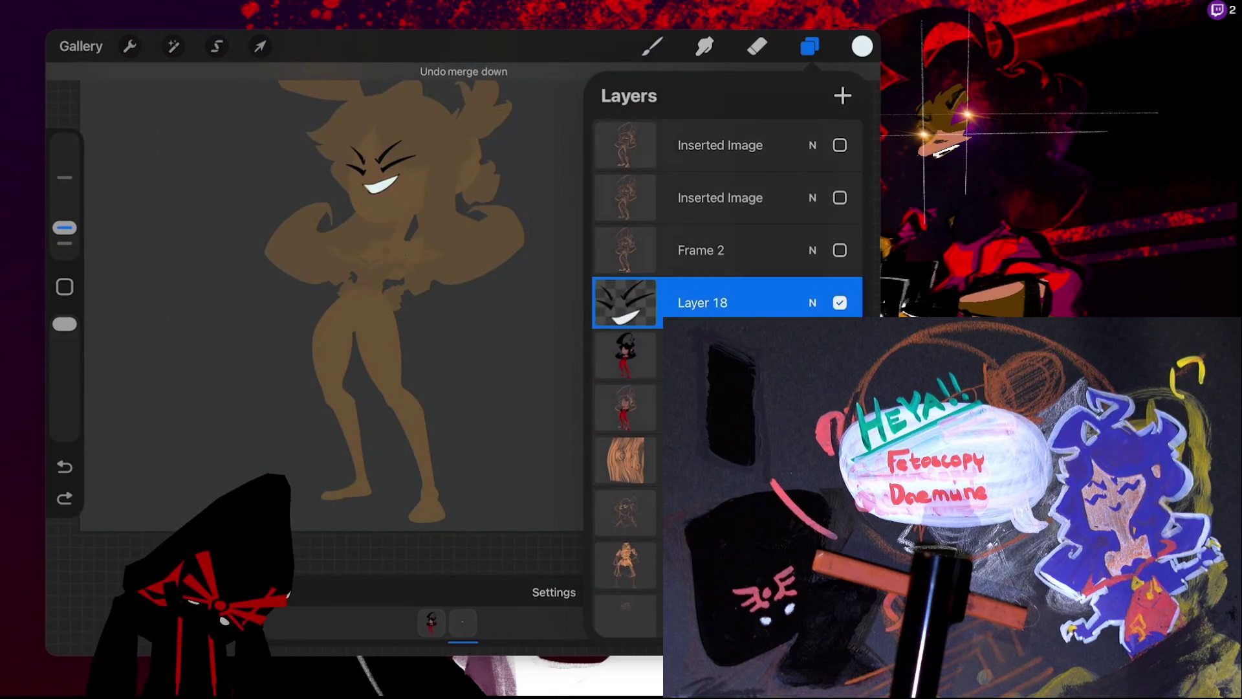
left_click(809, 46)
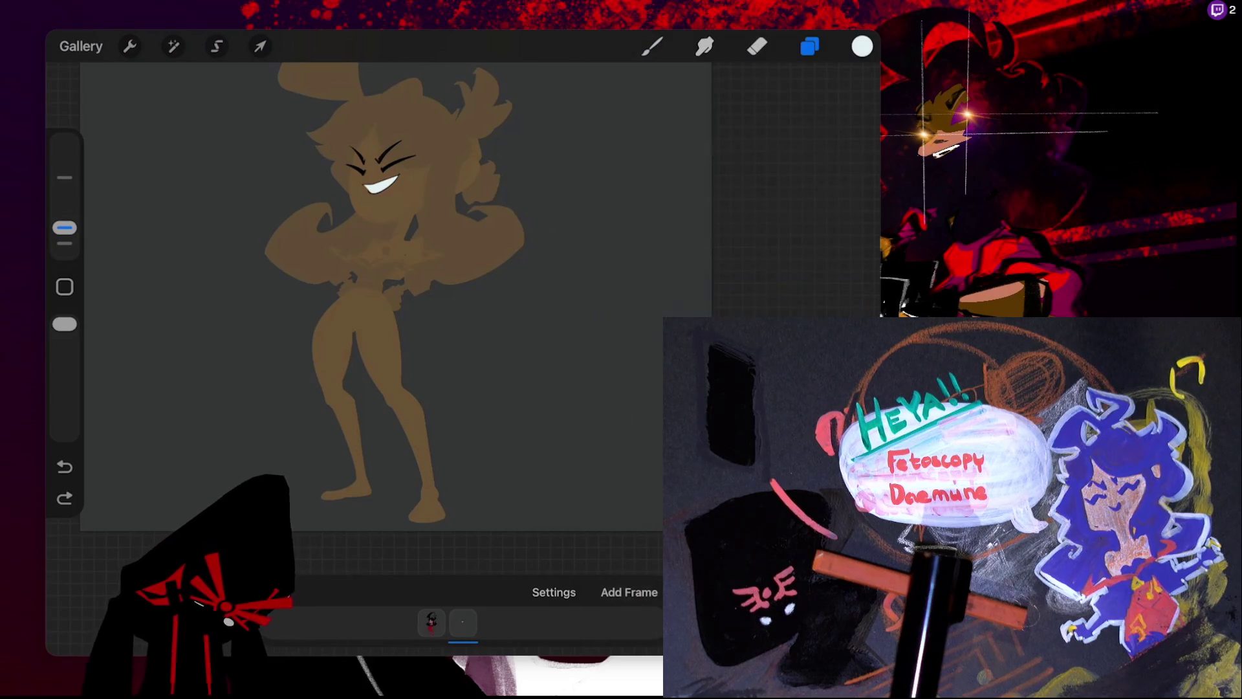
left_click(130, 46)
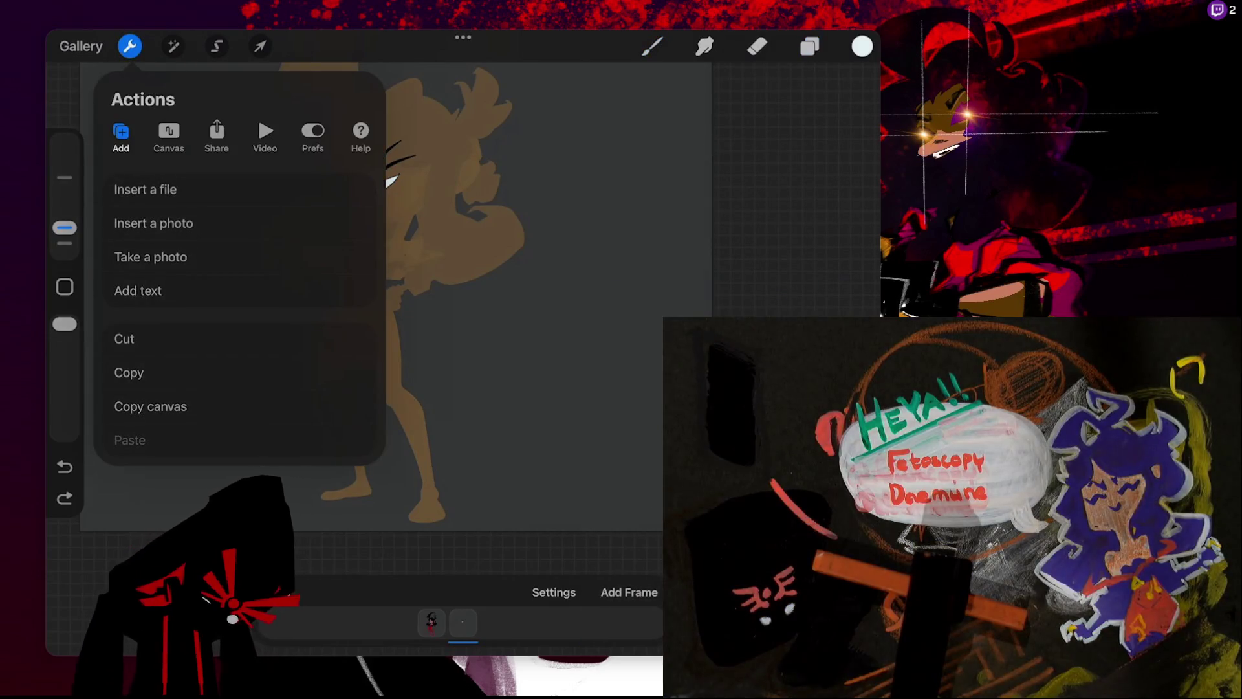
- Turn off Animation Assist in the Canvas actions
left_click(216, 136)
left_click(169, 136)
left_click(351, 238)
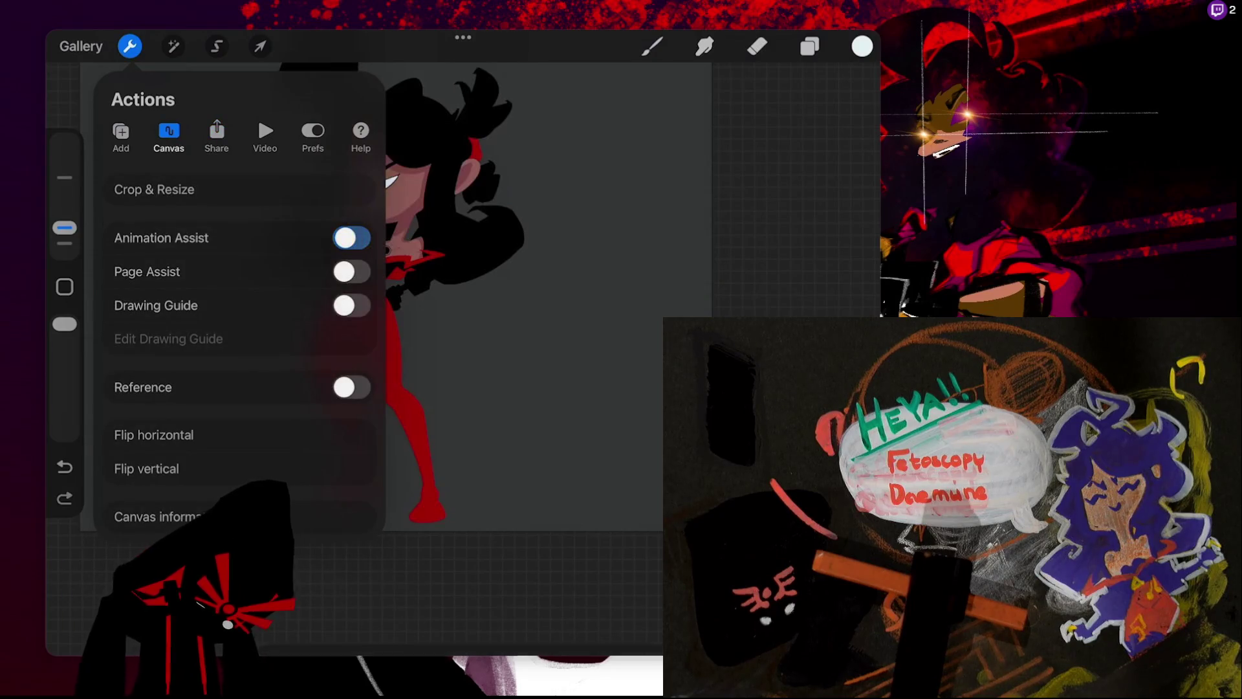
left_click(652, 46)
scroll(389, 324, "up", 3)
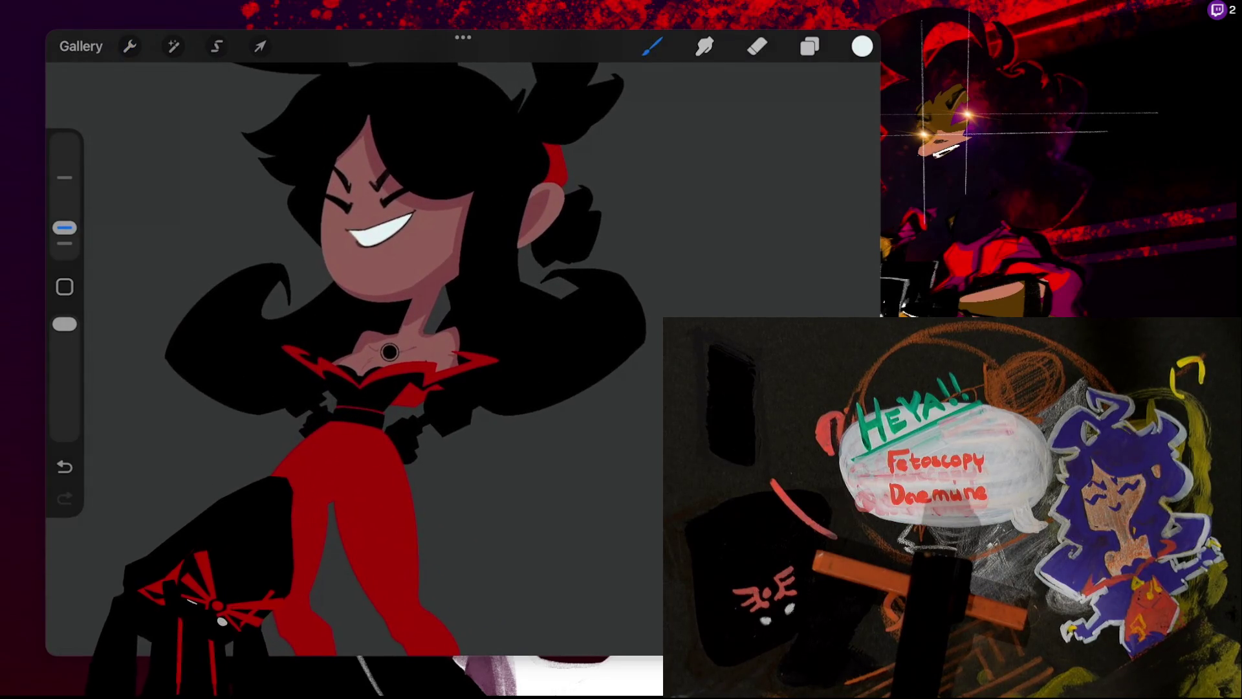
- Lasso the mouth and nudge it up and slightly right on the face
left_click(809, 46)
left_click(217, 46)
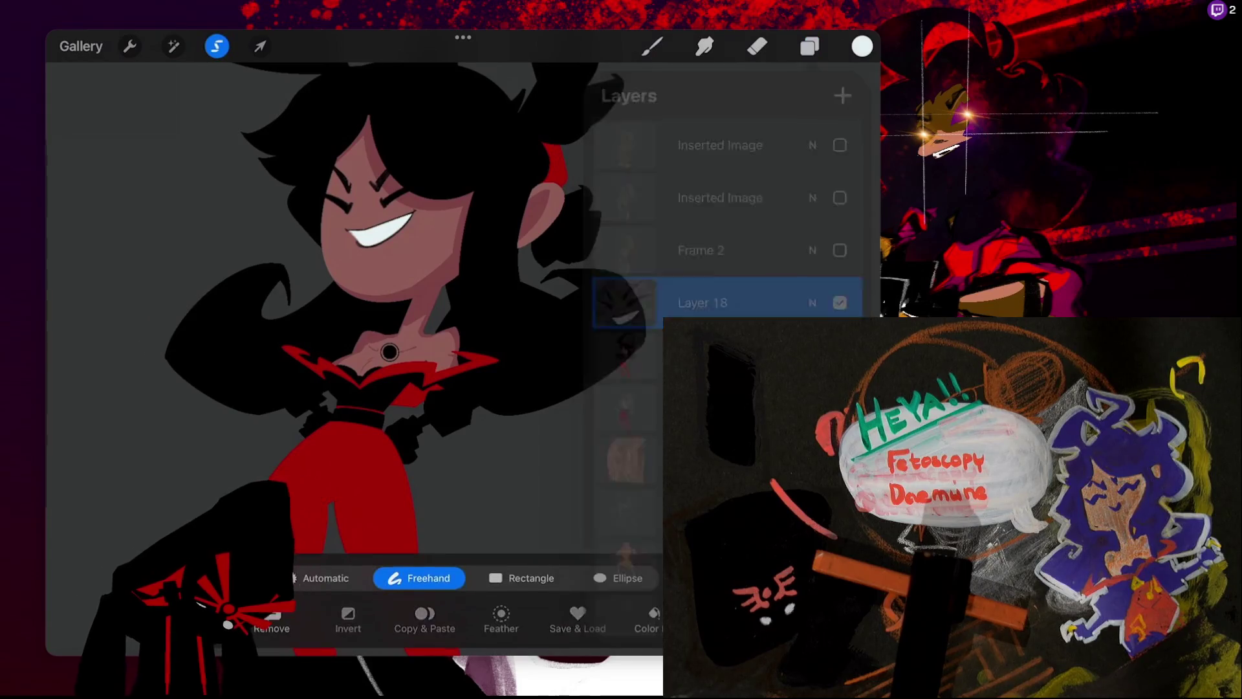
left_click(365, 268)
left_click(260, 46)
left_click_drag(375, 238, 388, 235)
left_click_drag(388, 237, 383, 237)
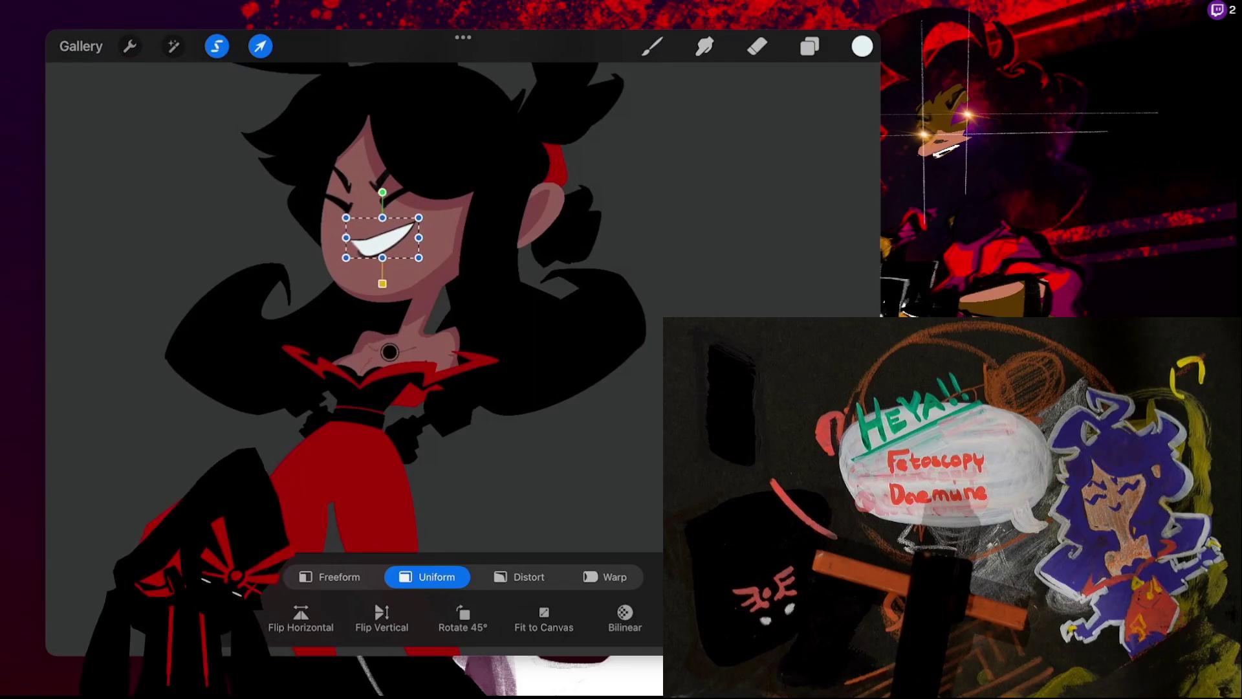
left_click(652, 46)
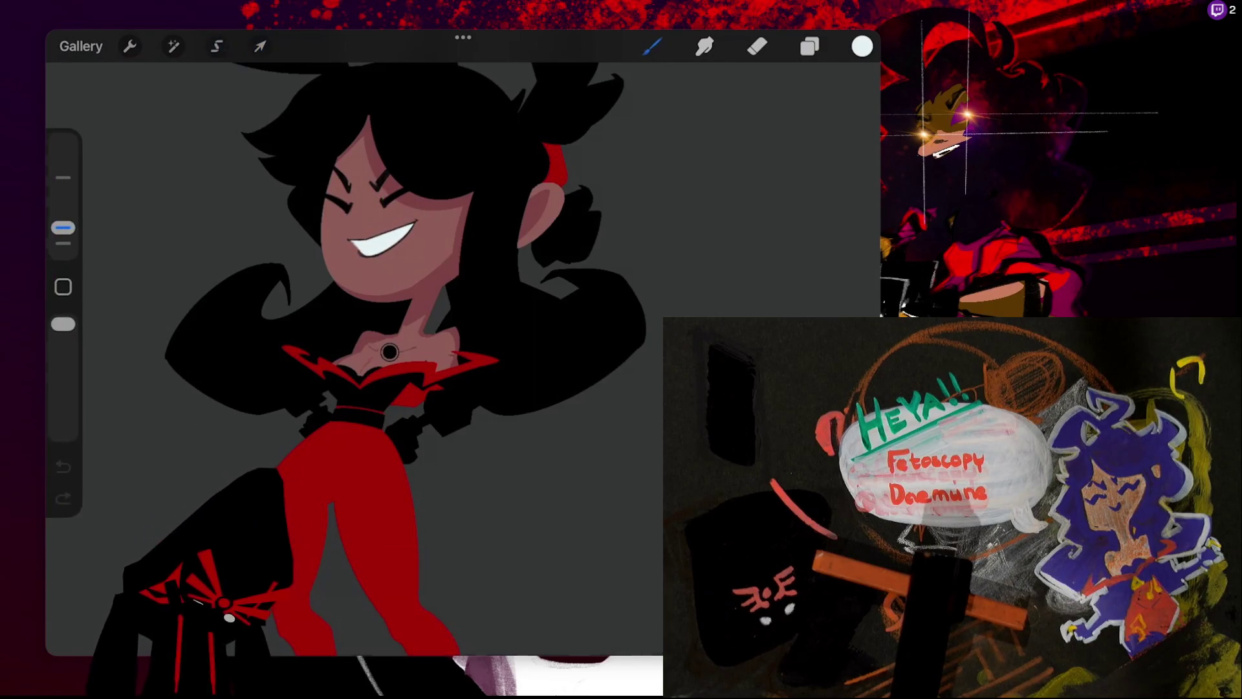
- Move the face slightly right, down, then raise it a little on the head
left_click(260, 46)
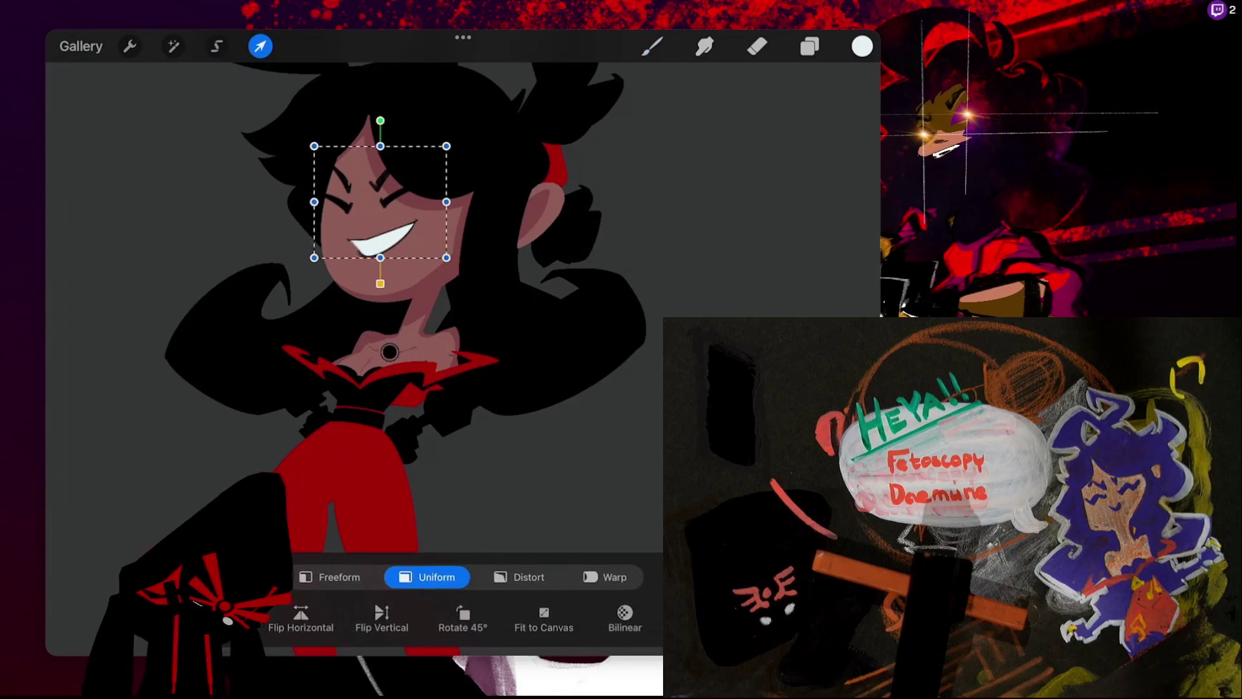
left_click_drag(382, 207, 397, 207)
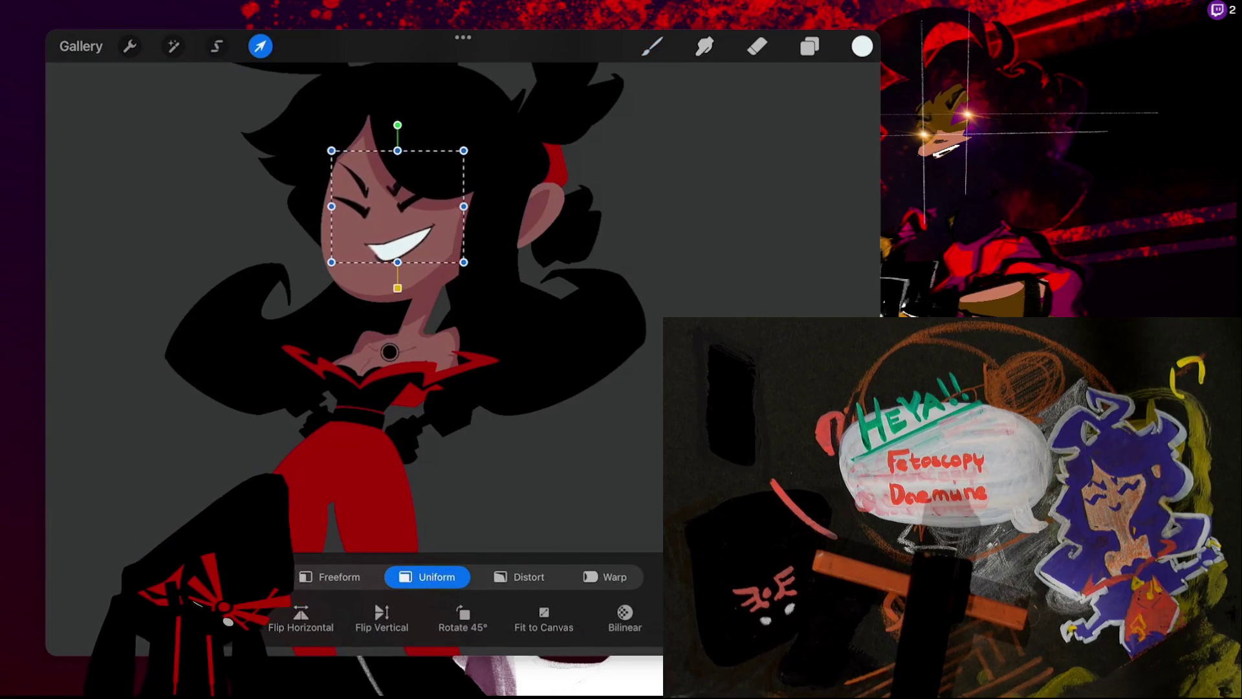
left_click_drag(397, 207, 394, 212)
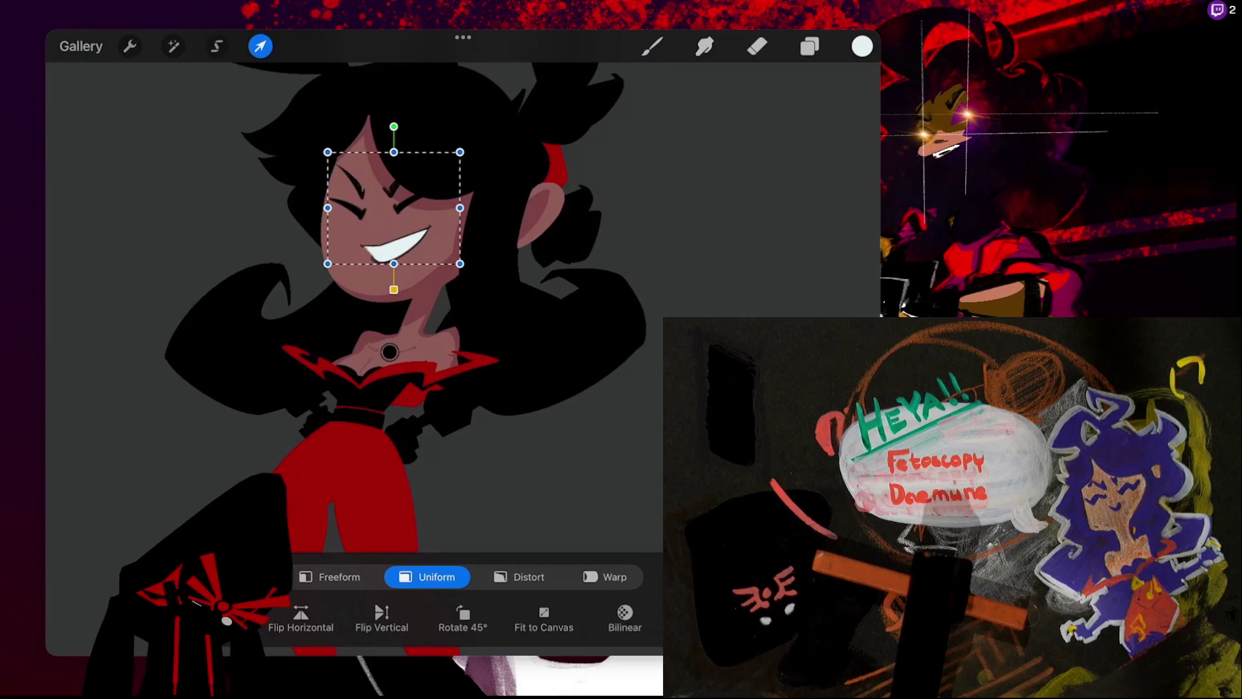
left_click(651, 46)
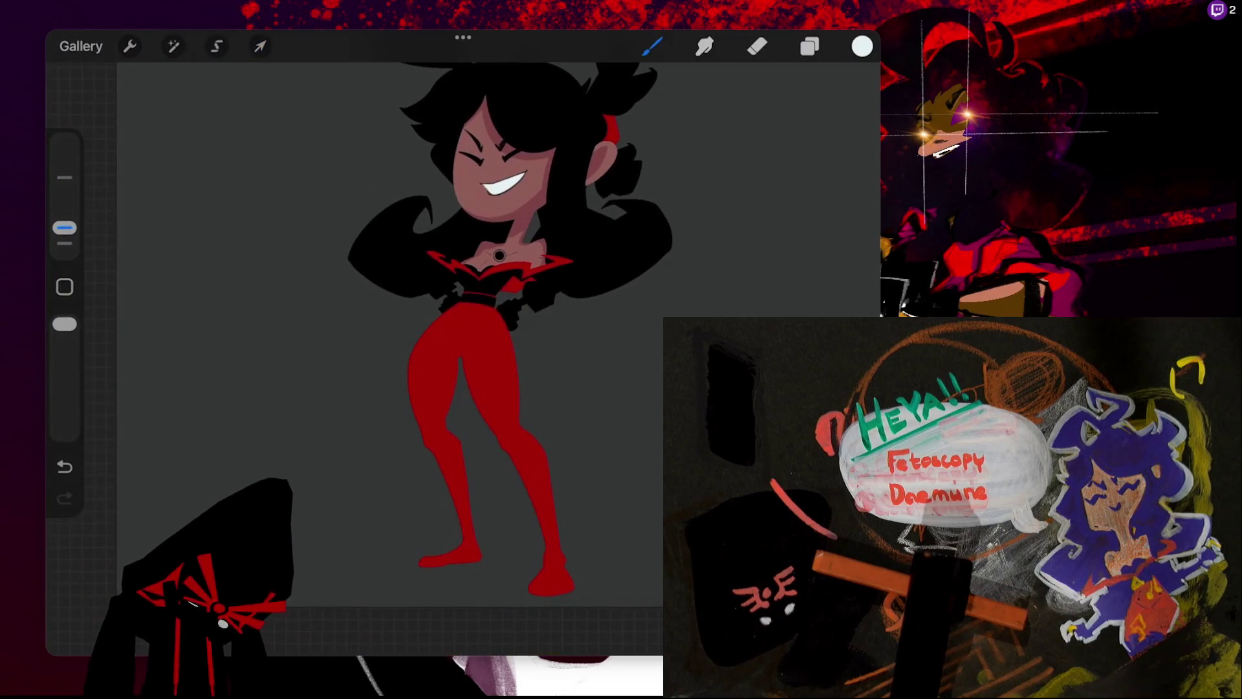
left_click(260, 46)
left_click_drag(502, 161, 502, 157)
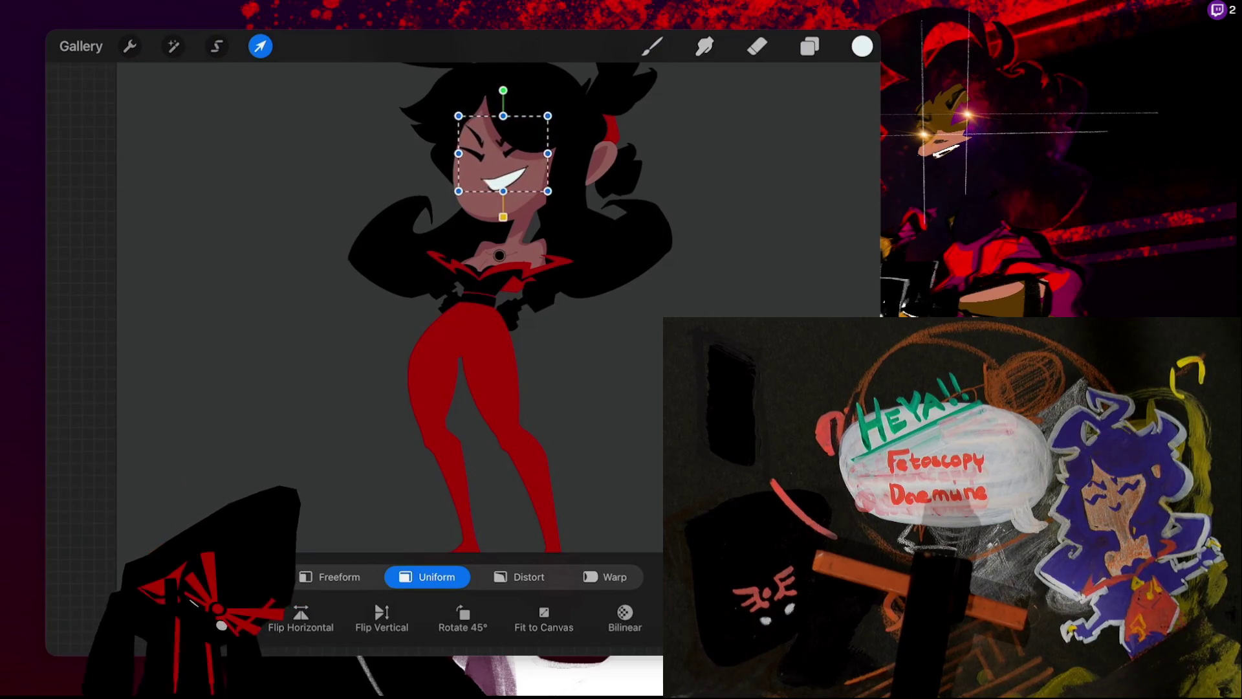
left_click(217, 46)
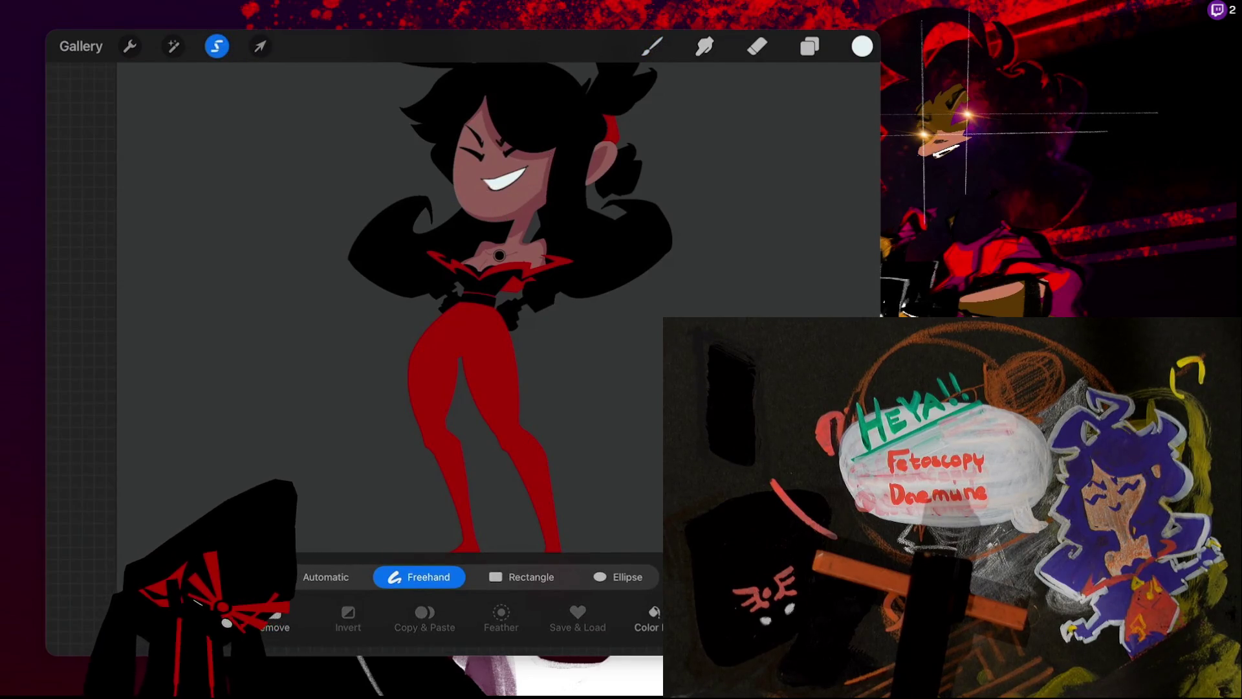
left_click(260, 46)
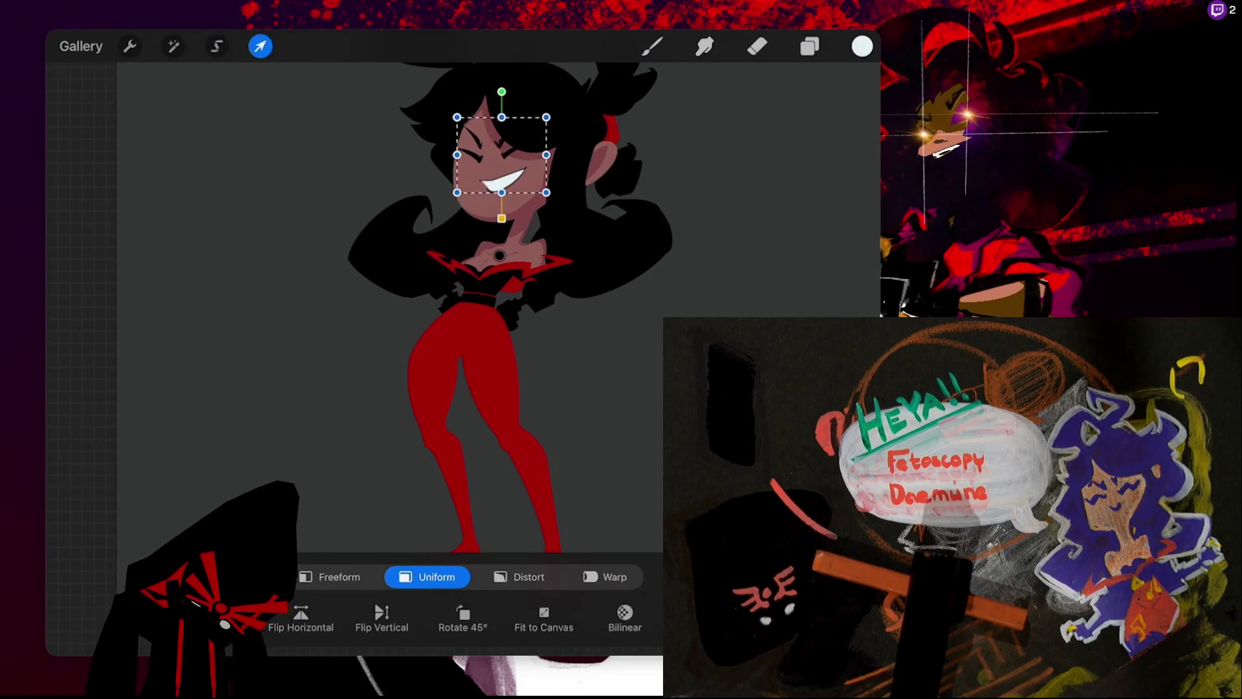
left_click(652, 46)
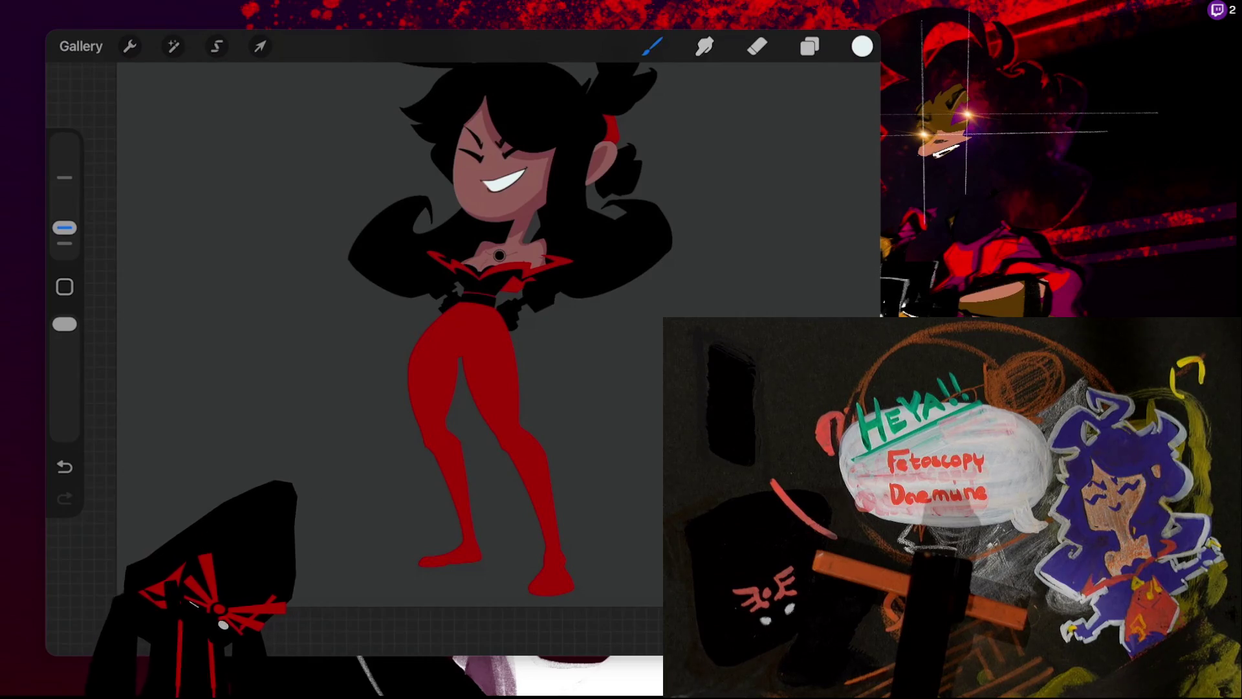
scroll(498, 291, "down", 5)
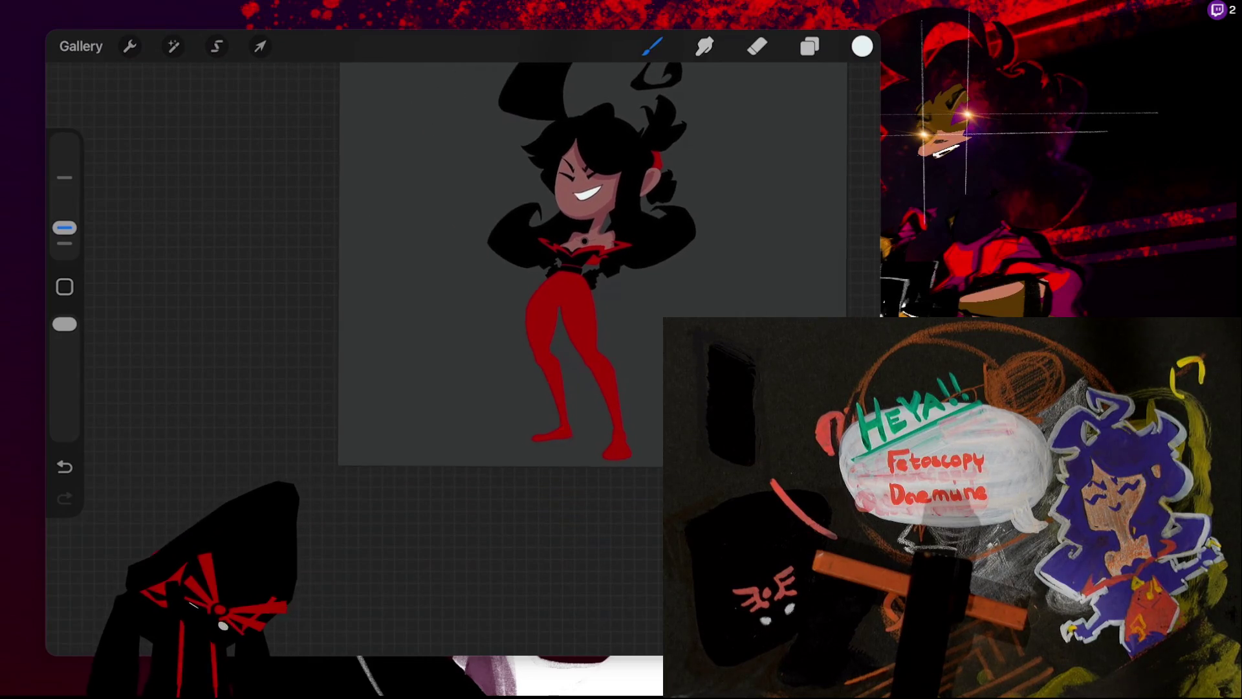
scroll(494, 294, "up", 5)
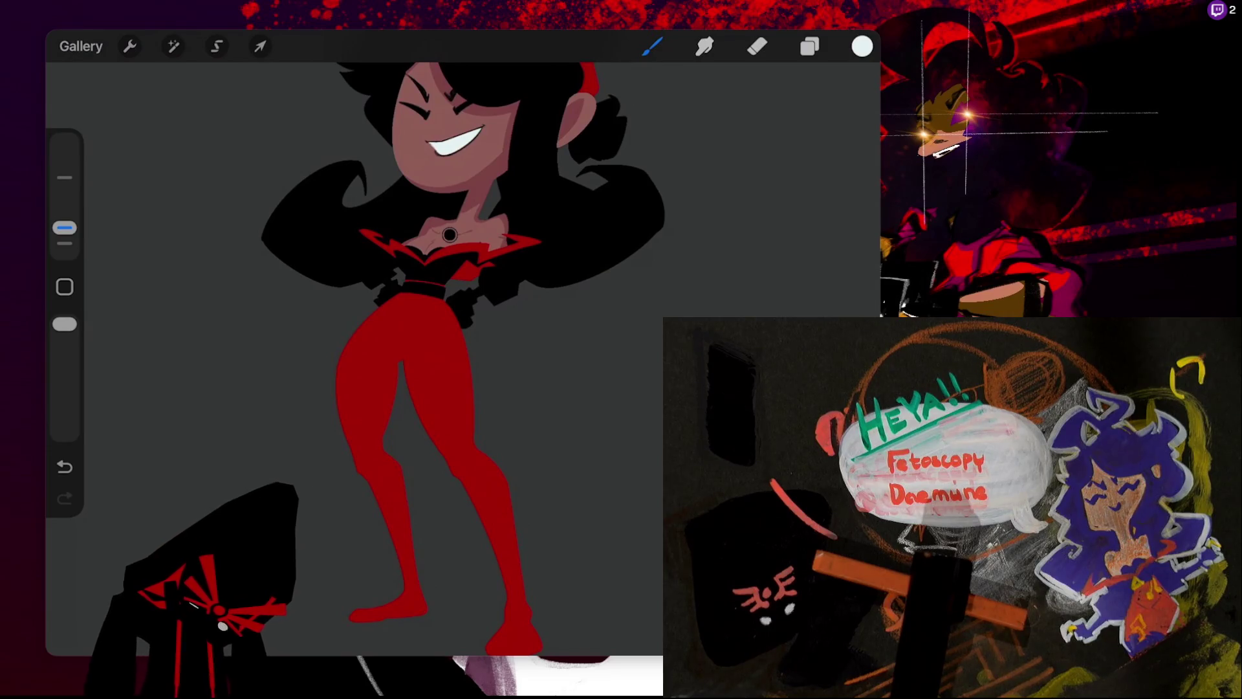
scroll(453, 259, "up", 2)
scroll(498, 324, "down", 3)
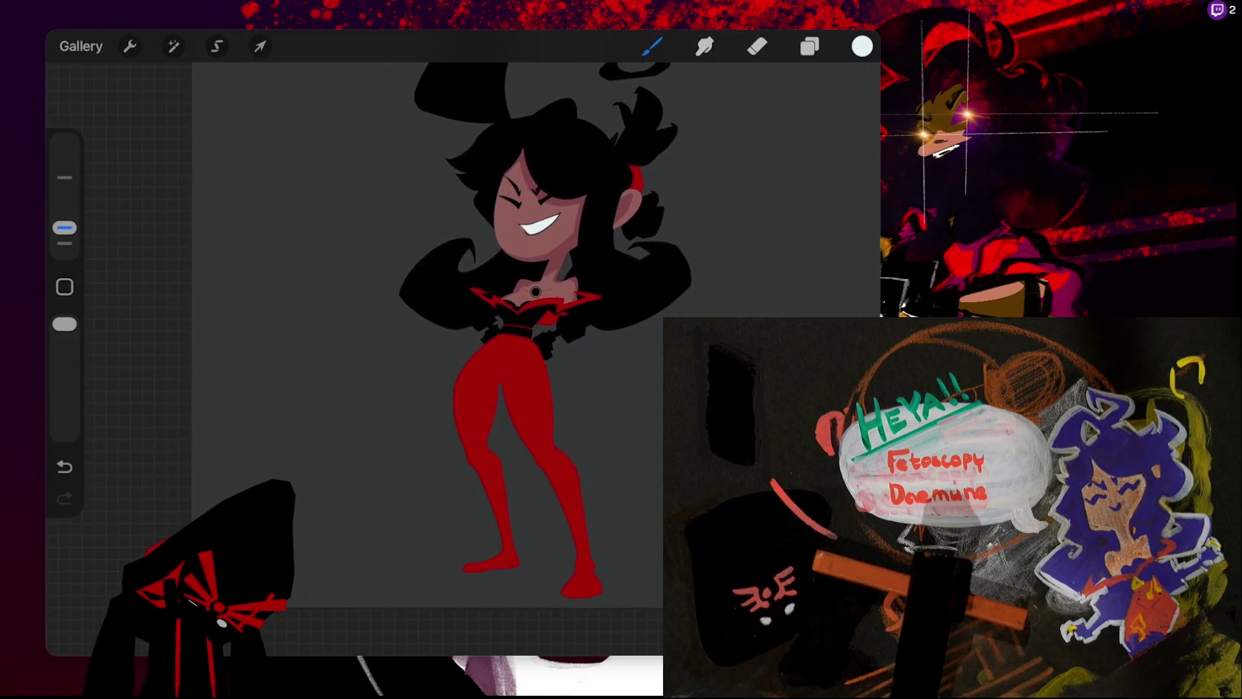
scroll(498, 291, "down", 5)
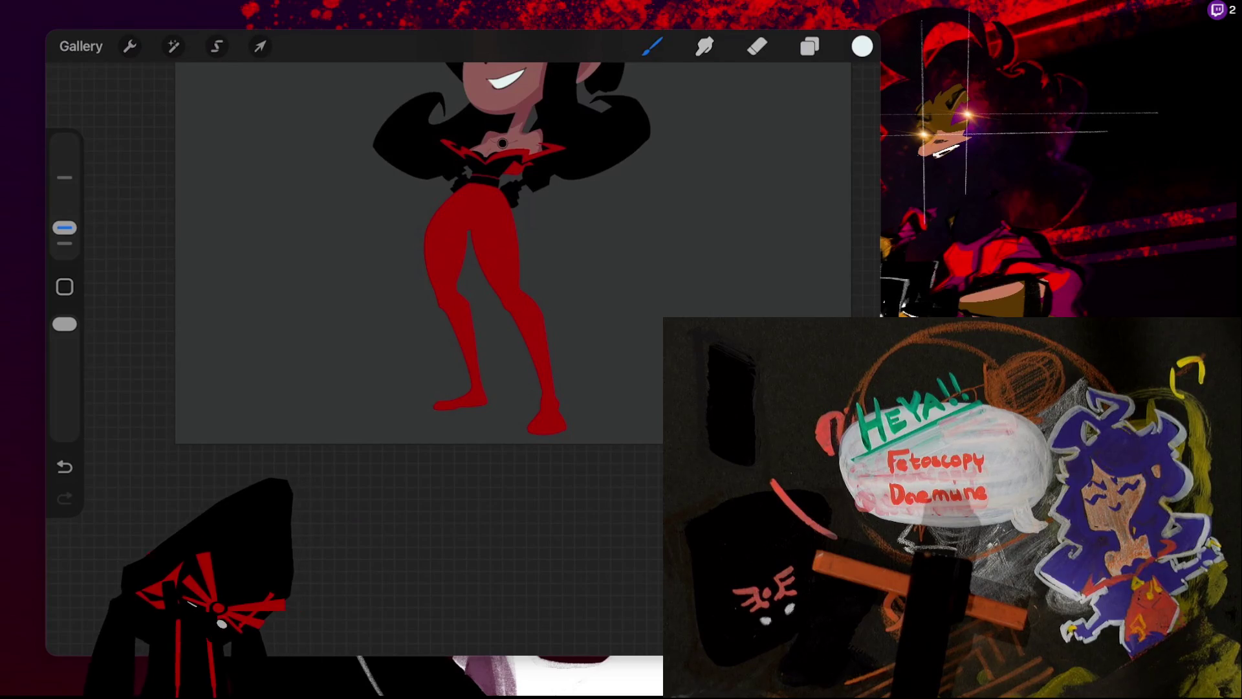
scroll(588, 236, "down", 5)
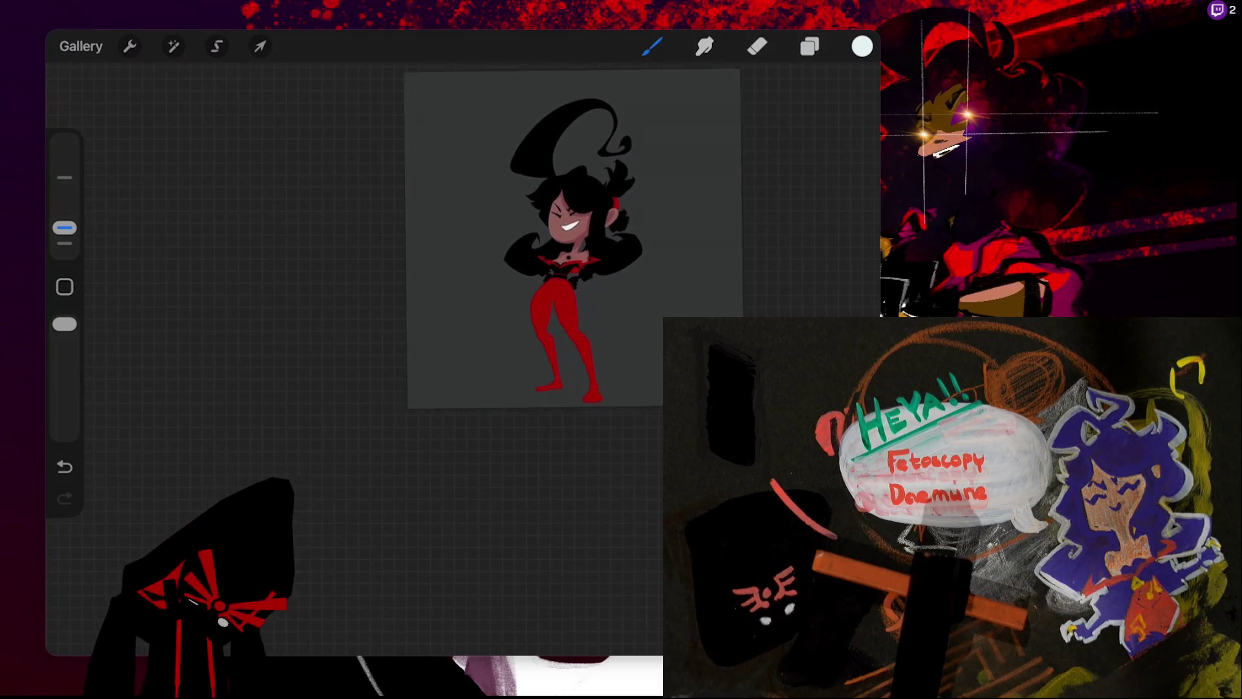
scroll(517, 265, "up", 5)
left_click(216, 46)
scroll(505, 292, "up", 5)
left_click(461, 323)
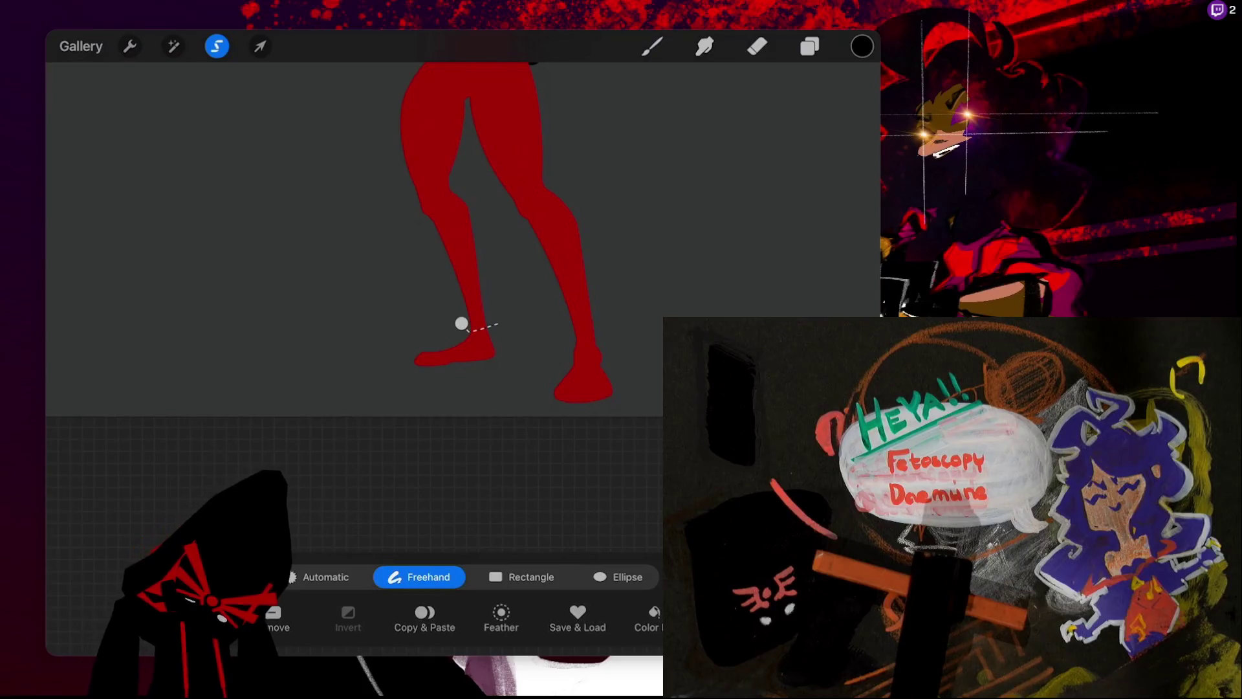
- Lasso-select the girl's legs from the feet up to the hip
left_click_drag(501, 321, 564, 341)
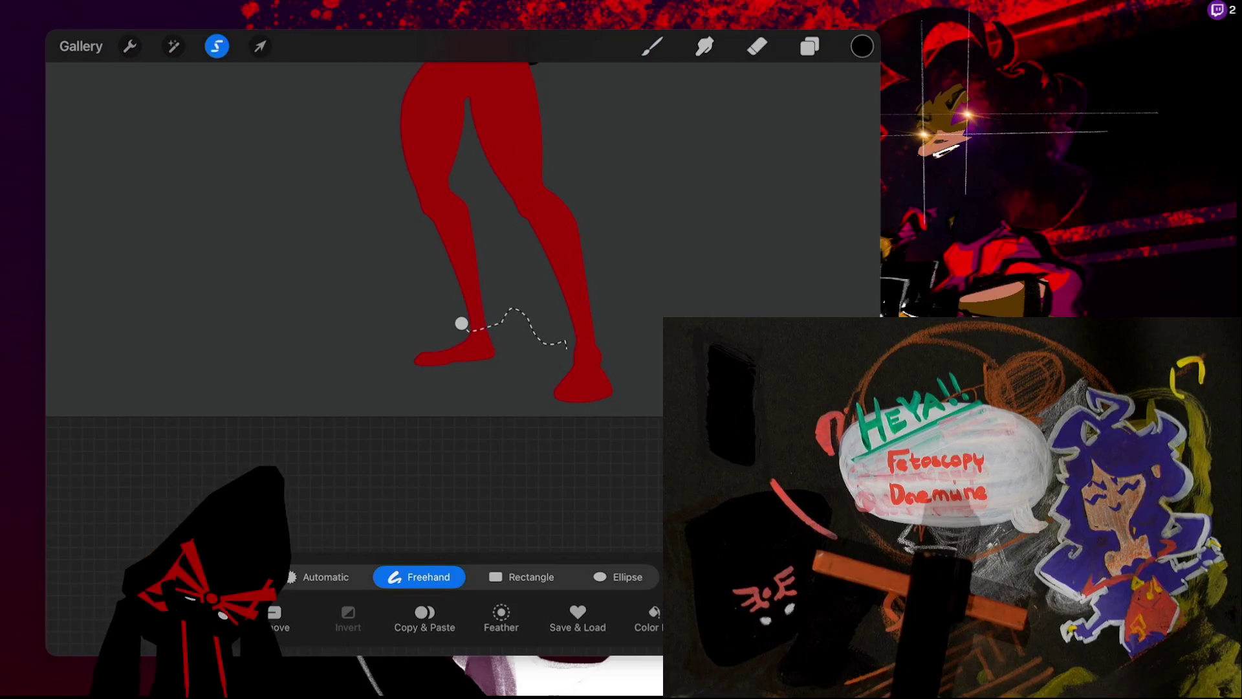
left_click_drag(564, 341, 626, 331)
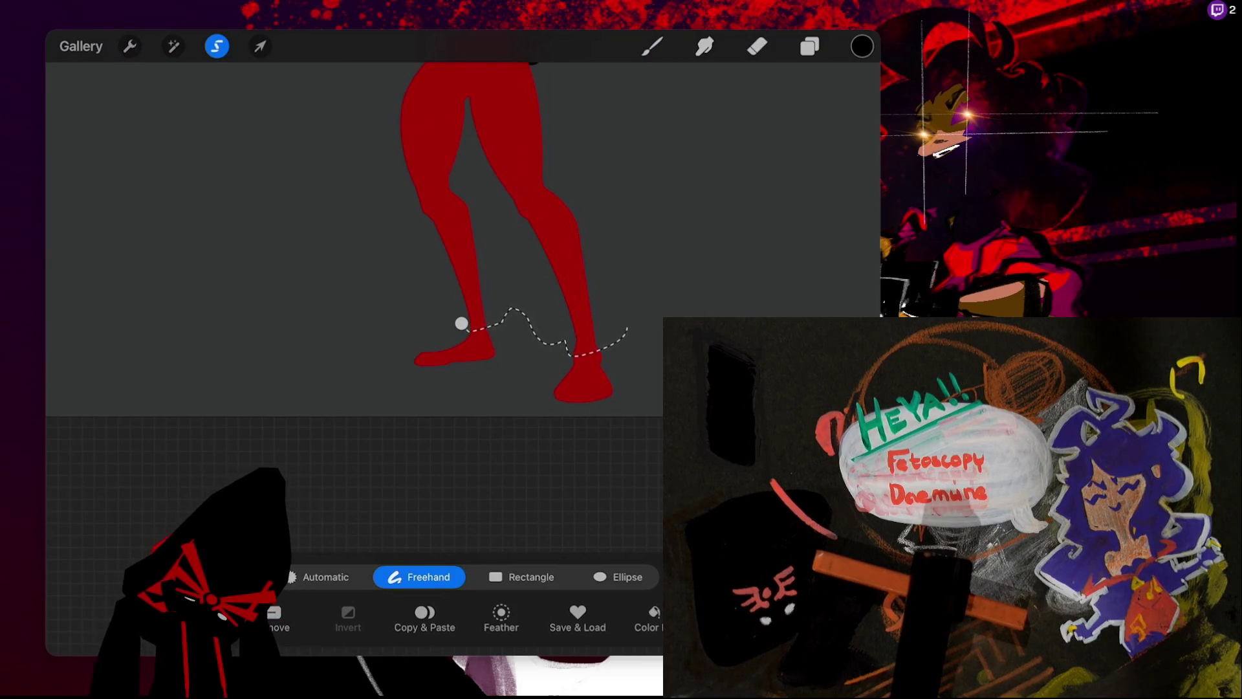
left_click_drag(627, 331, 575, 111)
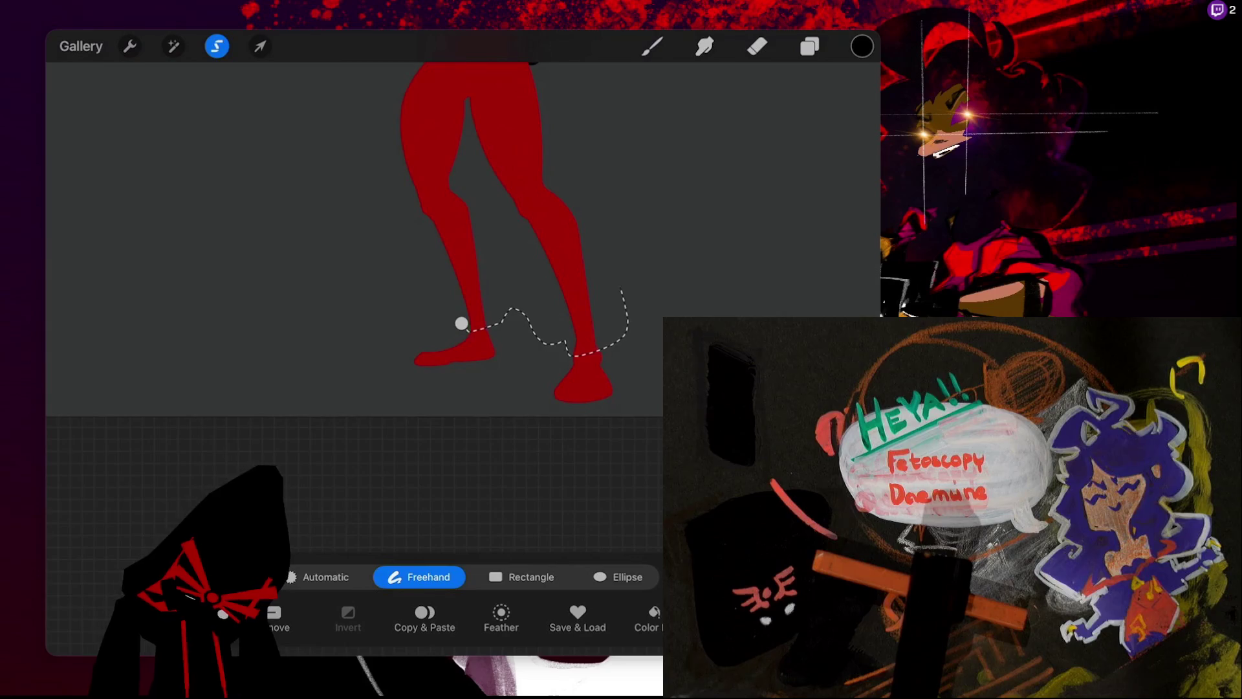
scroll(537, 233, "down", 2)
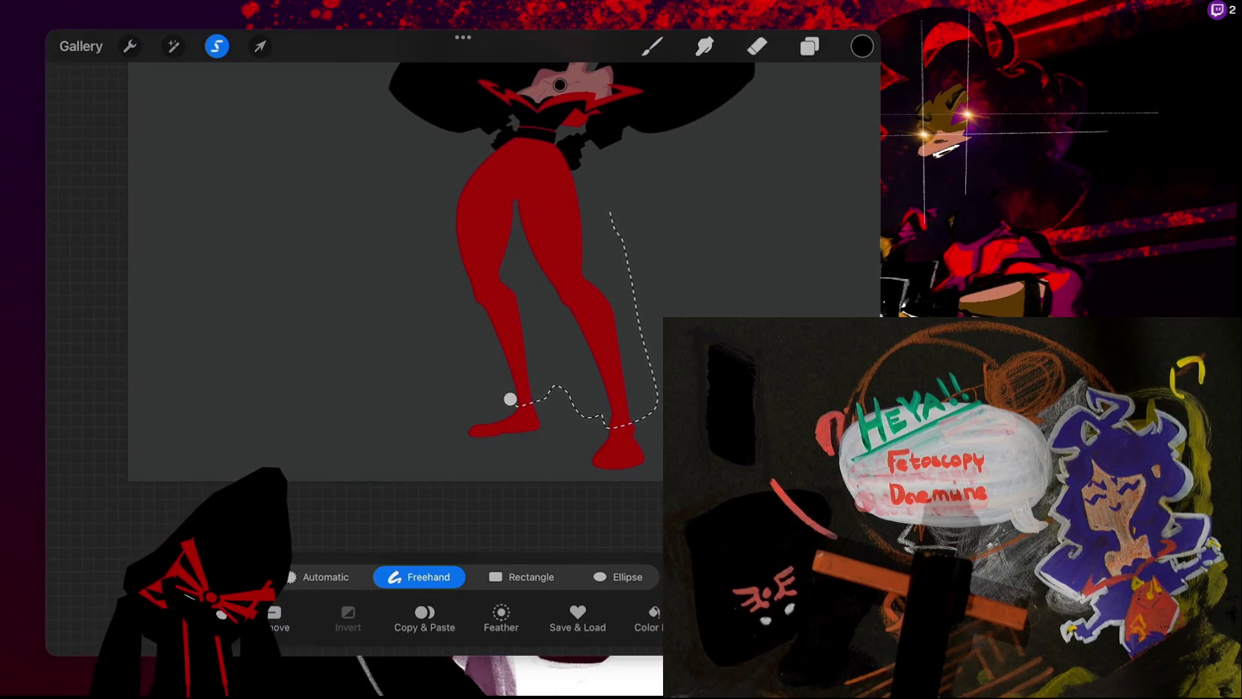
mouse_move(610, 210)
left_mouse_down()
mouse_move(573, 175)
mouse_move(493, 147)
mouse_move(510, 398)
left_mouse_up()
left_click(510, 398)
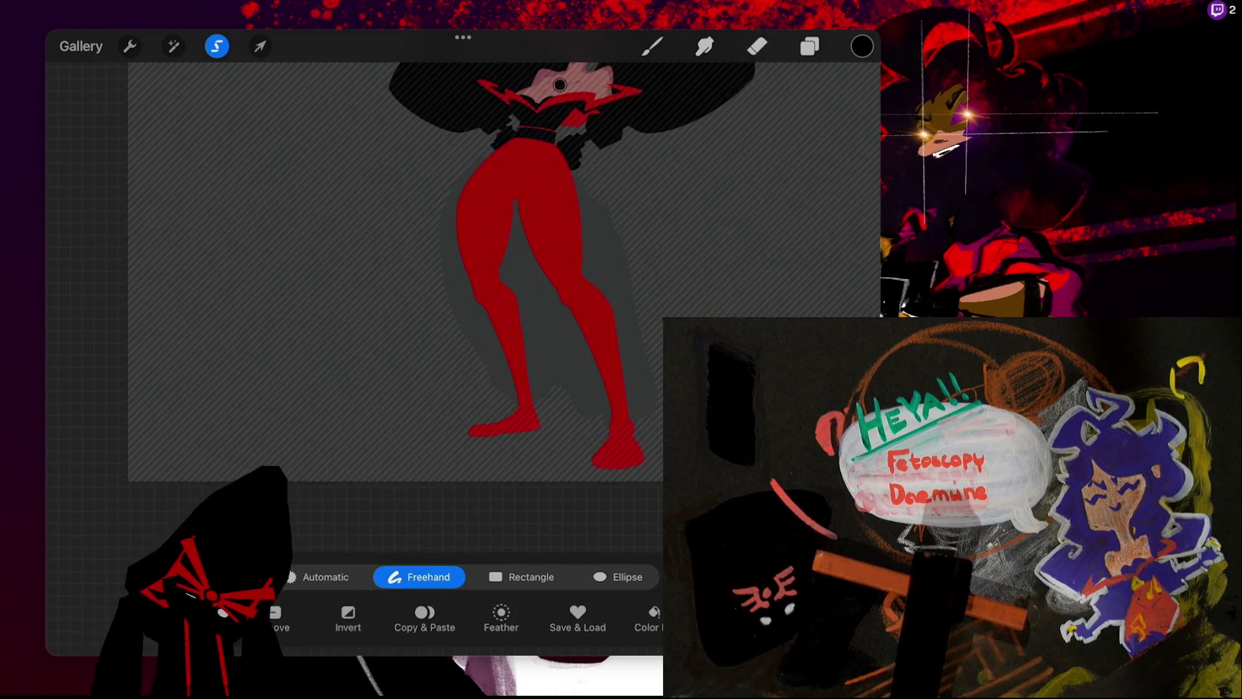
left_click(652, 46)
- Select the body layer below Layer 18 and choose a Charcoal brush
left_click(809, 46)
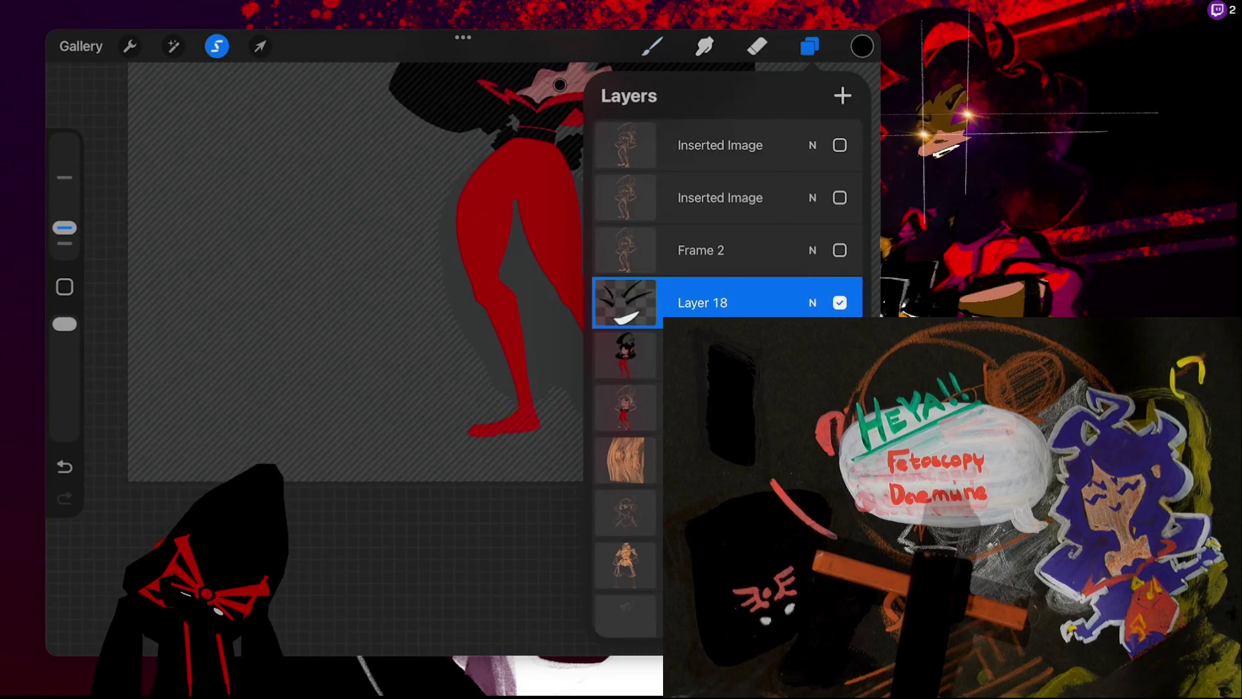
left_click(625, 354)
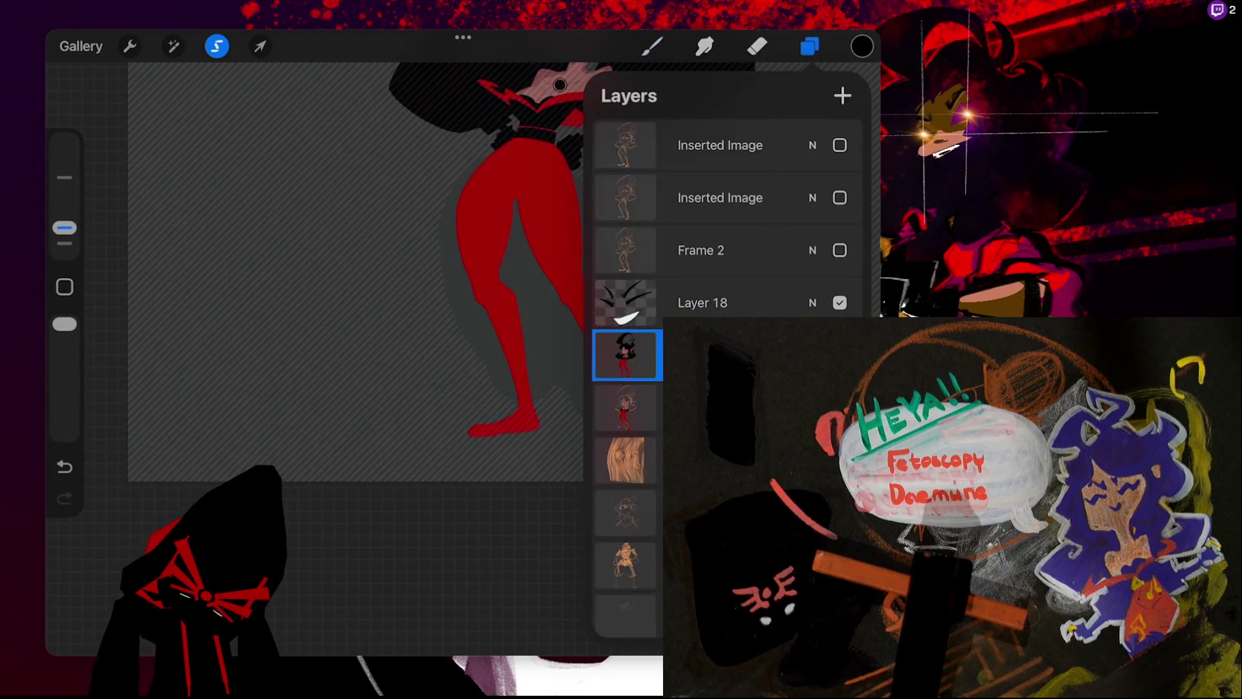
left_click(625, 355)
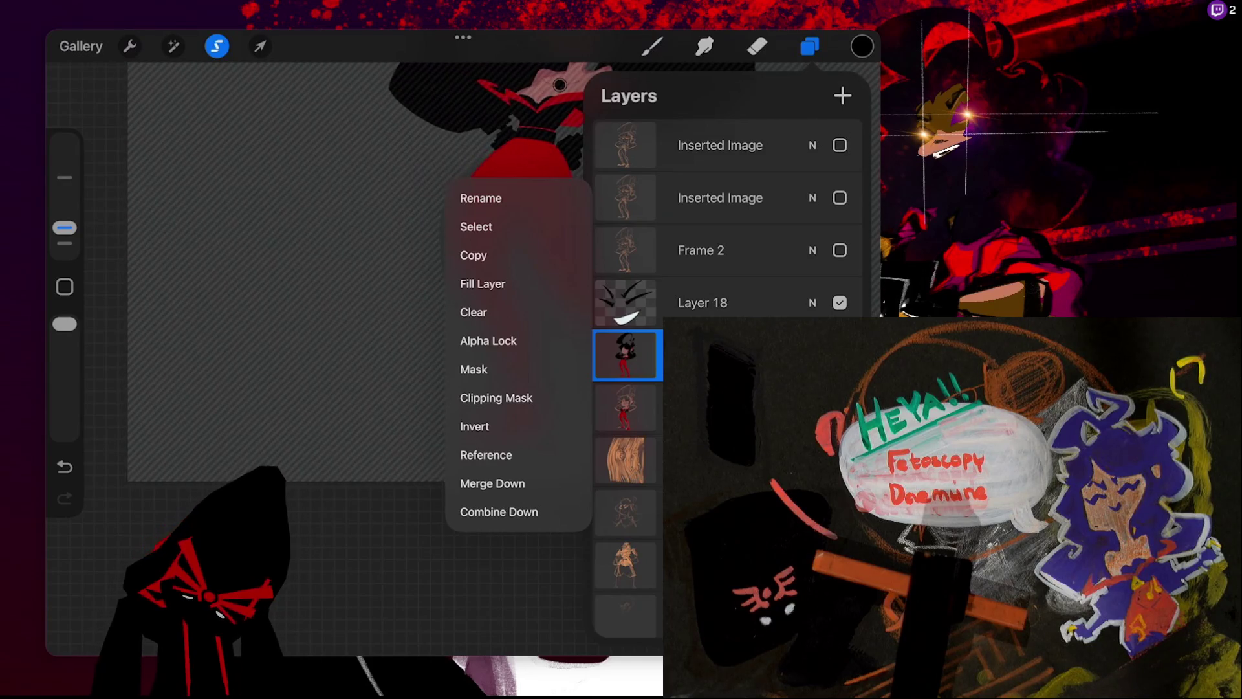
left_click(625, 355)
left_click(652, 46)
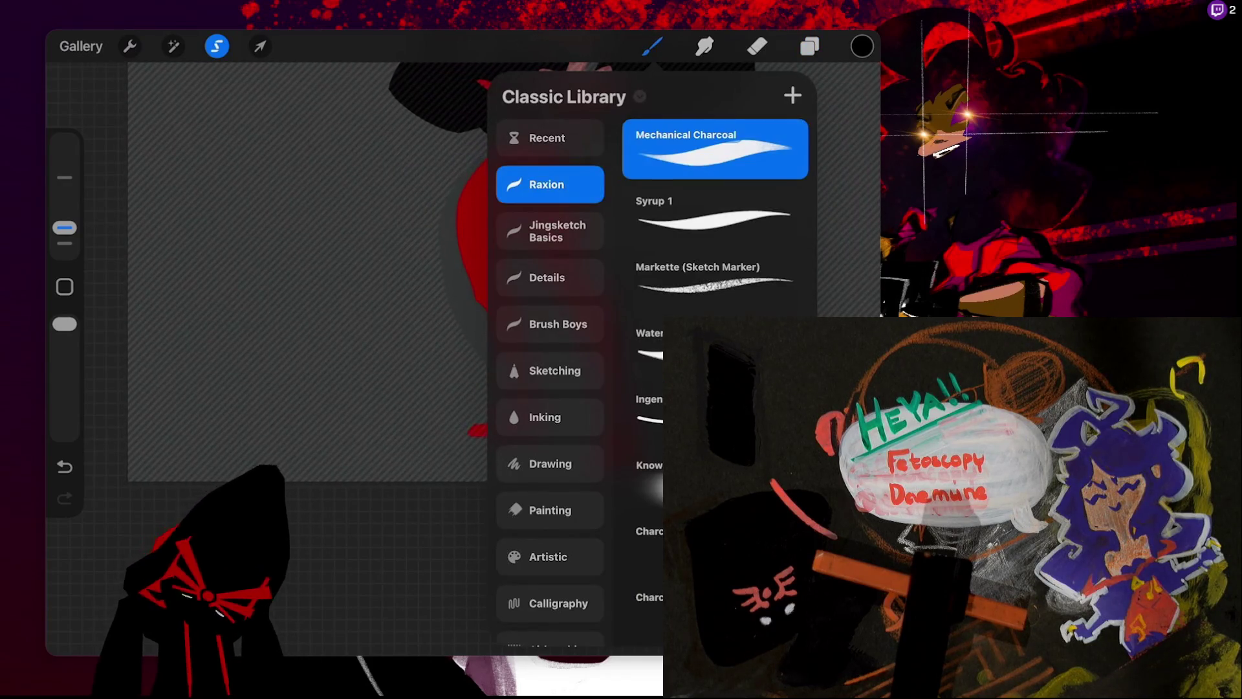
left_click(647, 544)
left_click(652, 46)
- Enlarge the brush and shade the red legs darker toward the feet on a rotated canvas
left_click_drag(453, 259, 388, 401)
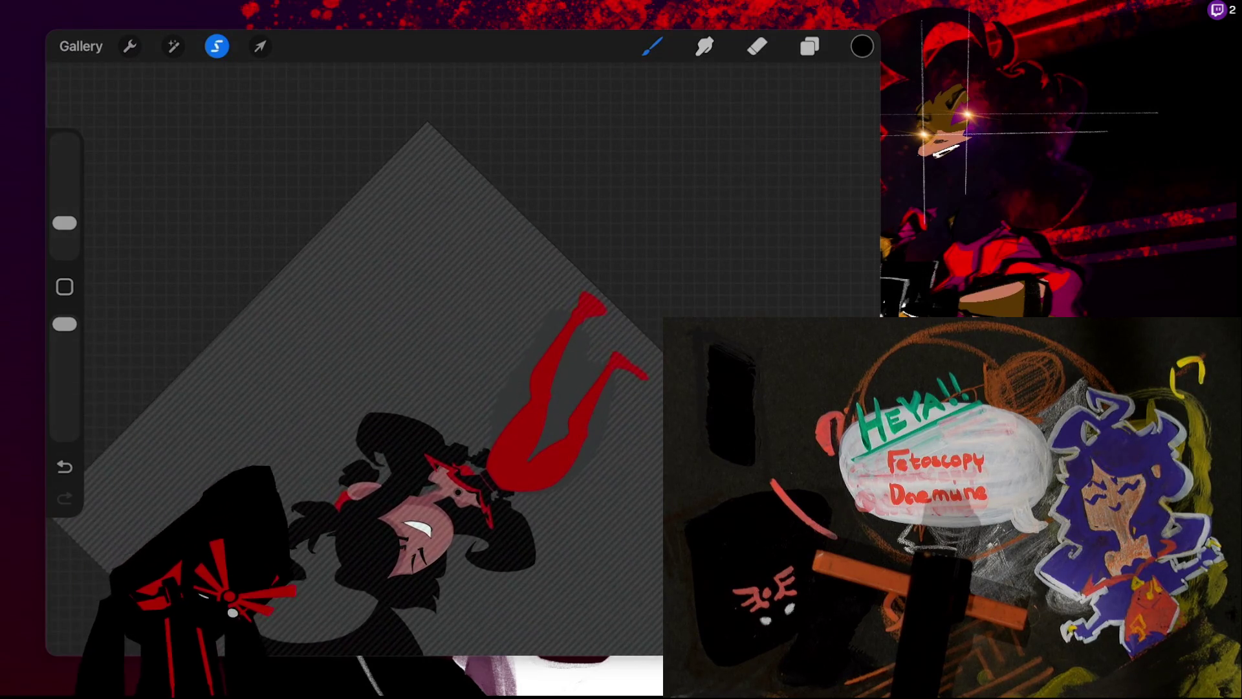
left_click_drag(64, 223, 64, 197)
left_click_drag(461, 81, 661, 521)
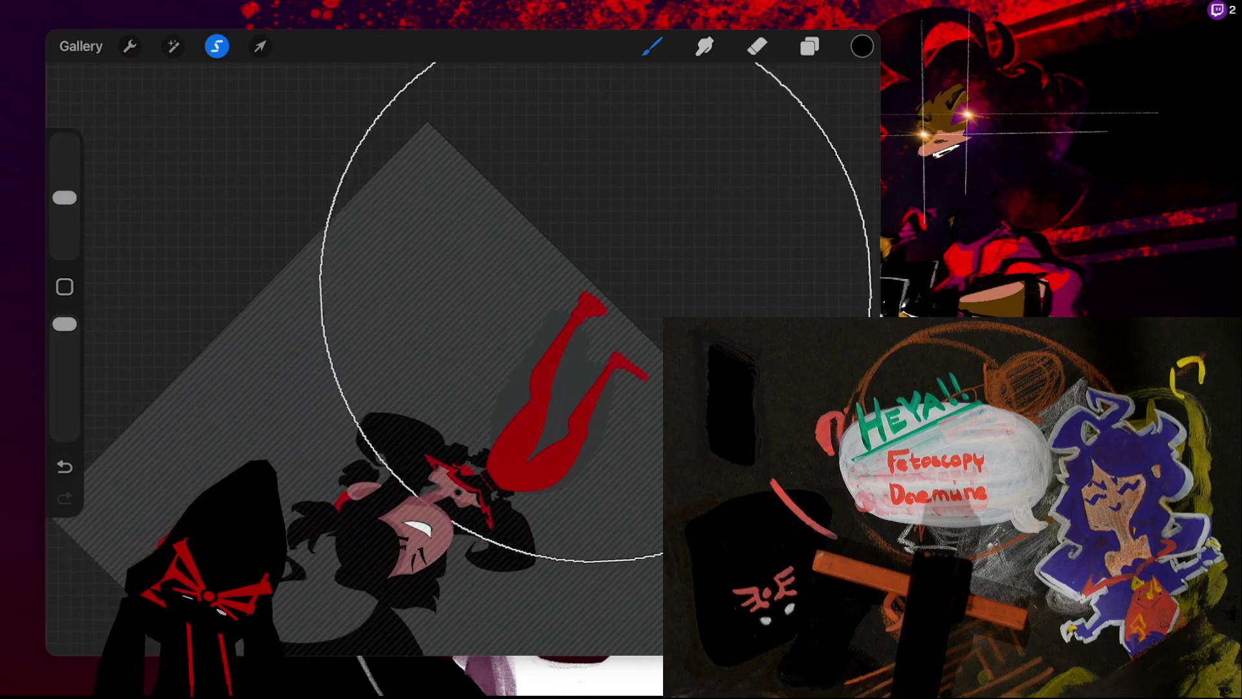
key("ctrl+z")
key("ctrl+z")
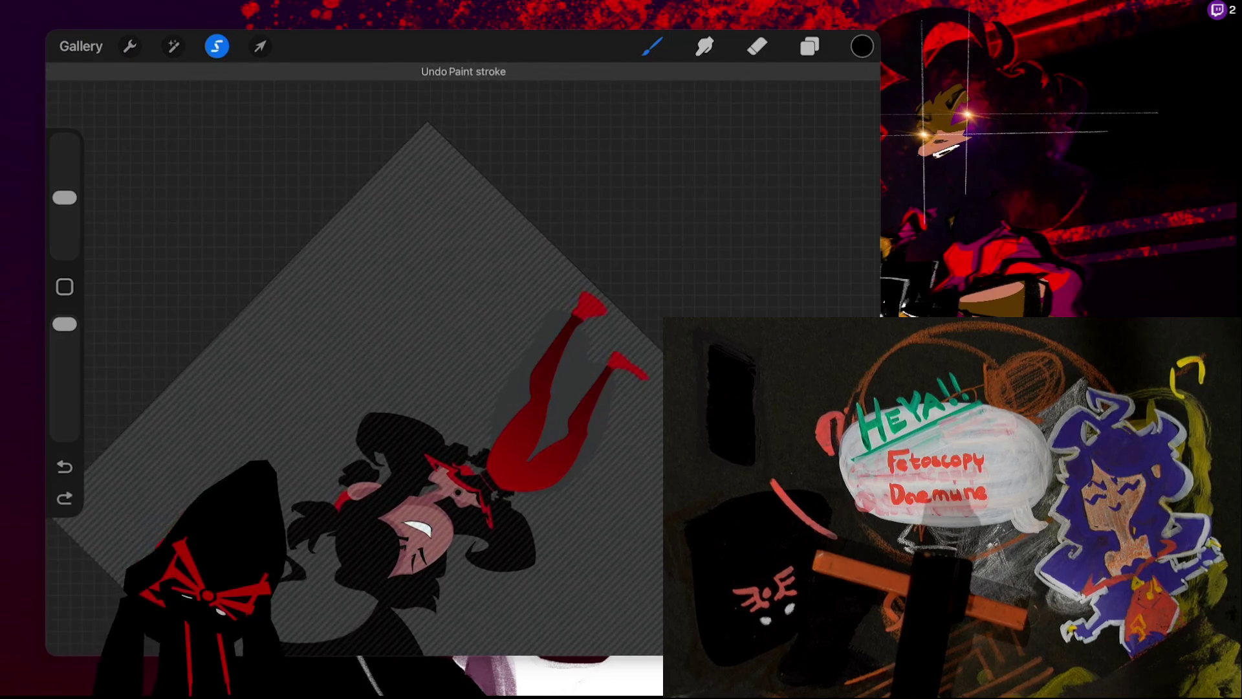
left_click_drag(569, 323, 627, 375)
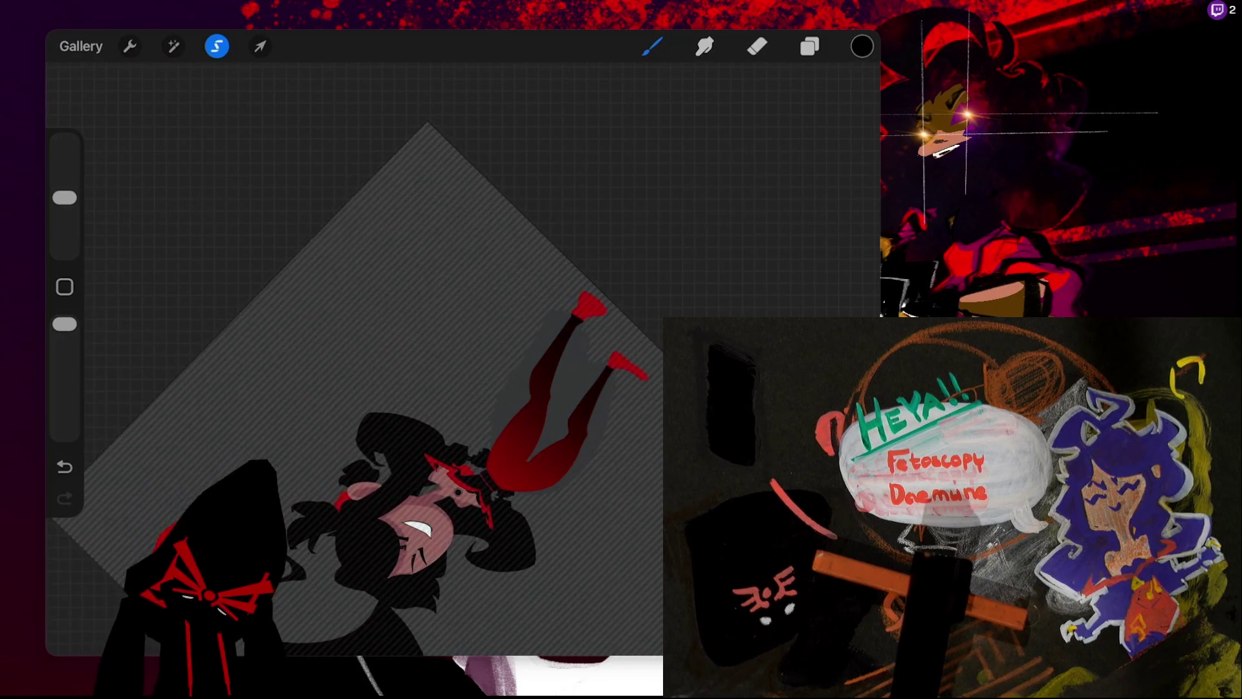
left_click_drag(492, 52, 660, 537)
key("ctrl+z")
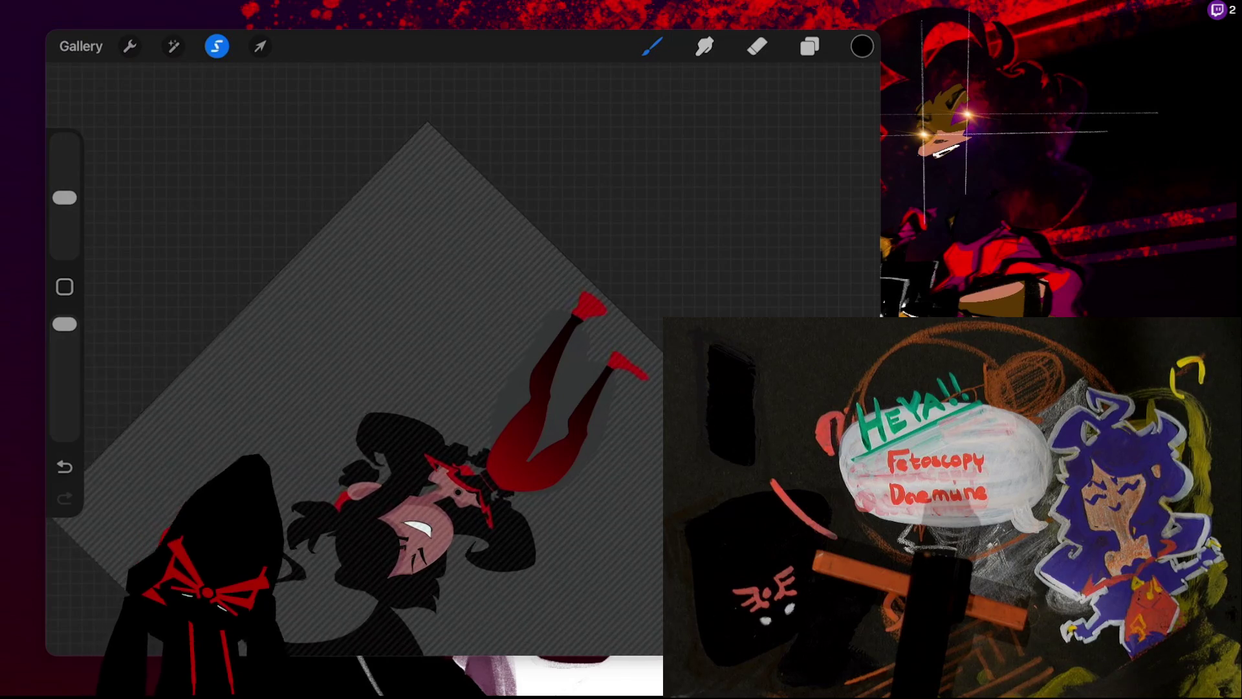
left_click_drag(427, 453, 602, 330)
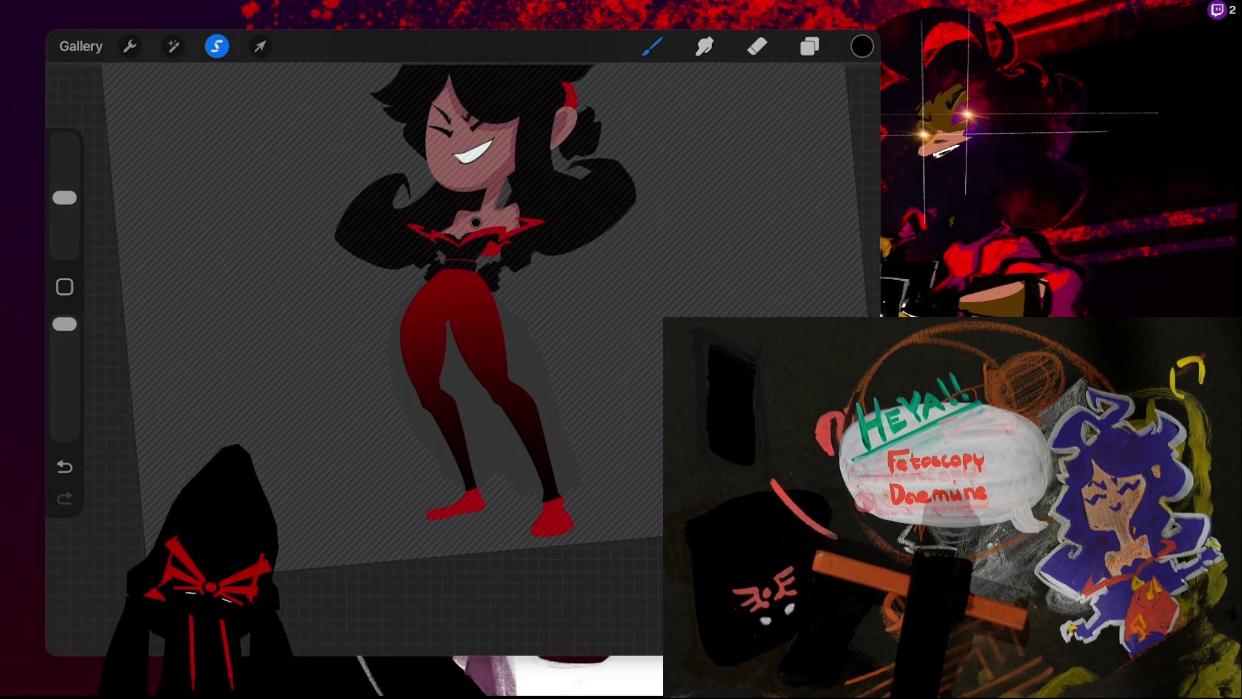
- Undo the charcoal shading stroke on the legs
key("ctrl+z")
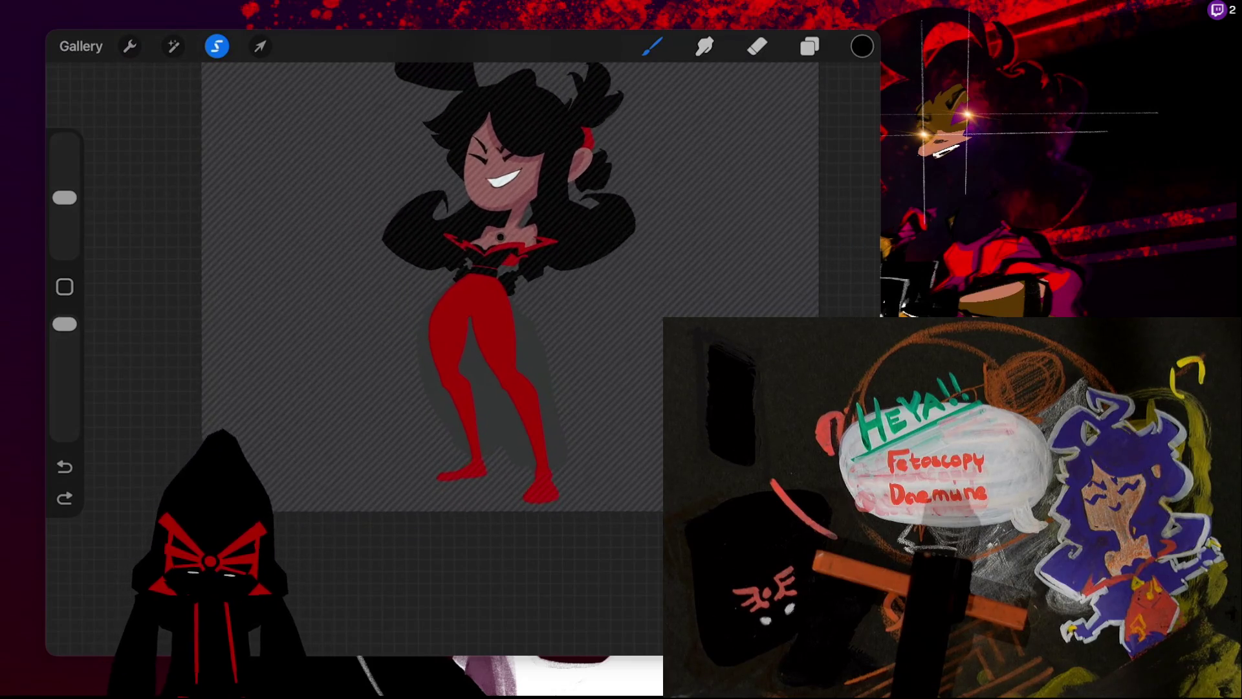
scroll(475, 317, "up", 1)
- Open the Layers panel, then the Brush Library on the Raxion set
left_click(810, 46)
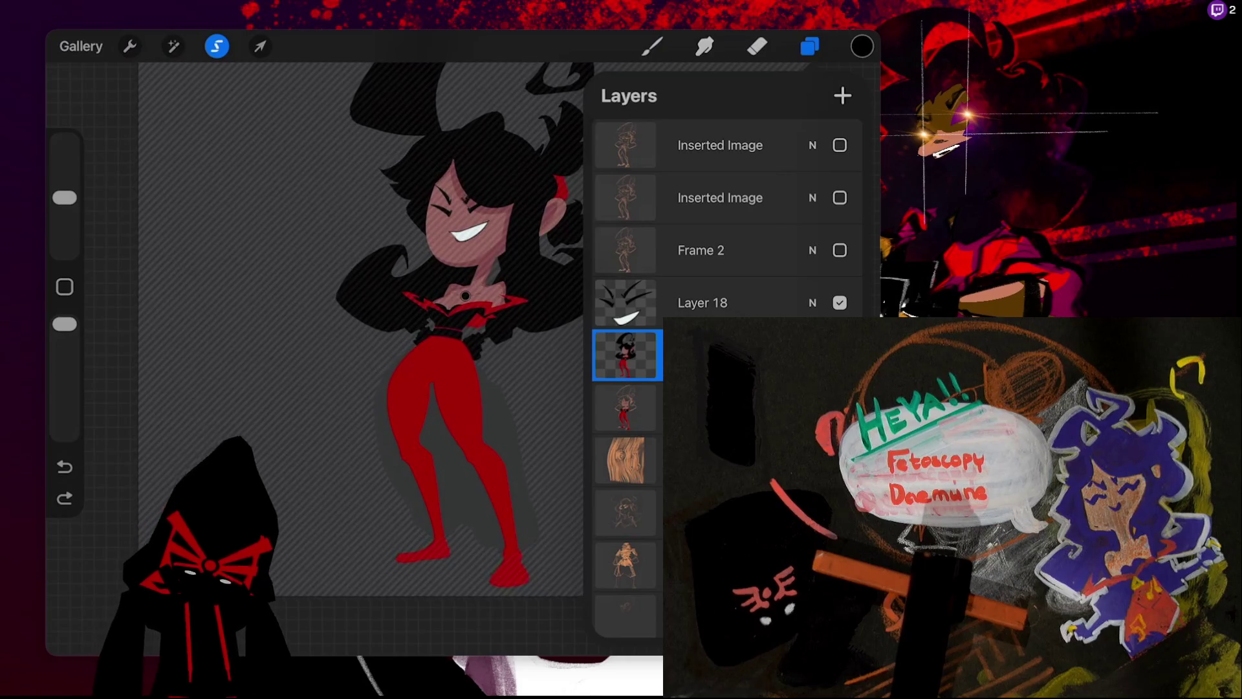
left_click(652, 46)
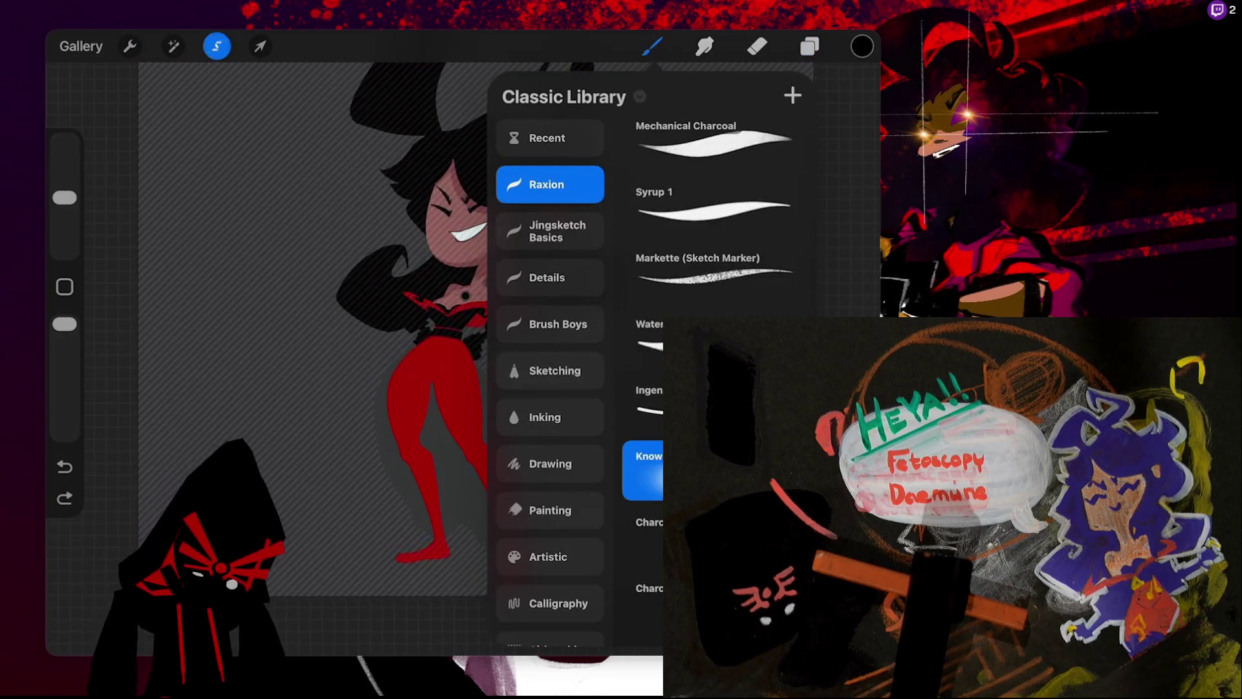
- Pick black and the Syrup 1 brush, then zoom in on the legs and feet
left_click(809, 46)
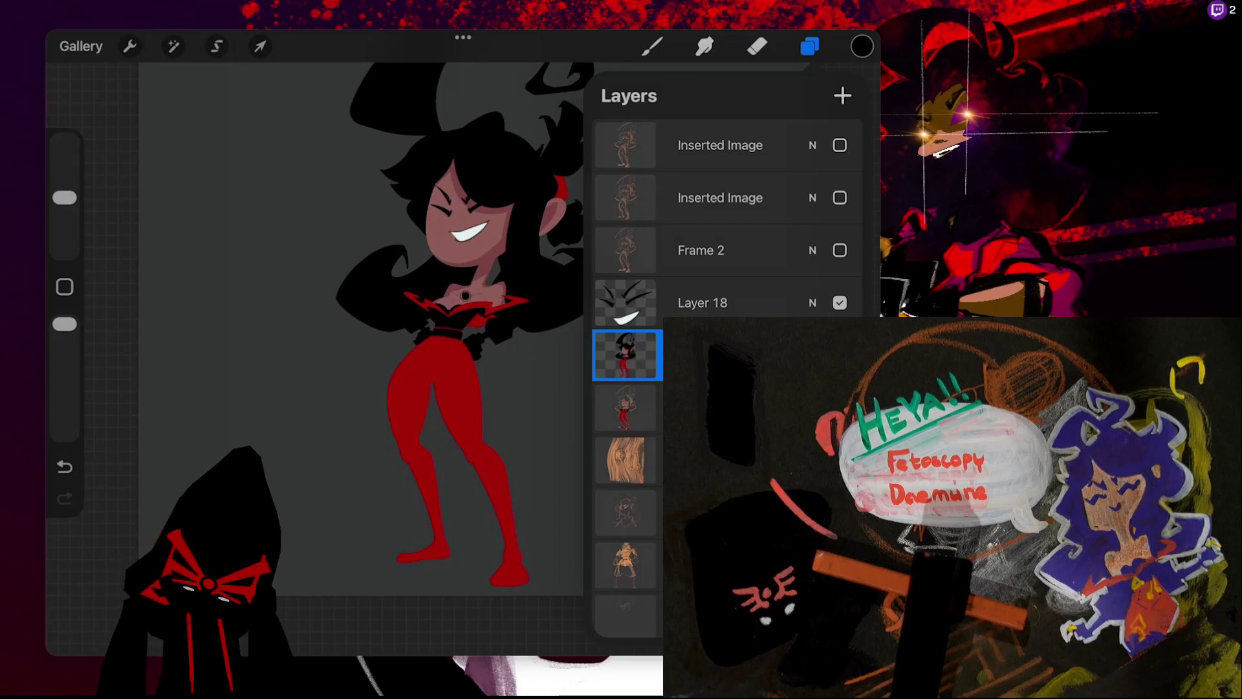
left_click(862, 46)
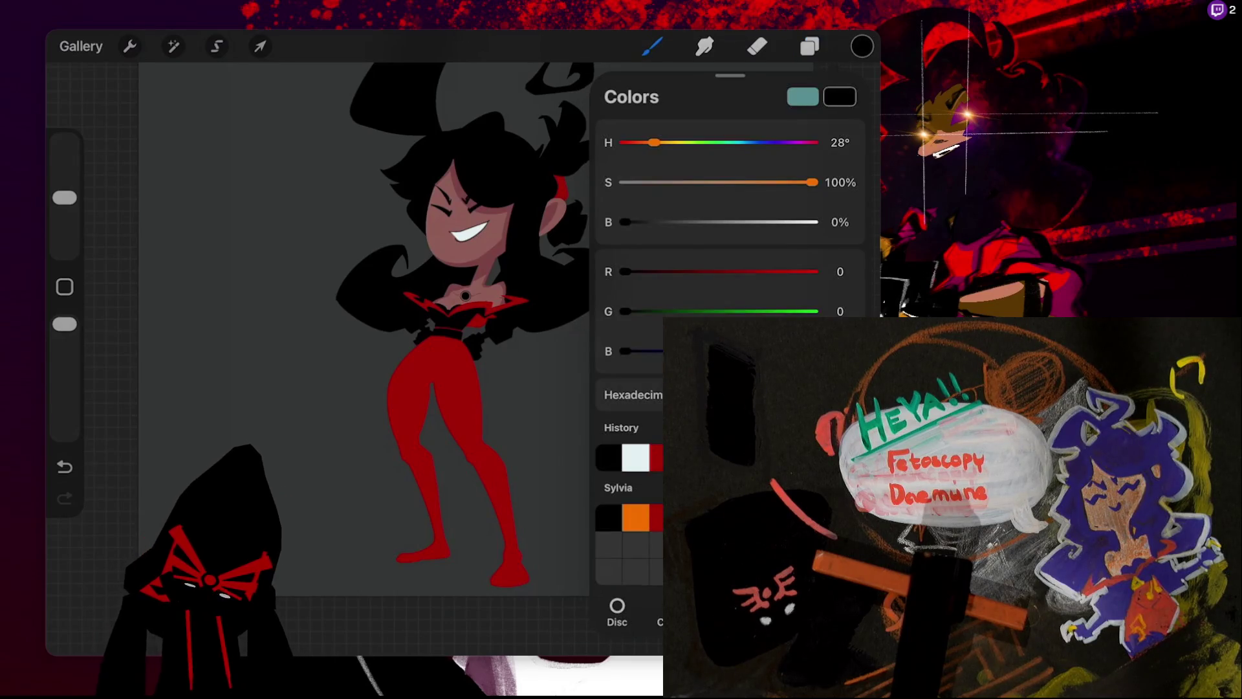
left_click(652, 46)
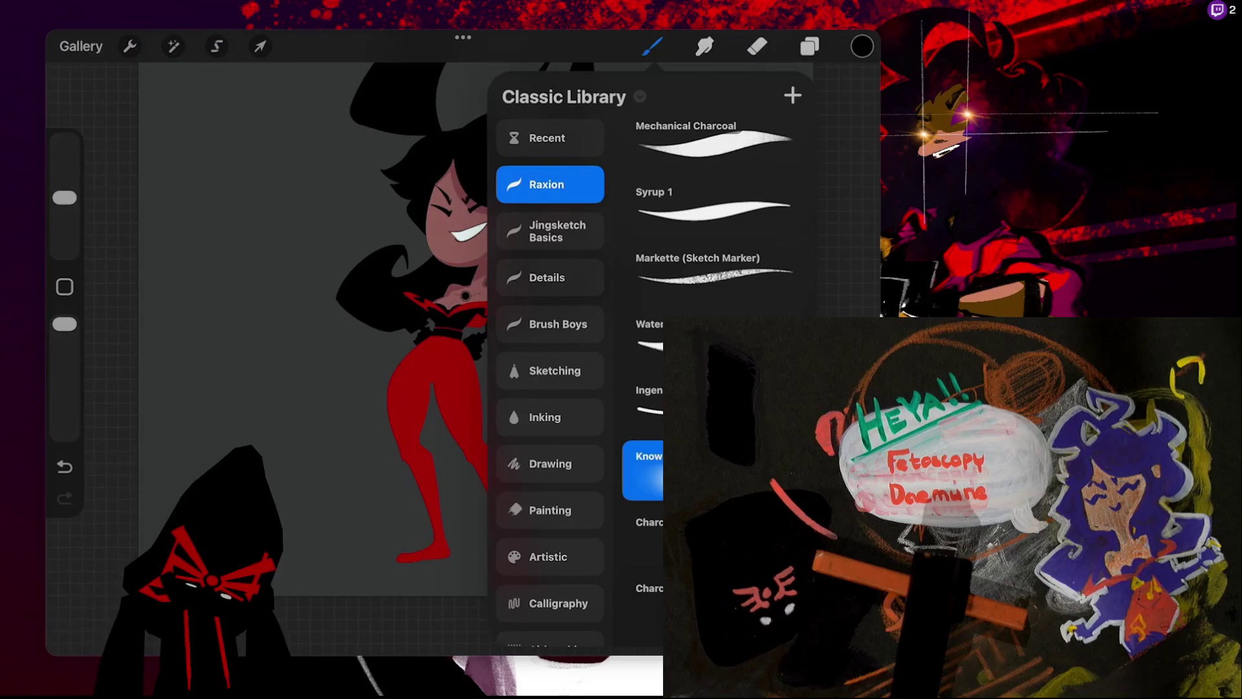
left_click(711, 204)
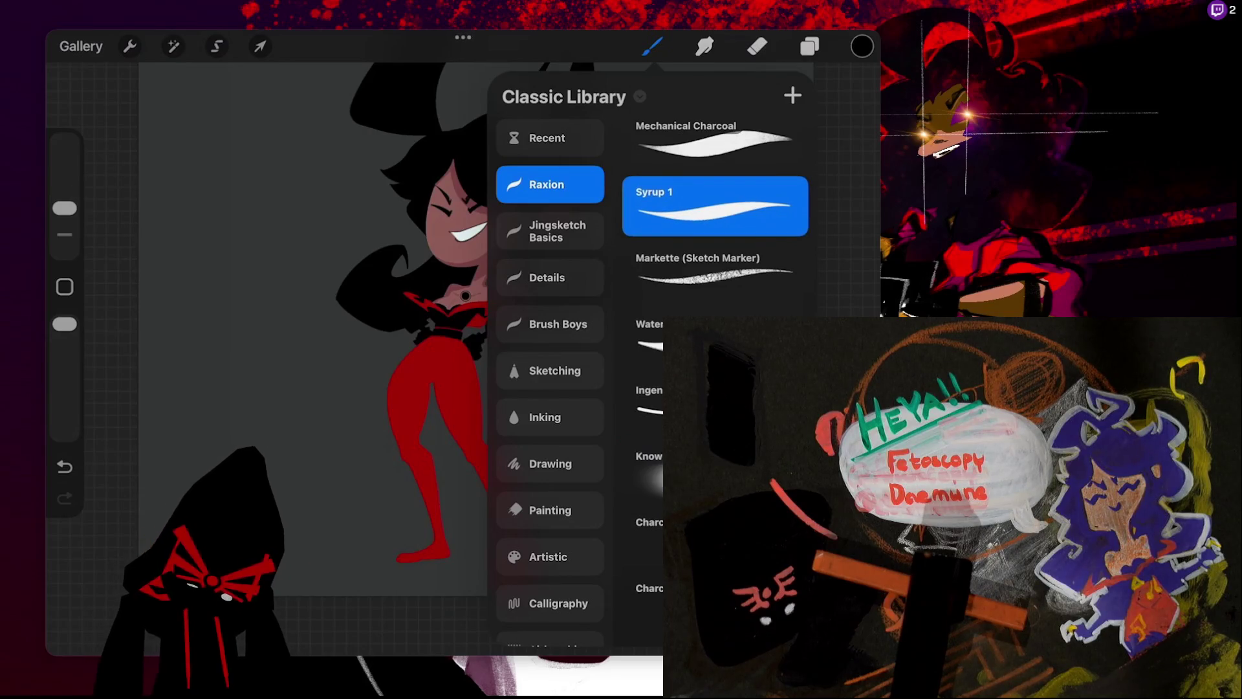
left_click(291, 324)
scroll(420, 291, "up", 5)
left_click_drag(453, 291, 537, 245)
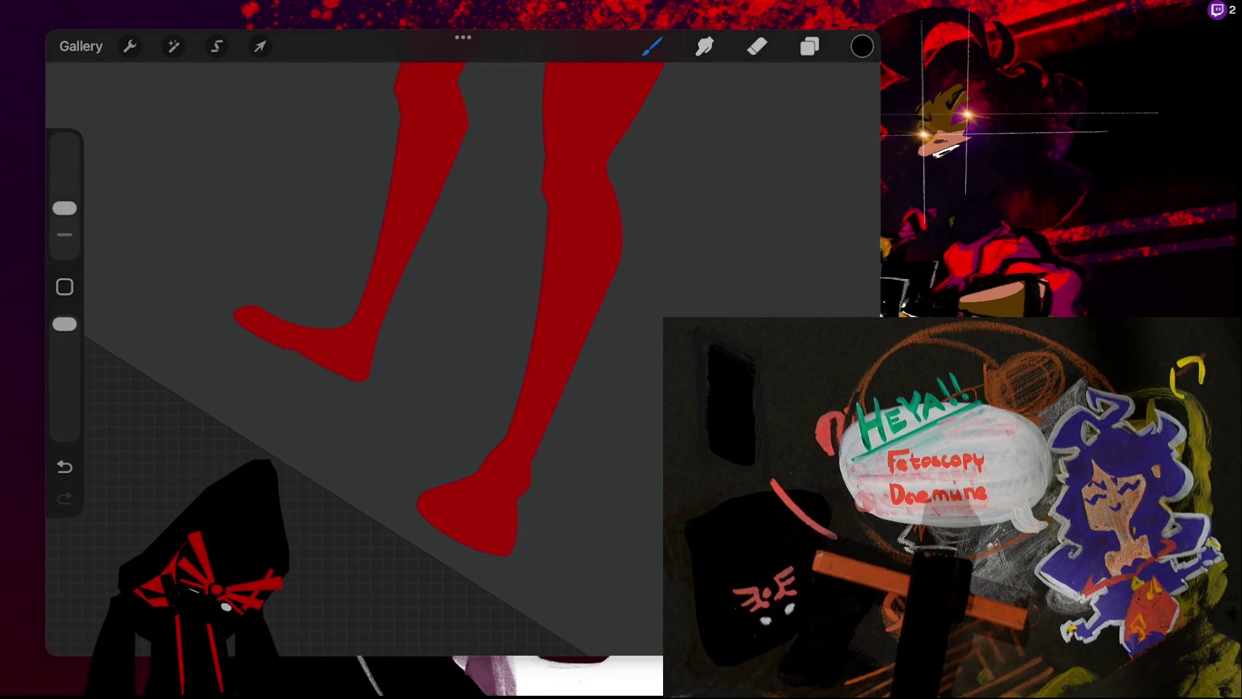
- Draw thin black straps across both ankles, undoing and redrawing missed strokes
left_click_drag(345, 326, 375, 340)
key("ctrl+z")
left_click_drag(499, 445, 530, 464)
scroll(453, 291, "down", 3)
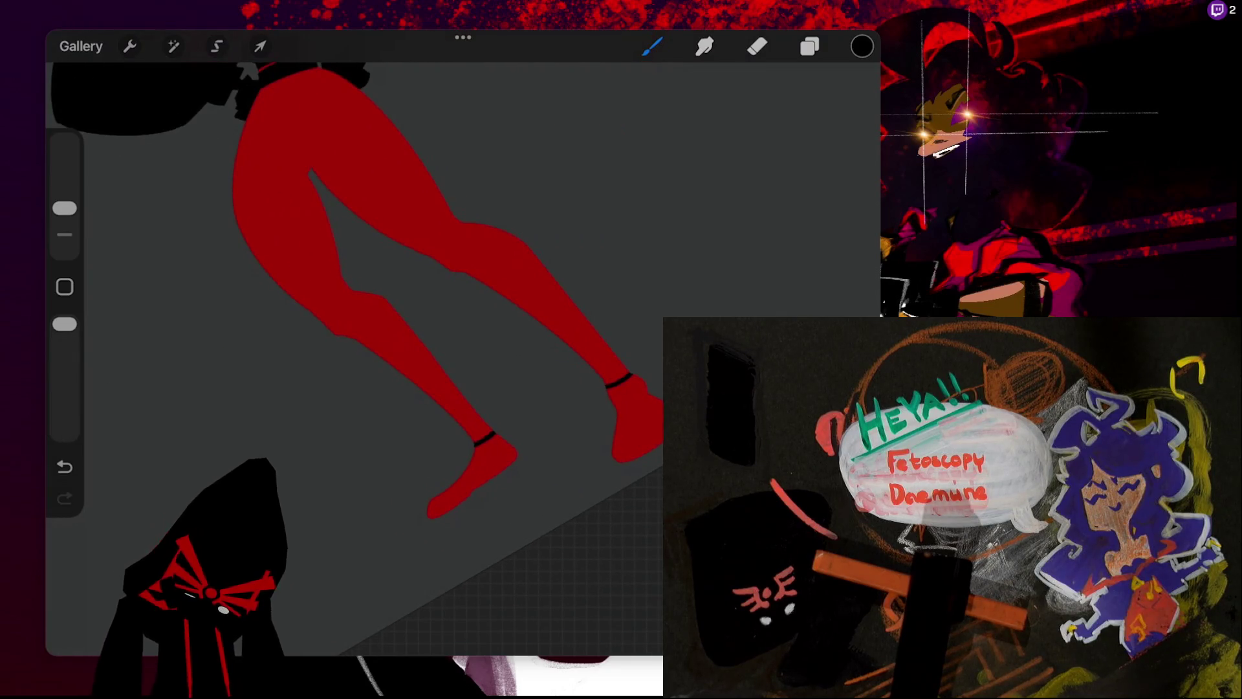
left_click_drag(458, 480, 508, 442)
key("ctrl+z")
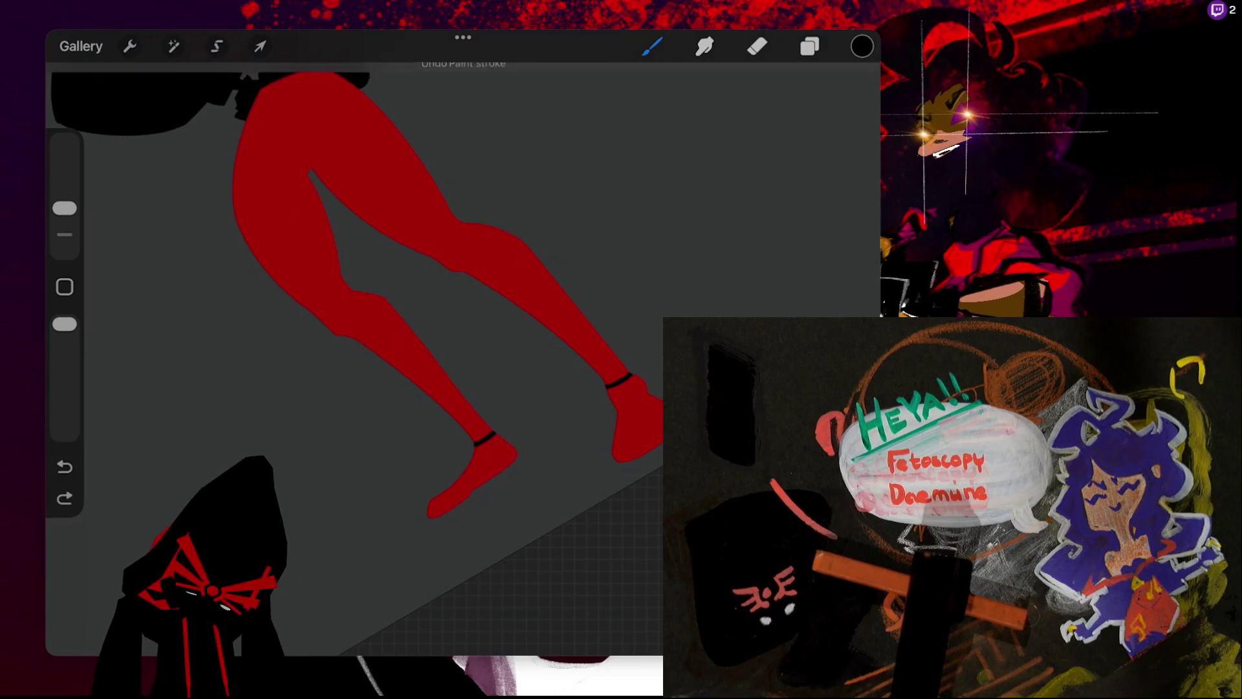
left_click_drag(465, 471, 503, 445)
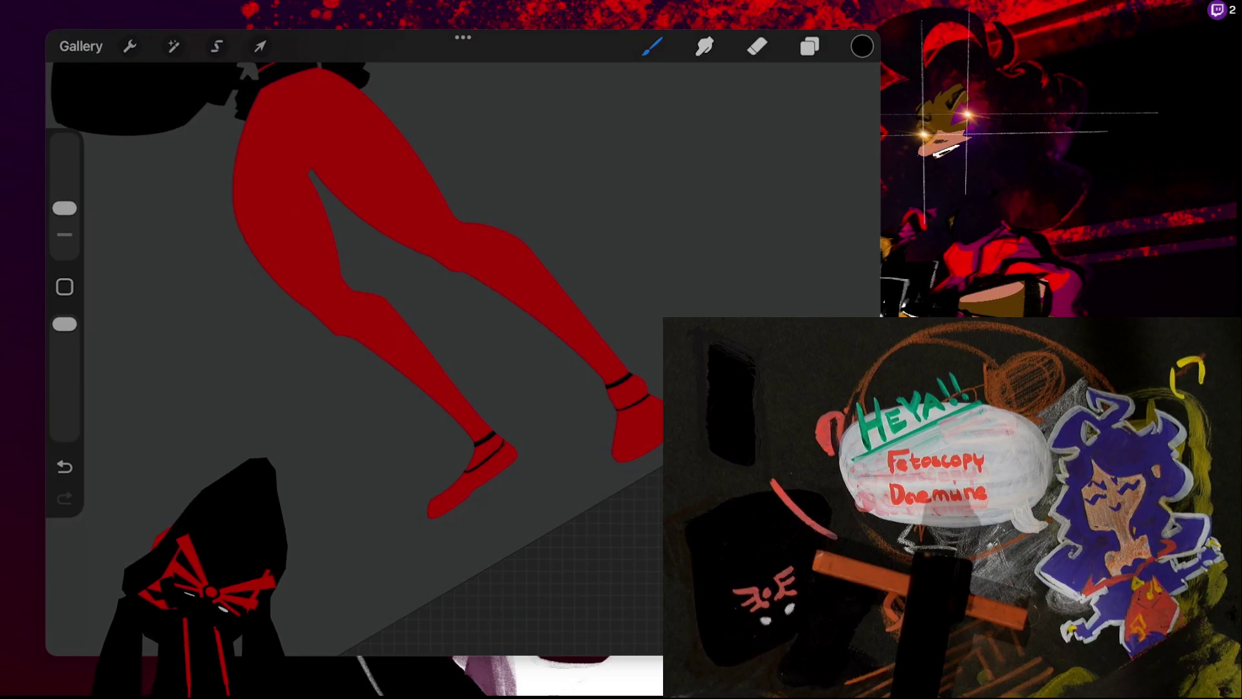
key("ctrl+z")
left_click_drag(618, 419, 655, 399)
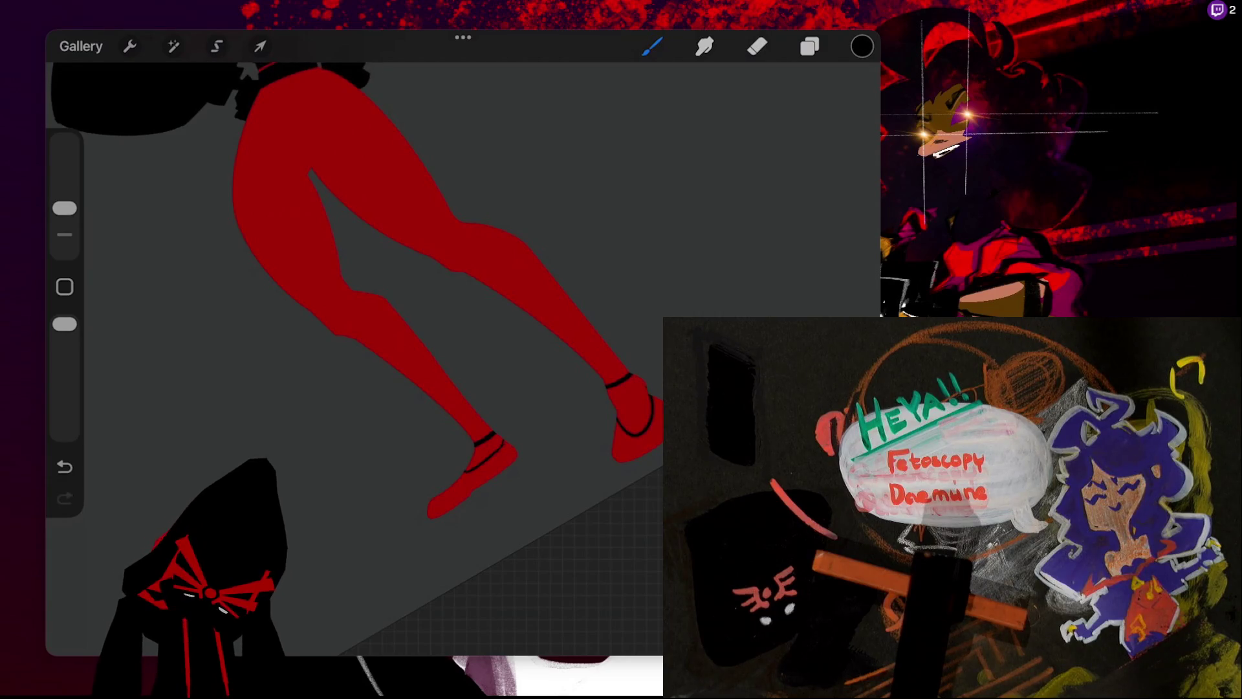
key("ctrl+z")
mouse_move(641, 391)
left_mouse_down()
mouse_move(649, 424)
mouse_move(620, 419)
left_mouse_up()
key("ctrl+z")
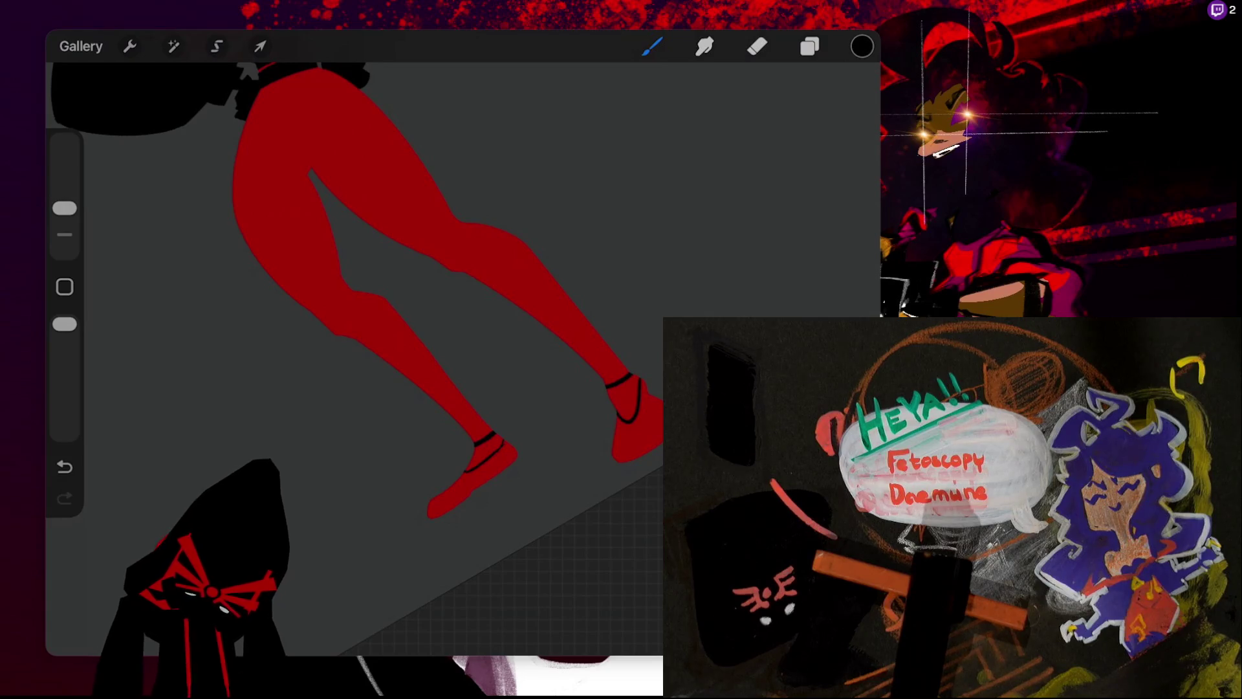
- Darken the left ankle strap and paint both feet solid black as shoes
left_click_drag(502, 441, 485, 452)
left_click_drag(505, 444, 476, 473)
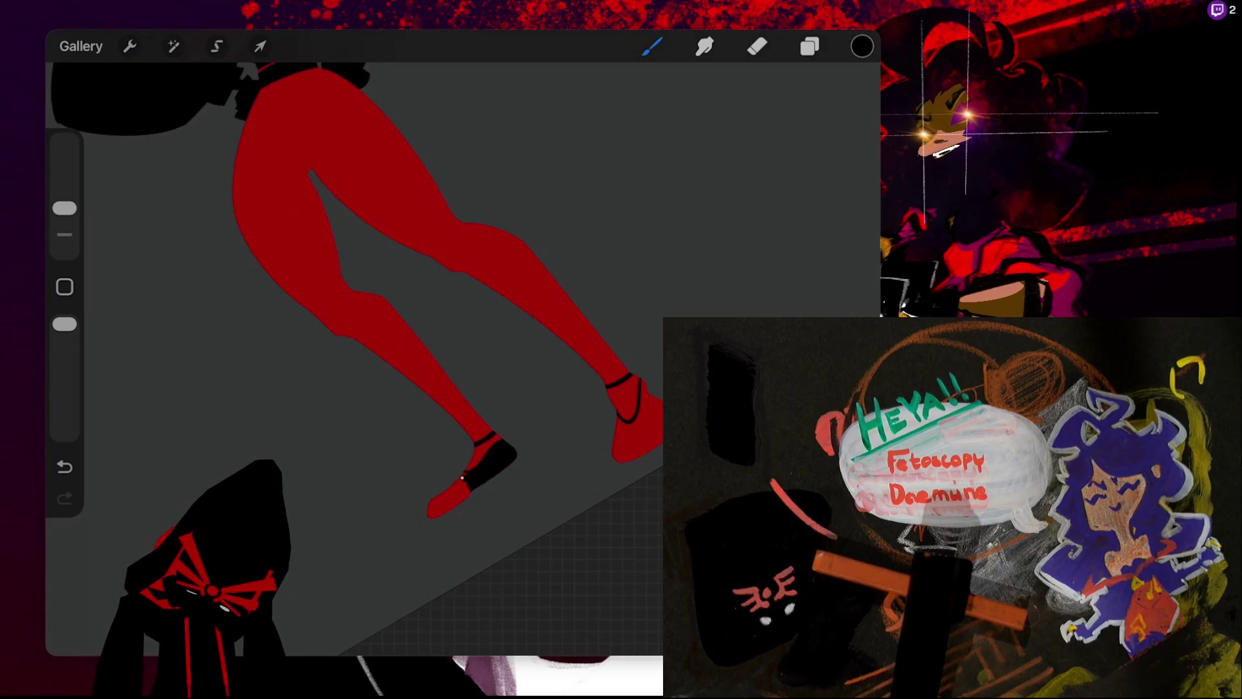
left_click_drag(464, 475, 432, 517)
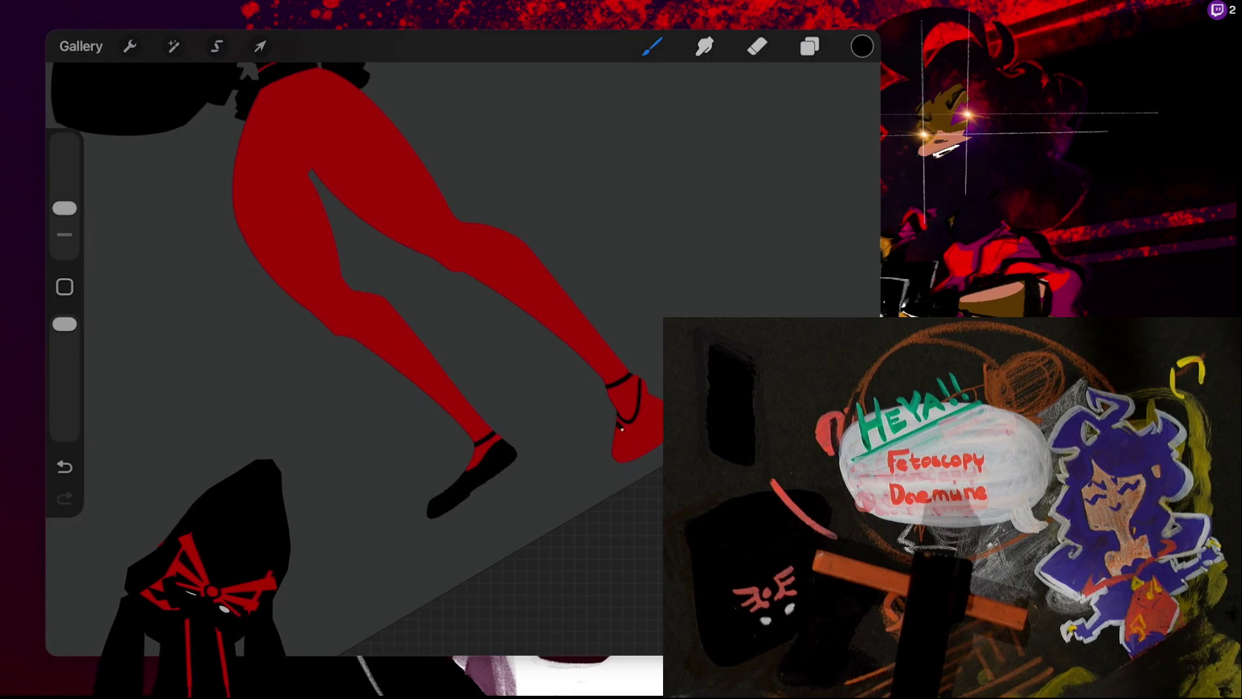
mouse_move(618, 420)
left_mouse_down()
mouse_move(628, 428)
mouse_move(645, 398)
mouse_move(620, 436)
left_mouse_up()
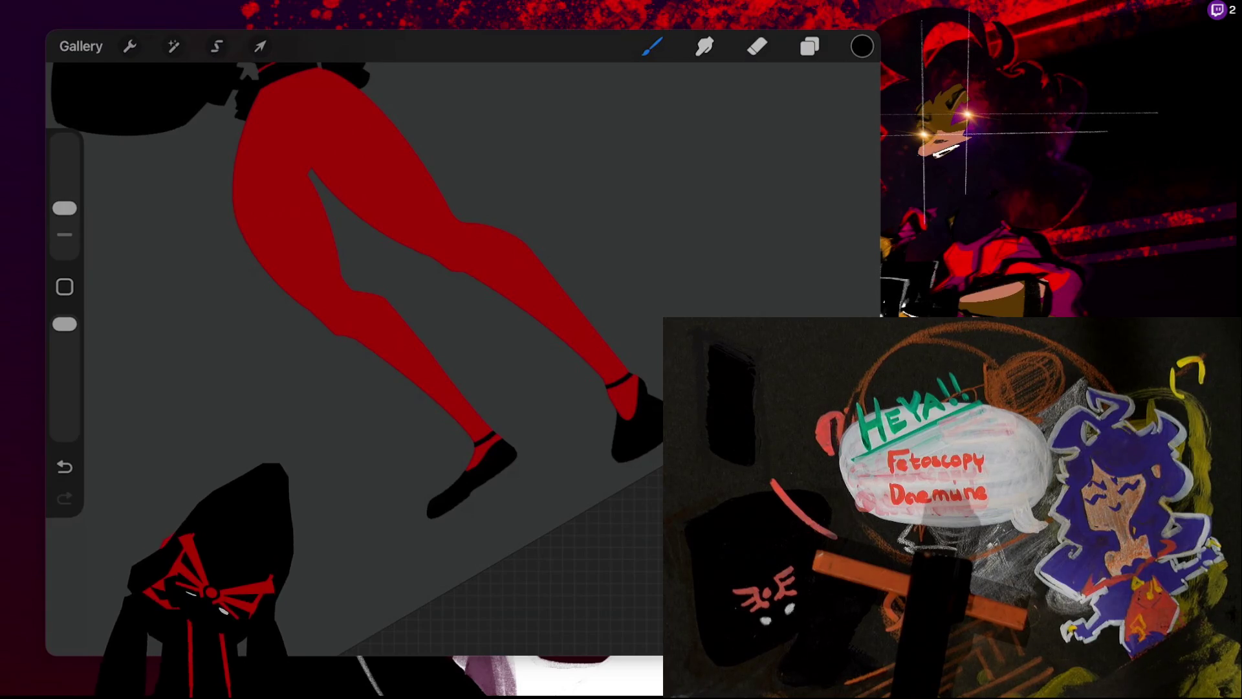
- Try dark red as the paint colour and step back through the latest stroke
left_click(862, 46)
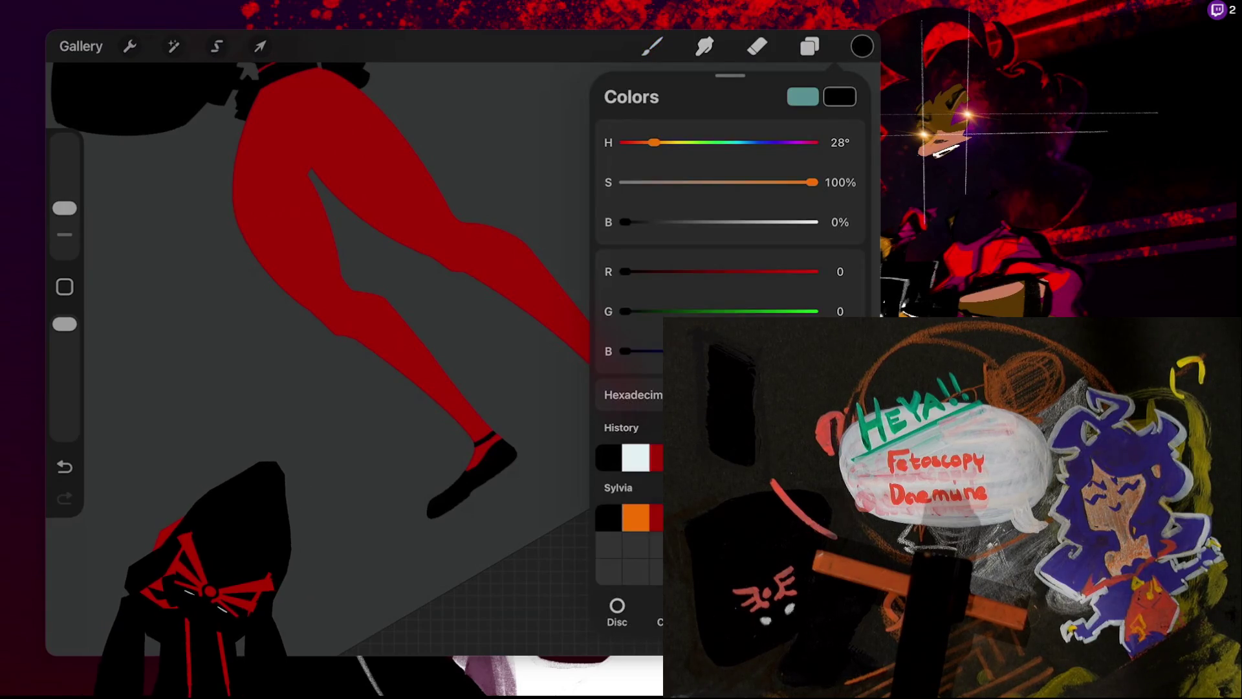
left_click(655, 457)
left_click(862, 46)
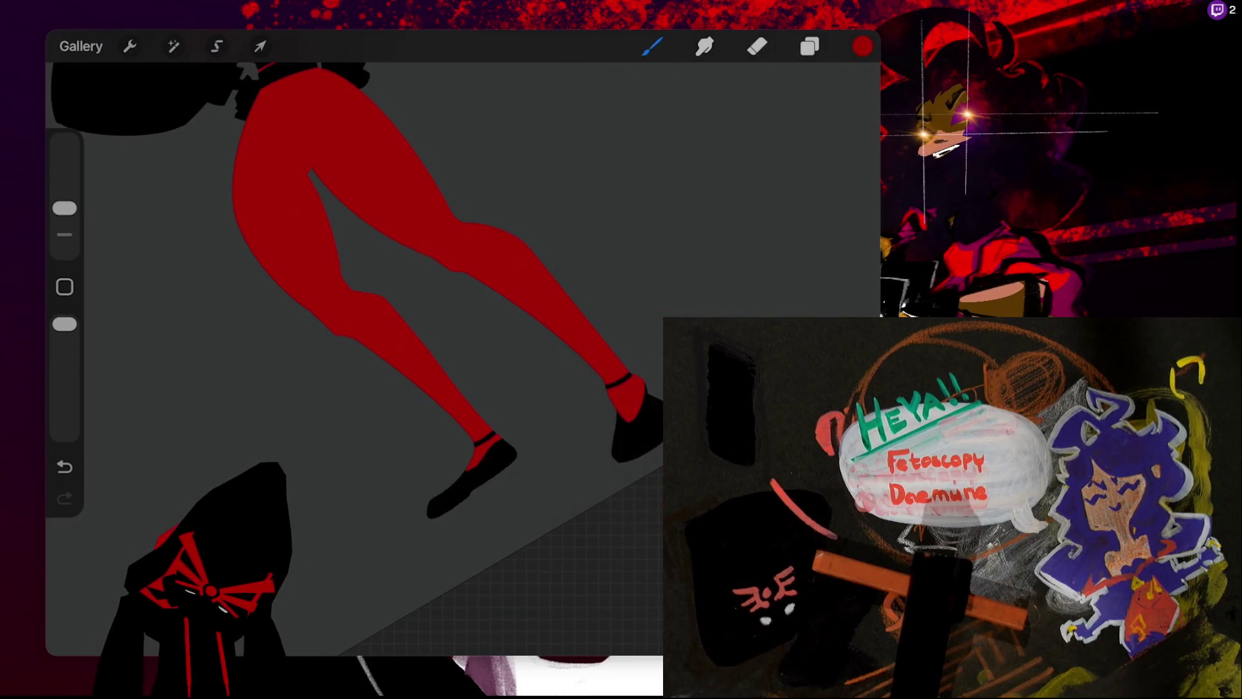
key("ctrl+z")
key("ctrl+shift+z")
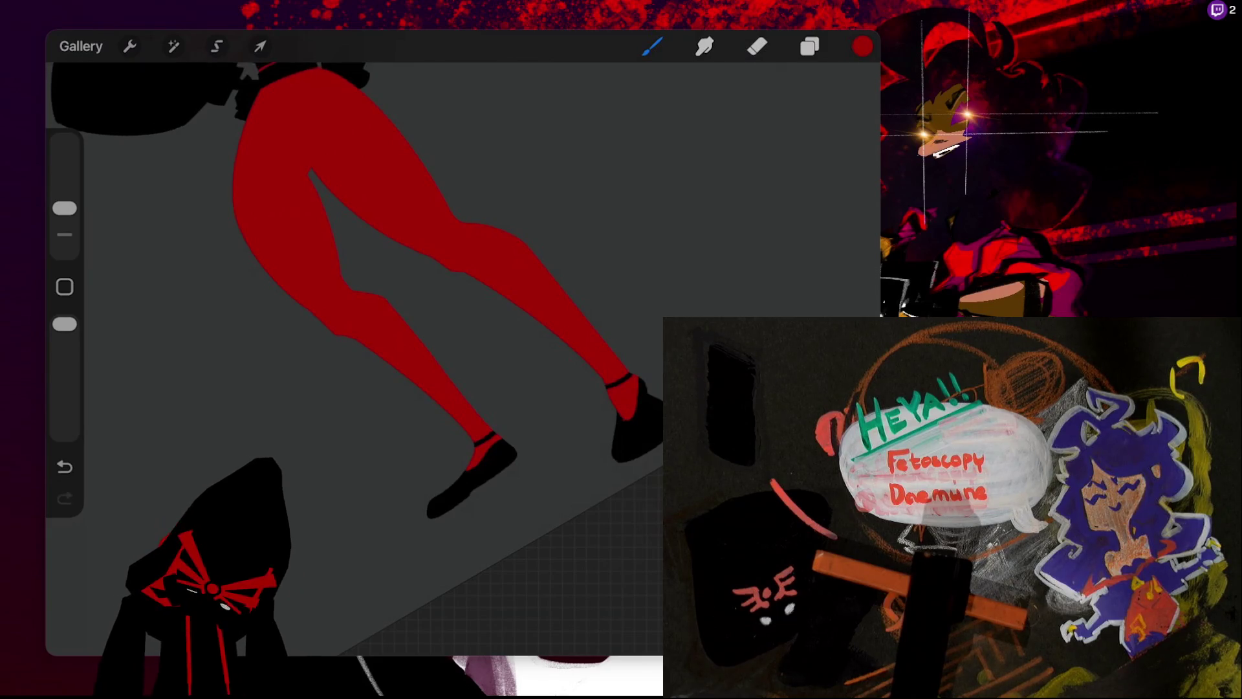
key("ctrl+z")
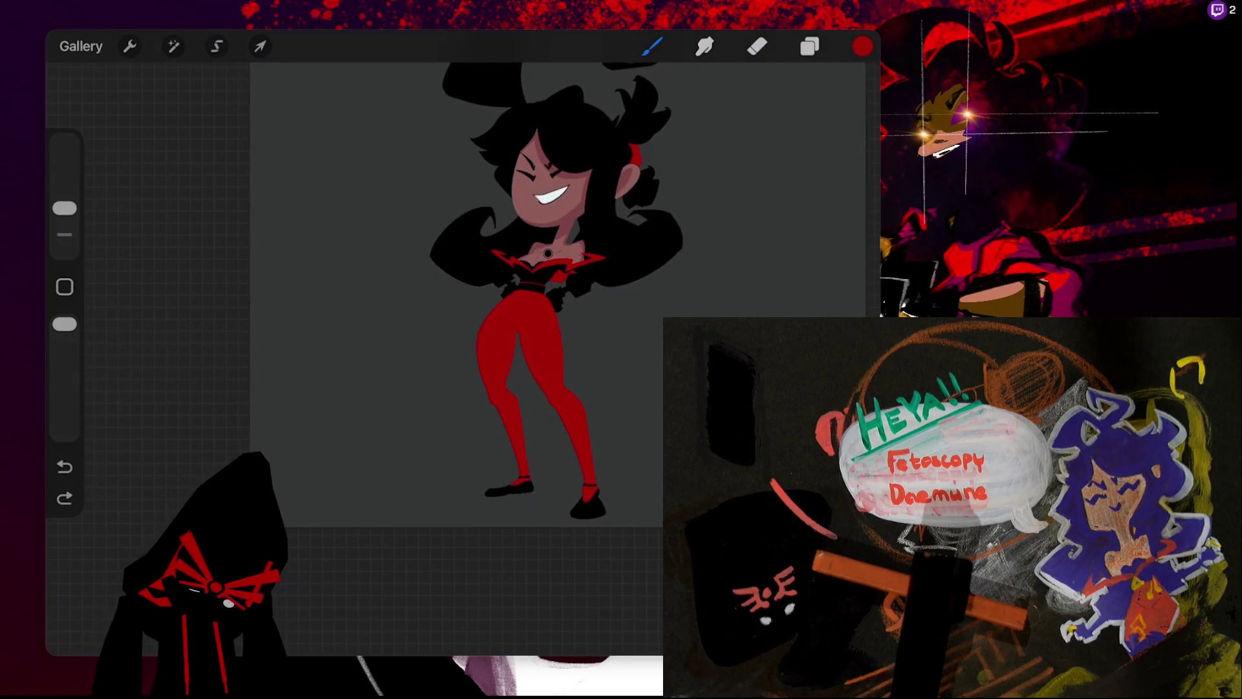
- Switch the colour to orange and turn off Alpha Lock on the figure layer
left_click(862, 46)
left_click(635, 517)
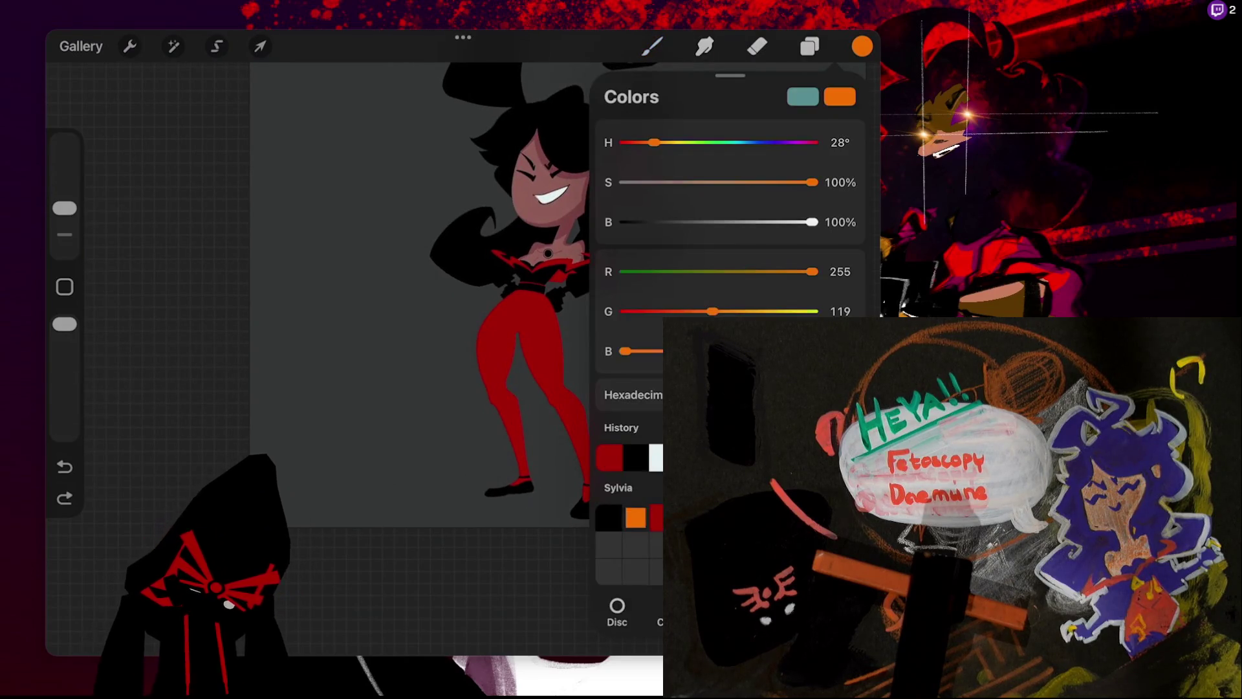
left_click(652, 46)
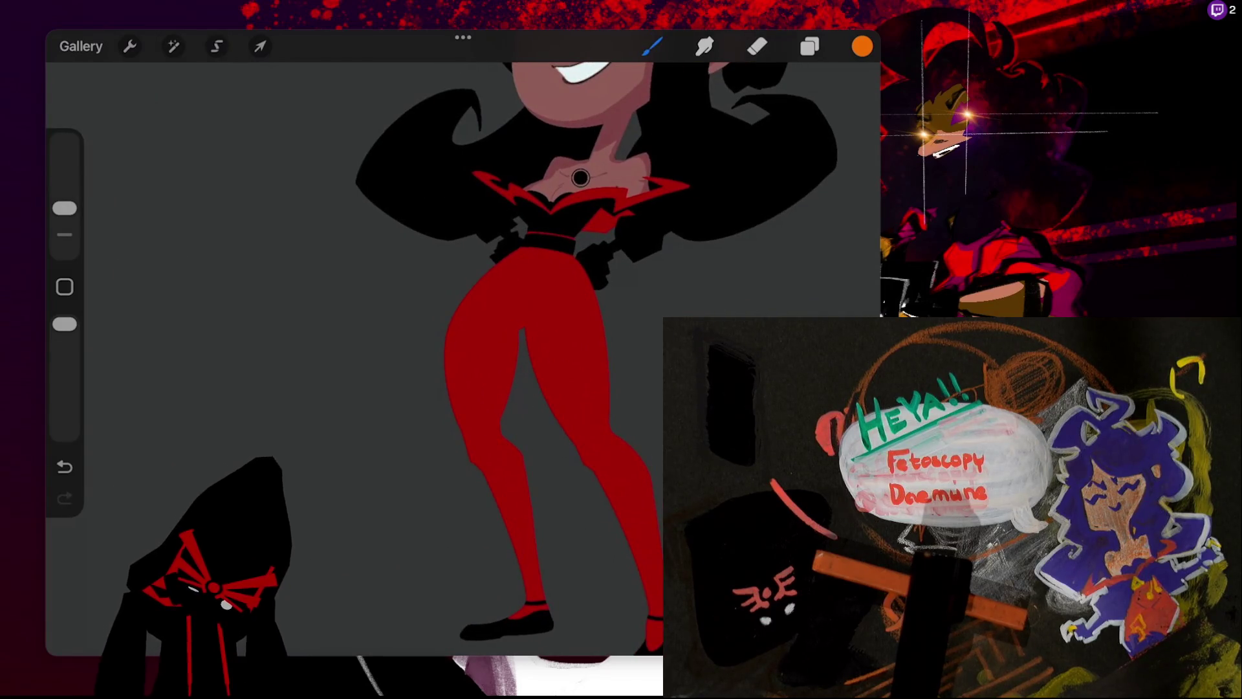
left_click(809, 46)
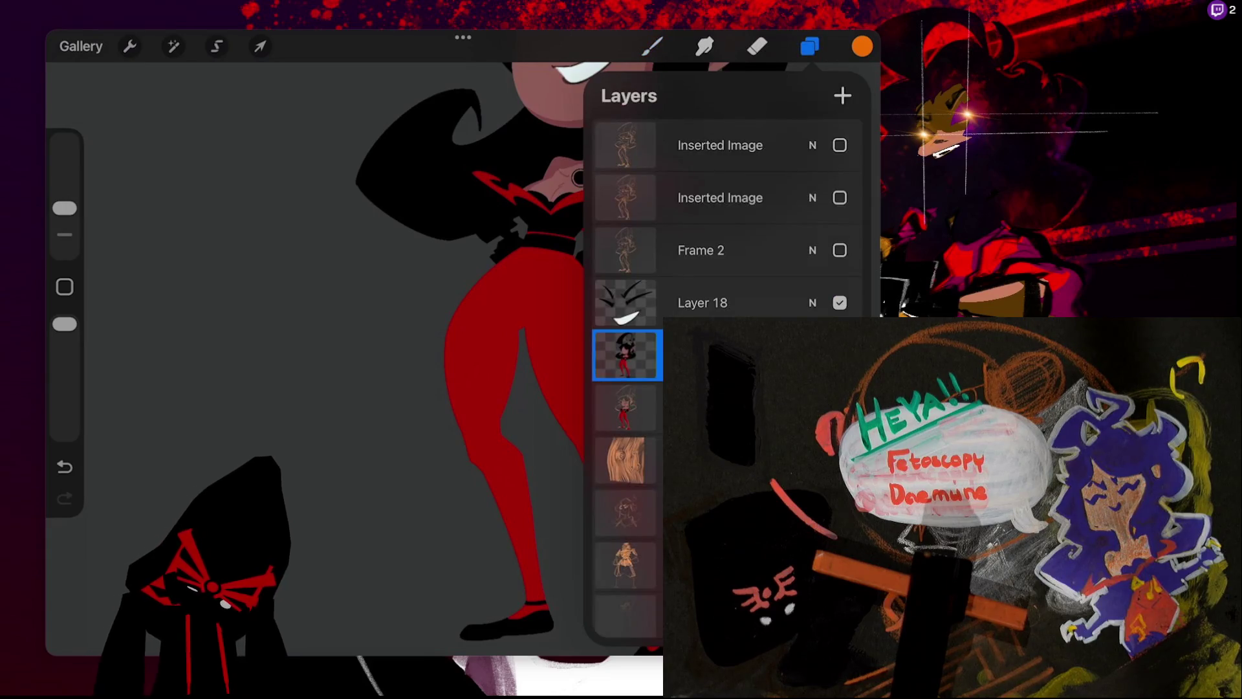
left_click(627, 354)
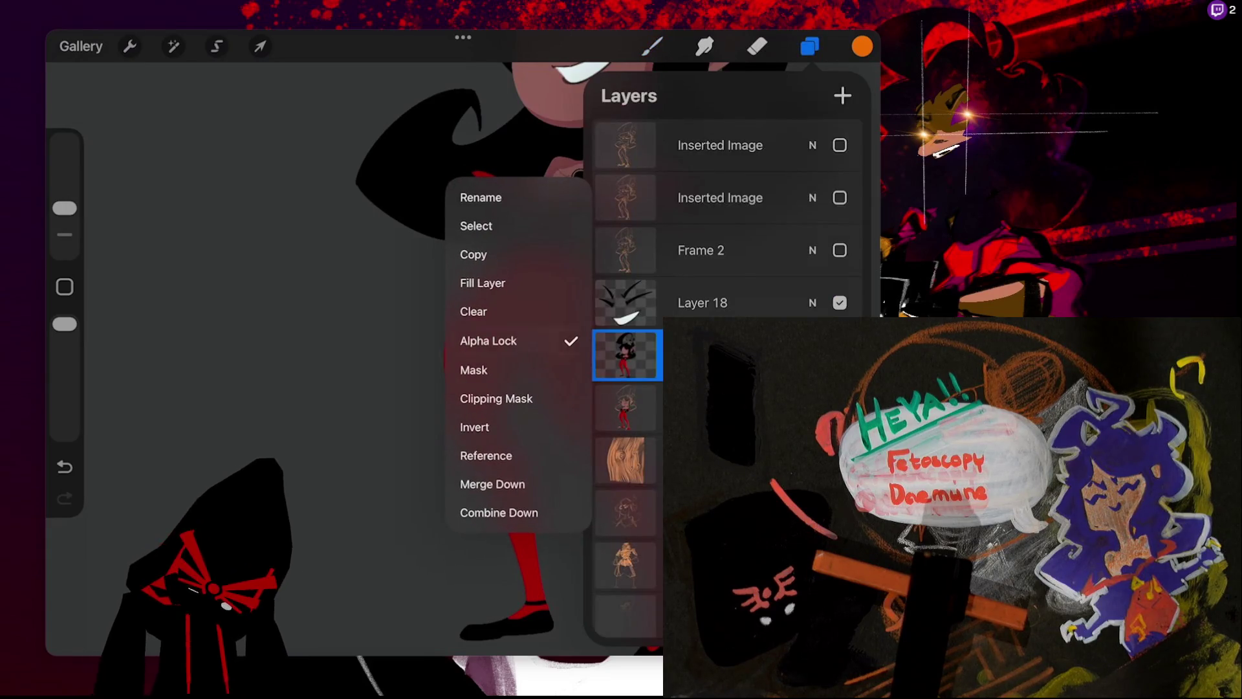
left_click(627, 354)
left_click(652, 46)
- Paint an orange curved accent beside the right hip and erase its upper end
left_click_drag(619, 280, 600, 293)
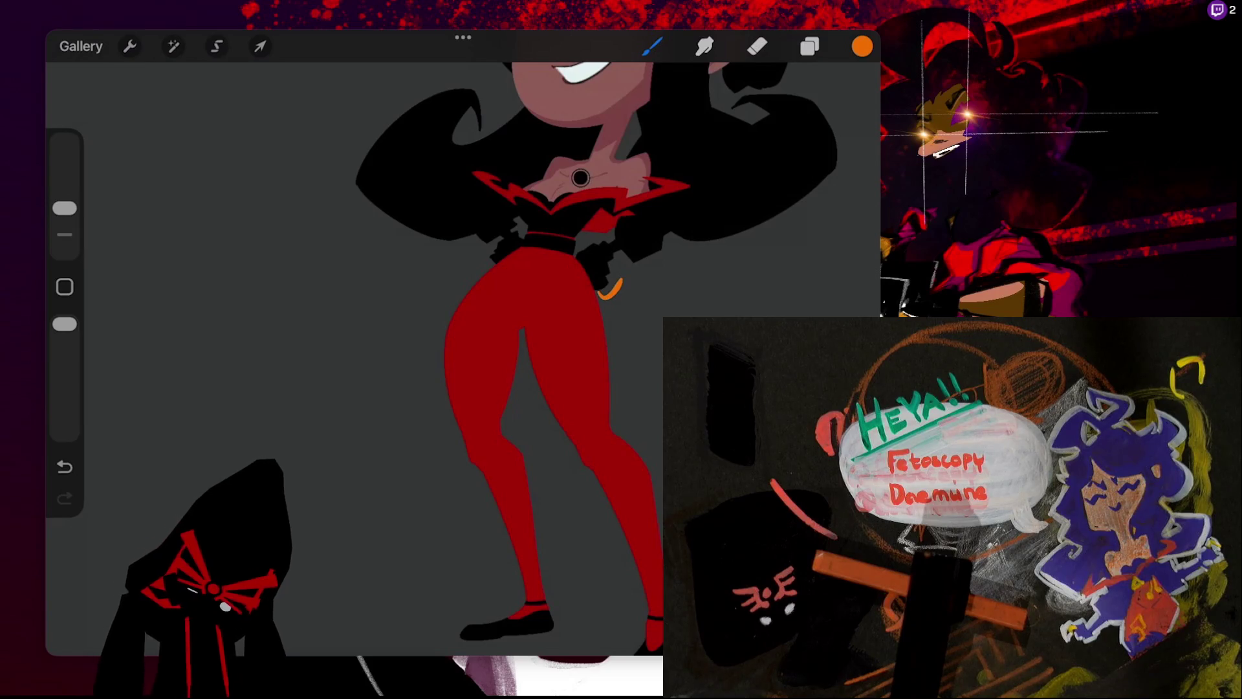
key("ctrl+z")
key("ctrl+shift+z")
key("ctrl+z")
key("ctrl+shift+z")
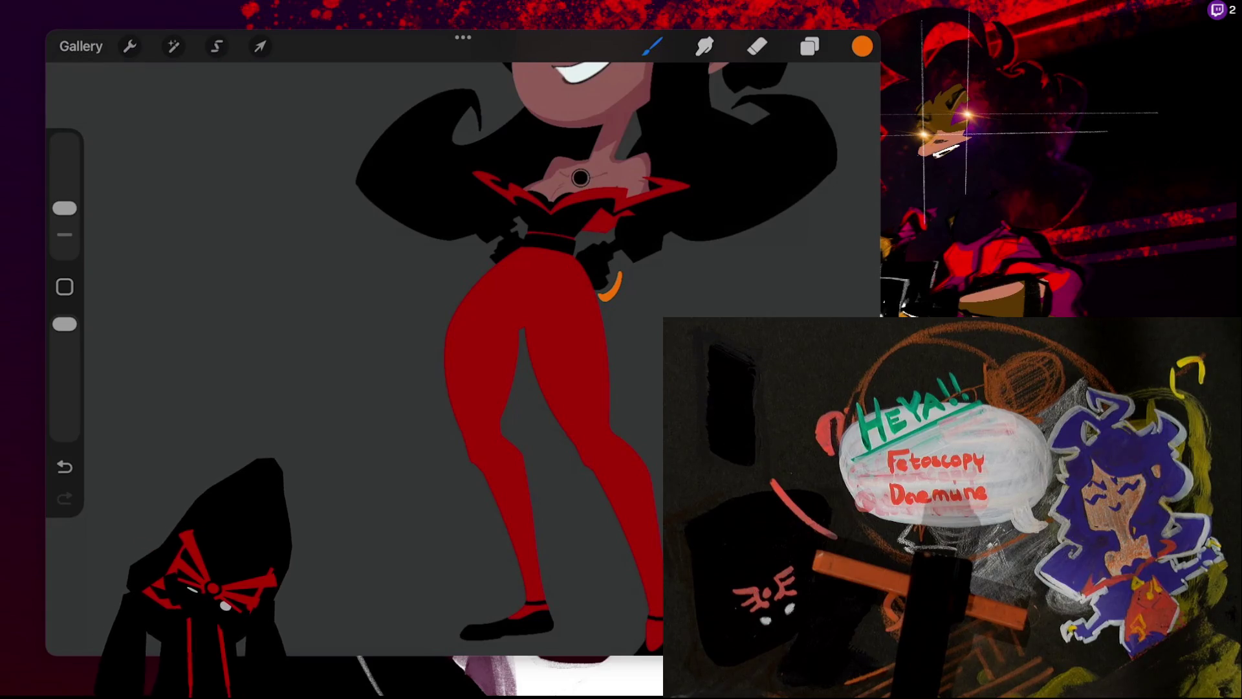
key("e")
left_click_drag(620, 272, 618, 290)
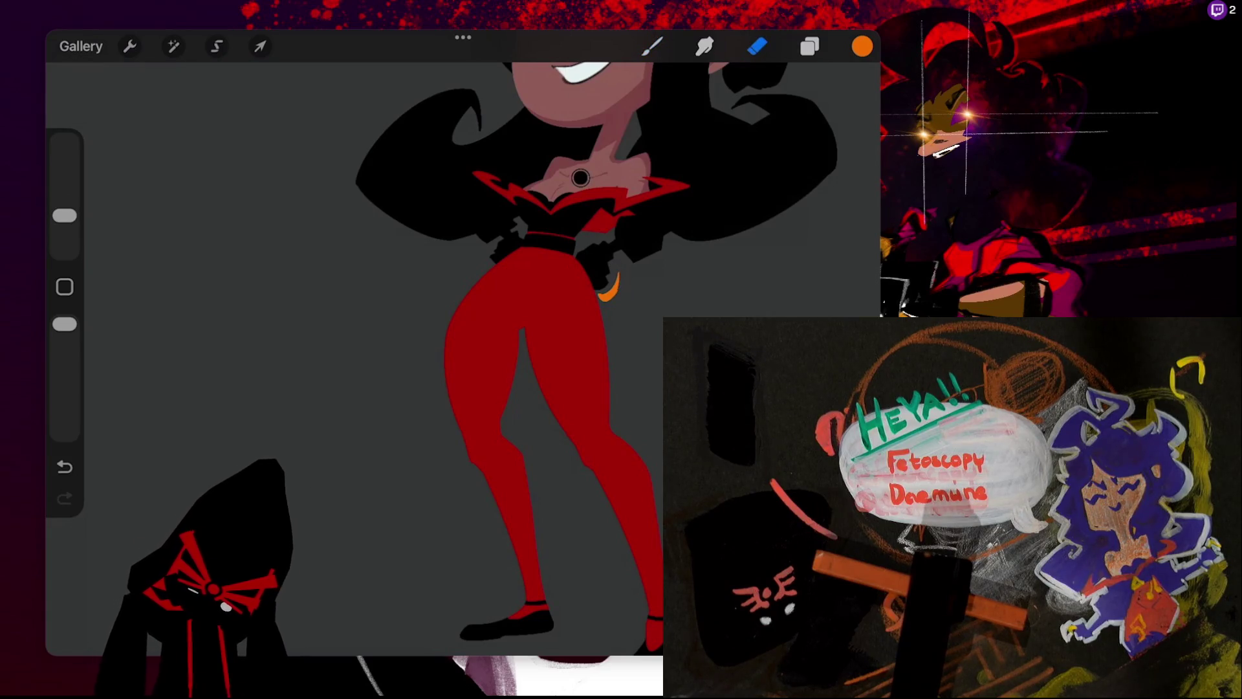
key("b")
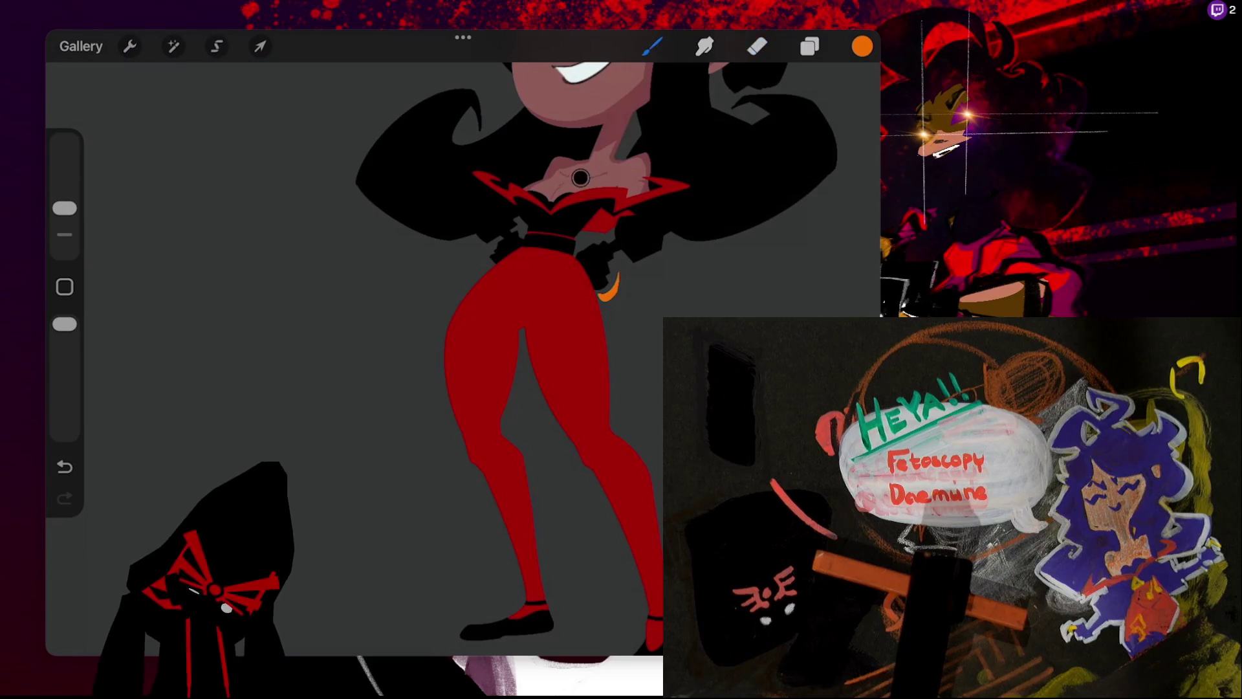
- Paint an orange crescent at the left hip, refining it with undo and eraser
left_click_drag(474, 251, 491, 265)
key("ctrl+z")
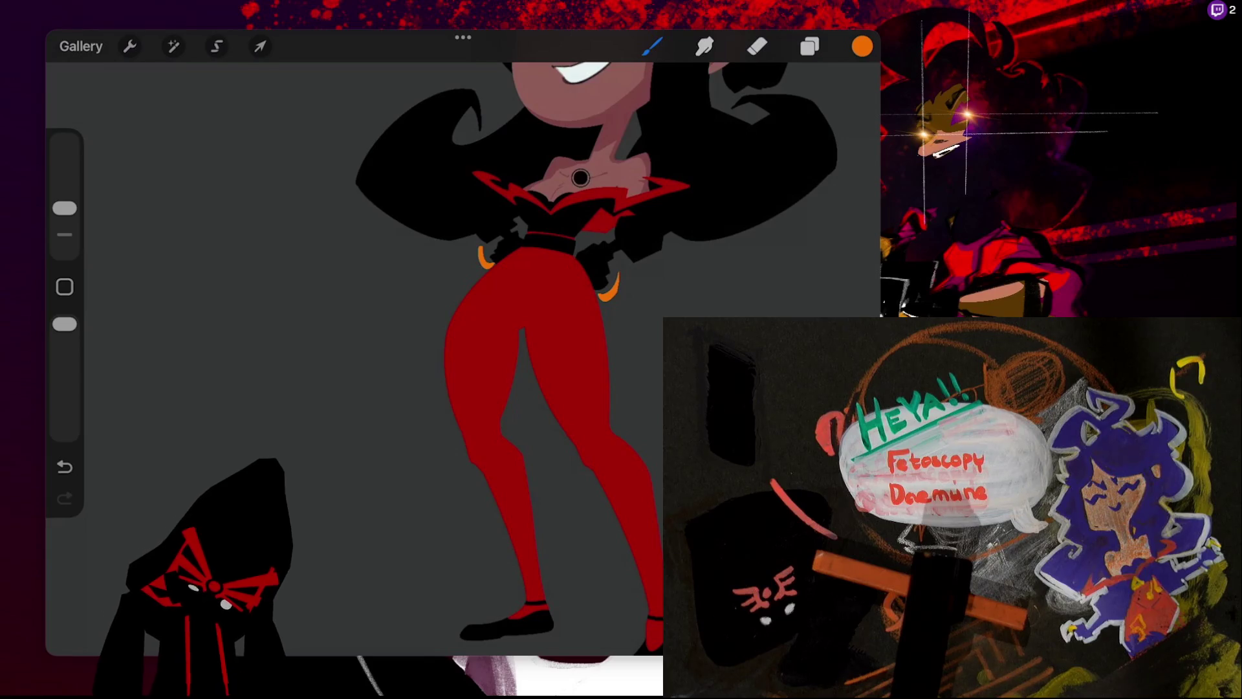
key("e")
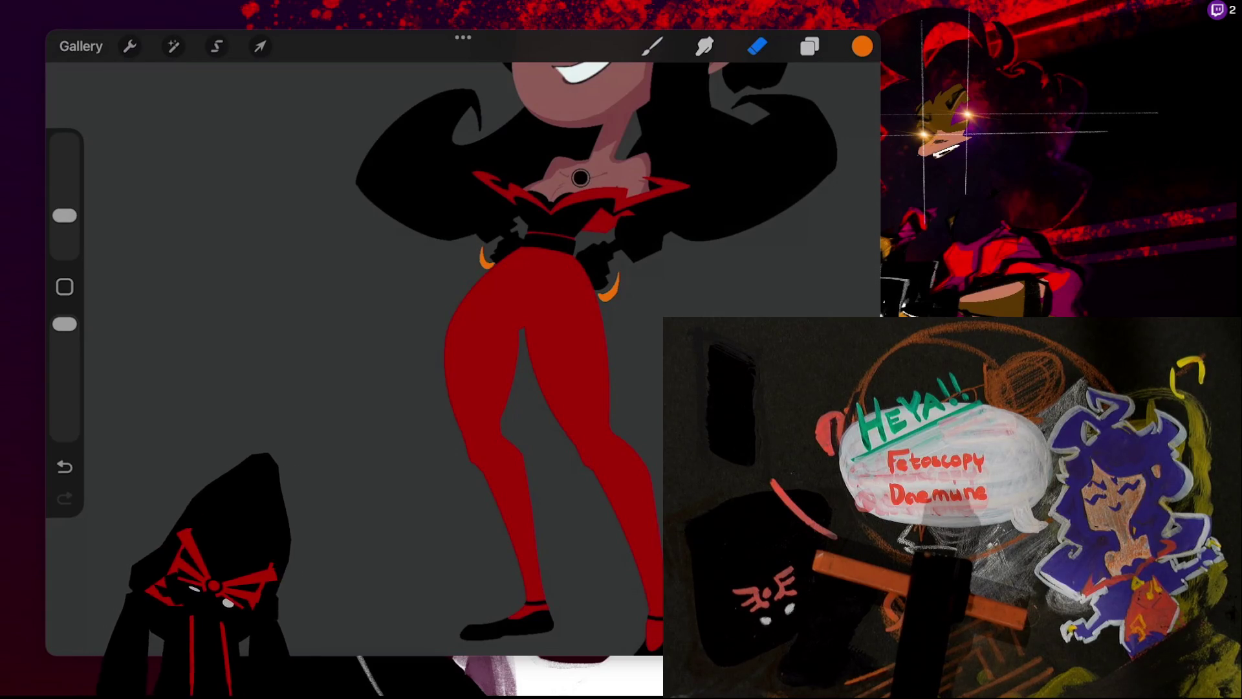
key("b")
scroll(453, 292, "down", 2)
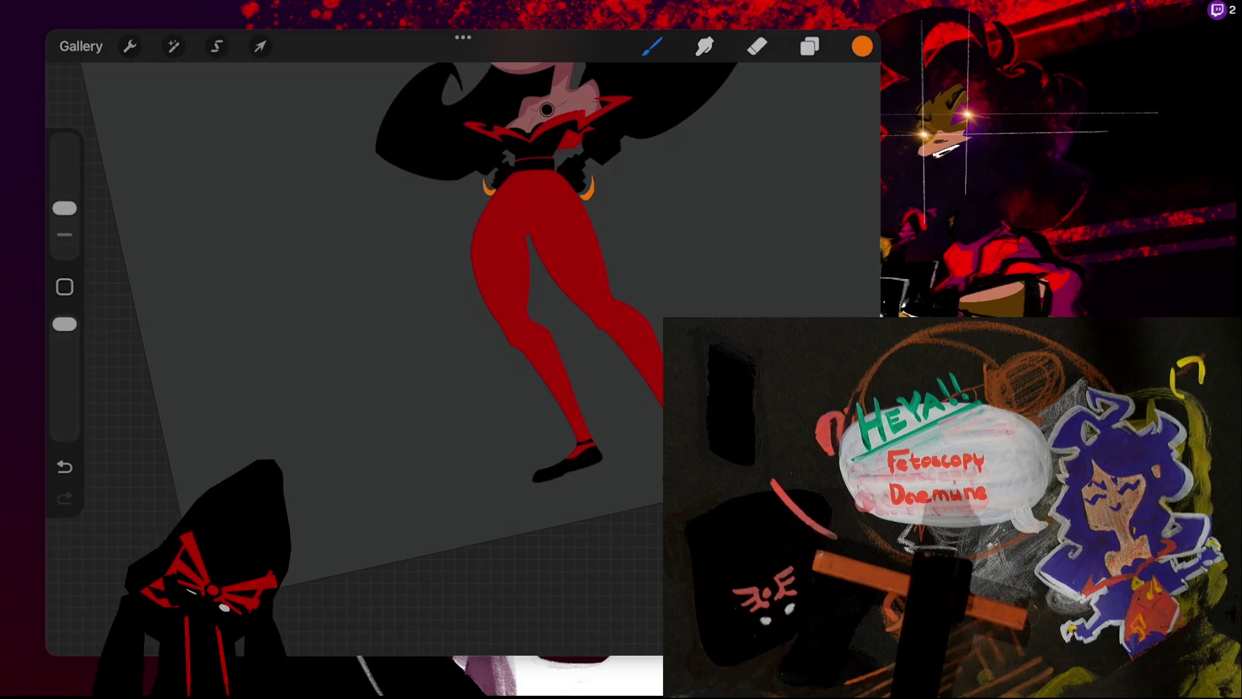
- Paint orange arcs beside each black shoe, undoing strokes until they look right
mouse_move(508, 490)
left_mouse_down()
mouse_move(543, 479)
mouse_move(521, 468)
mouse_move(539, 478)
left_mouse_up()
key("ctrl+z")
key("ctrl+z")
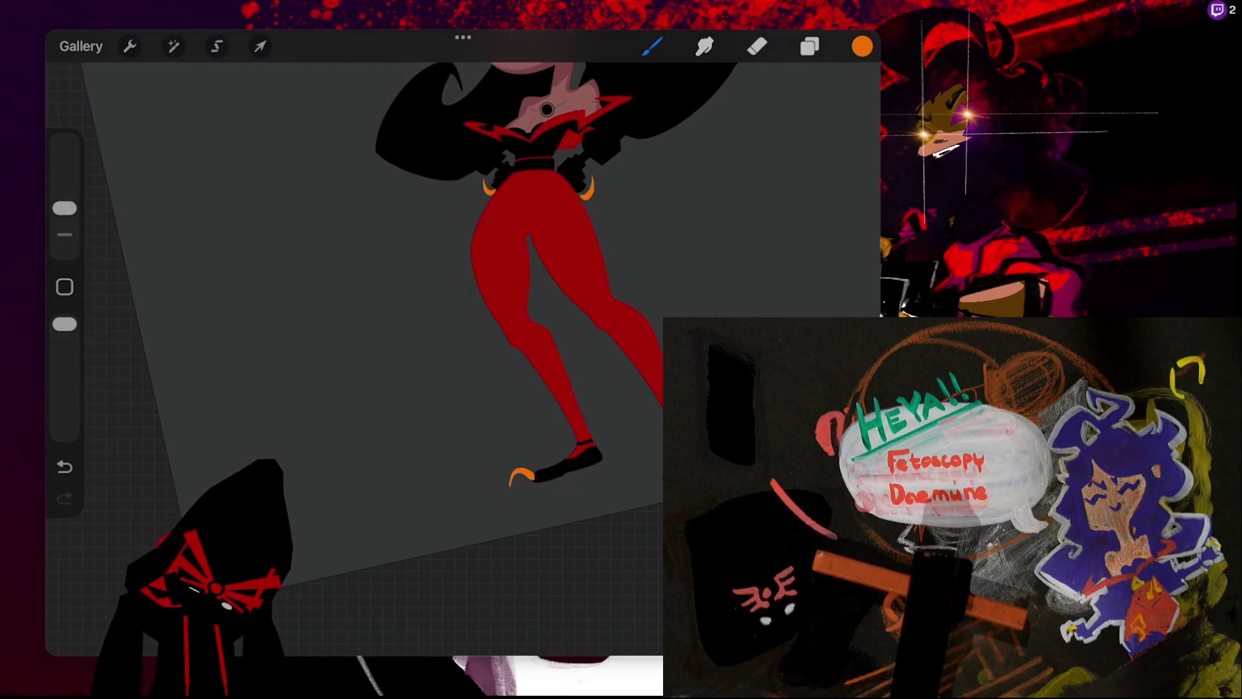
key("ctrl+z")
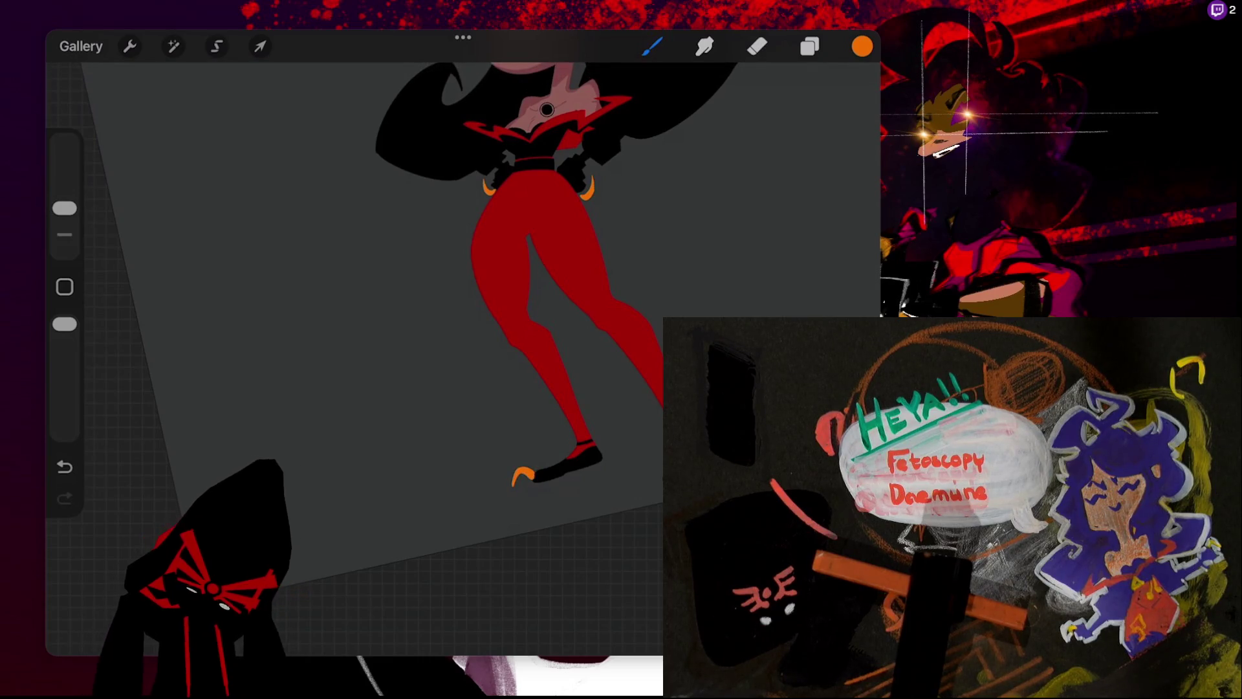
left_click_drag(654, 495, 661, 475)
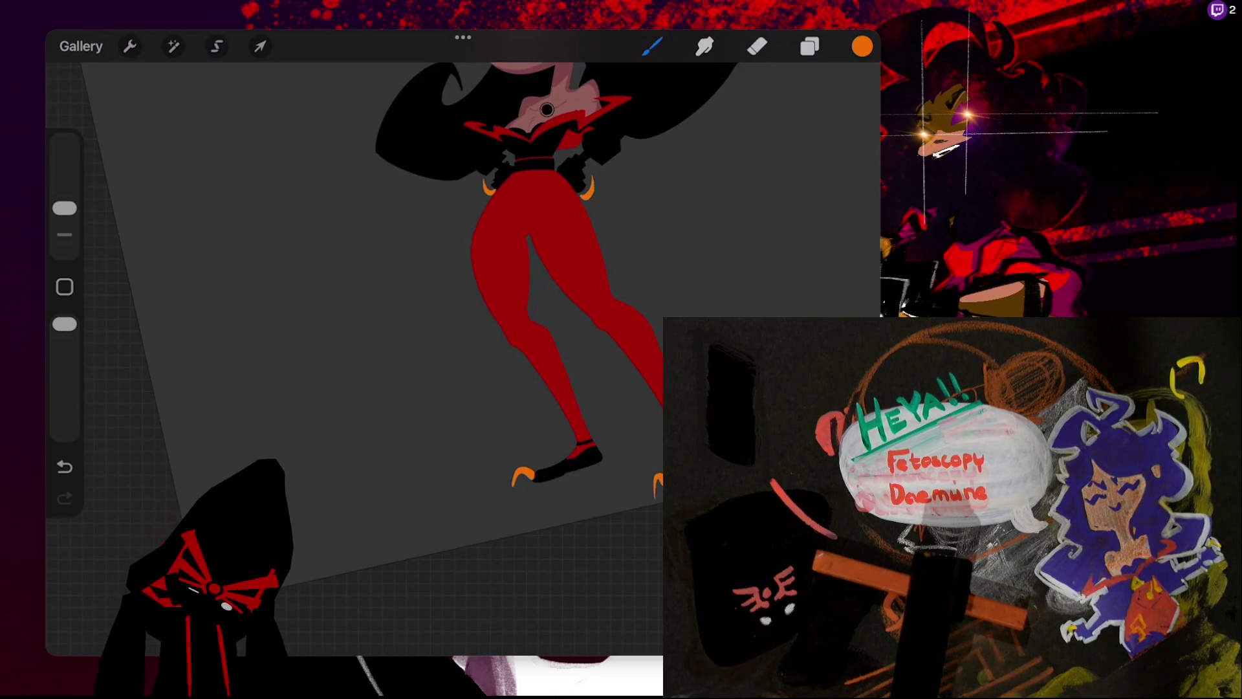
left_click_drag(596, 461, 613, 447)
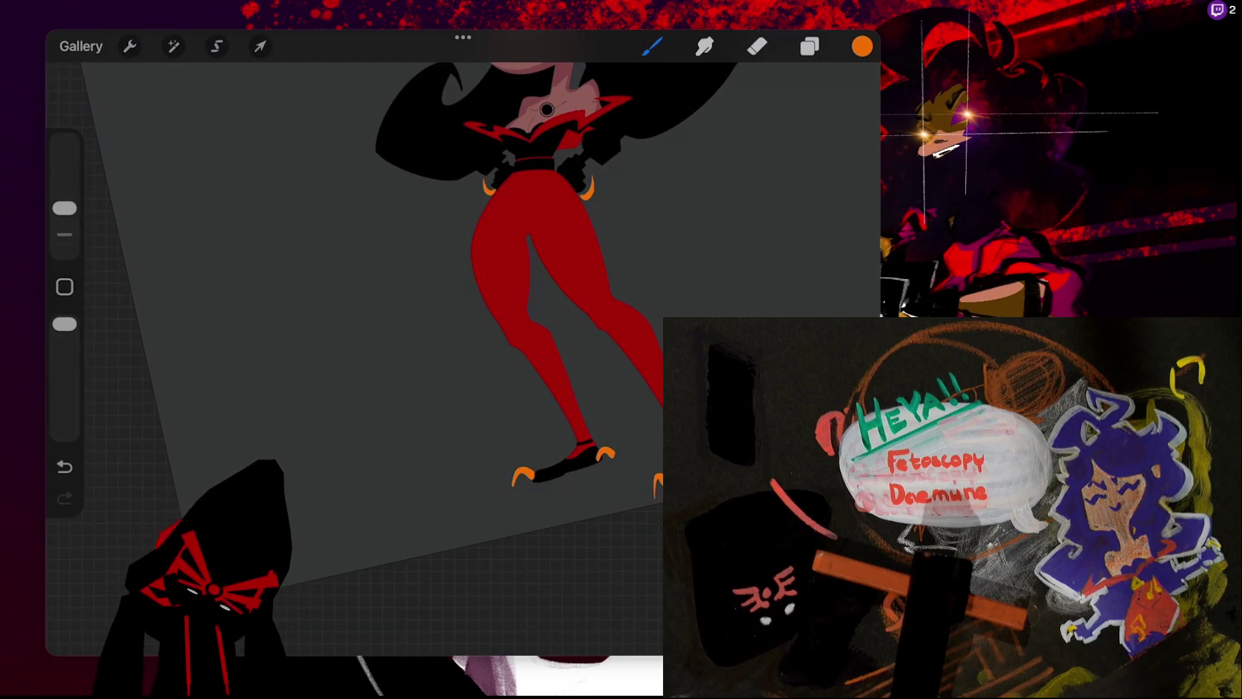
key("ctrl+z")
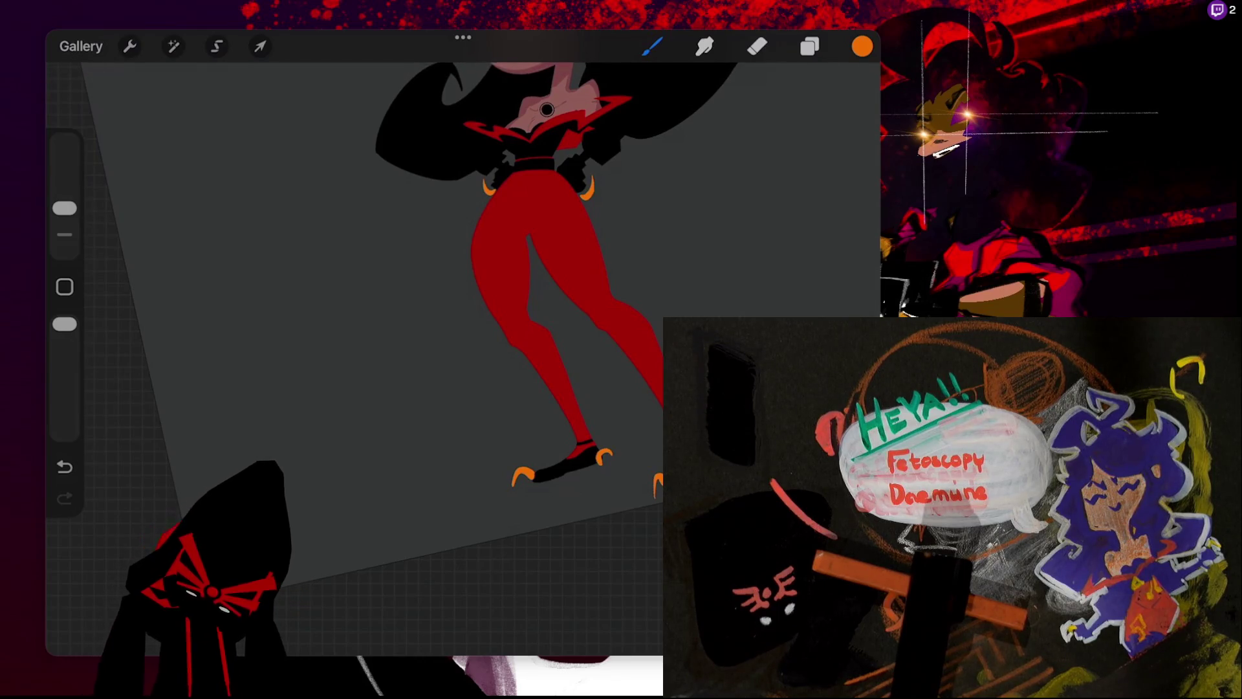
key("ctrl+z")
left_click_drag(596, 461, 611, 450)
key("ctrl+z")
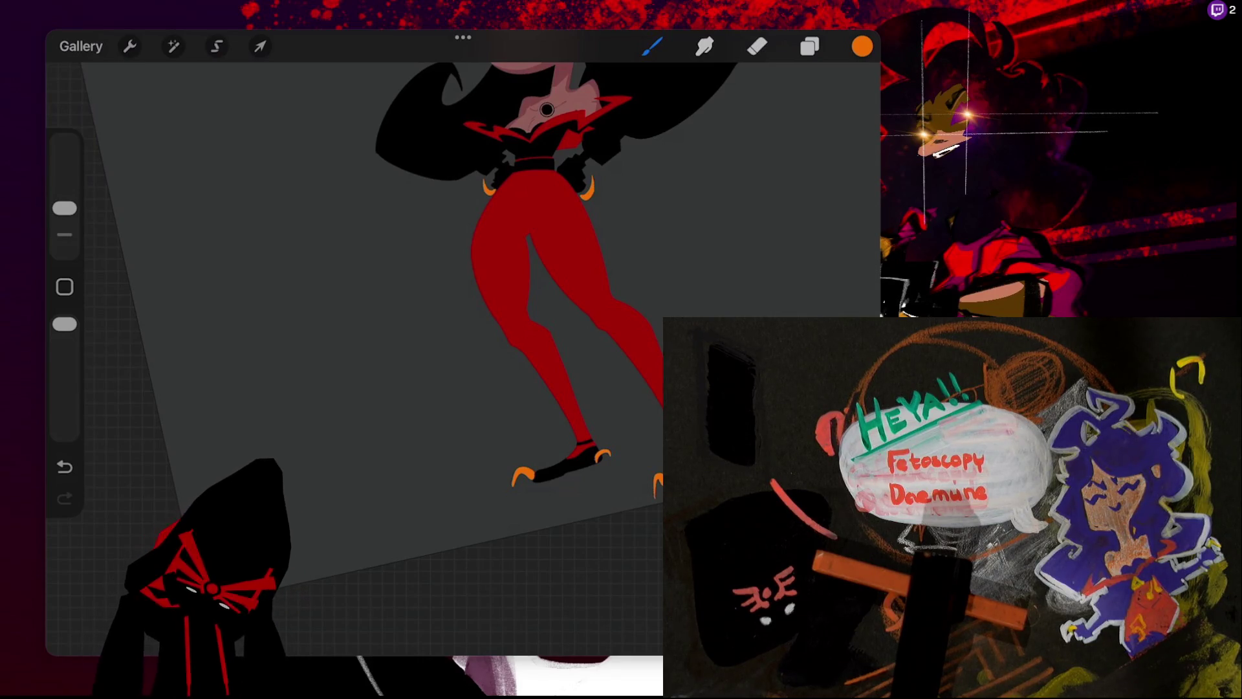
- Try a light mark on the belt buckle, then undo it and the last stroke
scroll(453, 291, "down", 3)
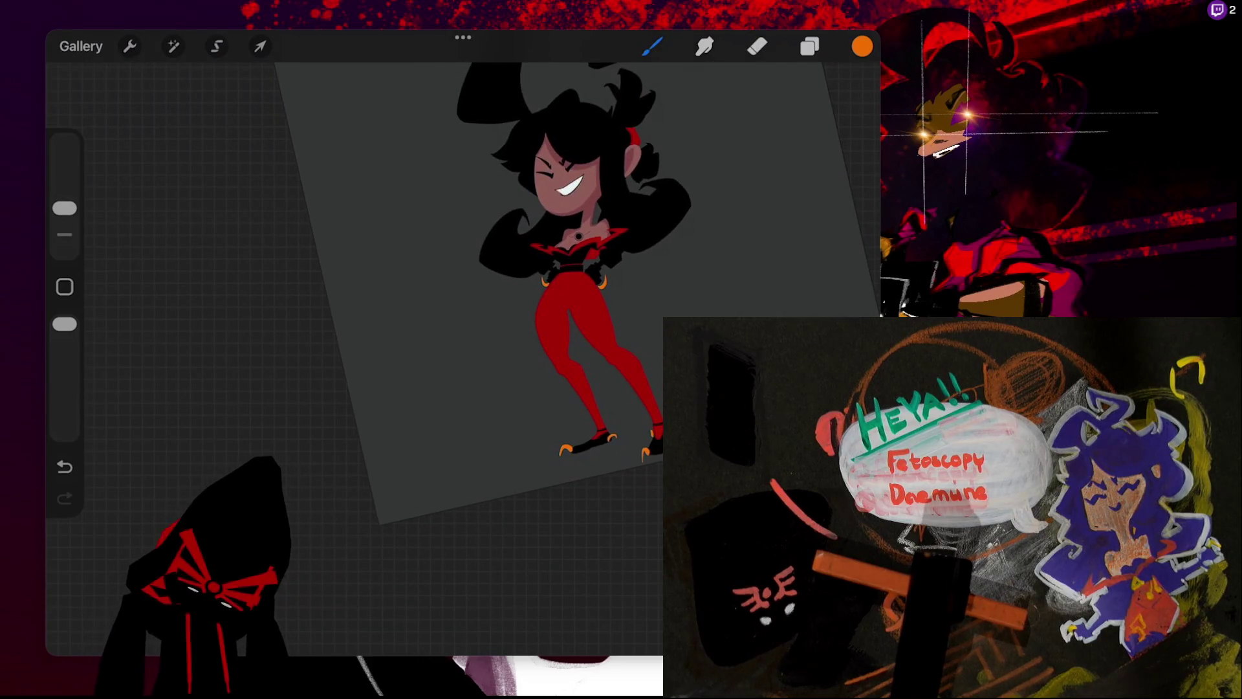
scroll(453, 291, "up", 3)
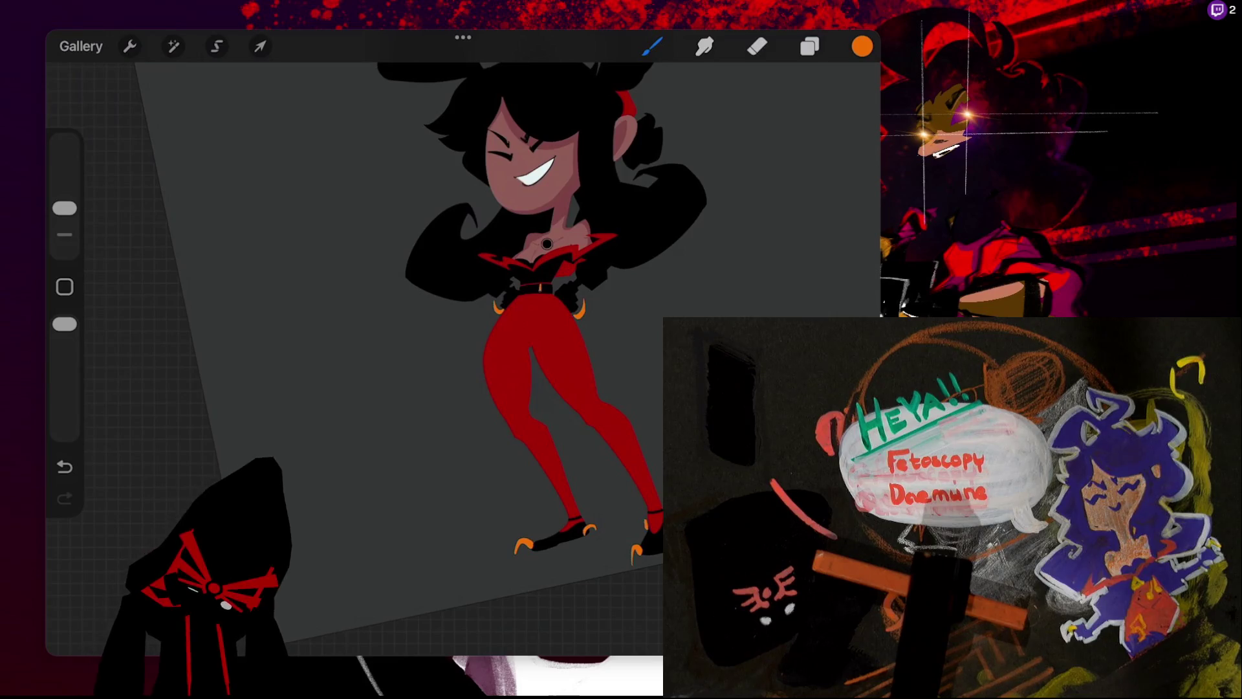
left_click_drag(543, 285, 549, 293)
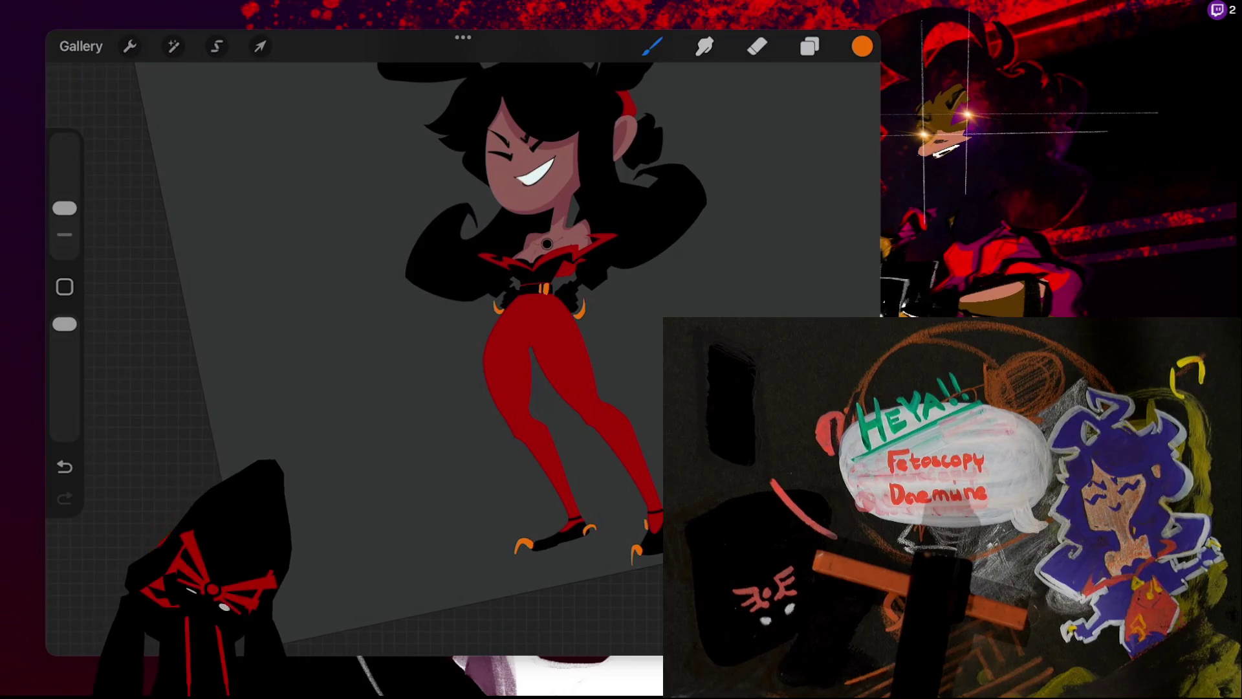
key("ctrl+z")
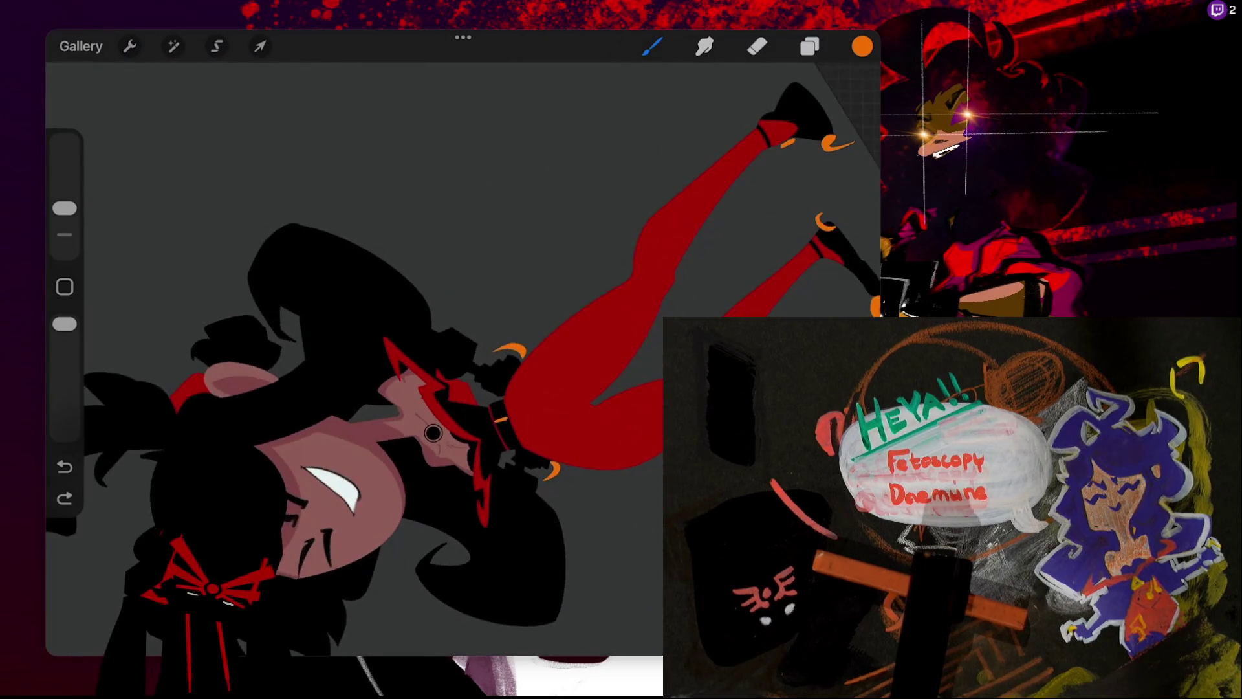
scroll(433, 433, "up", 3)
key("ctrl+z")
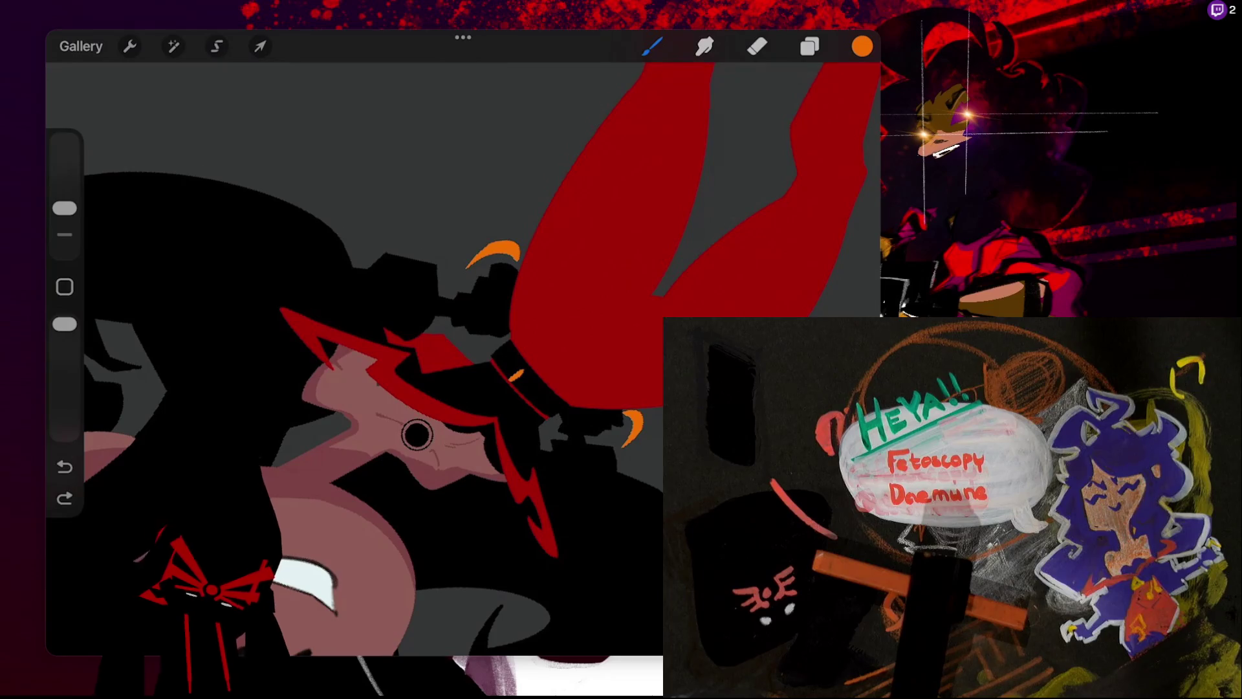
- Undo the recent stray strokes beside the red shape
key("ctrl+z")
scroll(388, 388, "up", 3)
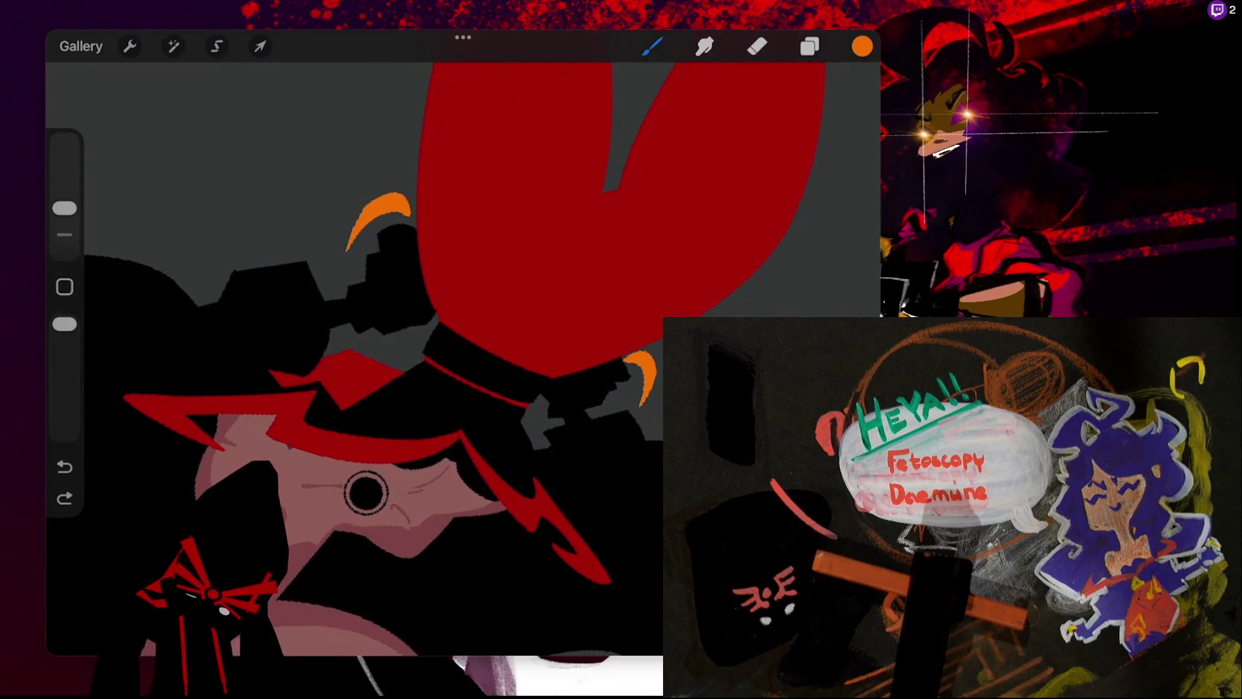
key("ctrl+z")
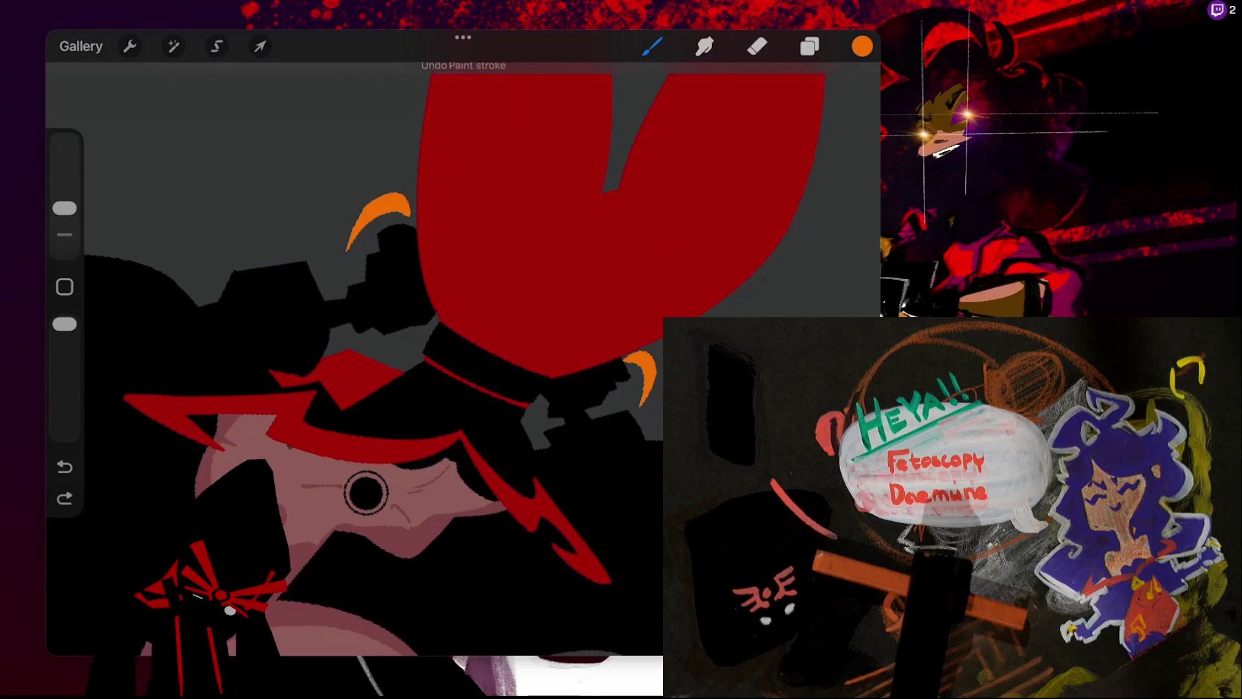
- Shrink the brush, paint two orange bars on the belt buckle, and rotate the canvas upright
left_click_drag(64, 208, 64, 234)
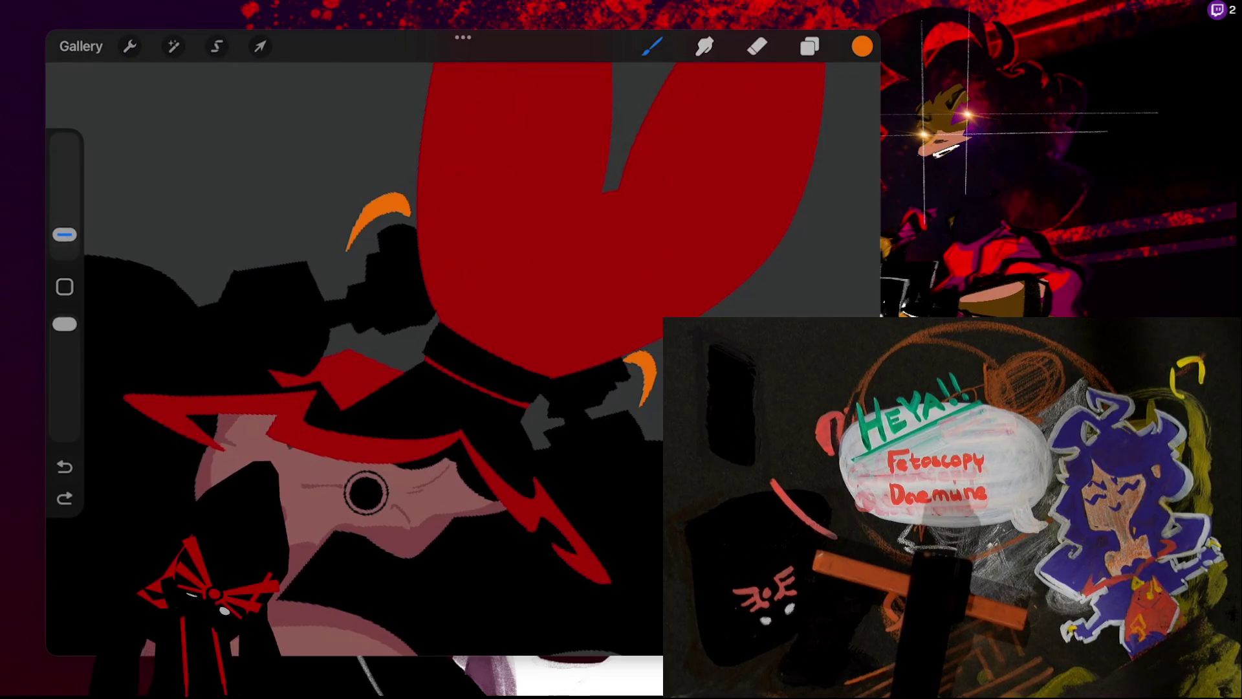
left_click_drag(468, 343, 453, 370)
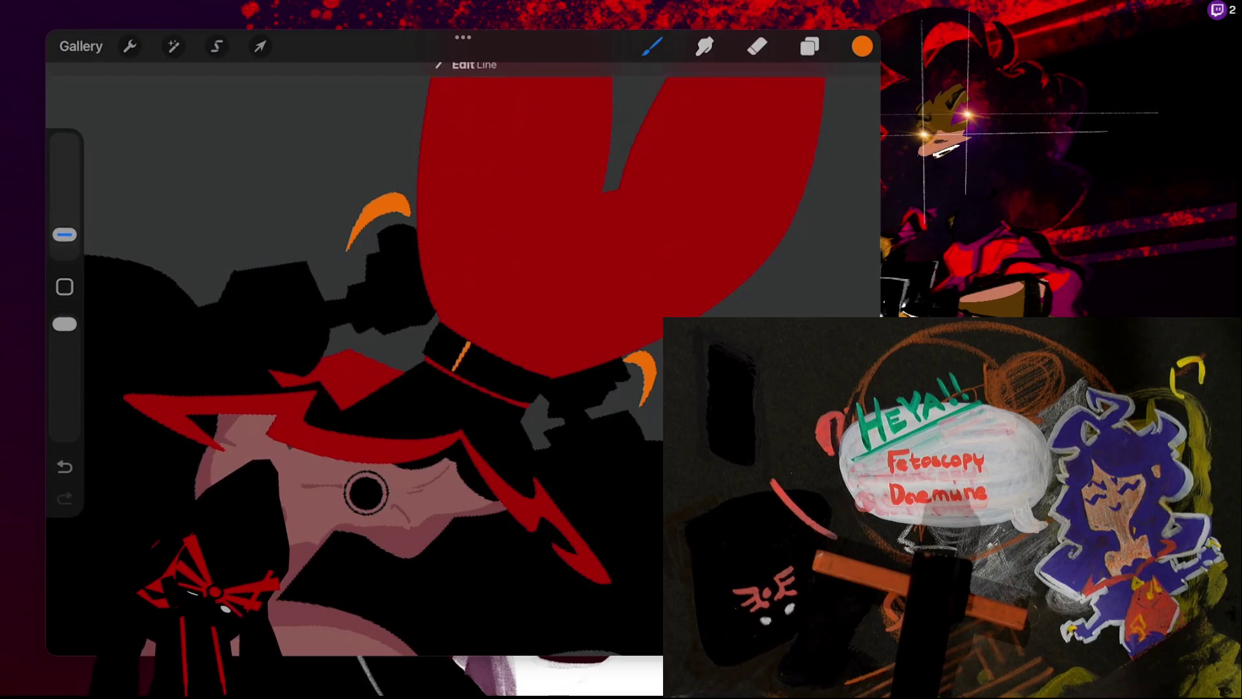
left_click_drag(467, 337, 453, 368)
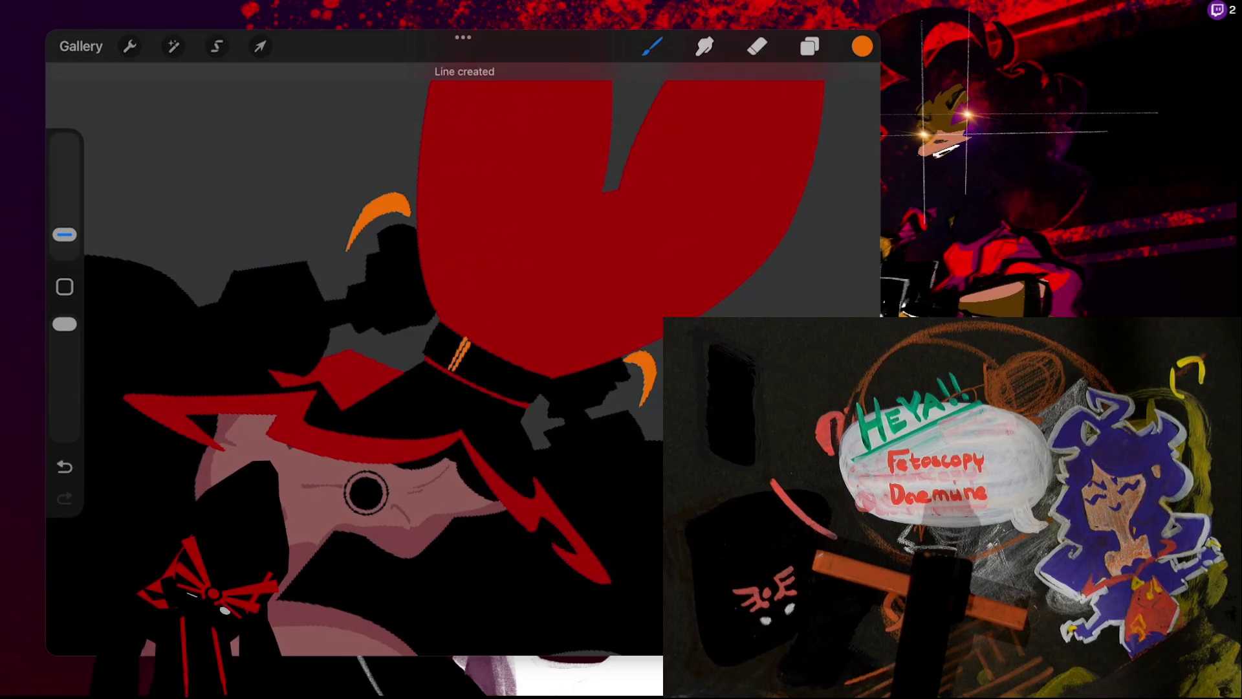
left_click(64, 466)
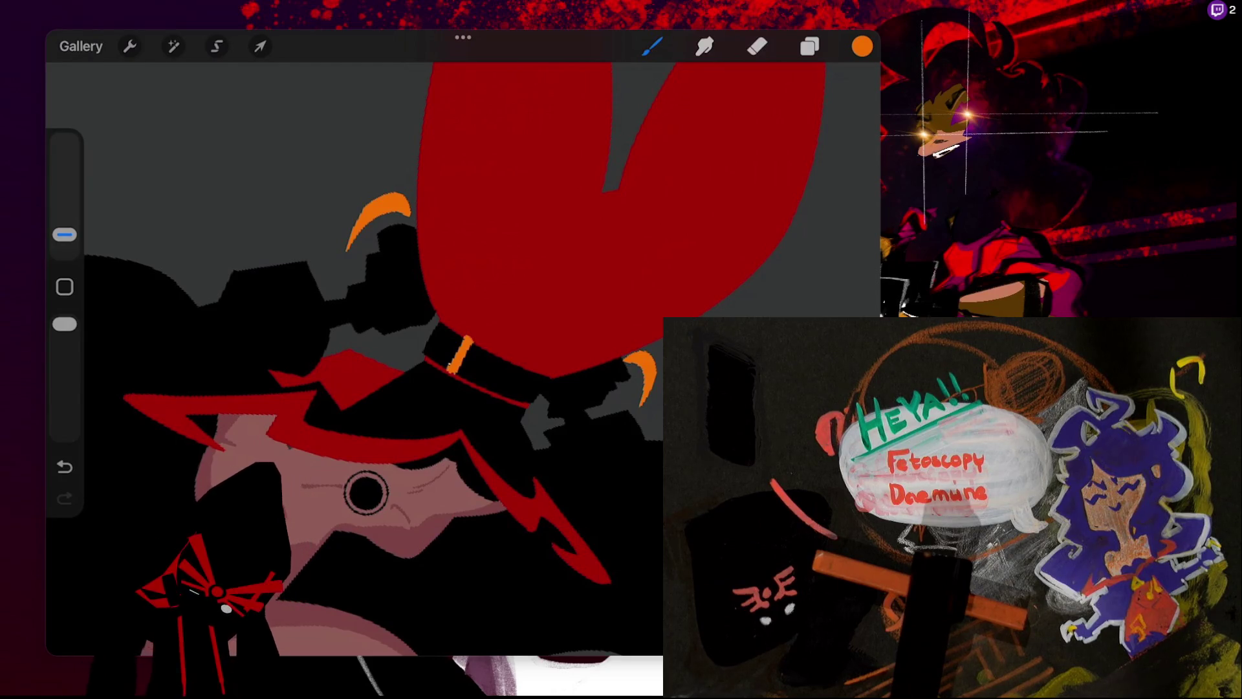
left_click_drag(440, 365, 455, 329)
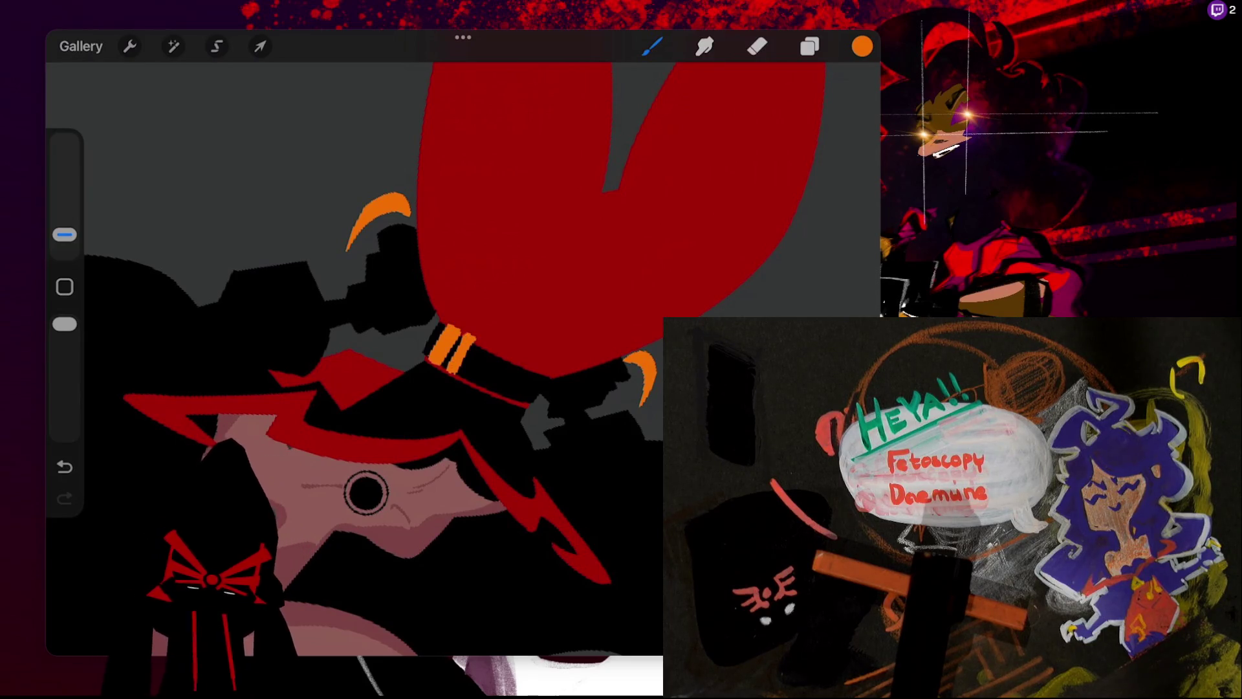
left_click_drag(365, 362, 545, 224)
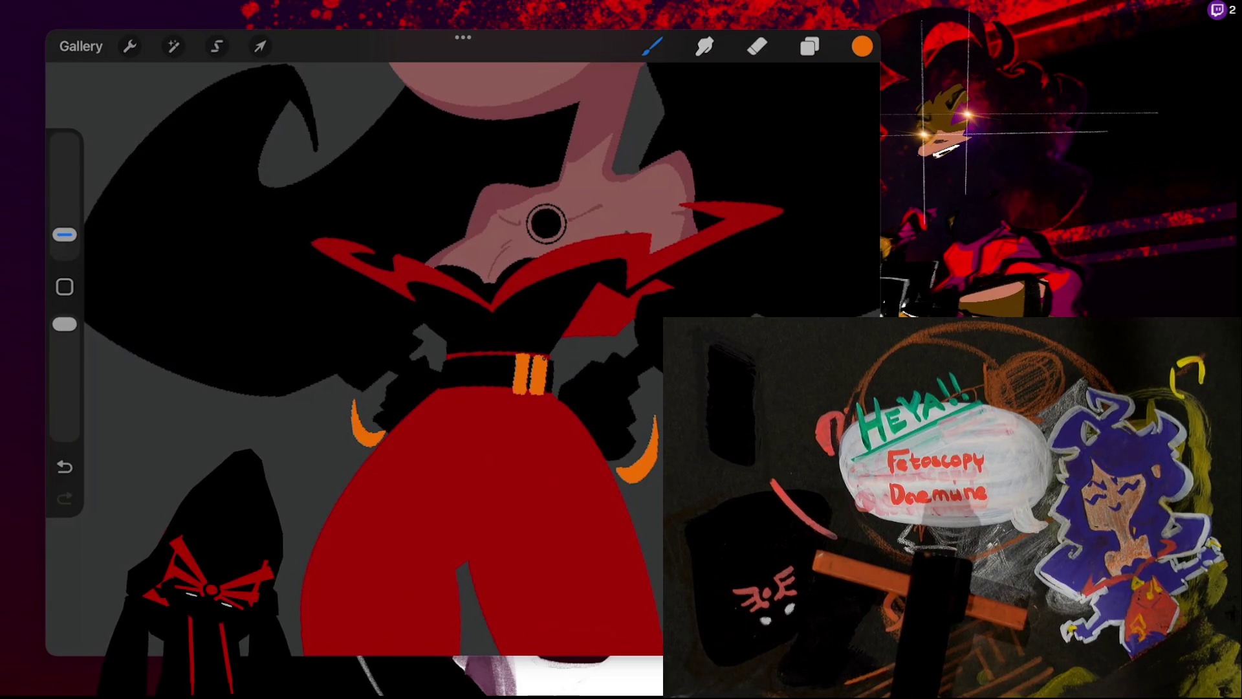
left_click(862, 46)
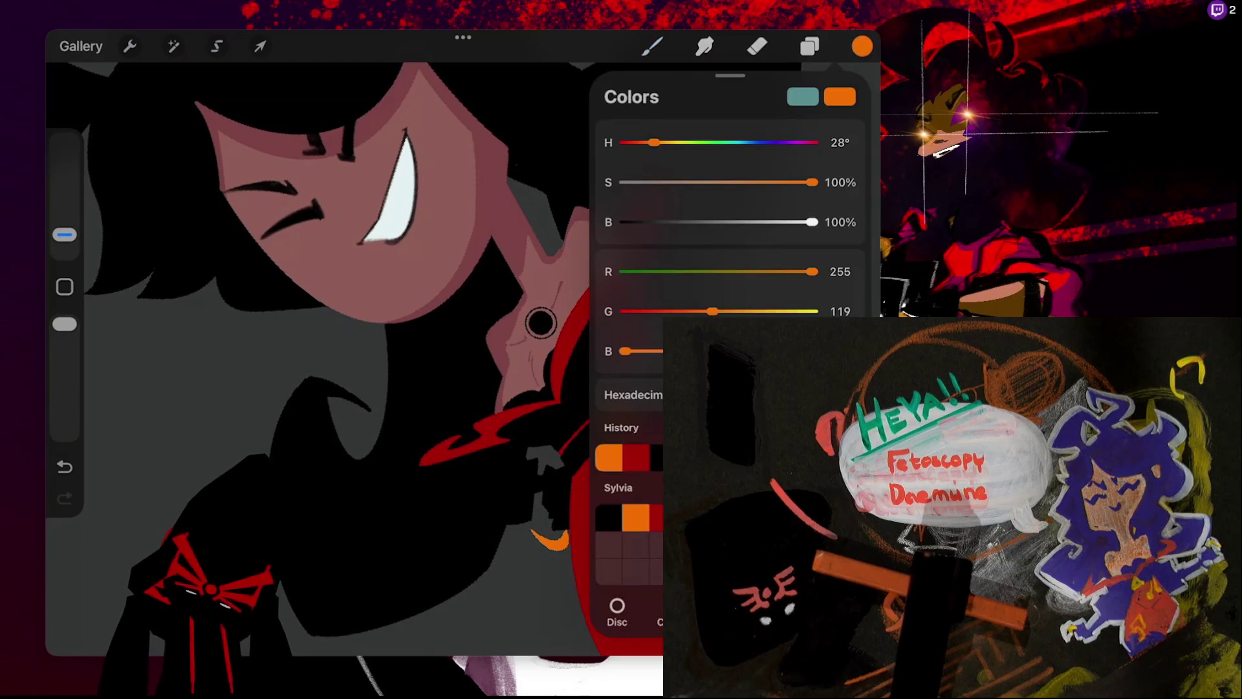
- Choose the recent red and undo the stray red stroke near the collar
left_click(637, 458)
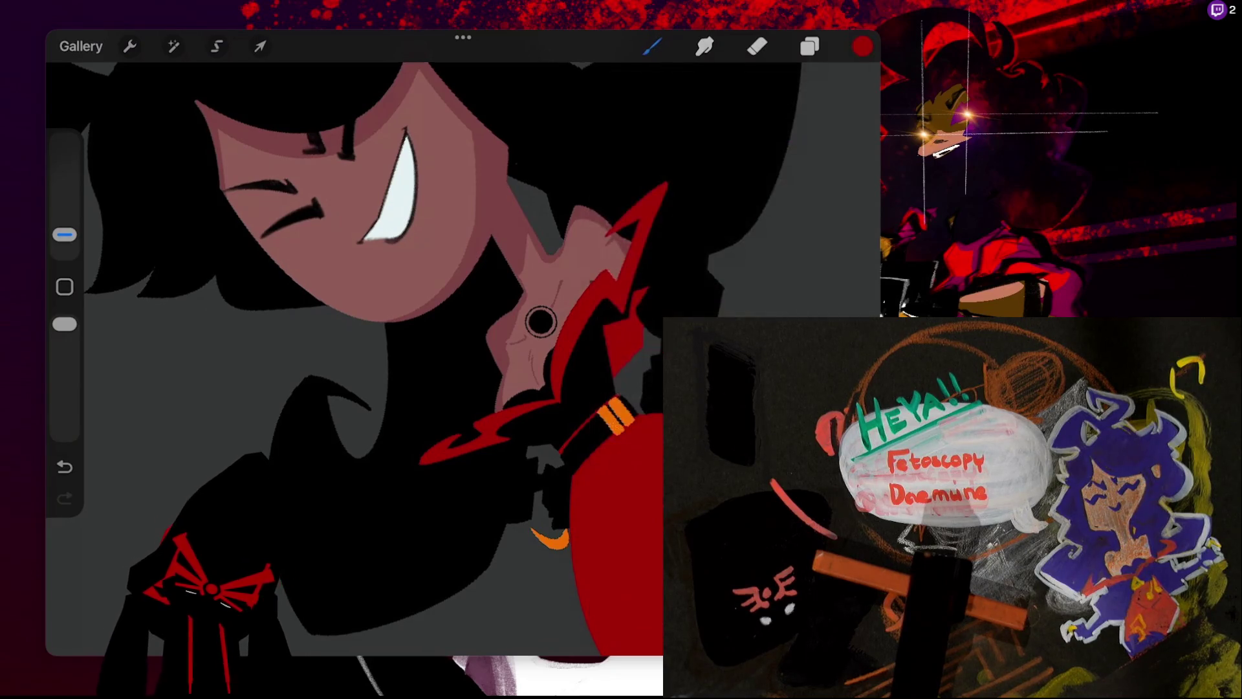
scroll(544, 324, "up", 5)
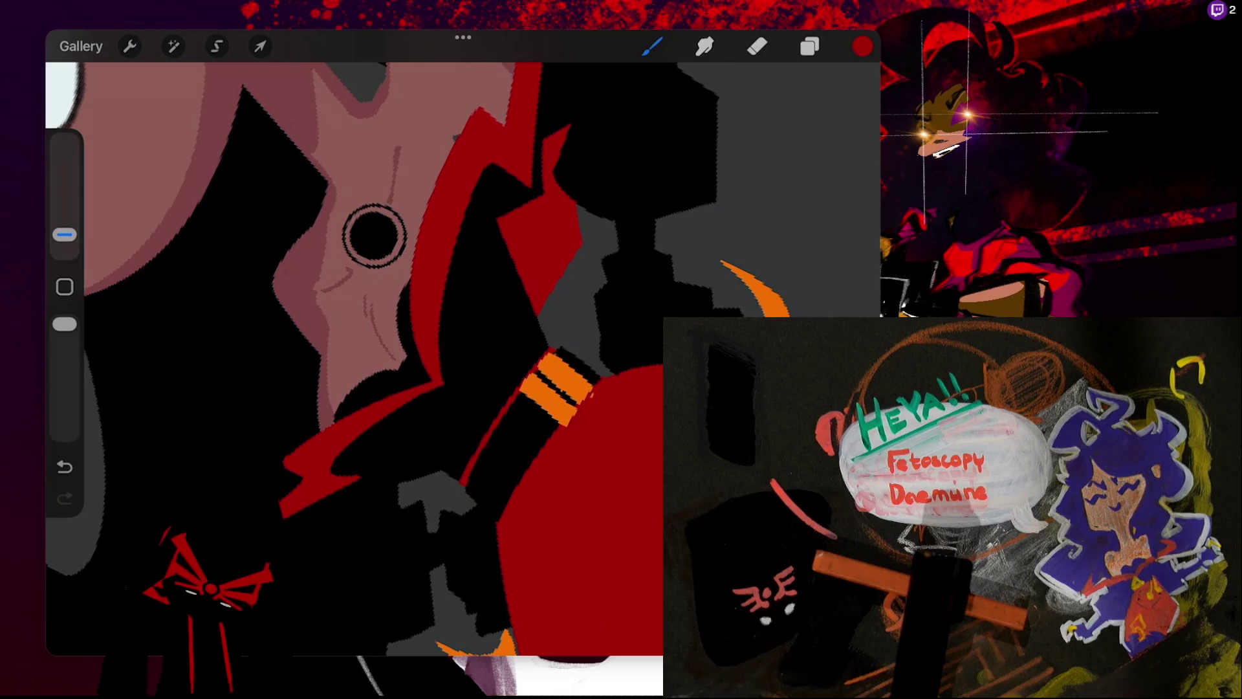
key("ctrl+z")
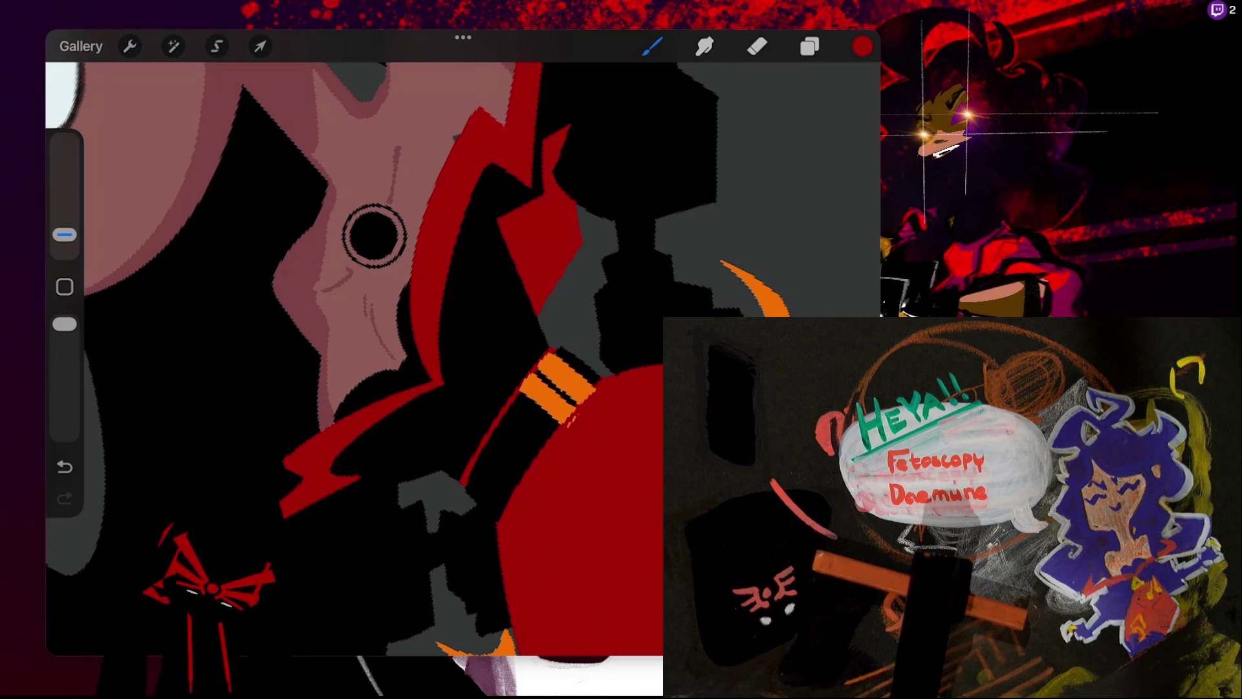
key("ctrl+z")
key("ctrl+shift+z")
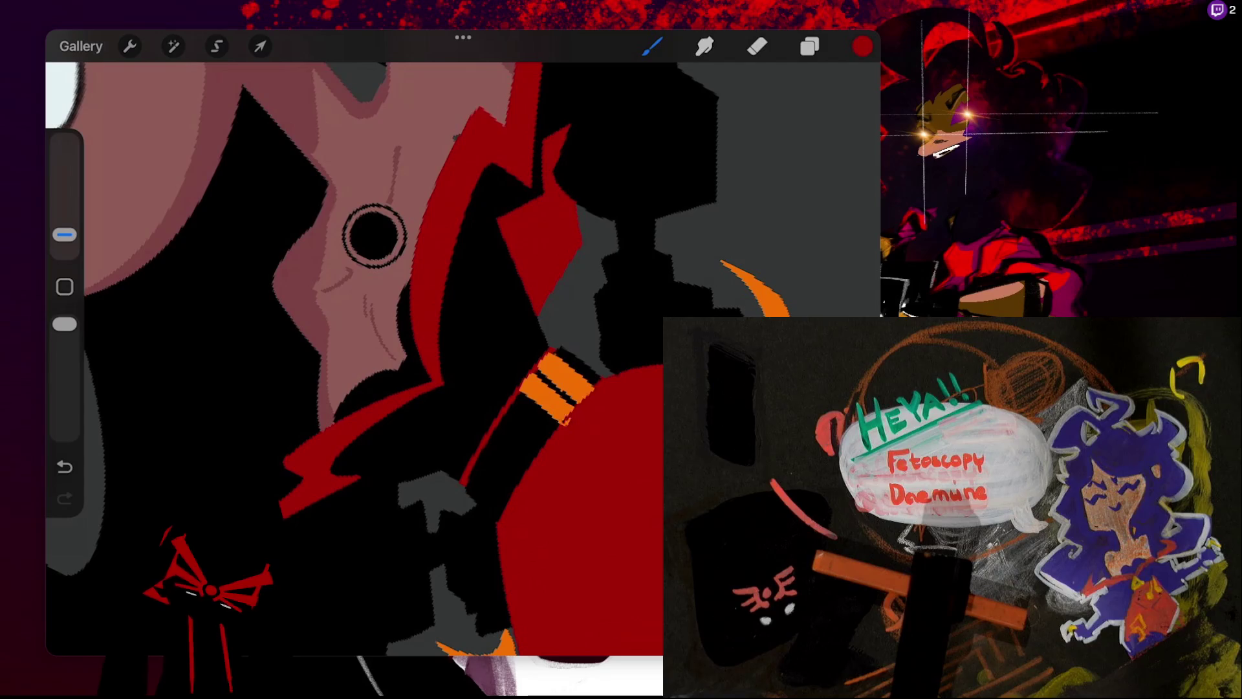
key("ctrl+z")
key("ctrl+shift+z")
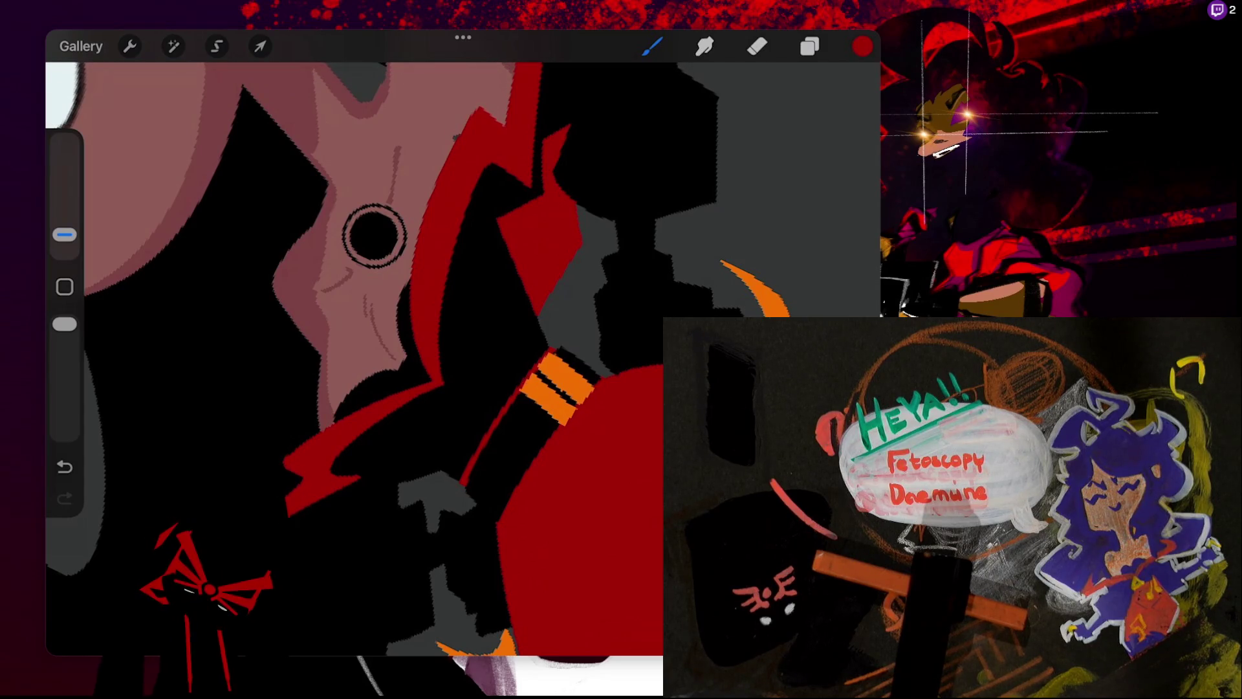
- Zoom out to the whole figure and make orange the current paint colour
scroll(463, 359, "down", 5)
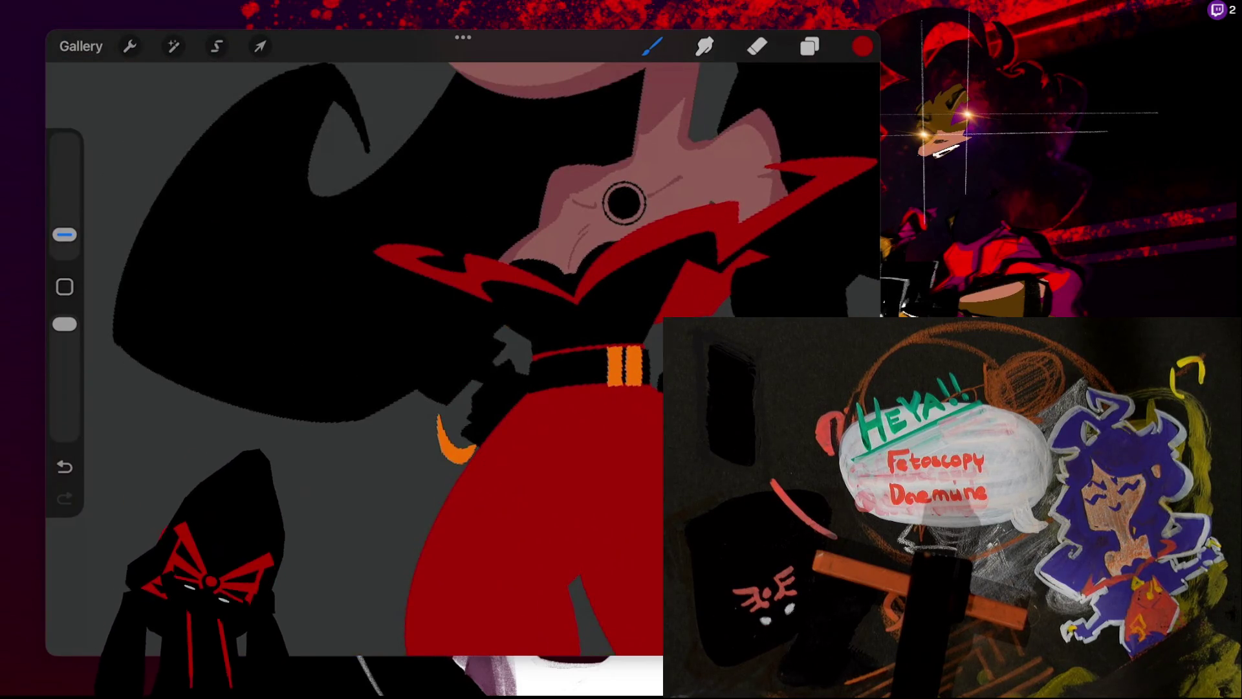
scroll(624, 202, "down", 3)
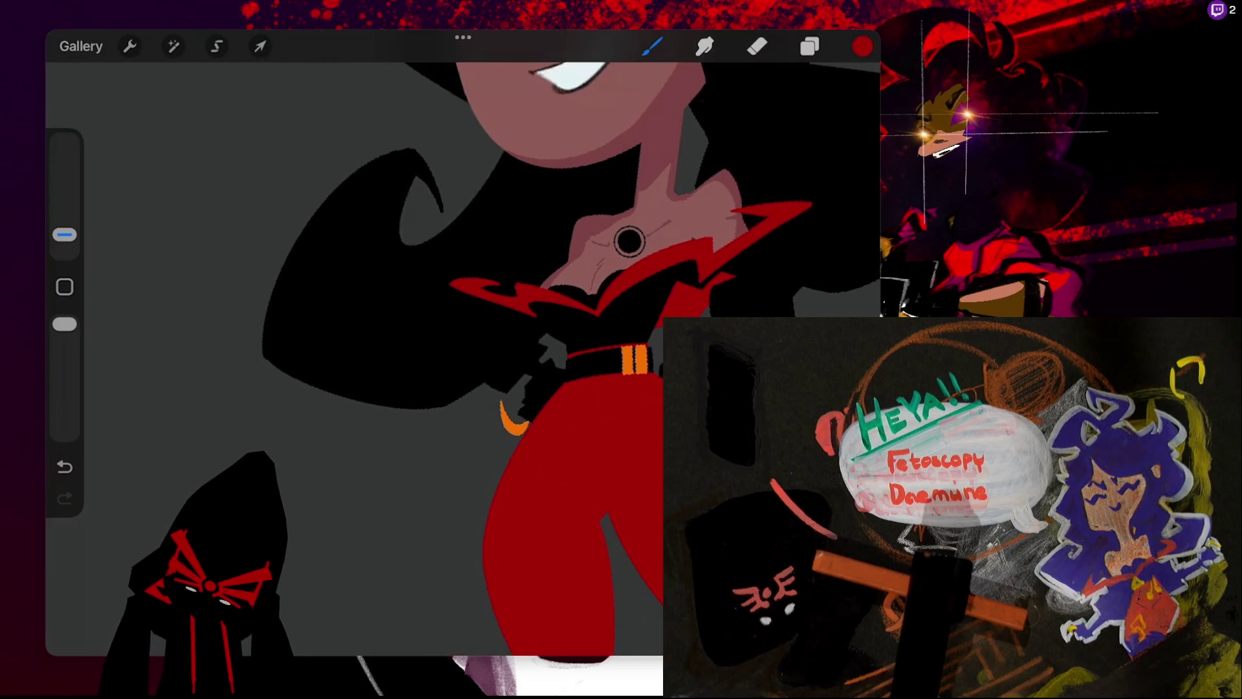
scroll(629, 241, "down", 3)
left_click(862, 46)
left_click(638, 511)
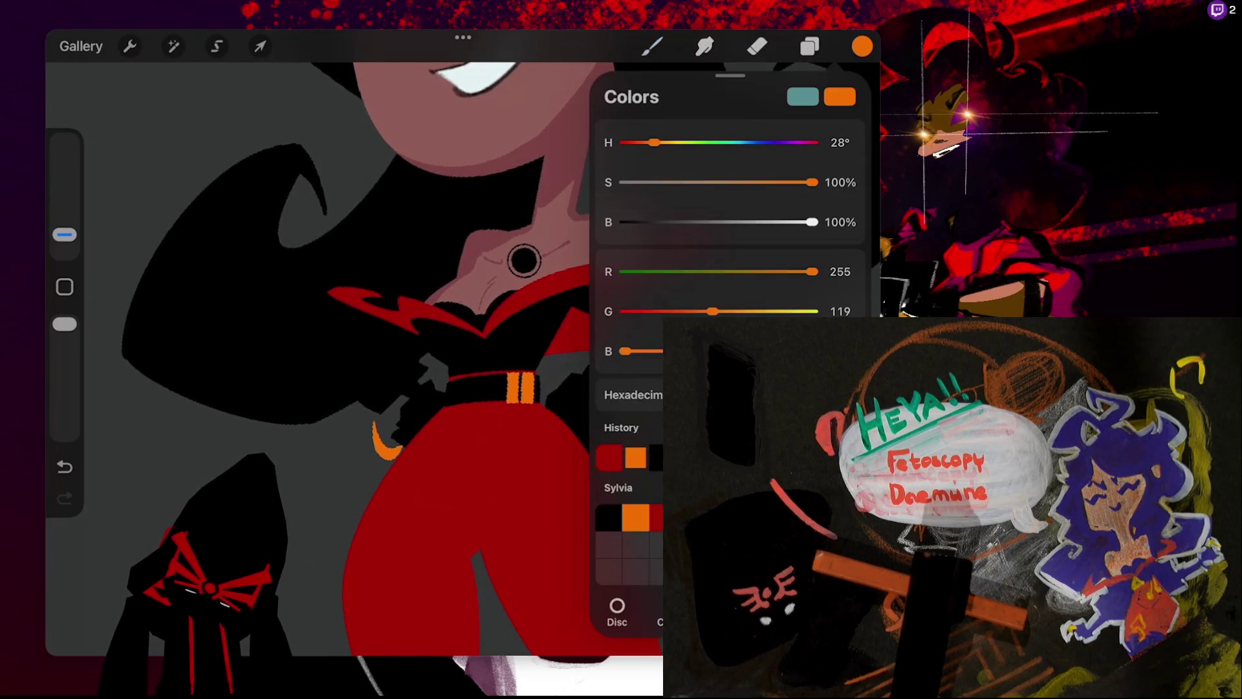
- Draw and fill an orange triangle emblem just above the belt, removing stray strokes
left_click(861, 46)
mouse_move(478, 334)
left_mouse_down()
mouse_move(457, 360)
mouse_move(479, 335)
left_mouse_up()
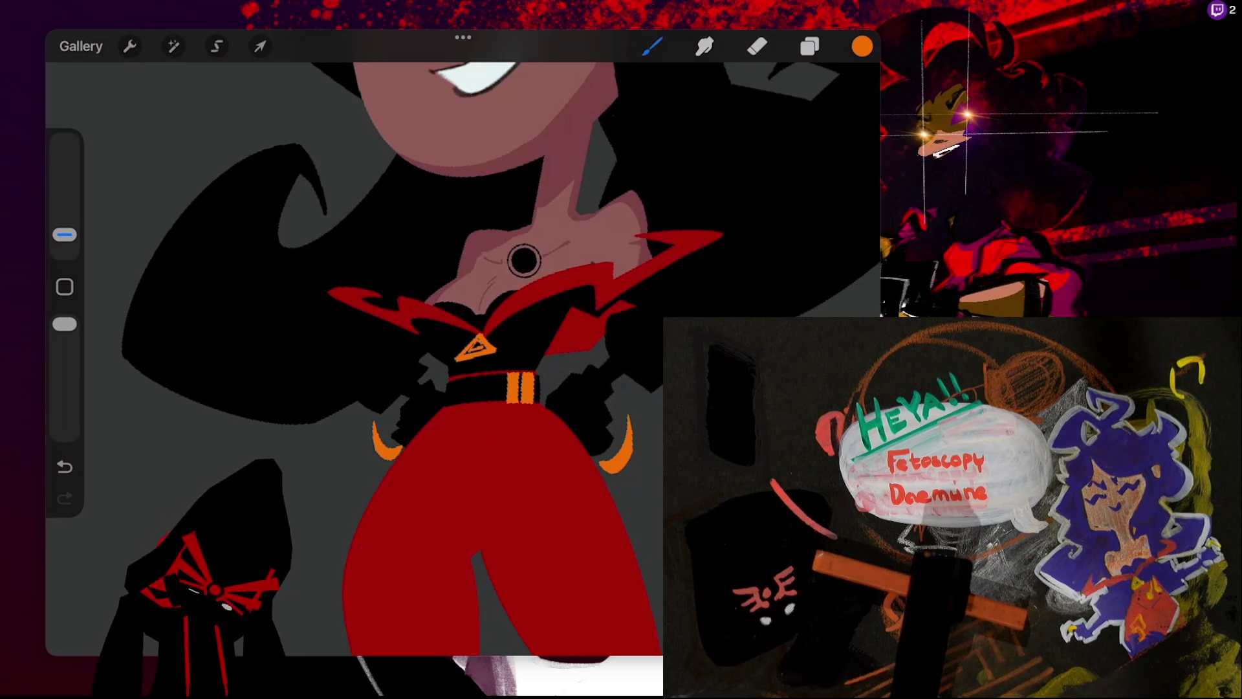
scroll(524, 260, "up", 2)
left_click_drag(442, 378, 463, 368)
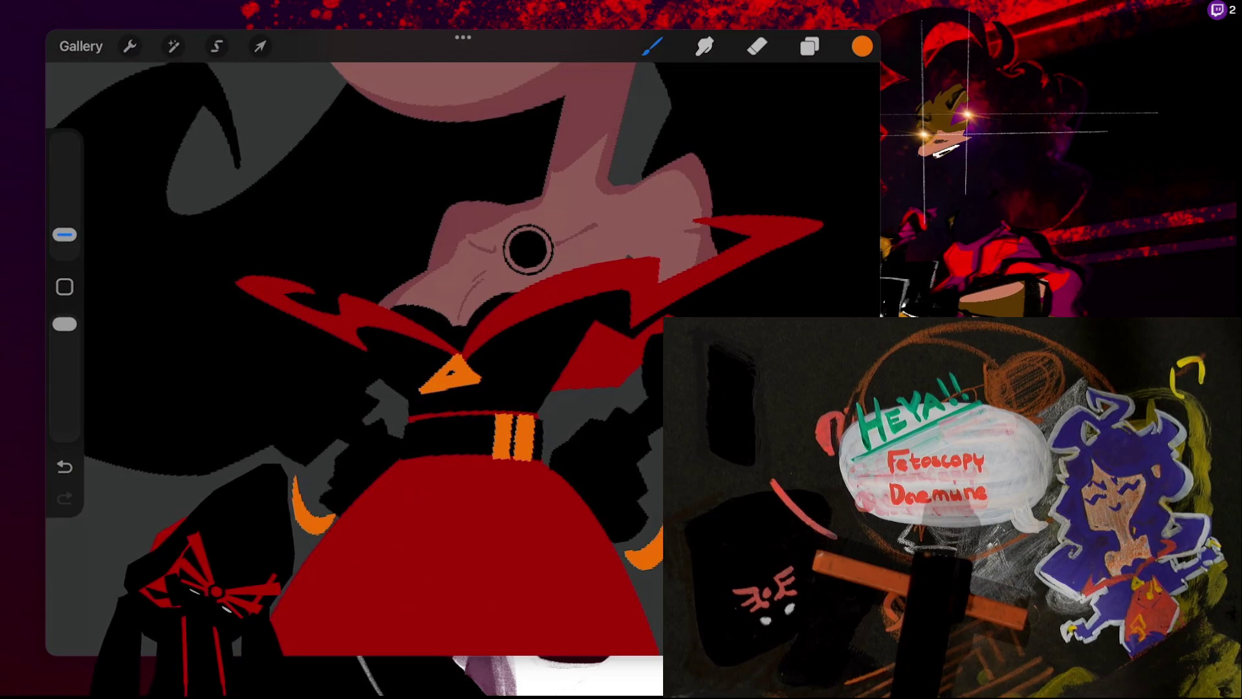
mouse_move(442, 390)
left_mouse_down()
mouse_move(483, 382)
mouse_move(457, 408)
left_mouse_up()
key("ctrl+z")
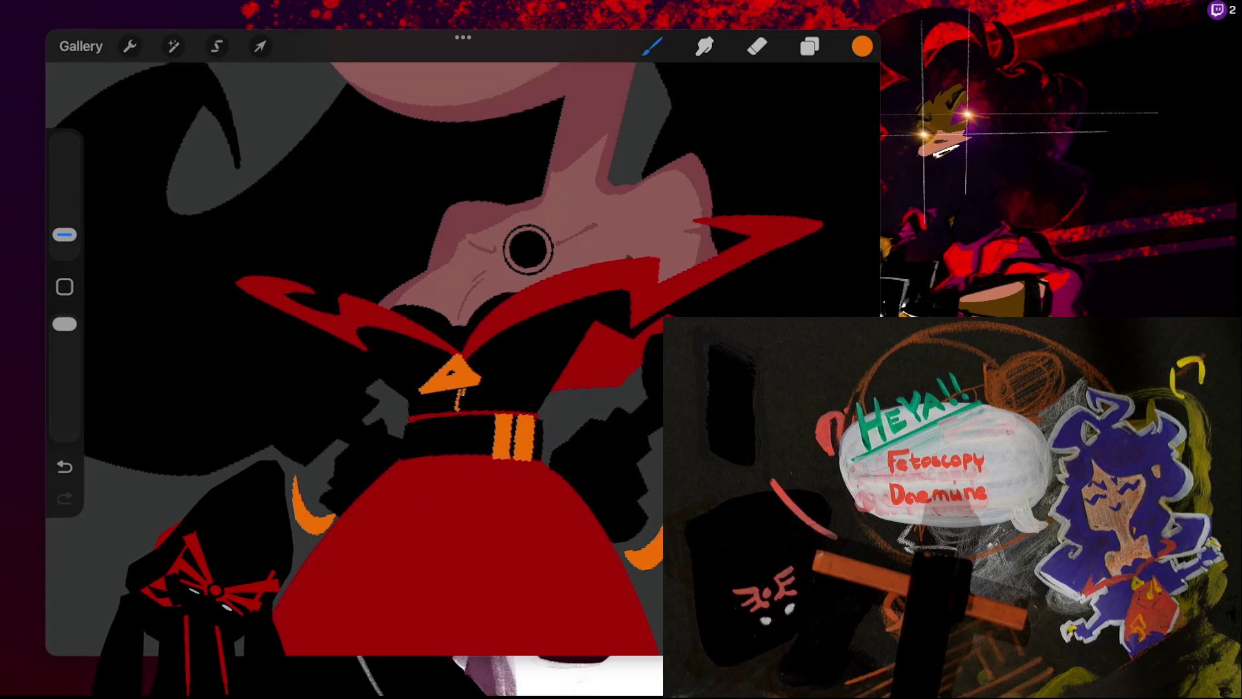
key("ctrl+z")
left_click_drag(459, 390, 456, 411)
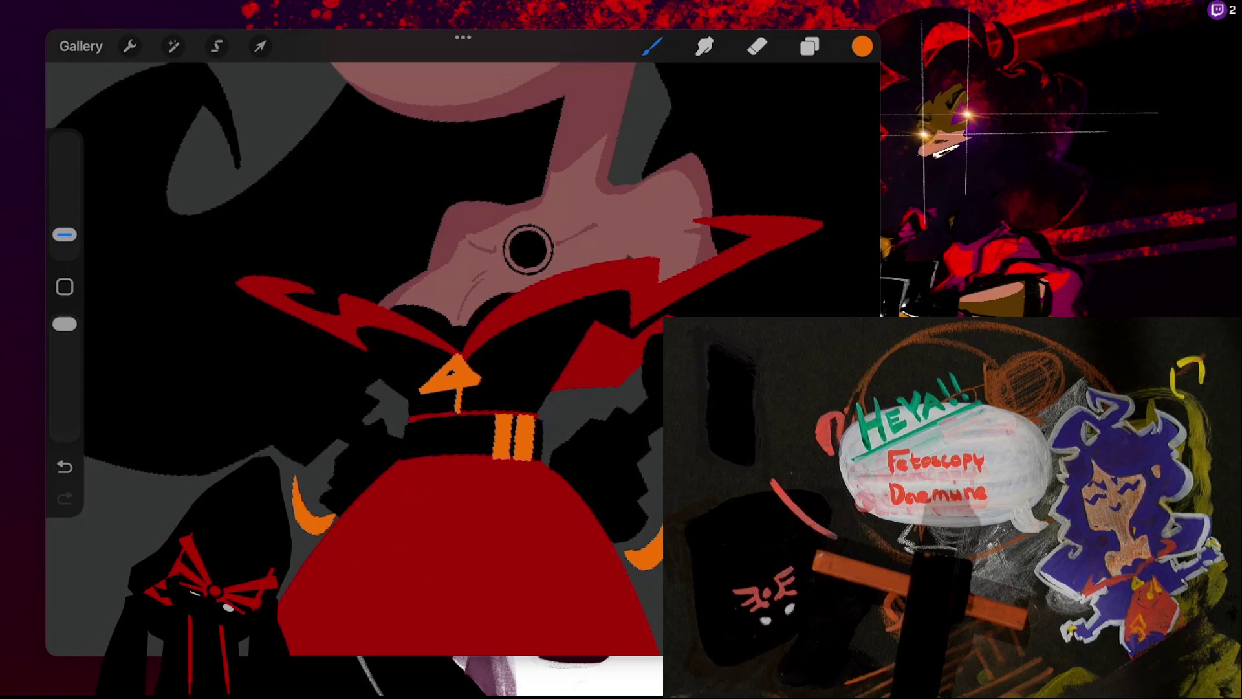
- Draw straight orange trim lines along the right edges of the red collar
mouse_move(462, 356)
left_mouse_down()
mouse_move(514, 305)
mouse_move(654, 261)
left_mouse_up()
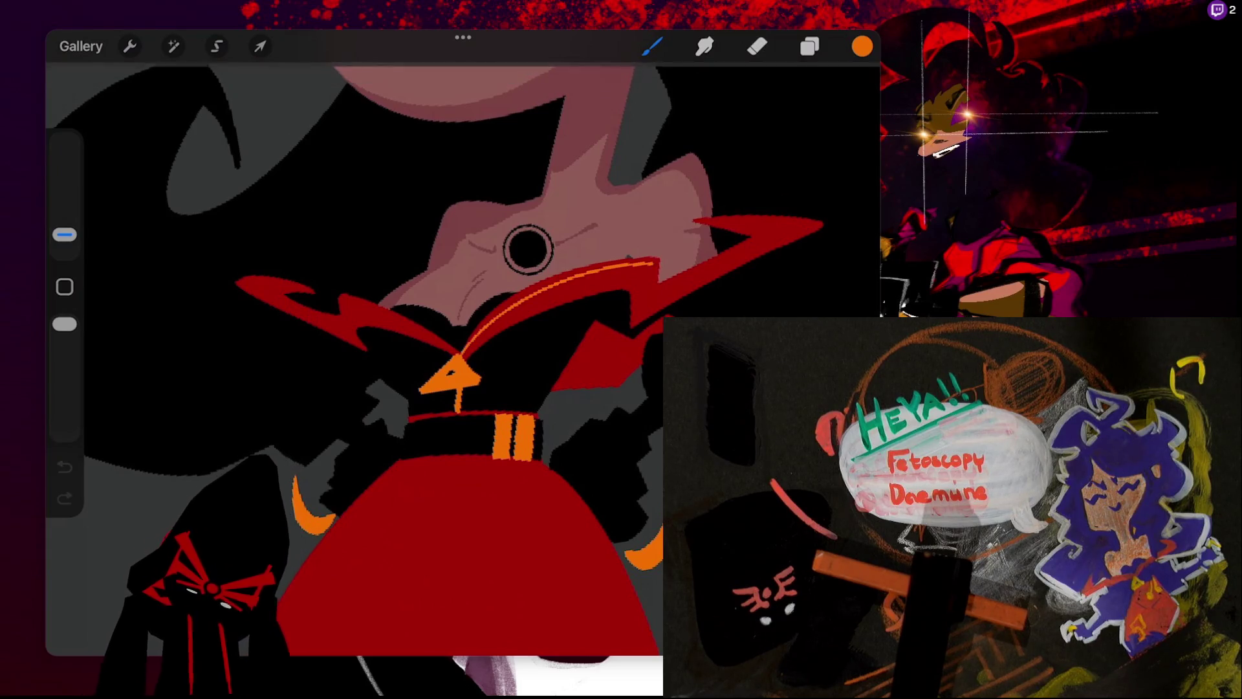
left_click_drag(644, 301, 761, 240)
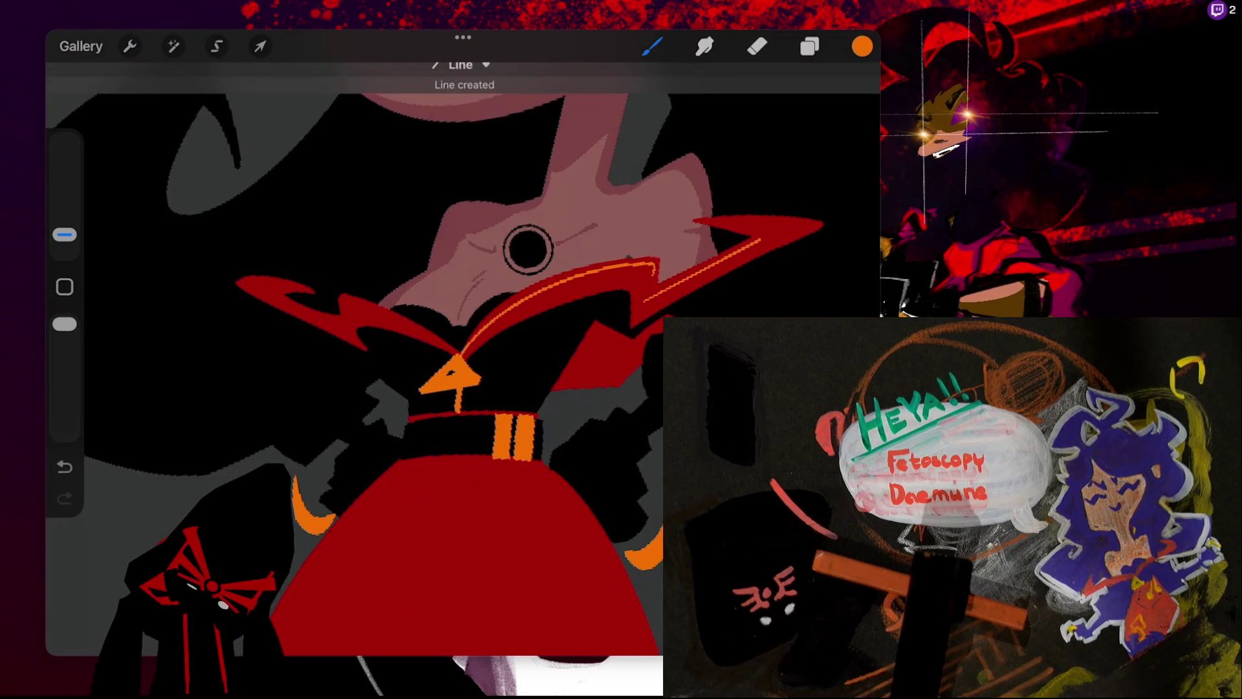
left_click_drag(527, 249, 505, 264)
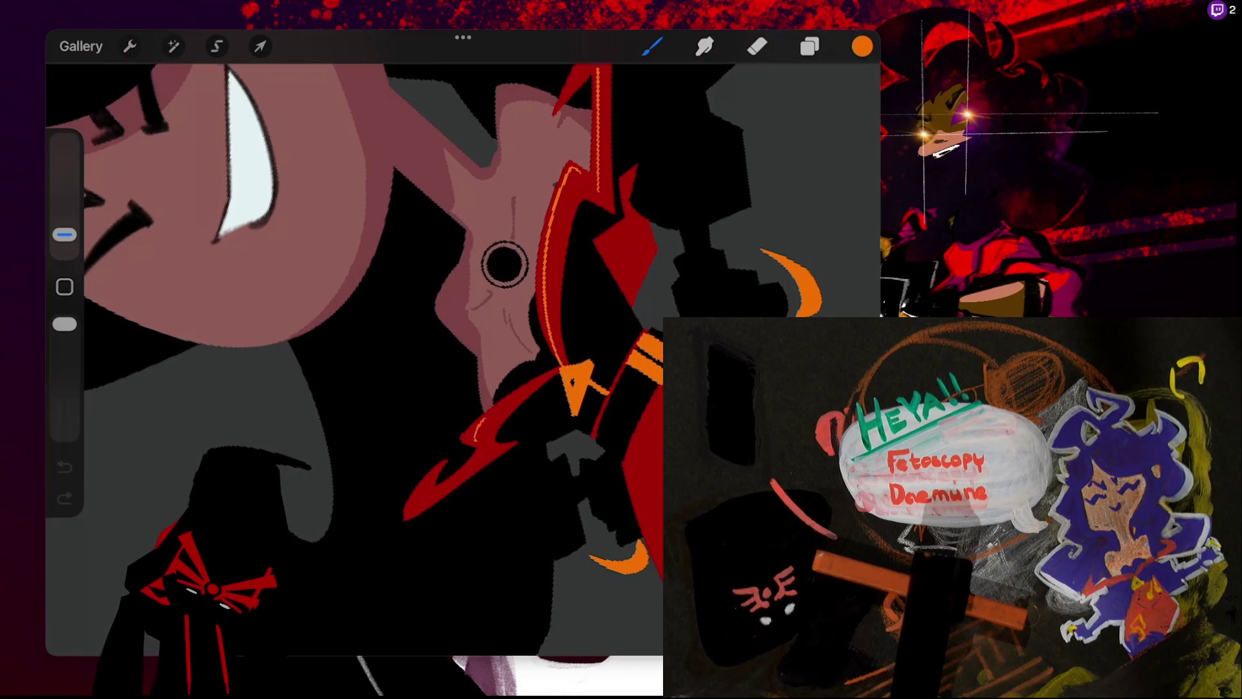
- Draw orange trim along the left collar edge, snapping it into an arc with QuickShape
left_click_drag(479, 433, 562, 366)
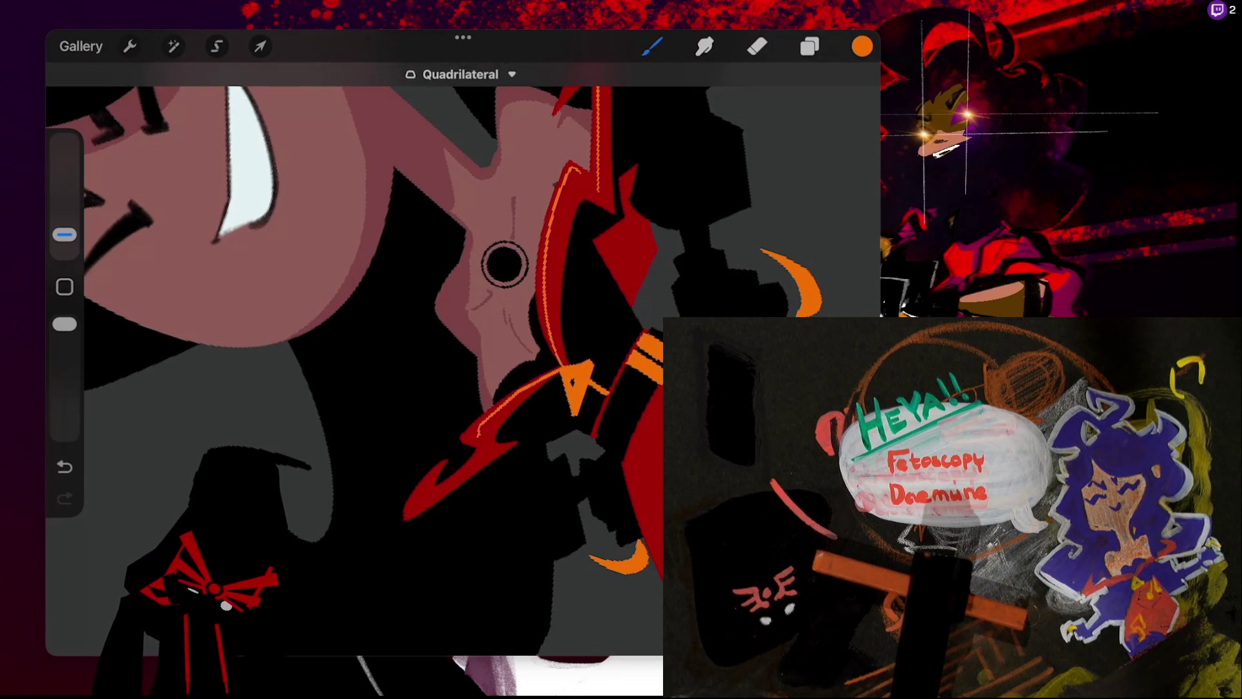
left_click(464, 73)
key("ctrl+z")
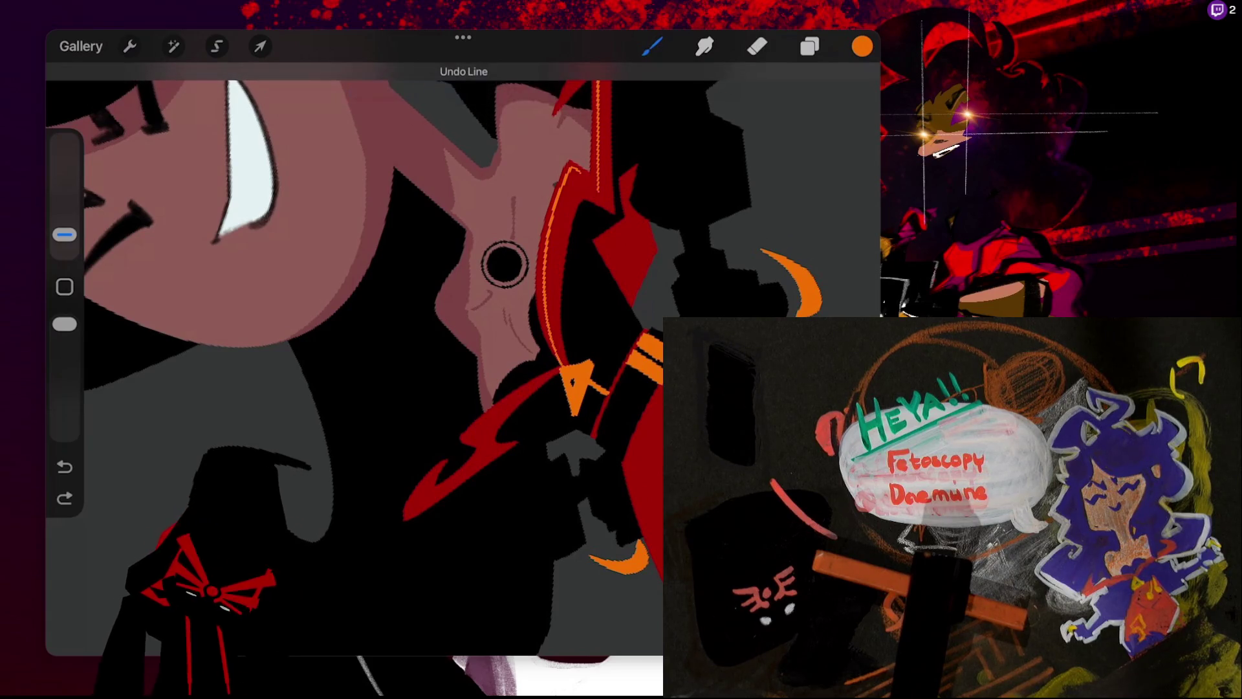
left_click_drag(492, 421, 562, 368)
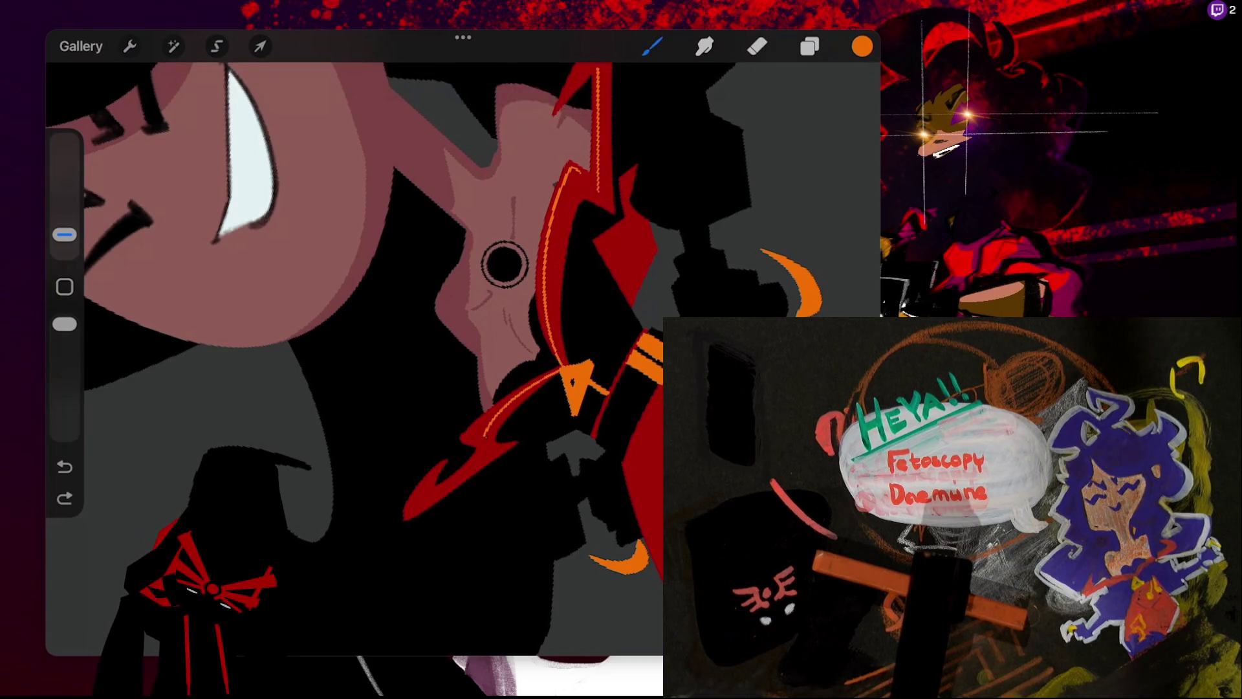
left_click(464, 72)
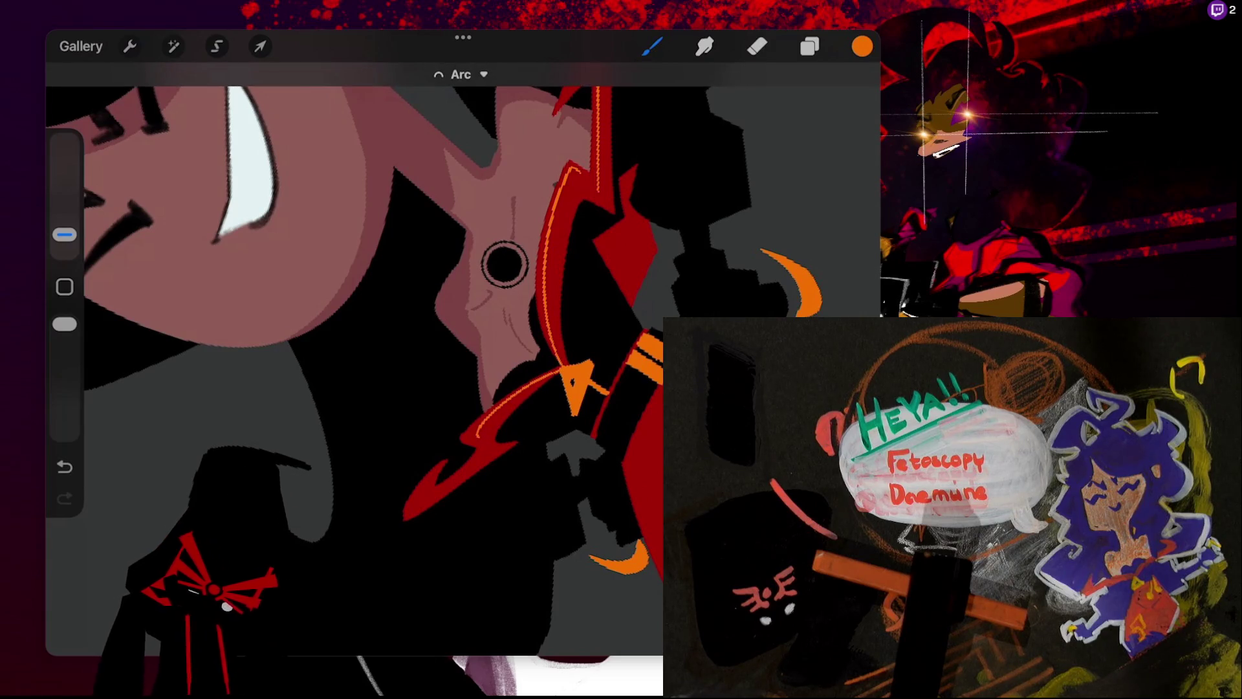
left_click(461, 75)
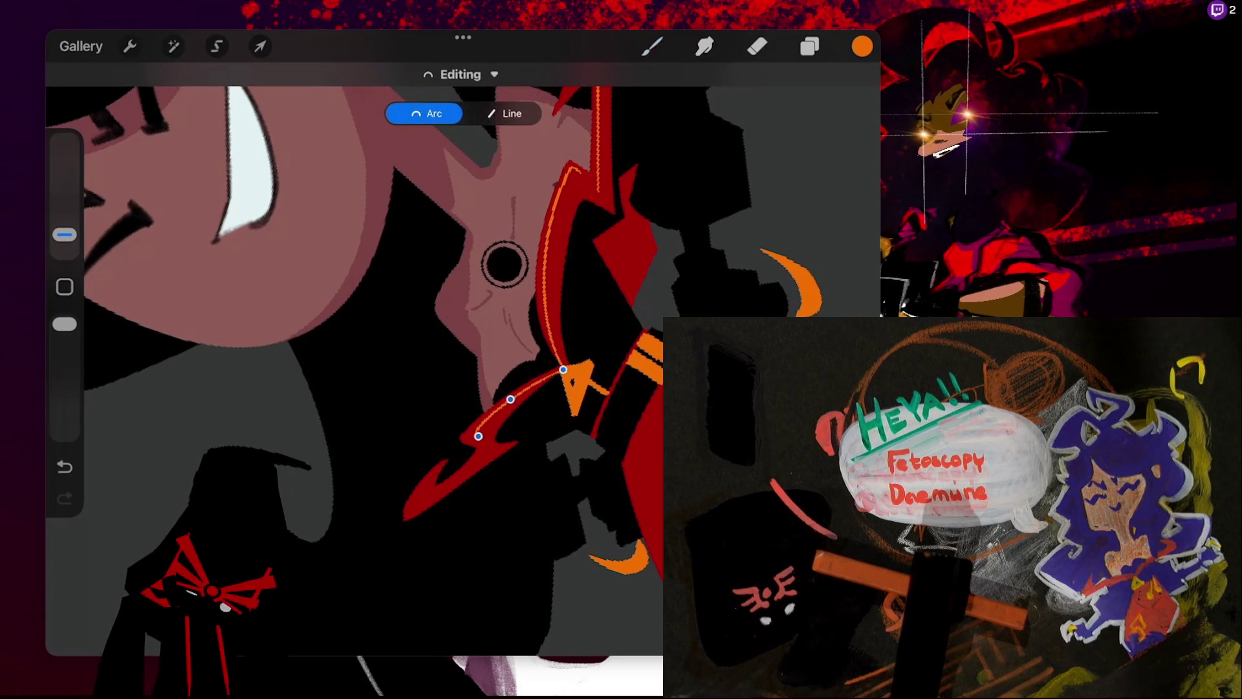
left_click(651, 46)
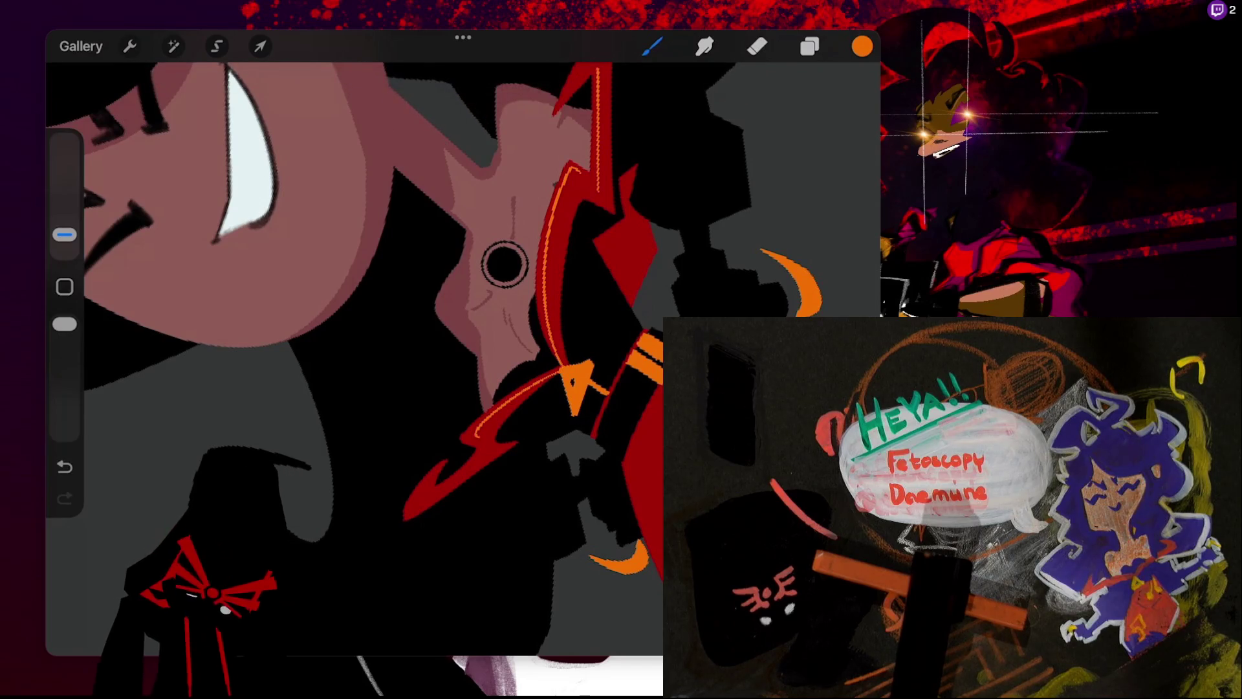
key("ctrl+z")
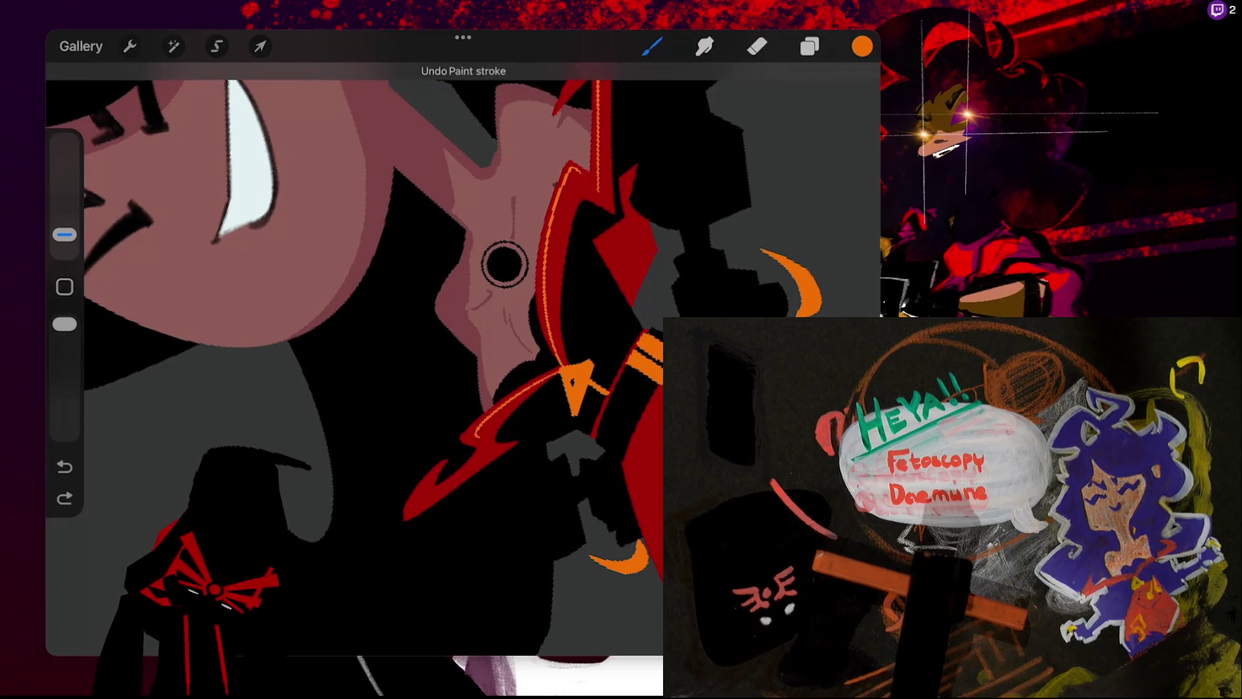
- Add a curved orange trim line on the lower left collar point and zoom out
left_click_drag(428, 500, 482, 451)
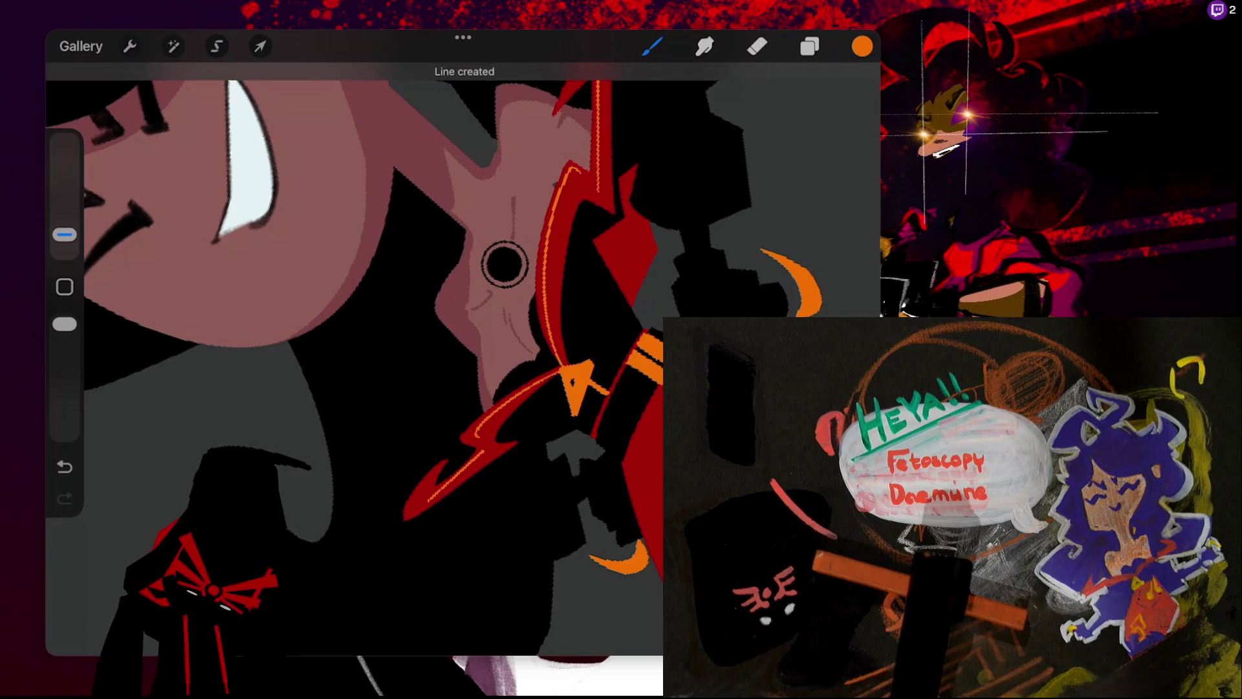
left_click(460, 74)
left_click(463, 114)
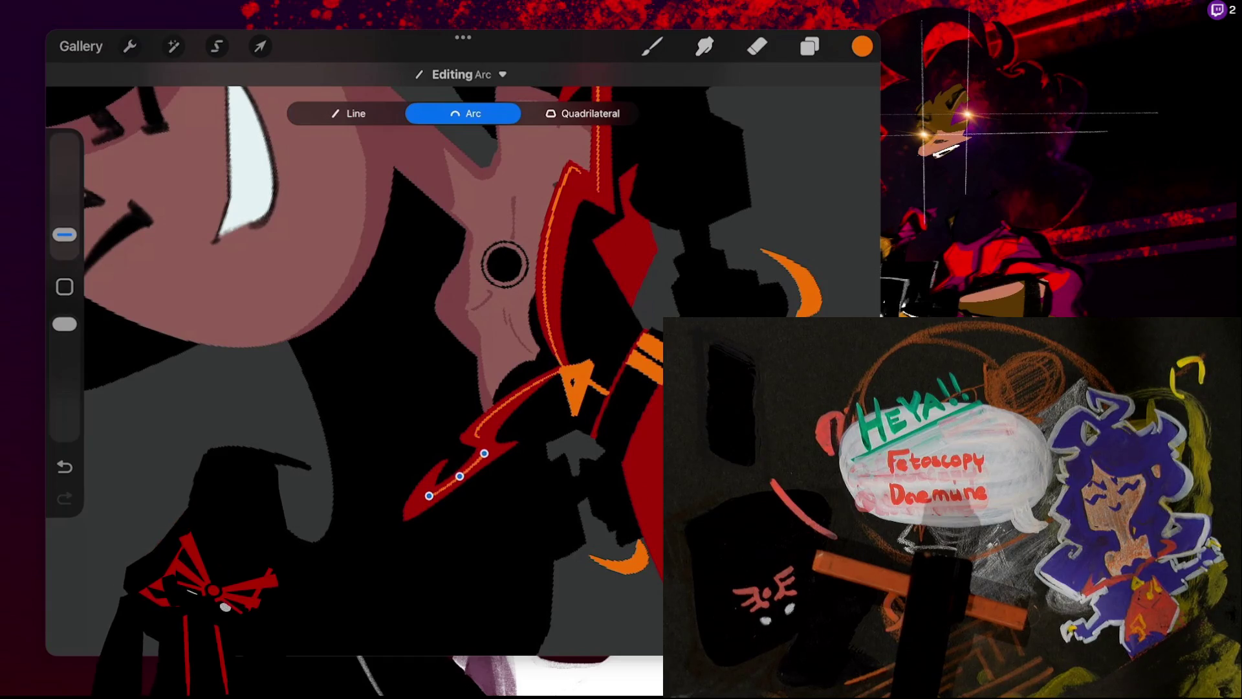
scroll(462, 358, "up", 2)
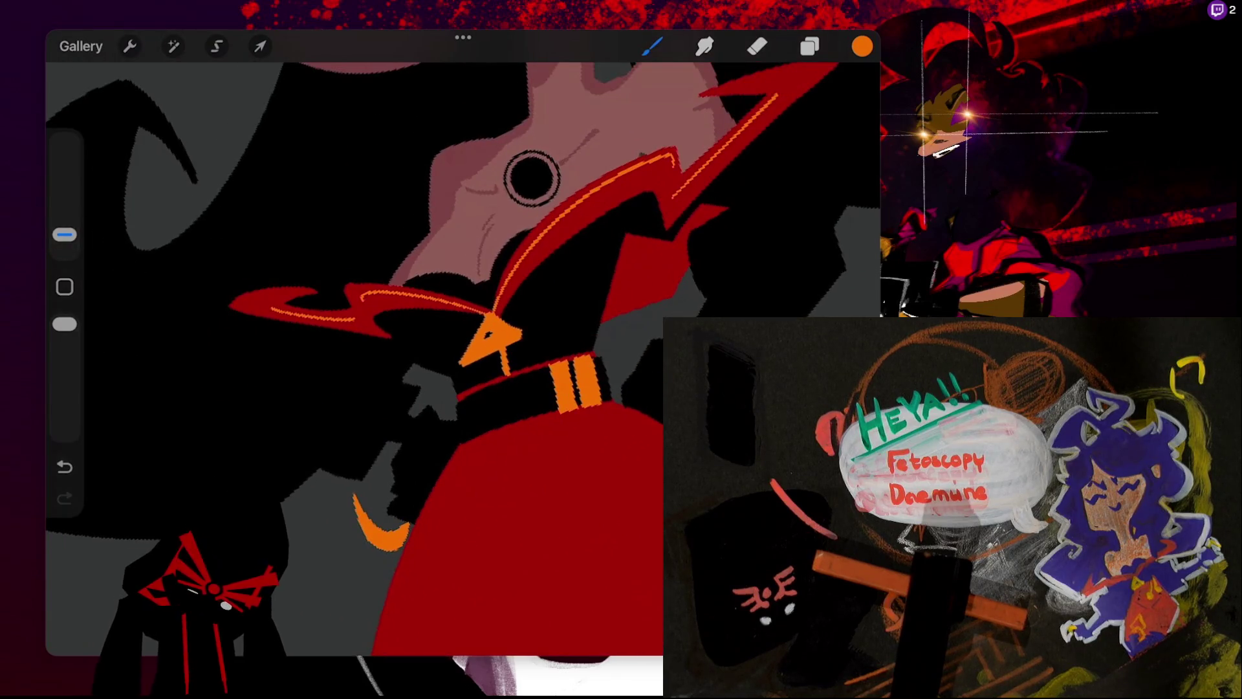
scroll(462, 357, "down", 3)
scroll(462, 357, "down", 2)
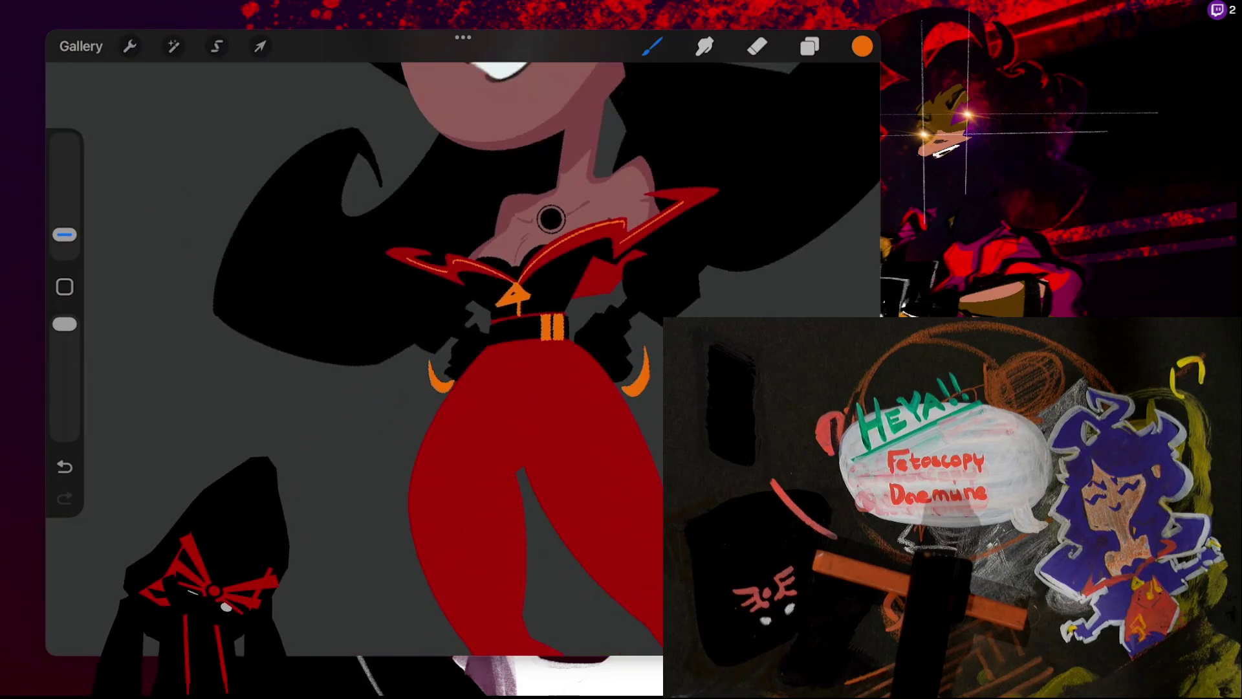
left_click(862, 46)
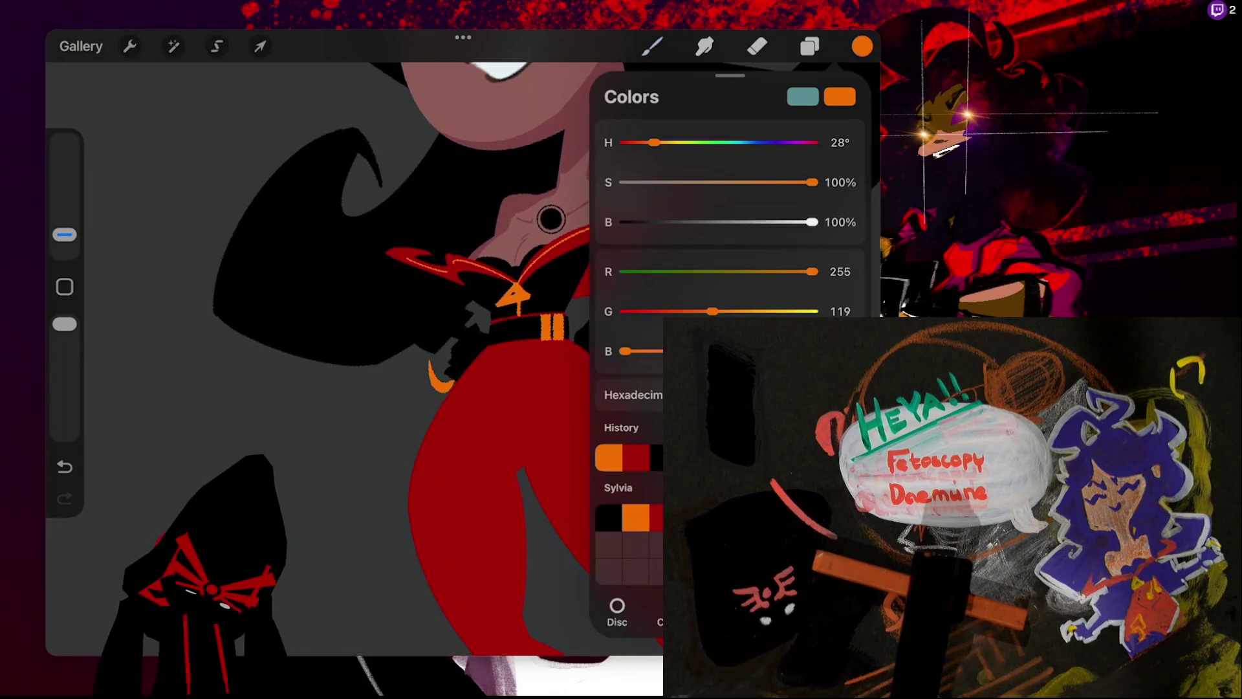
- Pick red and mask the grey background and black hair with an Automatic selection
left_click(634, 452)
left_click(861, 46)
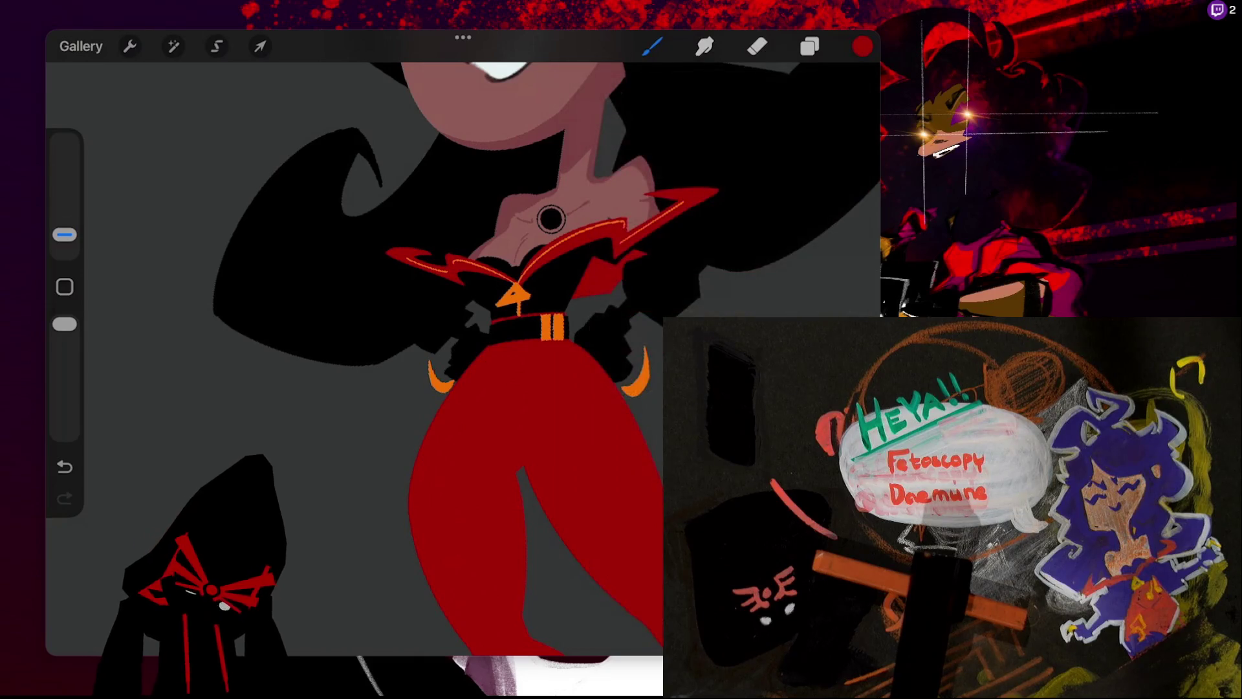
key("s")
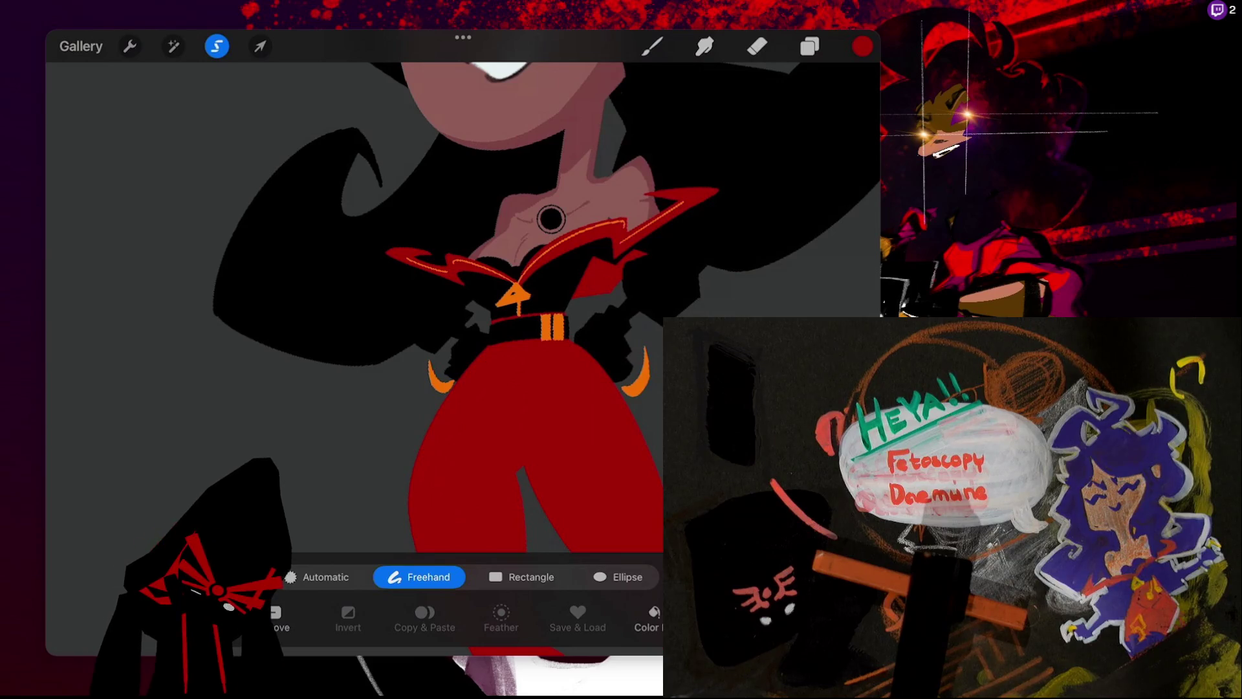
left_click(317, 576)
left_click(676, 272)
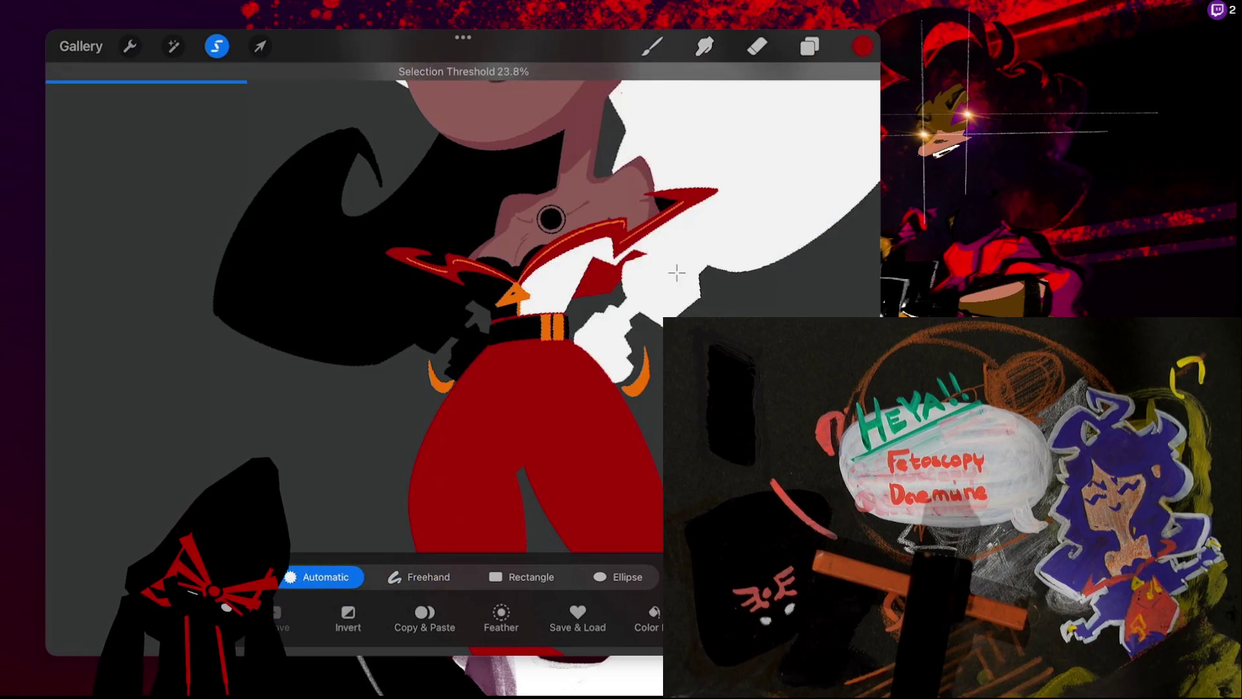
left_click_drag(677, 273, 677, 273)
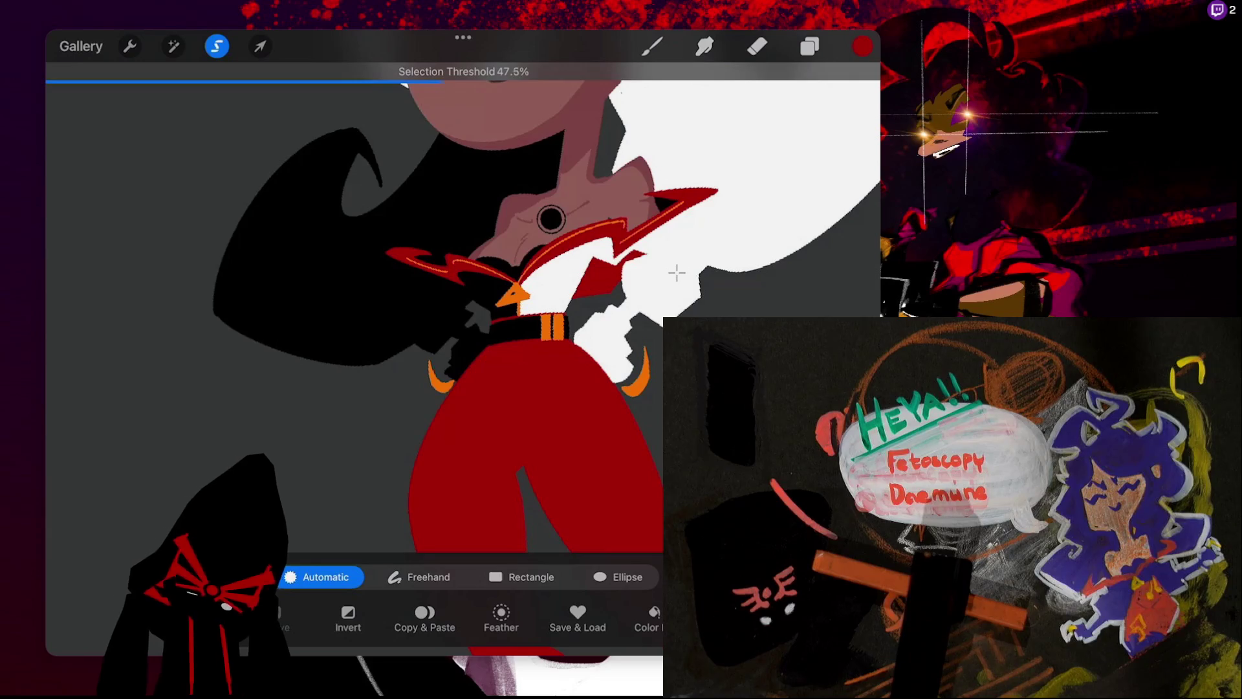
left_click_drag(677, 273, 680, 273)
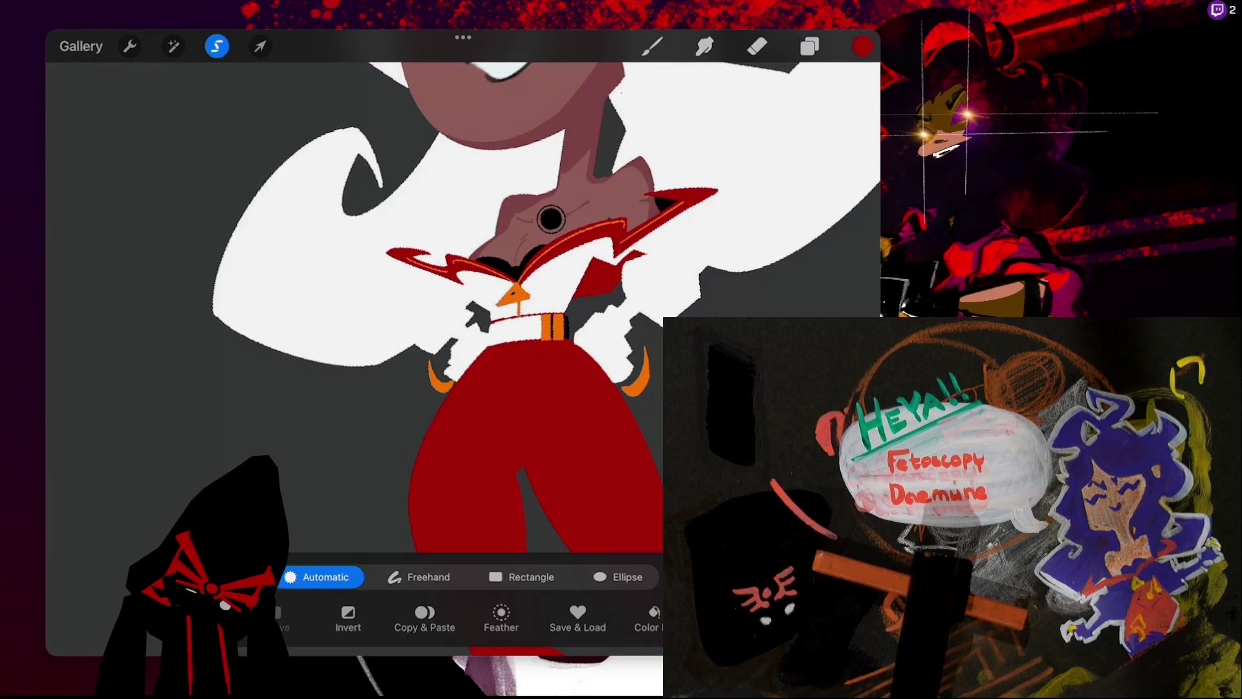
left_click(651, 46)
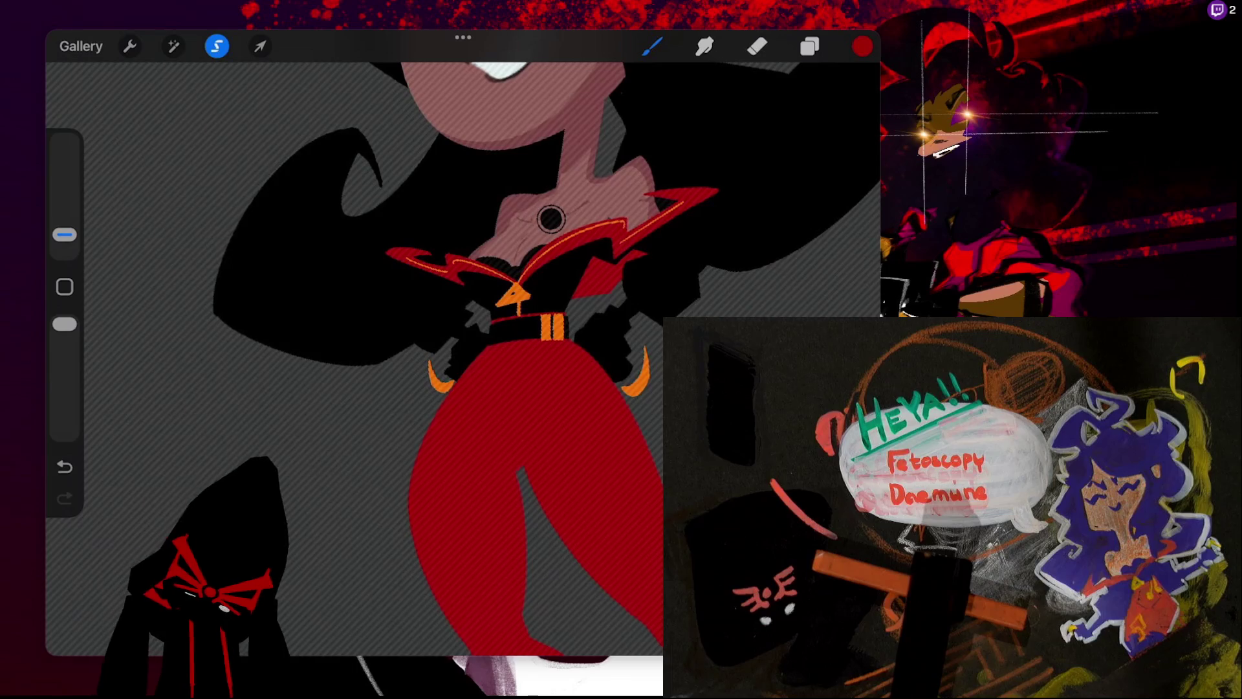
- Draw thin red outlines along the right and left jacket collar flaps
mouse_move(659, 223)
left_mouse_down()
mouse_move(703, 243)
mouse_move(647, 311)
left_mouse_up()
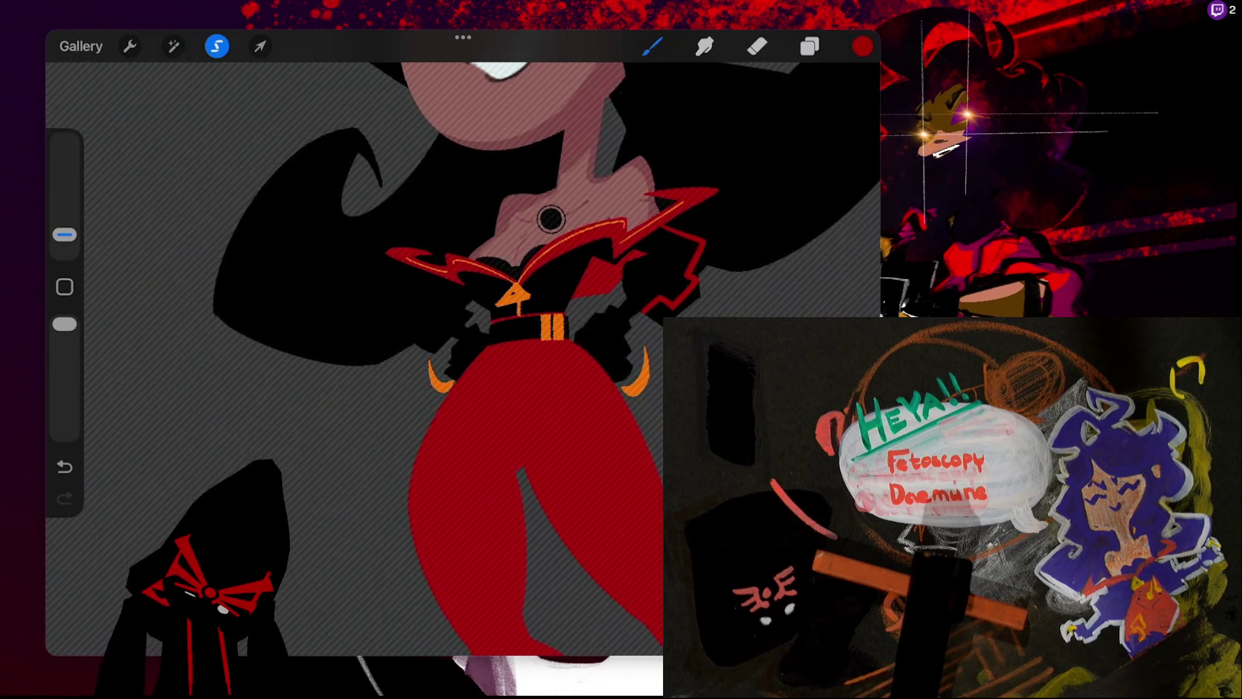
mouse_move(446, 279)
left_mouse_down()
mouse_move(400, 305)
mouse_move(440, 340)
left_mouse_up()
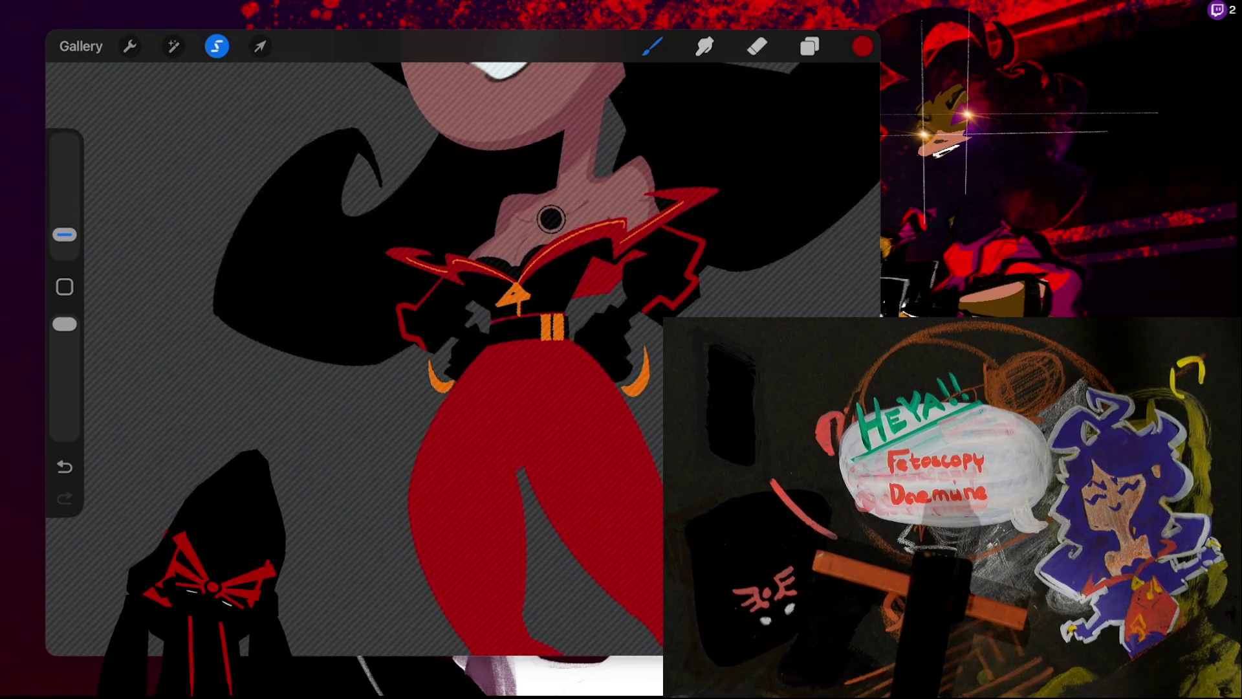
scroll(551, 218, "down", 5)
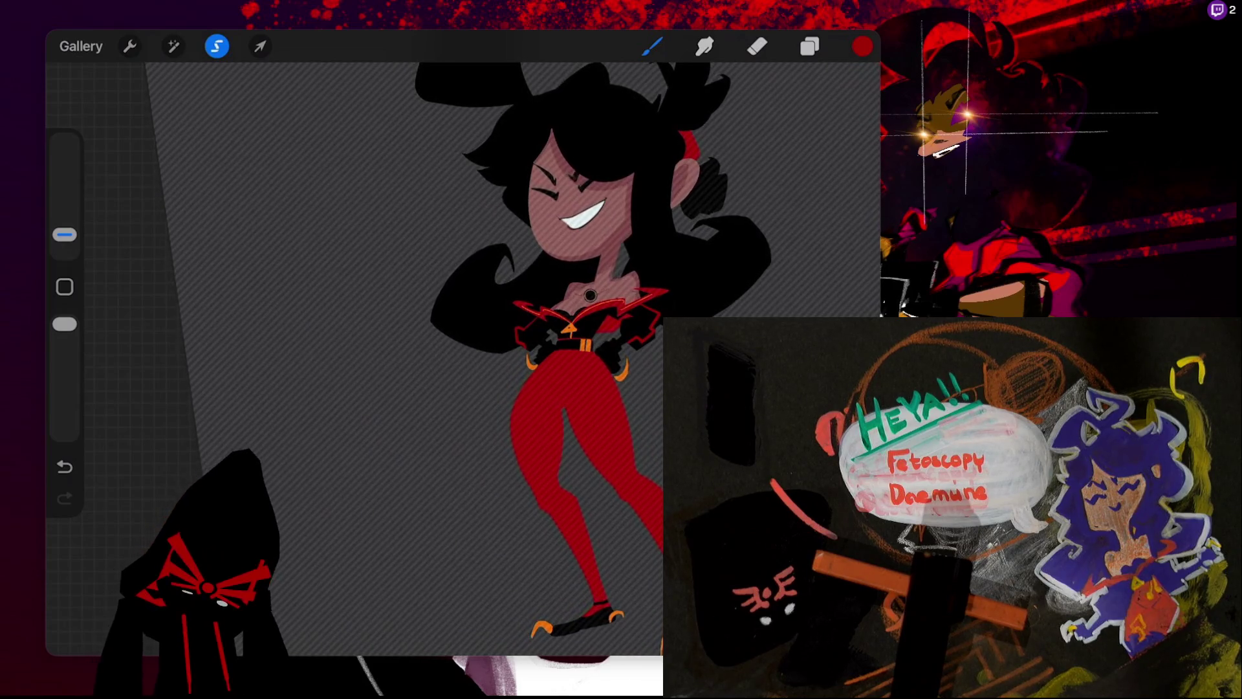
scroll(757, 315, "up", 5)
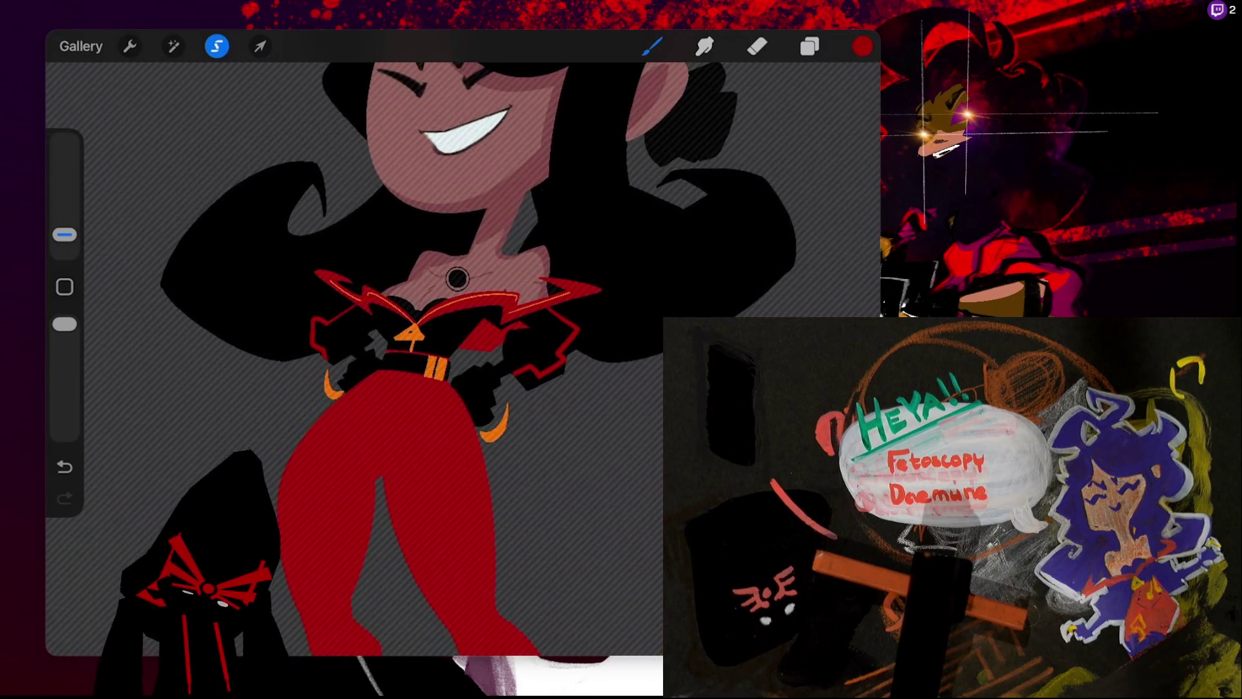
- Switch to Layer 18, clear the old selection mask, and enter Freehand selection mode
left_click(810, 46)
left_click(702, 302)
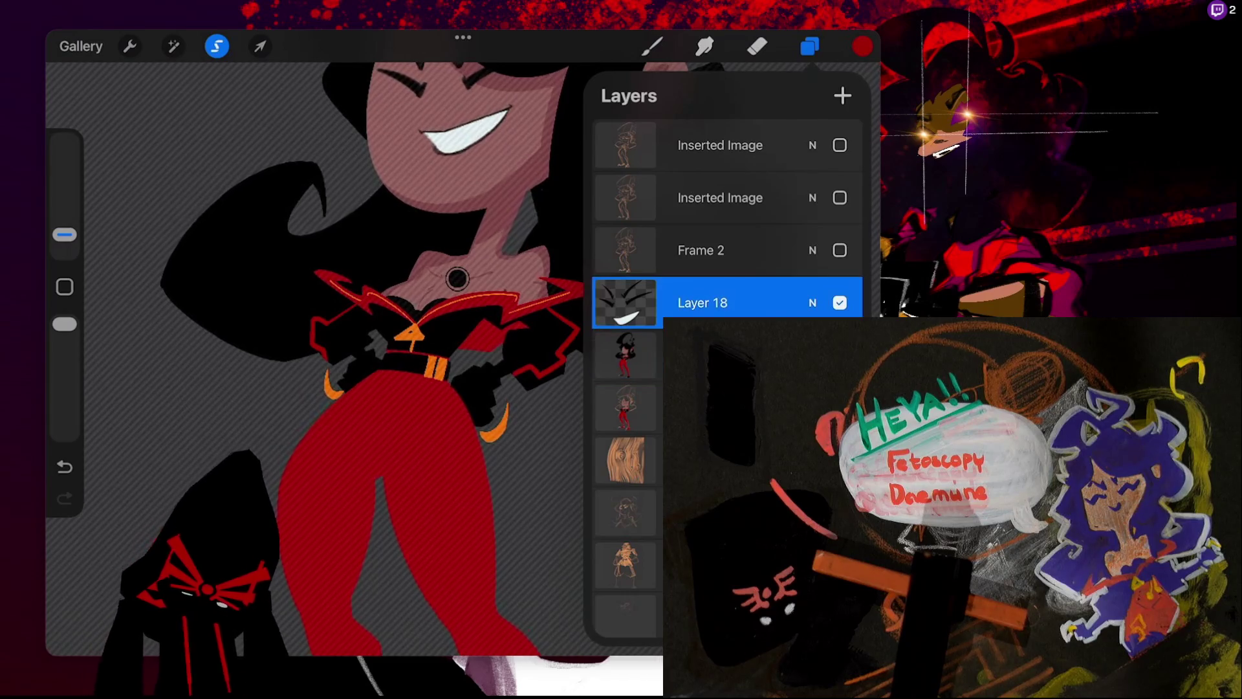
left_click(216, 46)
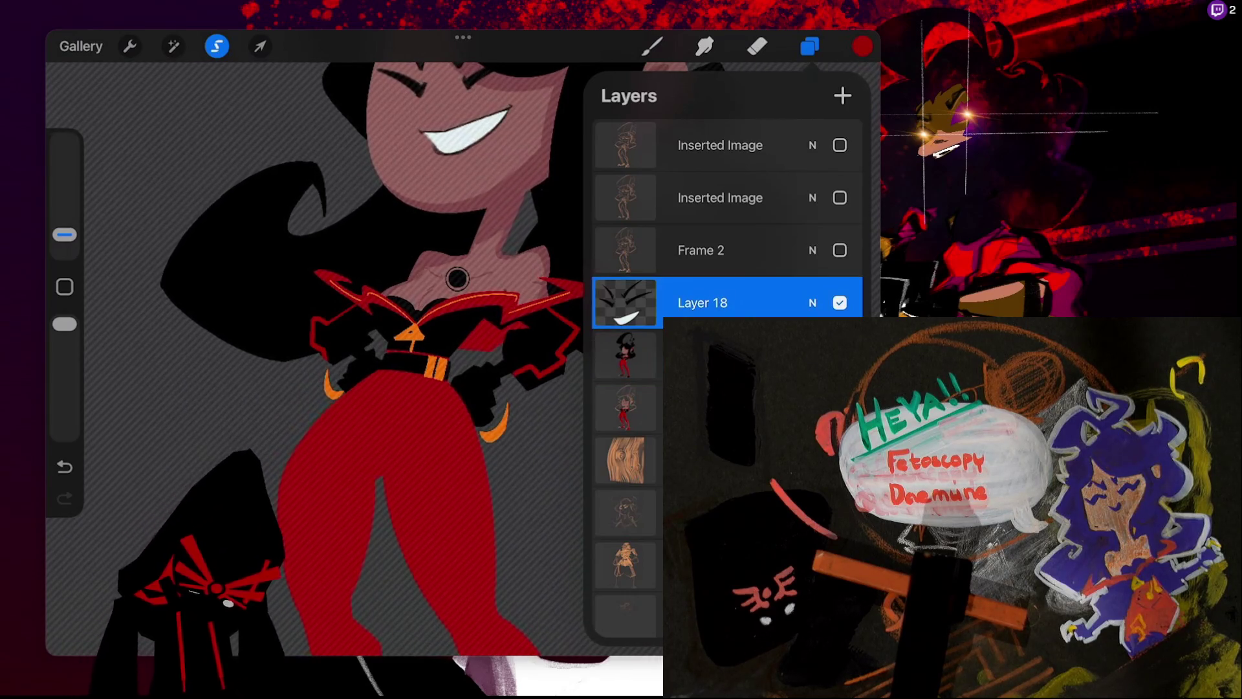
left_click_drag(458, 278, 440, 352)
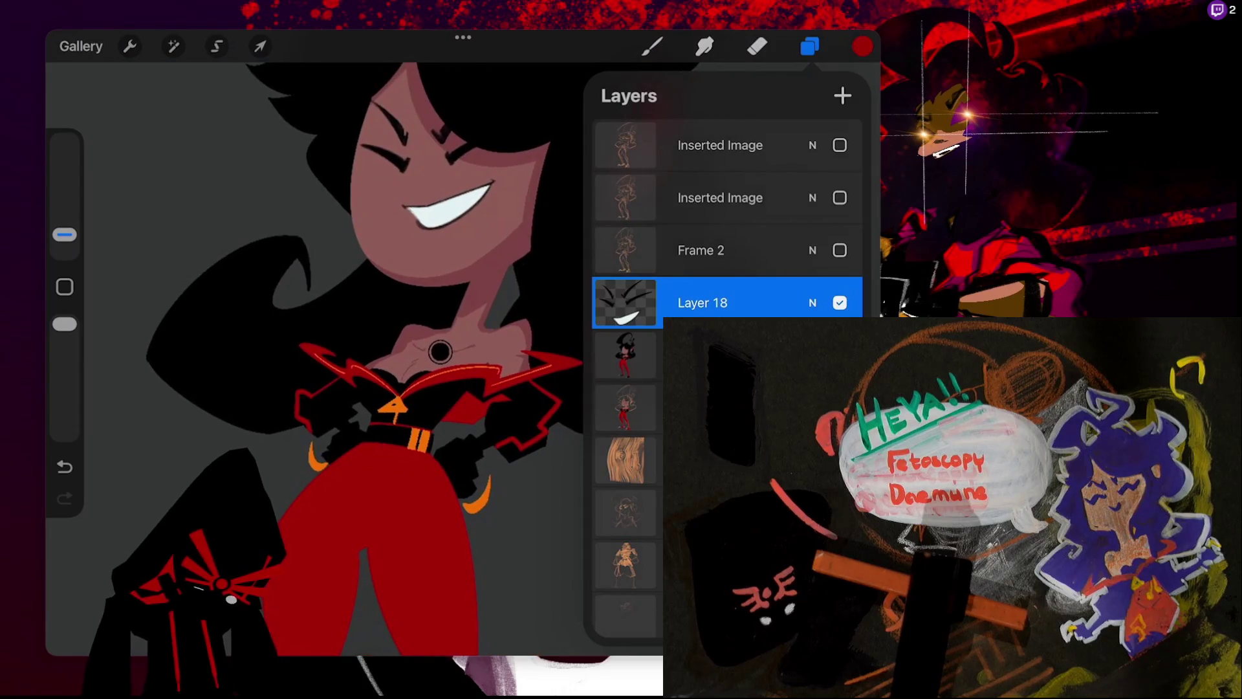
left_click(217, 46)
left_click(419, 577)
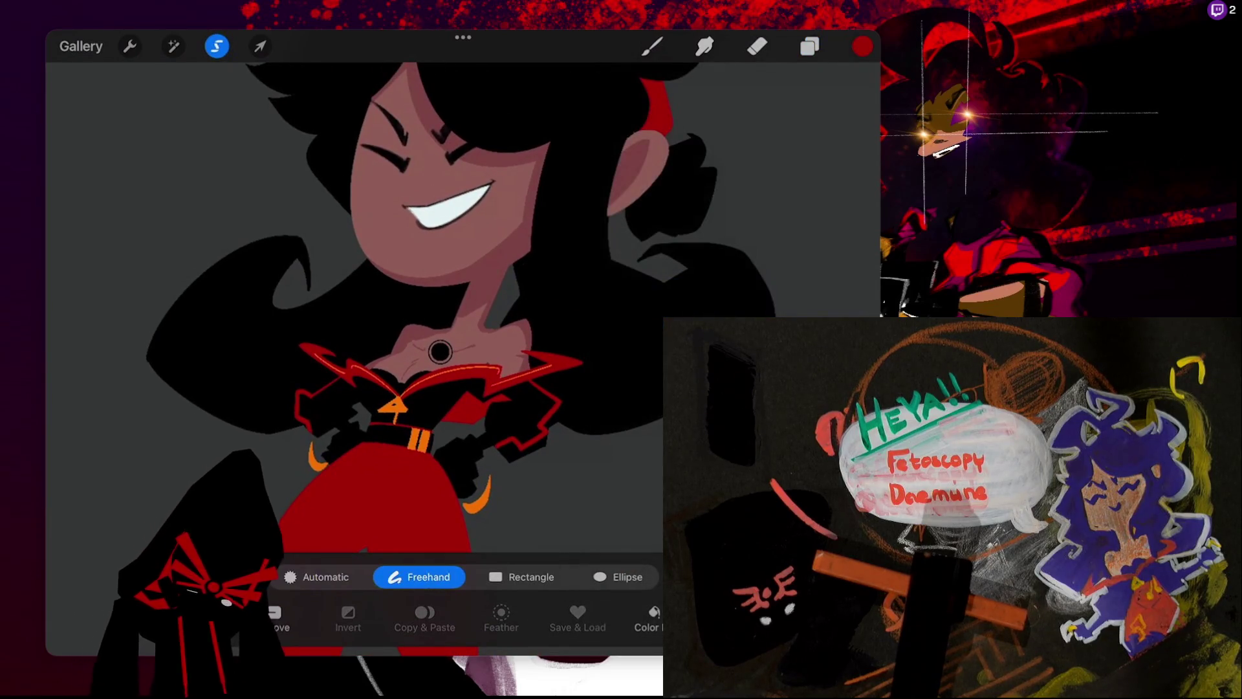
- Lasso the white grin on Layer 18 and nudge it slightly up and left
left_click_drag(440, 352, 498, 302)
left_click_drag(527, 213, 549, 171)
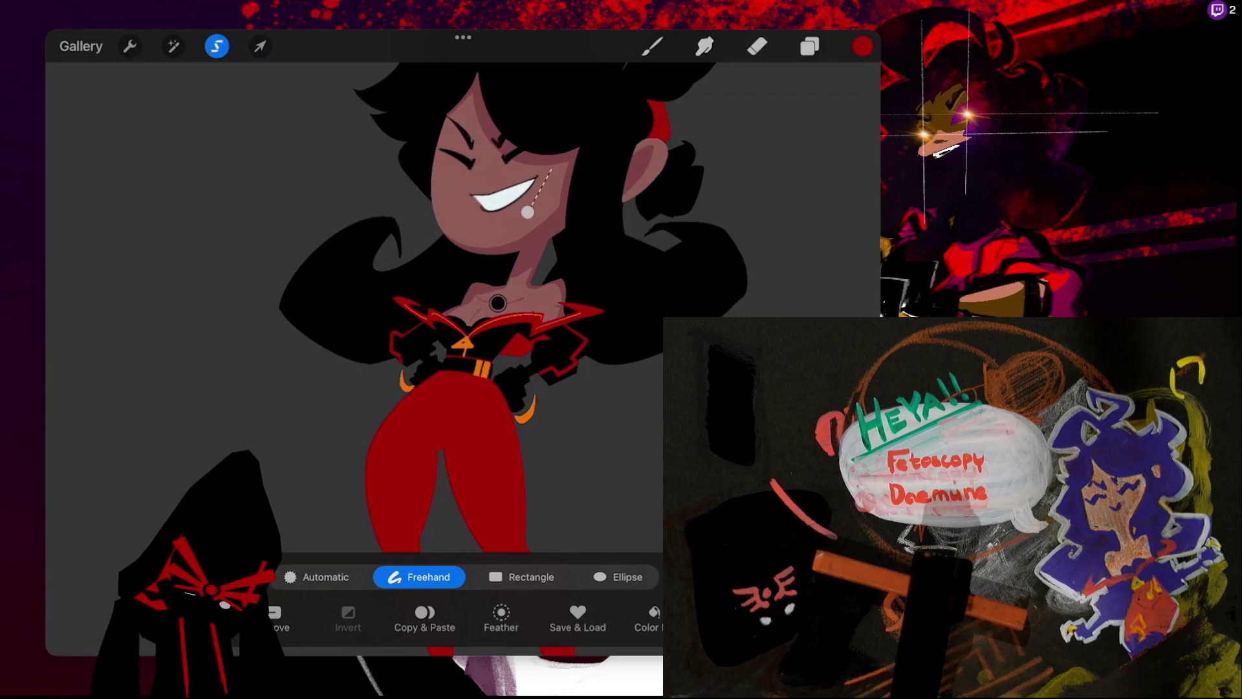
left_click_drag(449, 184, 527, 212)
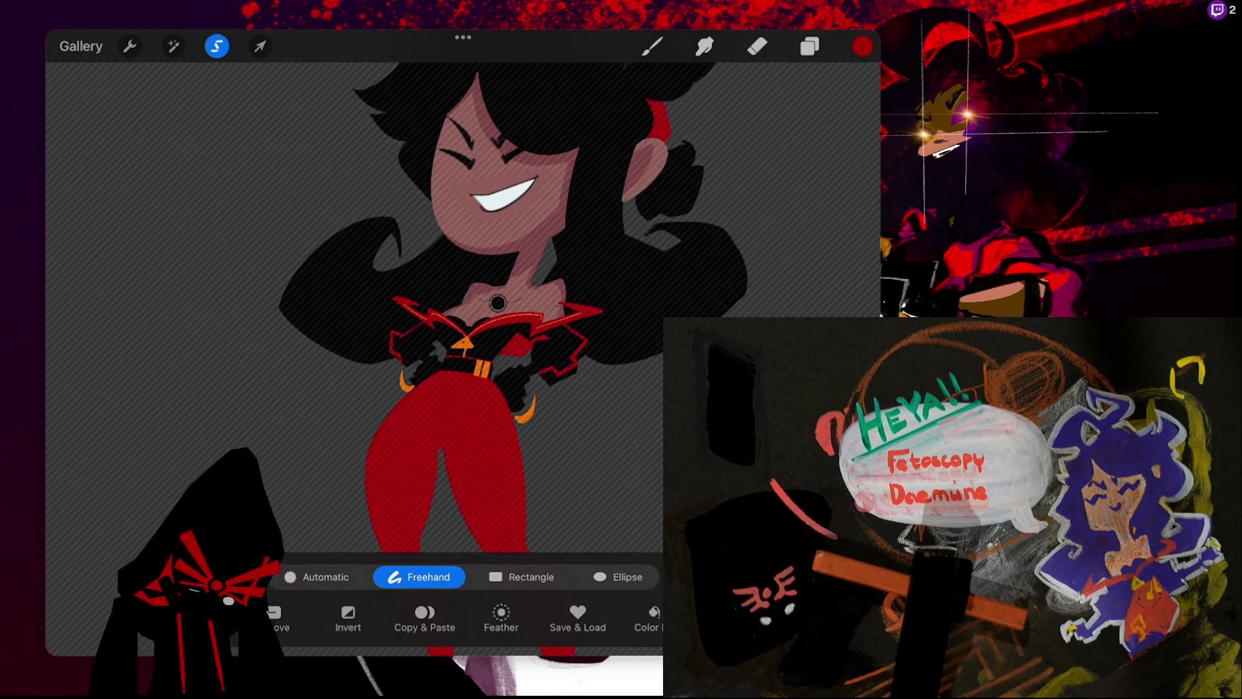
left_click(260, 46)
left_click_drag(497, 303, 497, 303)
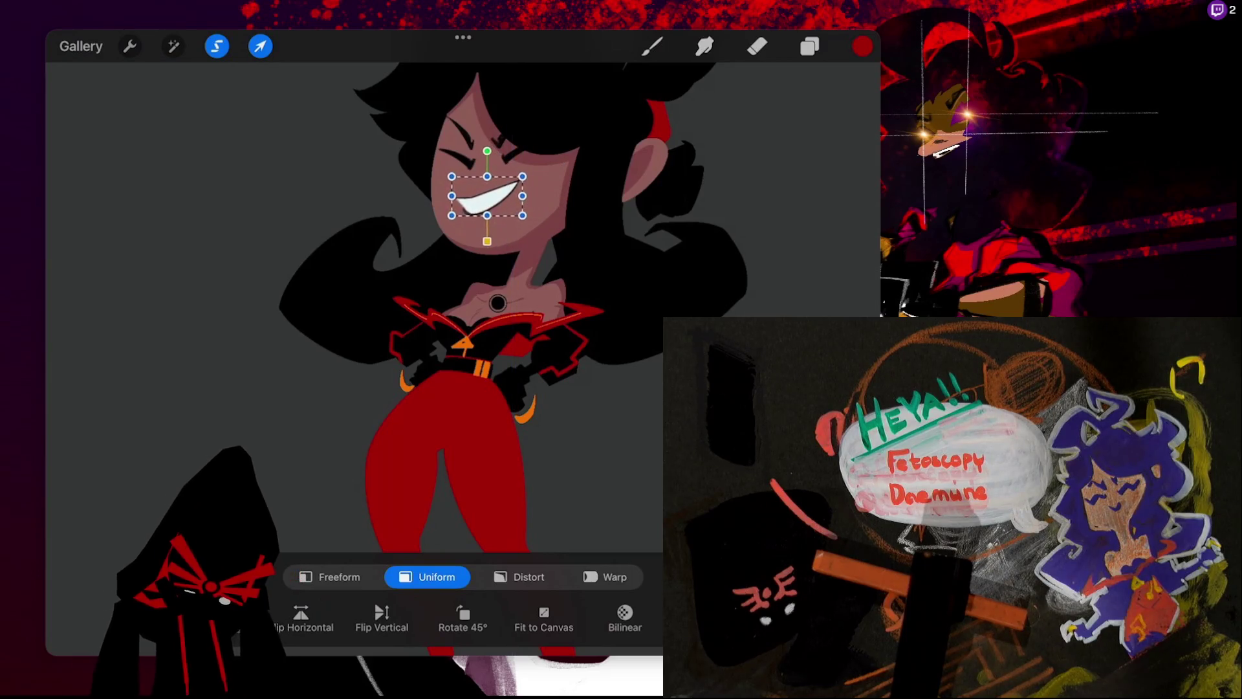
- Tilt the mouth about 8° and move it up and to the right
left_click(497, 150)
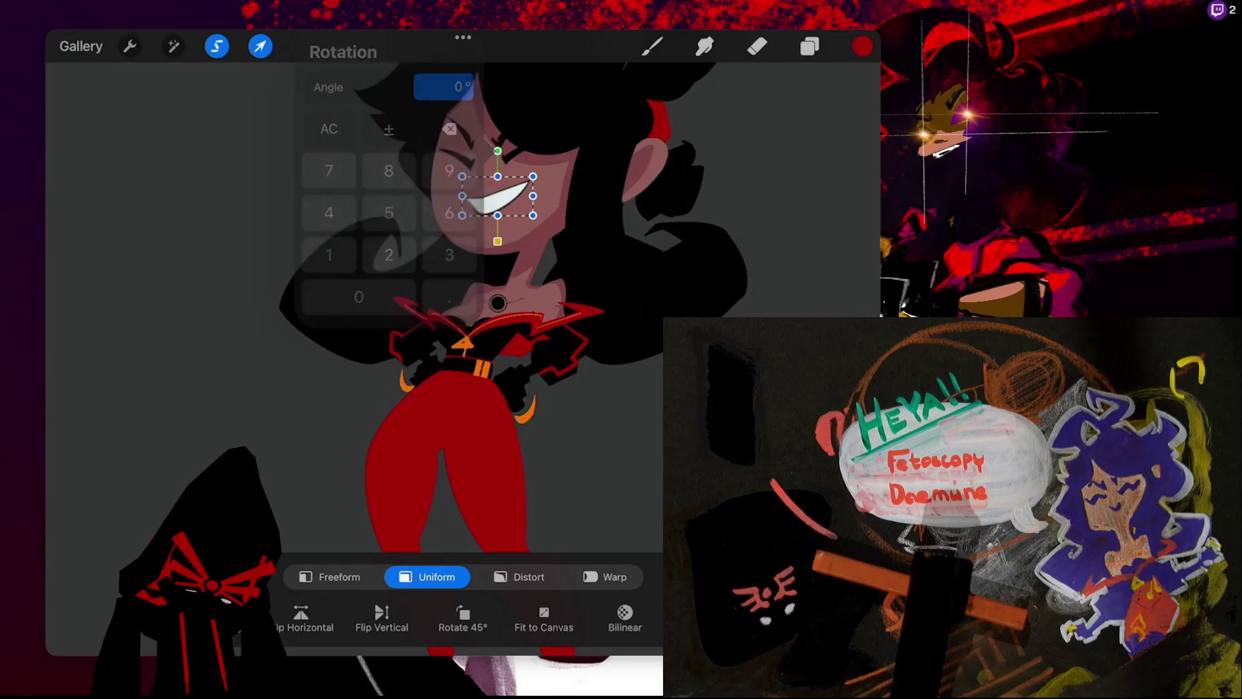
left_click_drag(497, 151, 505, 148)
left_click_drag(497, 303, 519, 289)
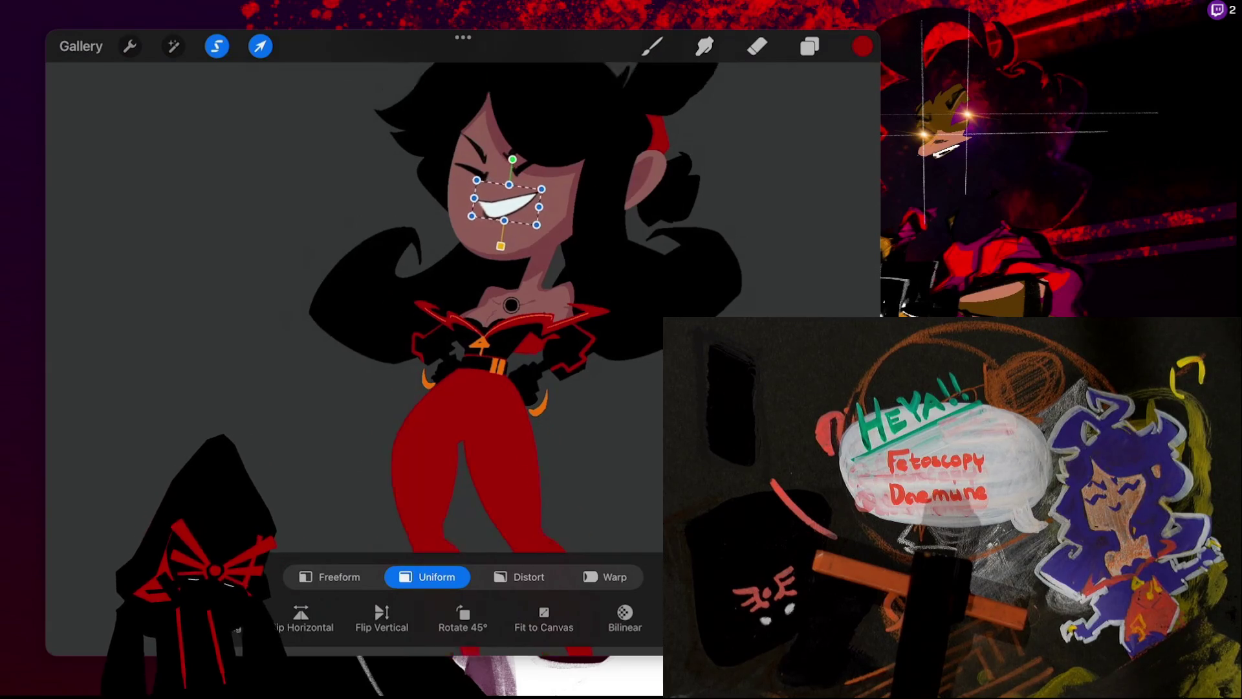
- Fine-tune the mouth placement, undo the extra rotation so it sits level, and commit
scroll(497, 303, "down", 5)
scroll(498, 310, "up", 3)
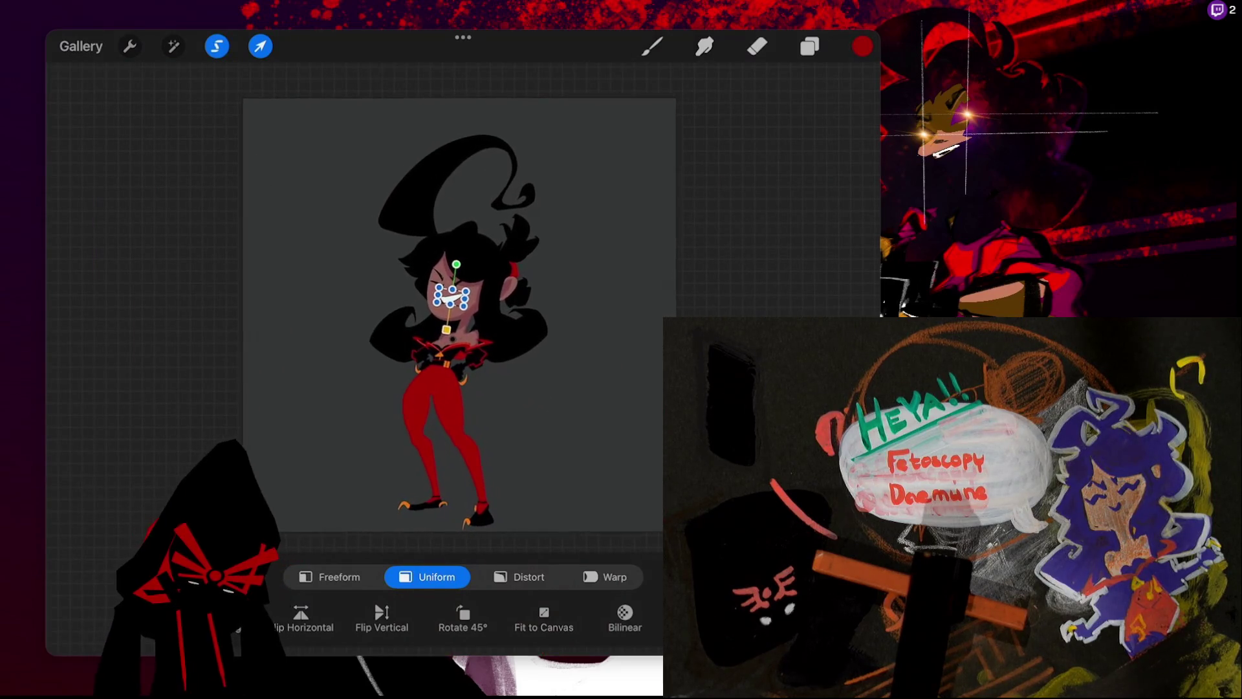
left_click_drag(455, 297, 464, 266)
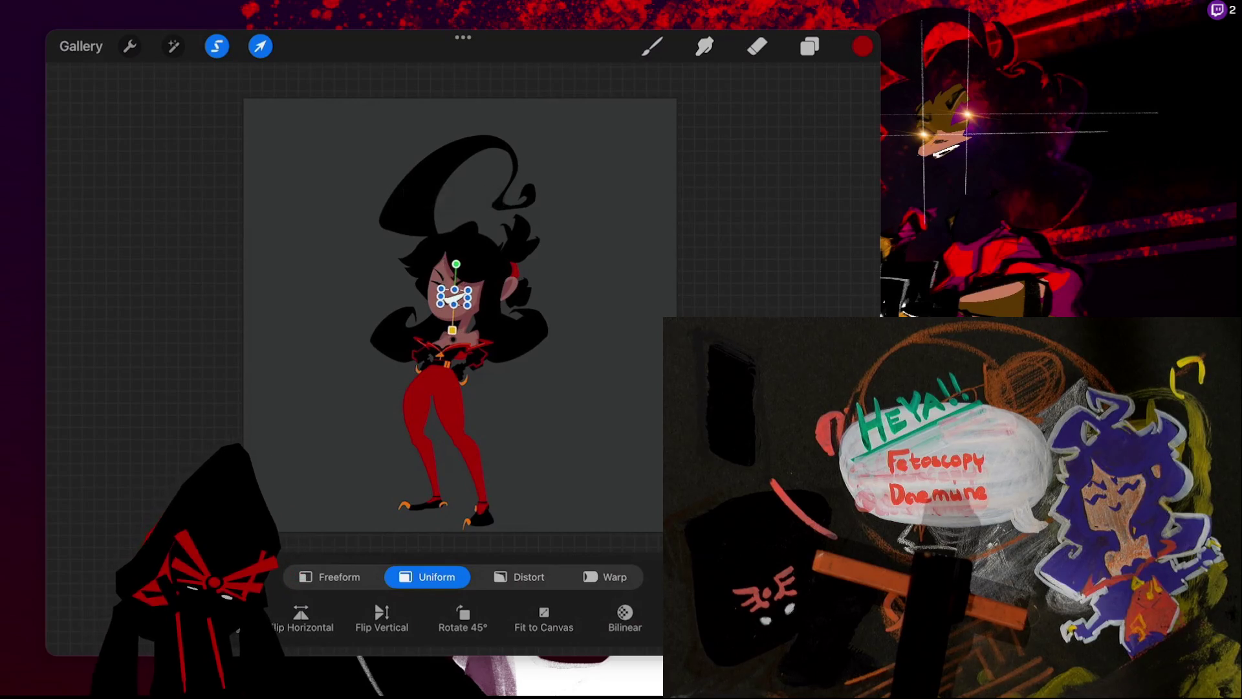
key("ctrl+z")
key("ctrl+z")
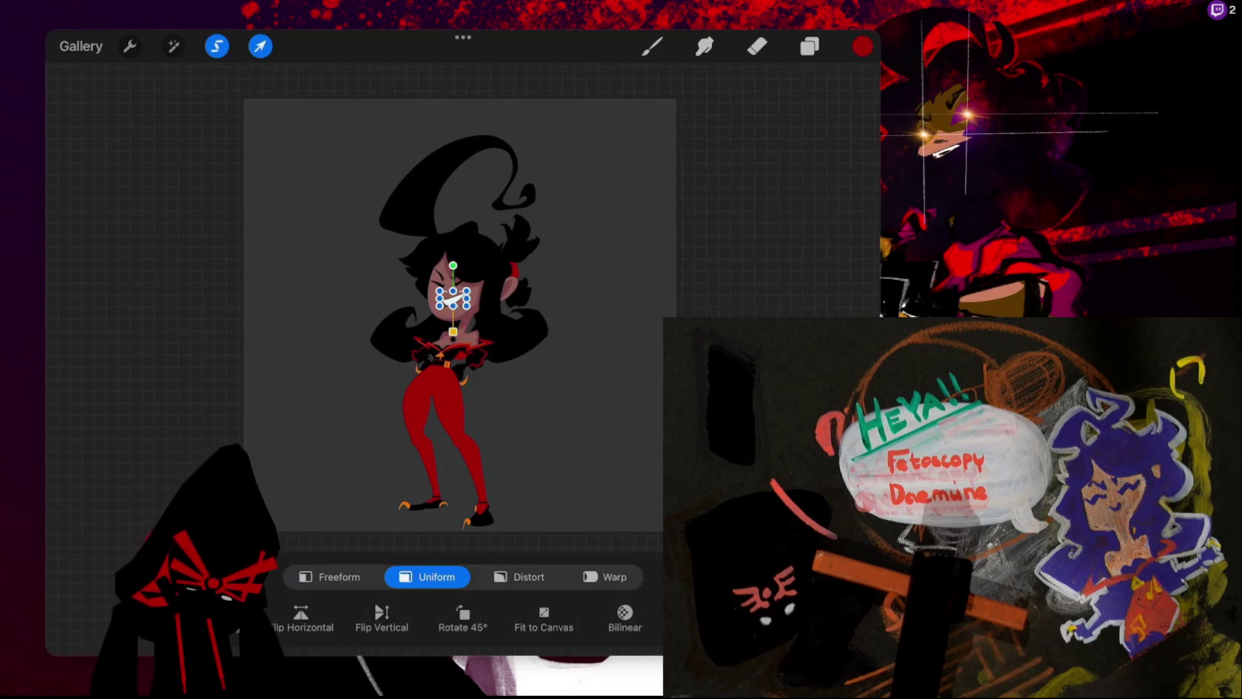
left_click_drag(453, 298, 455, 296)
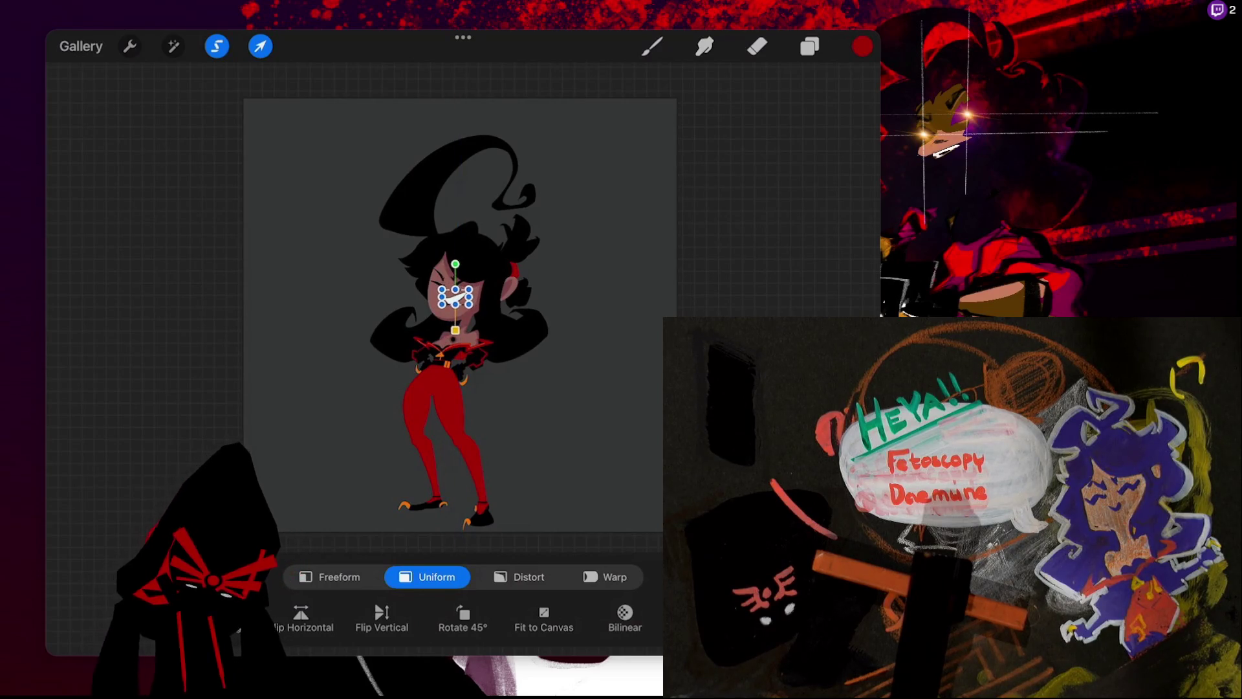
left_click(651, 46)
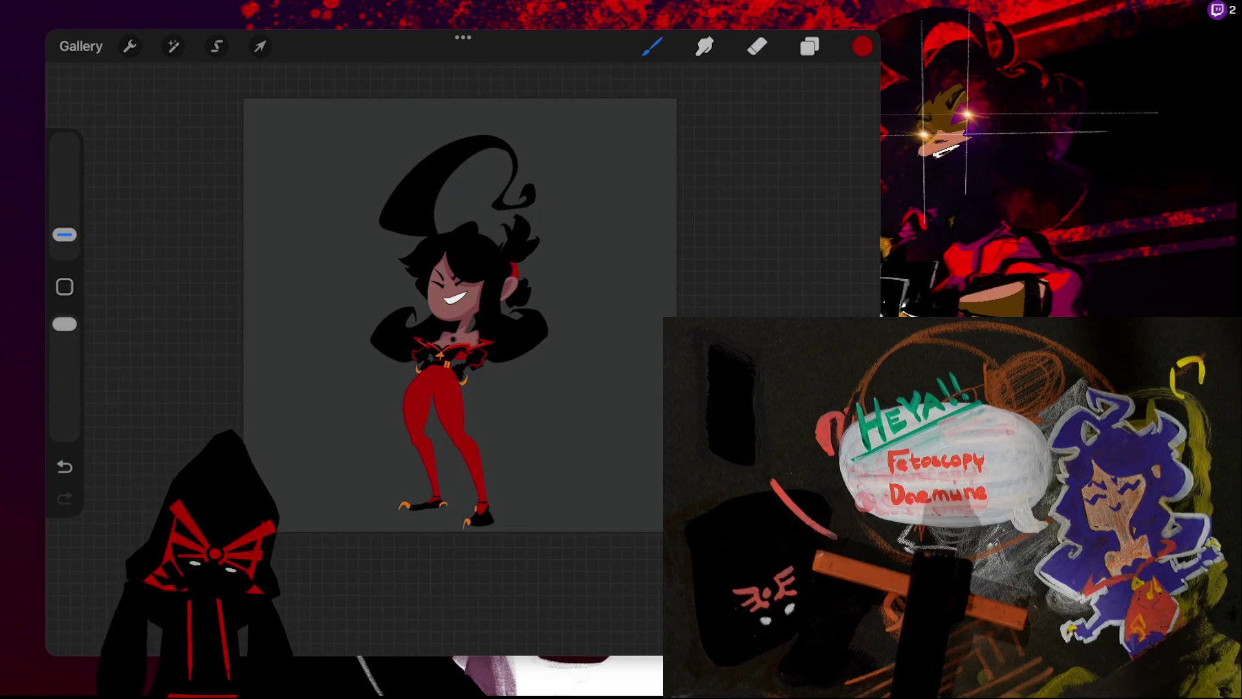
- Lower the mouth a few pixels and commit its new position
left_click(260, 46)
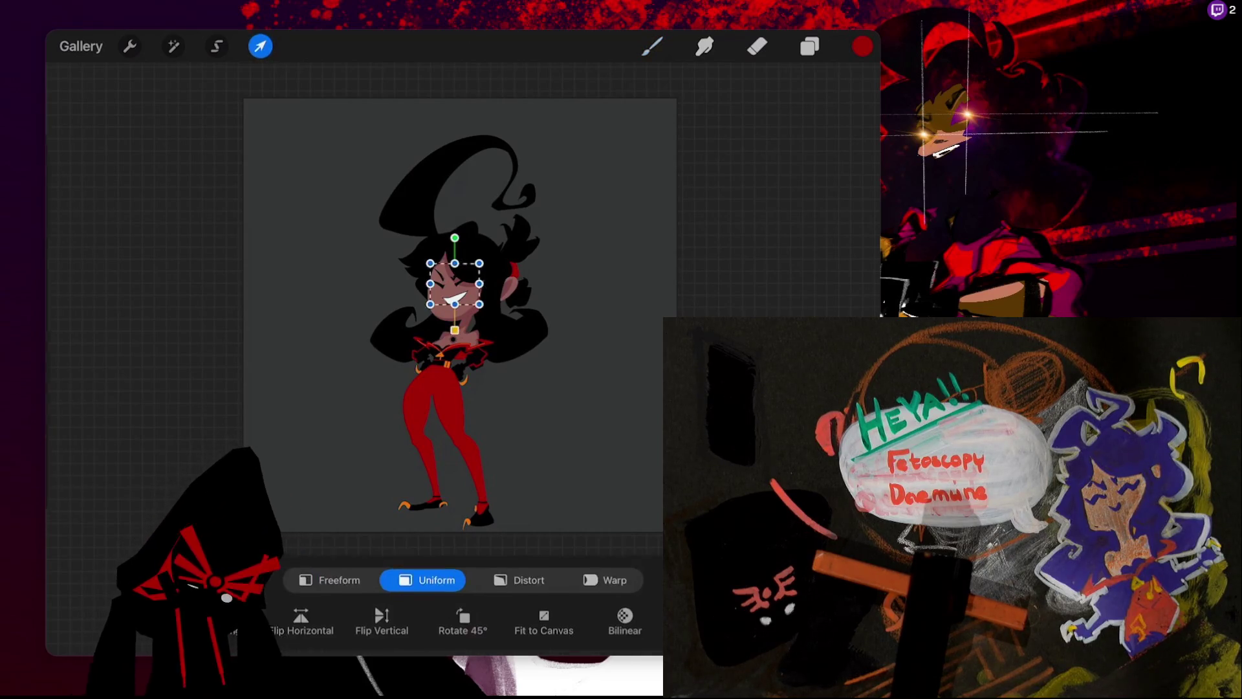
left_click_drag(455, 285, 454, 290)
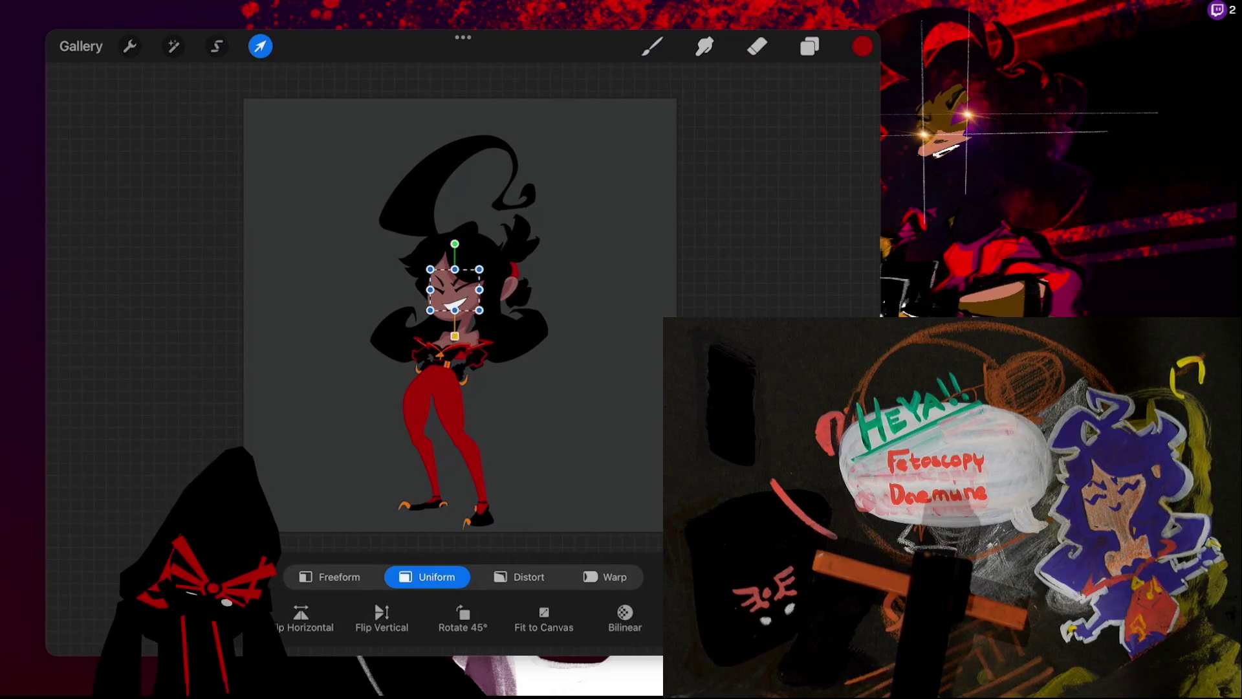
left_click(651, 46)
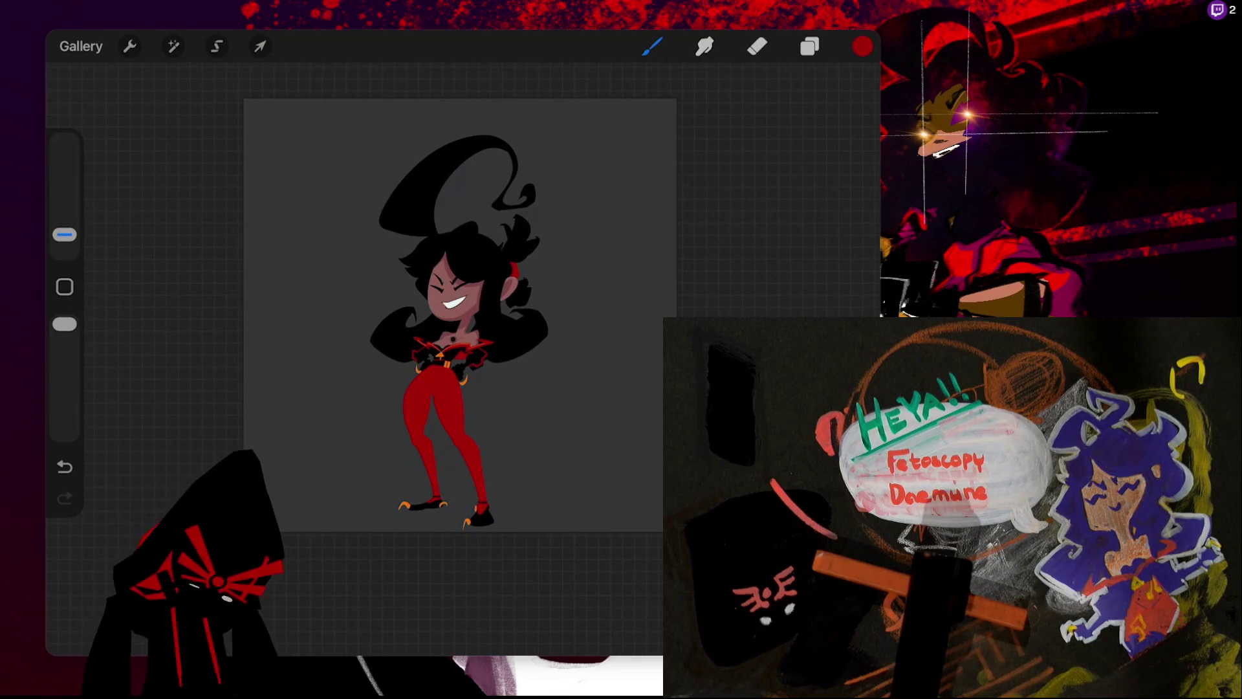
- Transform the face layer so the eyes and grin shift slightly lower and left, then commit
left_click(259, 46)
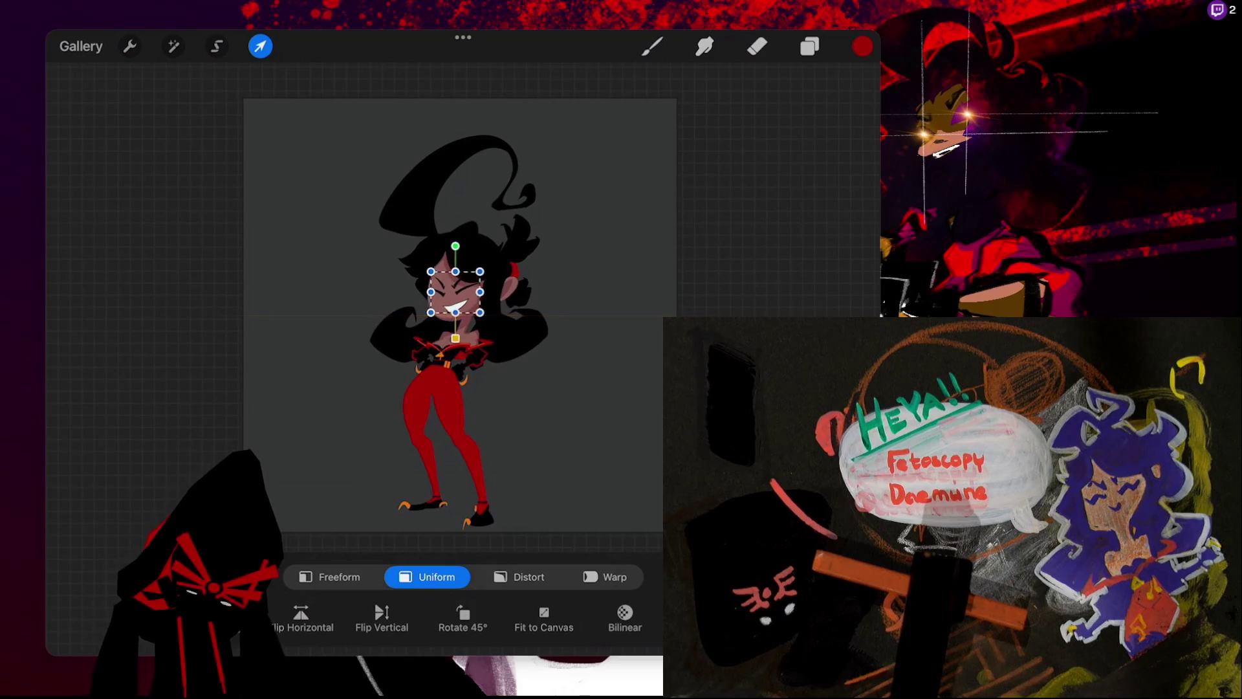
key("b")
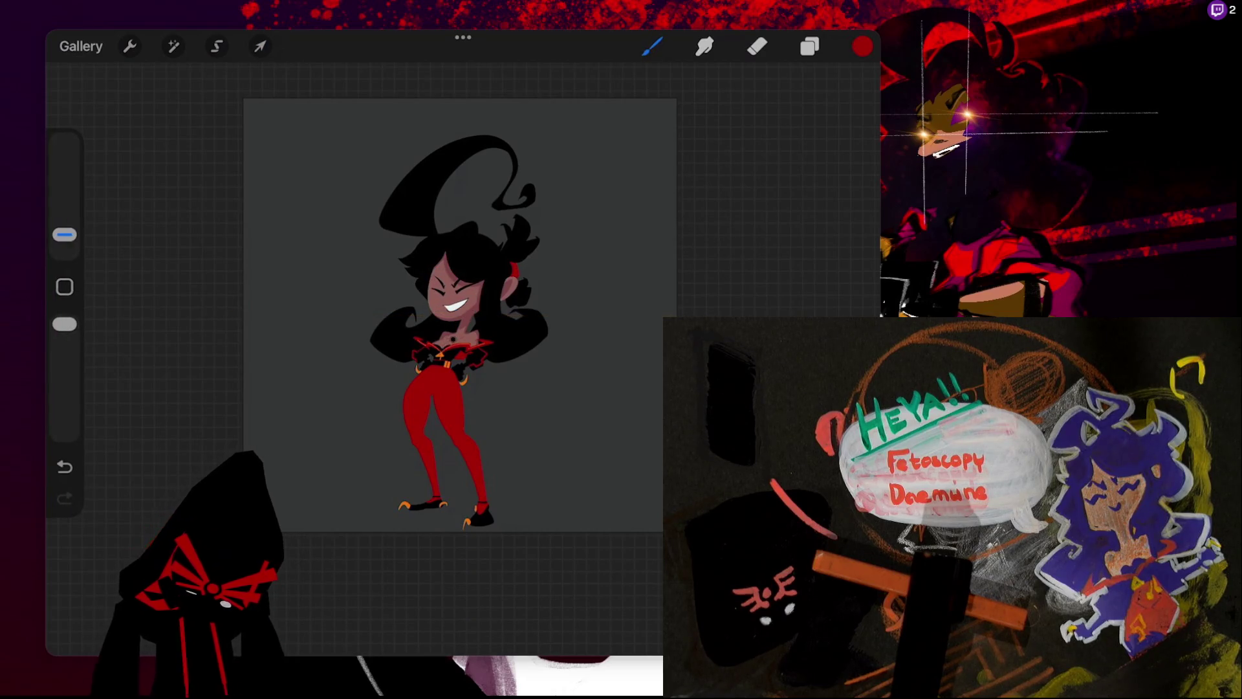
key("v")
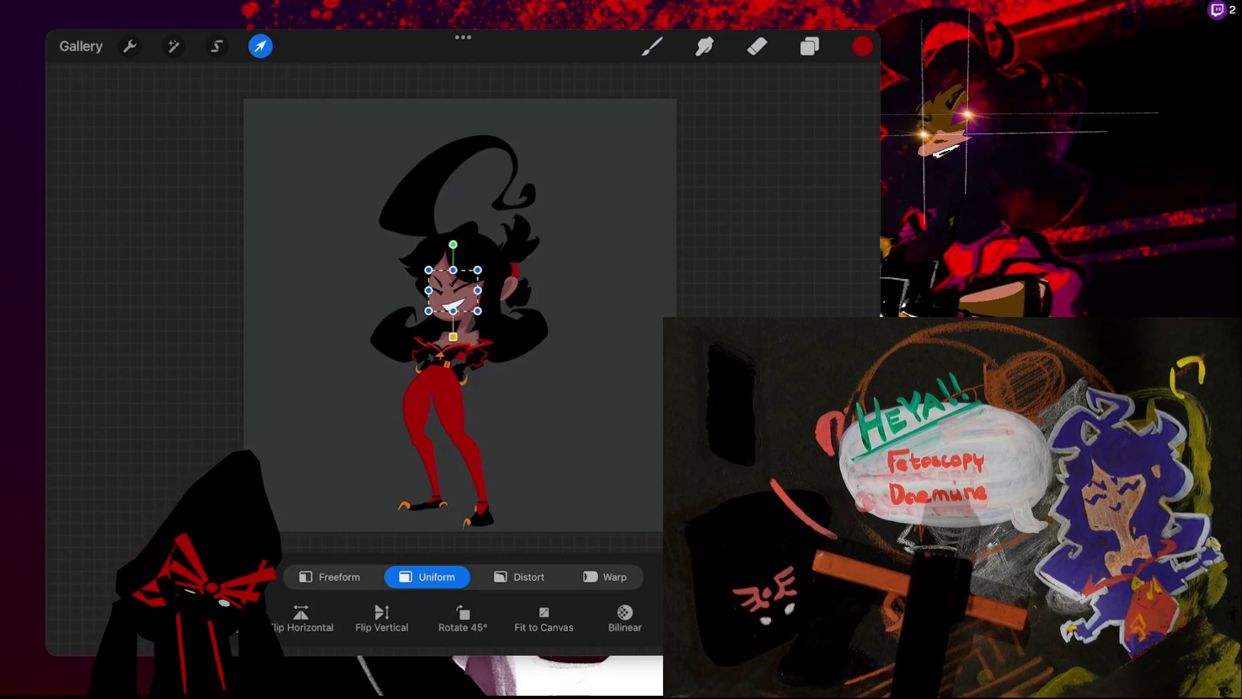
key("b")
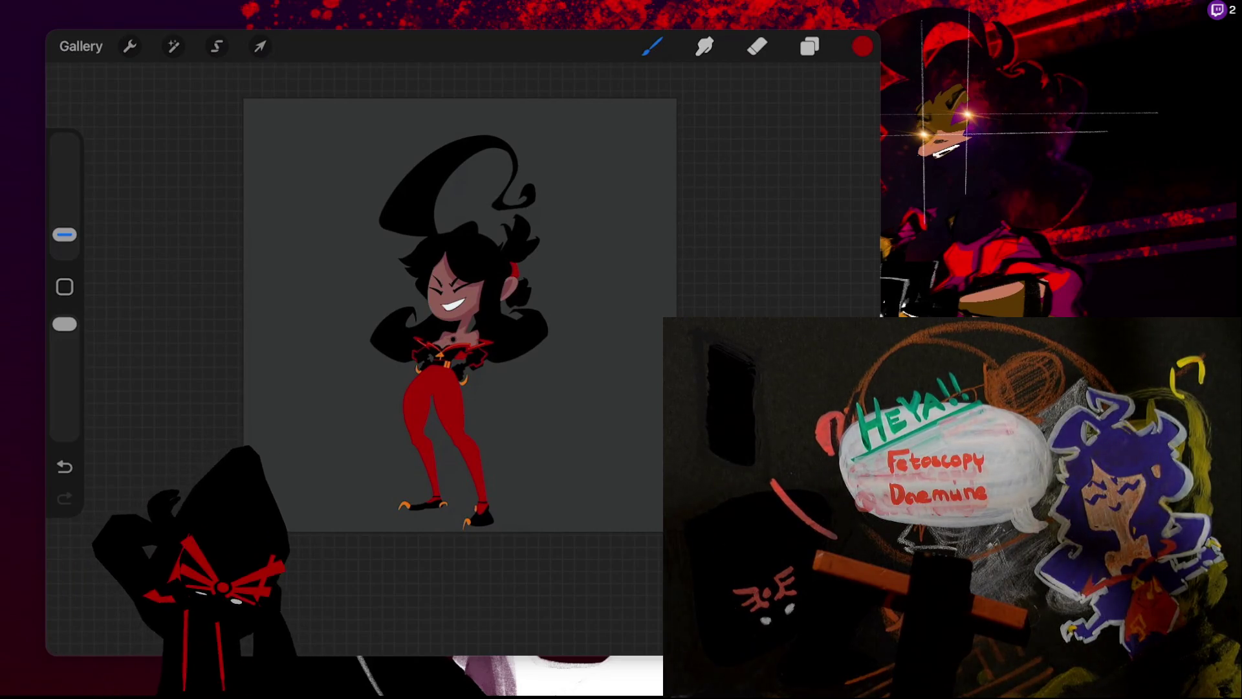
scroll(582, 317, "up", 5)
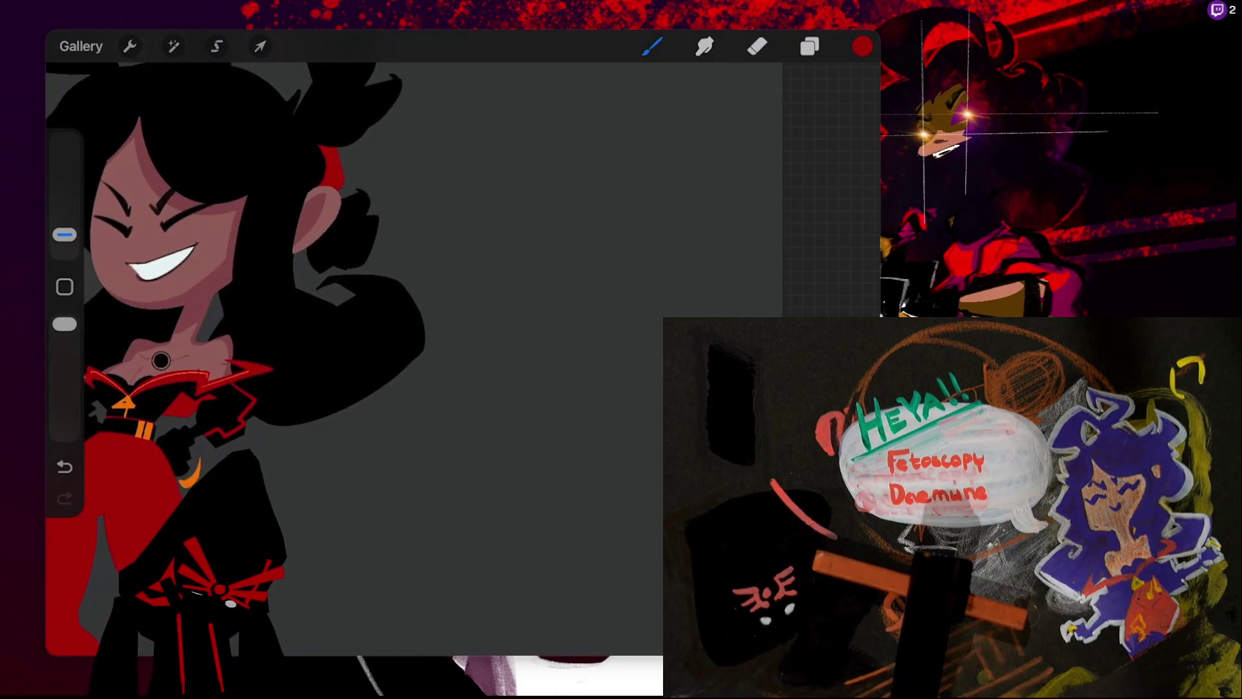
scroll(414, 356, "down", 3)
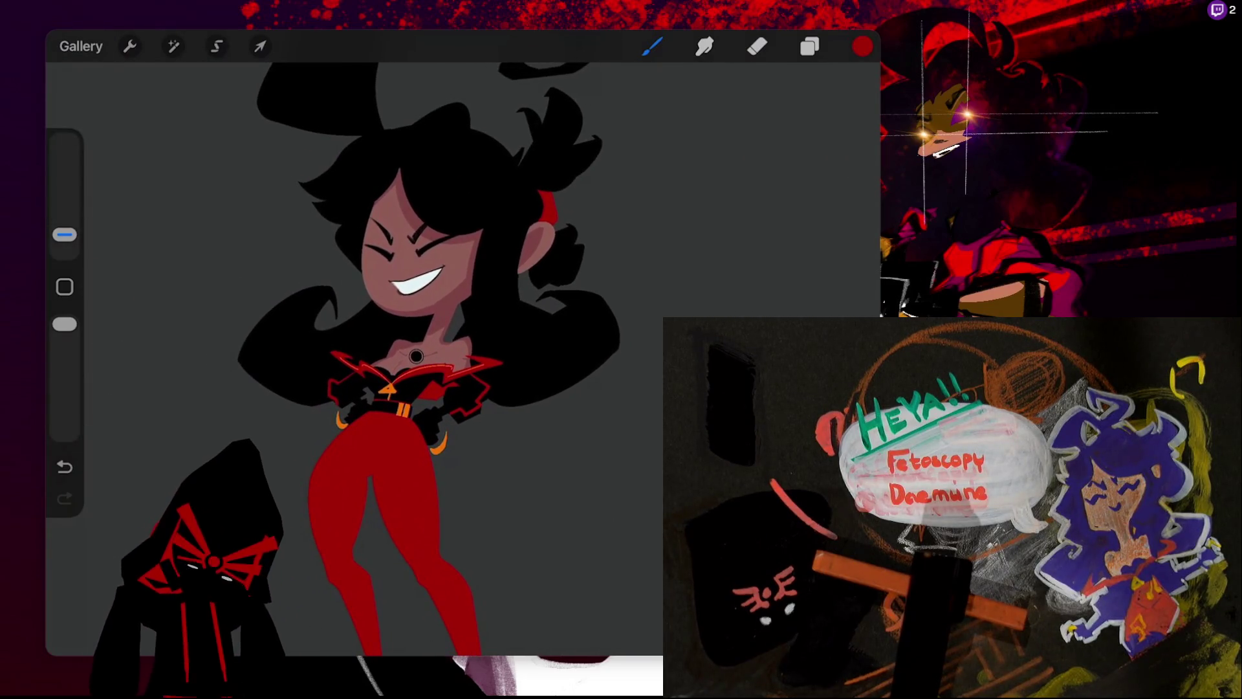
scroll(433, 356, "down", 2)
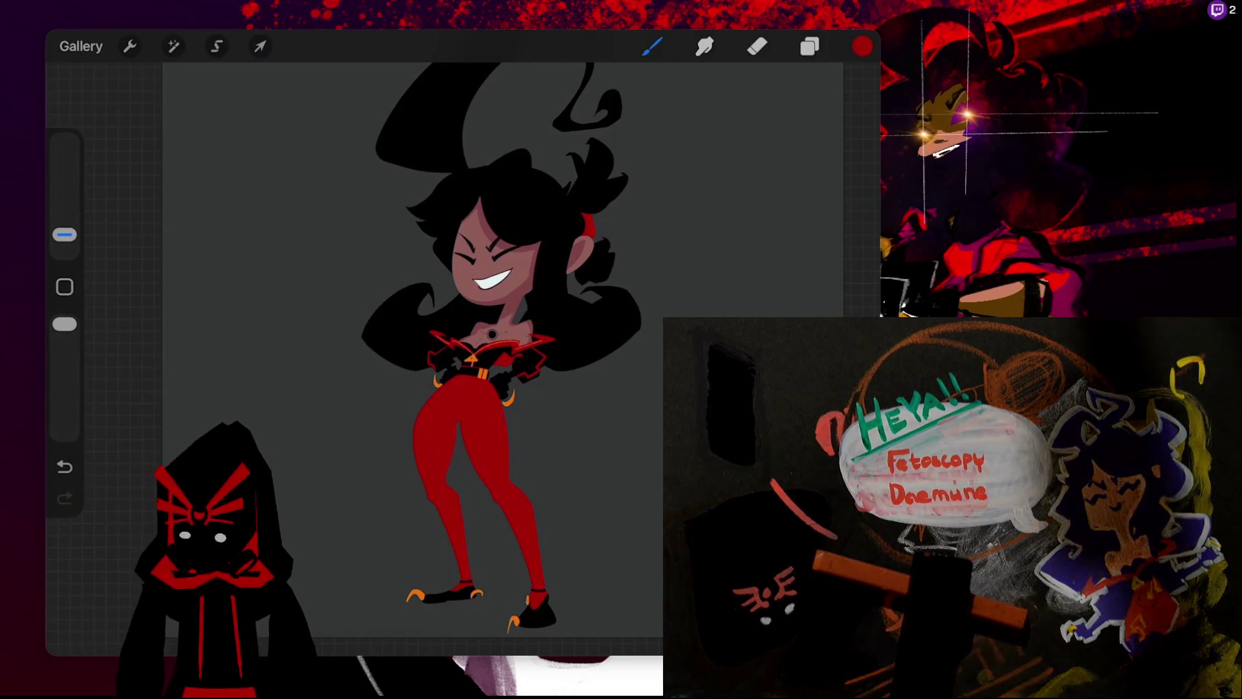
scroll(505, 310, "down", 3)
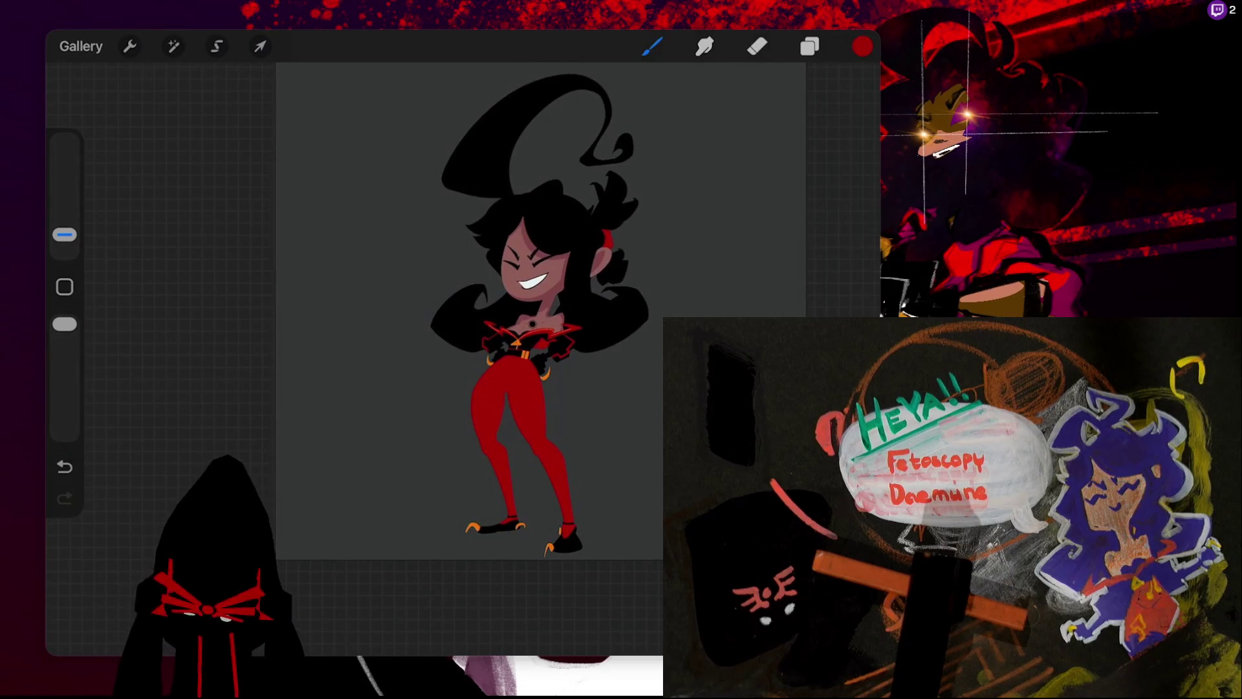
scroll(452, 311, "up", 2)
scroll(453, 311, "up", 2)
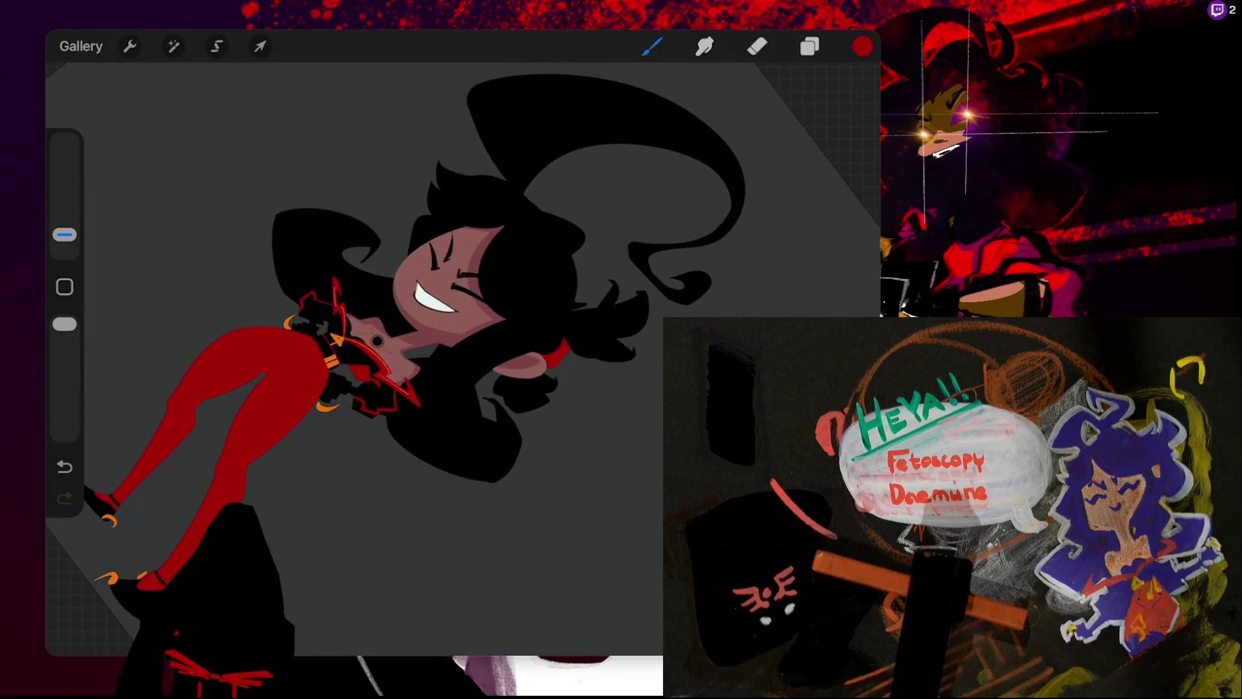
scroll(453, 310, "up", 2)
- Pick black as the paint colour and switch to a lower layer
left_click(863, 46)
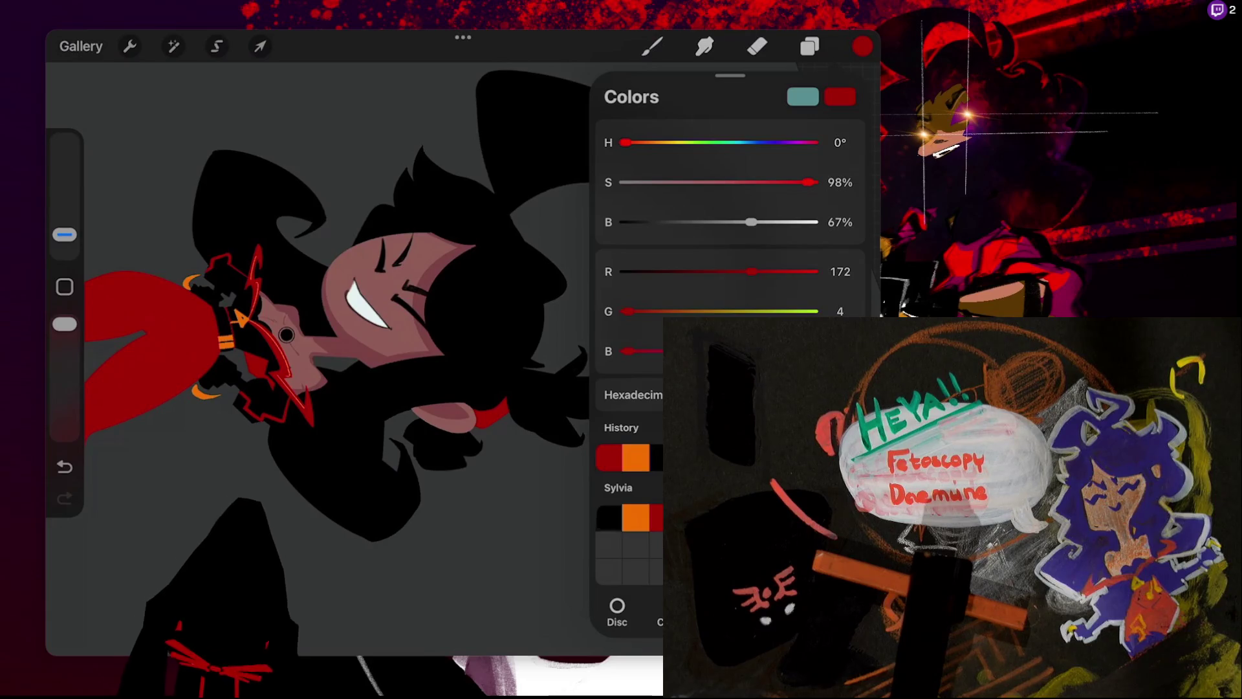
left_click(608, 517)
left_click(809, 46)
left_click(809, 45)
left_click(809, 46)
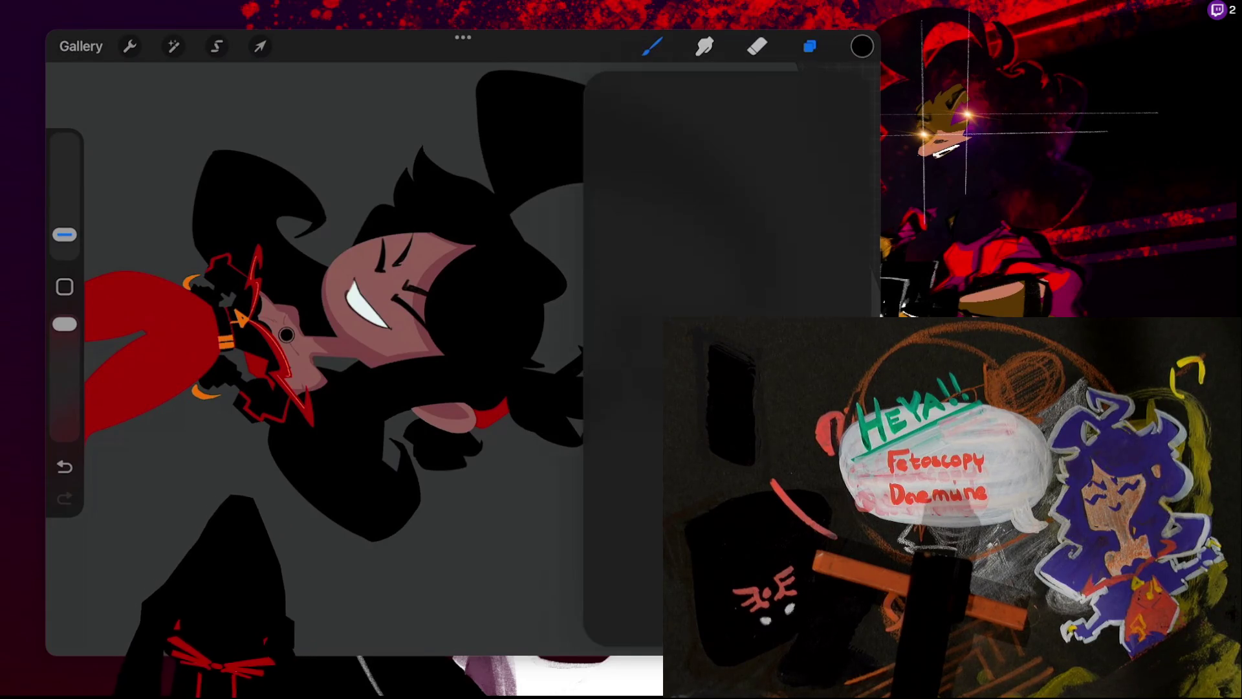
- Choose the Syrup 1 brush from the Raxion set in the brush library
left_click(712, 349)
left_click(809, 46)
left_click(652, 46)
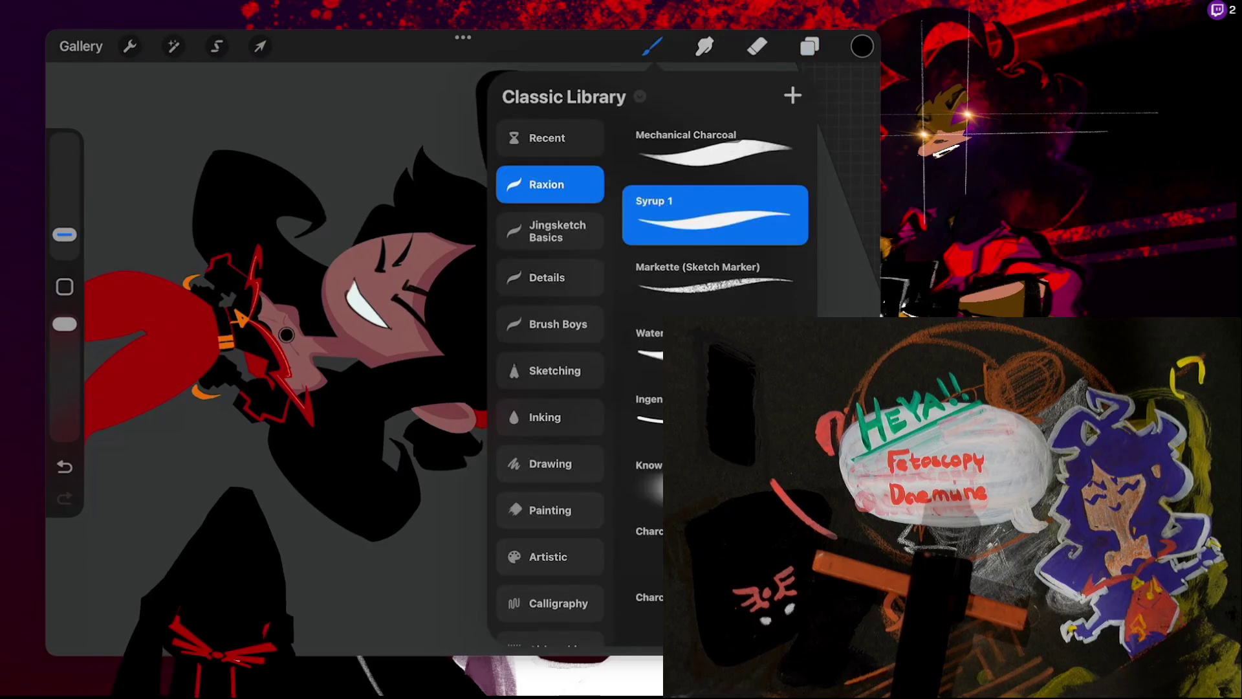
left_click(323, 388)
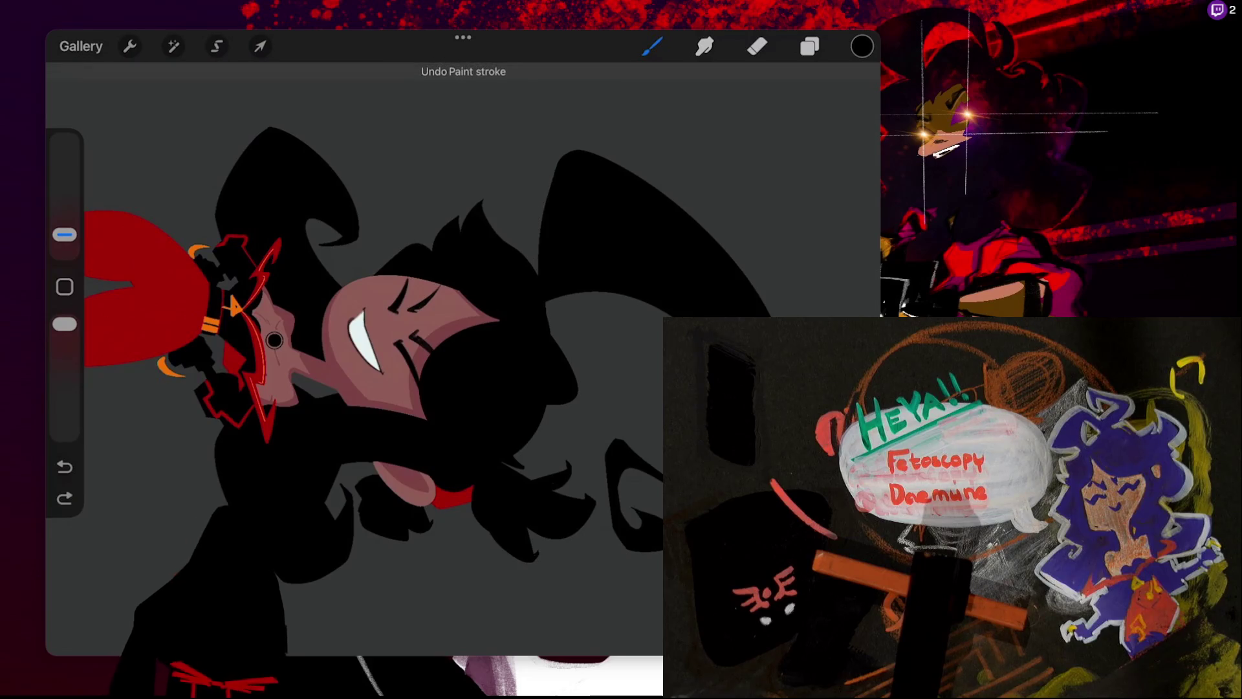
- Draw a black QuickShape arc along the big hair curl and adjust its handles
left_click_drag(194, 543, 104, 693)
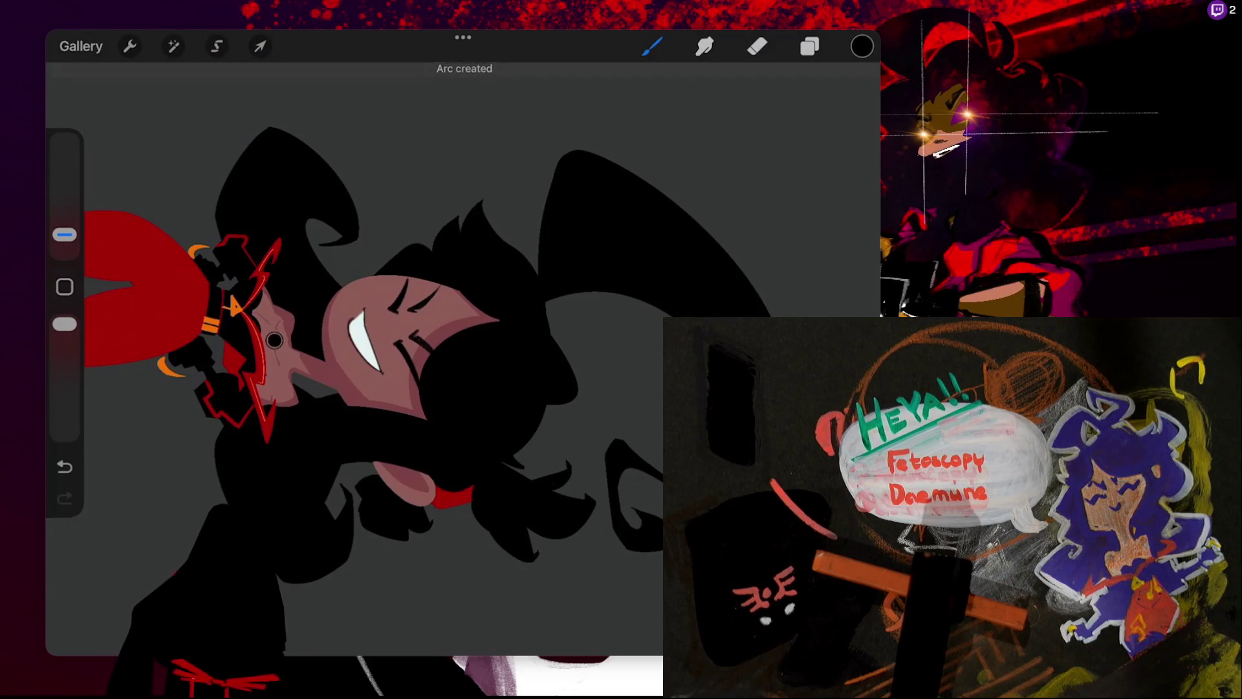
left_click(461, 75)
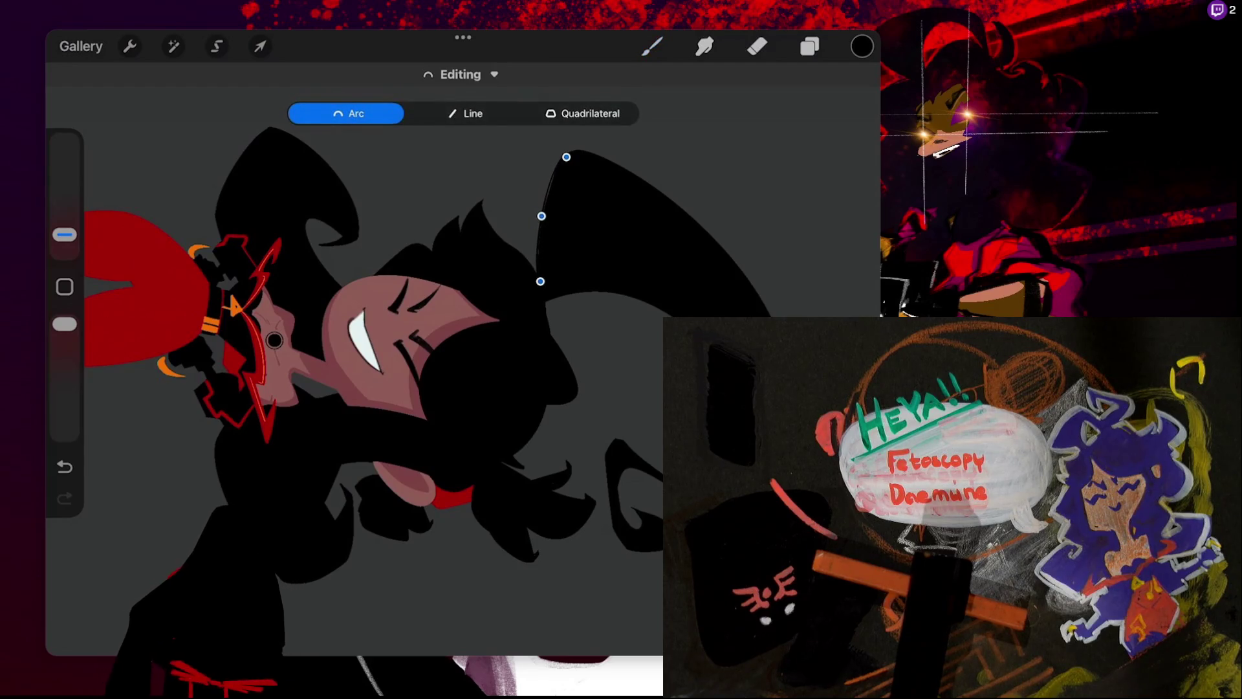
left_click(651, 46)
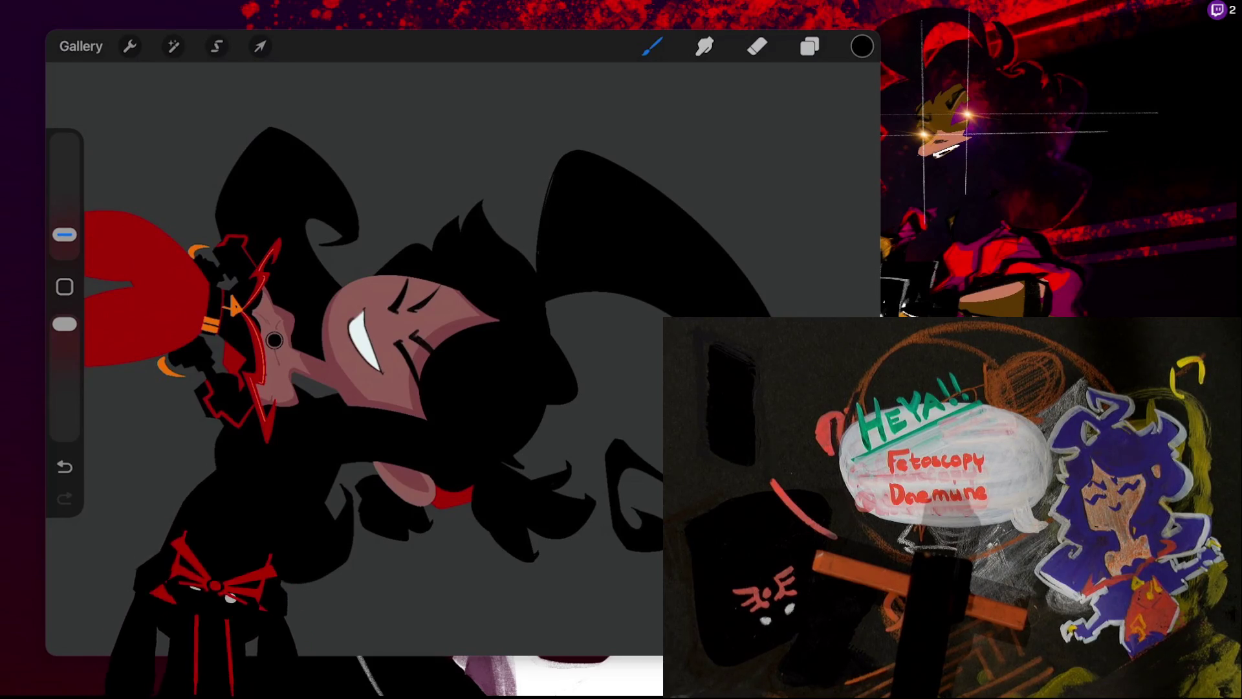
- Reopen and close the brush library and zoom to view the whole girl
left_click(651, 46)
left_click(651, 45)
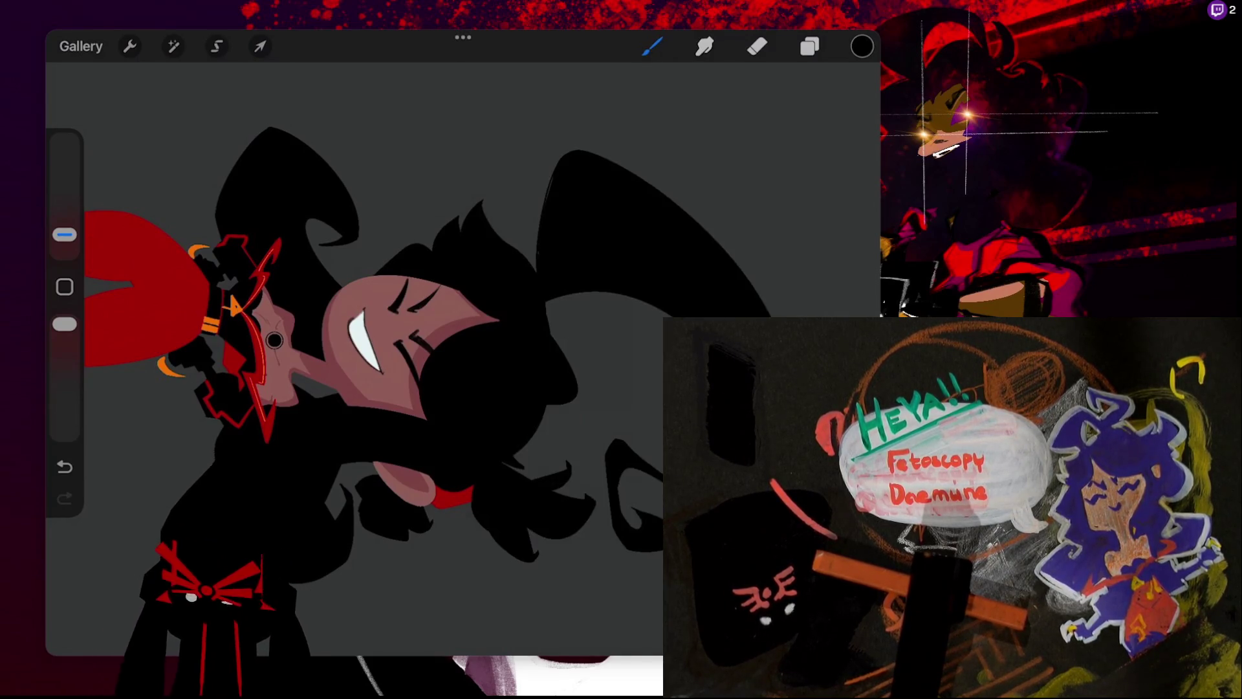
scroll(324, 355, "up", 3)
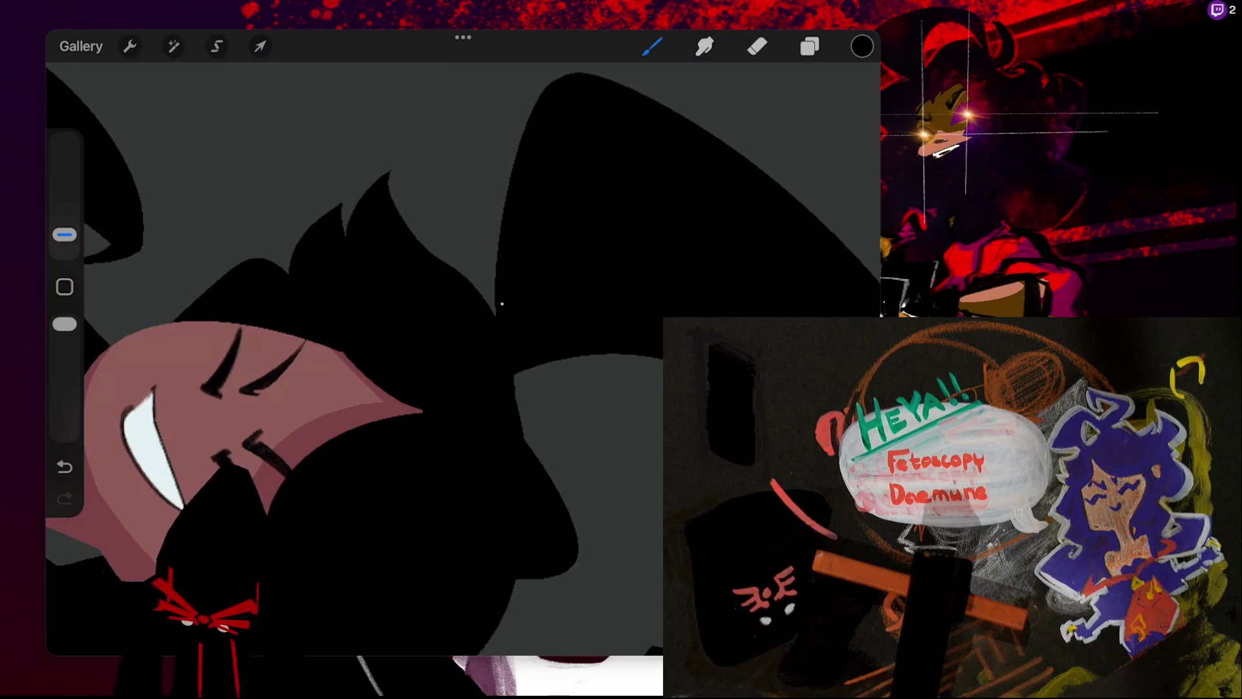
scroll(463, 359, "down", 5)
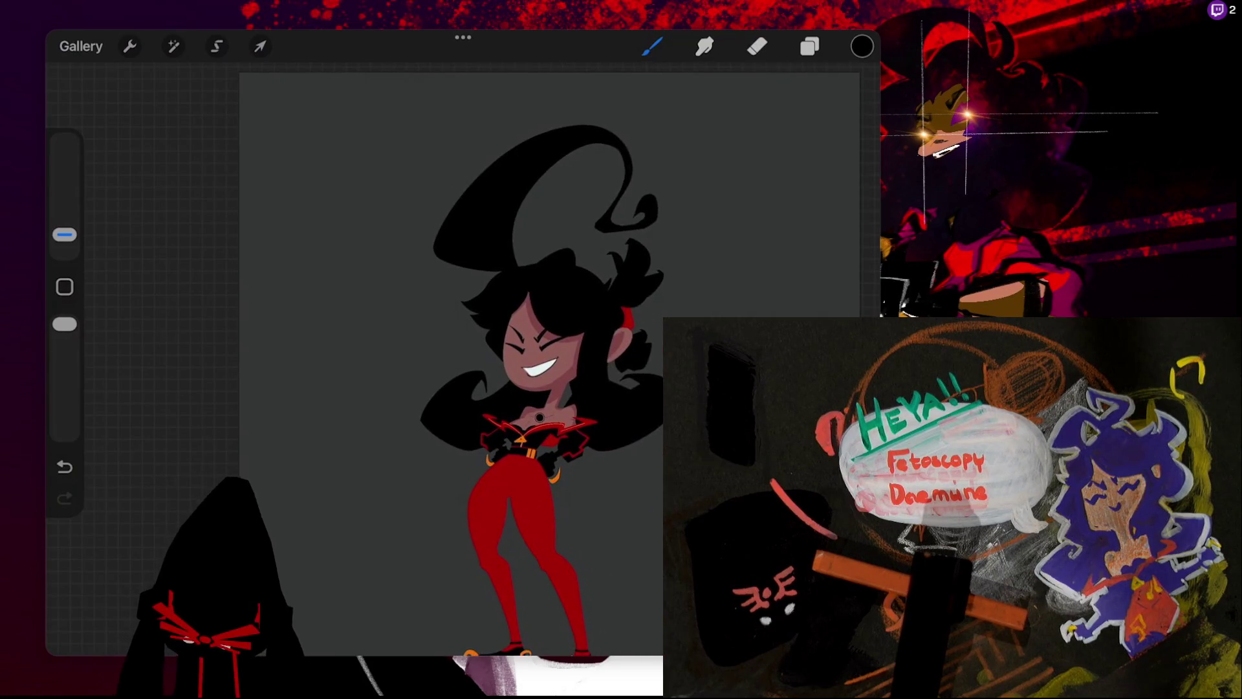
- Select Layer 18 and rotate the closed eyes and grin by -6.2°, committing the transform
scroll(462, 359, "down", 3)
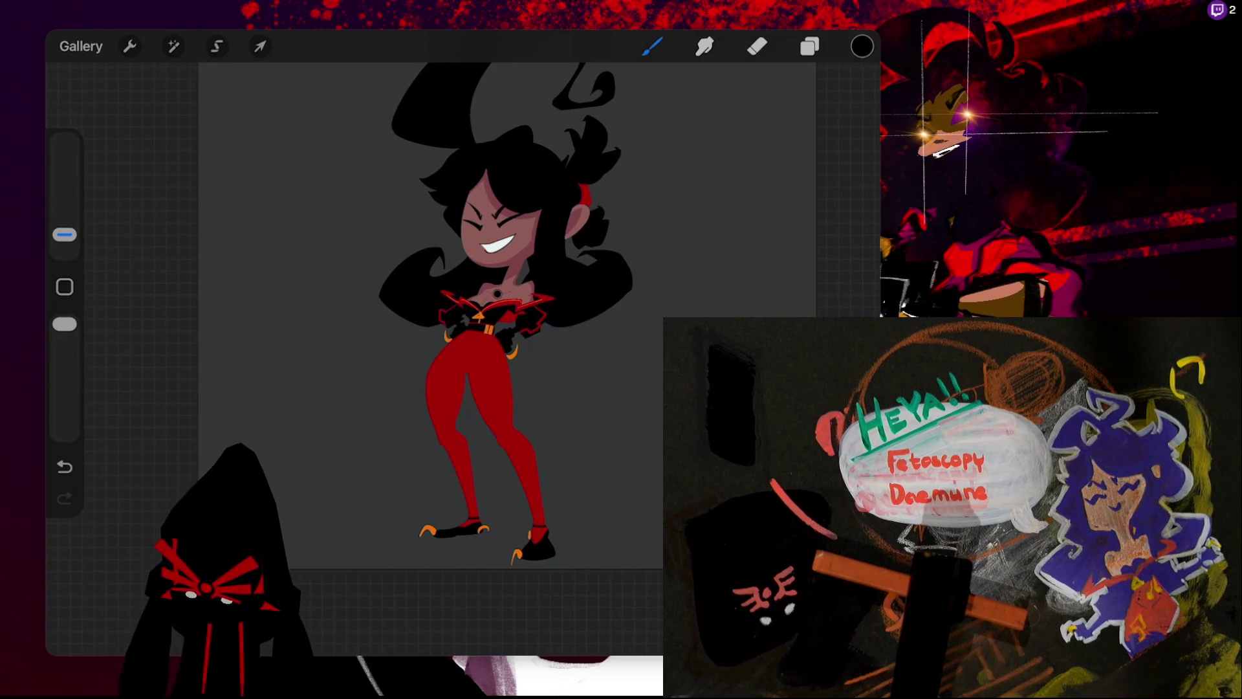
left_click(809, 46)
left_click(711, 302)
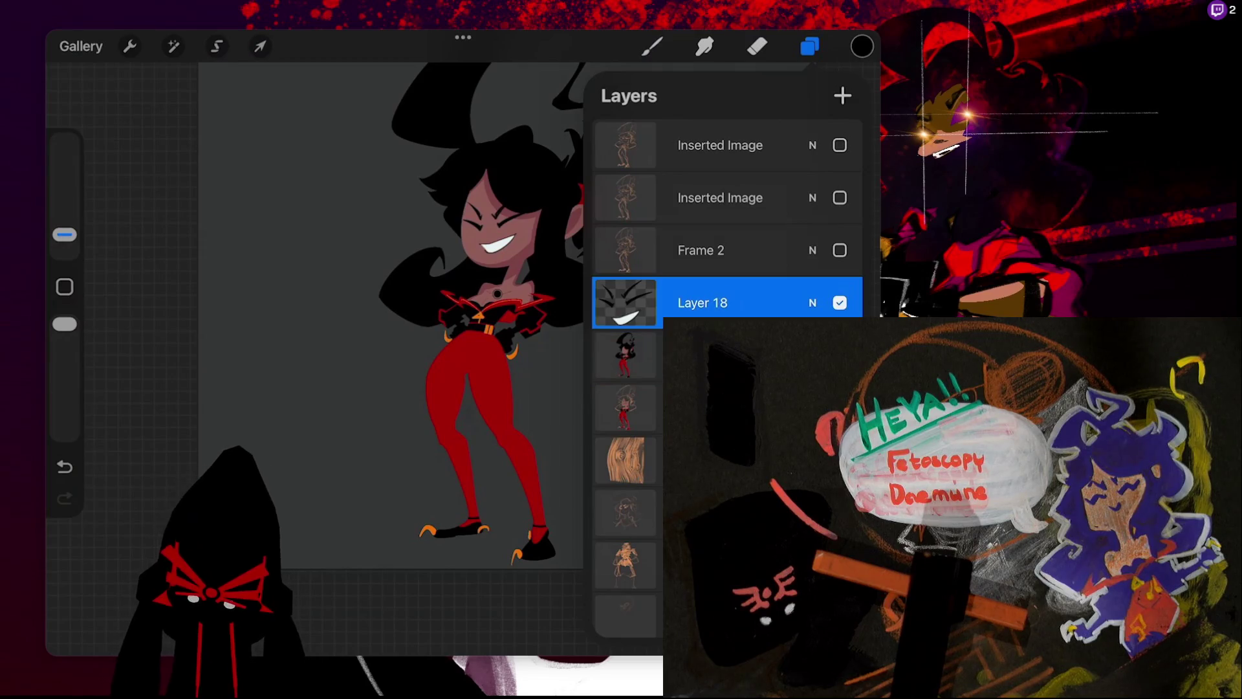
left_click(260, 46)
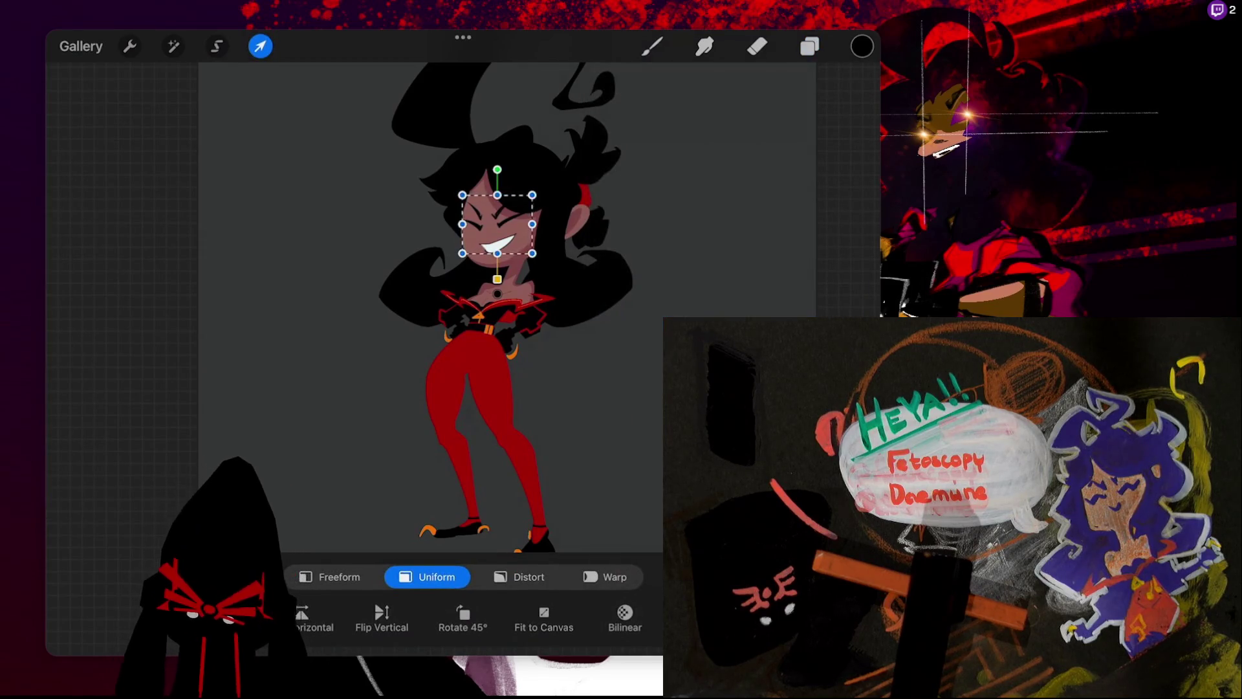
left_click_drag(497, 169, 504, 169)
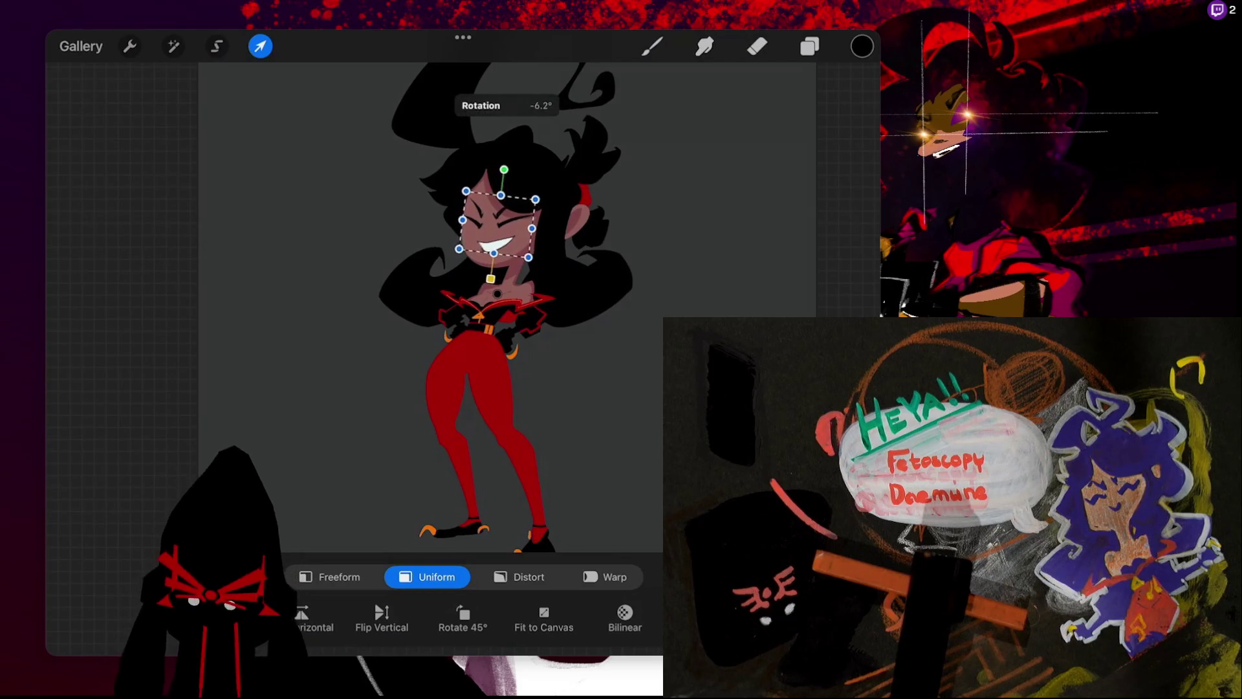
left_click(652, 46)
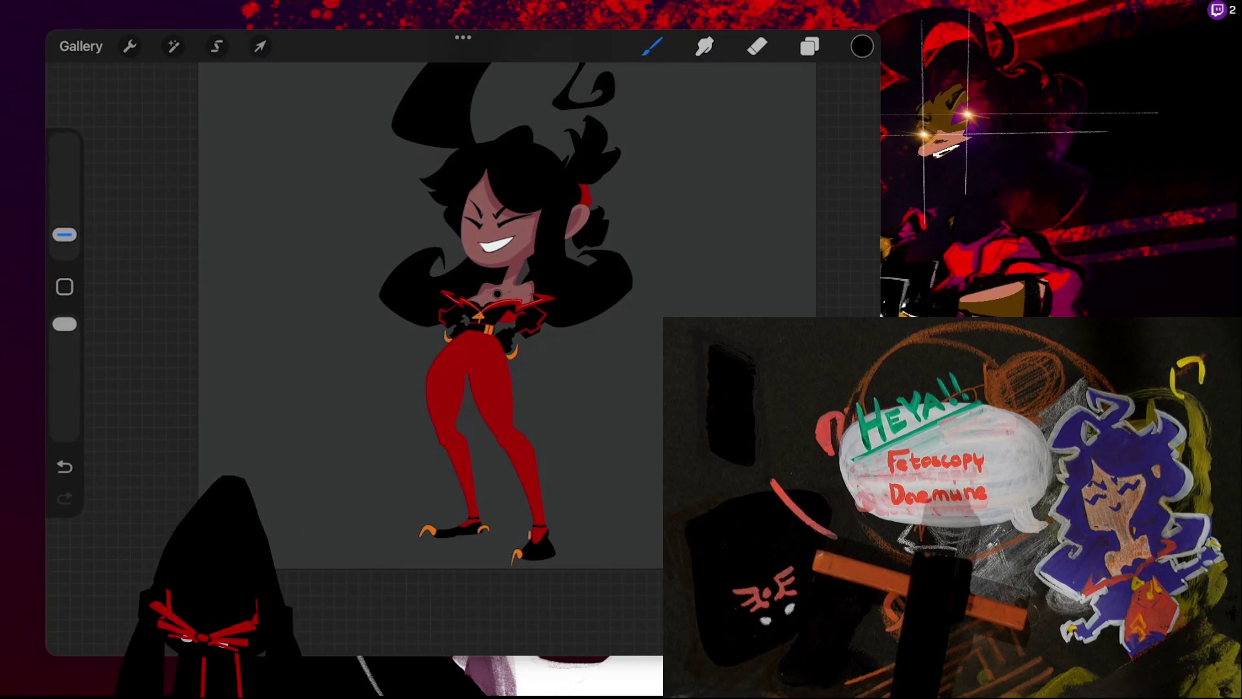
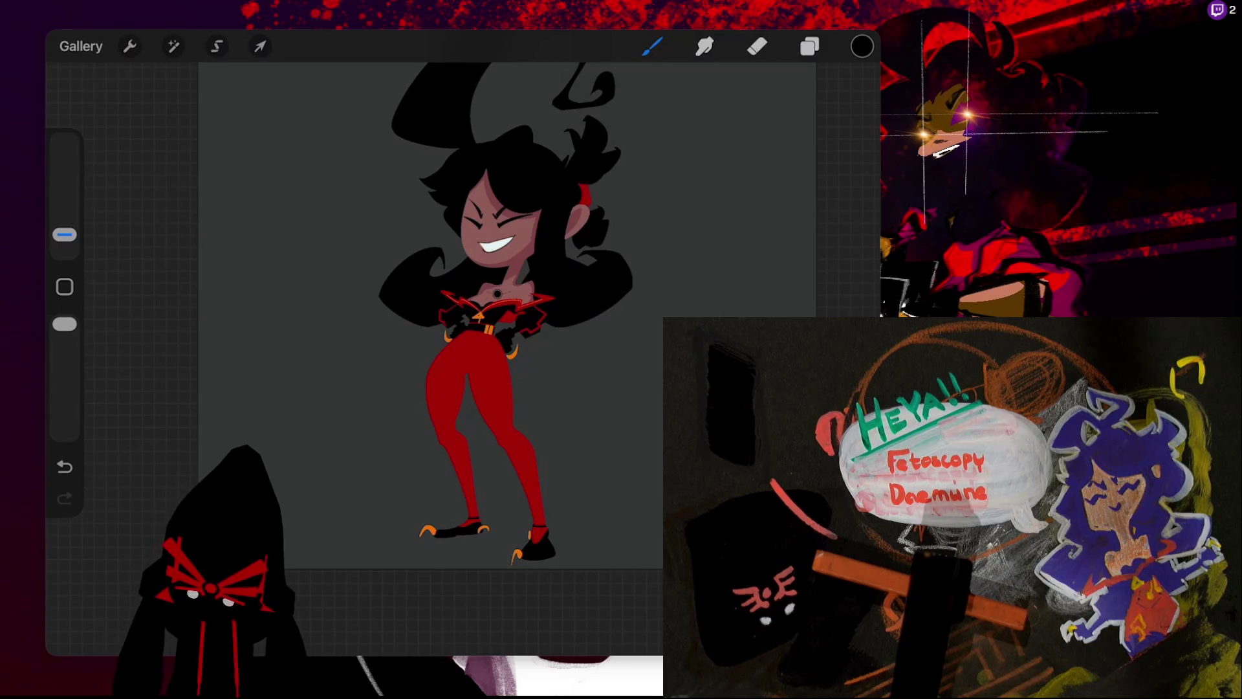
- Add an empty layer below the face layer and undo the eye just drawn open
scroll(515, 236, "up", 5)
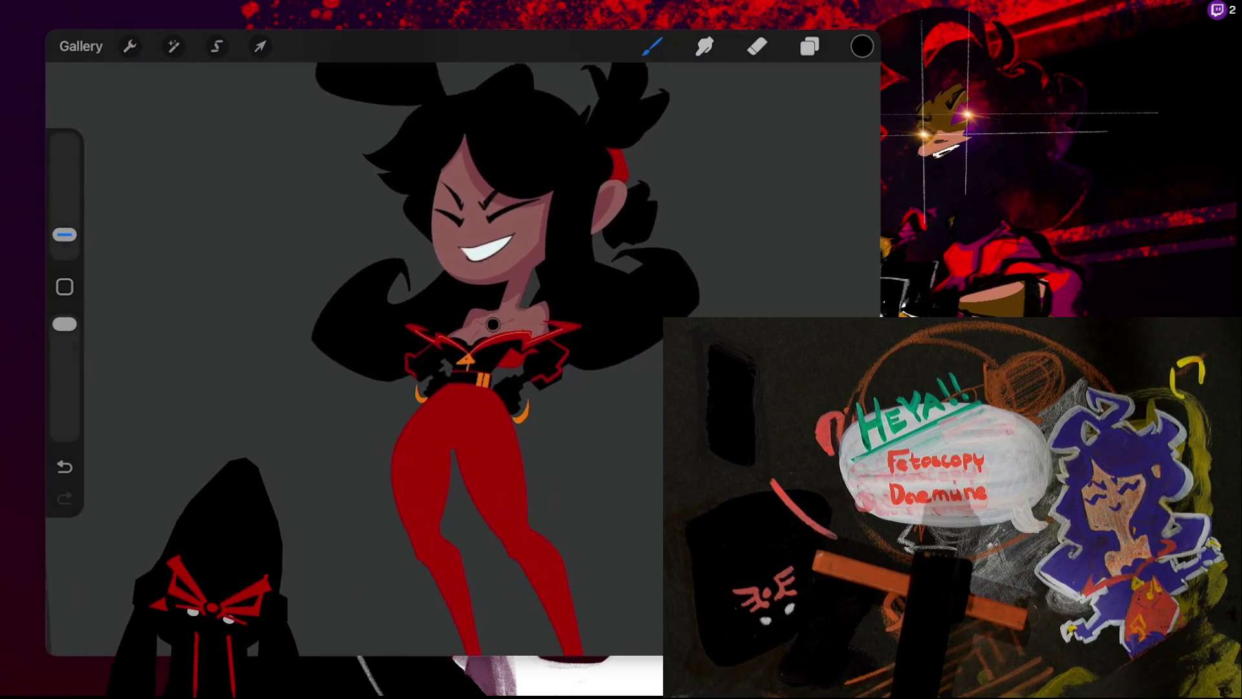
scroll(460, 291, "up", 1)
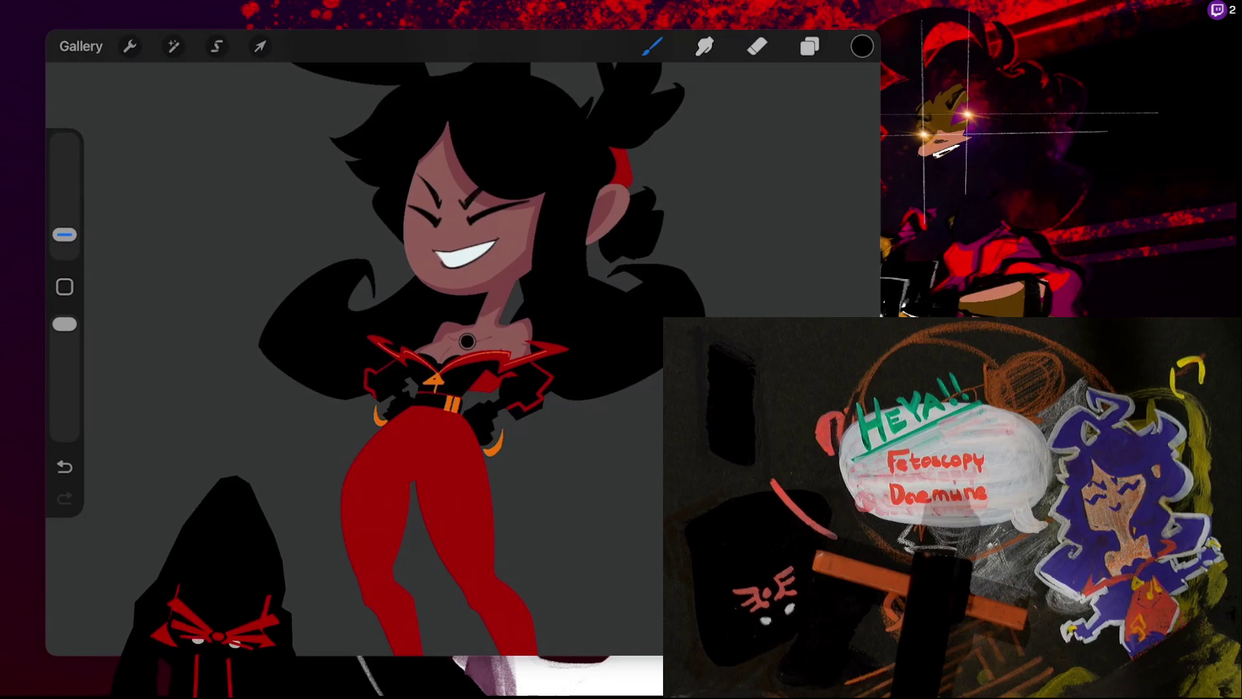
left_click(809, 46)
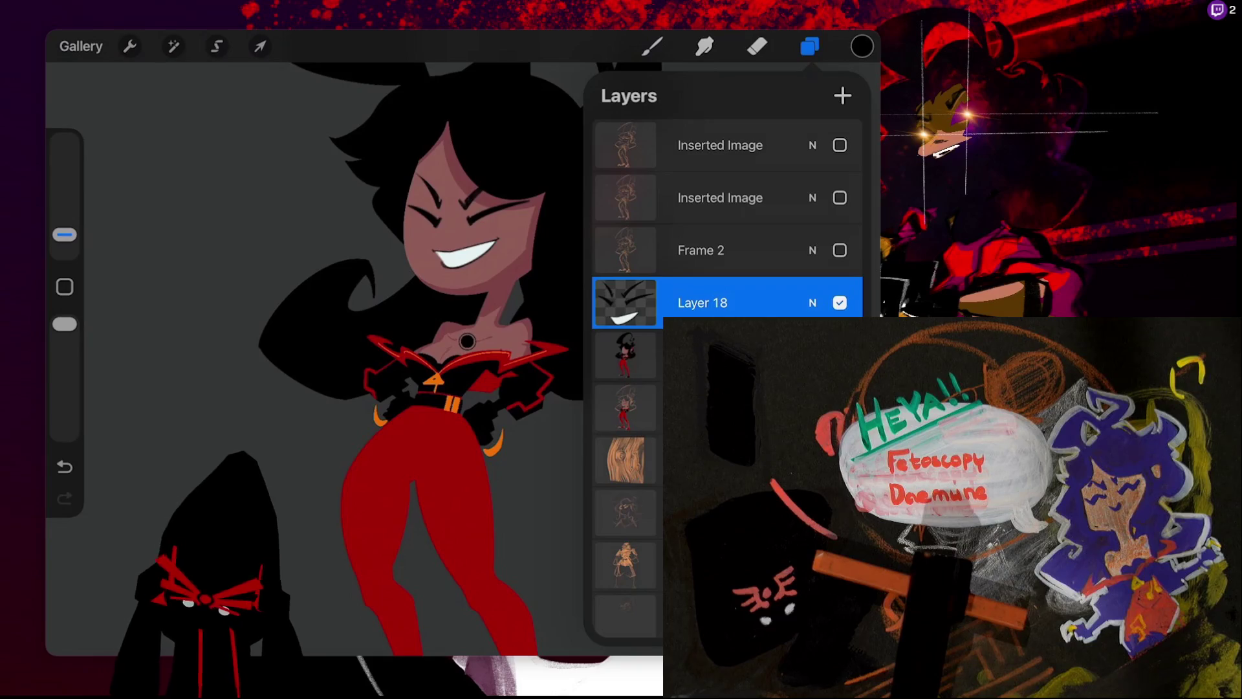
left_click(625, 355)
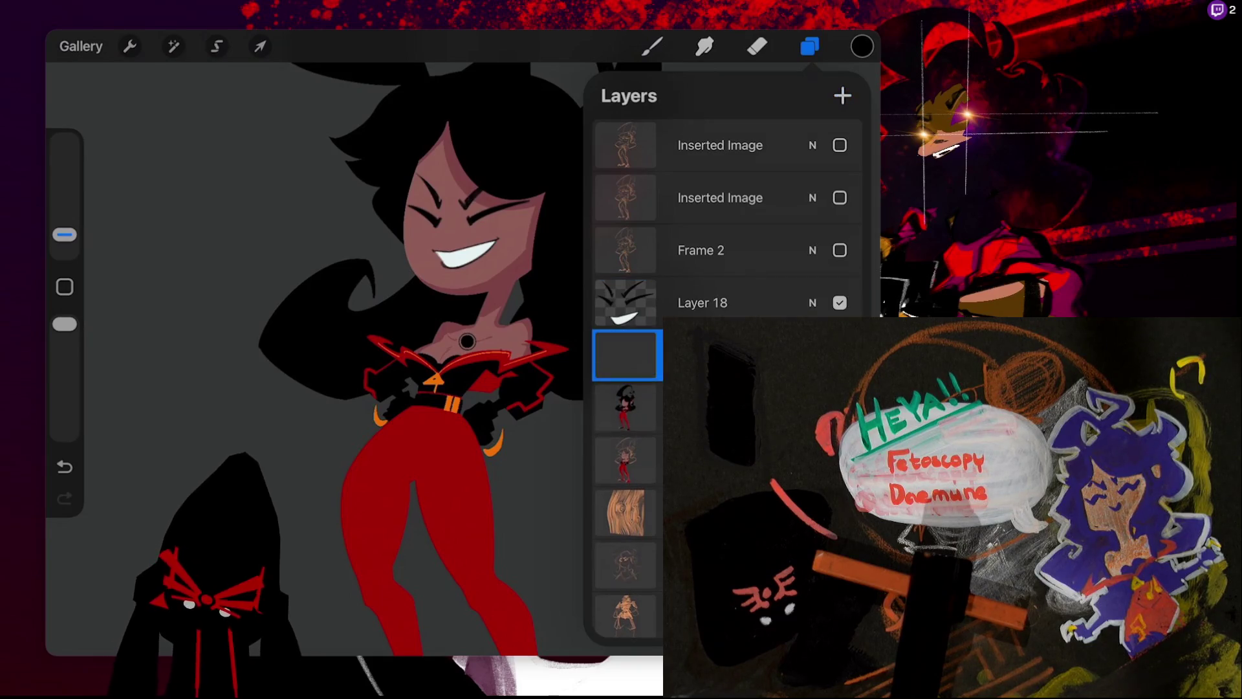
left_click(652, 46)
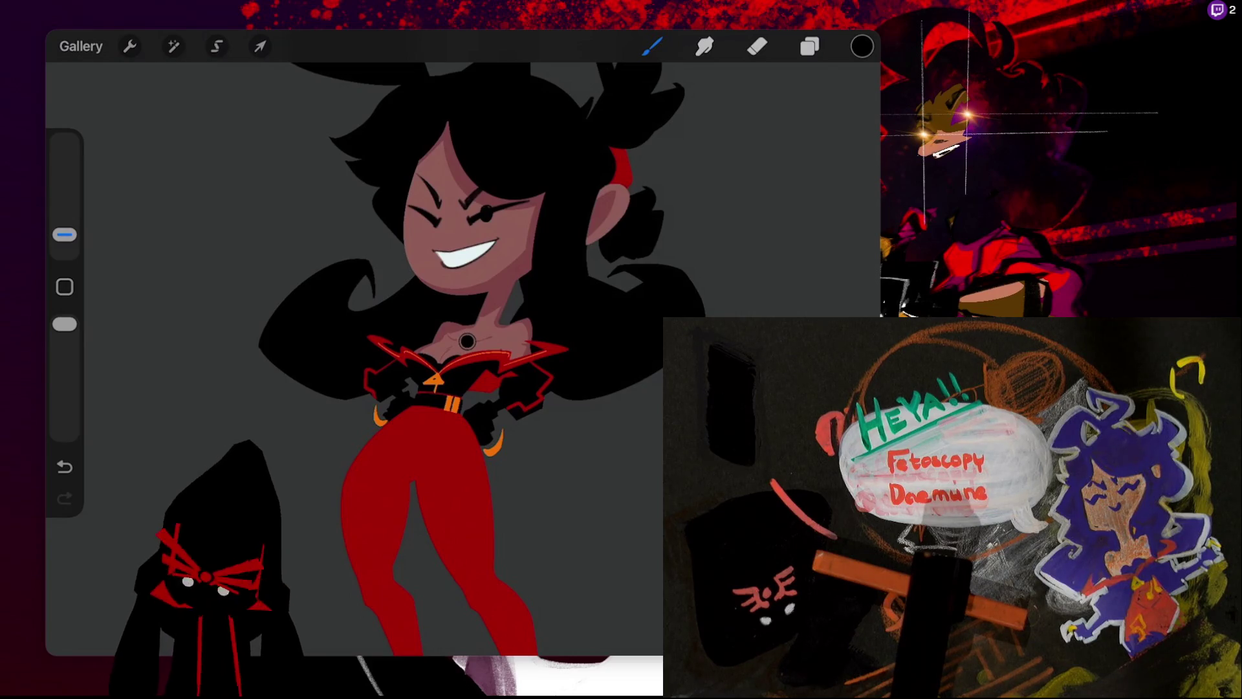
key("ctrl+z")
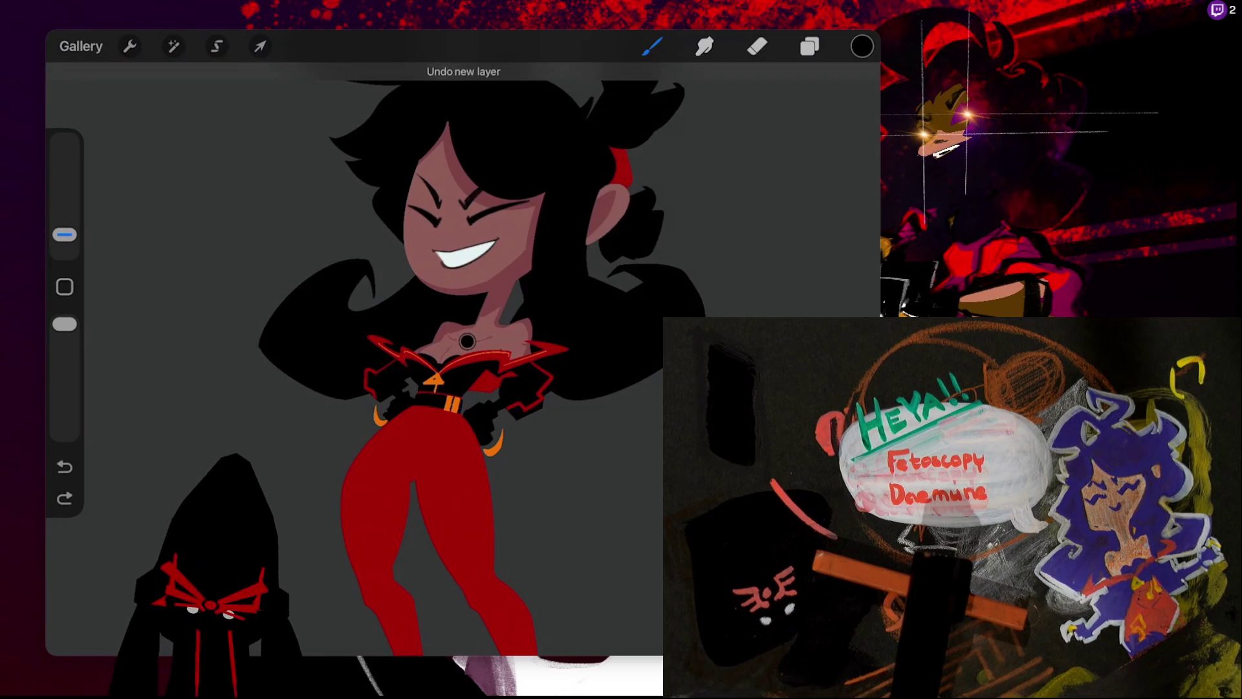
scroll(462, 291, "down", 5)
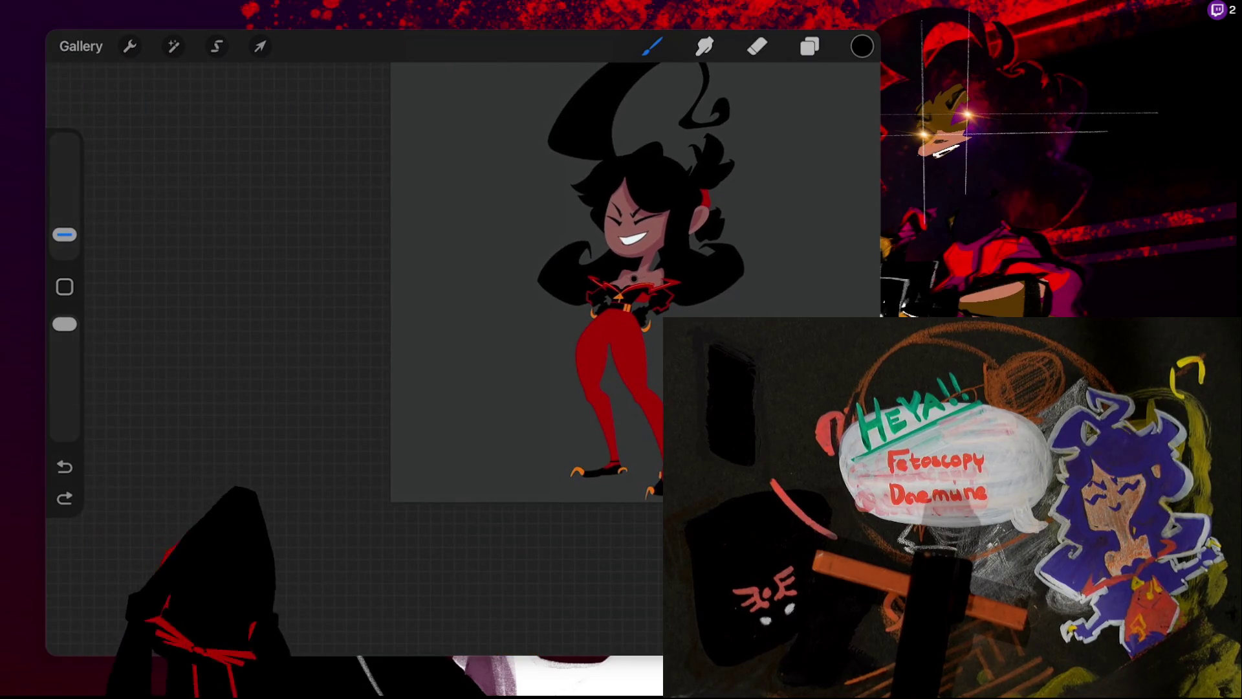
- Turn off Alpha Lock on the face layer, Layer 18
key("l")
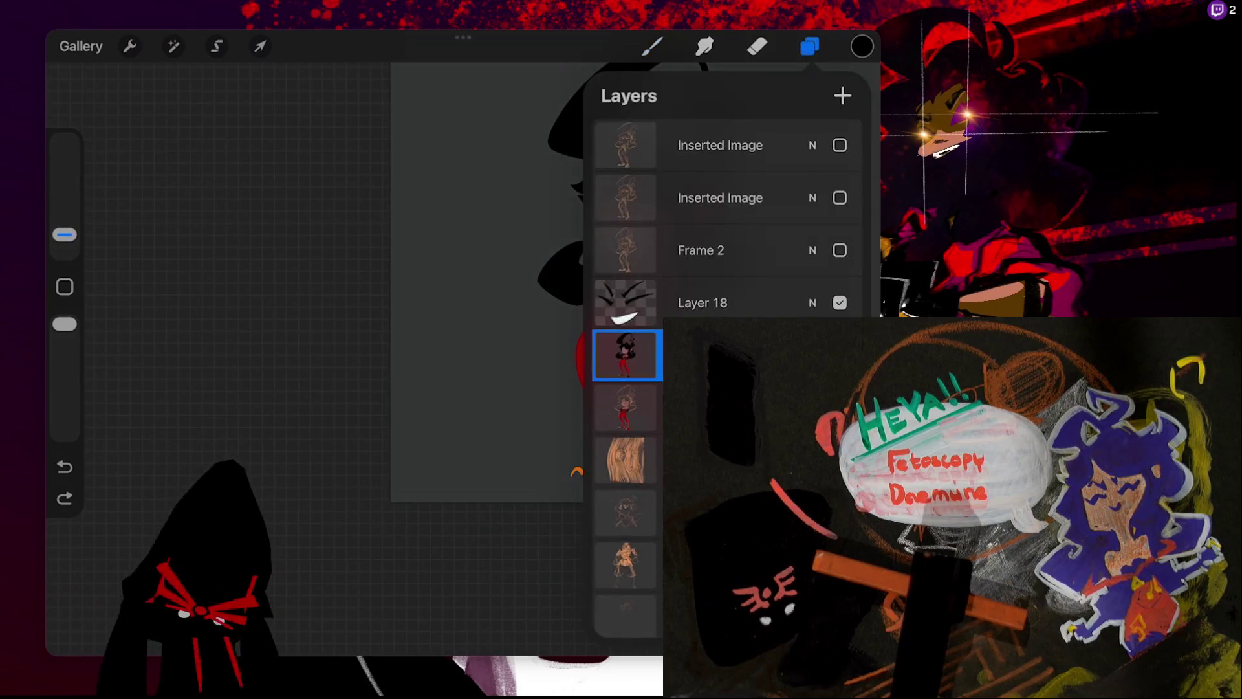
key("l")
key("l")
key("l")
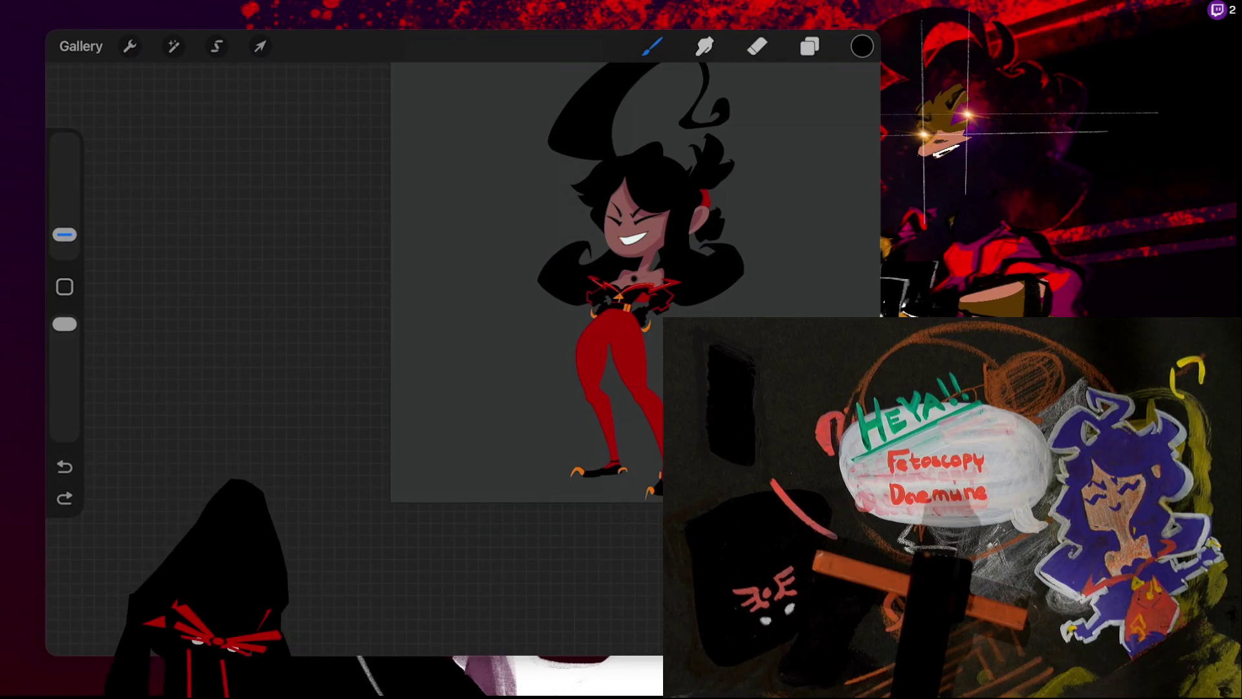
key("l")
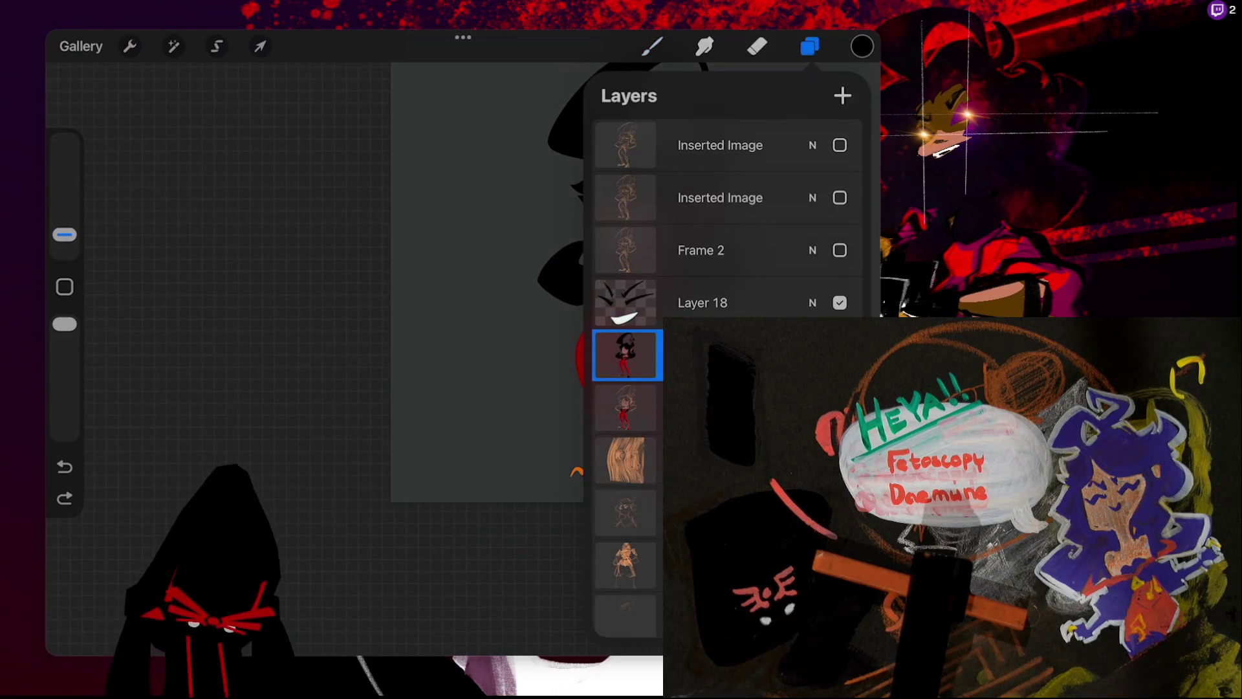
left_click(702, 302)
left_click(625, 302)
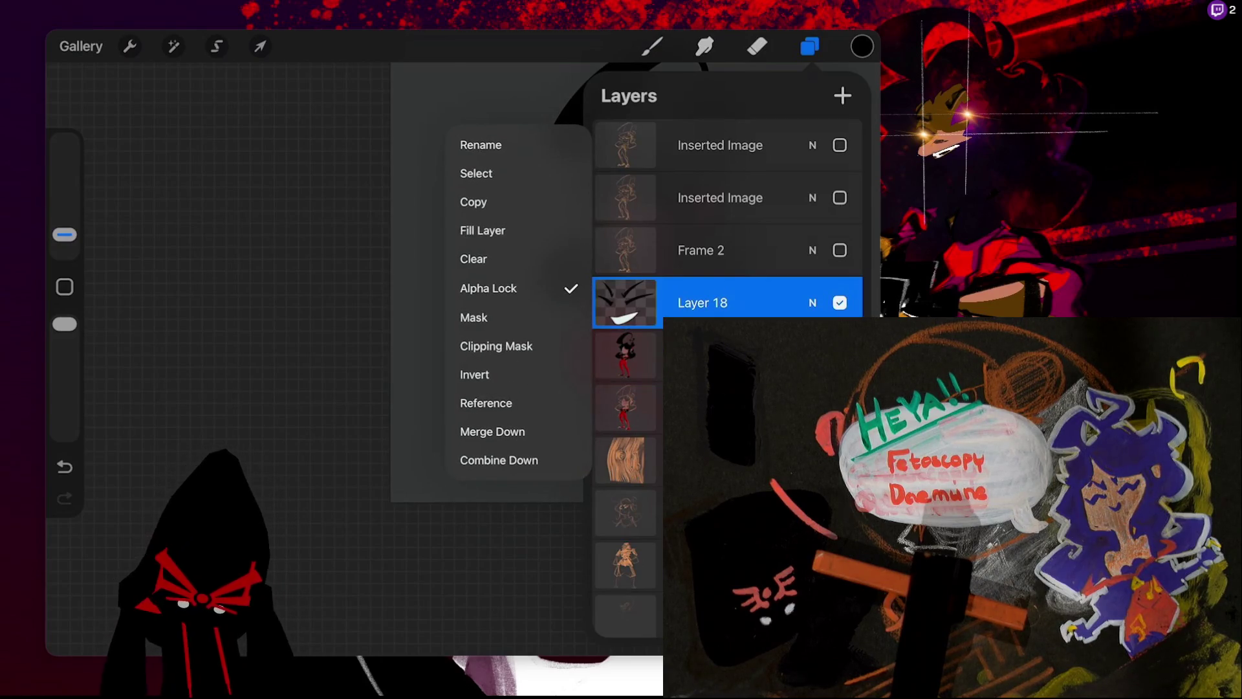
left_click(489, 288)
left_click(625, 302)
left_click(291, 259)
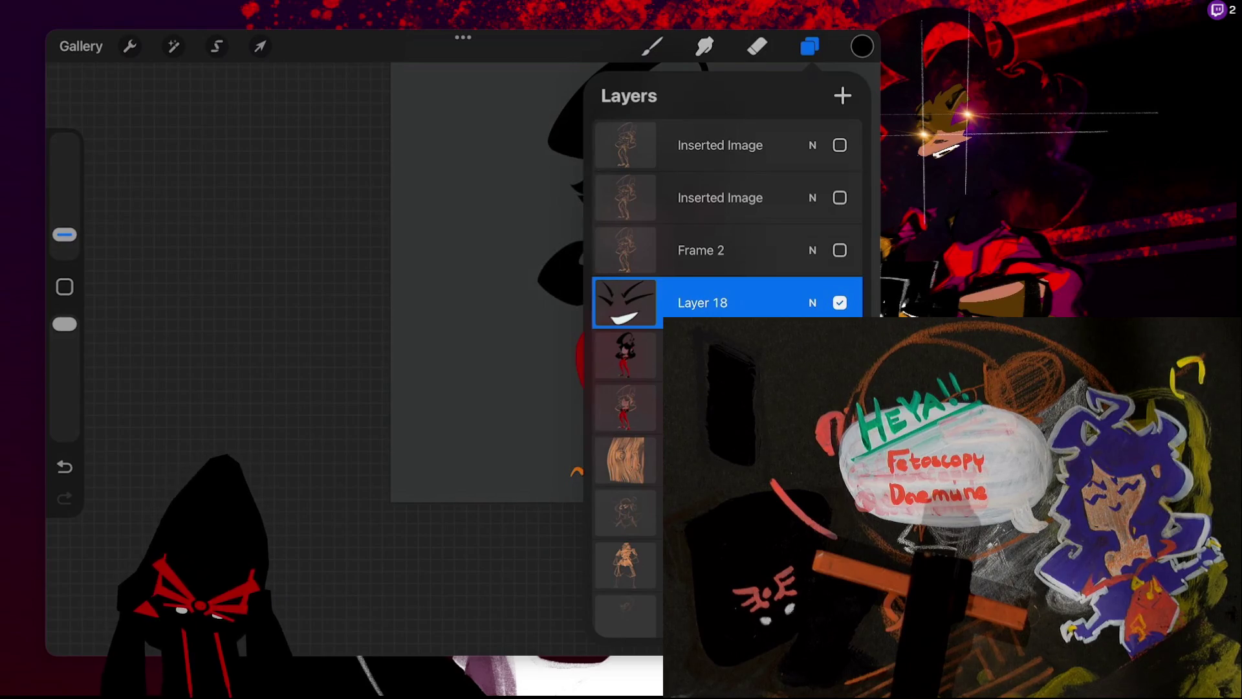
- Duplicate the face layer, combine the copy down into the character layer, and move it above Layer 18
mouse_move(711, 302)
left_mouse_down()
mouse_move(793, 302)
mouse_move(783, 288)
mouse_move(647, 304)
left_mouse_up()
left_click(727, 303)
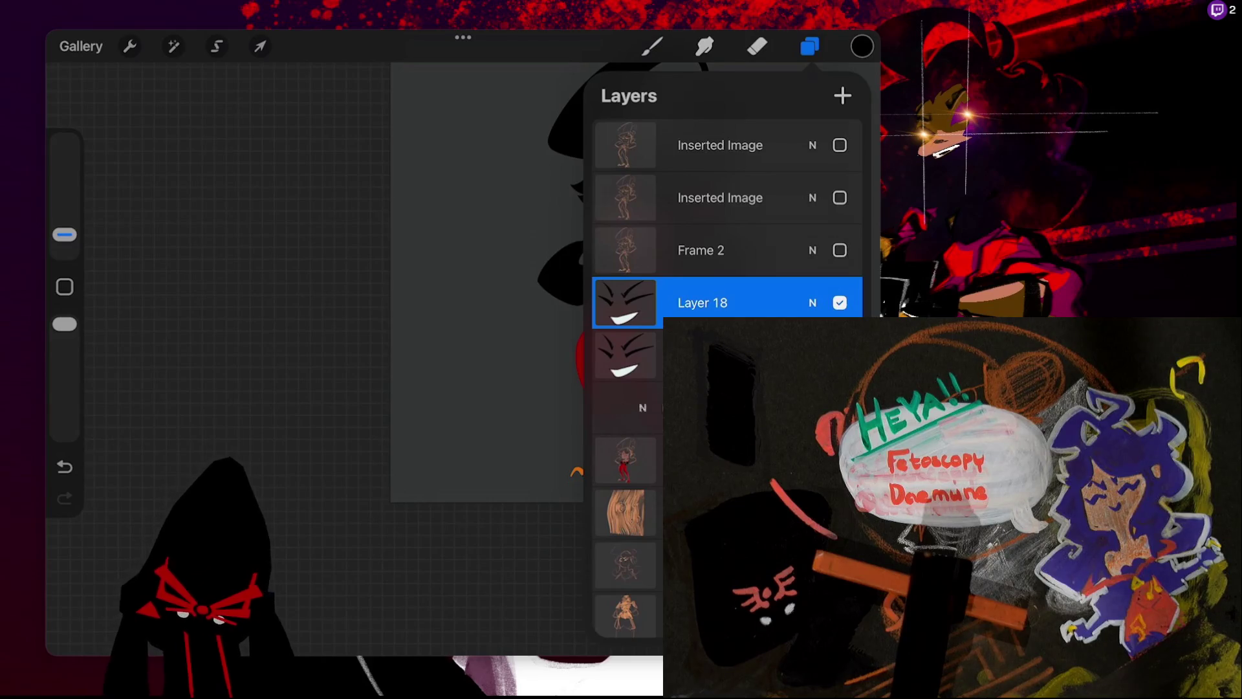
left_click(627, 407)
left_click(627, 354)
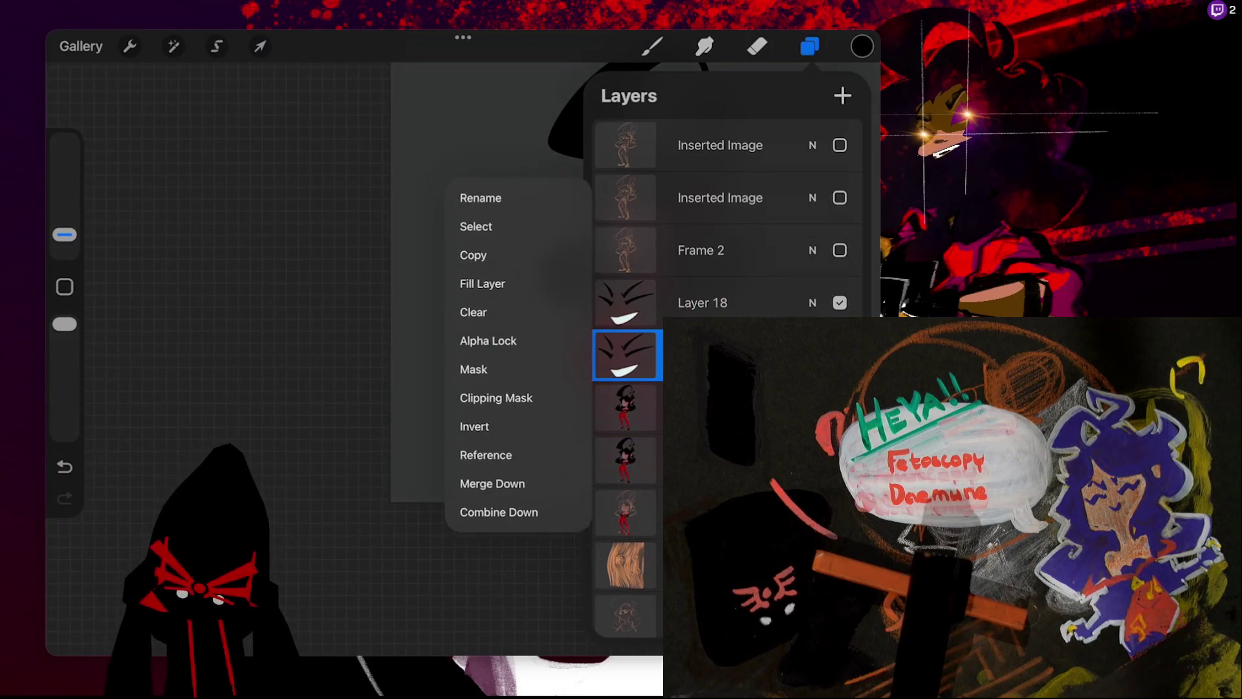
left_click(492, 483)
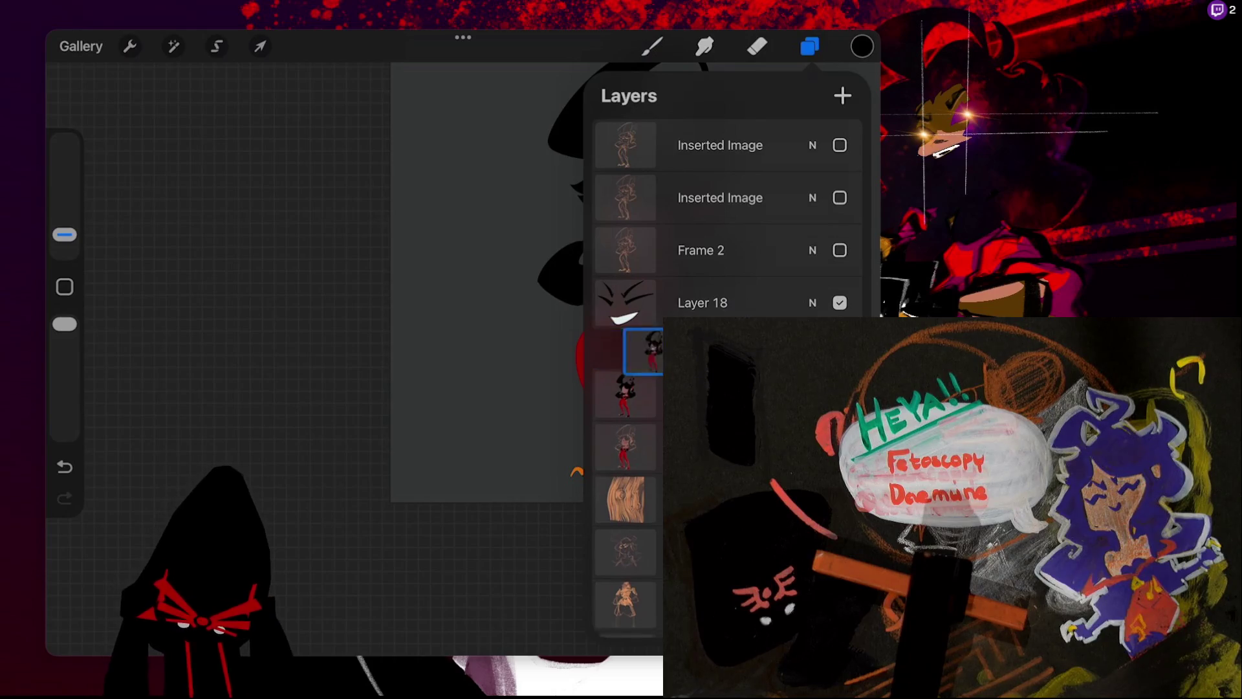
left_click_drag(627, 355, 627, 302)
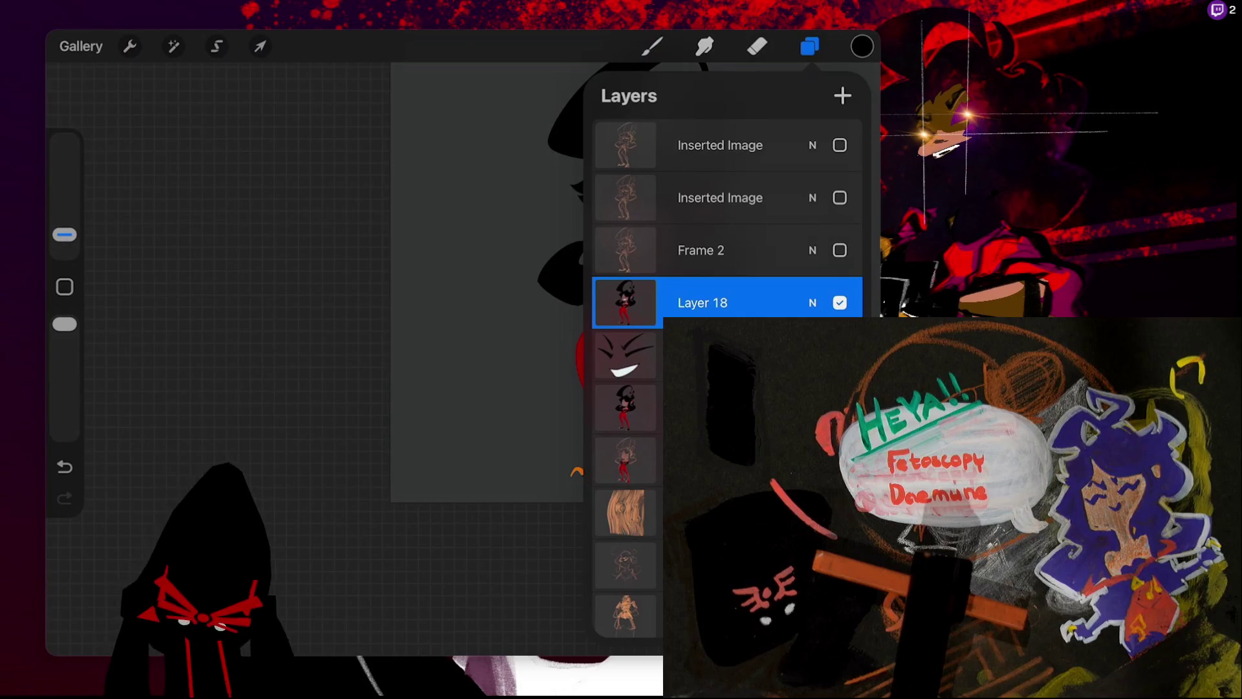
key("ctrl+z")
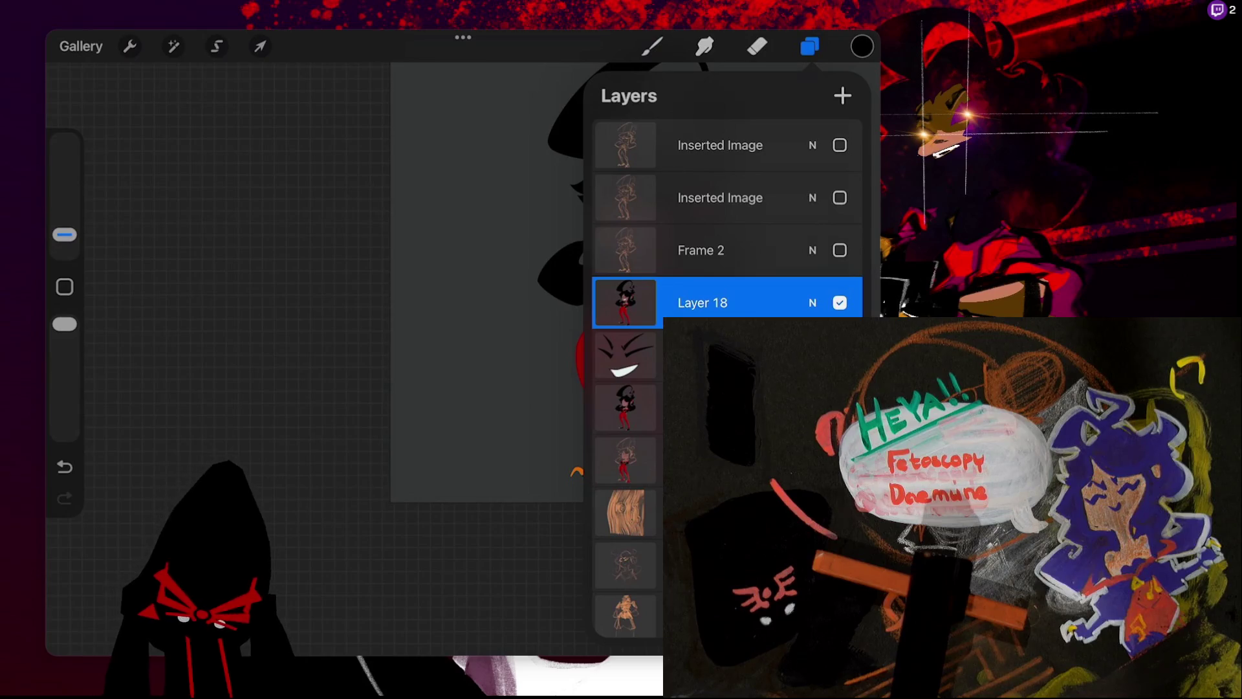
left_click_drag(485, 291, 275, 284)
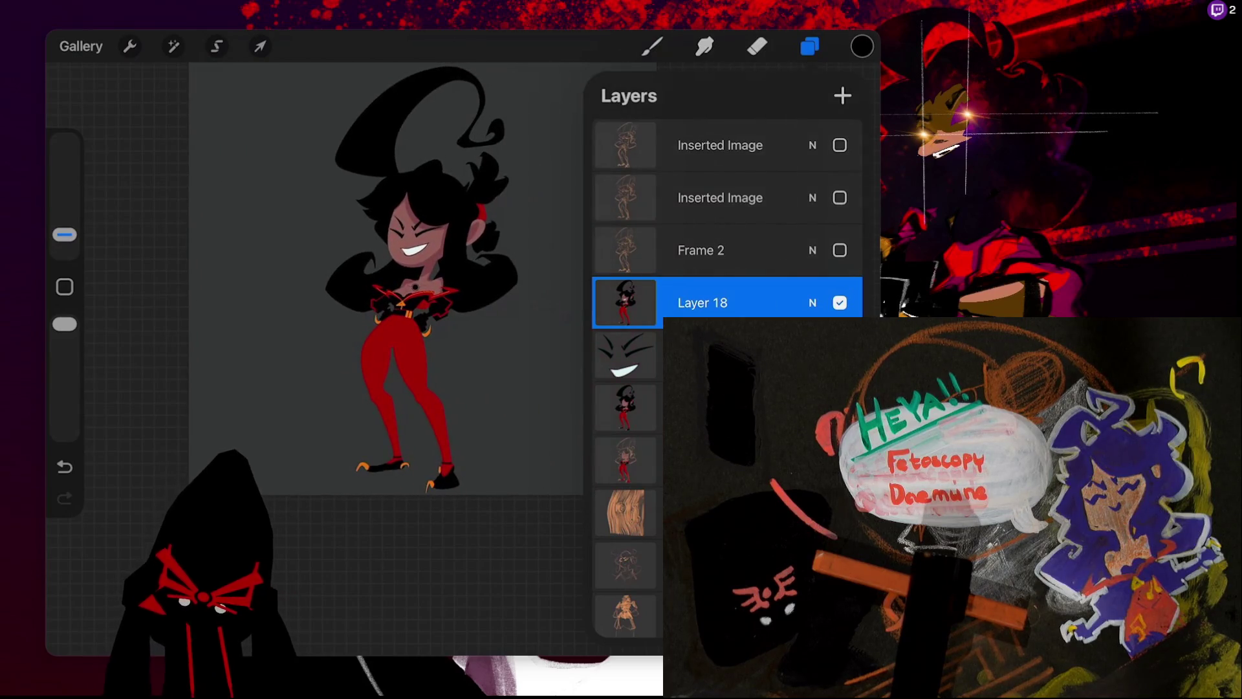
- Add a new top layer, Layer 20, and choose a soft airbrush
left_click_drag(388, 278, 396, 300)
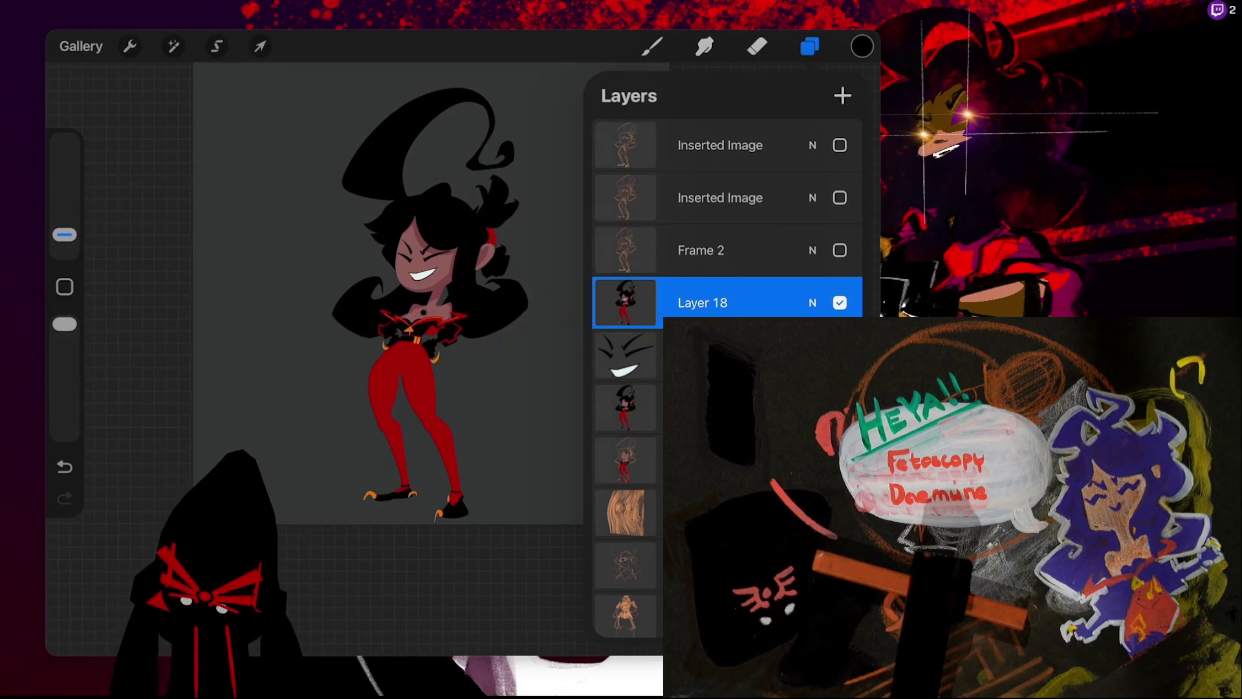
left_click(843, 96)
left_click(652, 46)
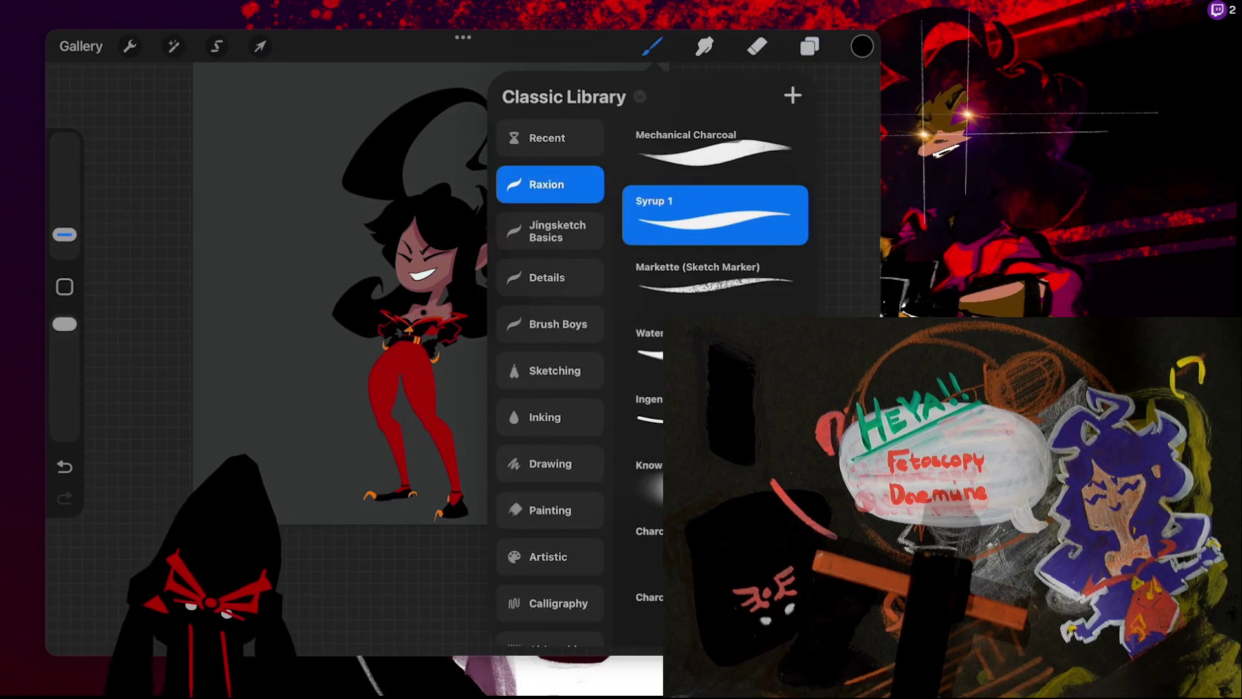
left_click_drag(388, 310, 337, 278)
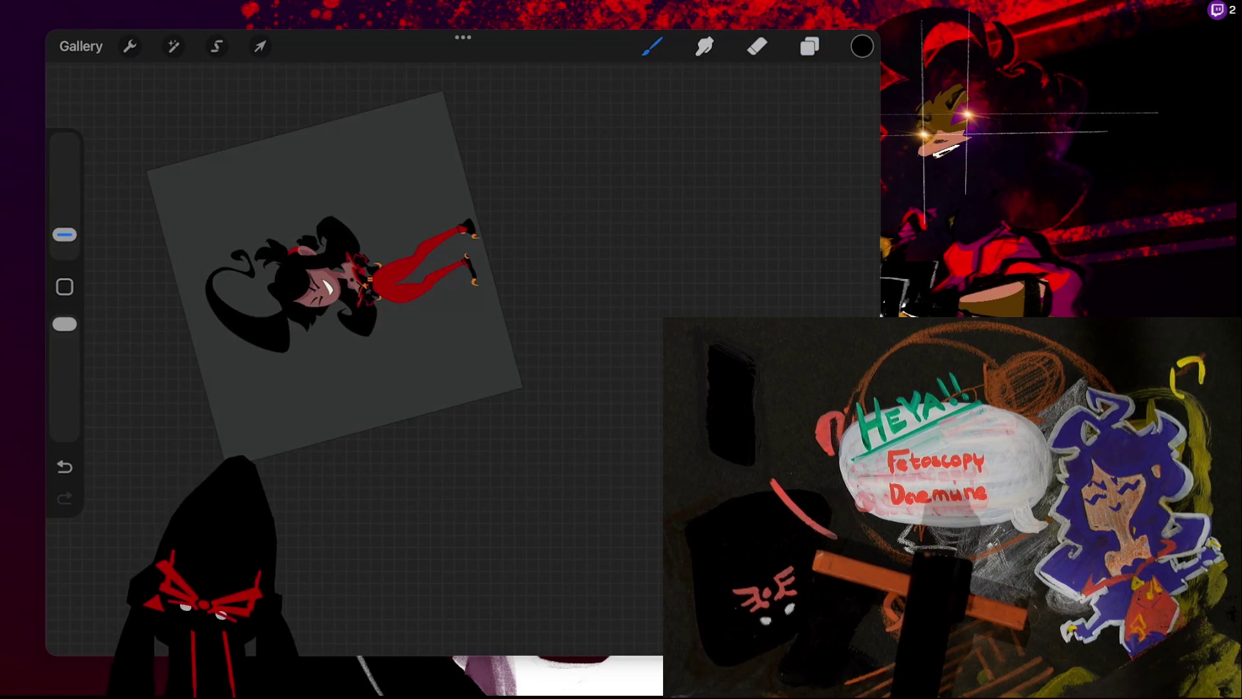
left_click(652, 46)
left_click(643, 478)
left_click(652, 46)
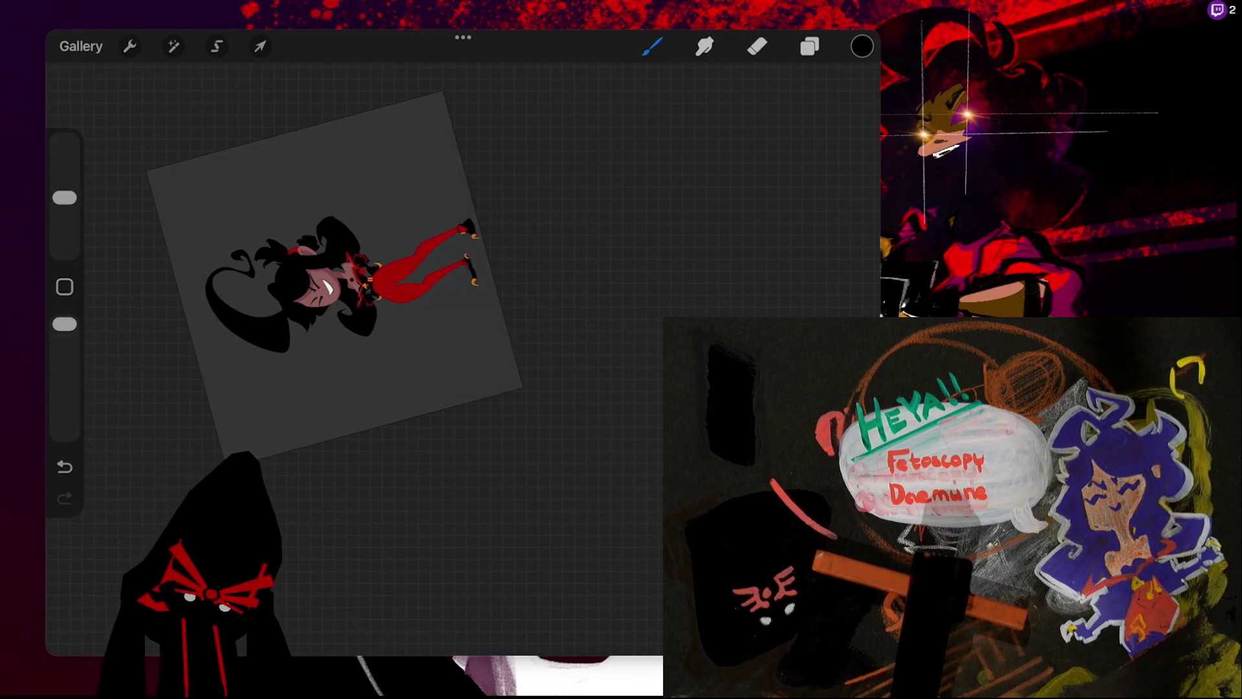
- Enlarge the brush and airbrush a black gradient across the canvas, darkening the legs
left_click_drag(65, 197, 64, 189)
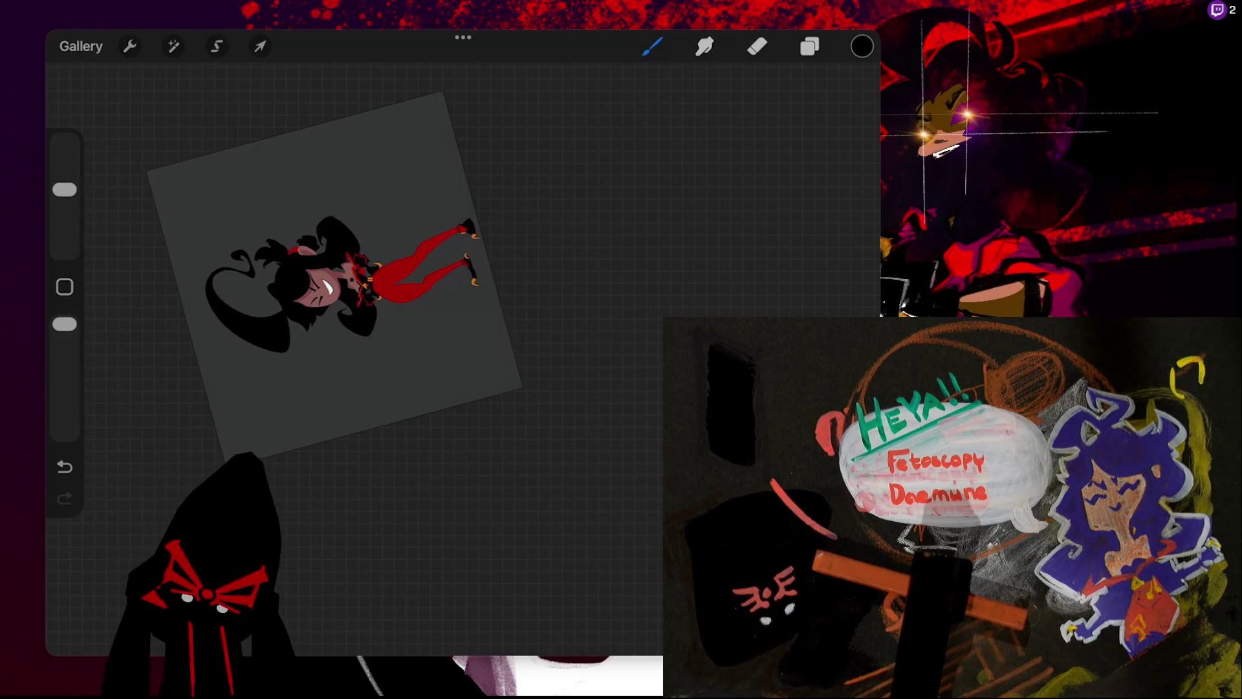
left_click_drag(336, 271, 356, 297)
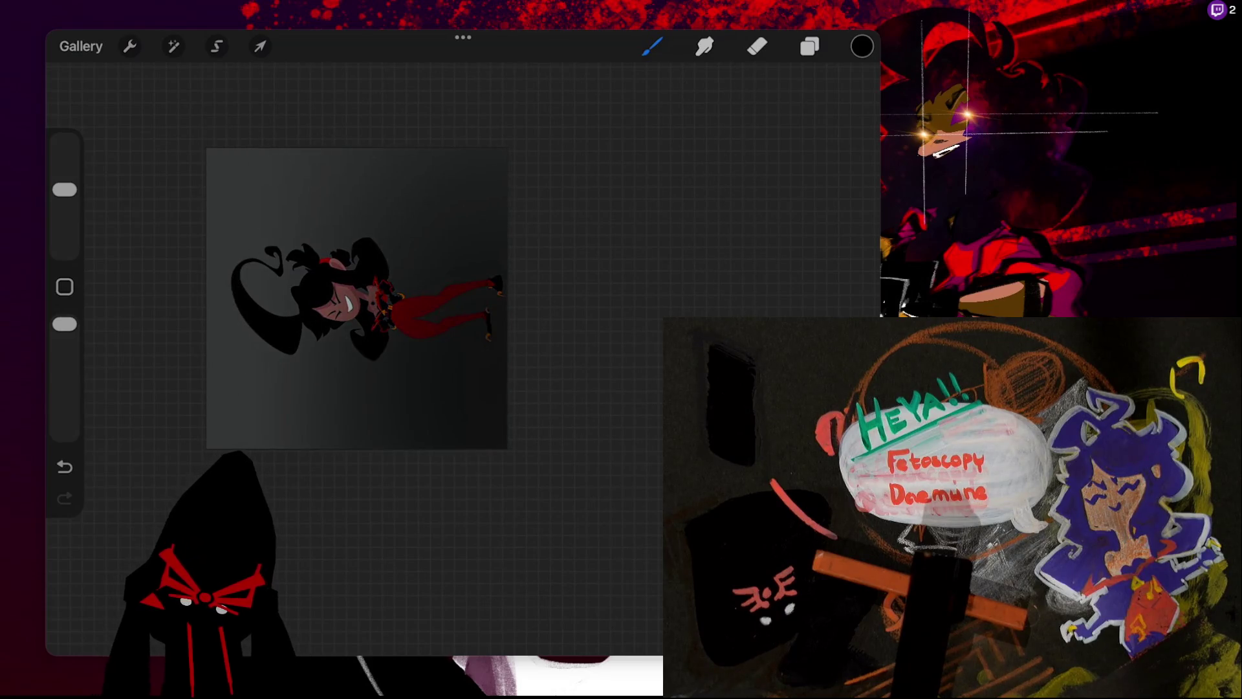
key("ctrl+z")
left_click_drag(498, 298, 395, 310)
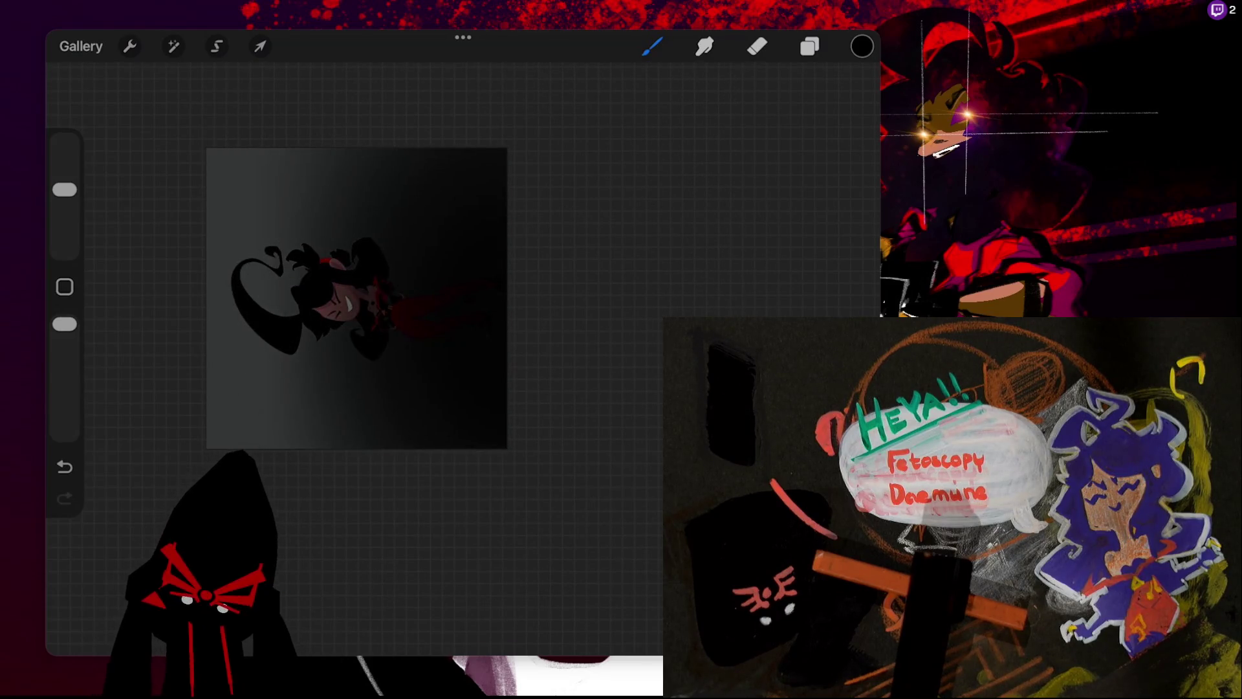
left_click(809, 46)
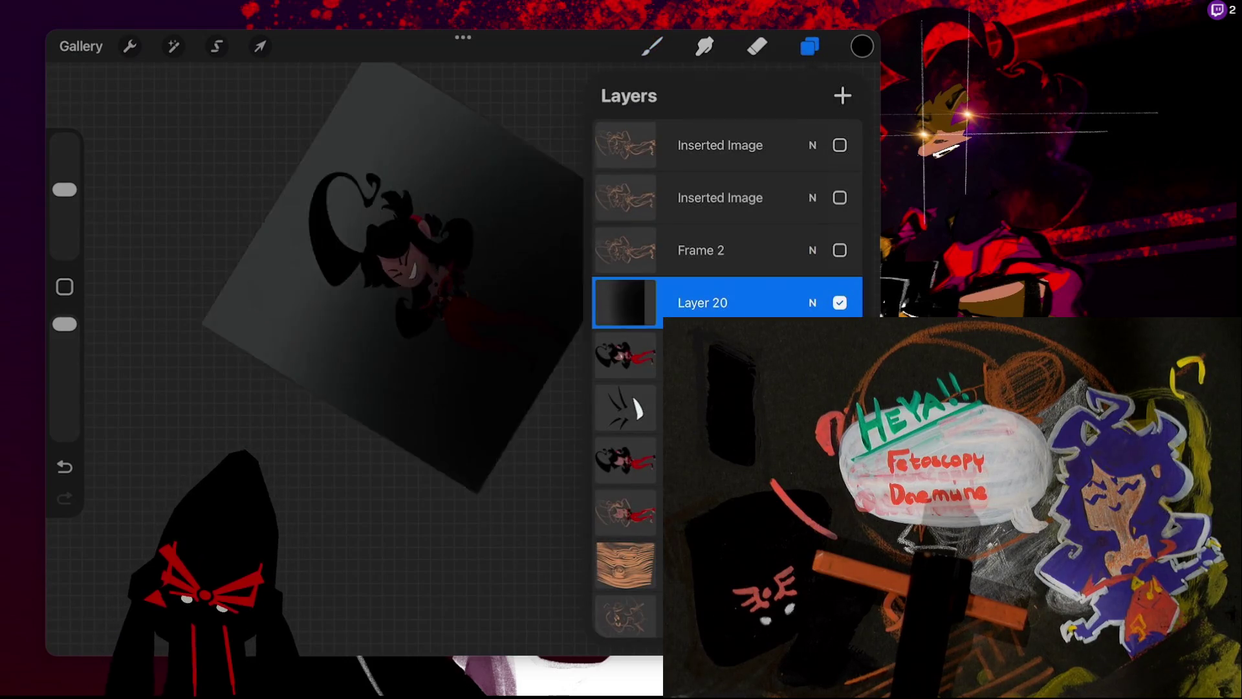
- Raise Layer 20's opacity so the dark gradient covers most of the girl, then zoom out
scroll(323, 291, "up", 5)
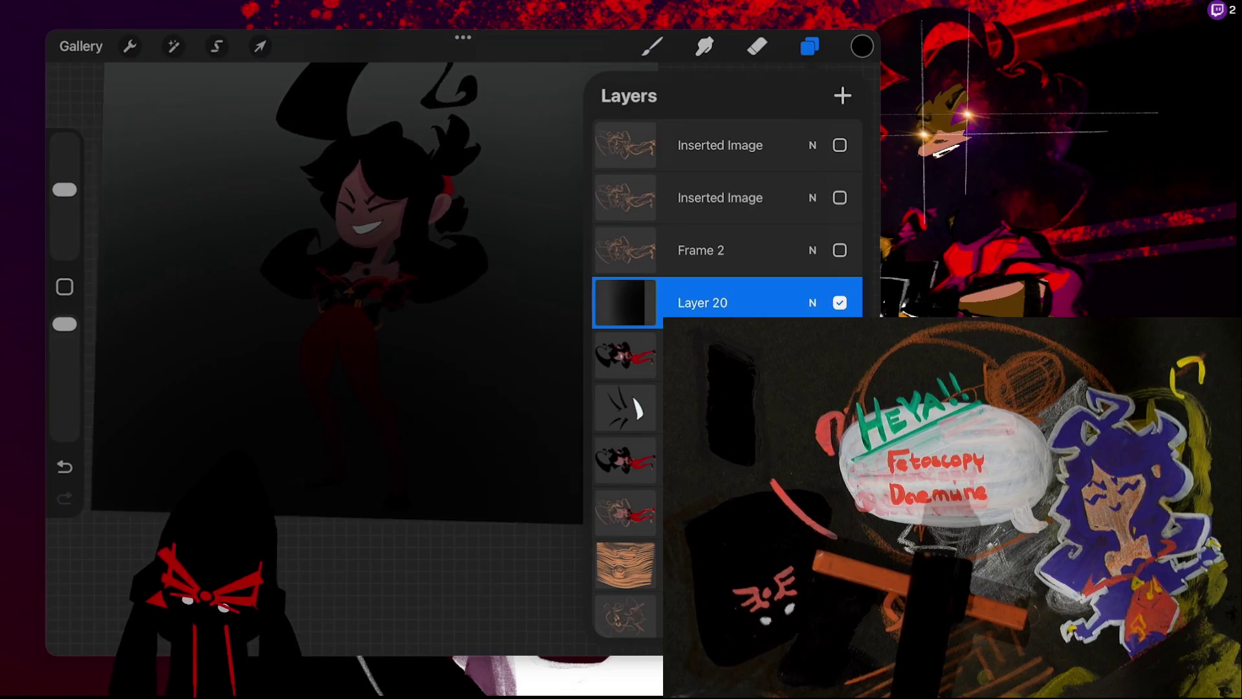
left_click(813, 302)
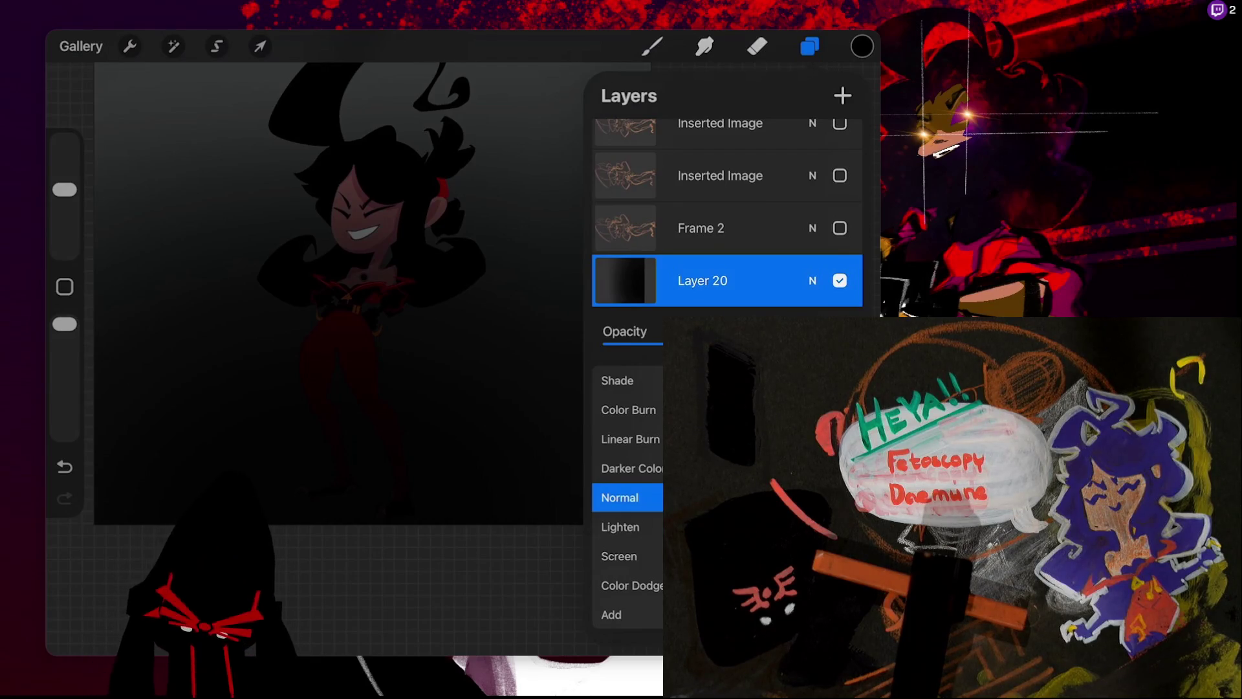
left_click(813, 280)
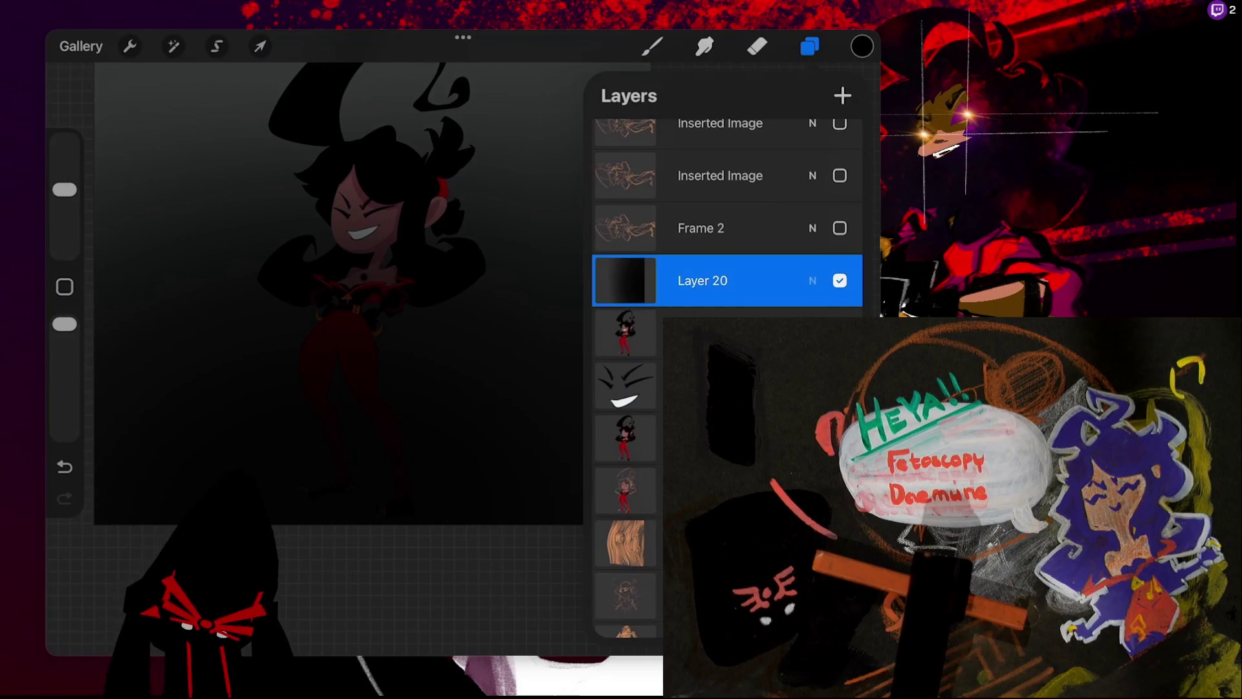
left_click(812, 280)
left_click_drag(744, 353, 808, 353)
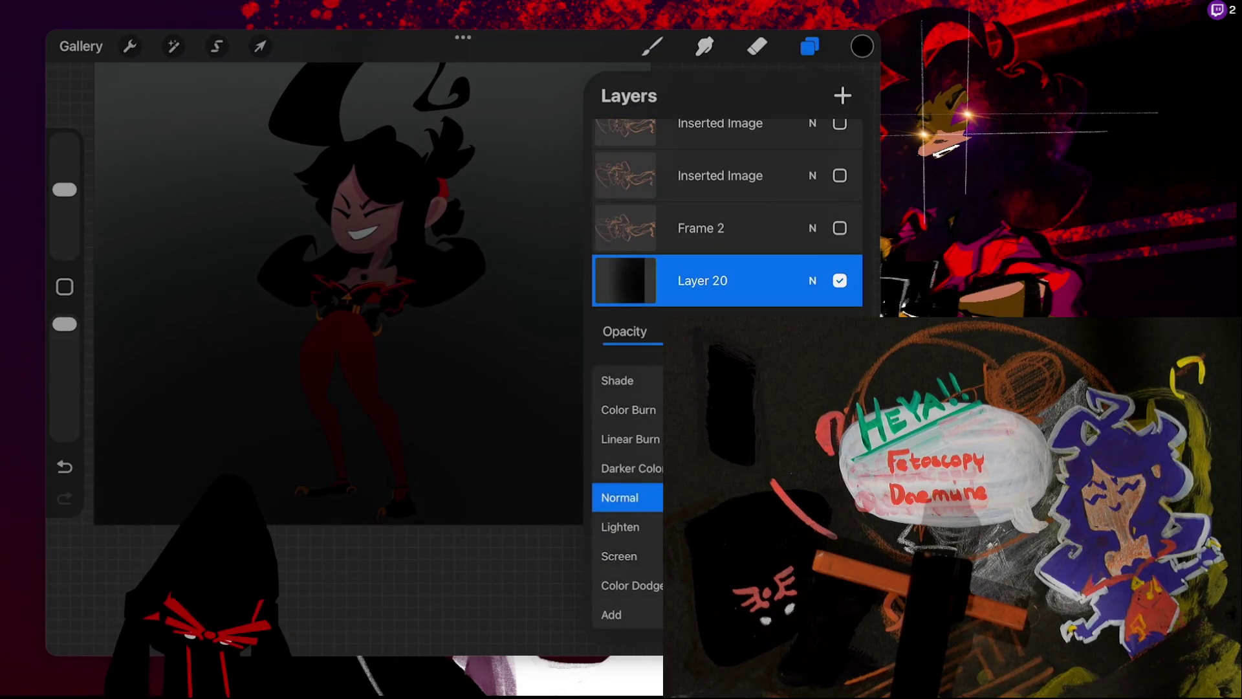
left_click(812, 280)
mouse_move(336, 291)
left_mouse_down()
mouse_move(304, 362)
mouse_move(351, 364)
left_mouse_up()
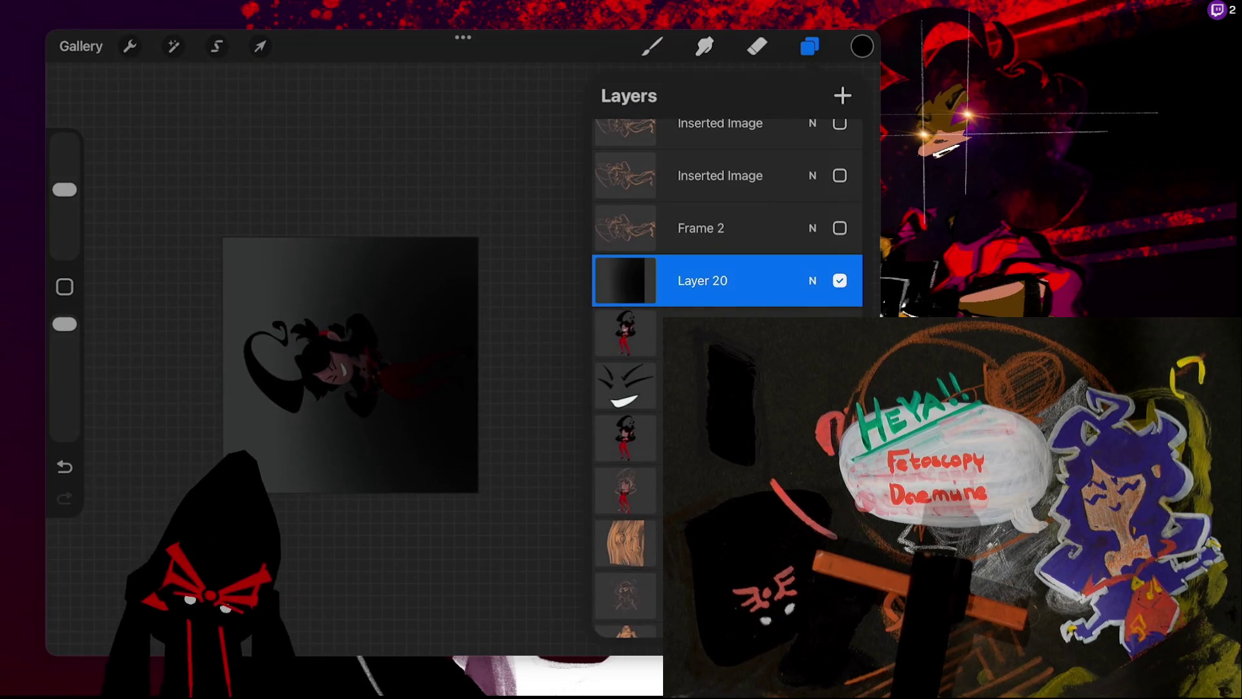
key("v")
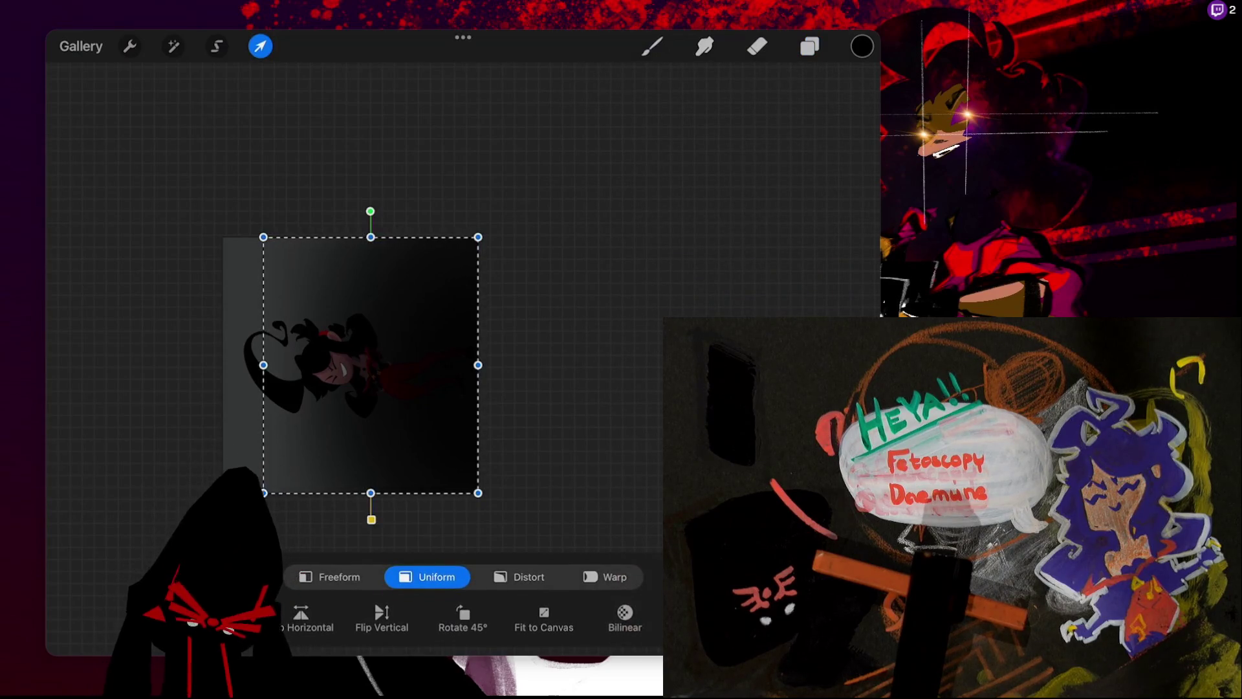
- Freeform-transform the gradient, narrowing it from the left and squashing it from the top
left_click(339, 576)
mouse_move(263, 365)
left_mouse_down()
mouse_move(334, 365)
mouse_move(503, 212)
left_mouse_up()
left_click_drag(484, 86, 488, 115)
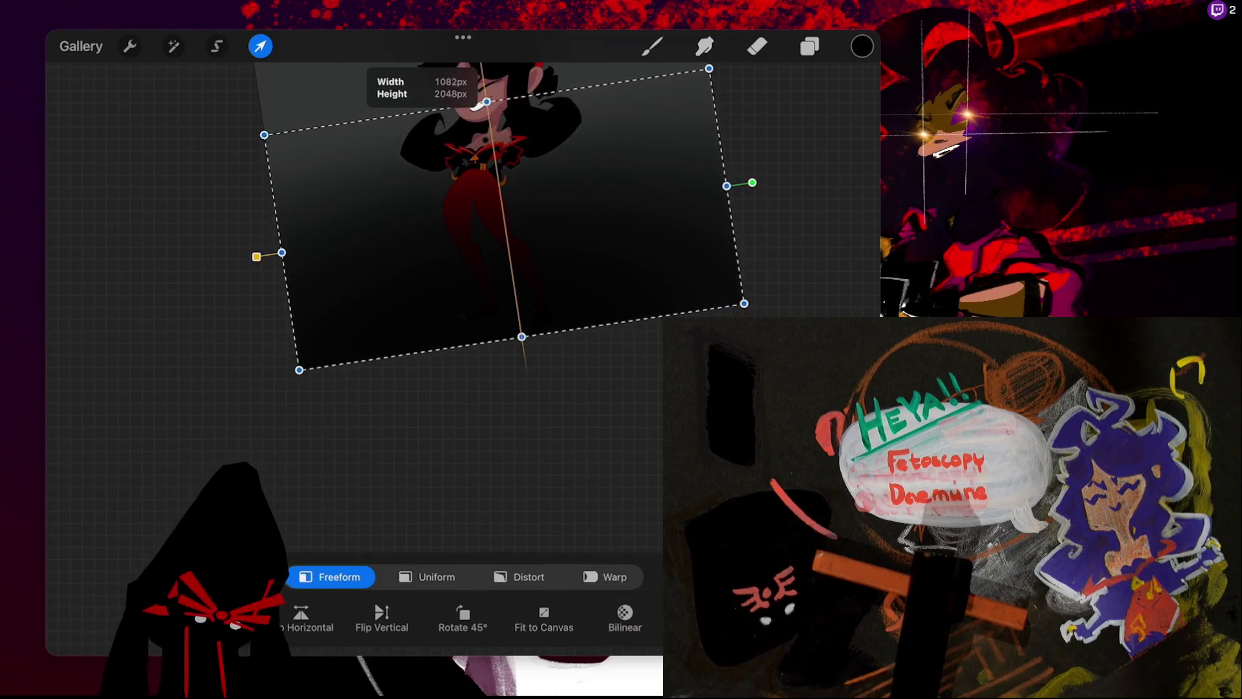
left_click(651, 46)
- Duplicate the gradient layer, then undo and redo that layer change
left_click(809, 46)
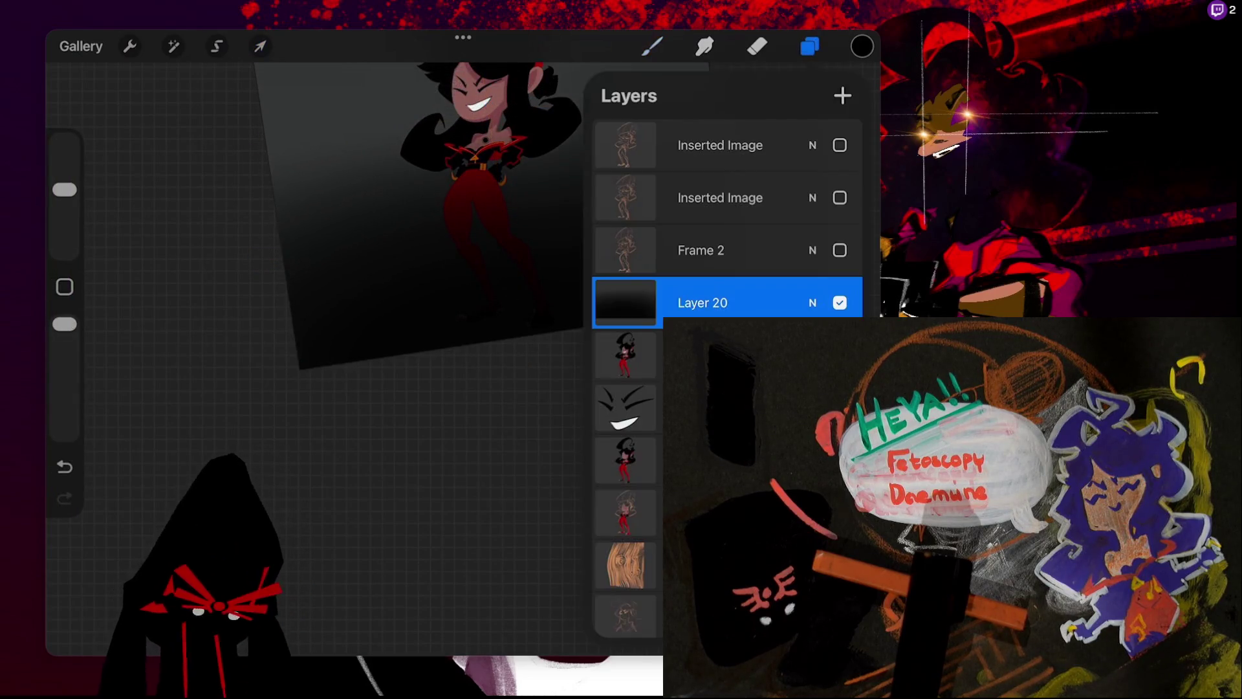
left_click(625, 302)
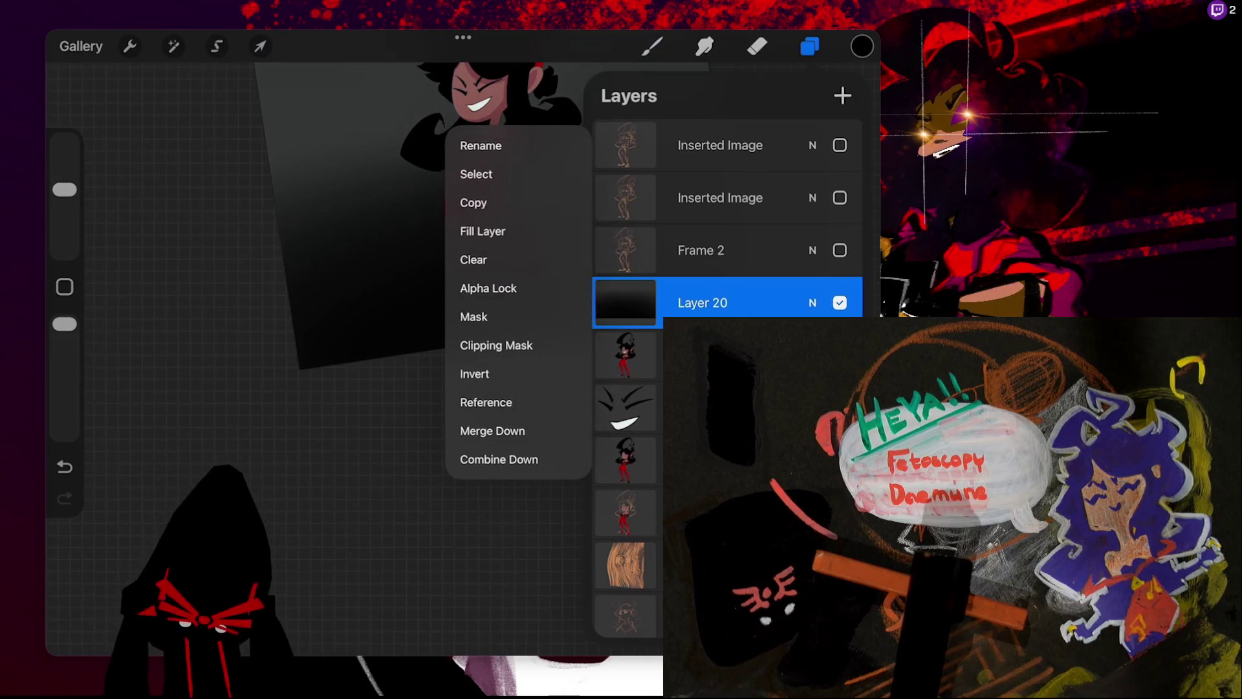
left_click(744, 302)
left_click_drag(777, 302, 673, 302)
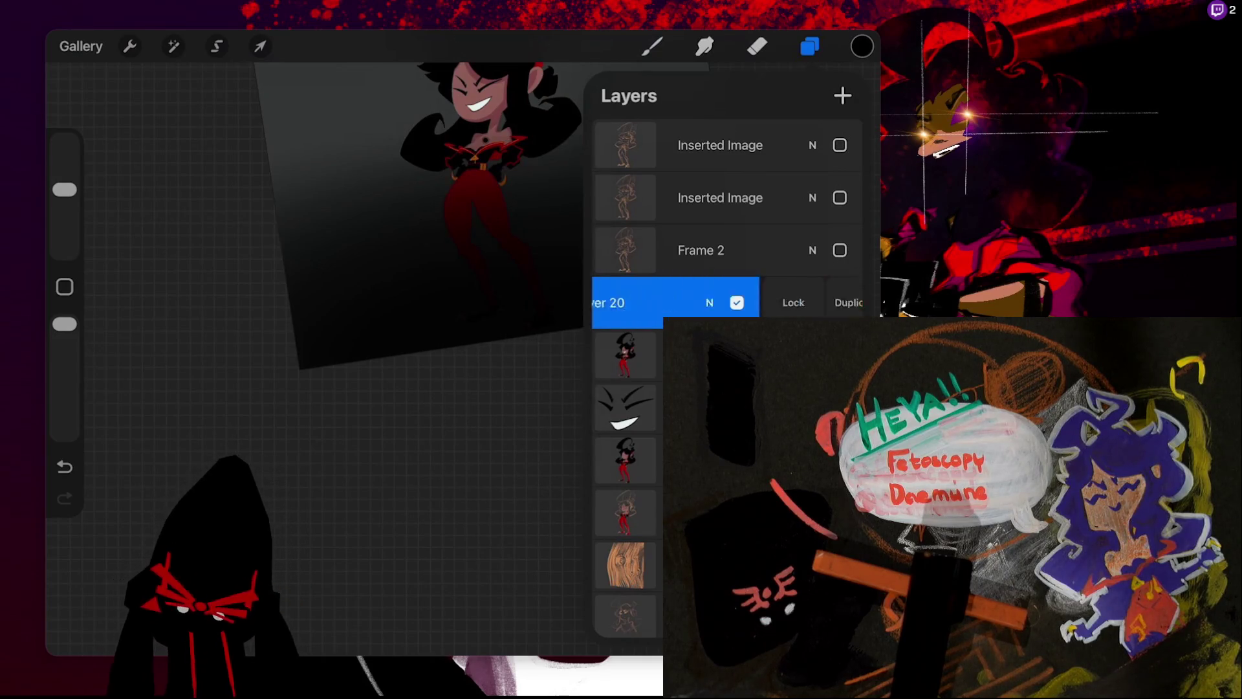
left_click(848, 302)
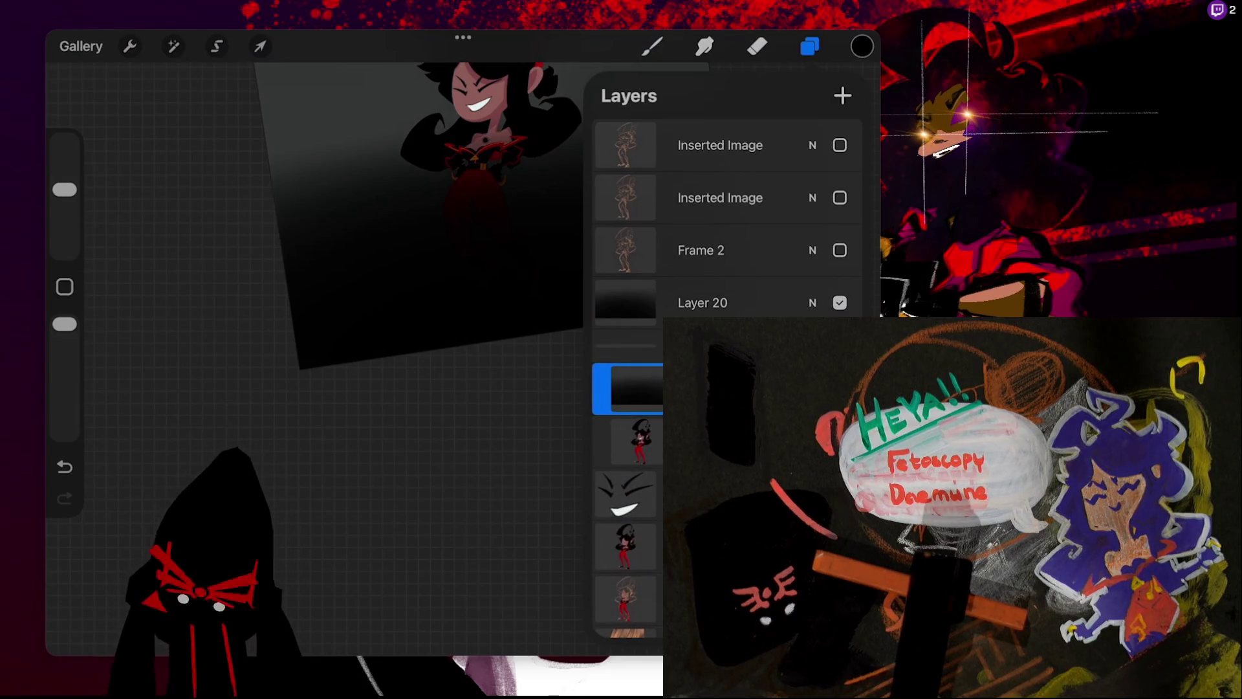
key("ctrl+z")
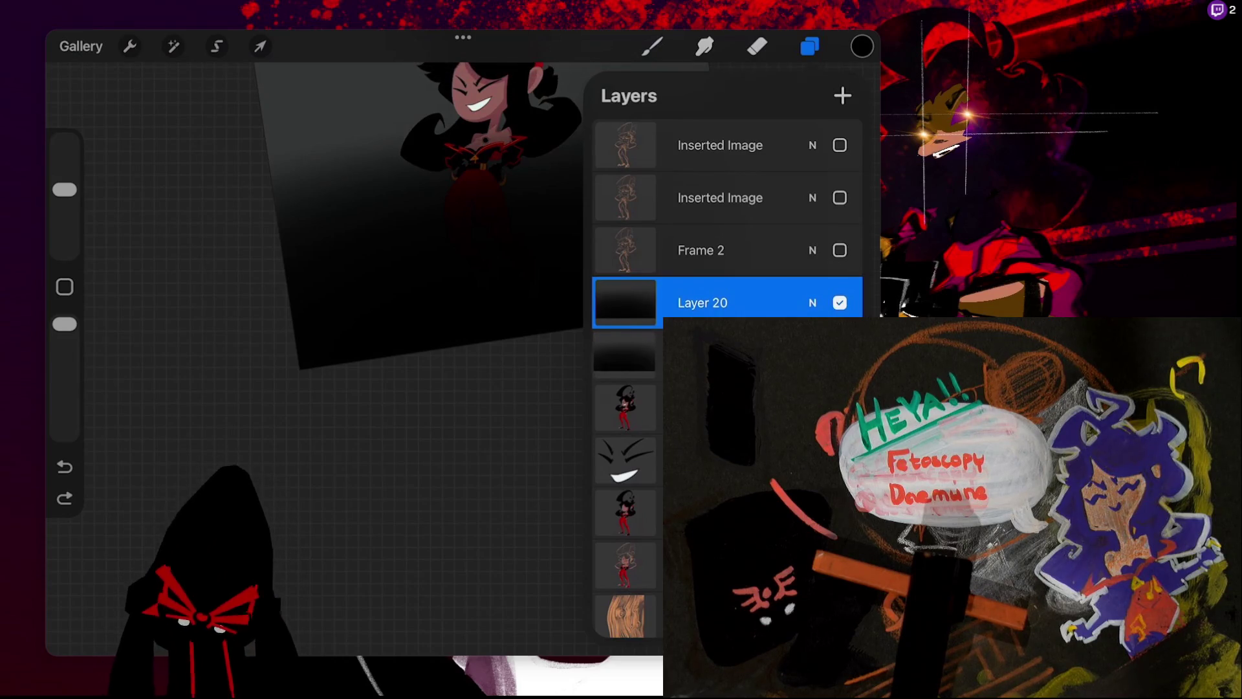
key("ctrl+shift+z")
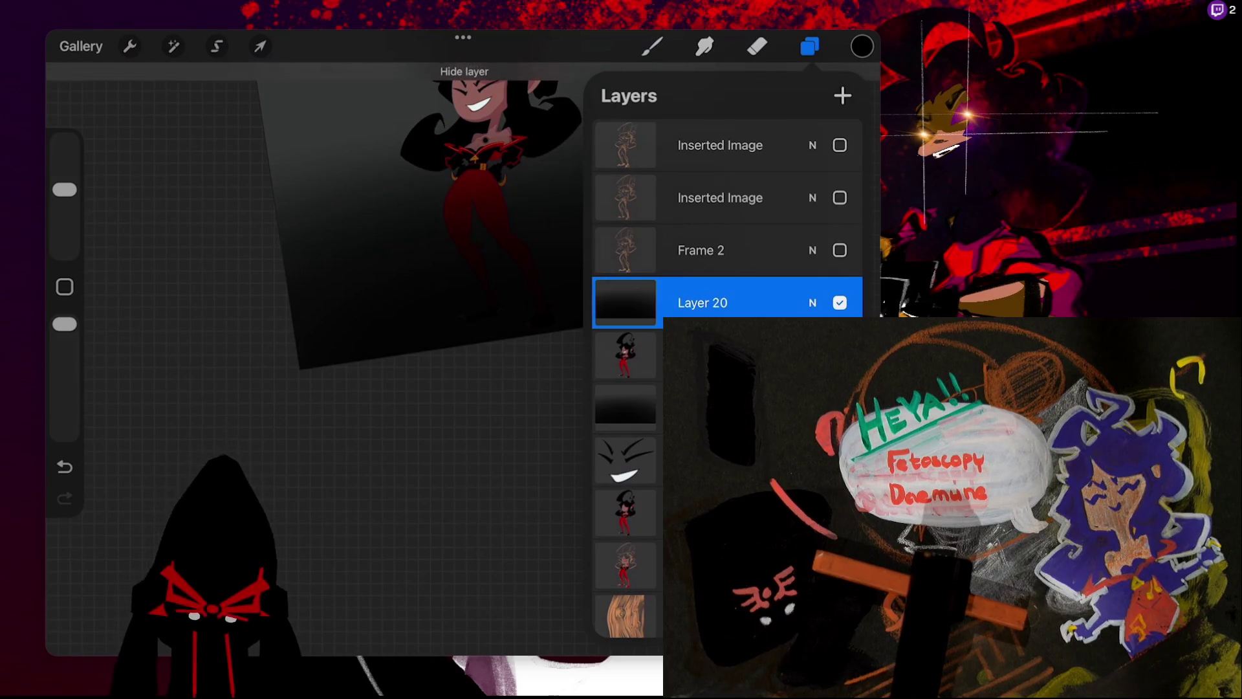
- Set Layer 20 as a Clipping Mask so the gradient shades only the figure
left_click(702, 302)
left_click(494, 345)
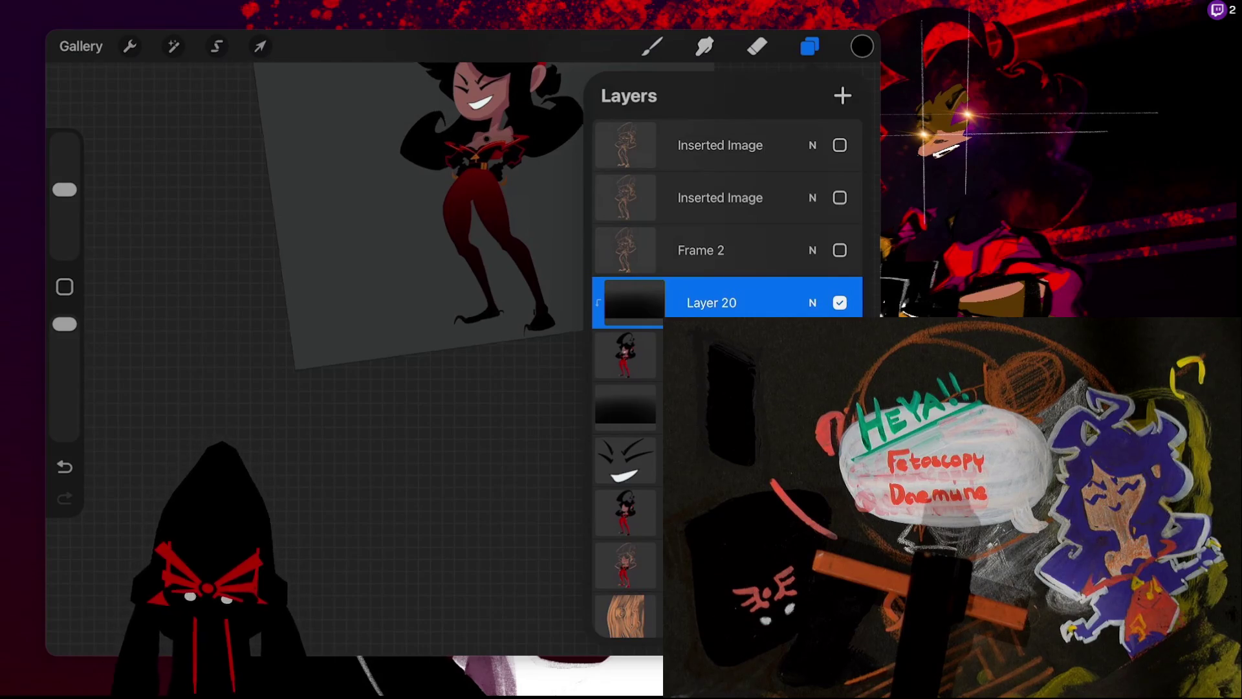
scroll(336, 226, "up", 3)
scroll(334, 235, "up", 2)
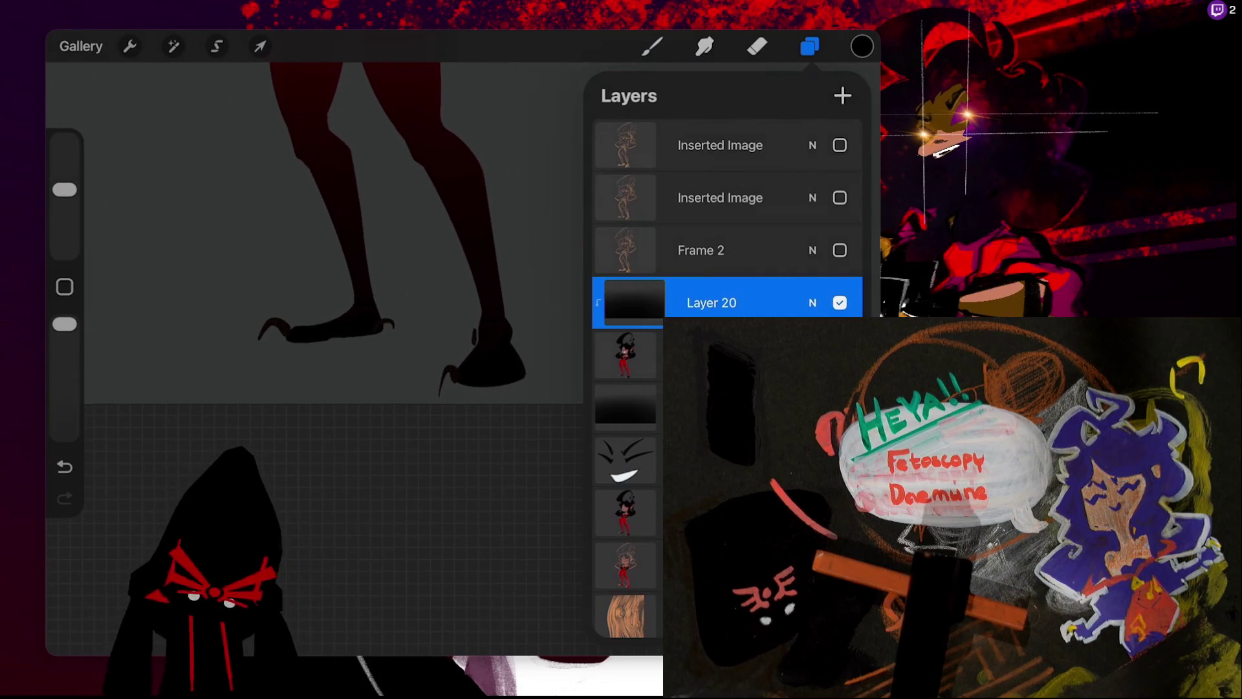
scroll(323, 272, "down", 2)
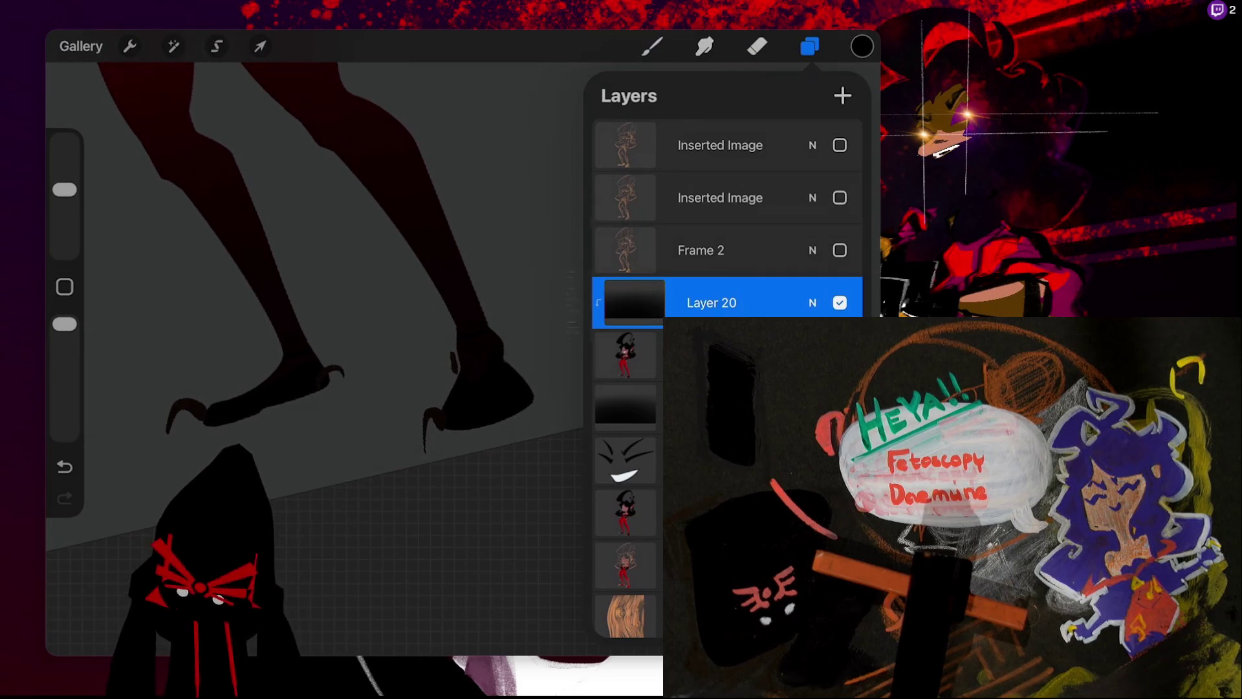
left_click(634, 303)
left_click(633, 302)
left_click(813, 302)
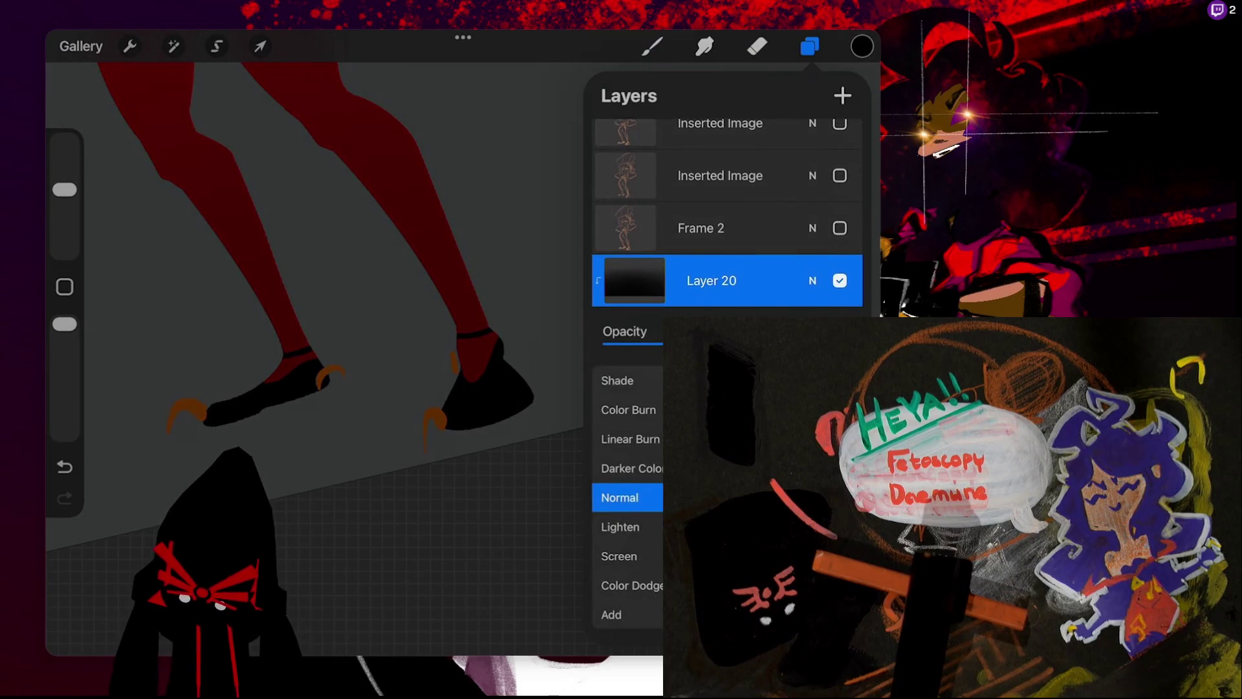
left_click(813, 281)
left_click(651, 46)
scroll(324, 324, "down", 2)
scroll(323, 324, "down", 1)
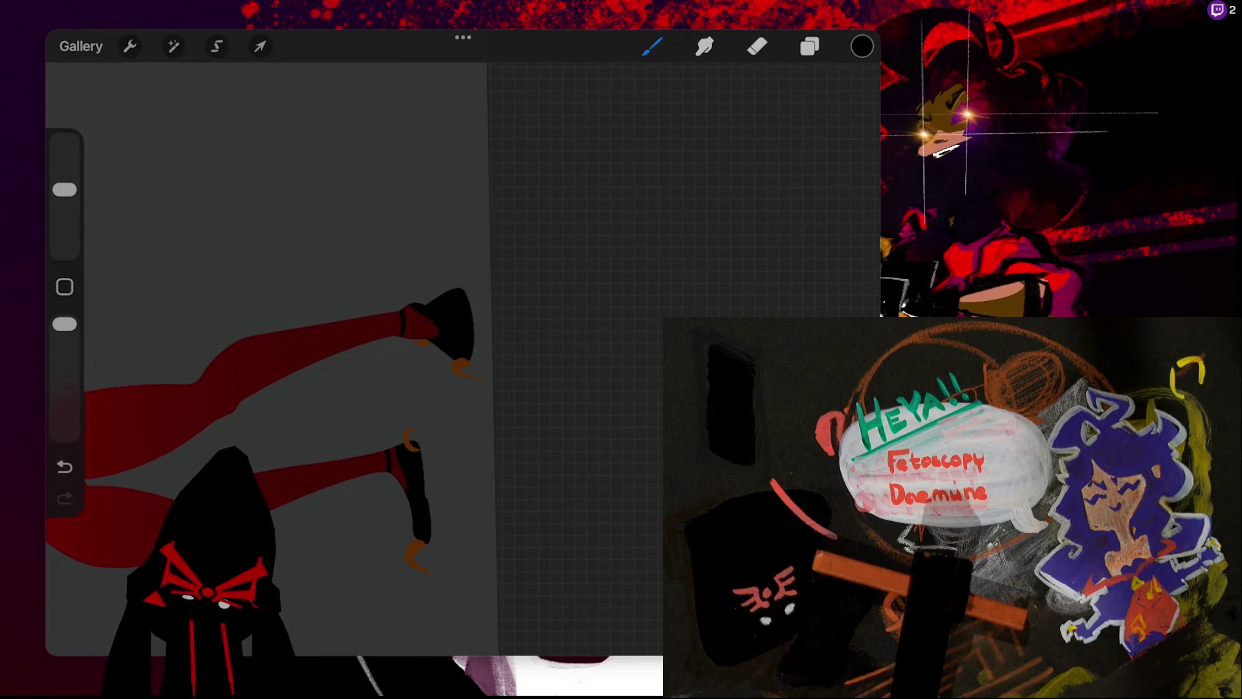
- Undo the last stroke and erase stray marks near the ankle and claw tip, keeping the claws orange
key("ctrl+z")
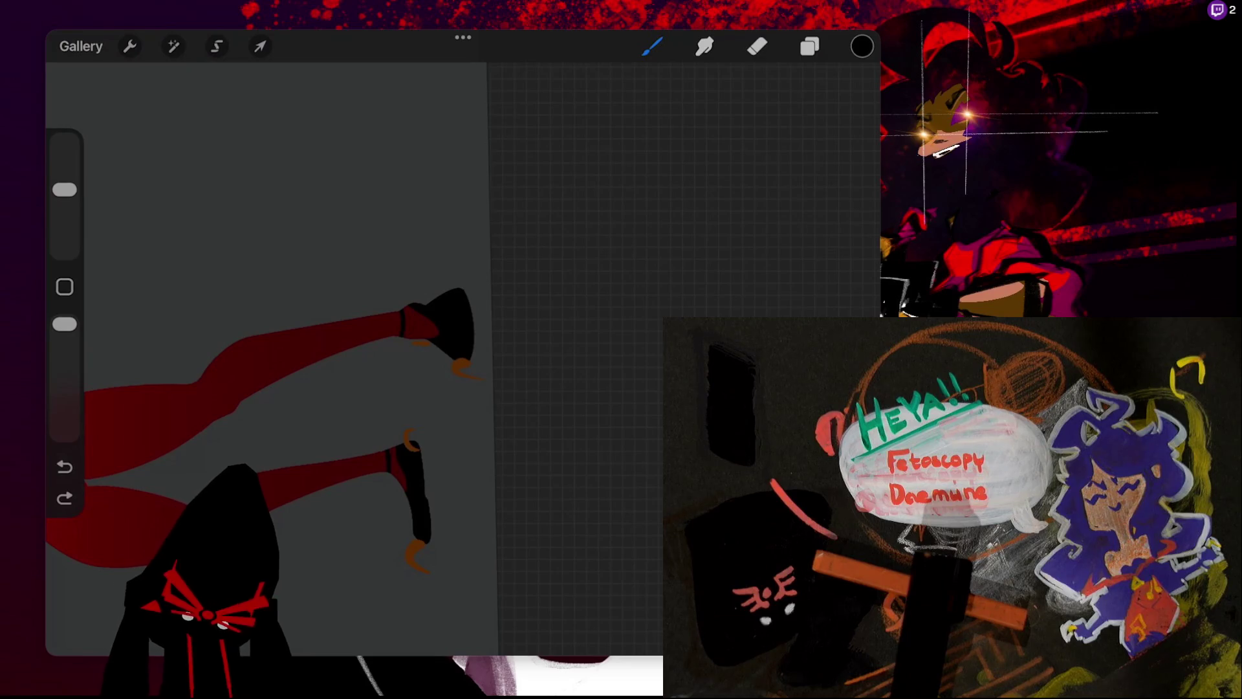
key("e")
left_click_drag(412, 304, 410, 339)
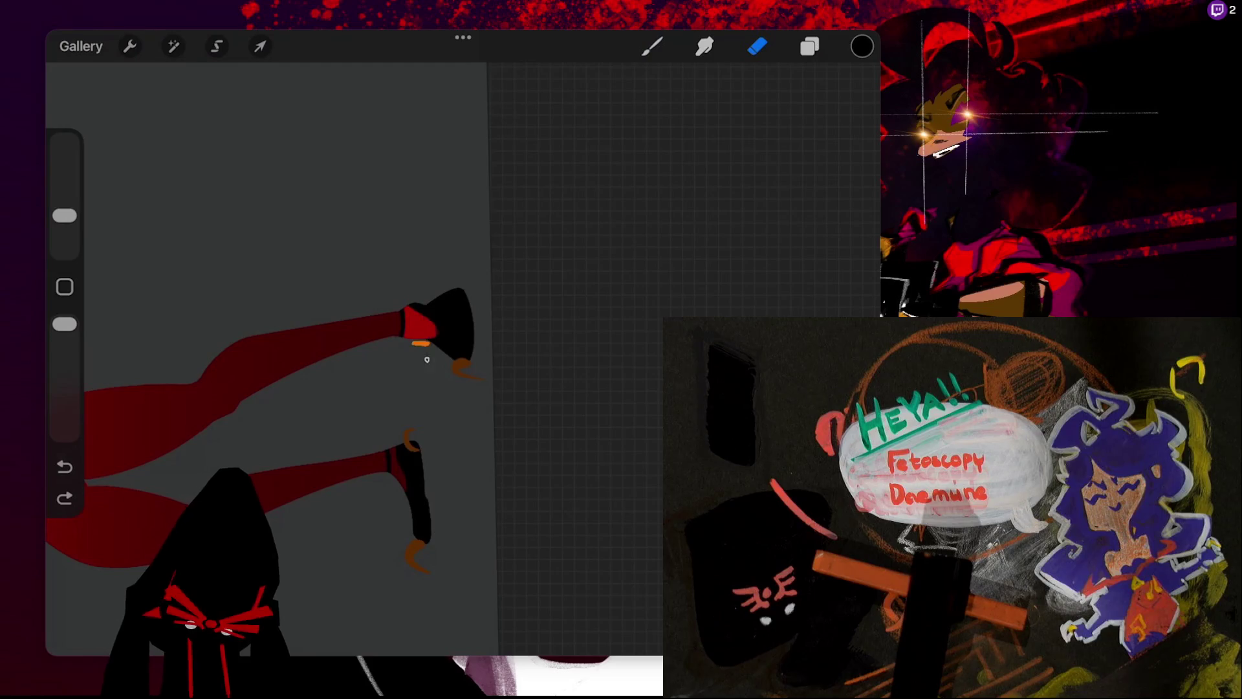
left_click_drag(493, 372, 484, 377)
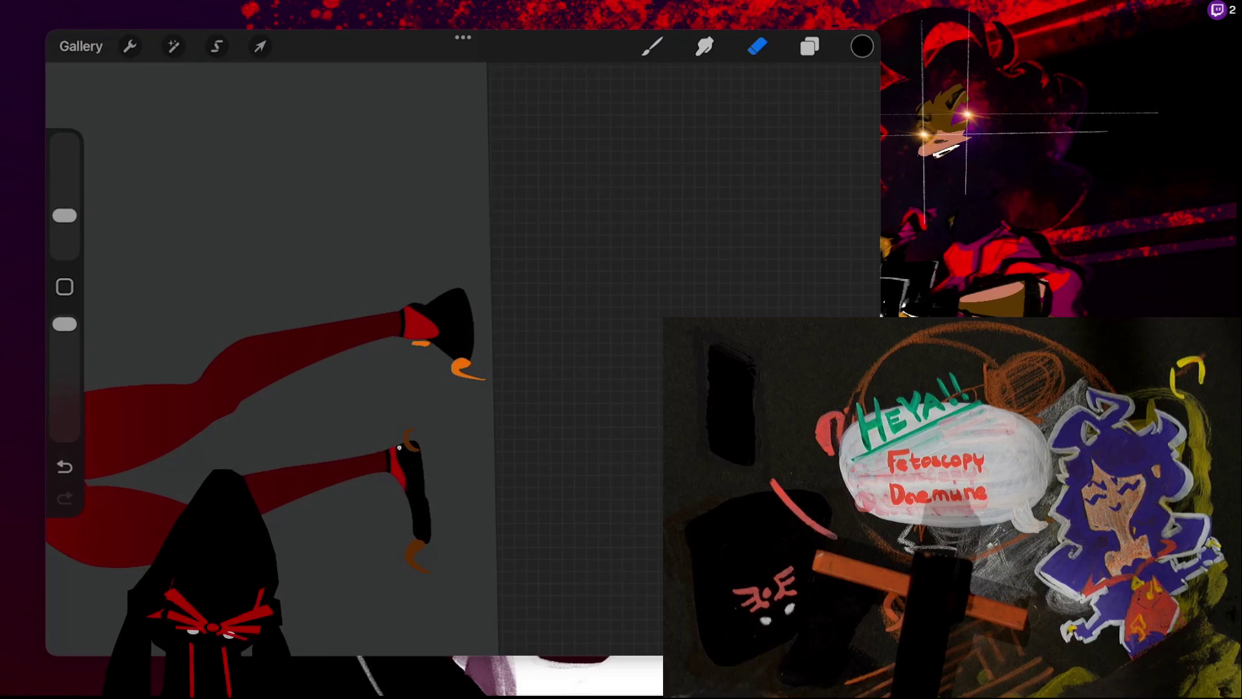
key("ctrl+z")
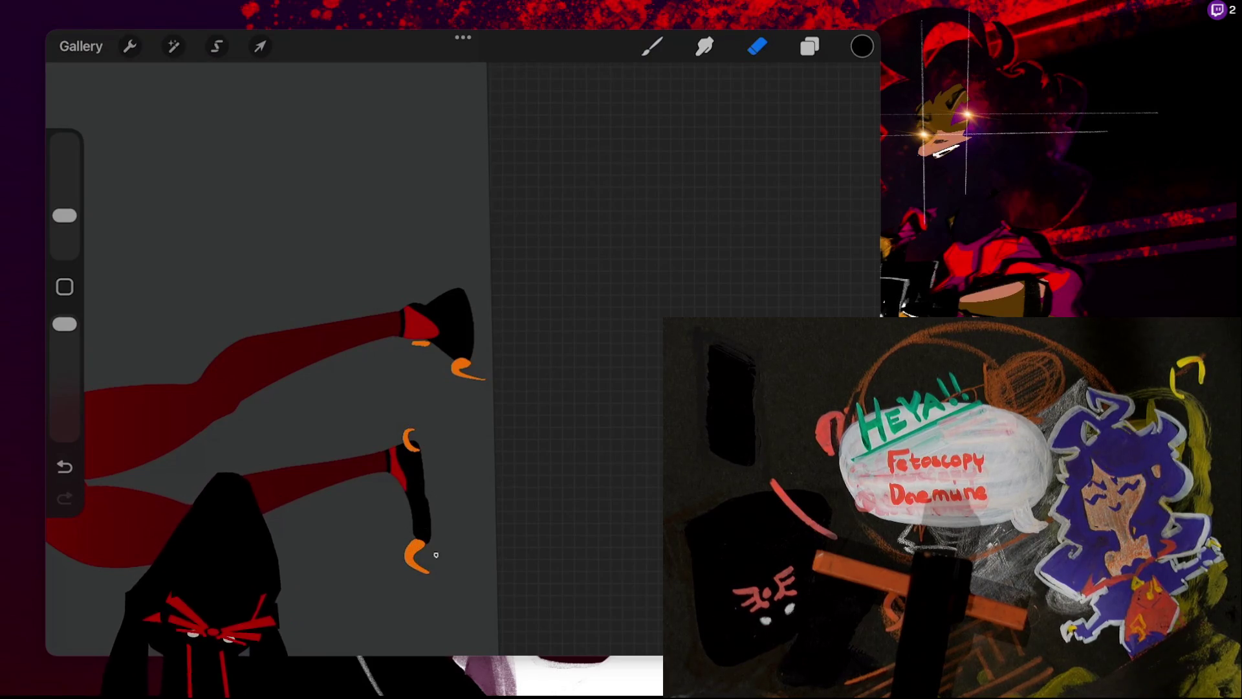
scroll(463, 359, "down", 5)
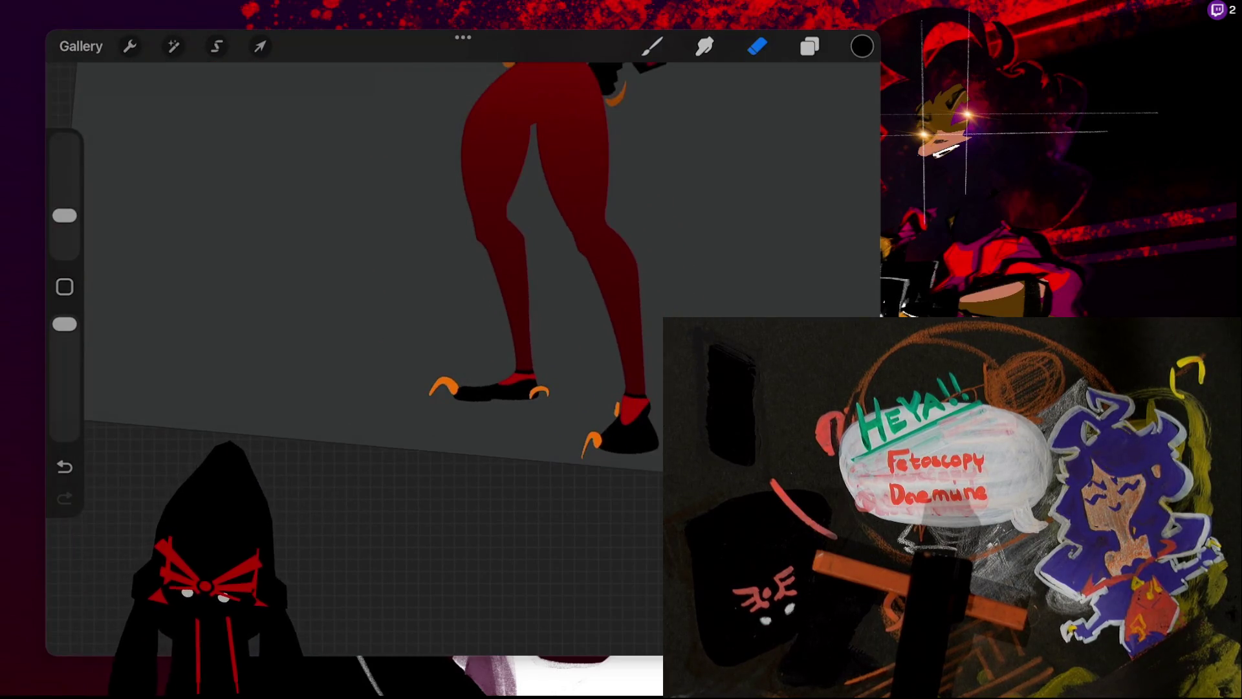
- Raise the gradient layer's opacity to darken the red legs, then return to the Eraser
left_click(810, 45)
left_click(813, 280)
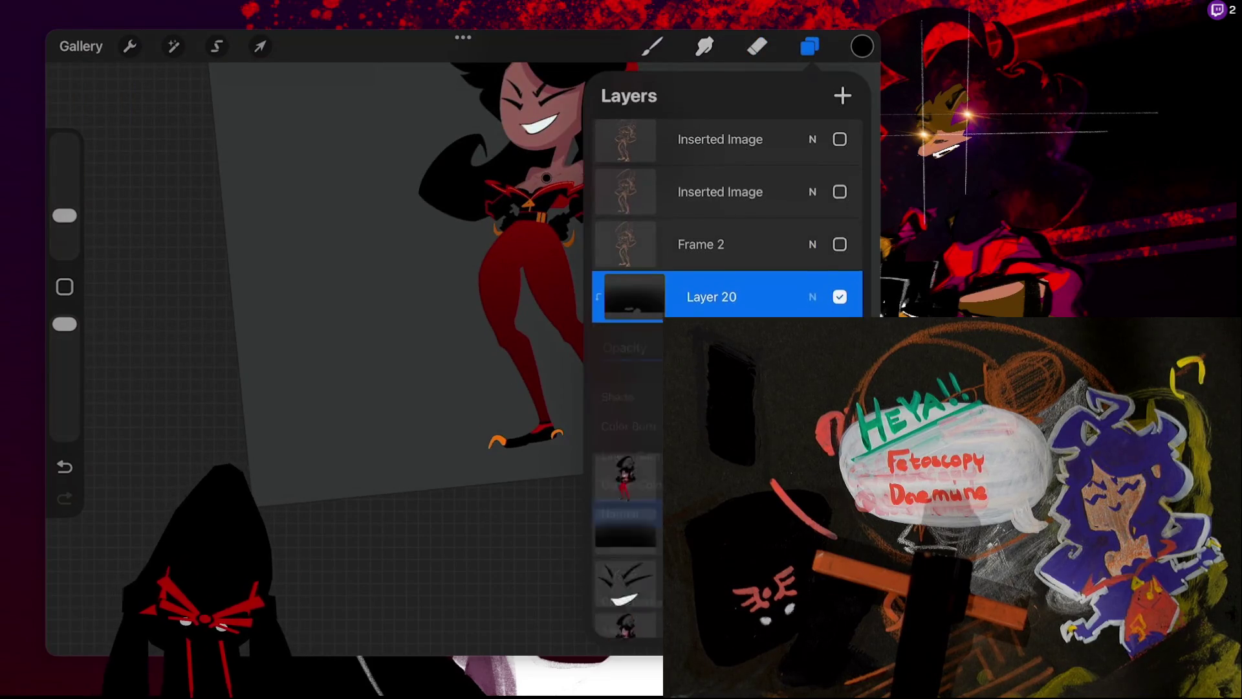
left_click_drag(608, 353, 653, 352)
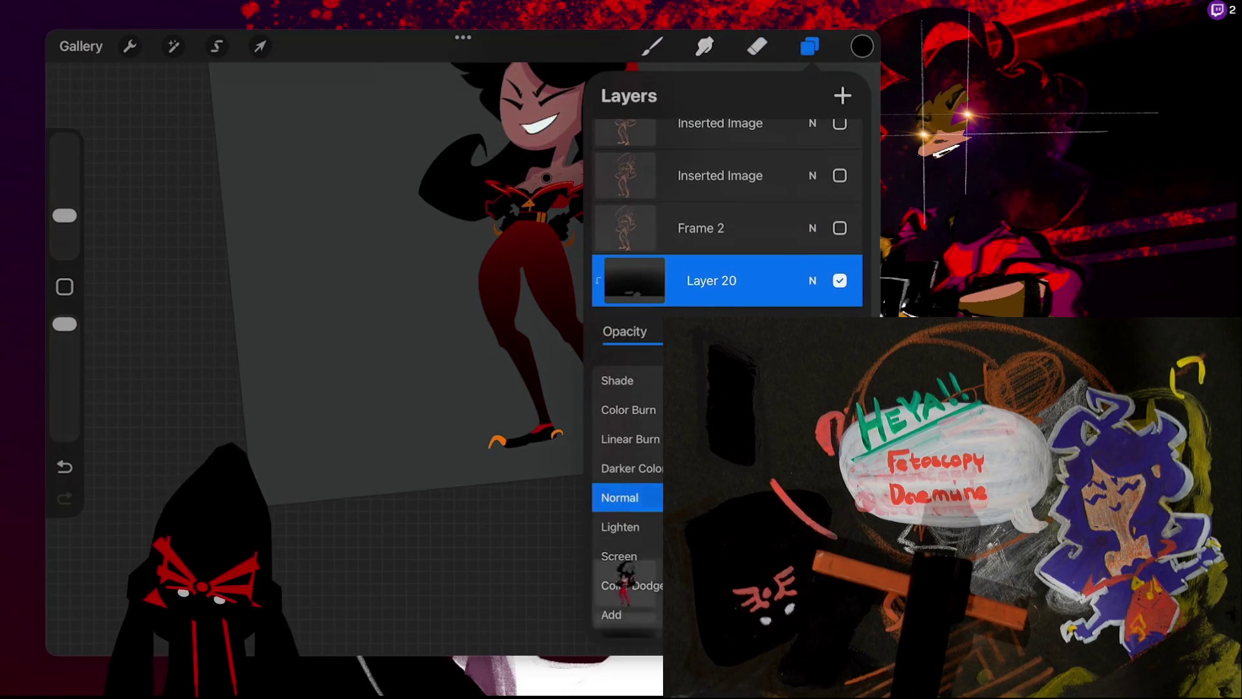
left_click(813, 280)
left_click(809, 46)
left_click(757, 46)
scroll(462, 295, "down", 3)
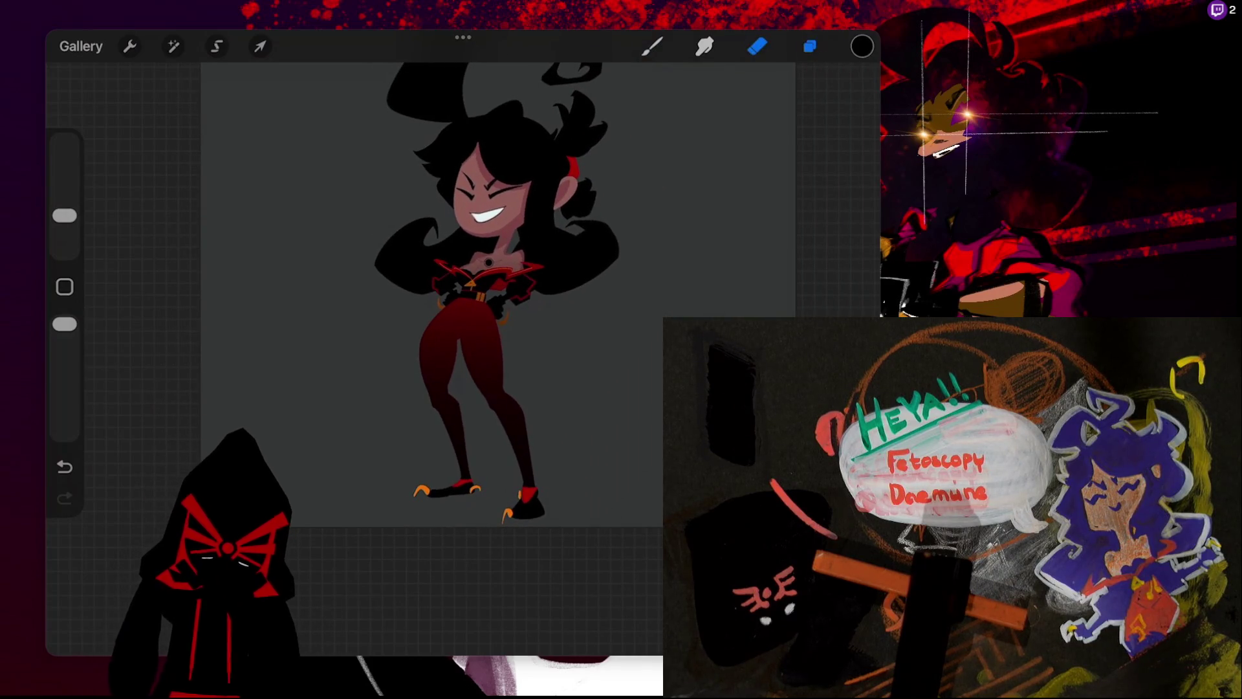
- Recheck Layer 20's blend settings and bring up the colour picker
left_click(809, 46)
left_click(812, 302)
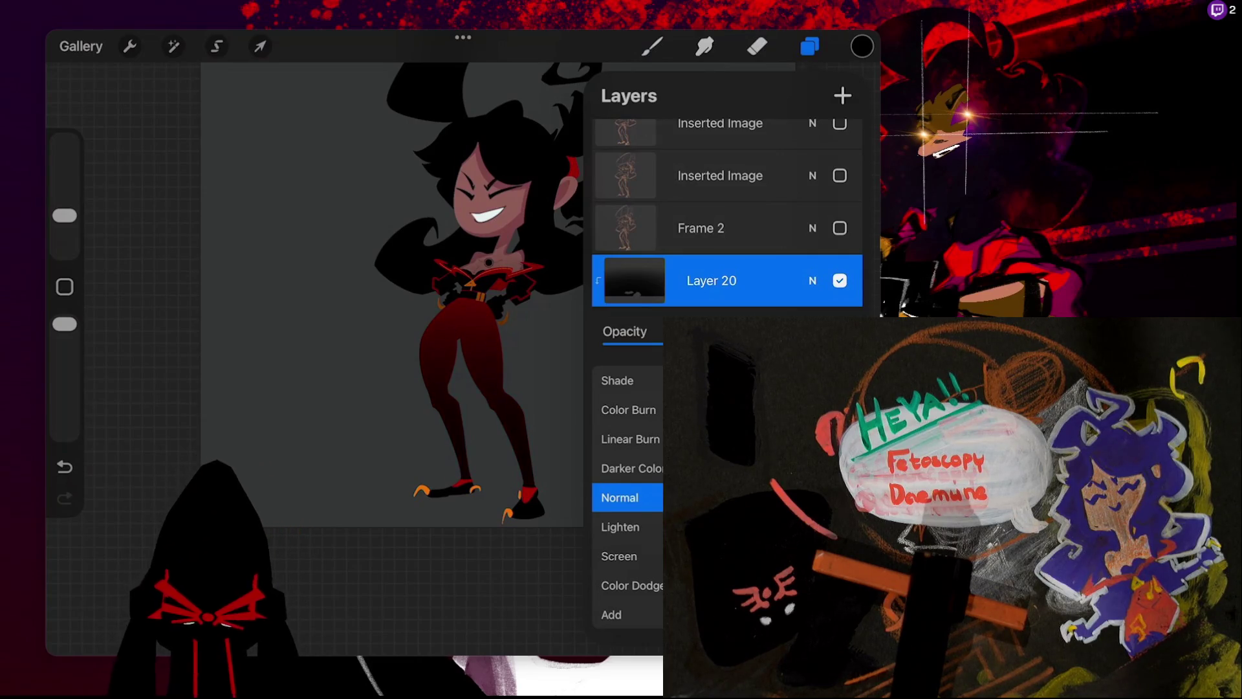
left_click(812, 280)
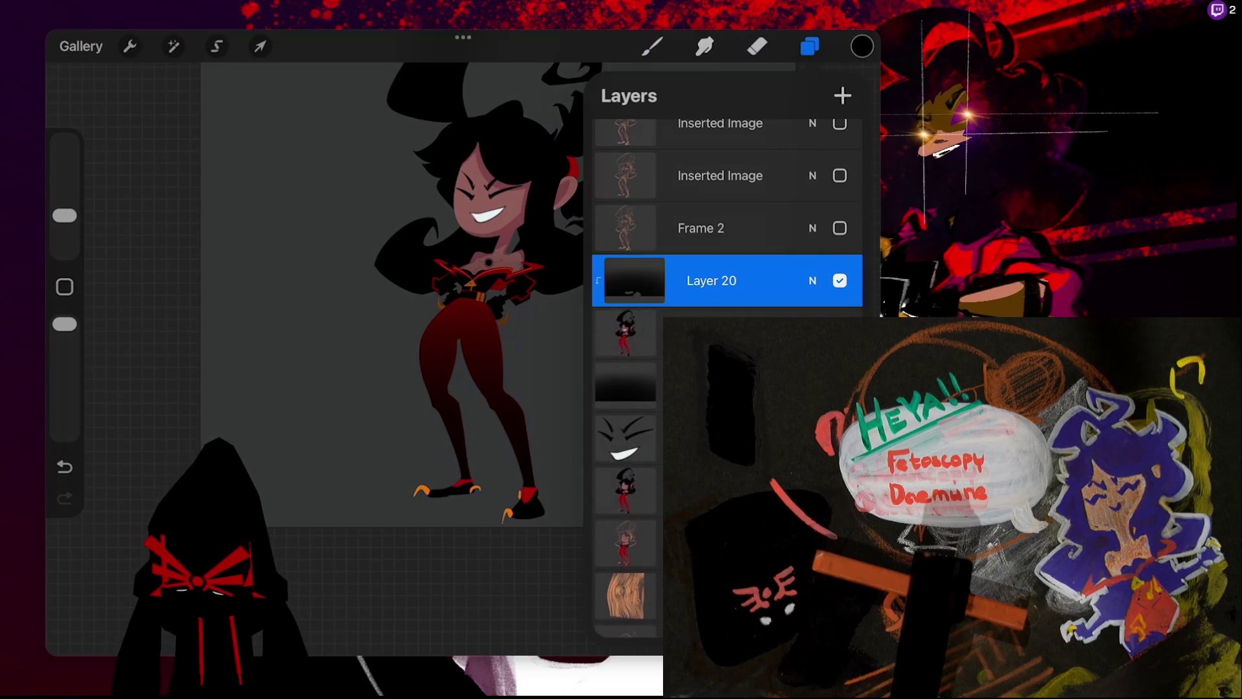
left_click(756, 46)
left_click(862, 46)
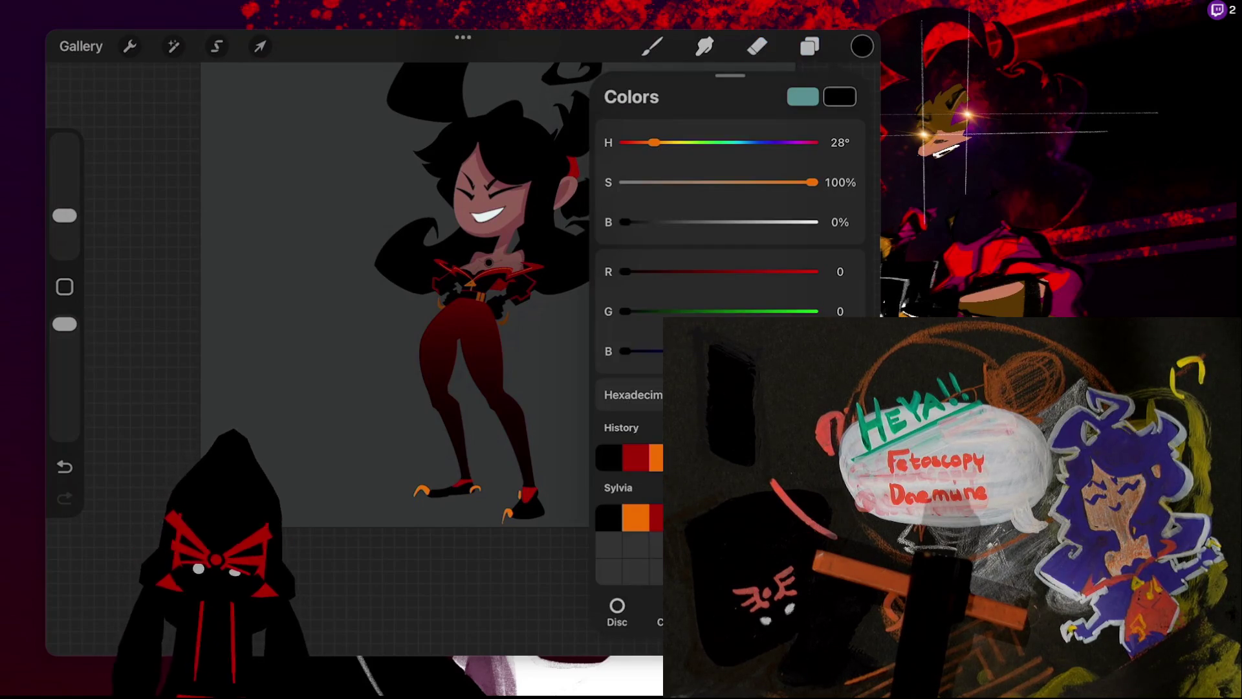
- Draw a small orange diamond outline on the left thigh with a Raxion brush, then go to Gallery
left_click(636, 517)
left_click(652, 46)
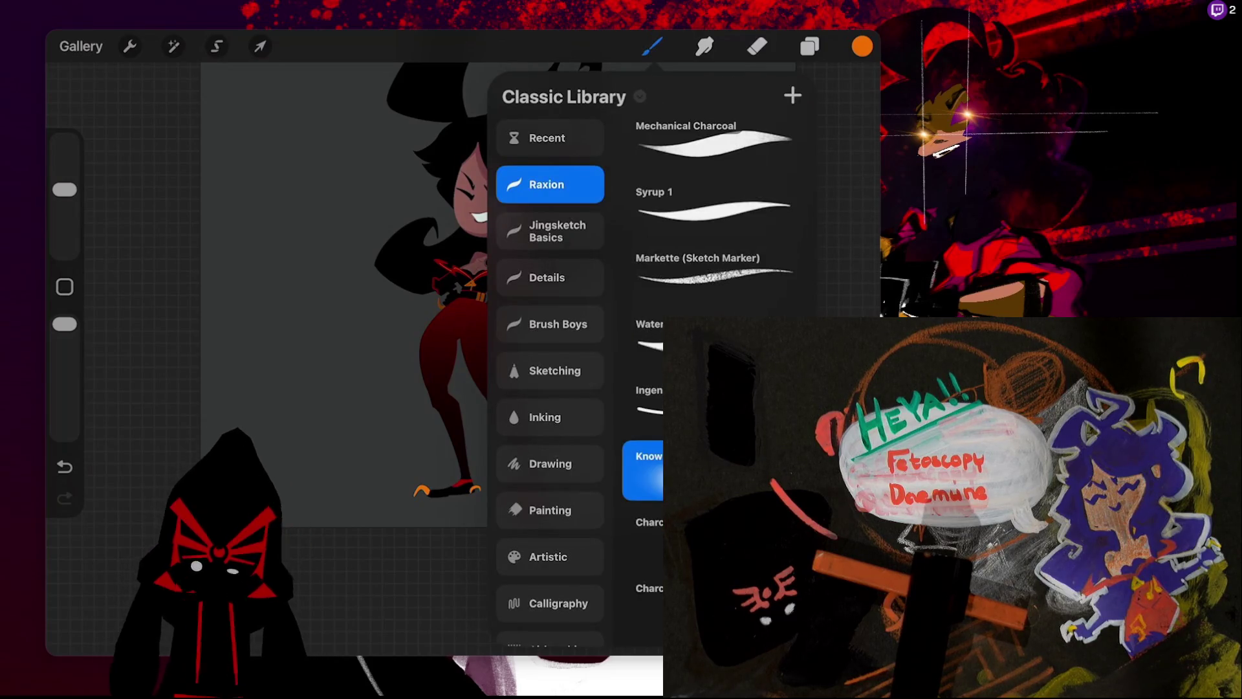
left_click(649, 401)
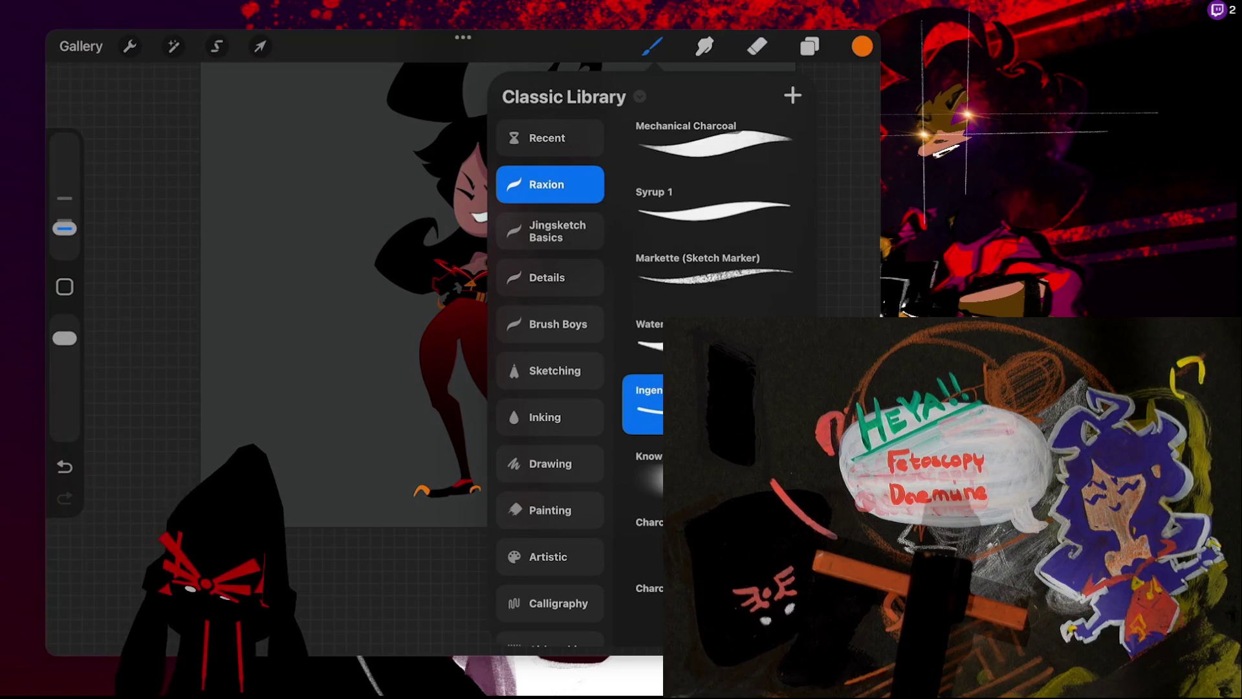
scroll(623, 196, "up", 5)
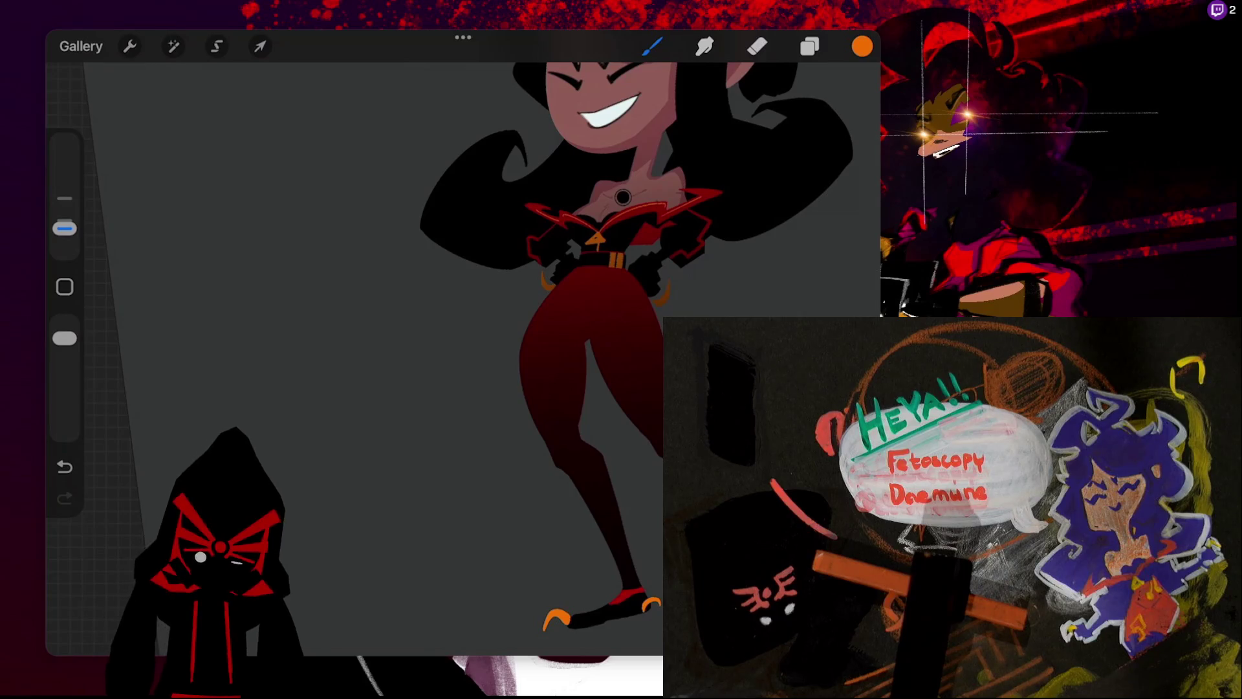
mouse_move(535, 337)
left_mouse_down()
mouse_move(565, 349)
mouse_move(534, 337)
left_mouse_up()
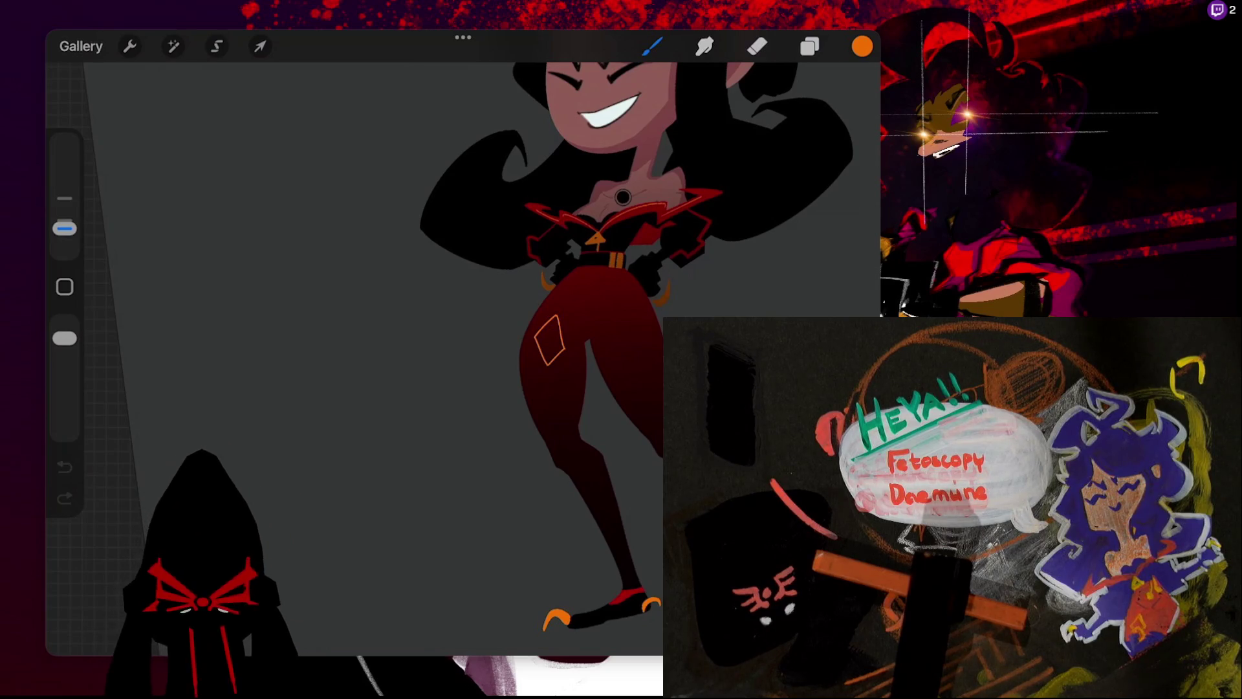
left_click(81, 46)
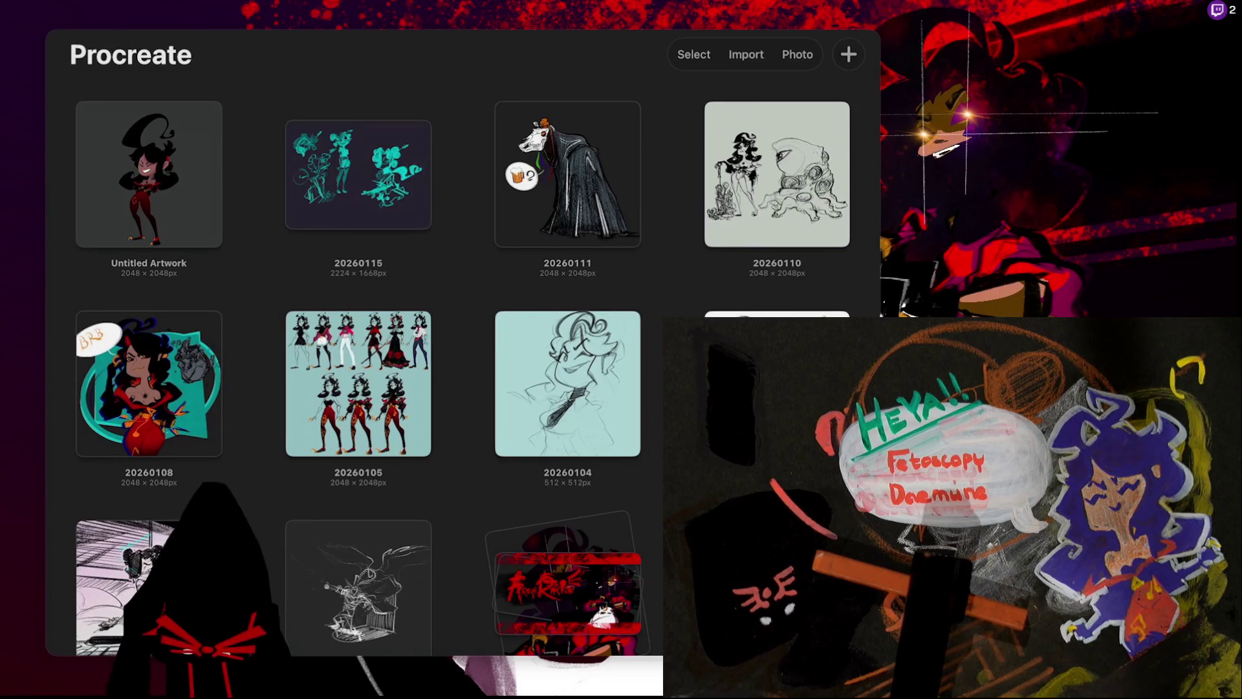
- Preview the 20260105 character sheet, then reopen the Untitled Artwork of the grinning girl
left_click(359, 384)
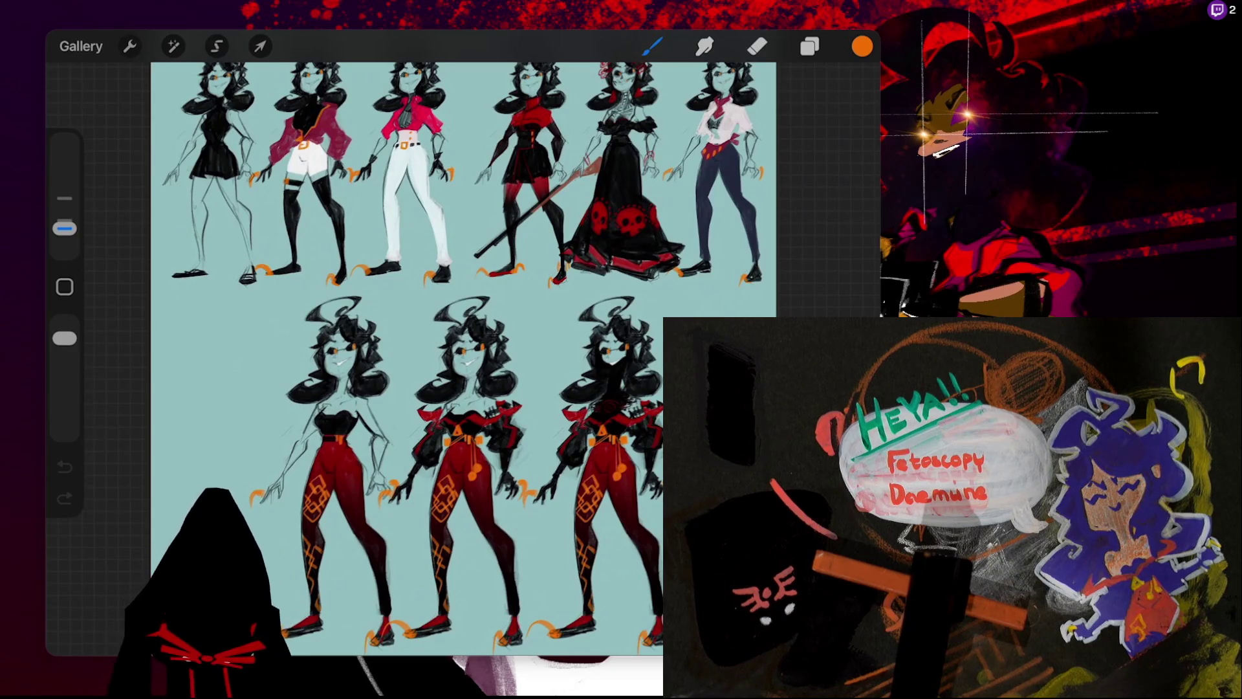
left_click(81, 46)
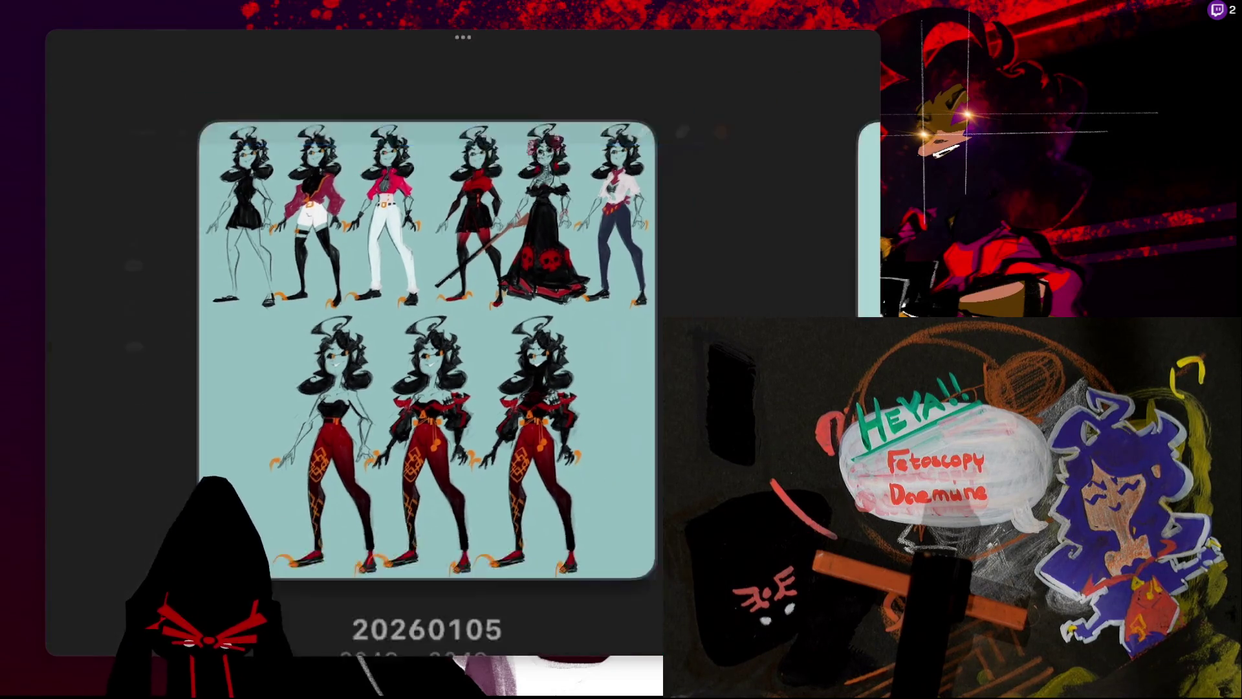
left_click(149, 175)
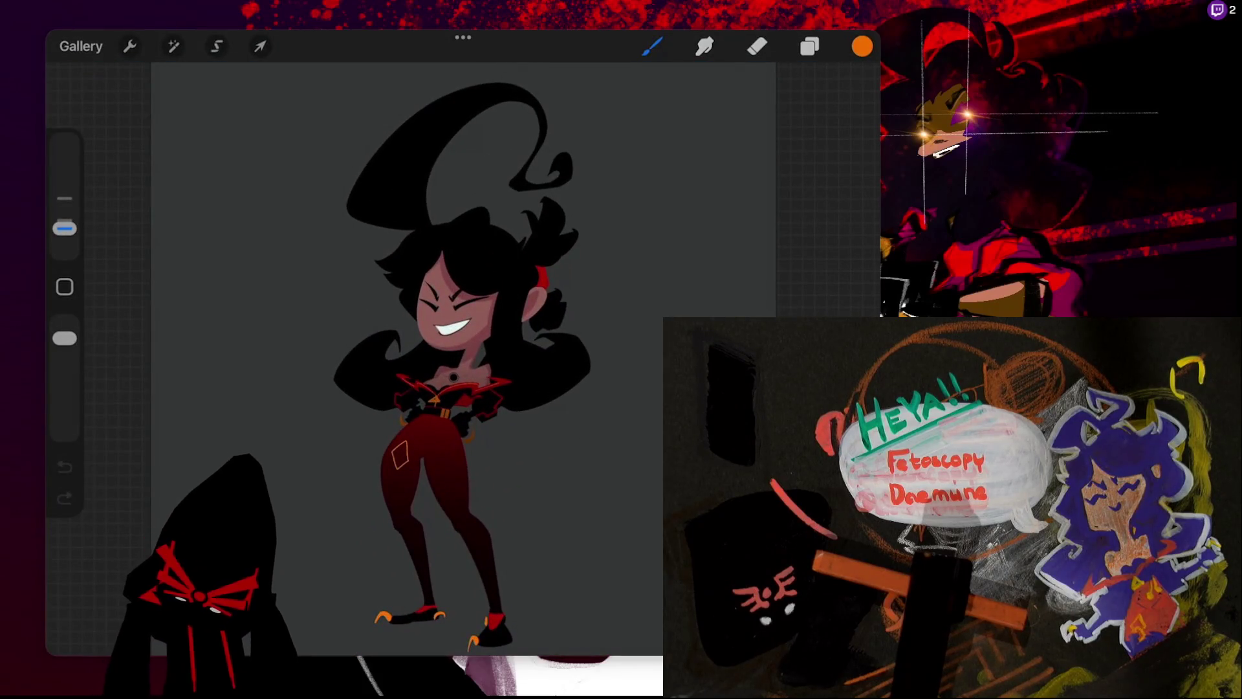
- Cancel an accidental selection and toggle Layer 20's visibility to compare the figure
scroll(452, 324, "down", 2)
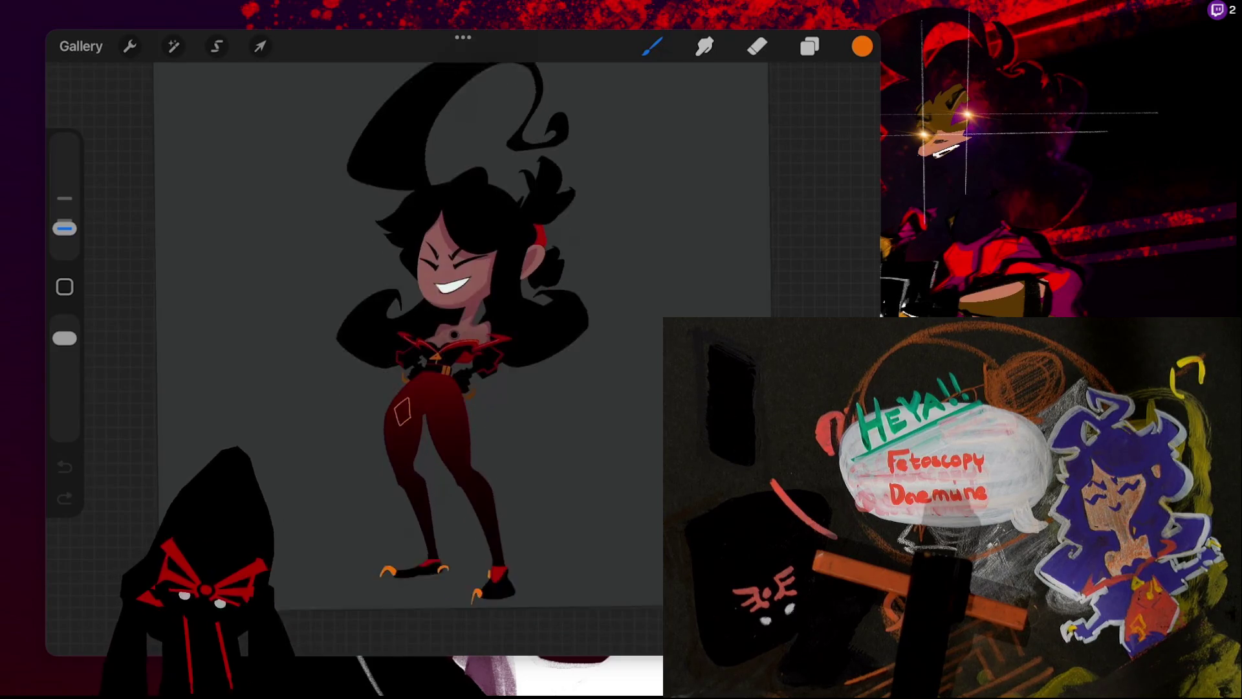
left_click(809, 46)
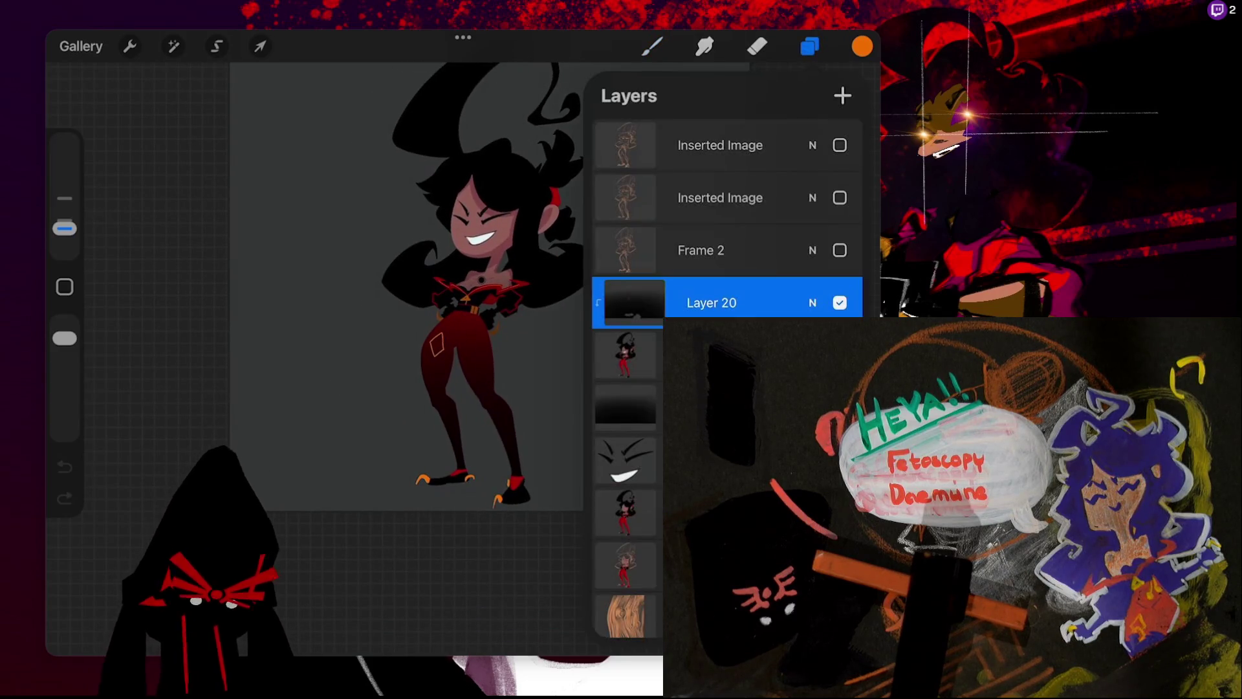
left_click(809, 45)
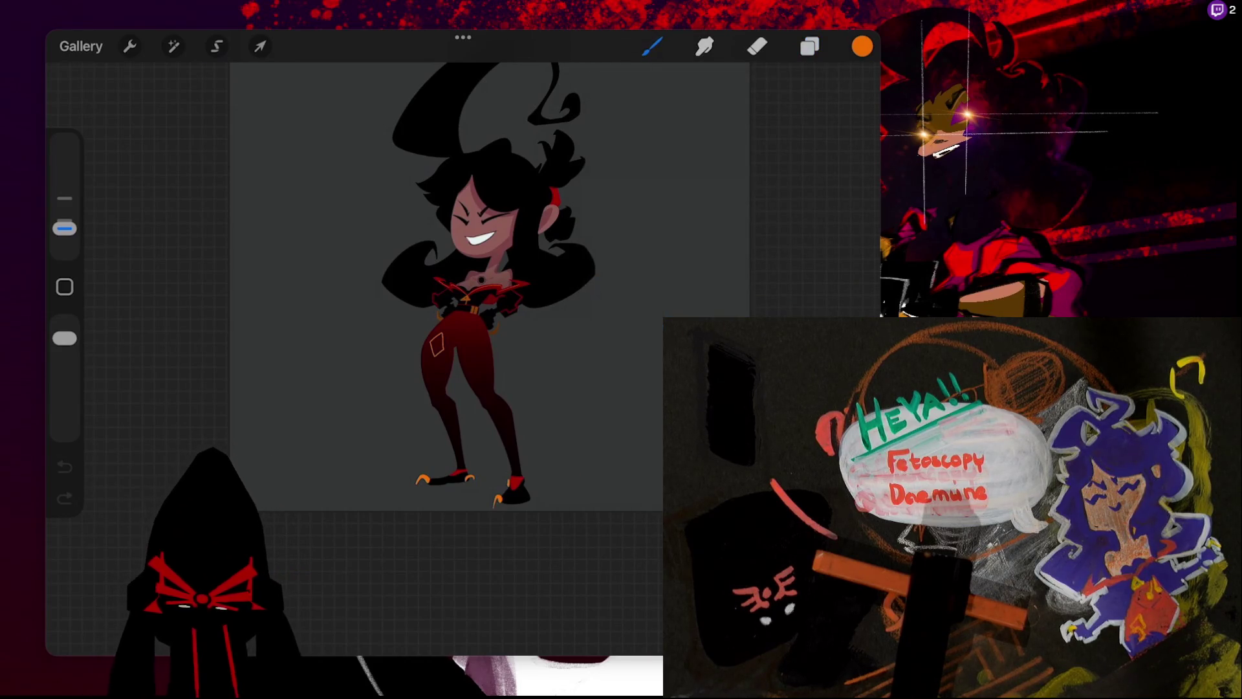
left_click(217, 46)
left_click(259, 46)
key("ctrl+z")
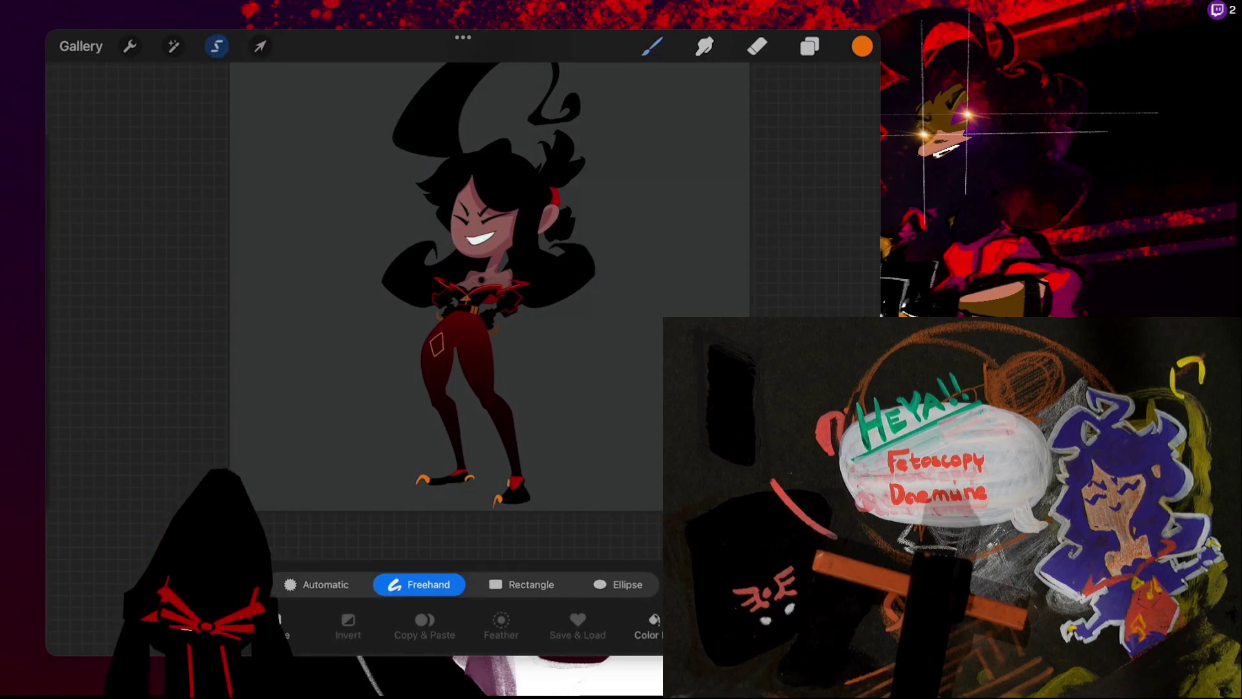
key("ctrl+z")
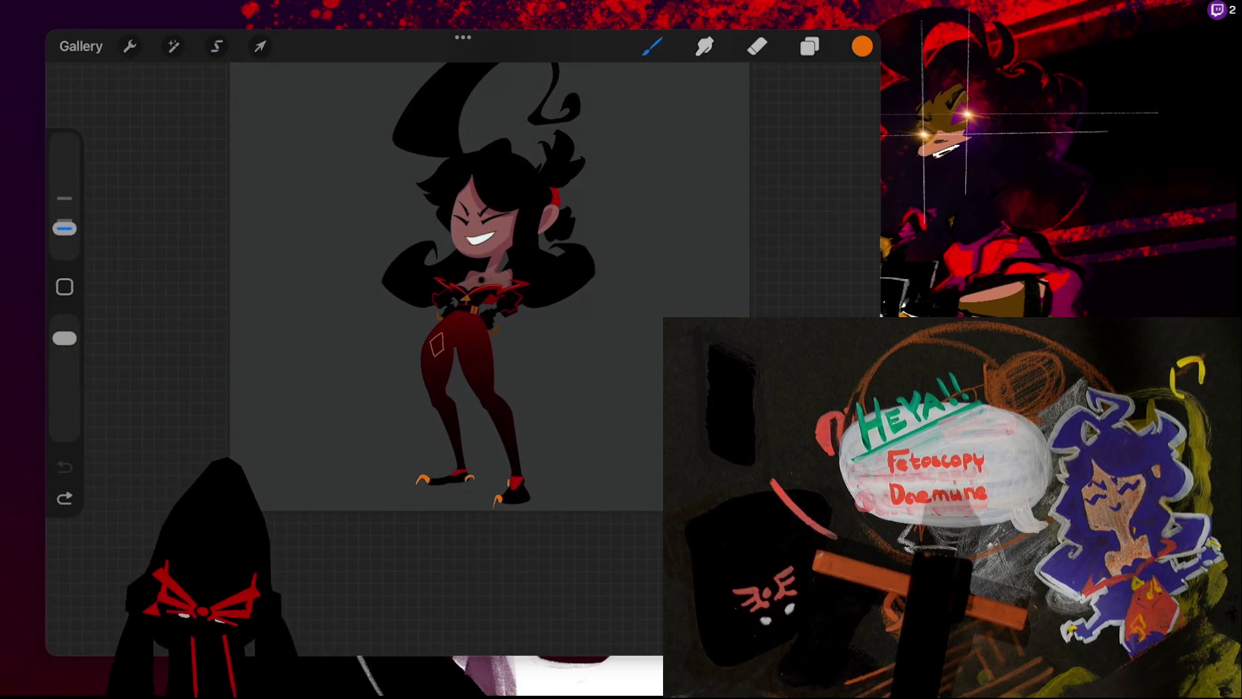
key("l")
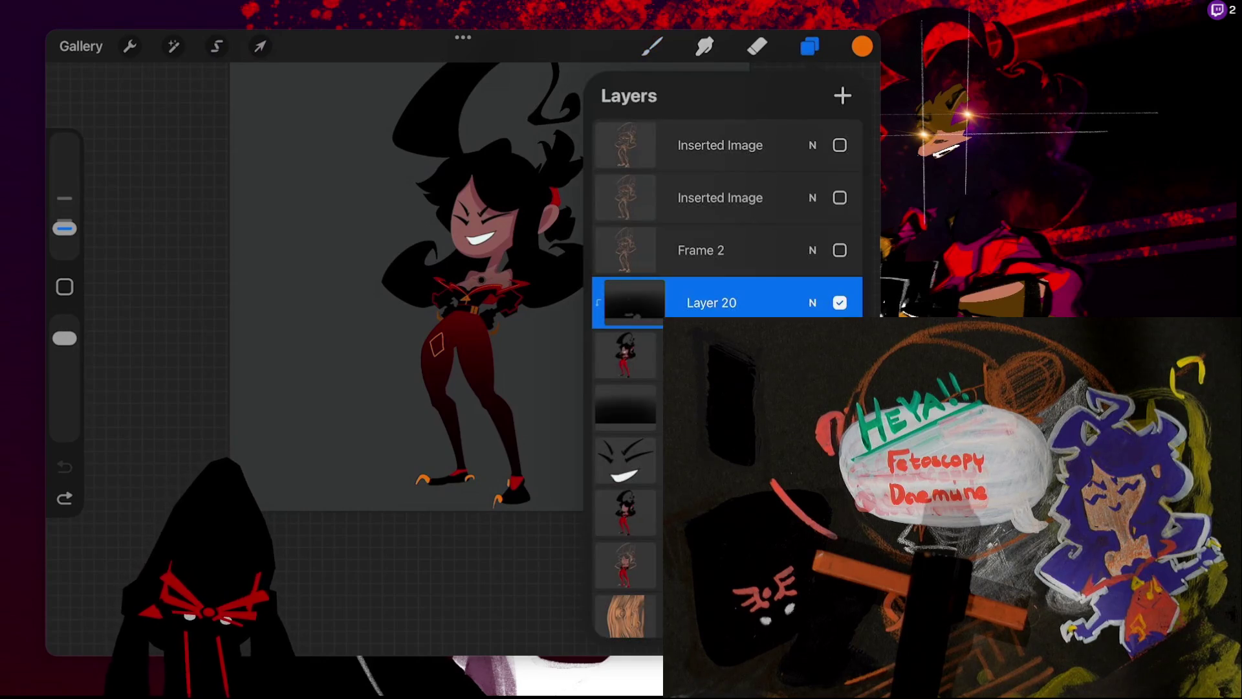
left_click(840, 302)
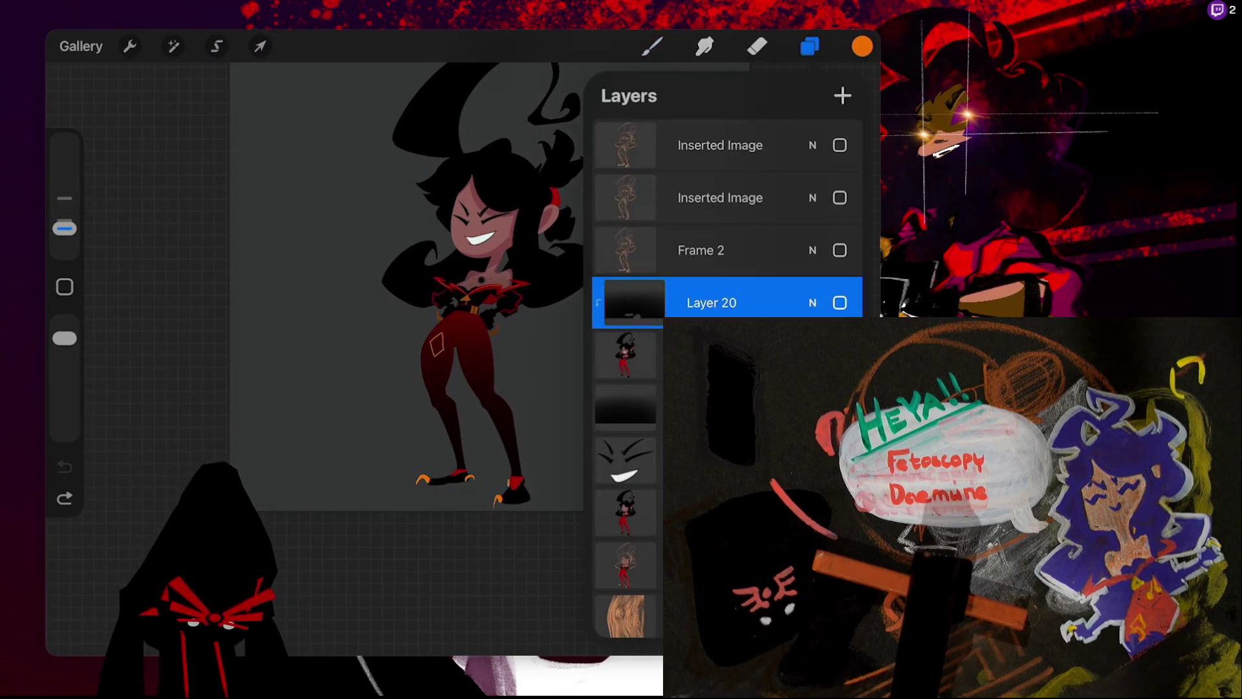
left_click(839, 302)
- Delete the unneeded layer, move Layer 20 above Layer 18, and clip it to the figure
left_click_drag(776, 302, 640, 302)
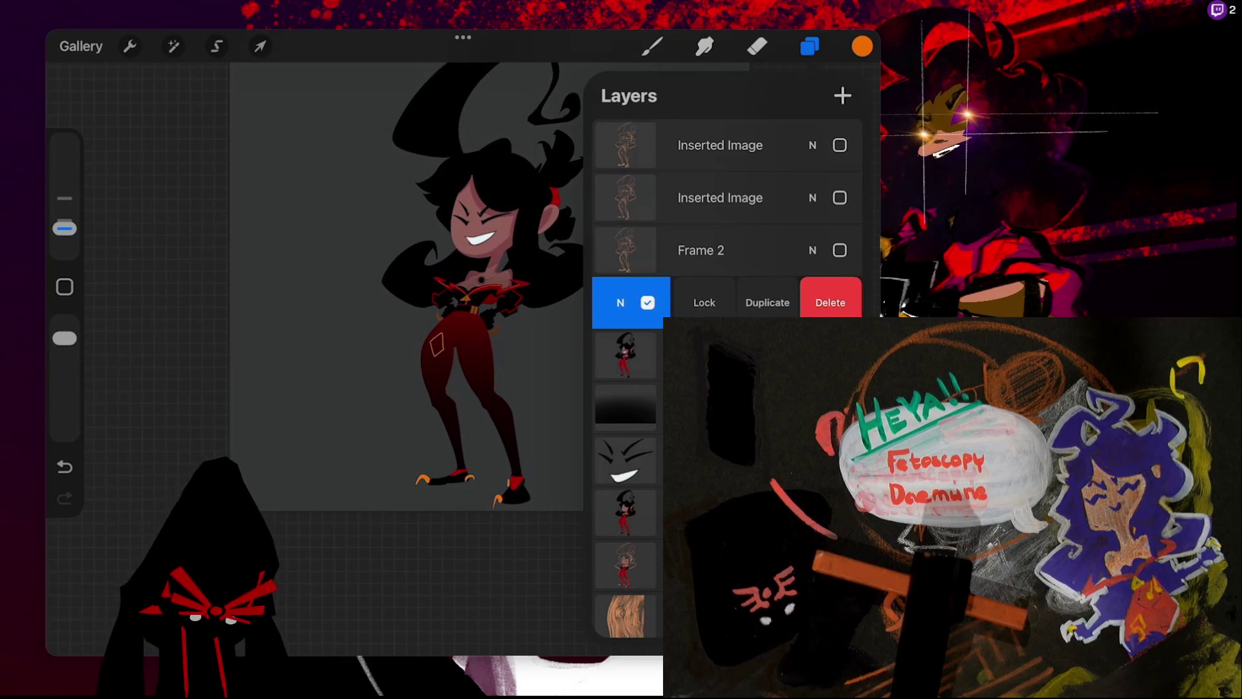
left_click(829, 303)
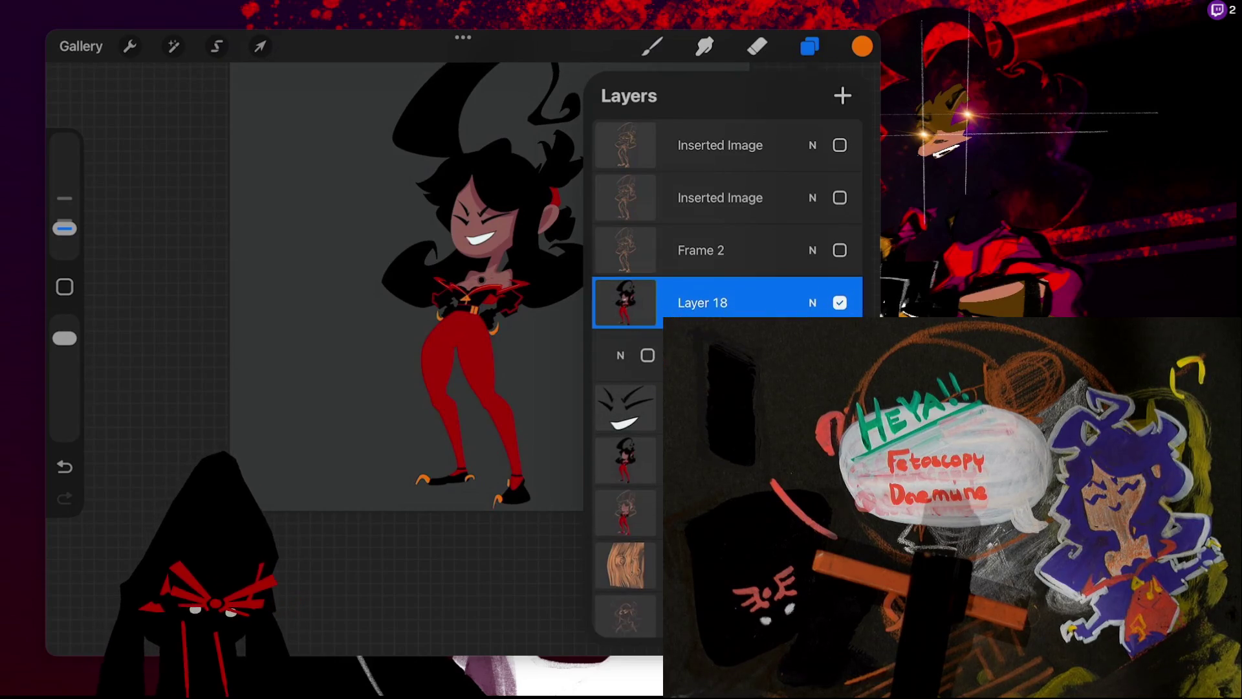
left_click_drag(625, 354, 625, 303)
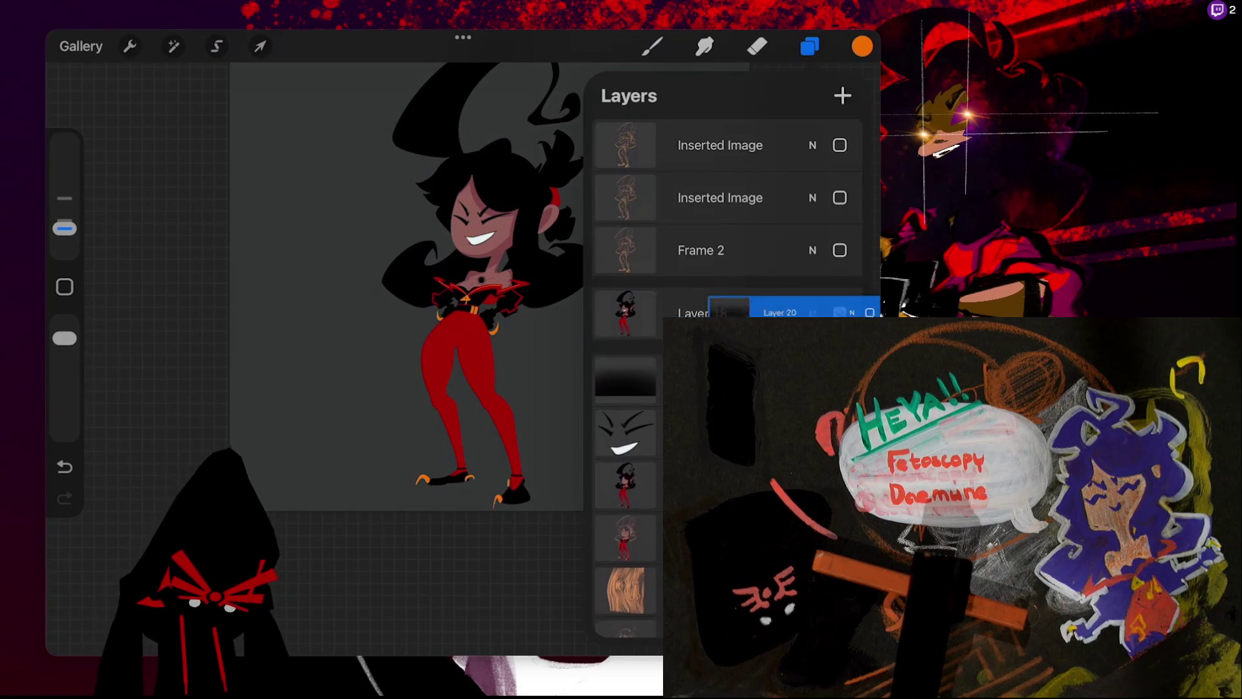
left_click(839, 302)
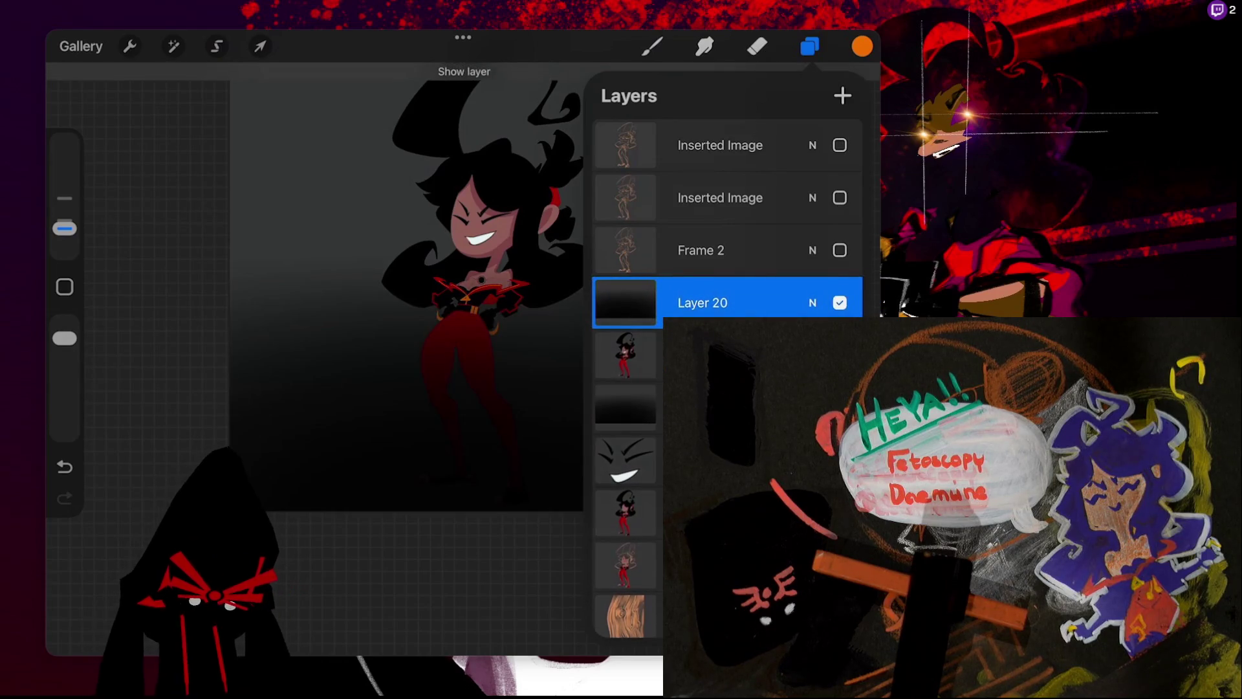
left_click(625, 302)
left_click(496, 345)
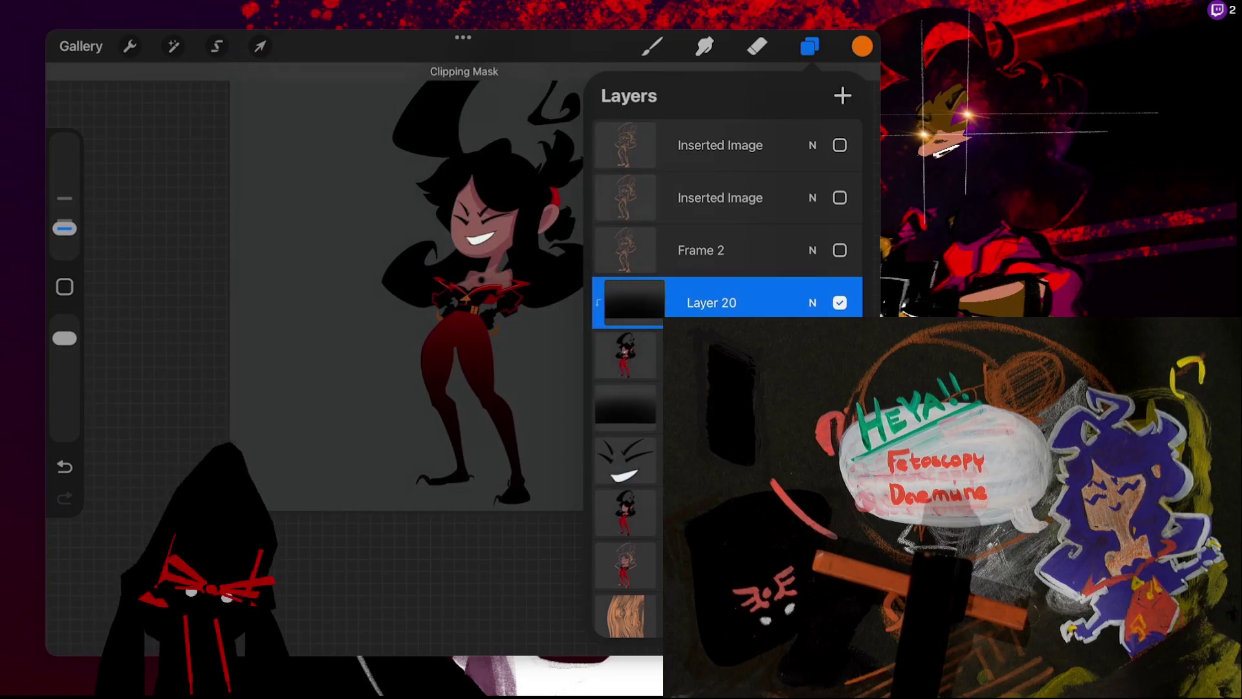
left_click(757, 46)
scroll(346, 359, "up", 3)
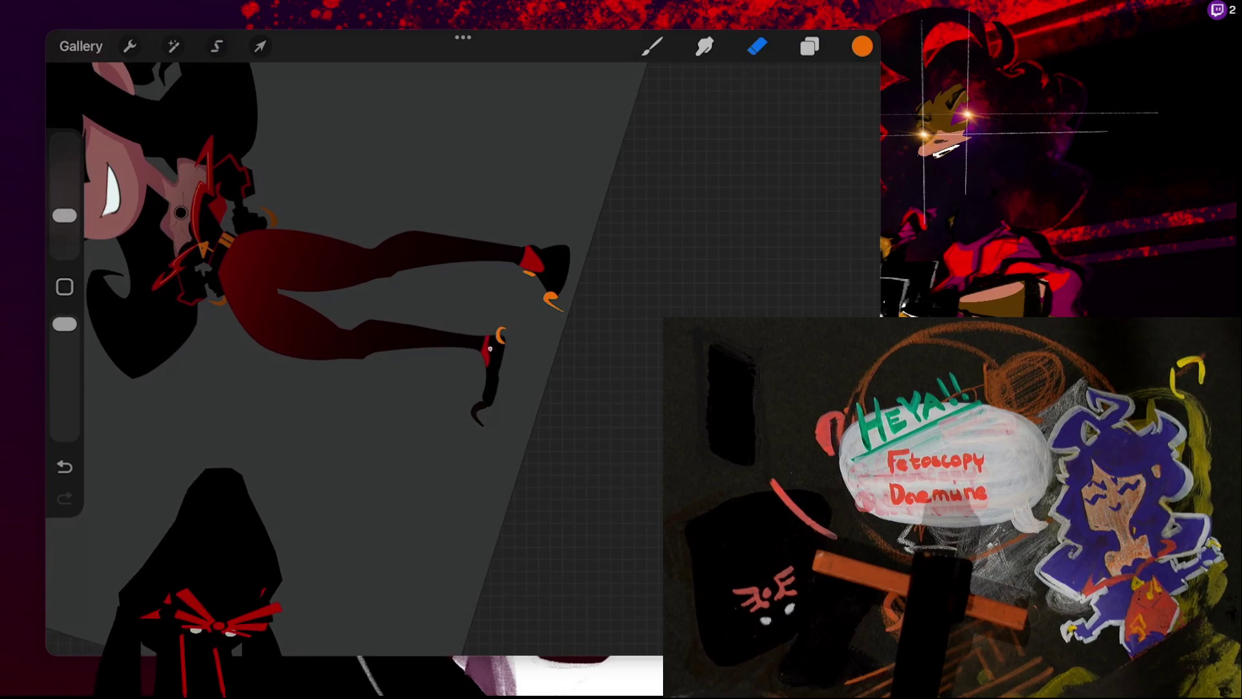
- Paint the lower shoe's claw tip orange and rotate the canvas so the figure stands upright
left_click_drag(474, 409, 484, 420)
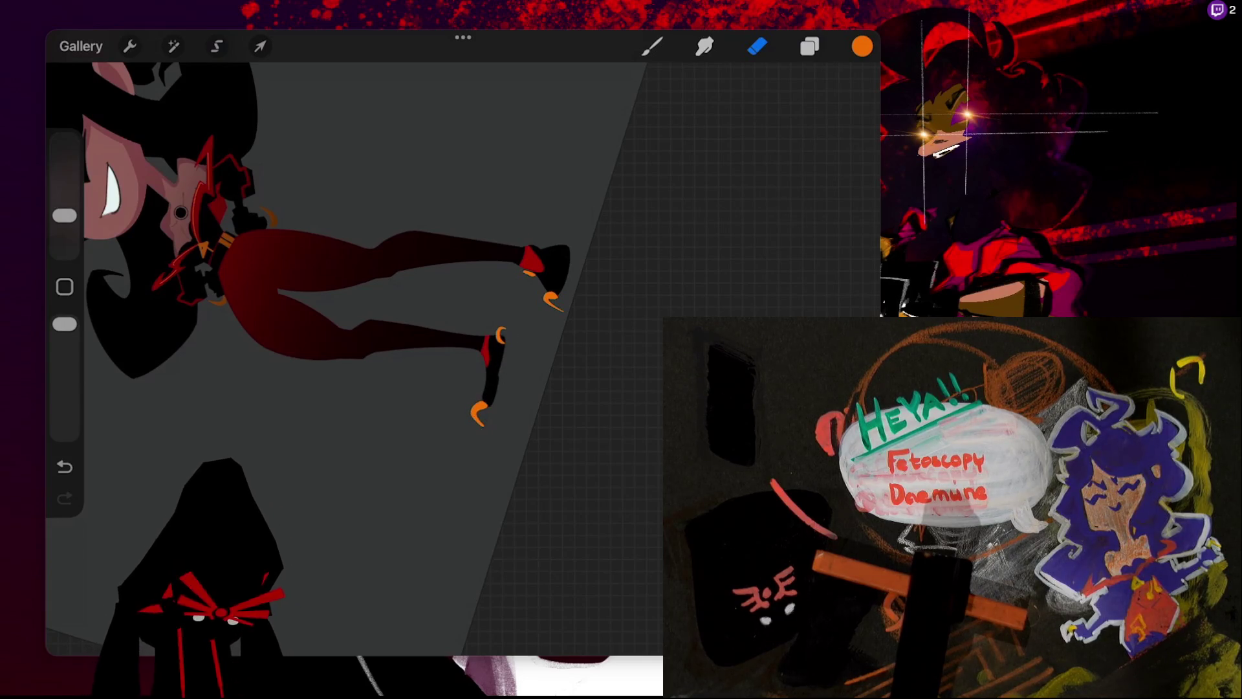
left_click_drag(246, 258, 440, 239)
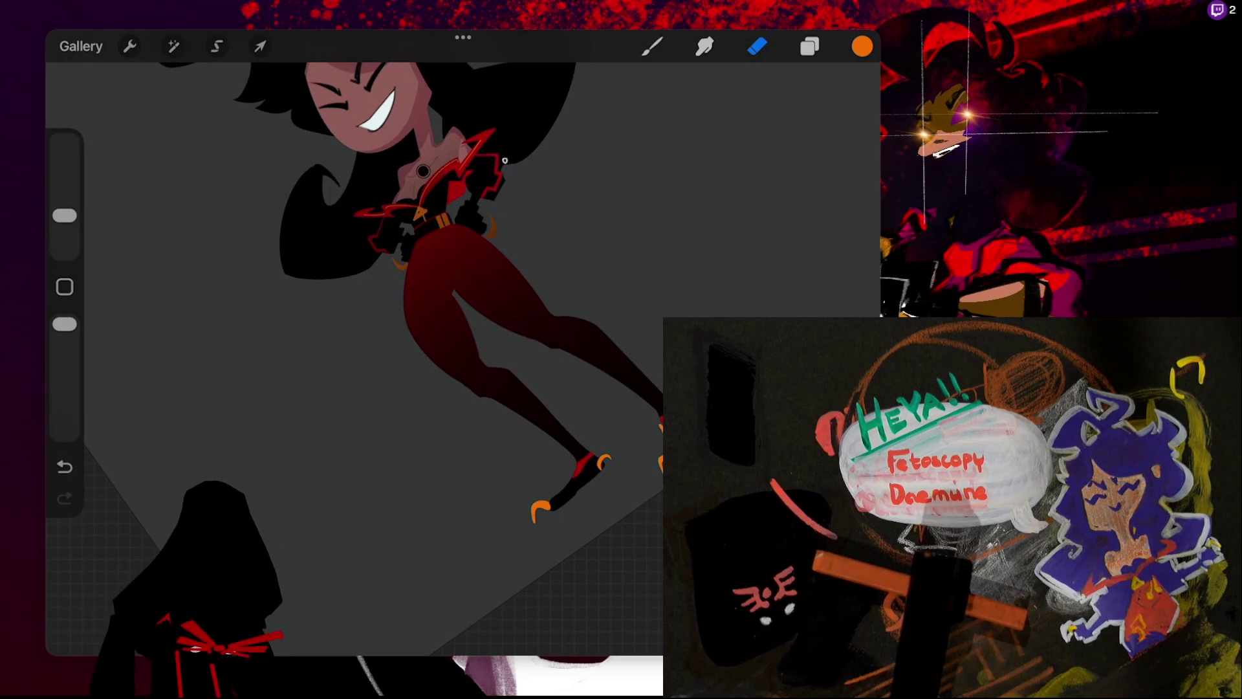
left_click_drag(453, 291, 517, 258)
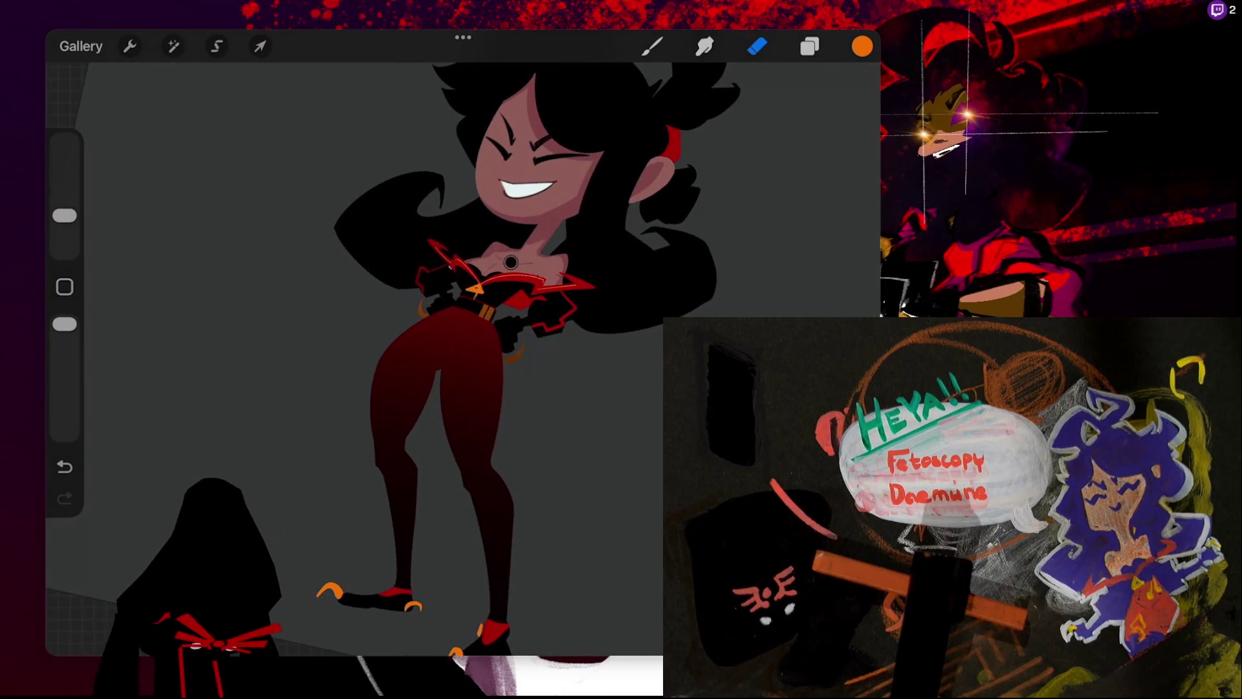
mouse_move(510, 262)
left_mouse_down()
mouse_move(517, 310)
mouse_move(463, 265)
left_mouse_up()
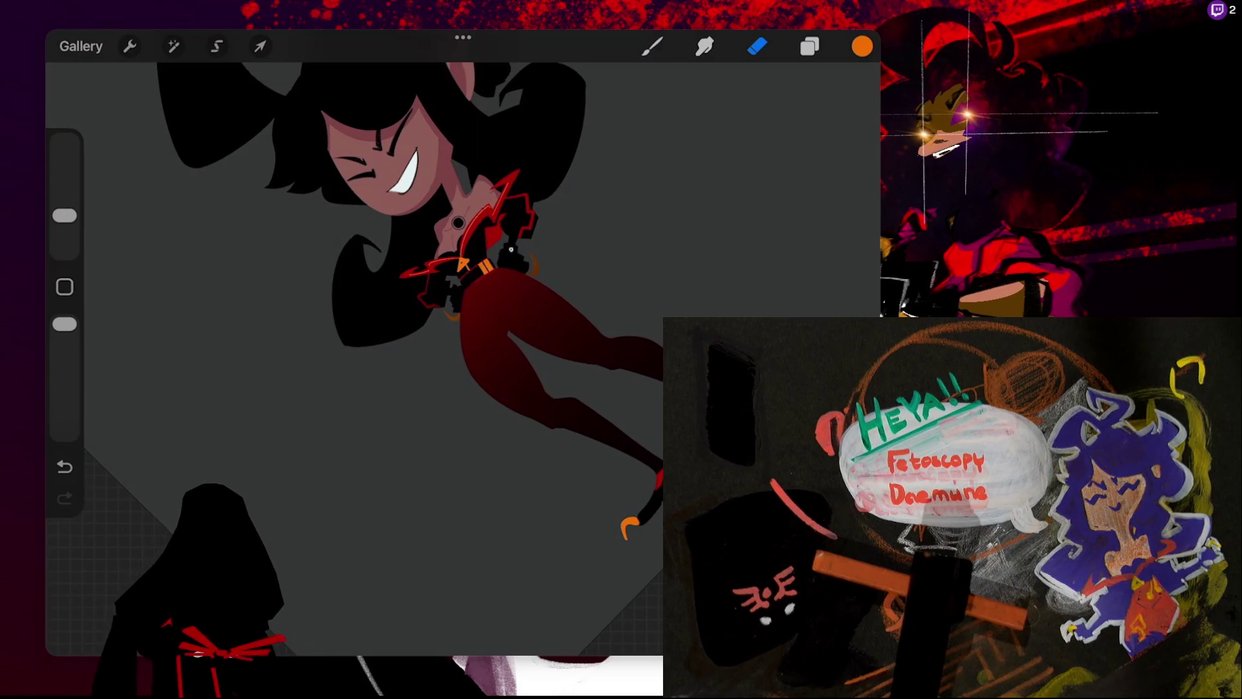
- Undo back to bright red legs with orange claws and open the layer list
key("ctrl+z")
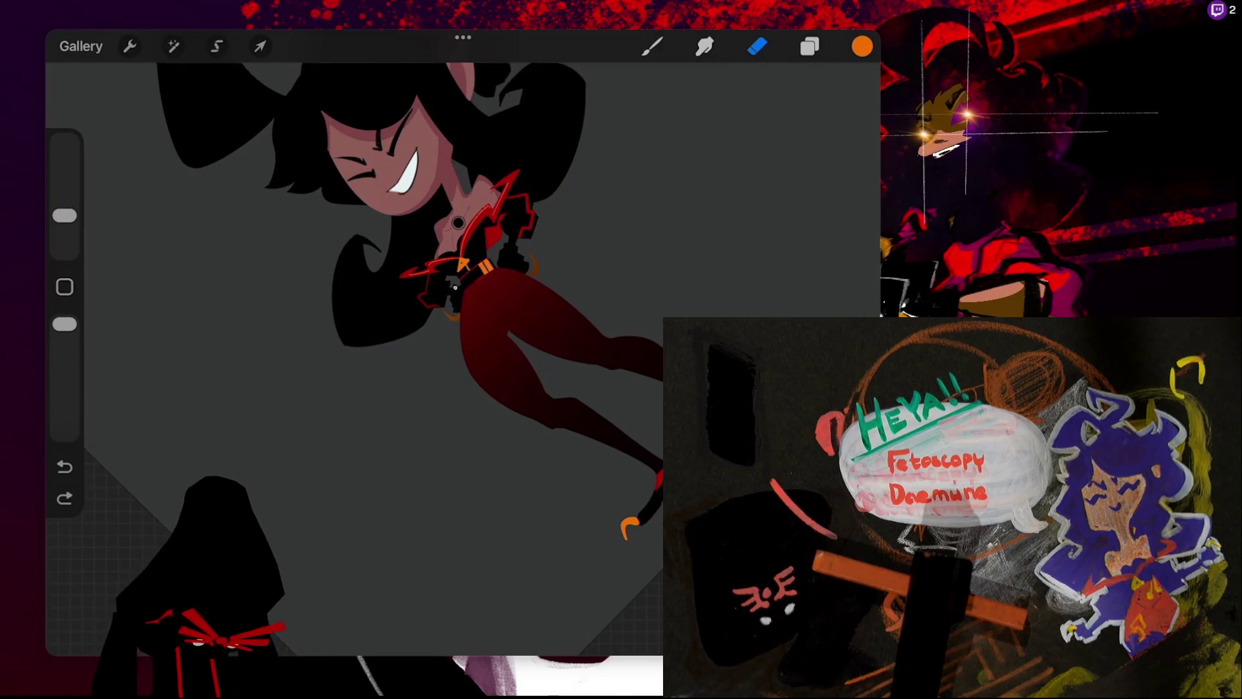
left_click_drag(479, 265, 569, 117)
key("ctrl+z")
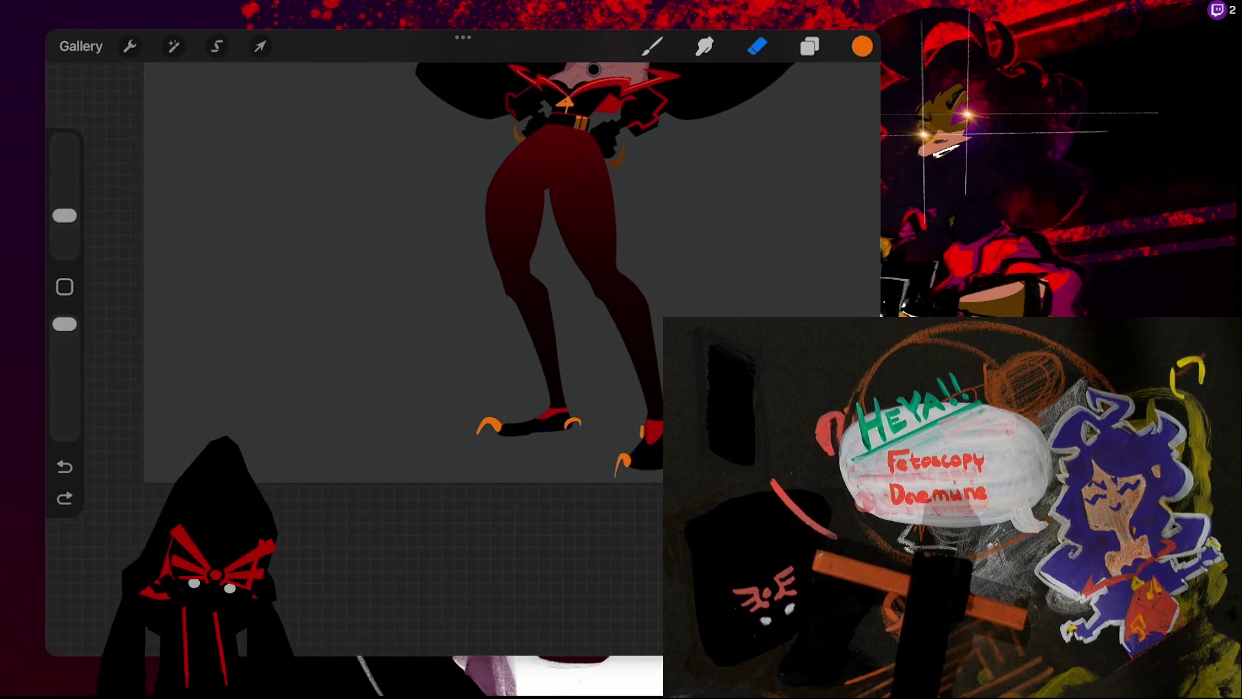
key("ctrl+z")
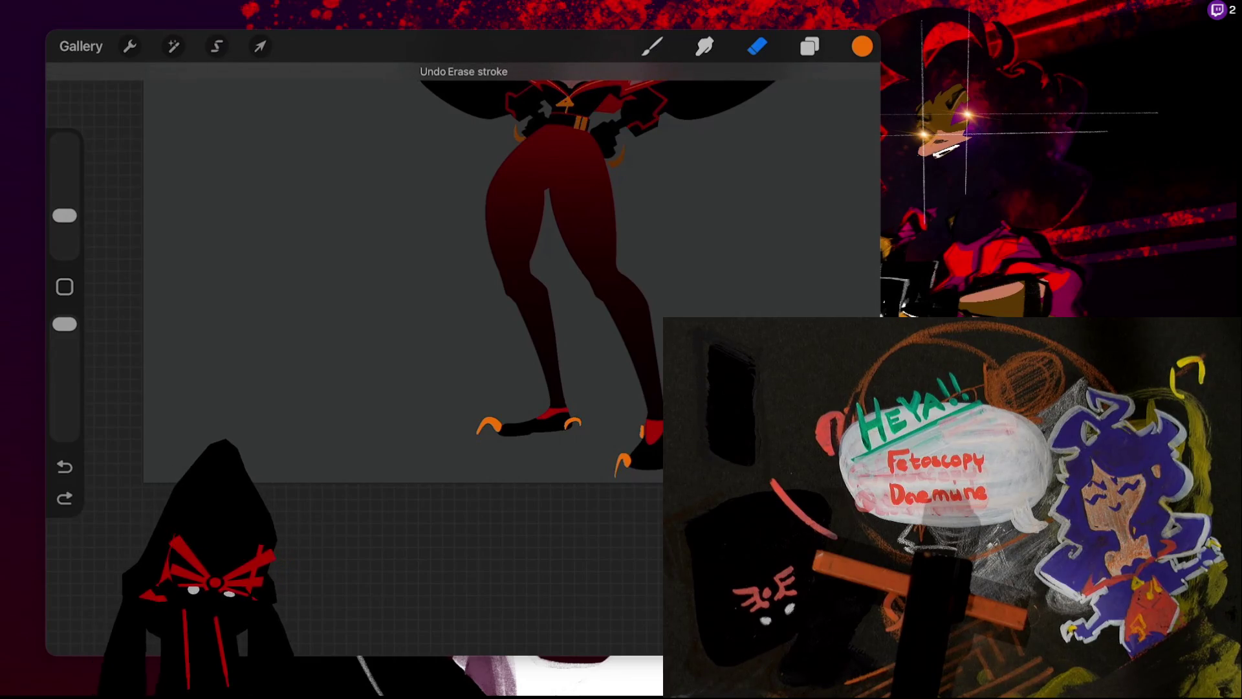
left_click_drag(479, 266, 569, 194)
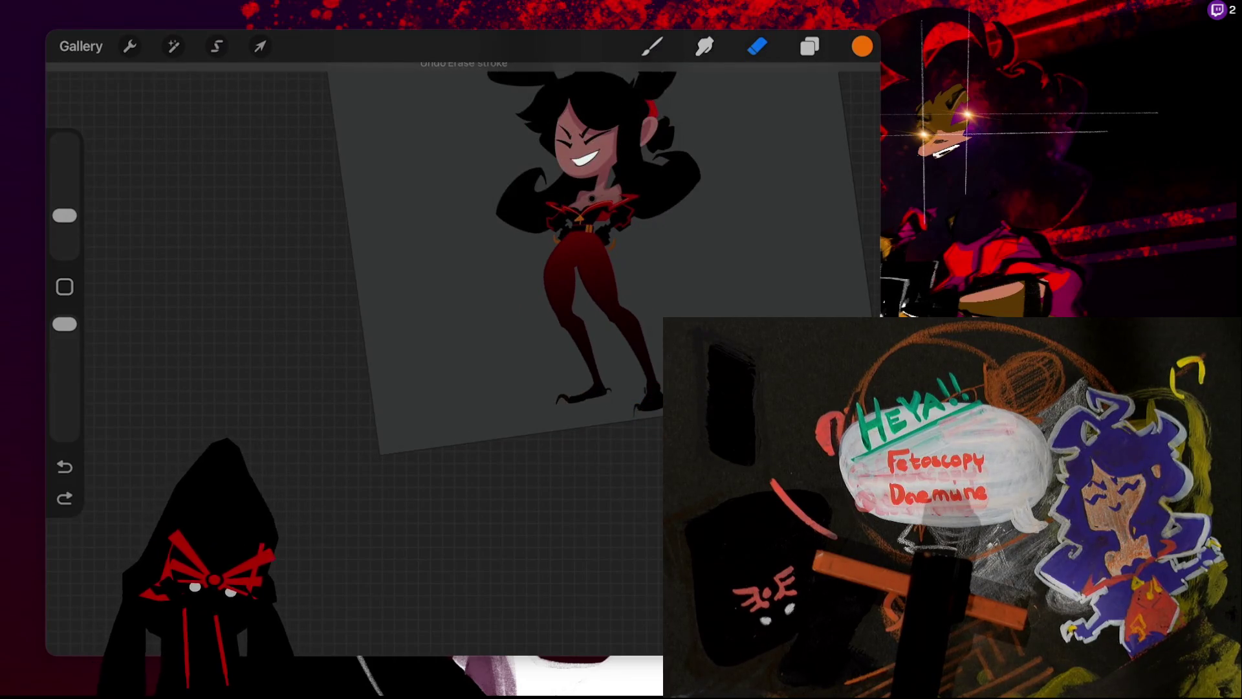
key("ctrl+z")
key("ctrl+z")
key("l")
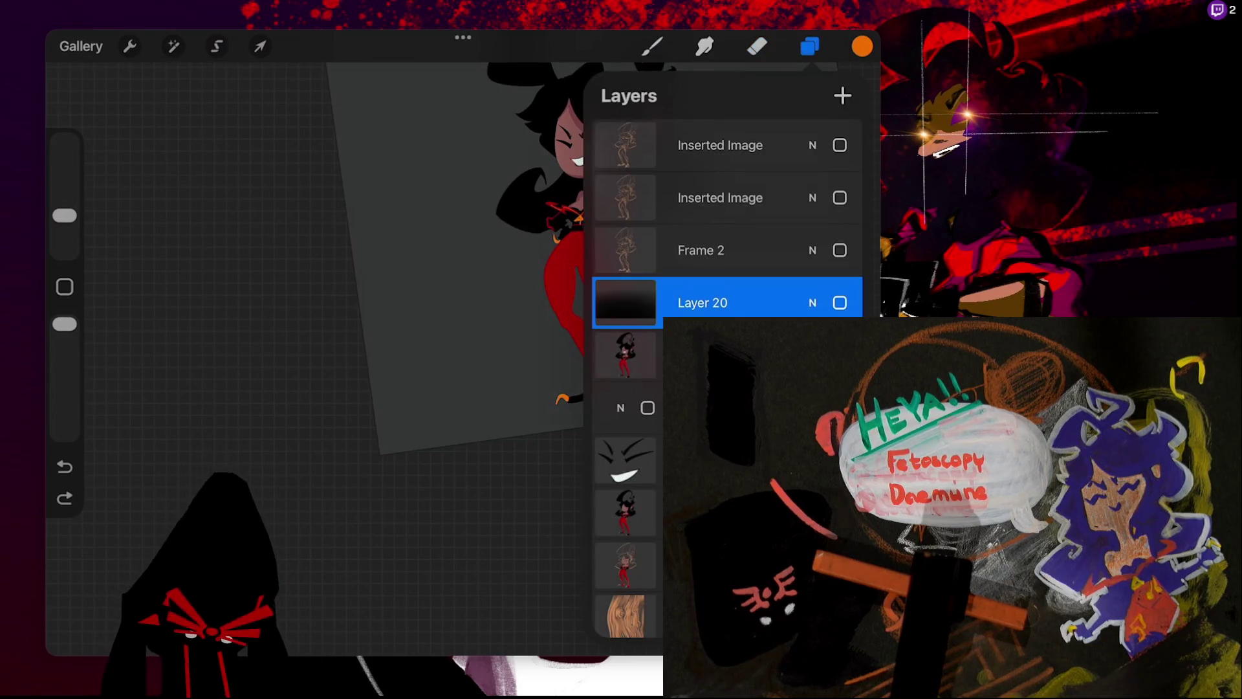
- Show Layer 20, clip it to the figure, and transform it to shift its top edge down
left_click(839, 303)
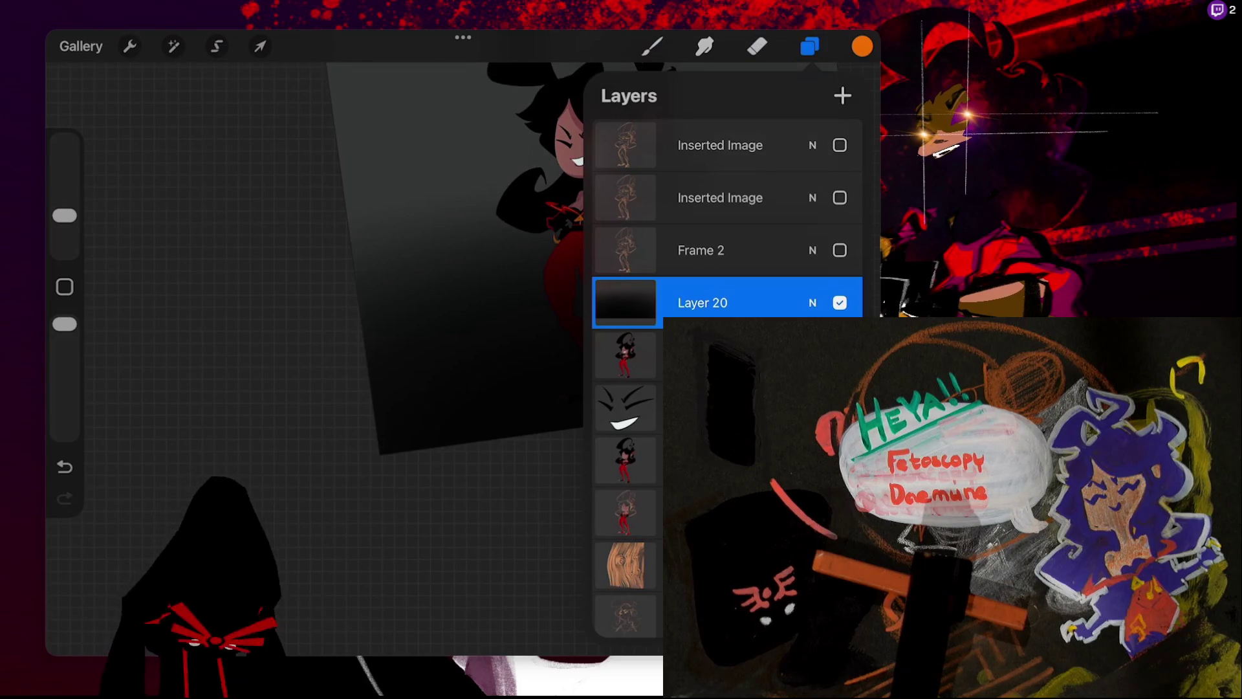
left_click(702, 302)
left_click(485, 350)
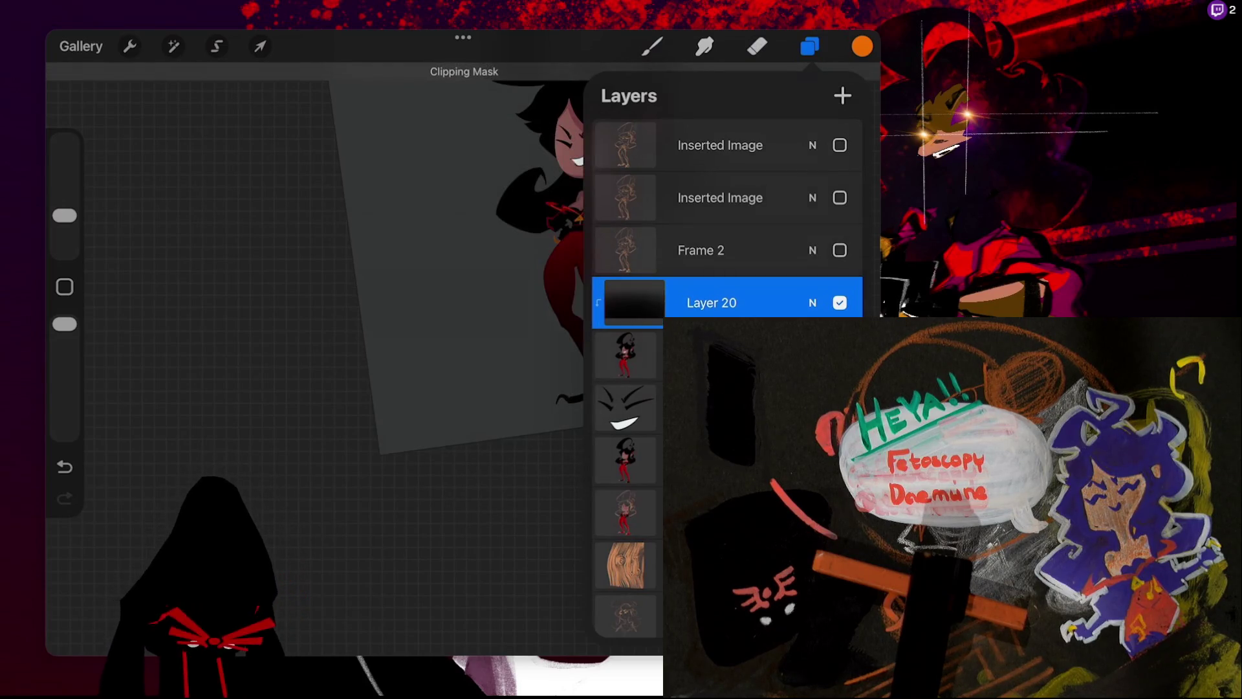
left_click(217, 45)
left_click(260, 46)
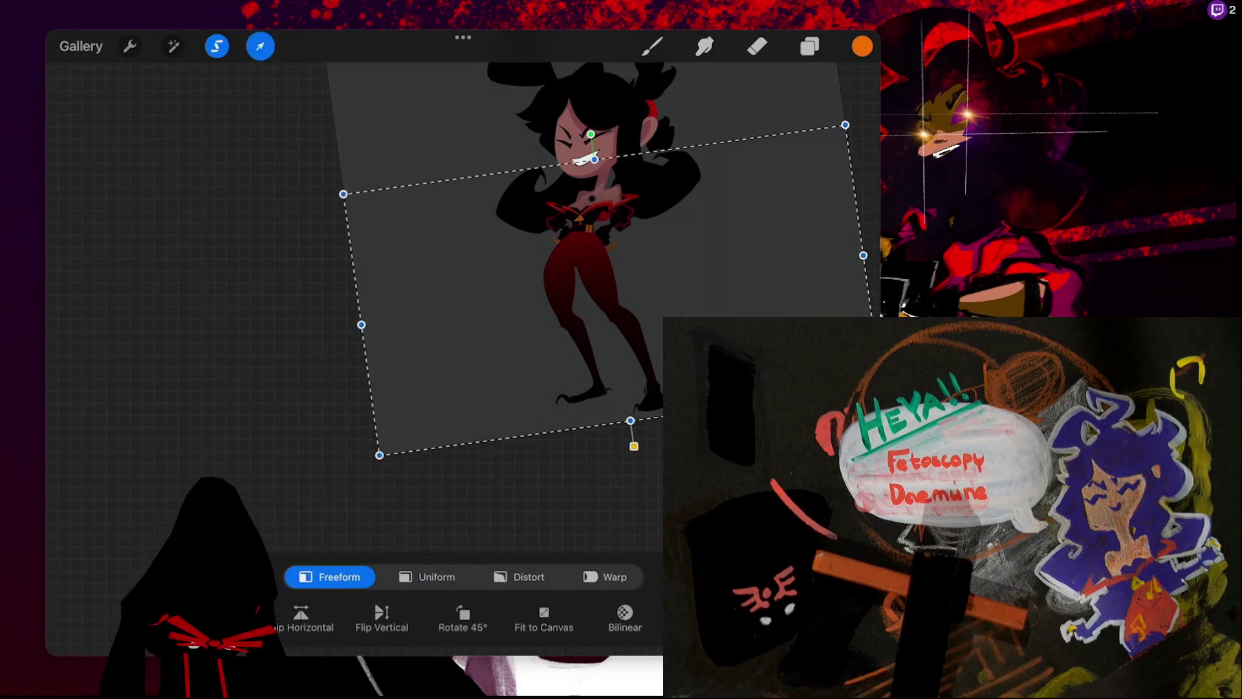
left_click_drag(594, 159, 601, 210)
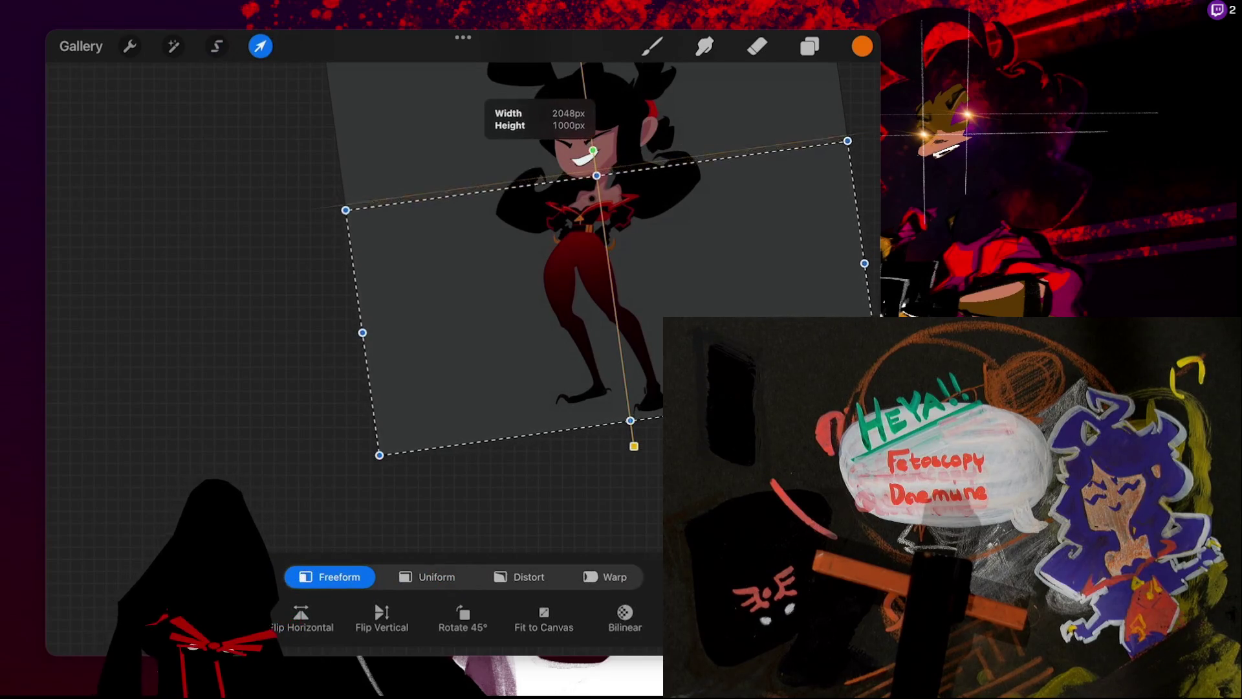
left_click_drag(603, 225, 601, 215)
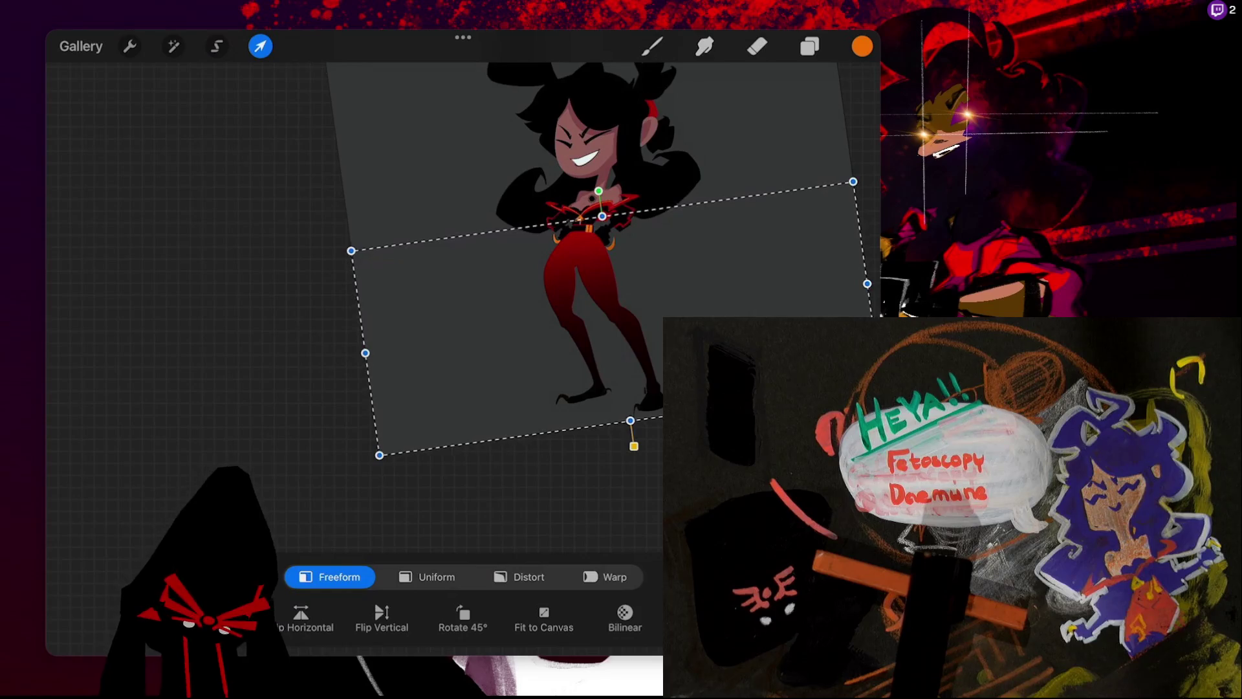
left_click(810, 46)
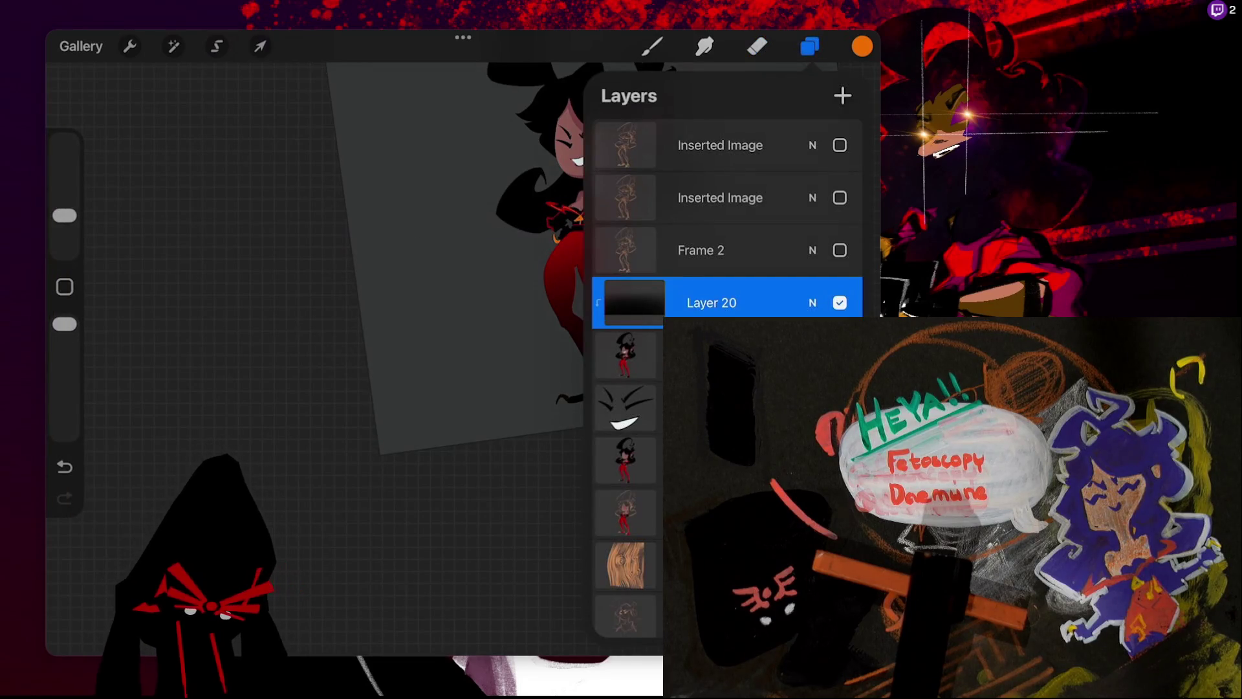
- Duplicate Layer 20, unclip the copy, move it below the character and hide it
left_click_drag(776, 302, 647, 302)
left_click(768, 299)
left_click(711, 302)
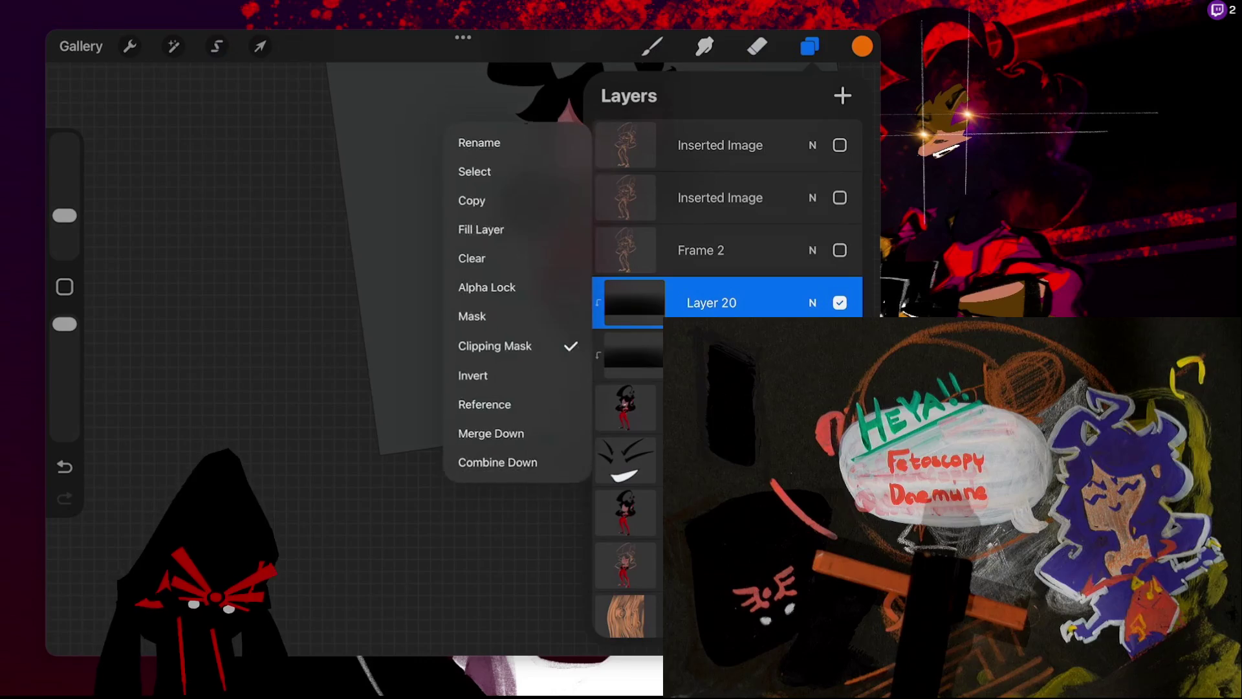
left_click(499, 424)
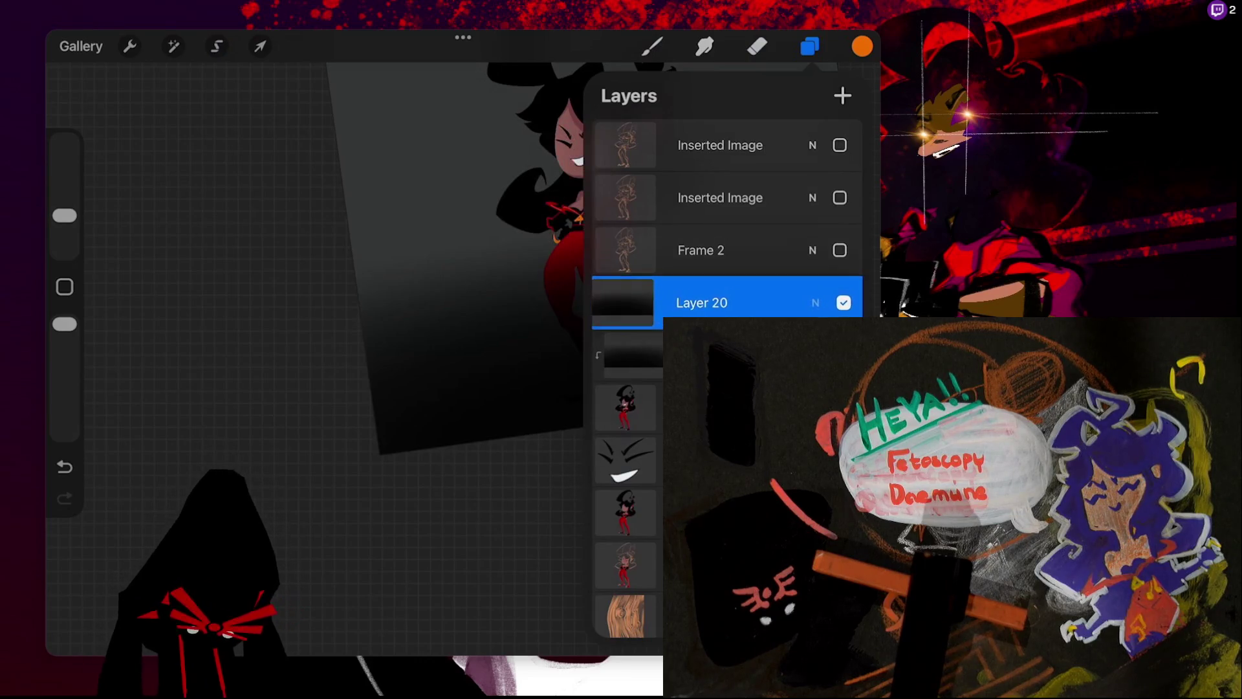
left_click_drag(625, 302, 624, 408)
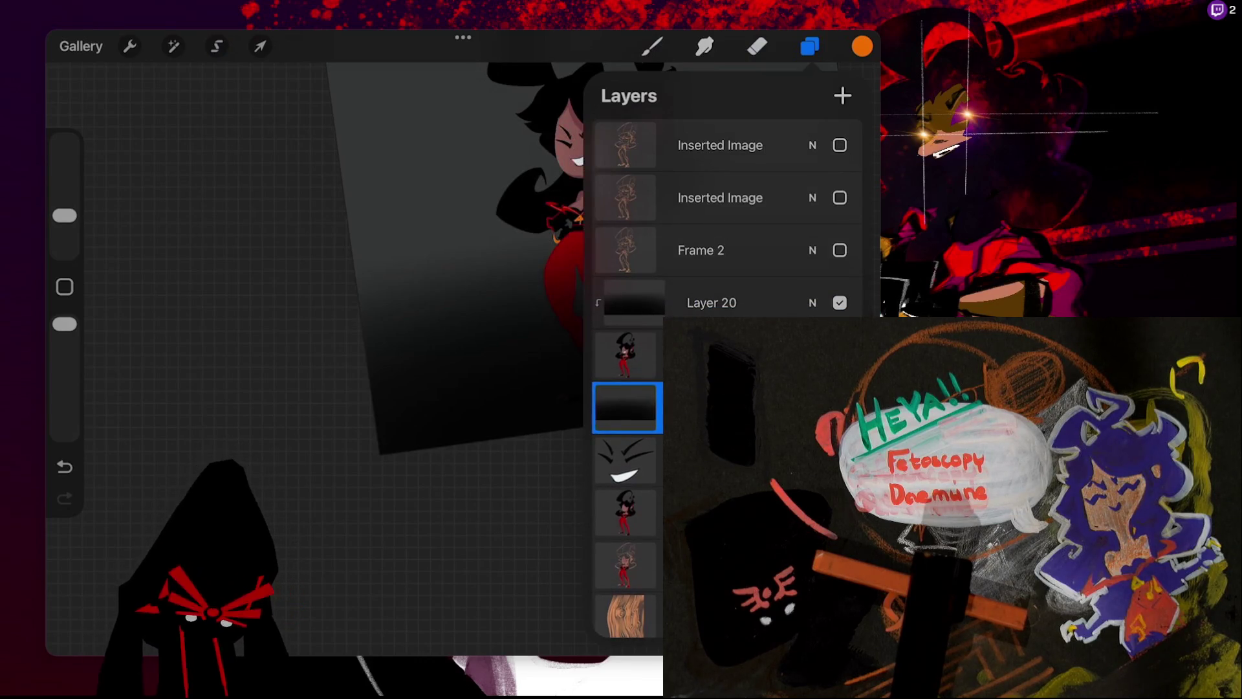
left_click(840, 407)
left_click(712, 302)
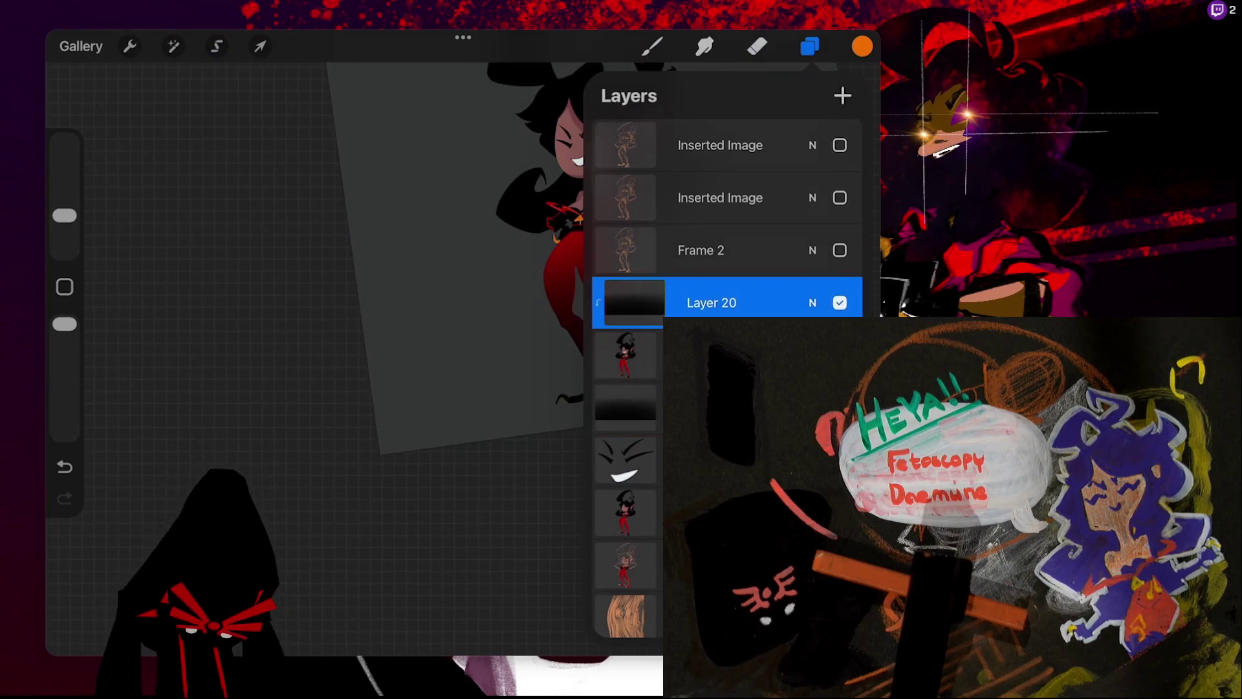
left_click(757, 46)
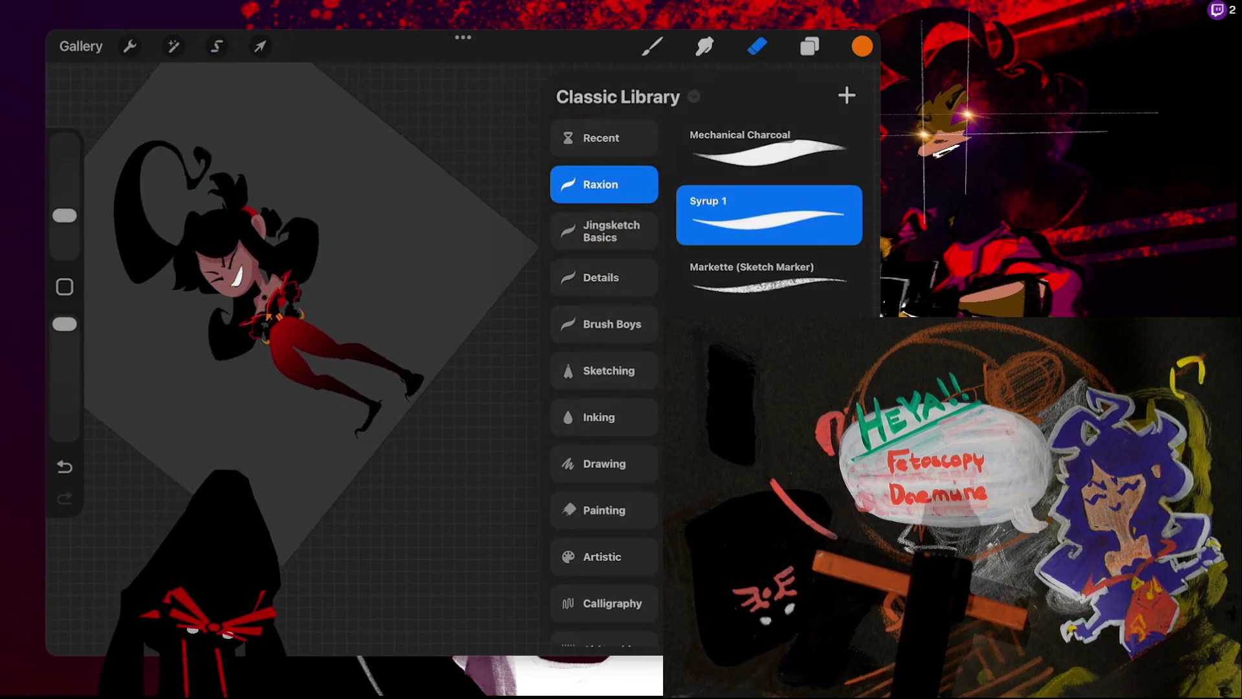
- Erase the gradient off both feet so the orange claws show
left_click(756, 46)
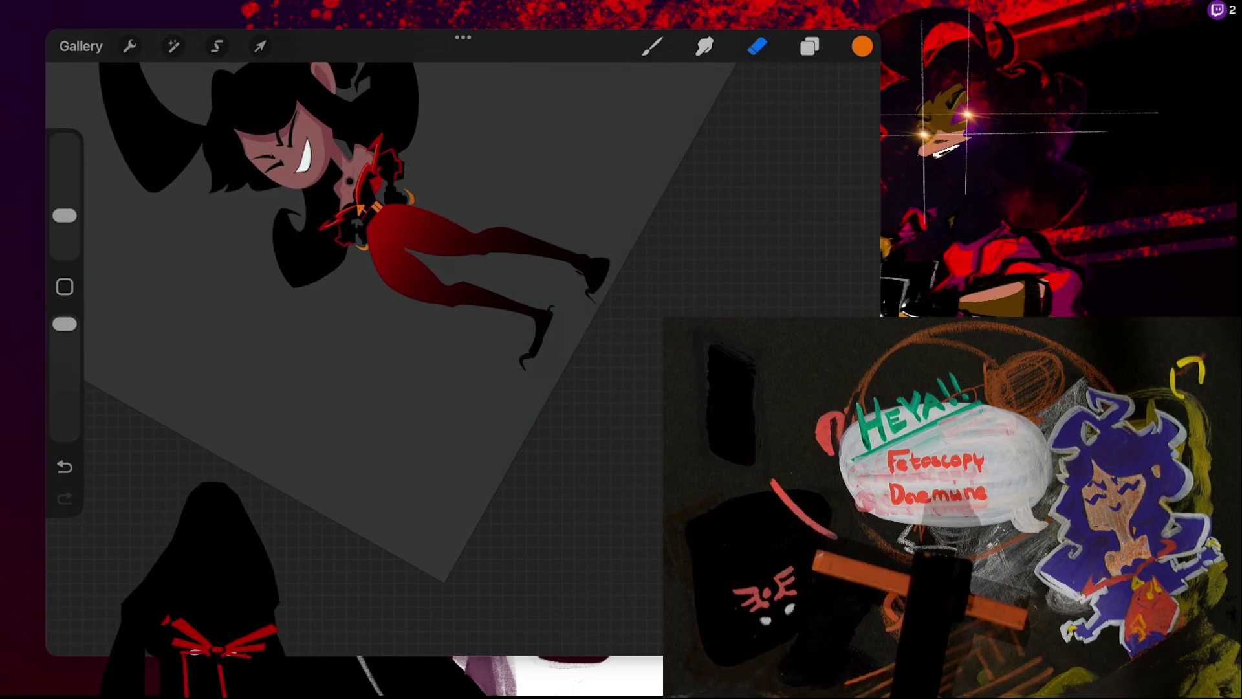
left_click_drag(521, 366, 552, 308)
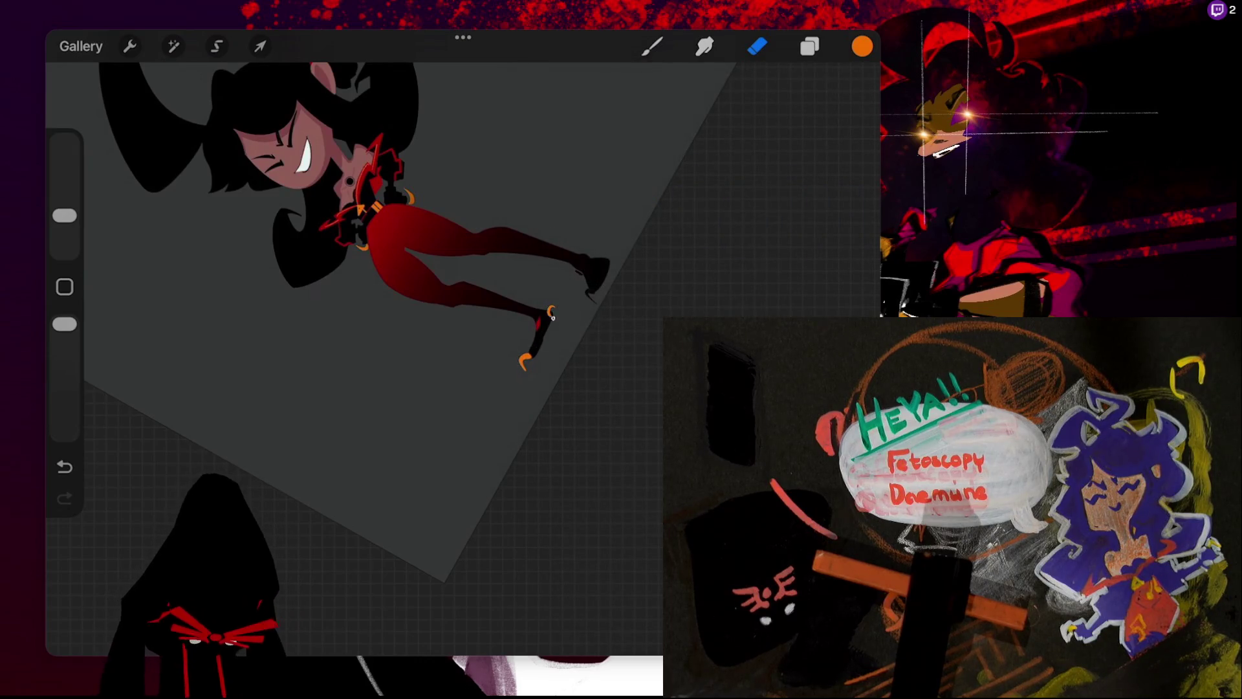
mouse_move(577, 272)
left_mouse_down()
mouse_move(586, 262)
mouse_move(594, 299)
left_mouse_up()
- Check Layer 20's blend mode in the layers list
left_click(809, 46)
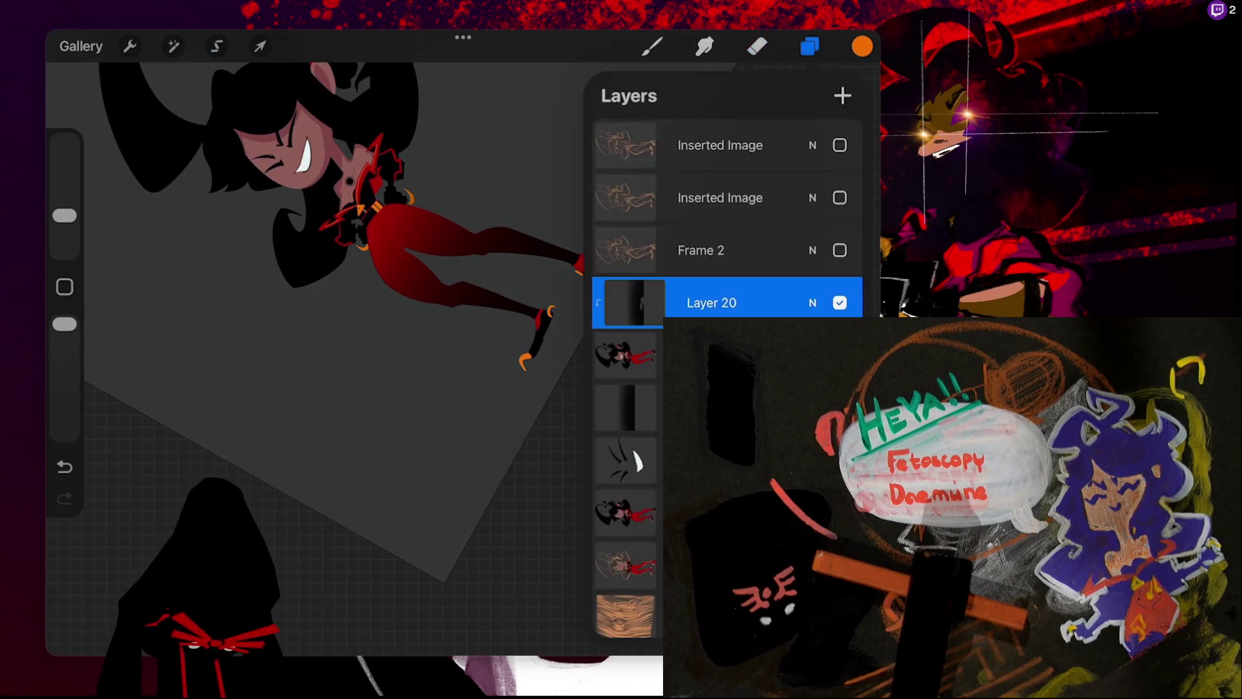
left_click(634, 302)
left_click(634, 302)
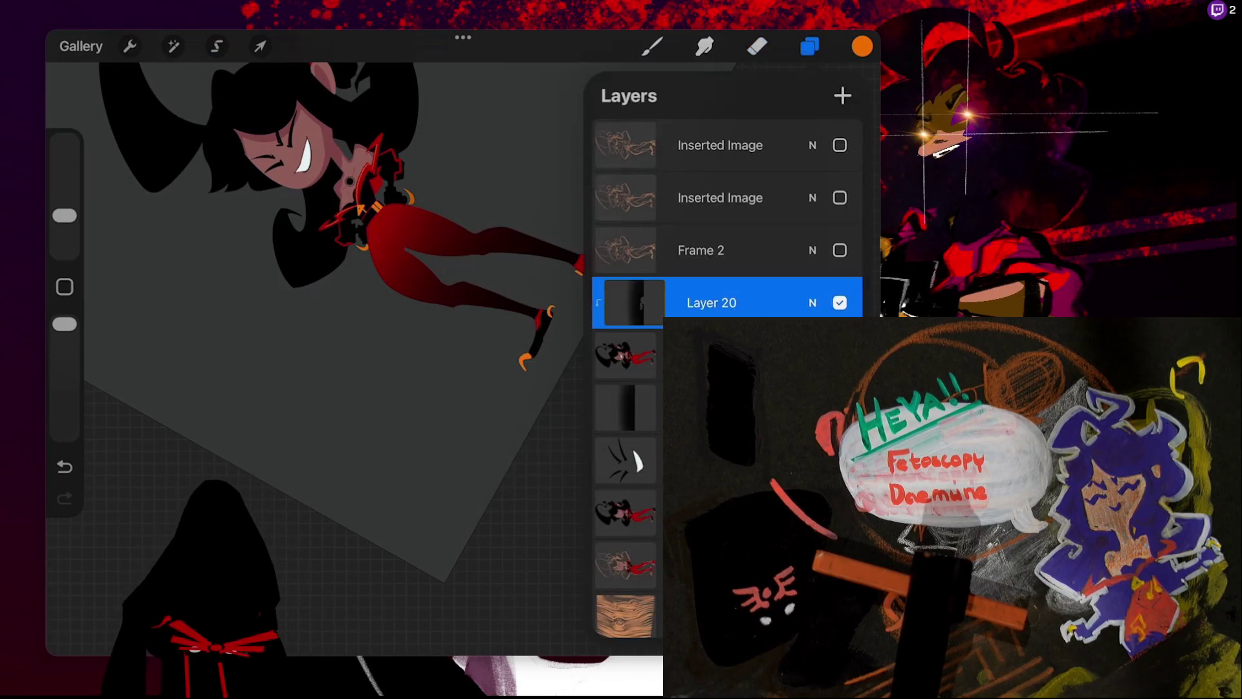
left_click(812, 302)
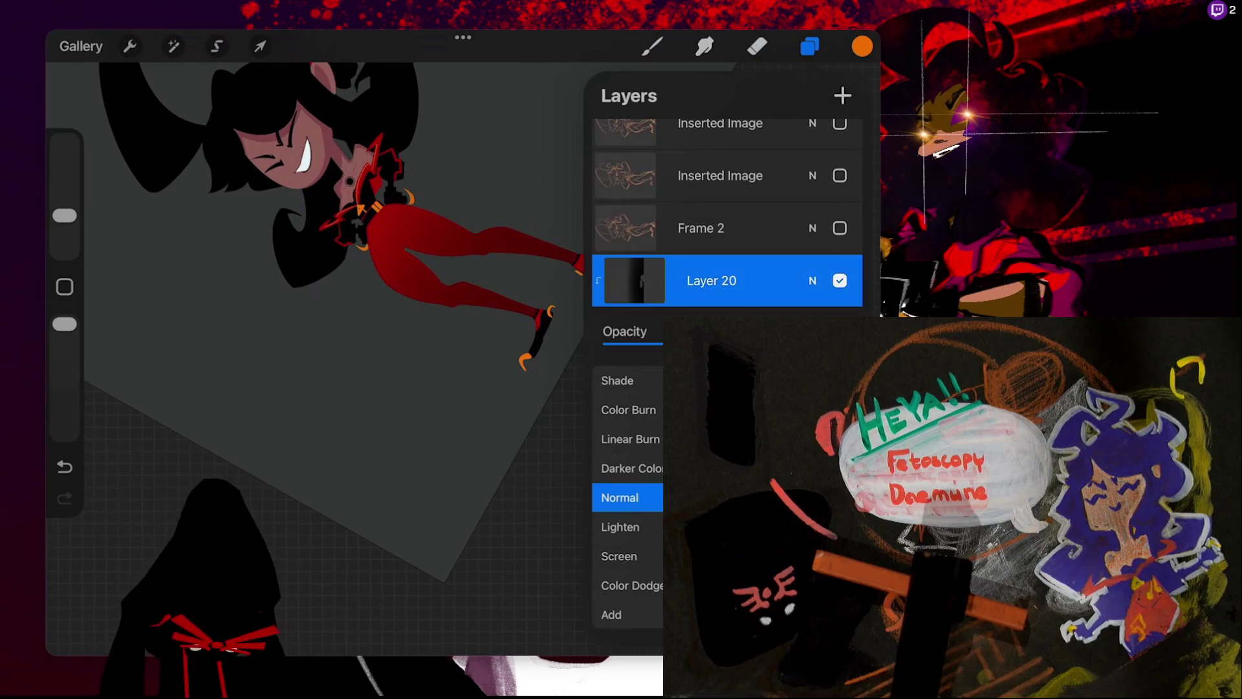
left_click(813, 280)
left_click(757, 46)
scroll(355, 323, "up", 3)
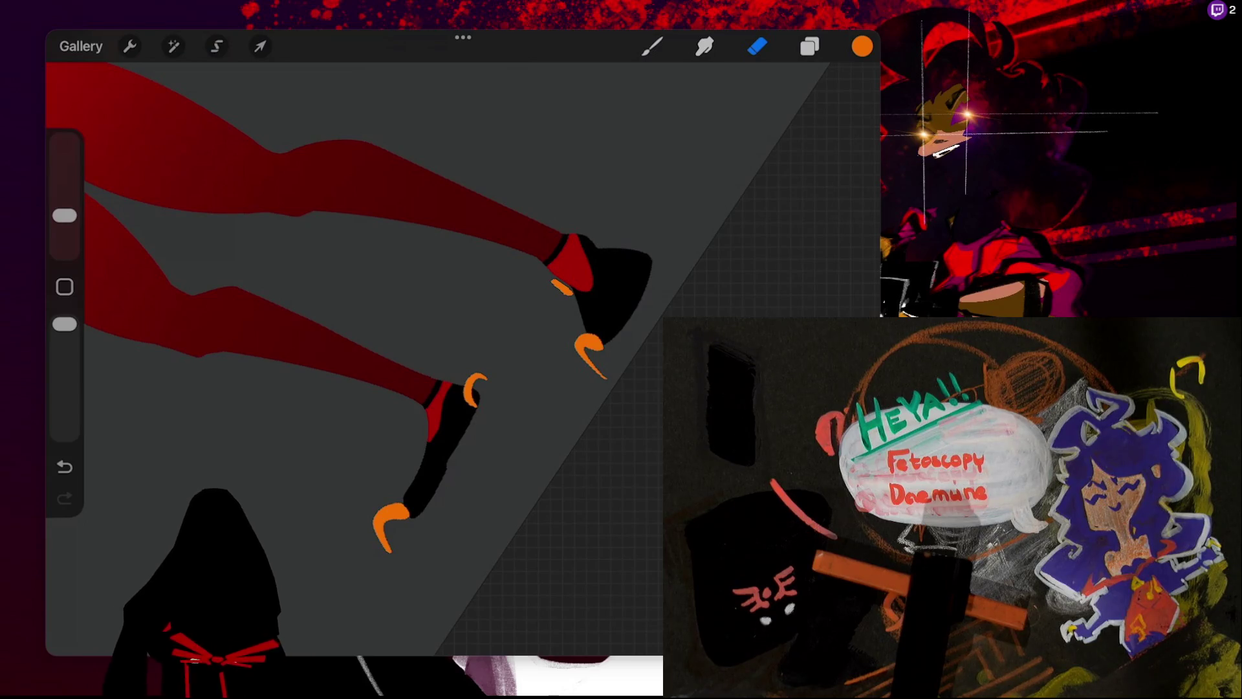
left_click(809, 45)
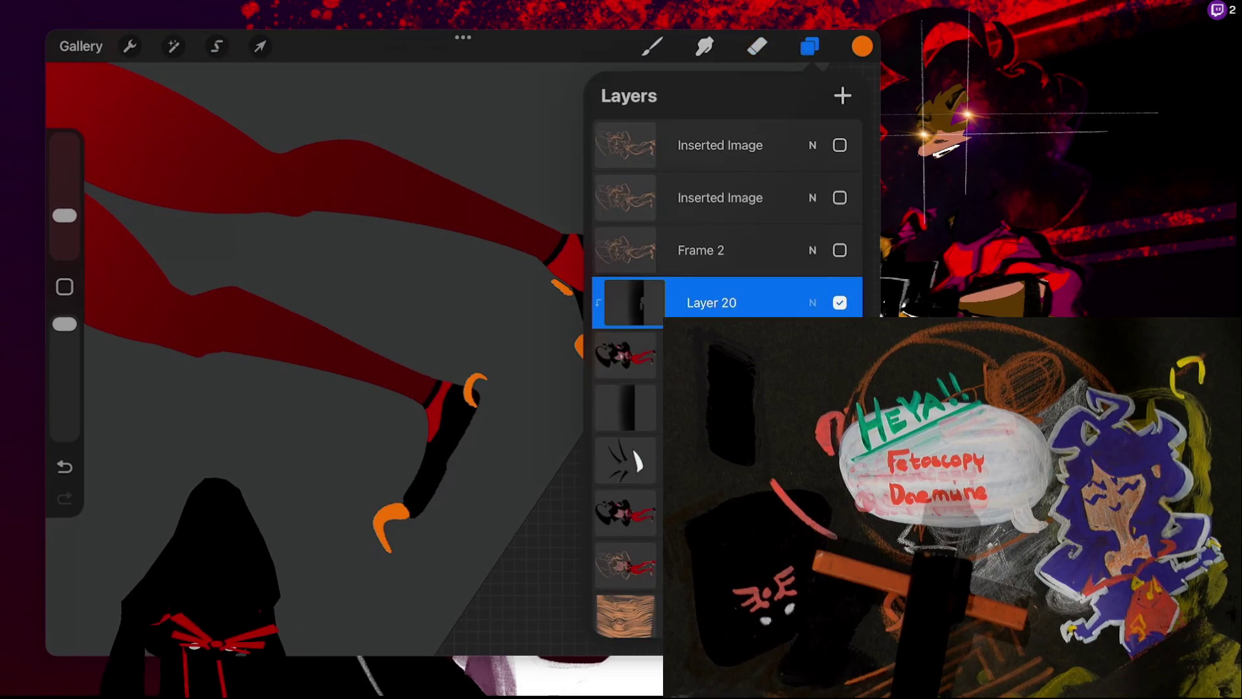
left_click(813, 280)
left_click(812, 280)
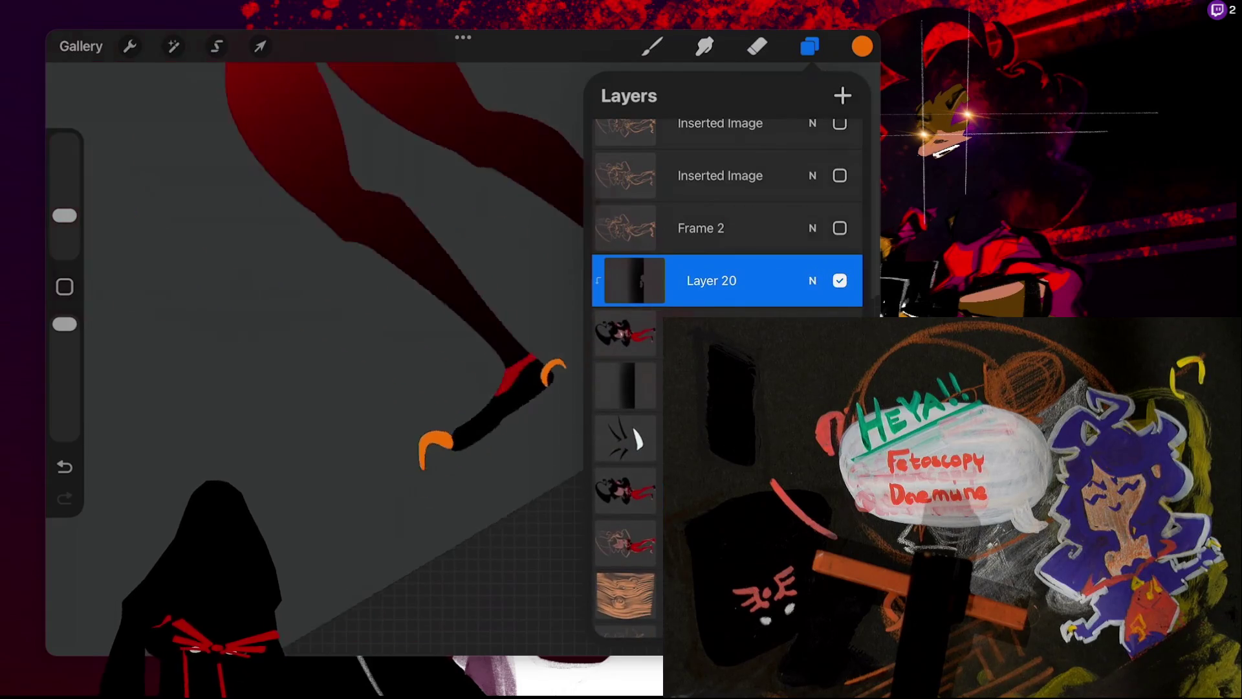
scroll(388, 291, "down", 3)
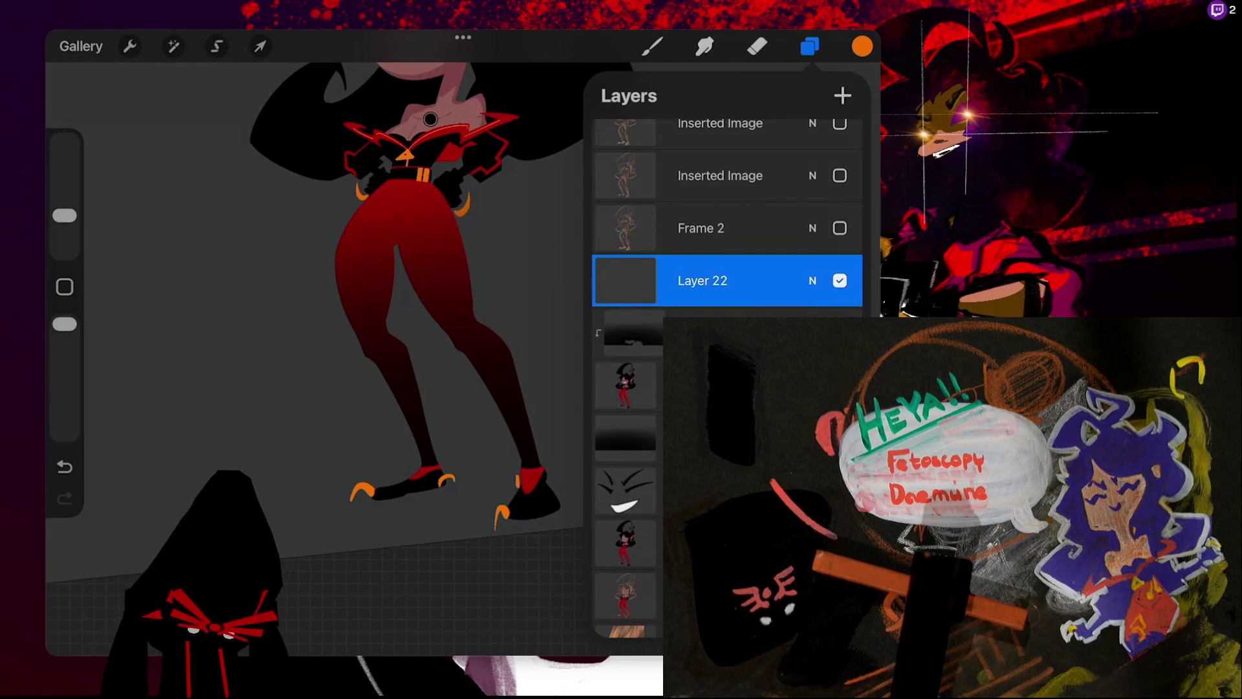
- Clip the new Layer 22 to the layers beneath and return to the brush
left_click(651, 46)
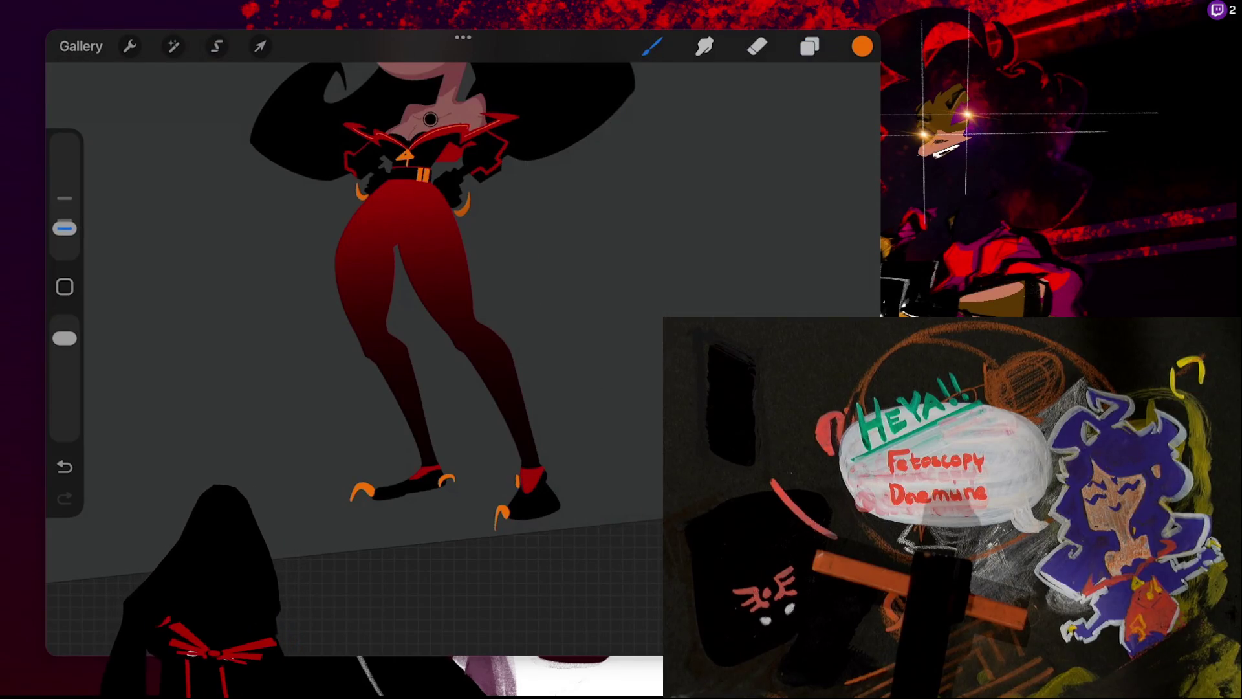
left_click(809, 46)
left_click(702, 302)
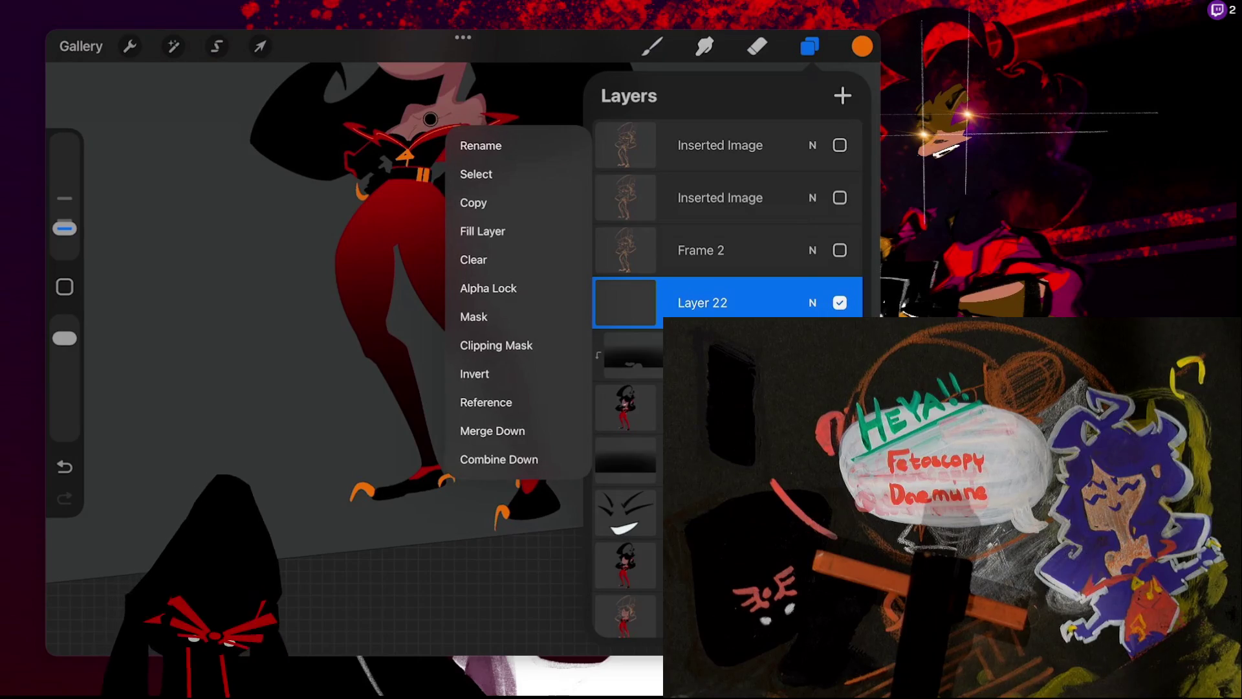
left_click(498, 419)
left_click(651, 46)
left_click(651, 45)
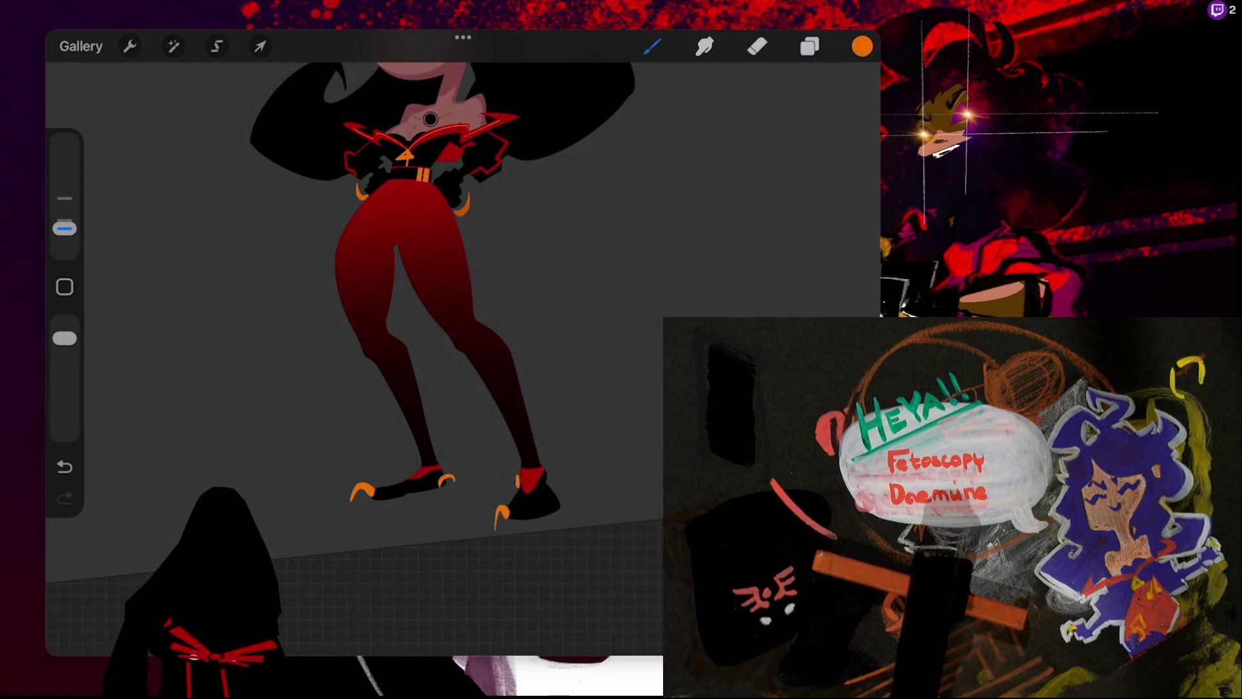